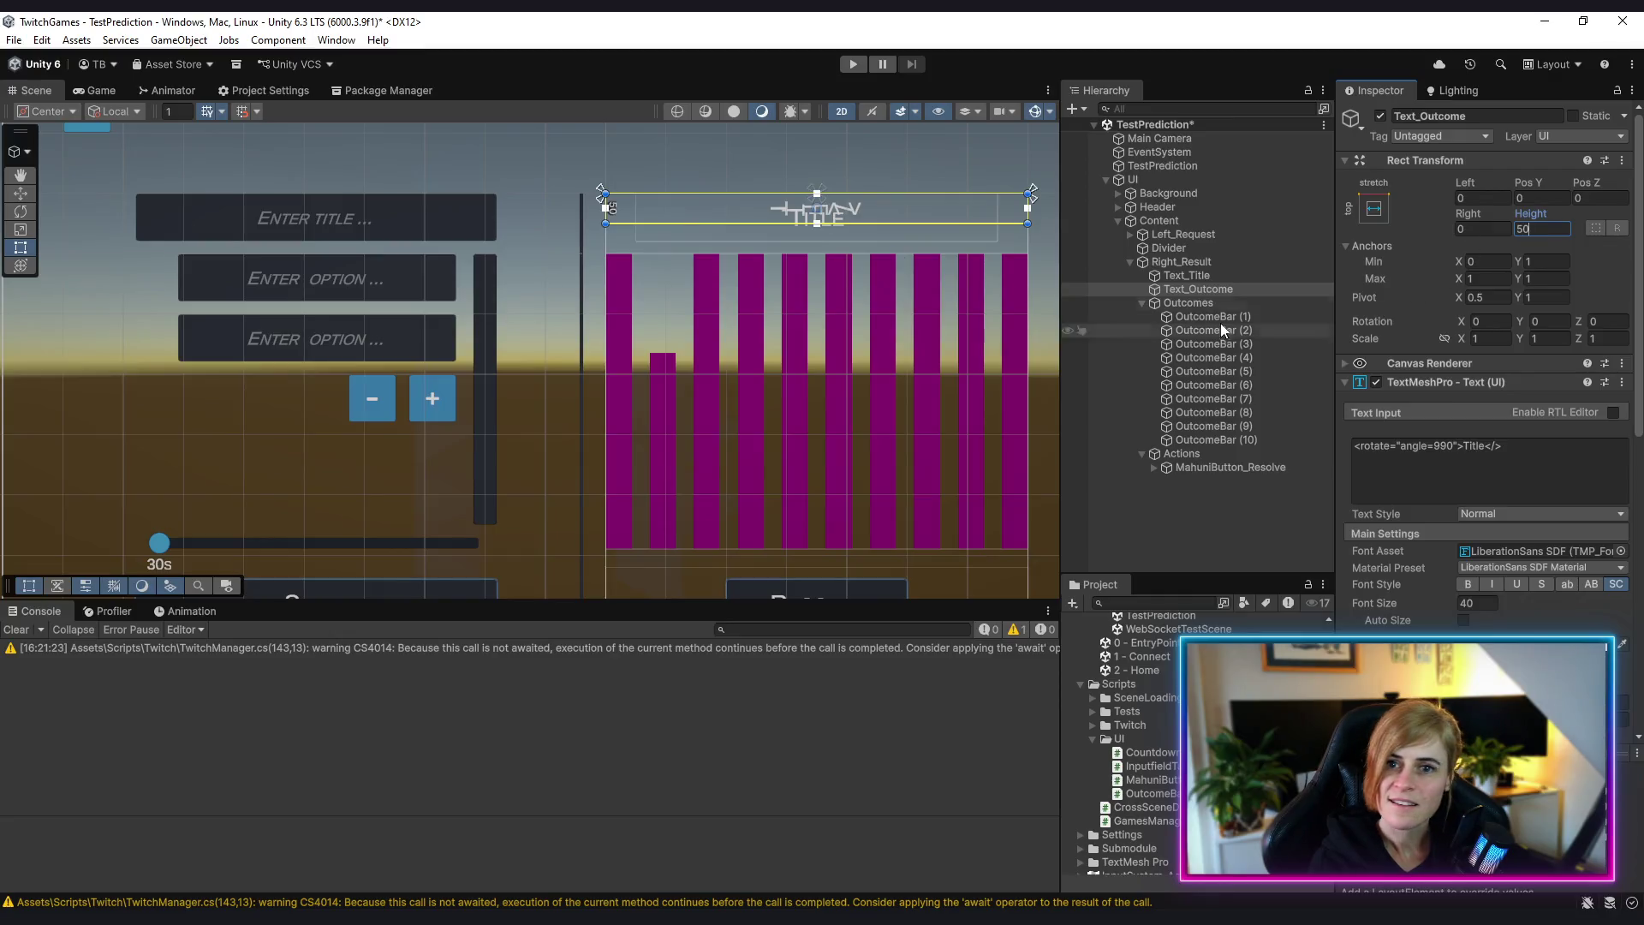
pyautogui.scroll(2, 825, 236)
pyautogui.scroll(2, 812, 243)
# Delete the stray '</>' tag from Text_Outcome's text and lower the label to Pos Y -51.82
pyautogui.moveTo(812, 243); pyautogui.dragTo(751, 398)
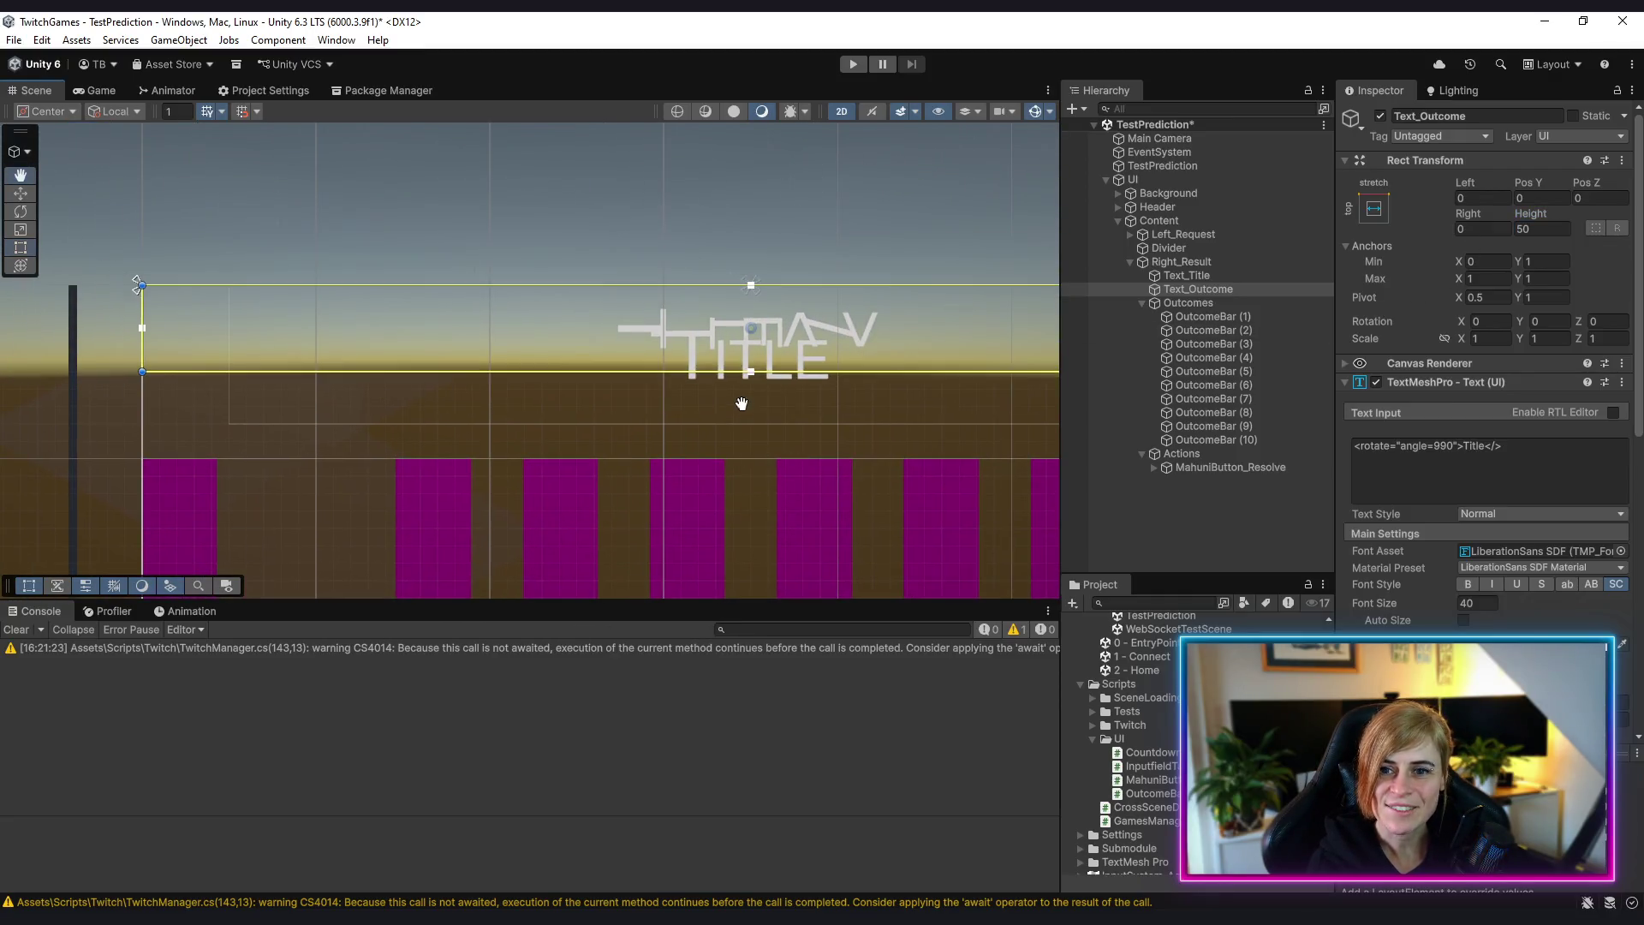
pyautogui.click(1483, 445)
pyautogui.press('BackSpace')
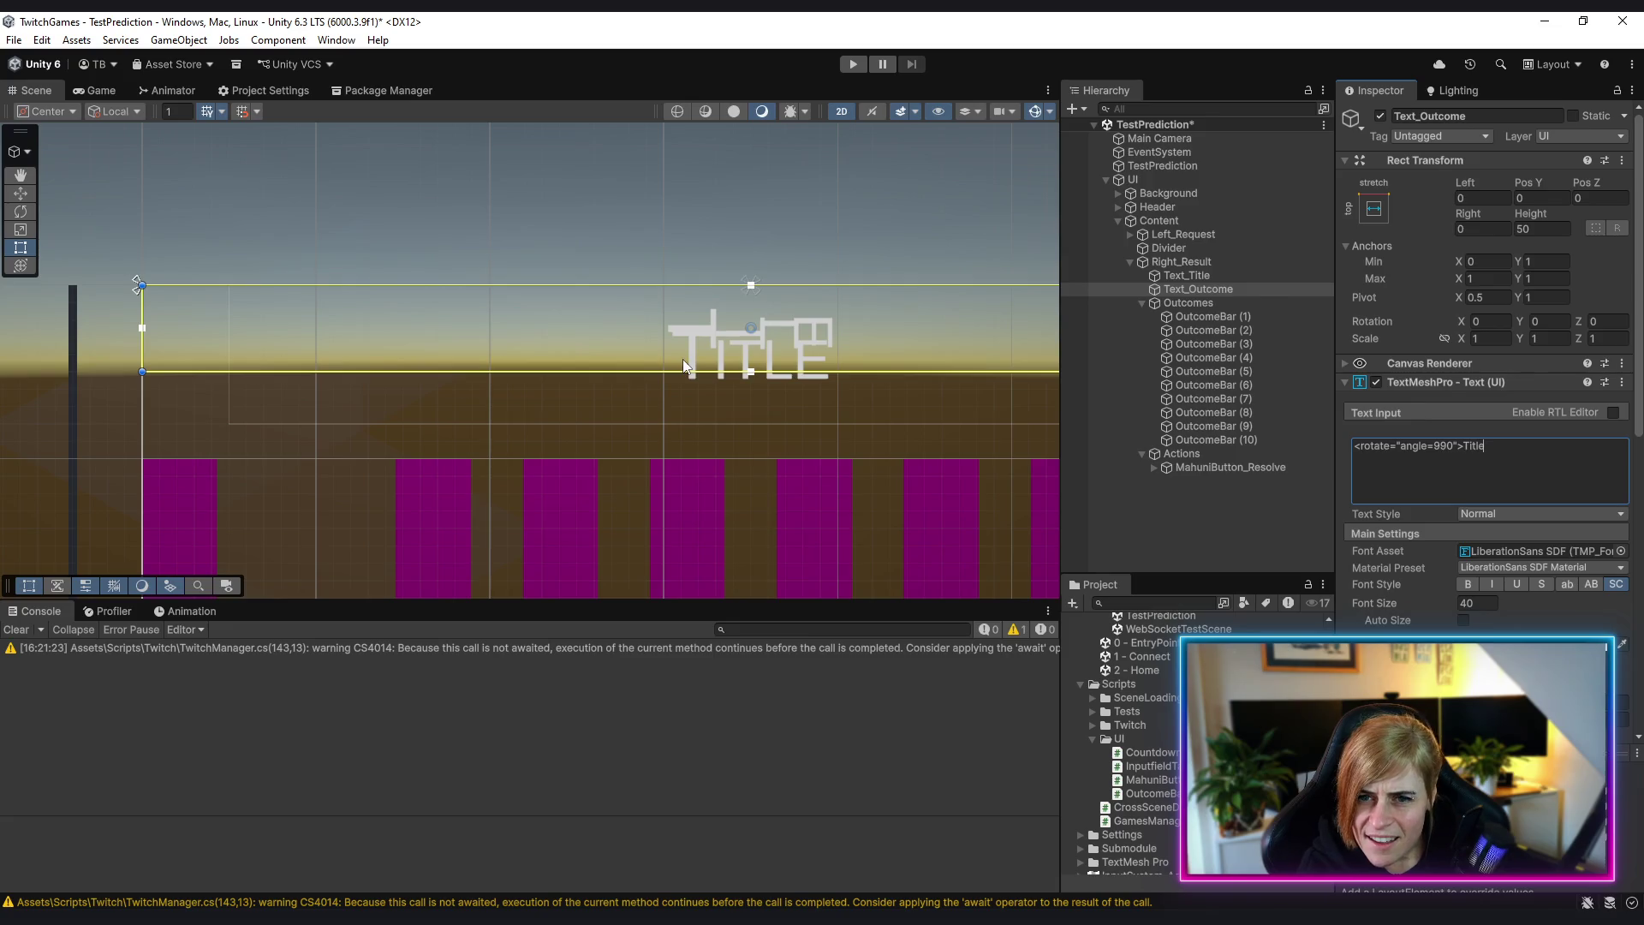
pyautogui.scroll(-1, 1398, 535)
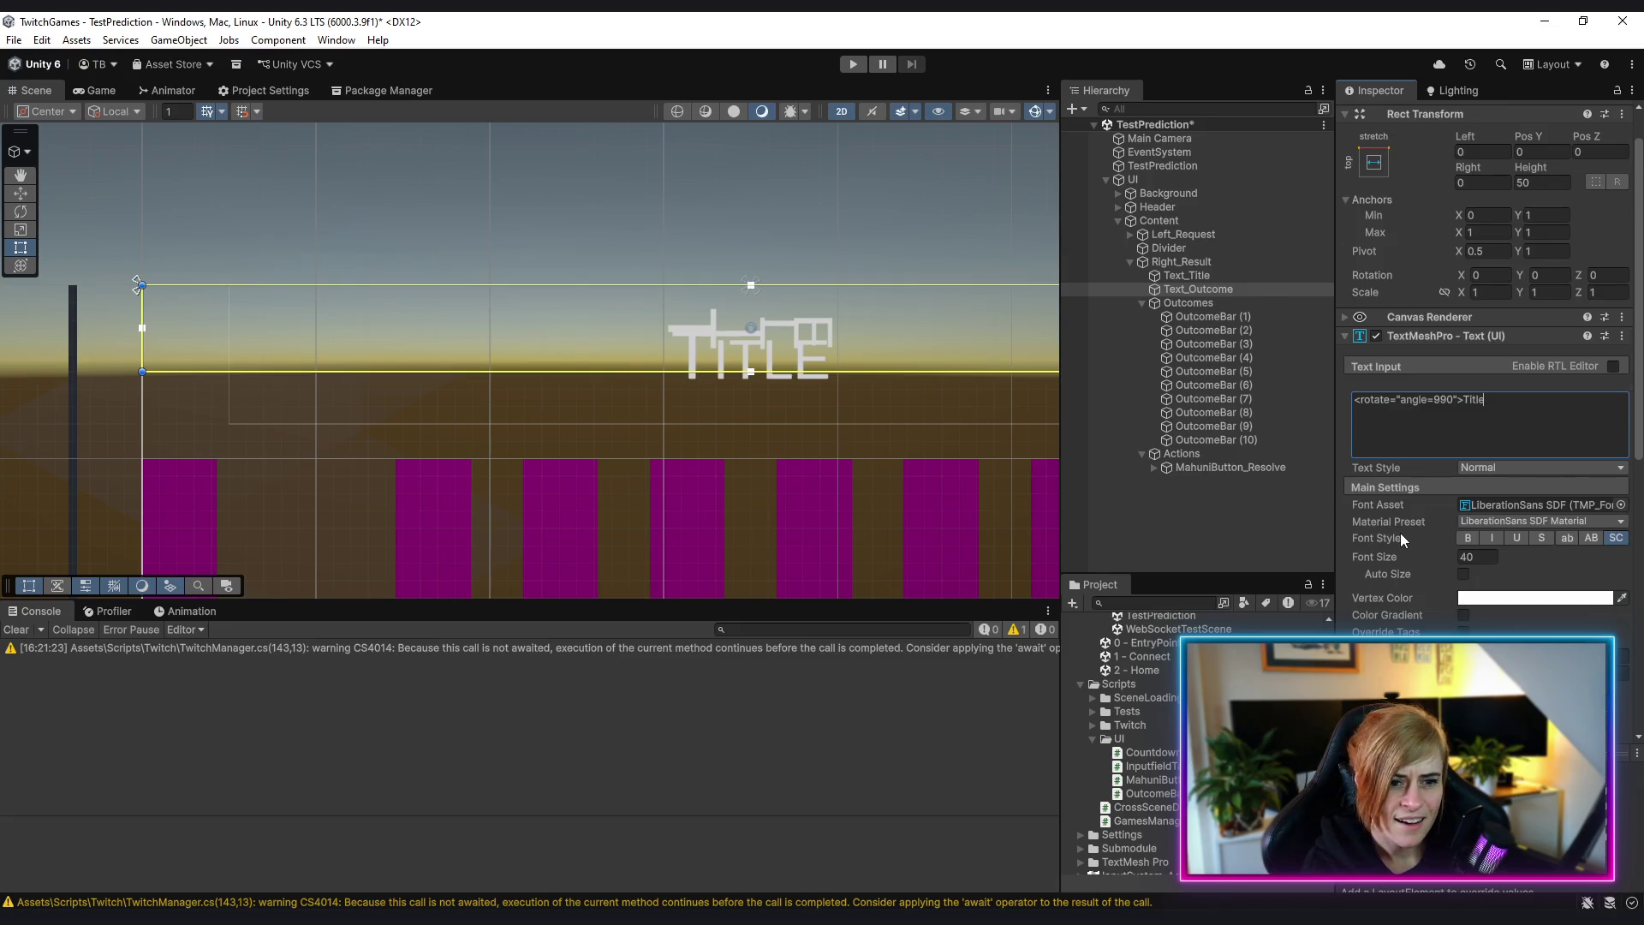
pyautogui.moveTo(1527, 136); pyautogui.dragTo(94, 24)
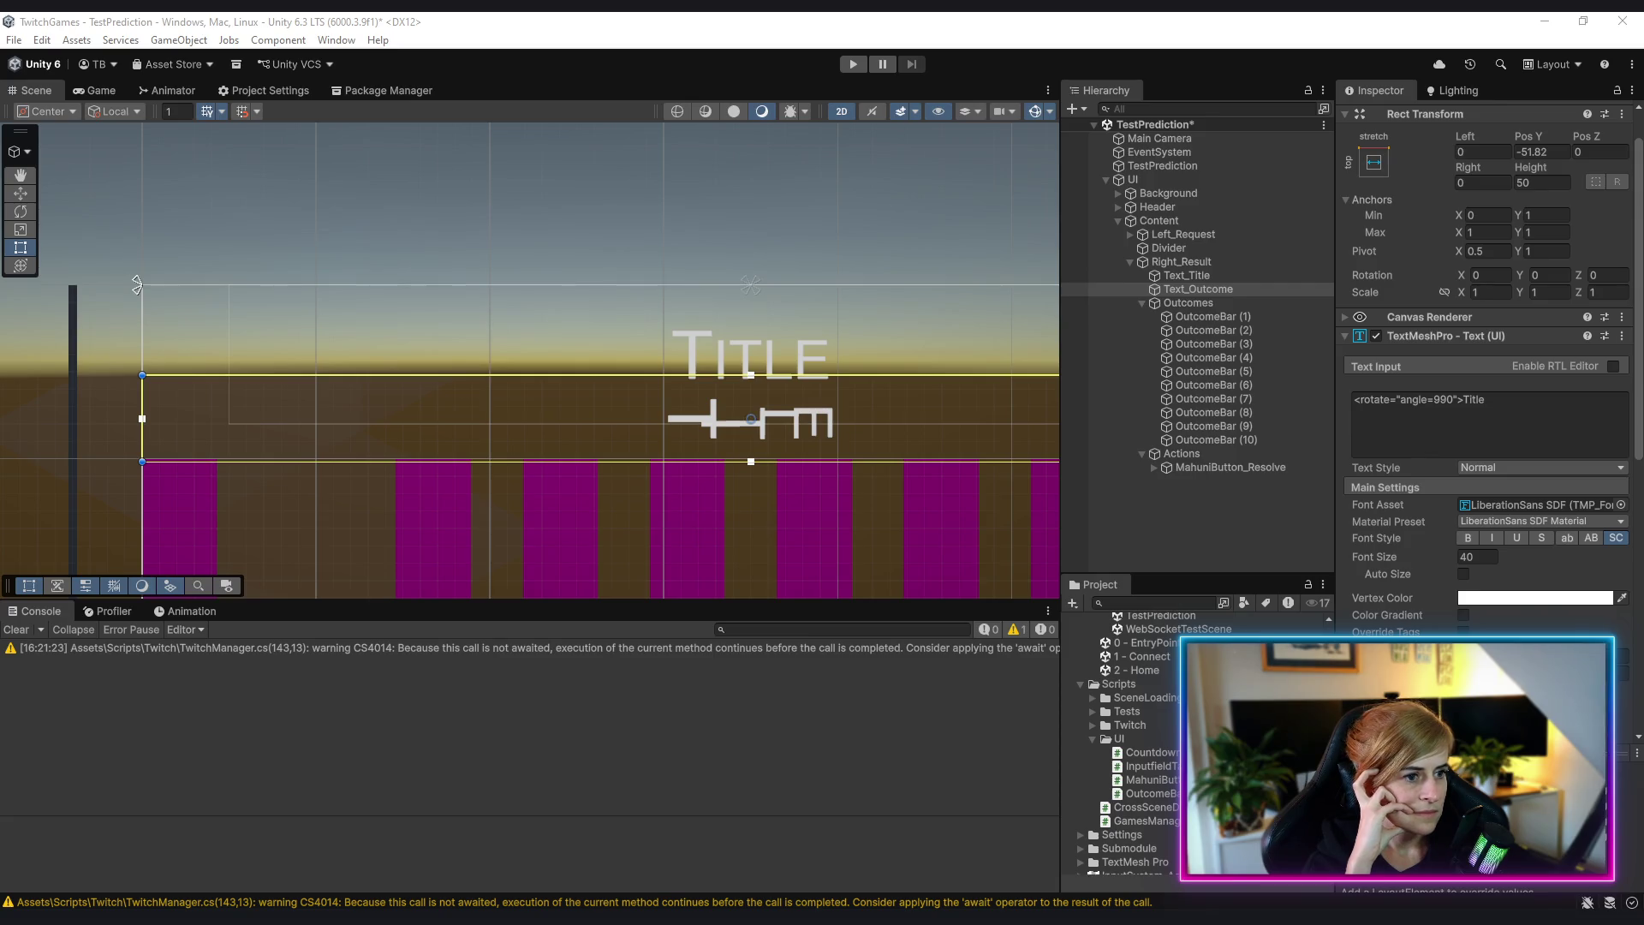
pyautogui.scroll(-2, 935, 375)
pyautogui.scroll(-2, 900, 385)
pyautogui.scroll(-2, 862, 402)
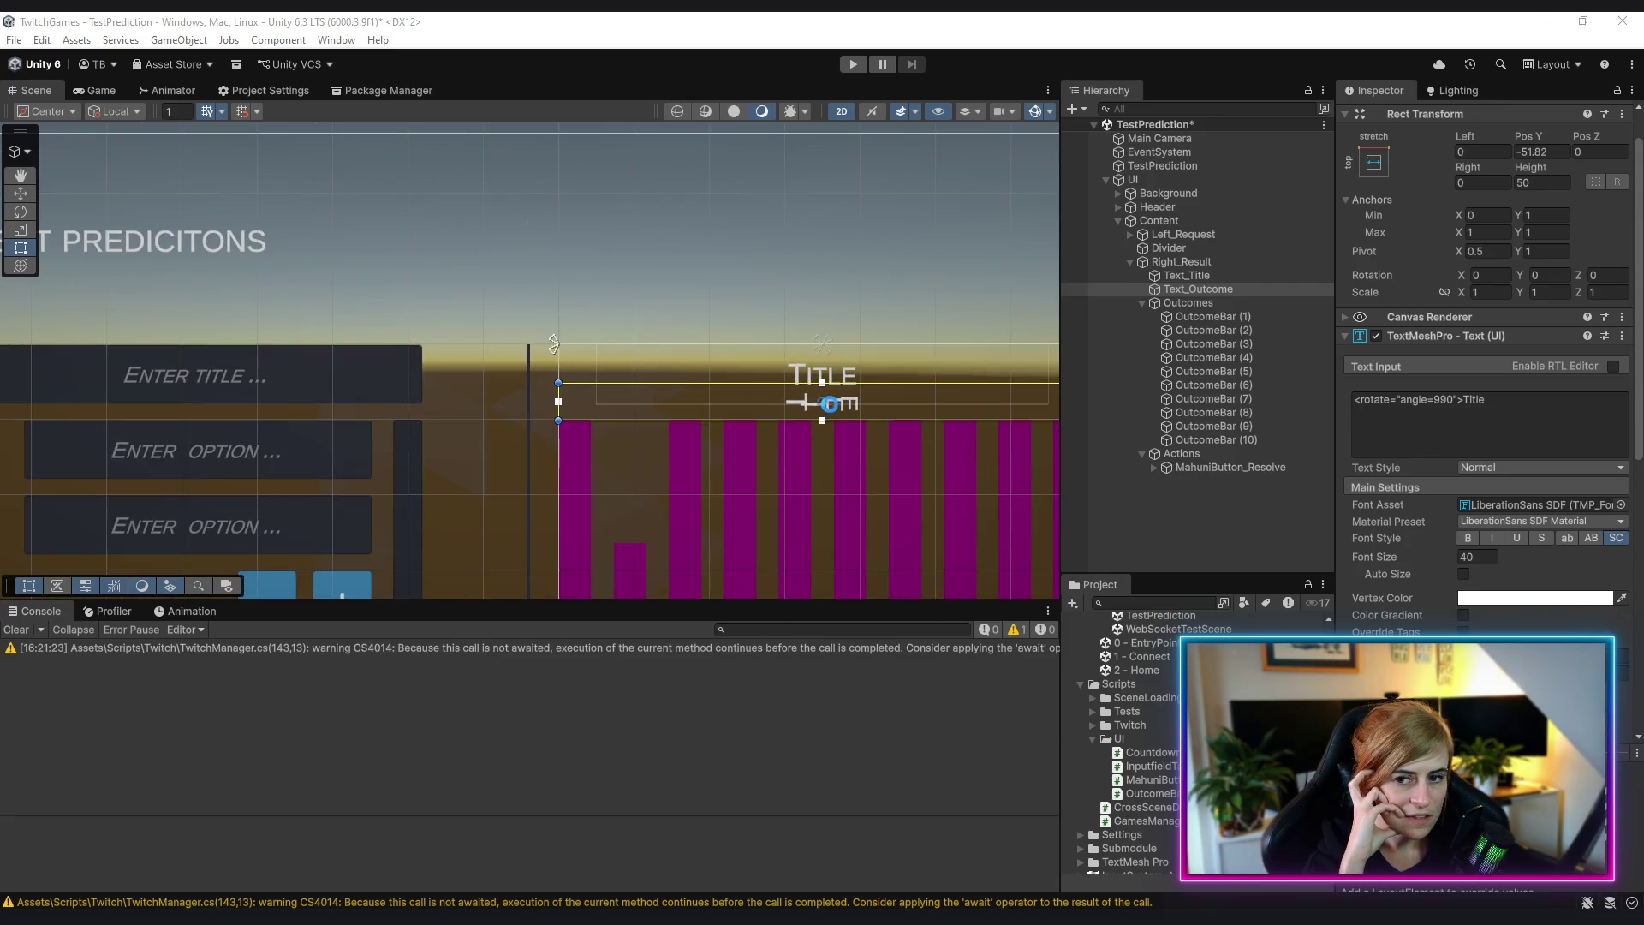
pyautogui.scroll(-1, 786, 387)
pyautogui.moveTo(786, 387); pyautogui.dragTo(727, 323)
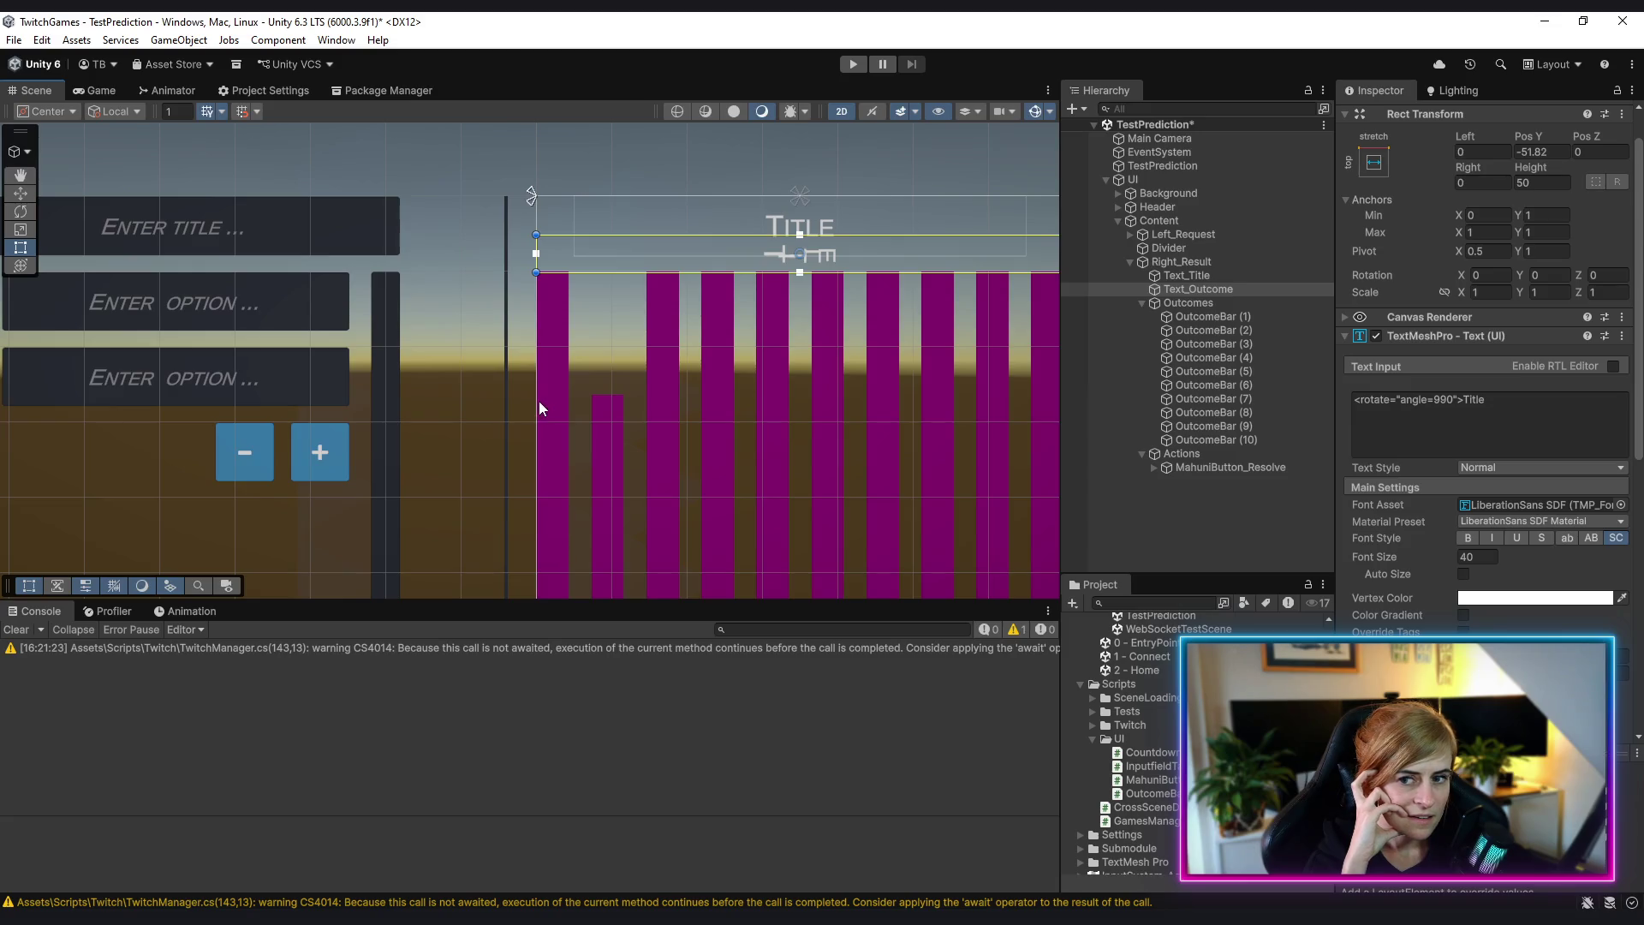
pyautogui.moveTo(538, 410); pyautogui.dragTo(433, 440)
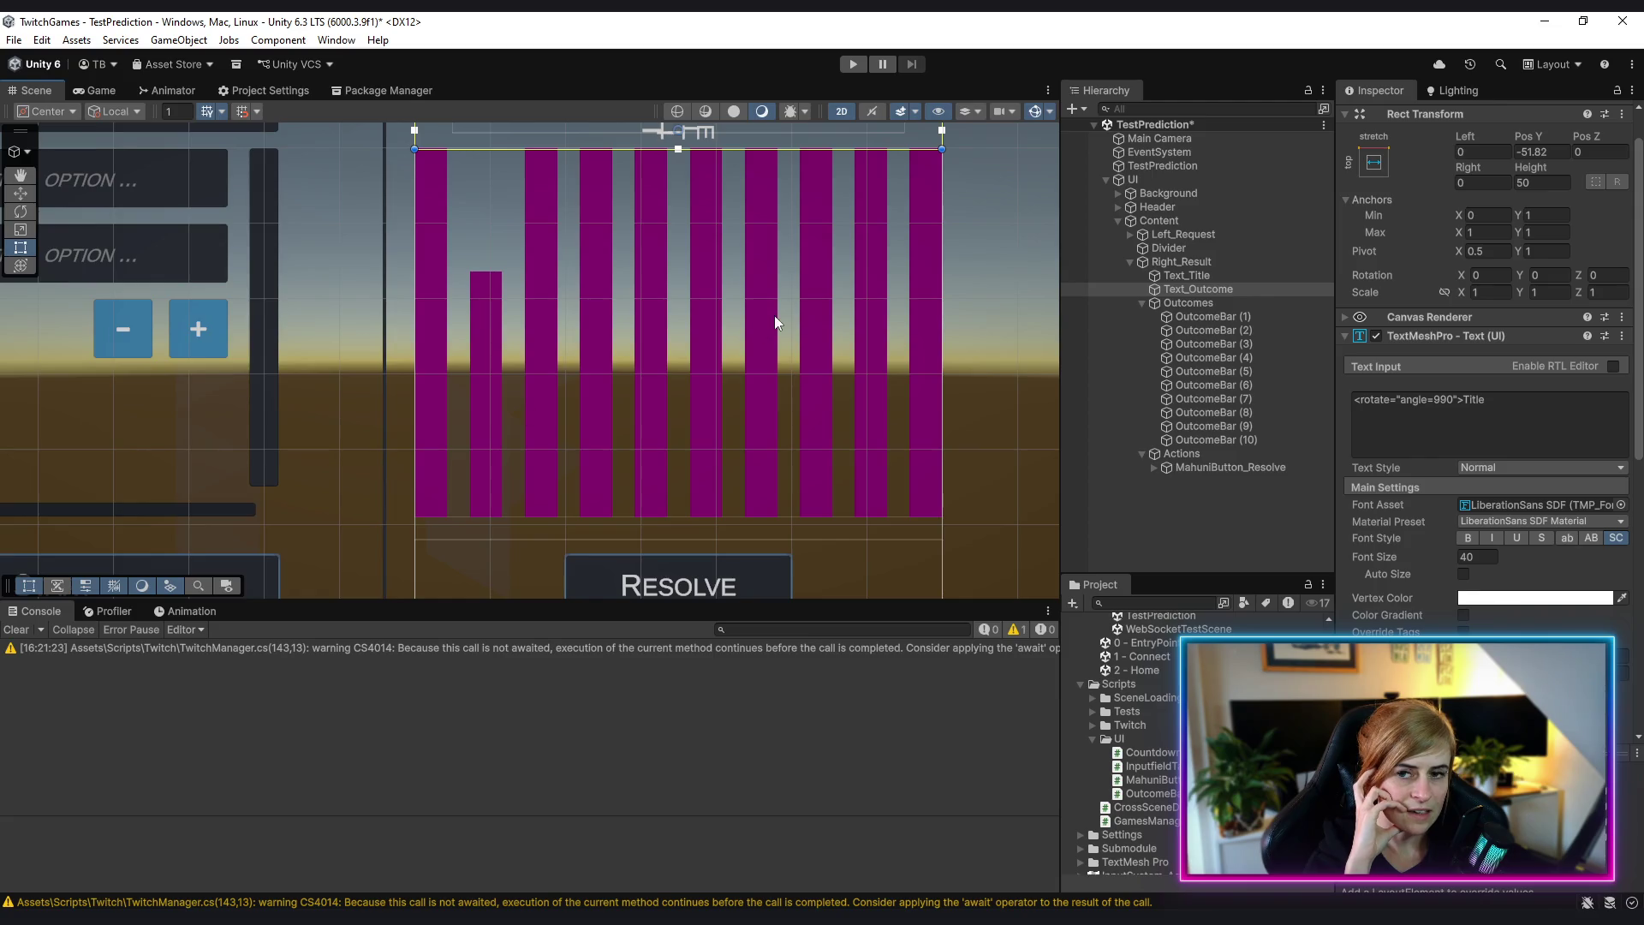
pyautogui.moveTo(775, 315); pyautogui.dragTo(778, 370)
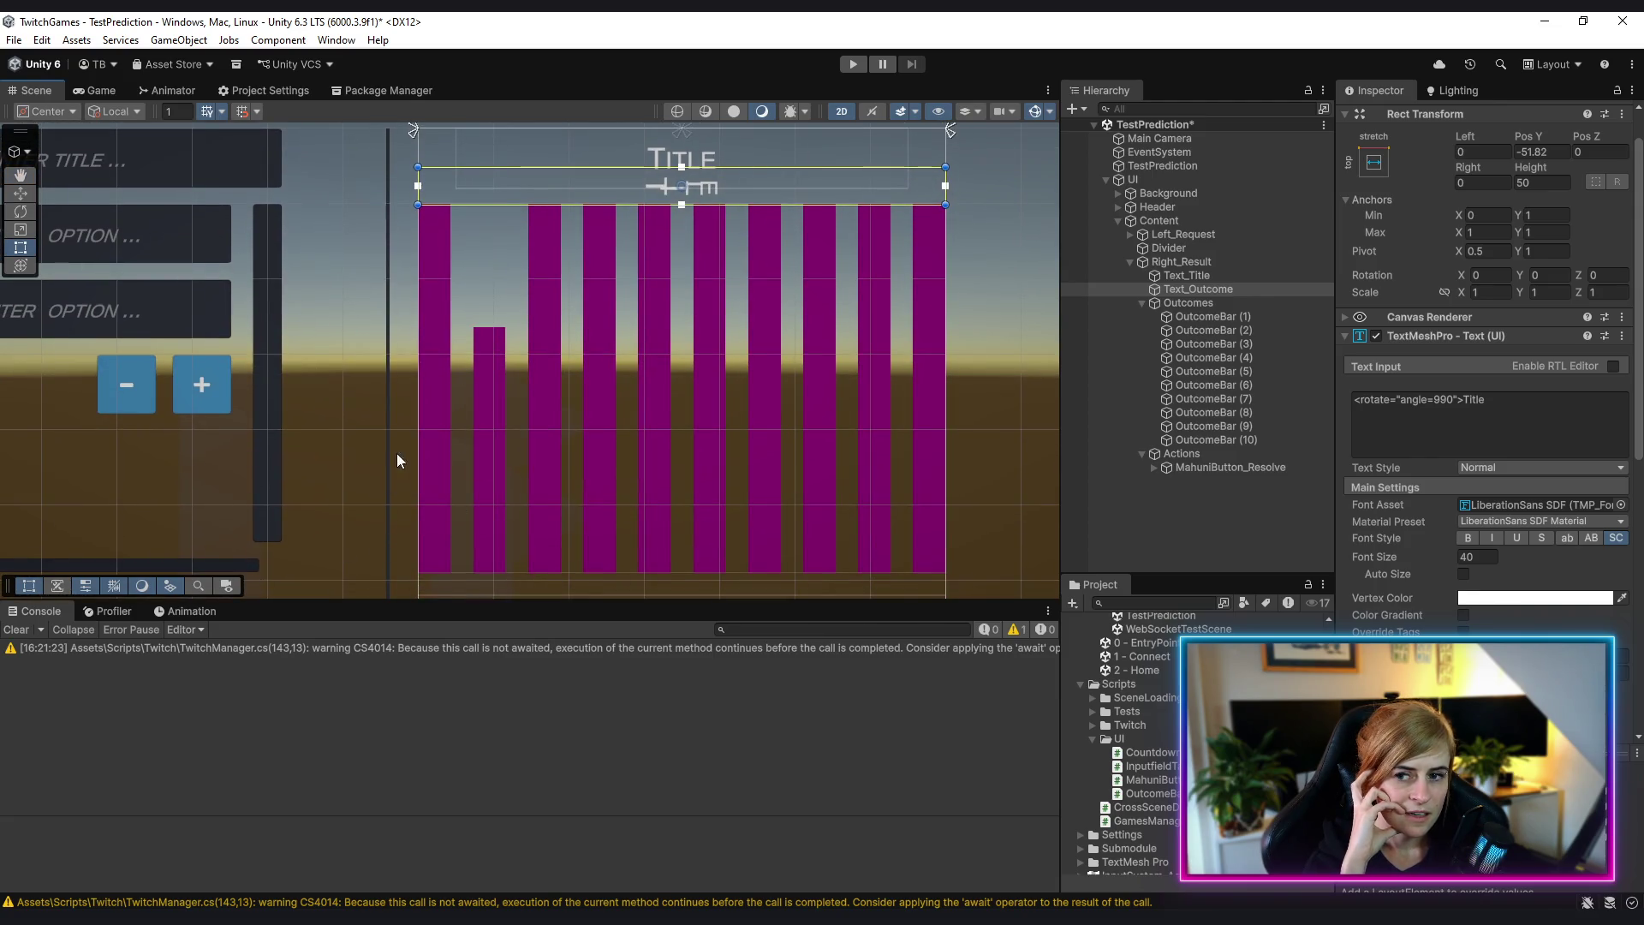
pyautogui.moveTo(518, 478)
pyautogui.mouseDown()
pyautogui.moveTo(553, 454)
pyautogui.moveTo(544, 480)
pyautogui.mouseUp()
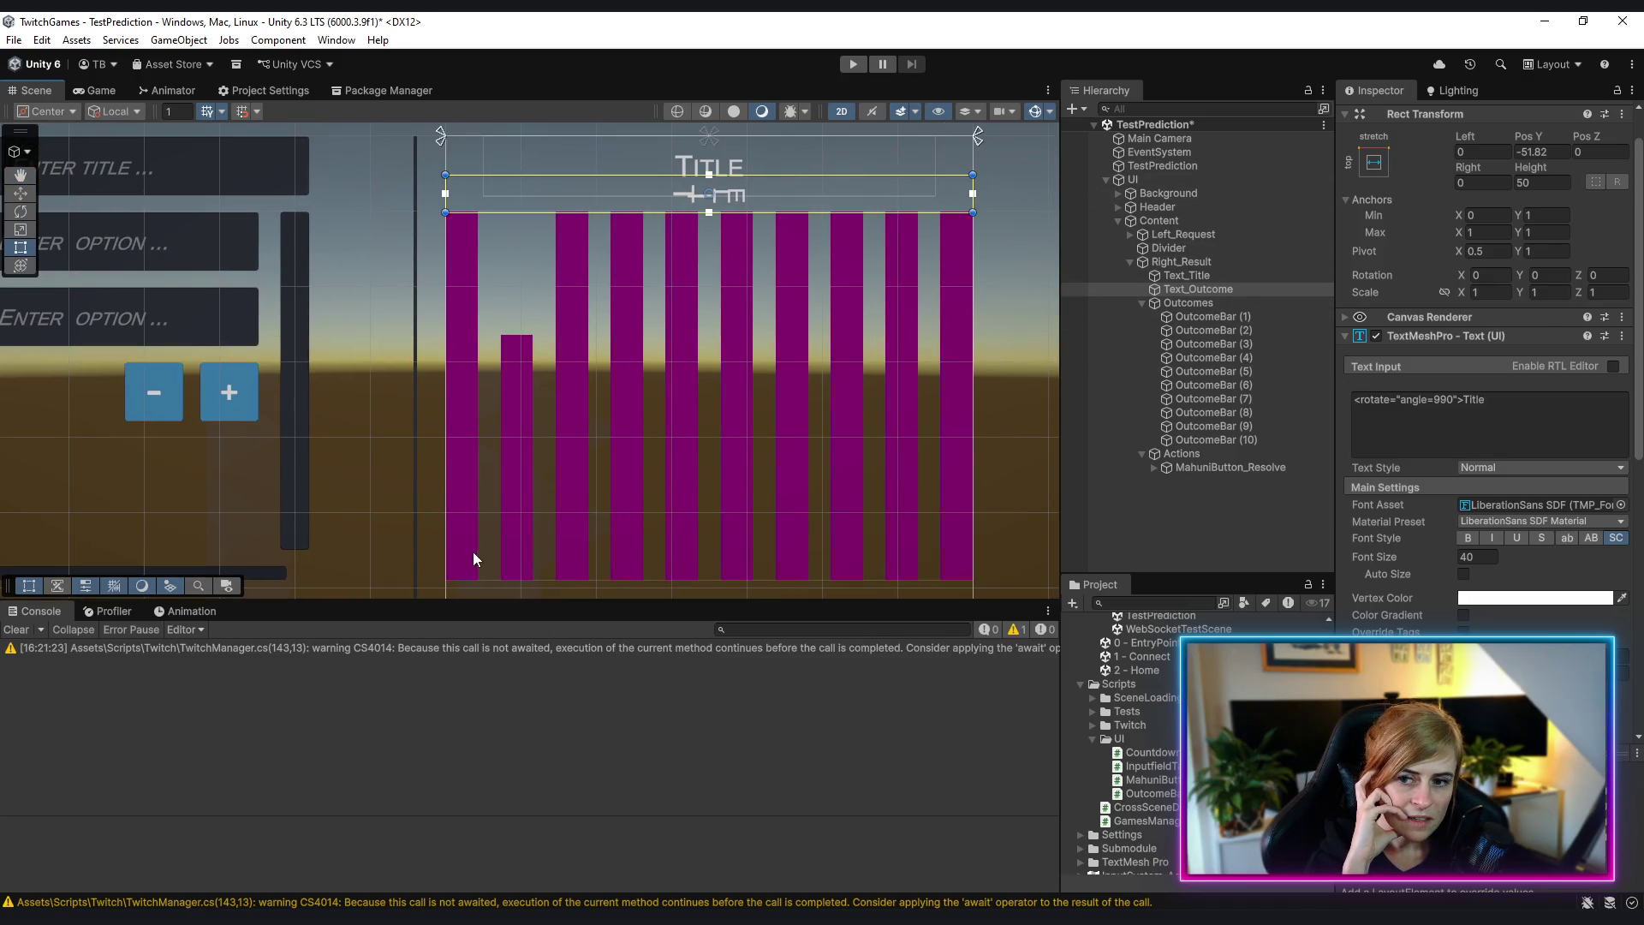
pyautogui.moveTo(505, 392); pyautogui.dragTo(507, 472)
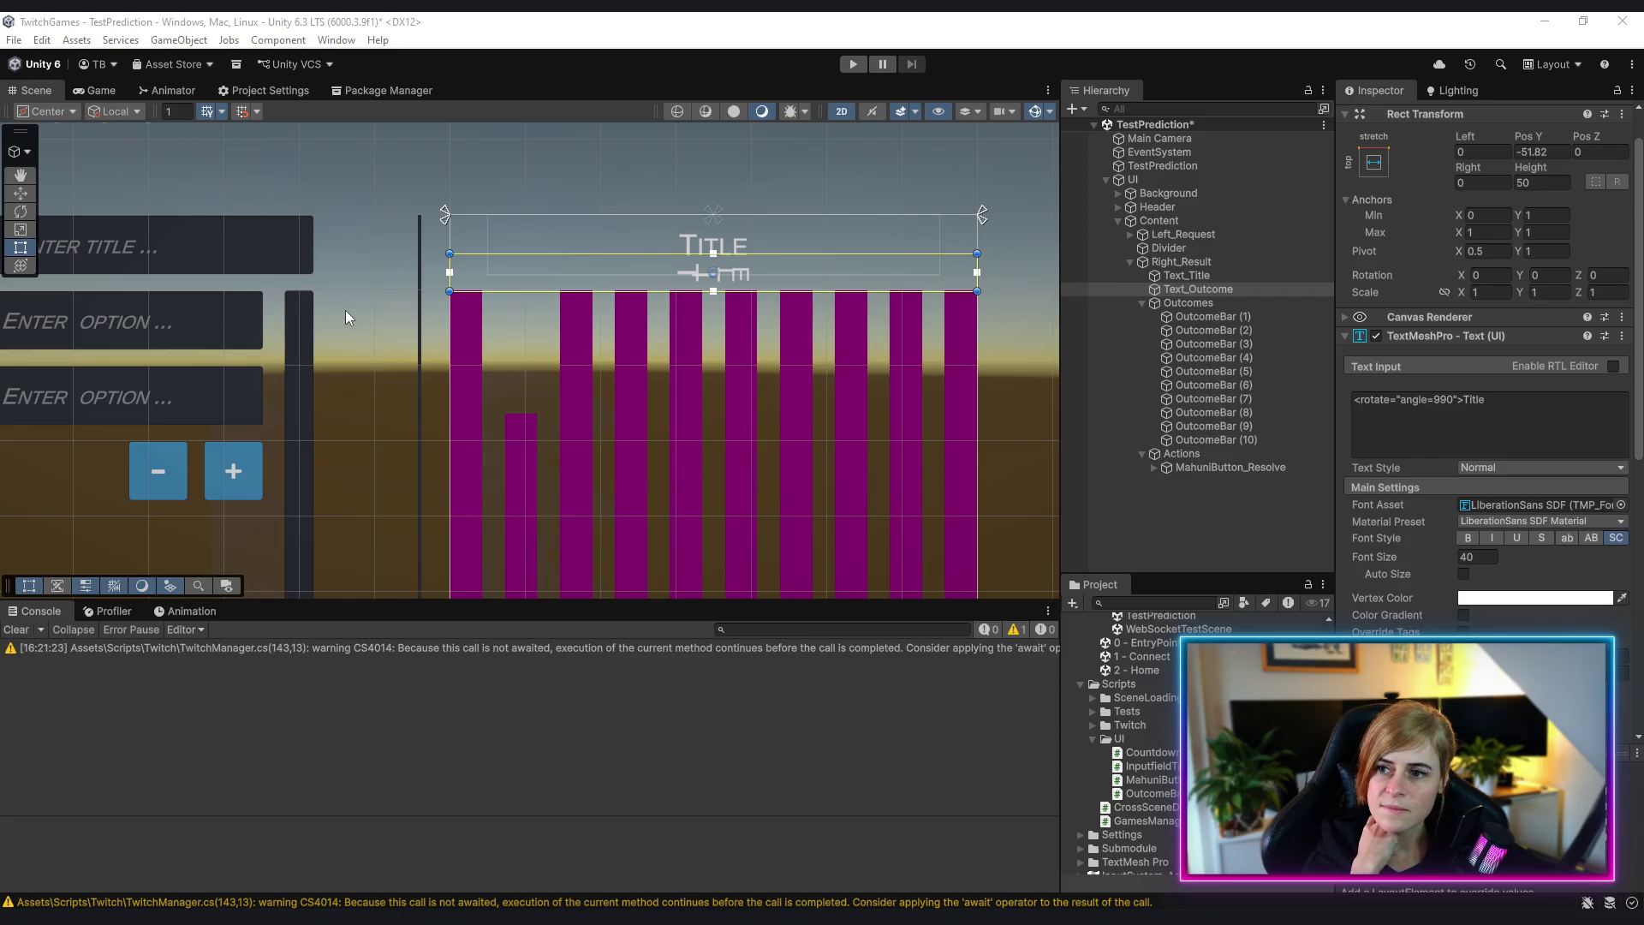
pyautogui.scroll(2, 345, 310)
pyautogui.scroll(-2, 268, 333)
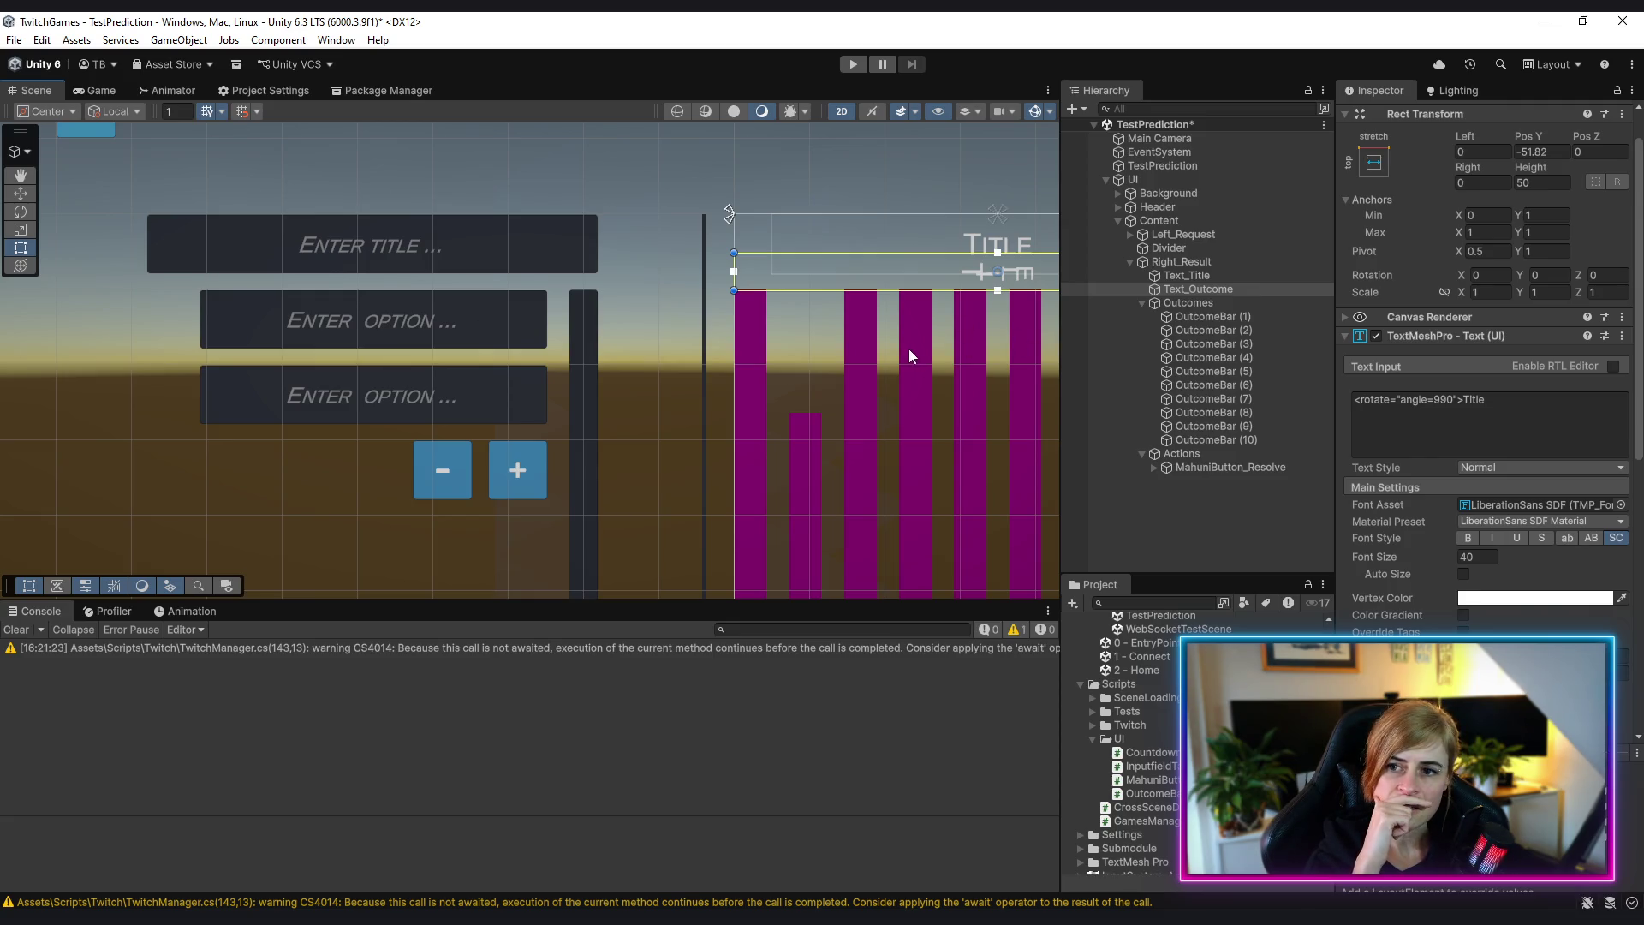
pyautogui.moveTo(620, 277); pyautogui.dragTo(548, 283)
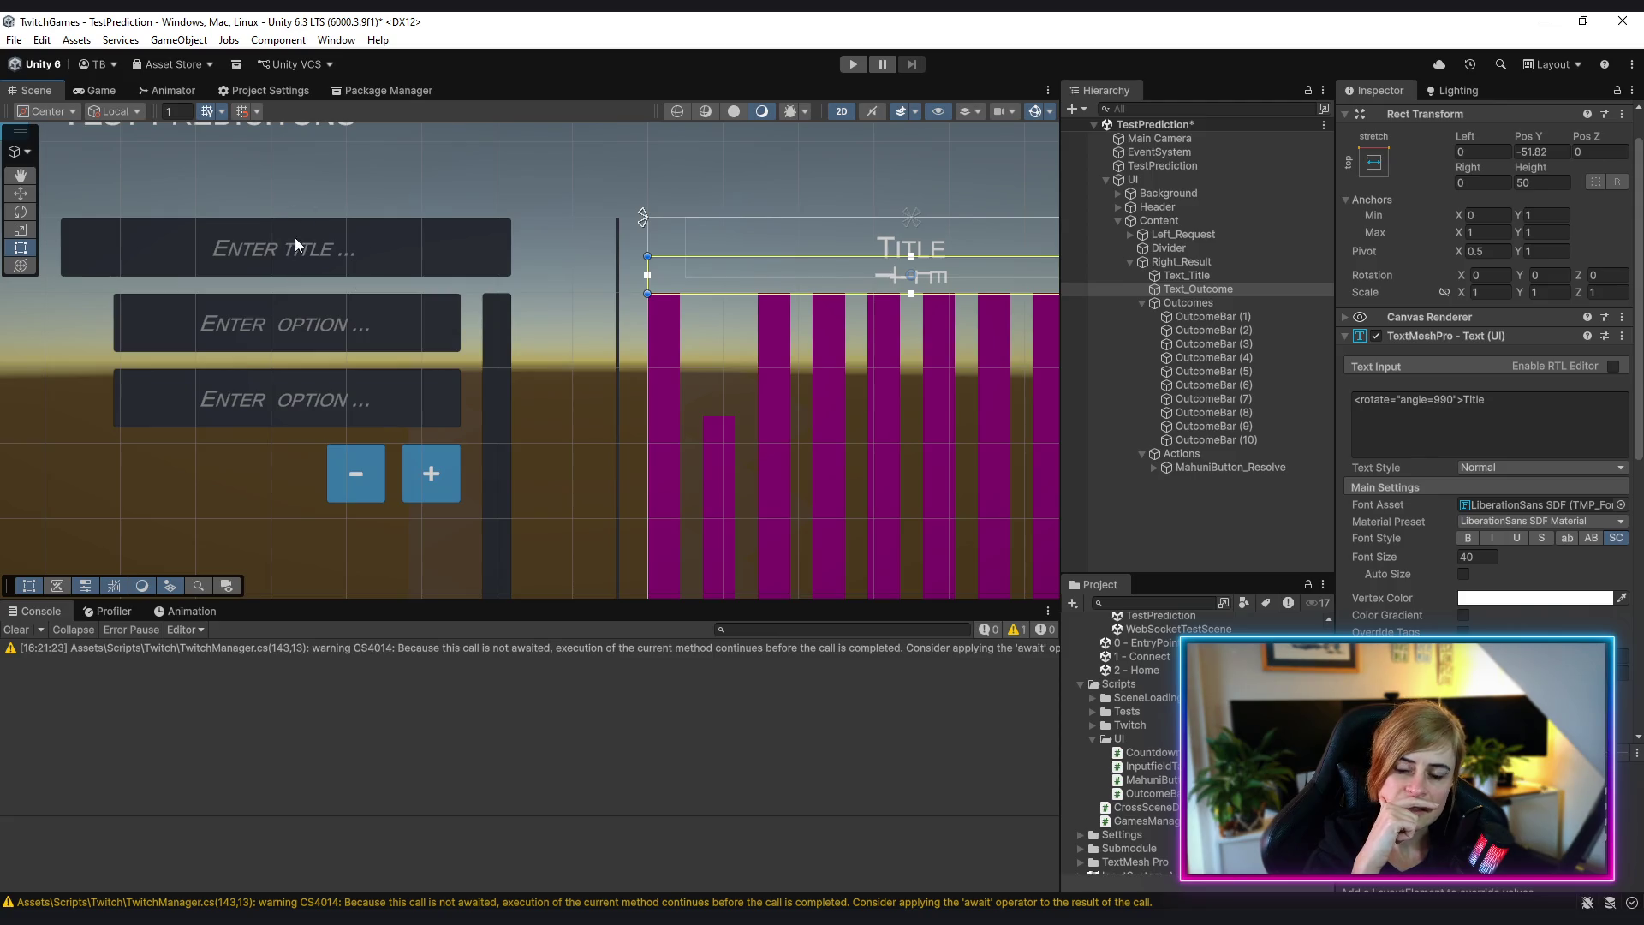
pyautogui.scroll(-2, 533, 296)
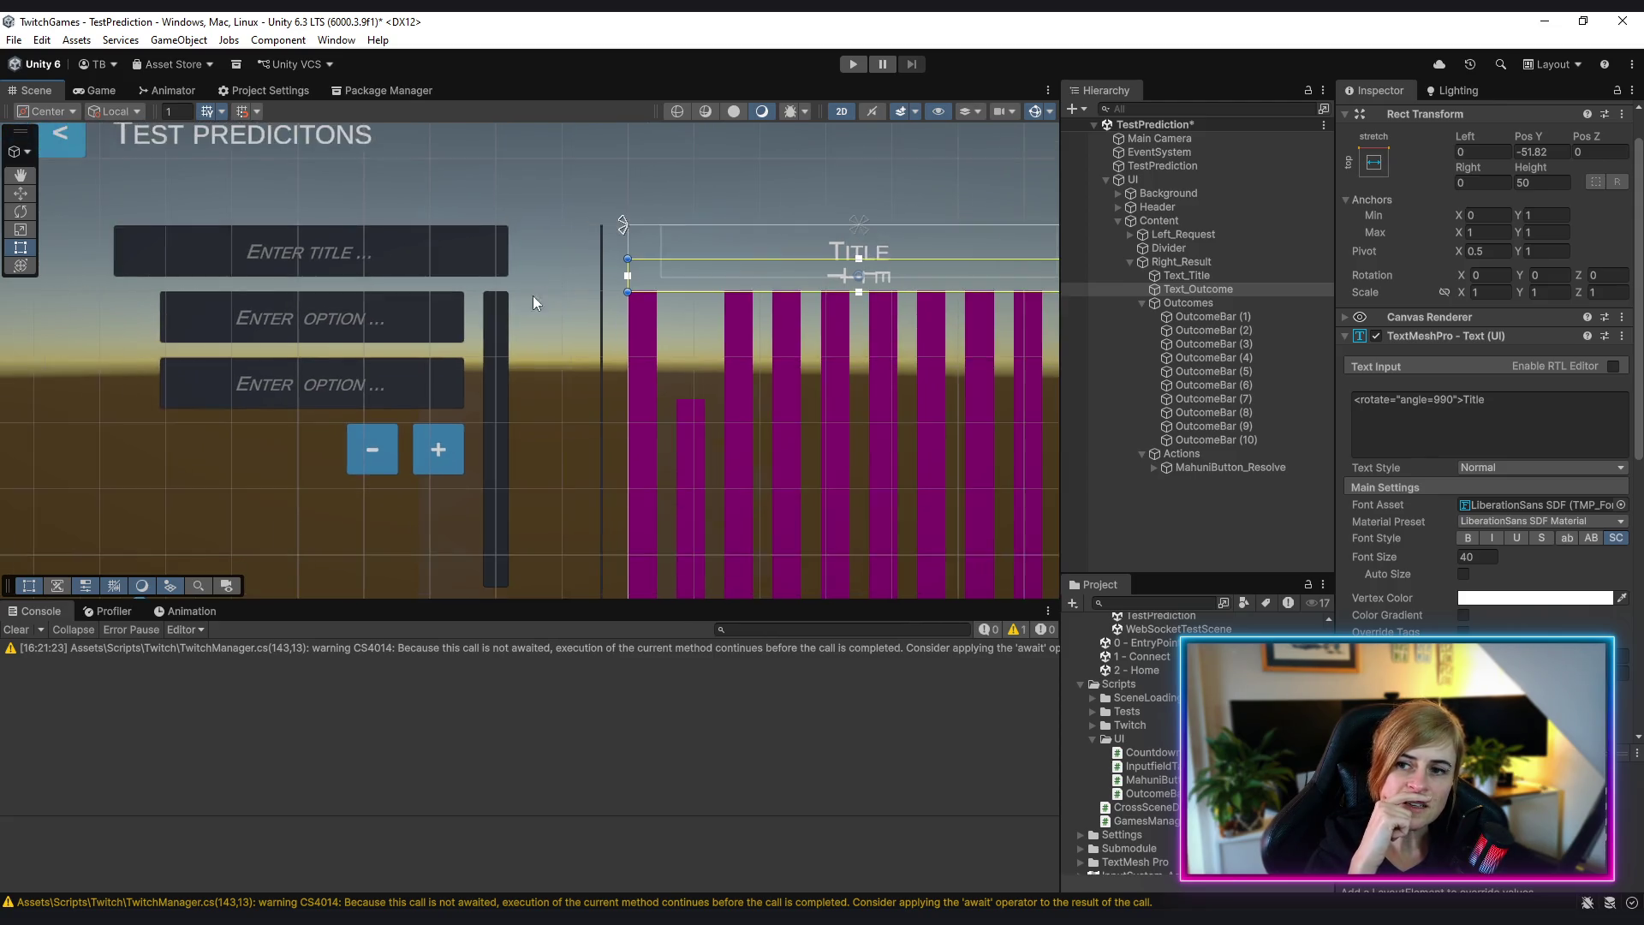
pyautogui.scroll(-2, 488, 318)
pyautogui.scroll(1, 486, 318)
pyautogui.scroll(1, 487, 321)
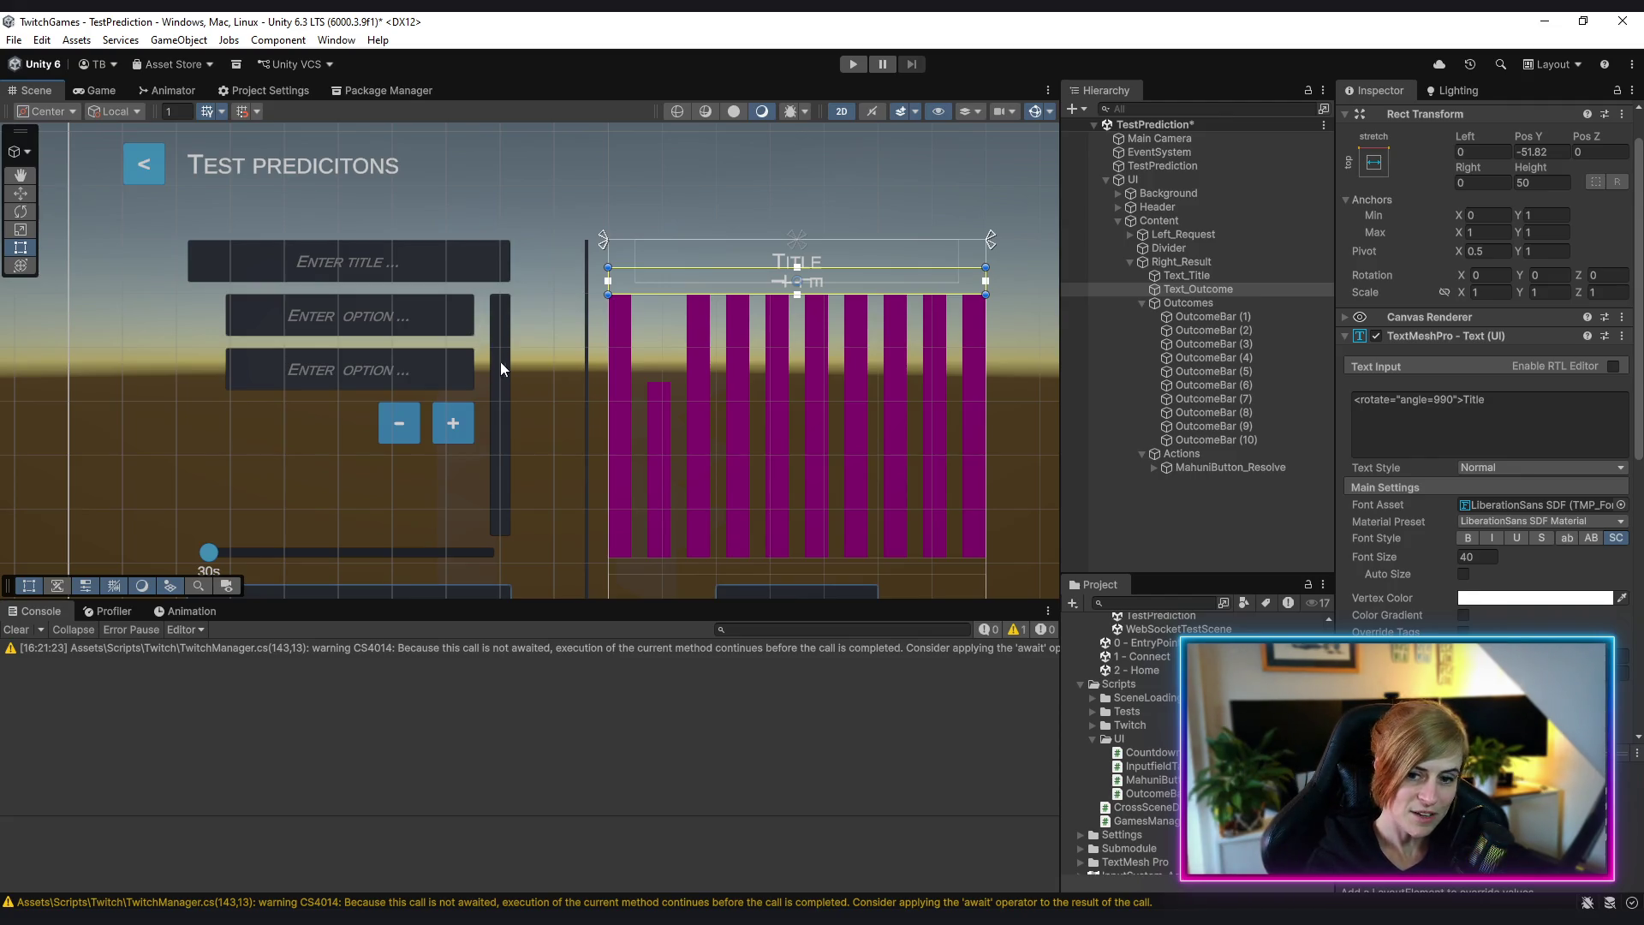
pyautogui.scroll(-1, 499, 362)
pyautogui.scroll(-1, 513, 368)
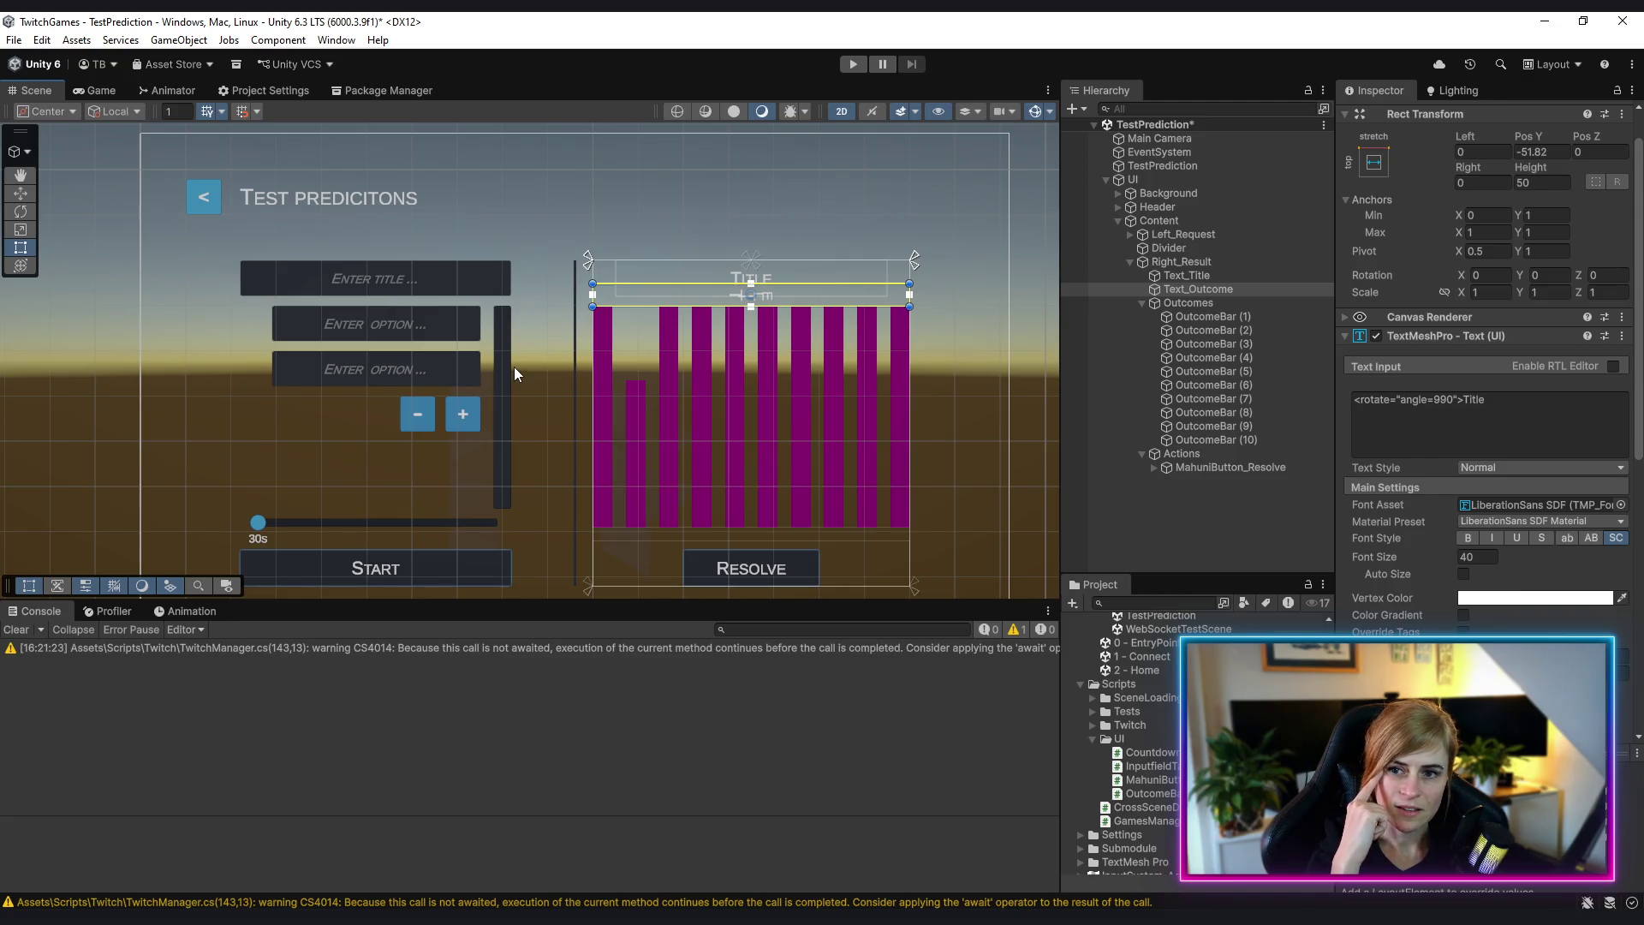
pyautogui.scroll(1, 657, 323)
pyautogui.scroll(1, 810, 296)
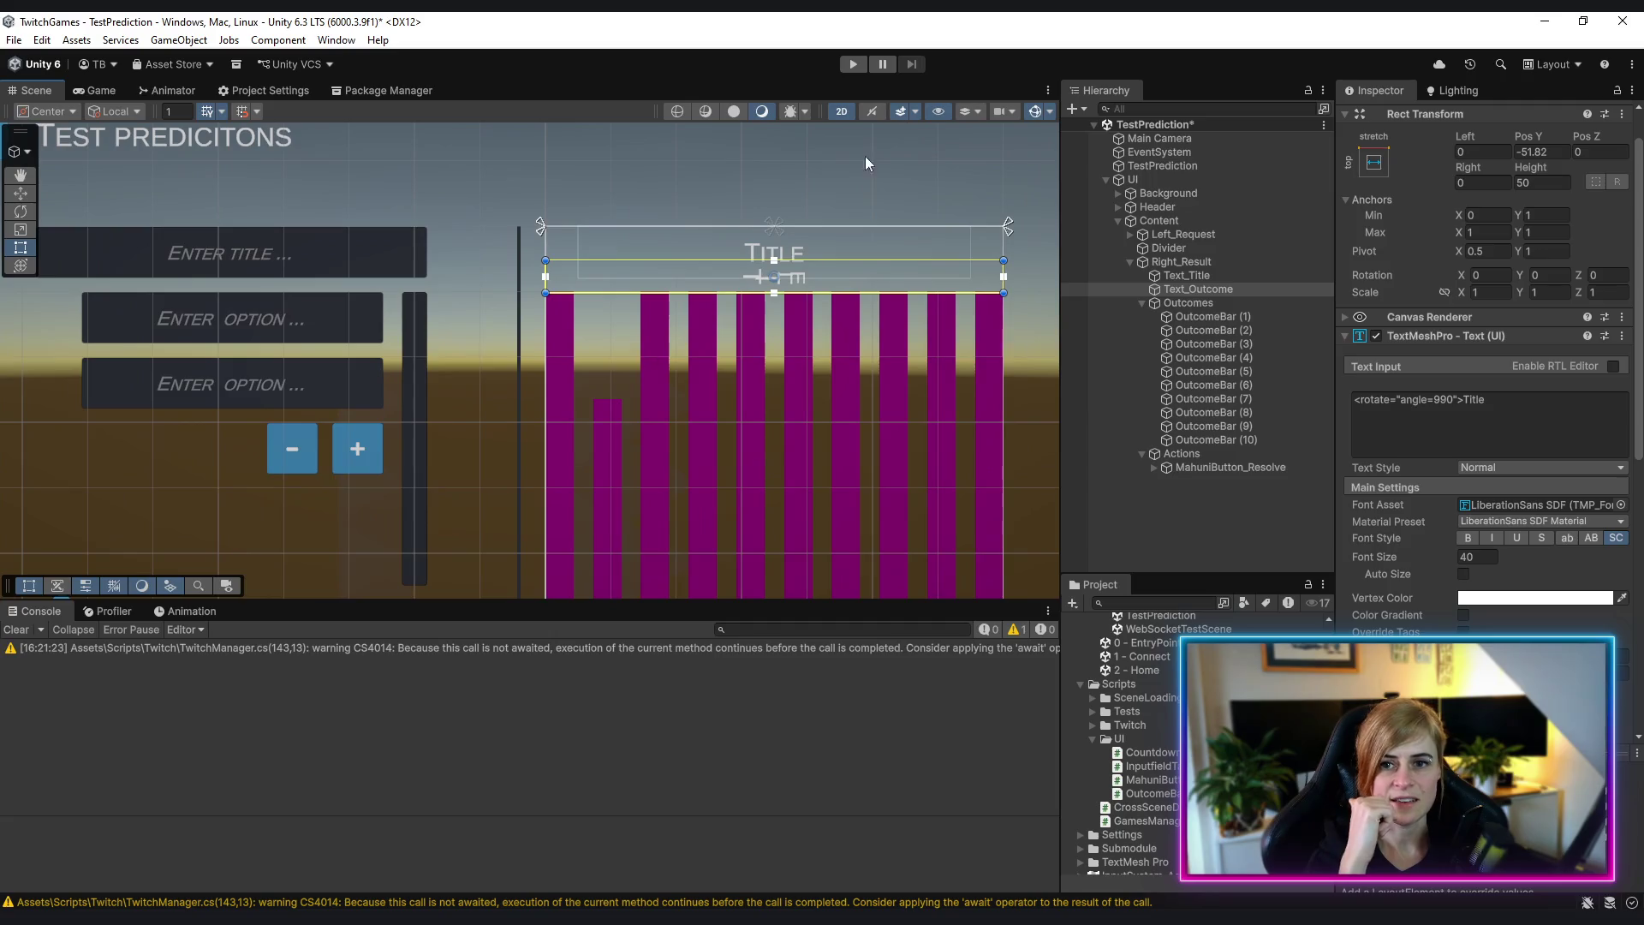
pyautogui.scroll(1, 887, 193)
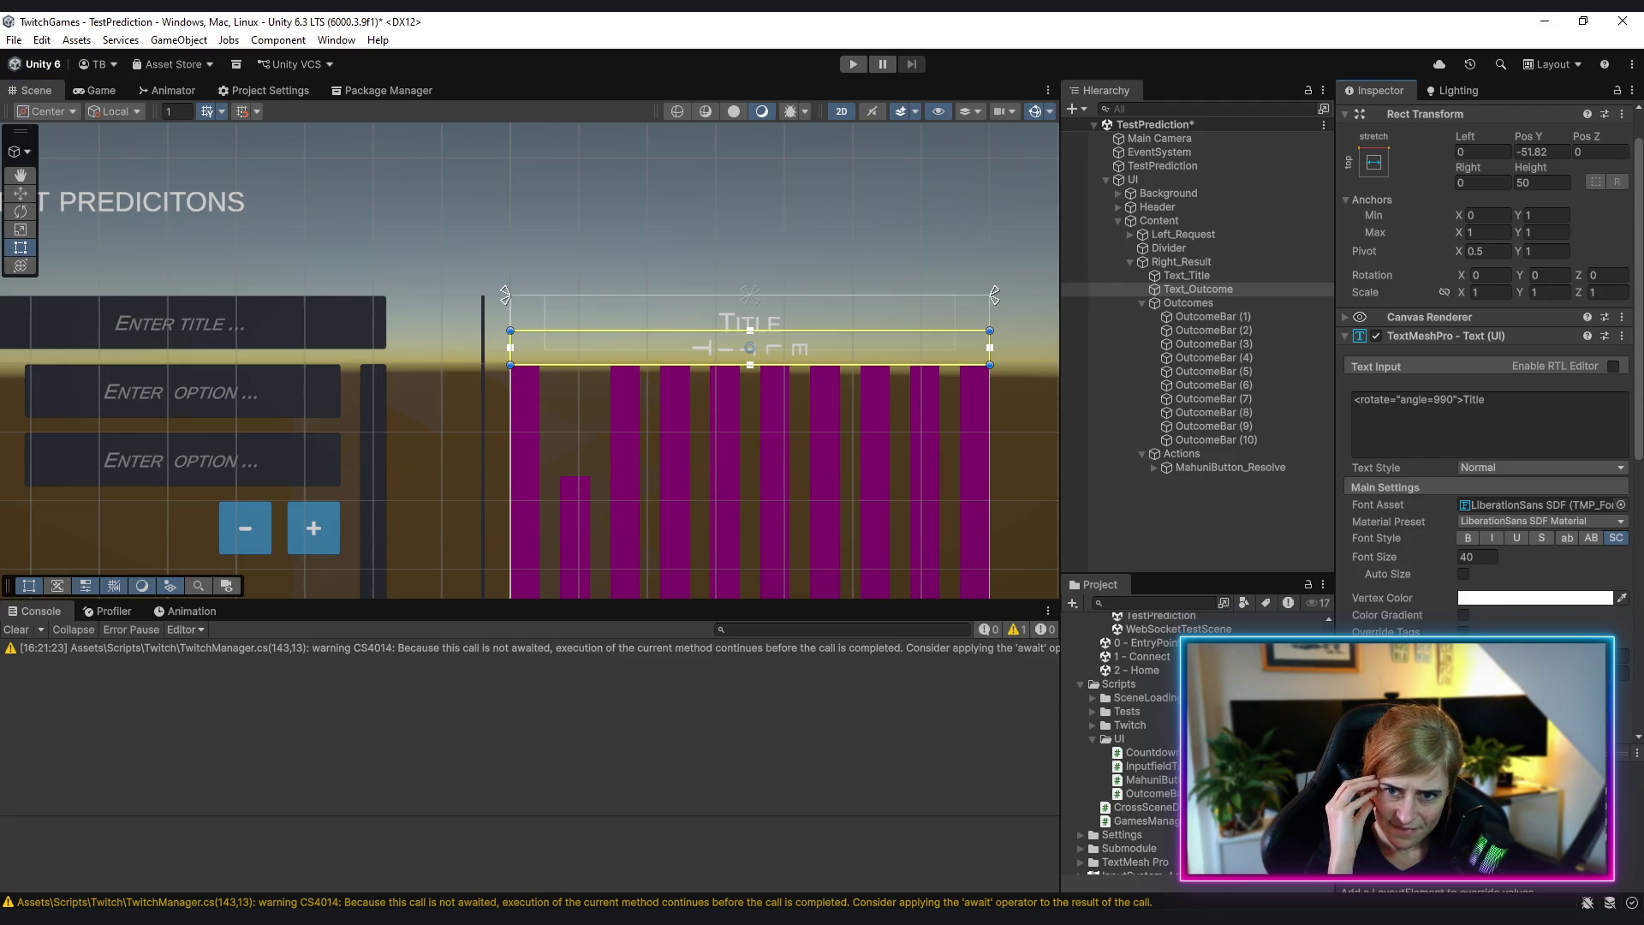
# Change the rotate tag angle in Text_Outcome's text from 990 to 90
pyautogui.click(1443, 400)
pyautogui.doubleClick(1442, 400)
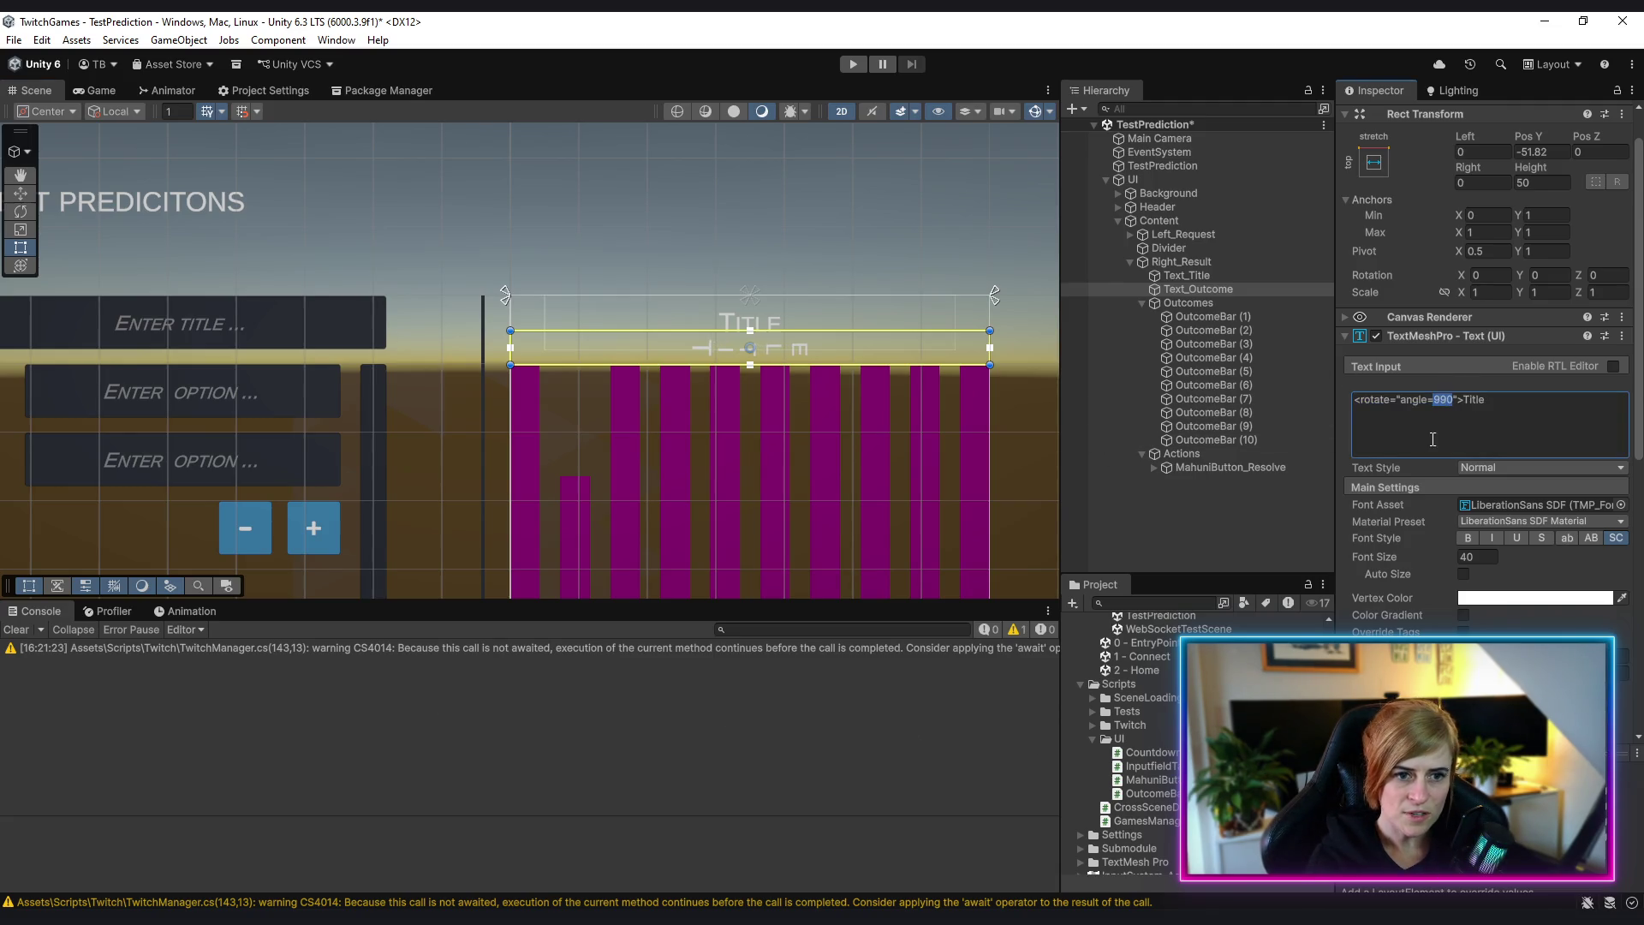
pyautogui.press('BackSpace')
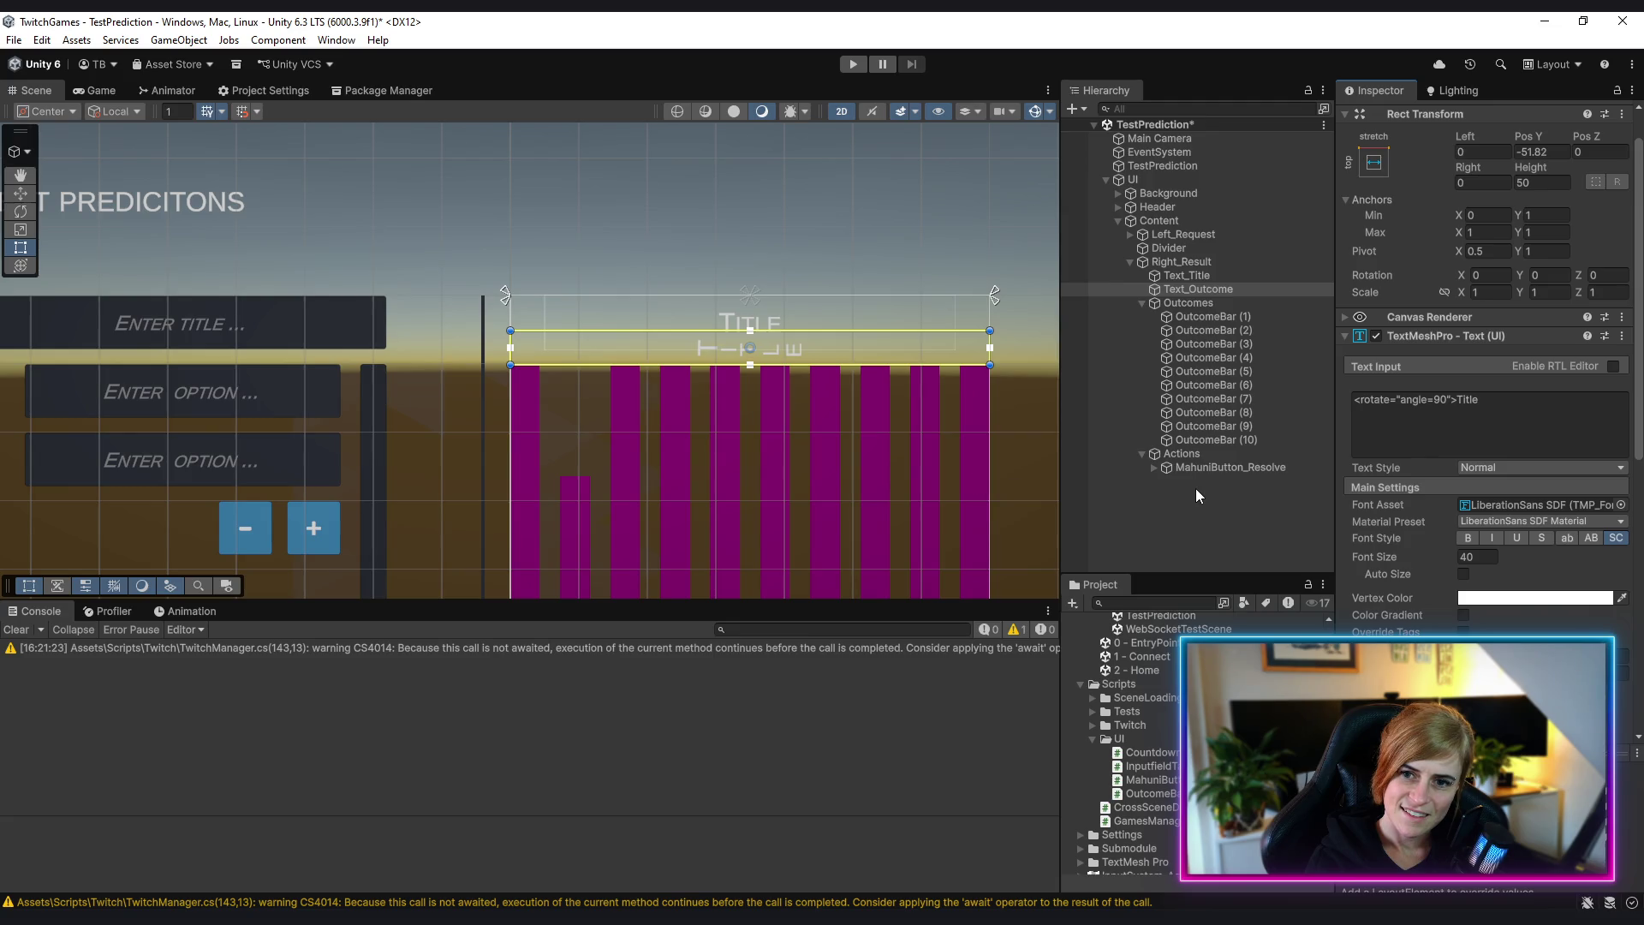
pyautogui.scroll(-2, 702, 397)
pyautogui.scroll(-2, 740, 441)
pyautogui.scroll(-2, 749, 341)
# Move Text_Outcome into OutcomeBar (1) in the Hierarchy and bring up its anchor presets
pyautogui.moveTo(749, 341); pyautogui.dragTo(750, 343)
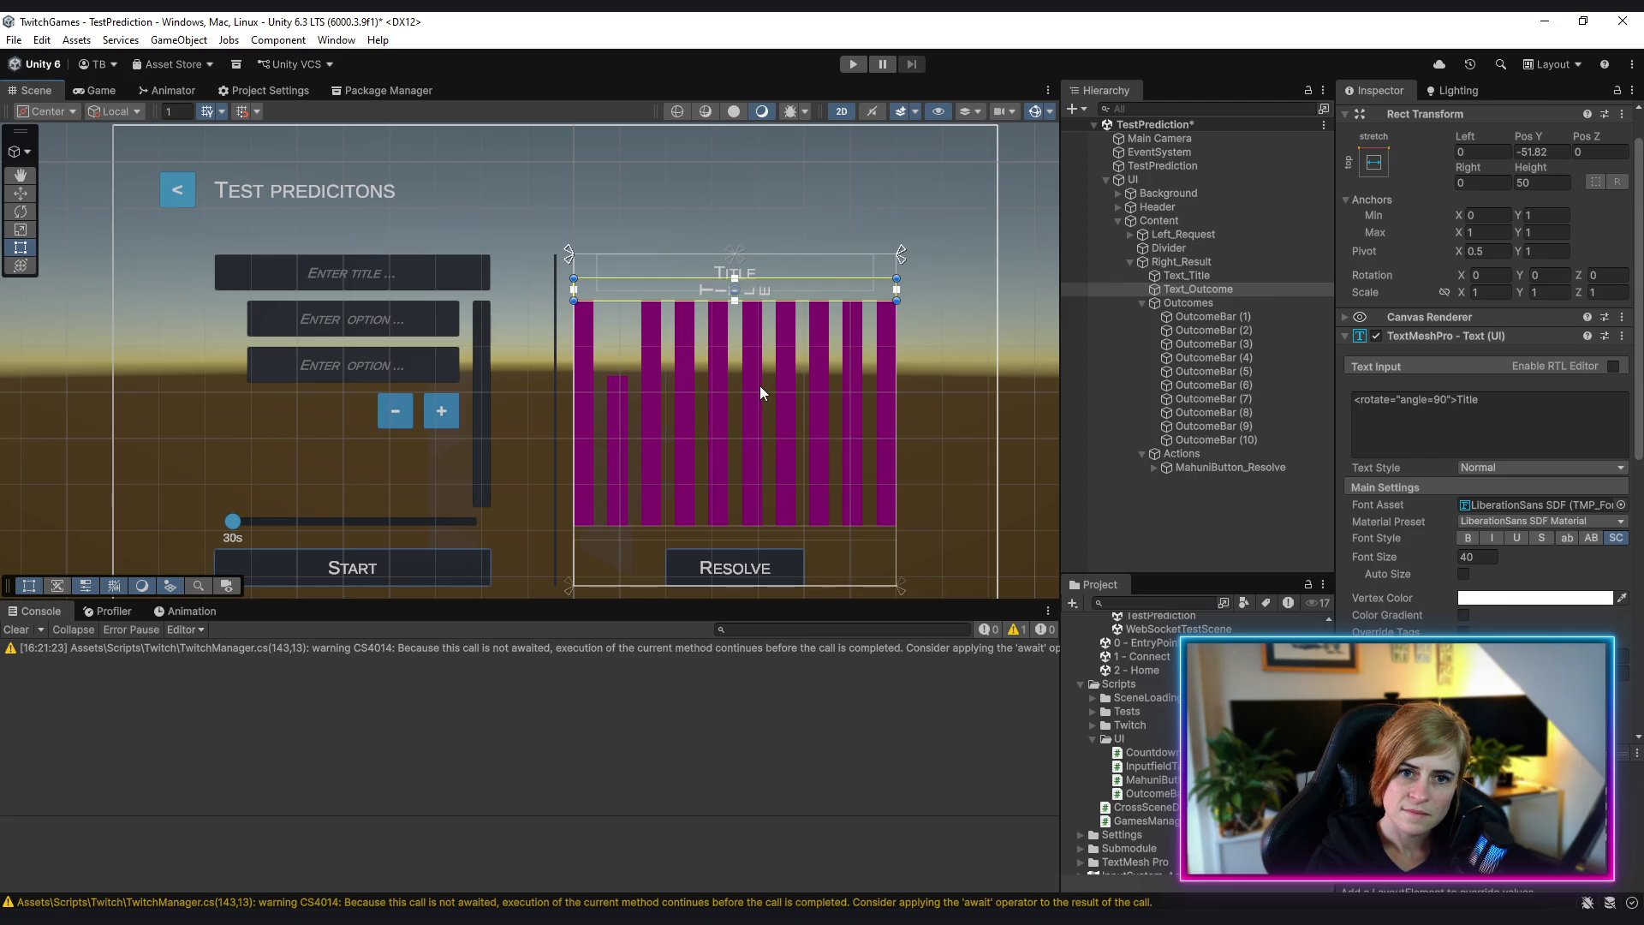
pyautogui.moveTo(1208, 287); pyautogui.dragTo(1207, 314)
pyautogui.click(1374, 164)
# Stretch Text_Outcome to fill OutcomeBar (1) with pivot and position set via Shift+Alt
pyautogui.hotkey('shift', 'alt')
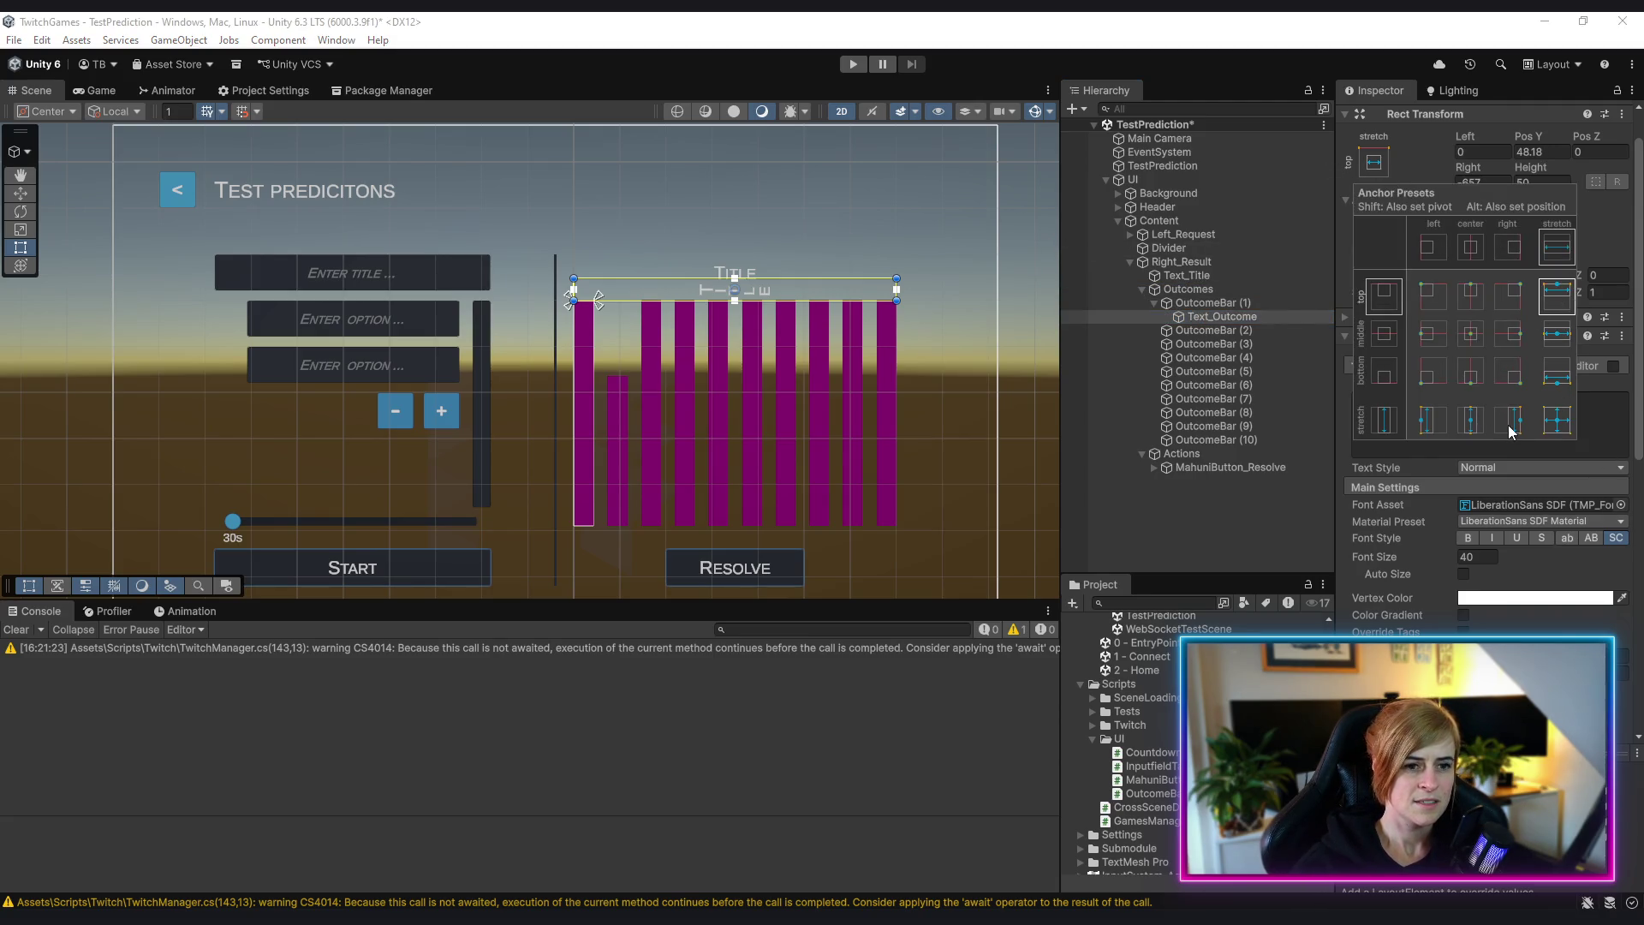
pyautogui.keyDown('alt'); pyautogui.keyDown('shift'); pyautogui.click(1509, 421); pyautogui.keyUp('shift'); pyautogui.keyUp('alt')
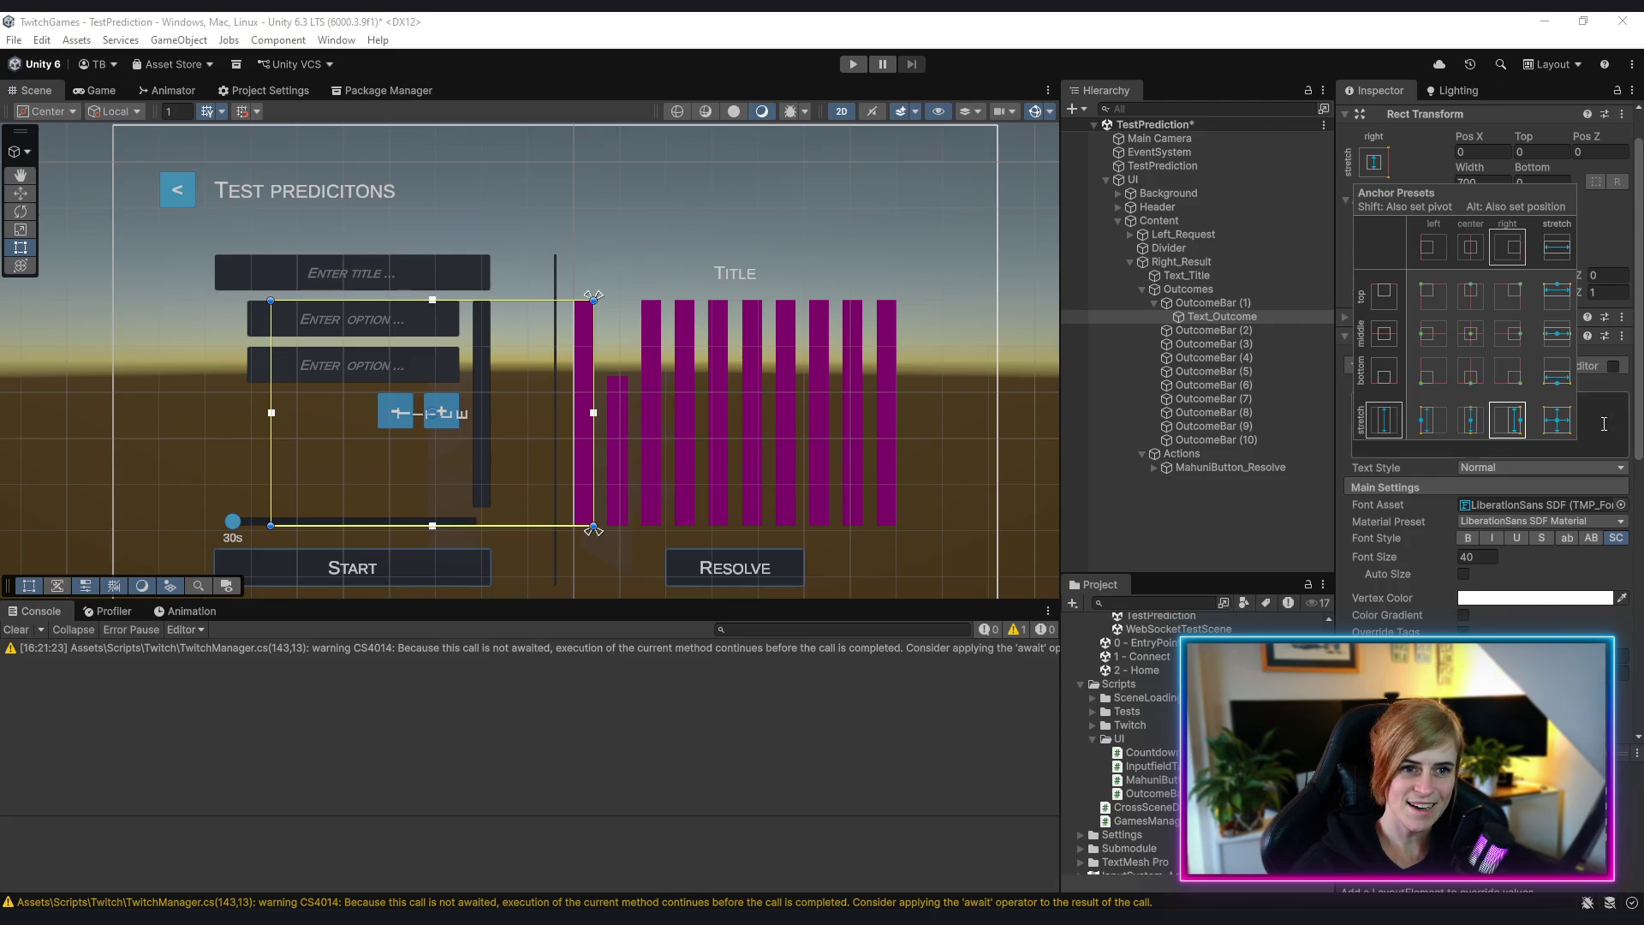
pyautogui.keyDown('alt'); pyautogui.keyDown('shift'); pyautogui.click(1559, 420); pyautogui.keyUp('shift'); pyautogui.keyUp('alt')
pyautogui.scroll(2, 703, 504)
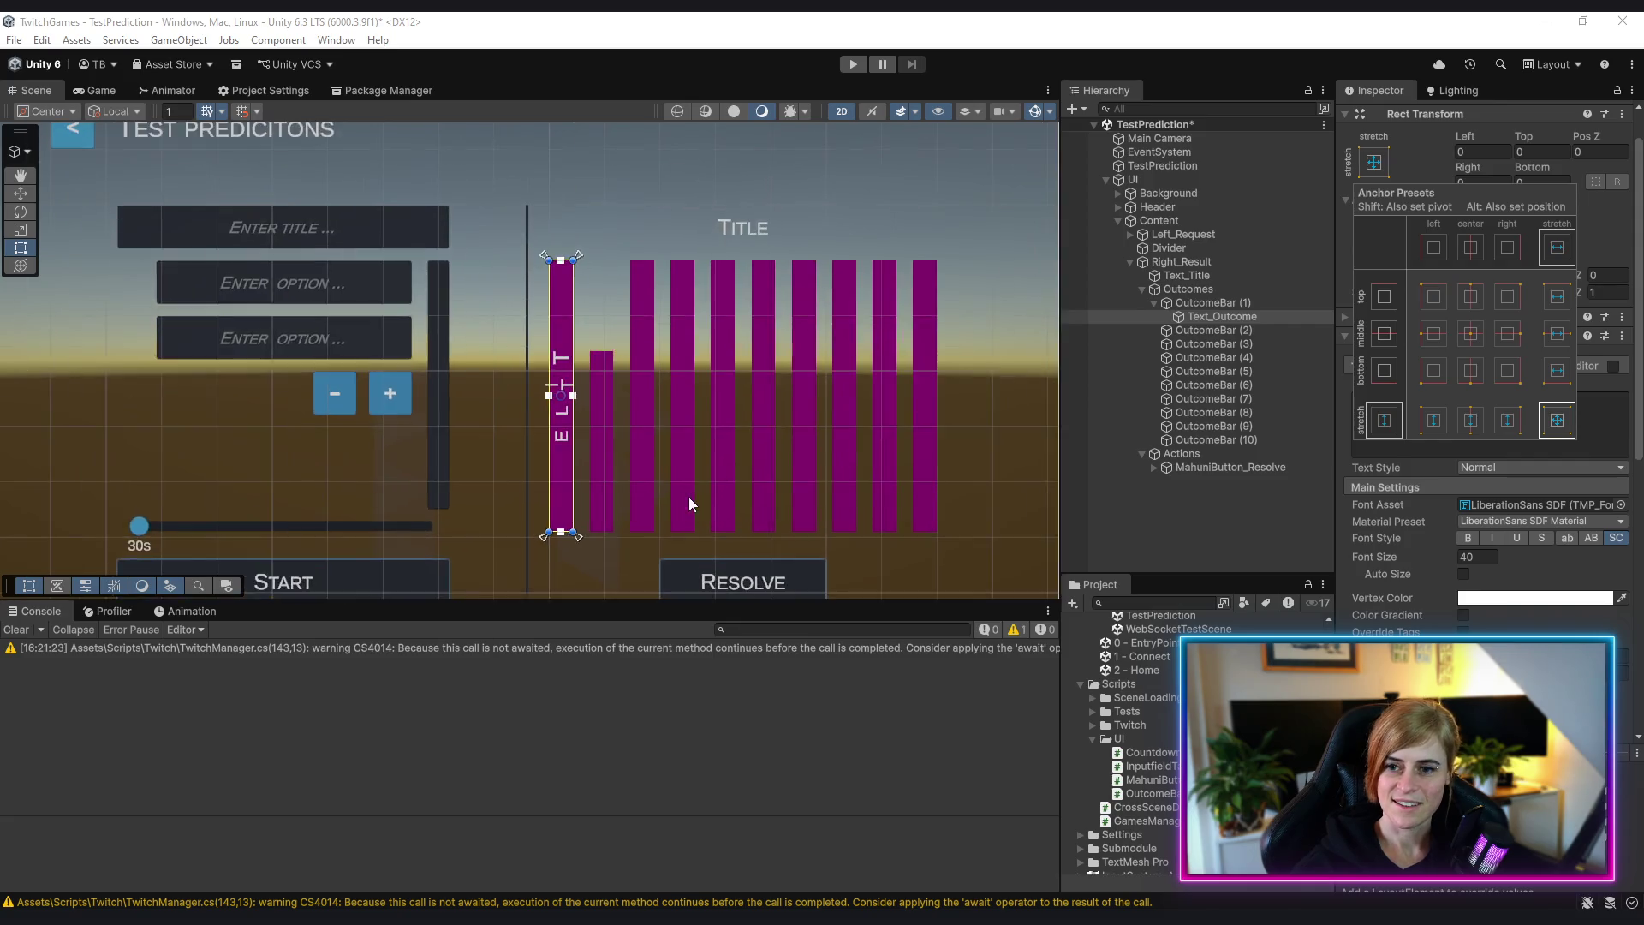
pyautogui.scroll(3, 694, 499)
pyautogui.click(1239, 535)
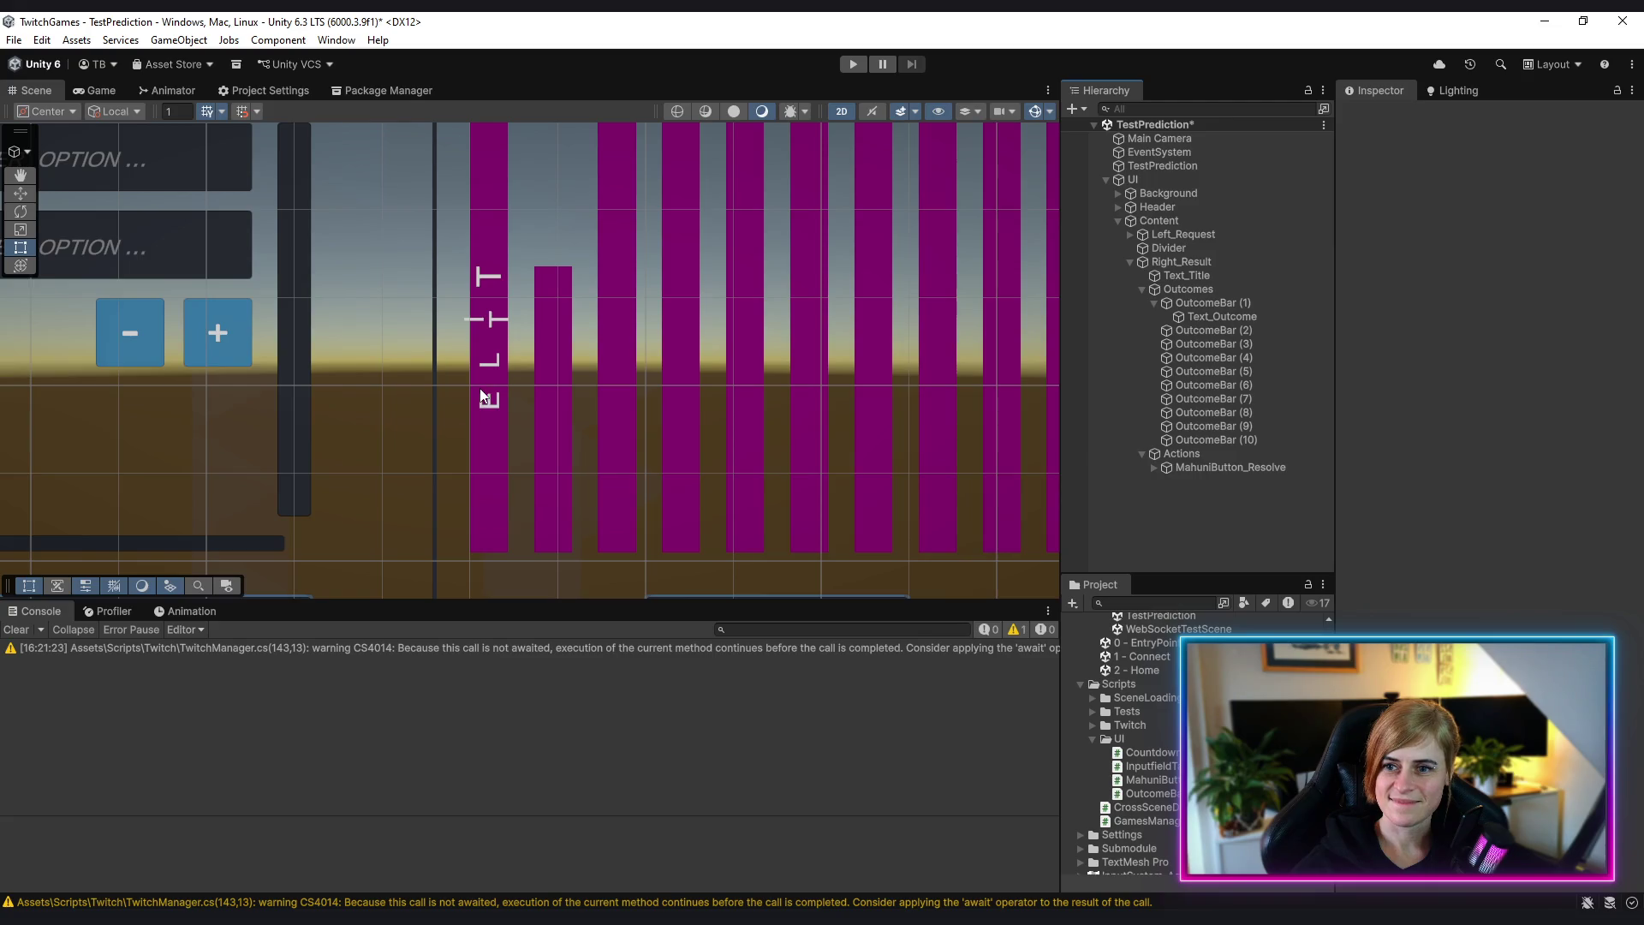
pyautogui.click(1249, 317)
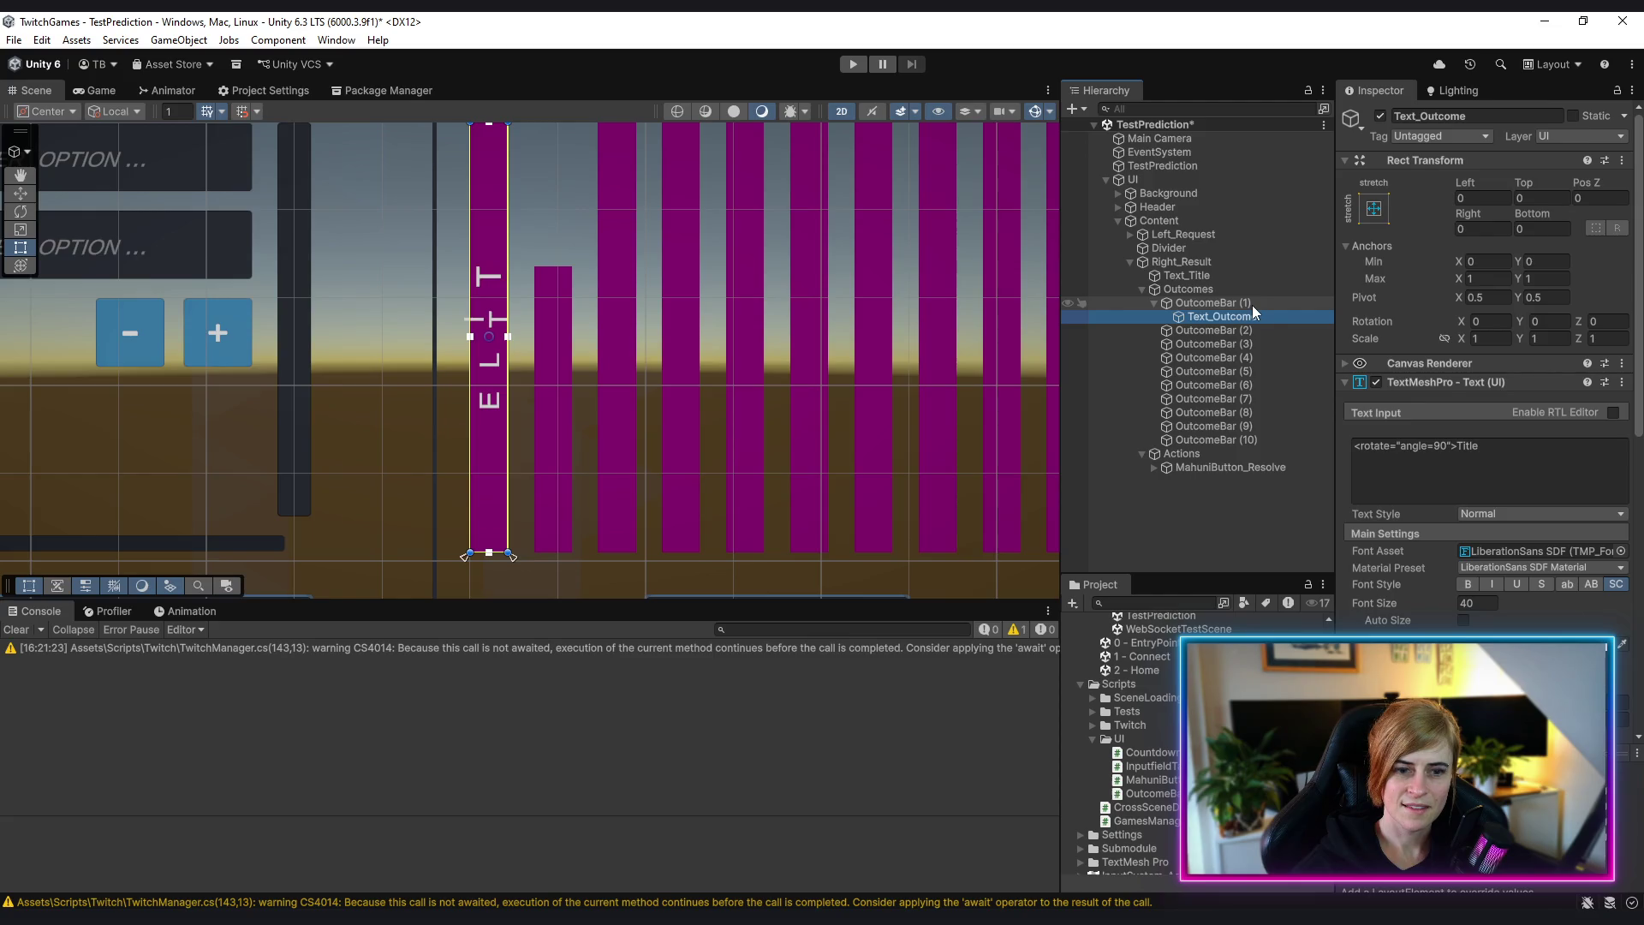
# Set the rotate tag angle to 0 and inset the label's Right value to 6.8
pyautogui.click(1435, 446)
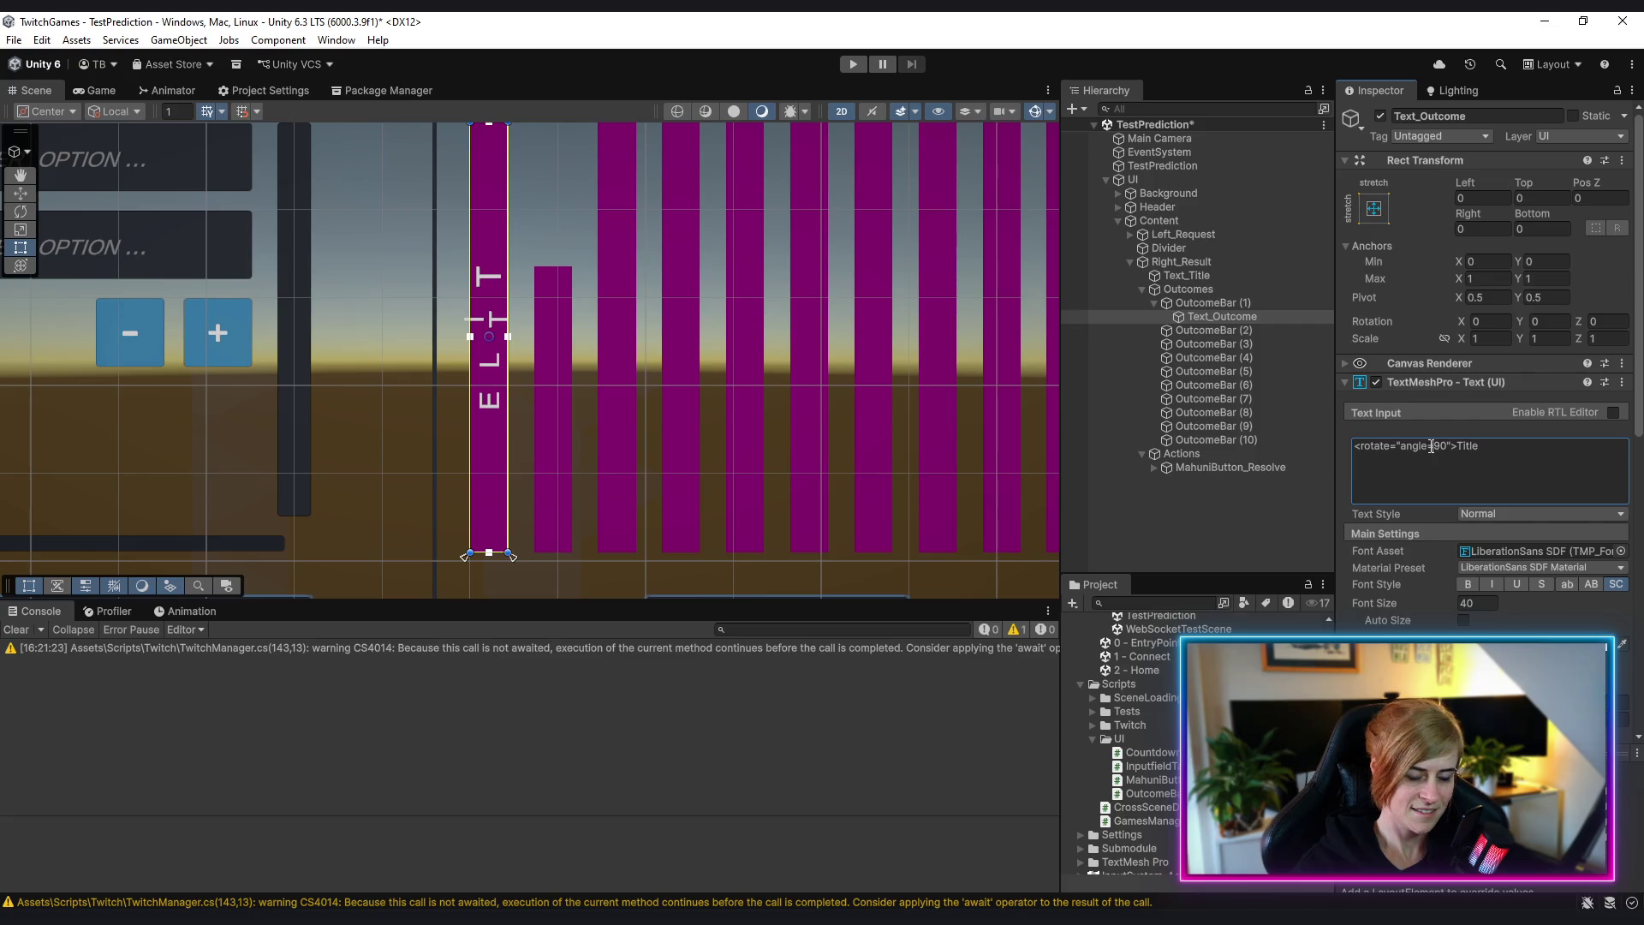
pyautogui.press('Delete')
pyautogui.press('Delete')
pyautogui.write('180')
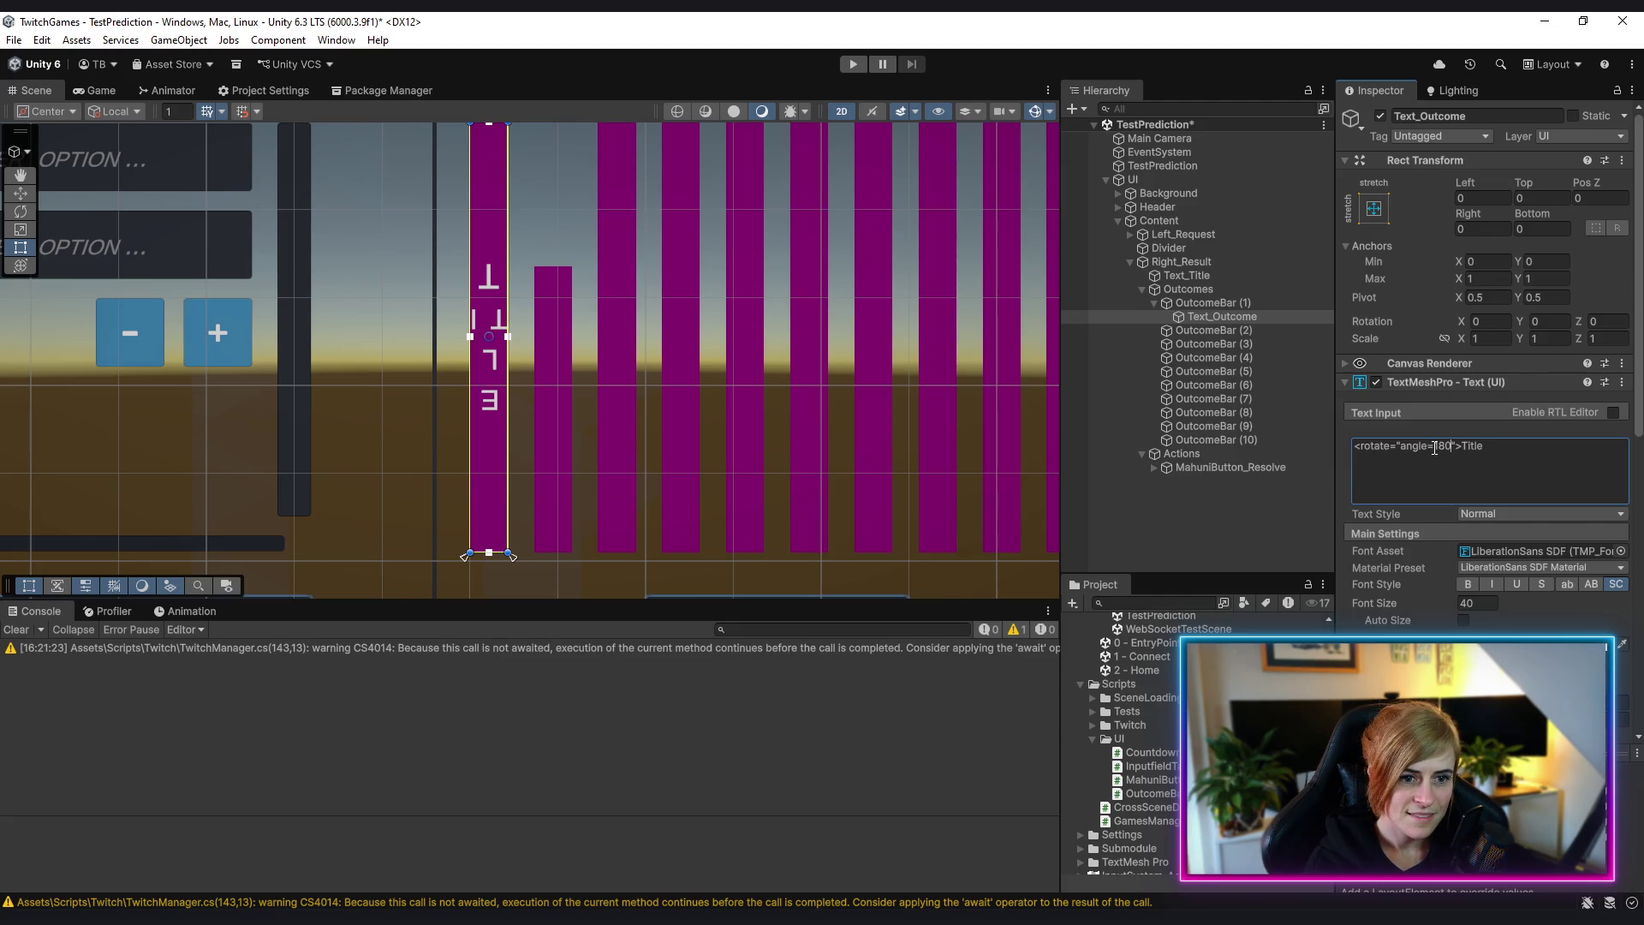
pyautogui.moveTo(1435, 447); pyautogui.dragTo(1453, 447)
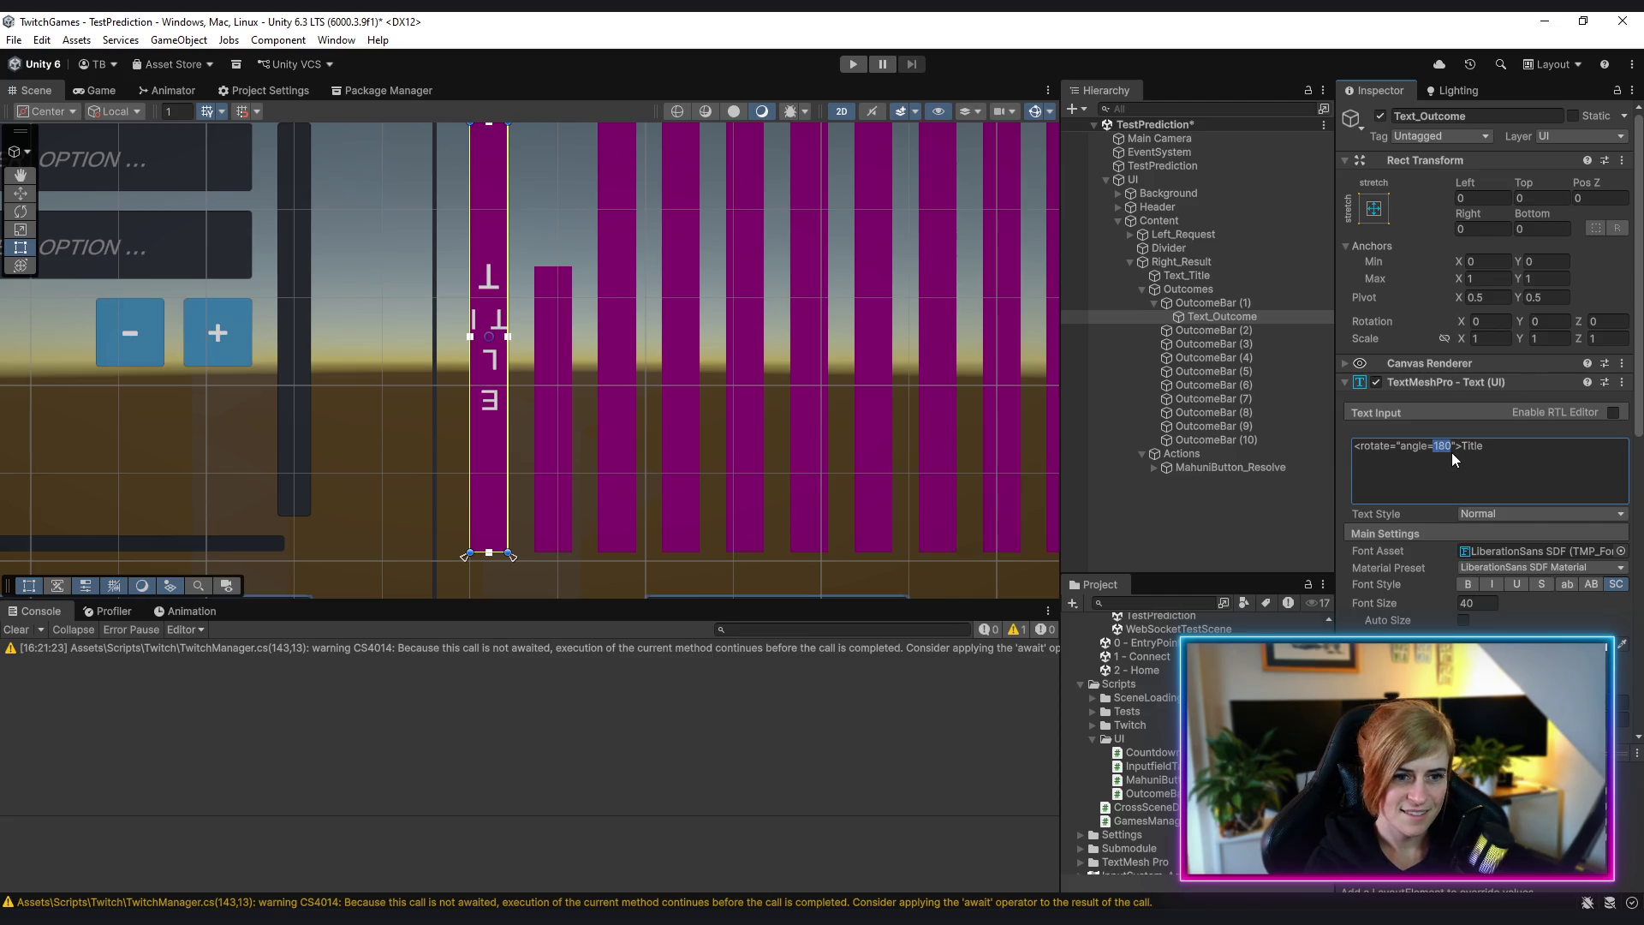
pyautogui.write('0')
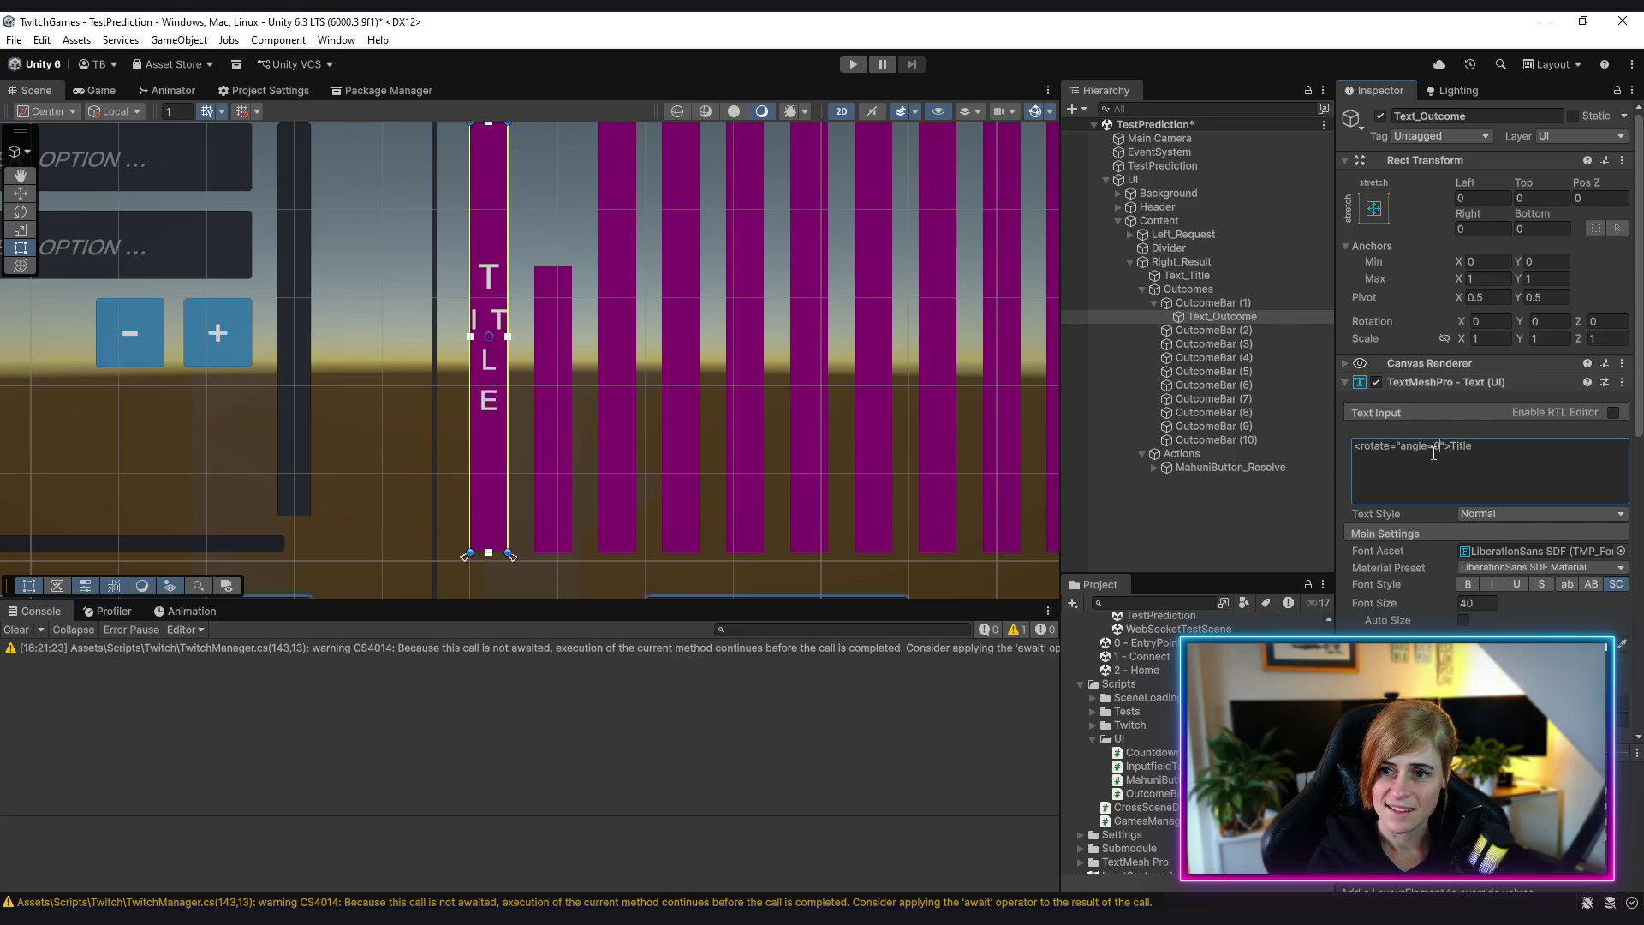
pyautogui.scroll(-2, 595, 395)
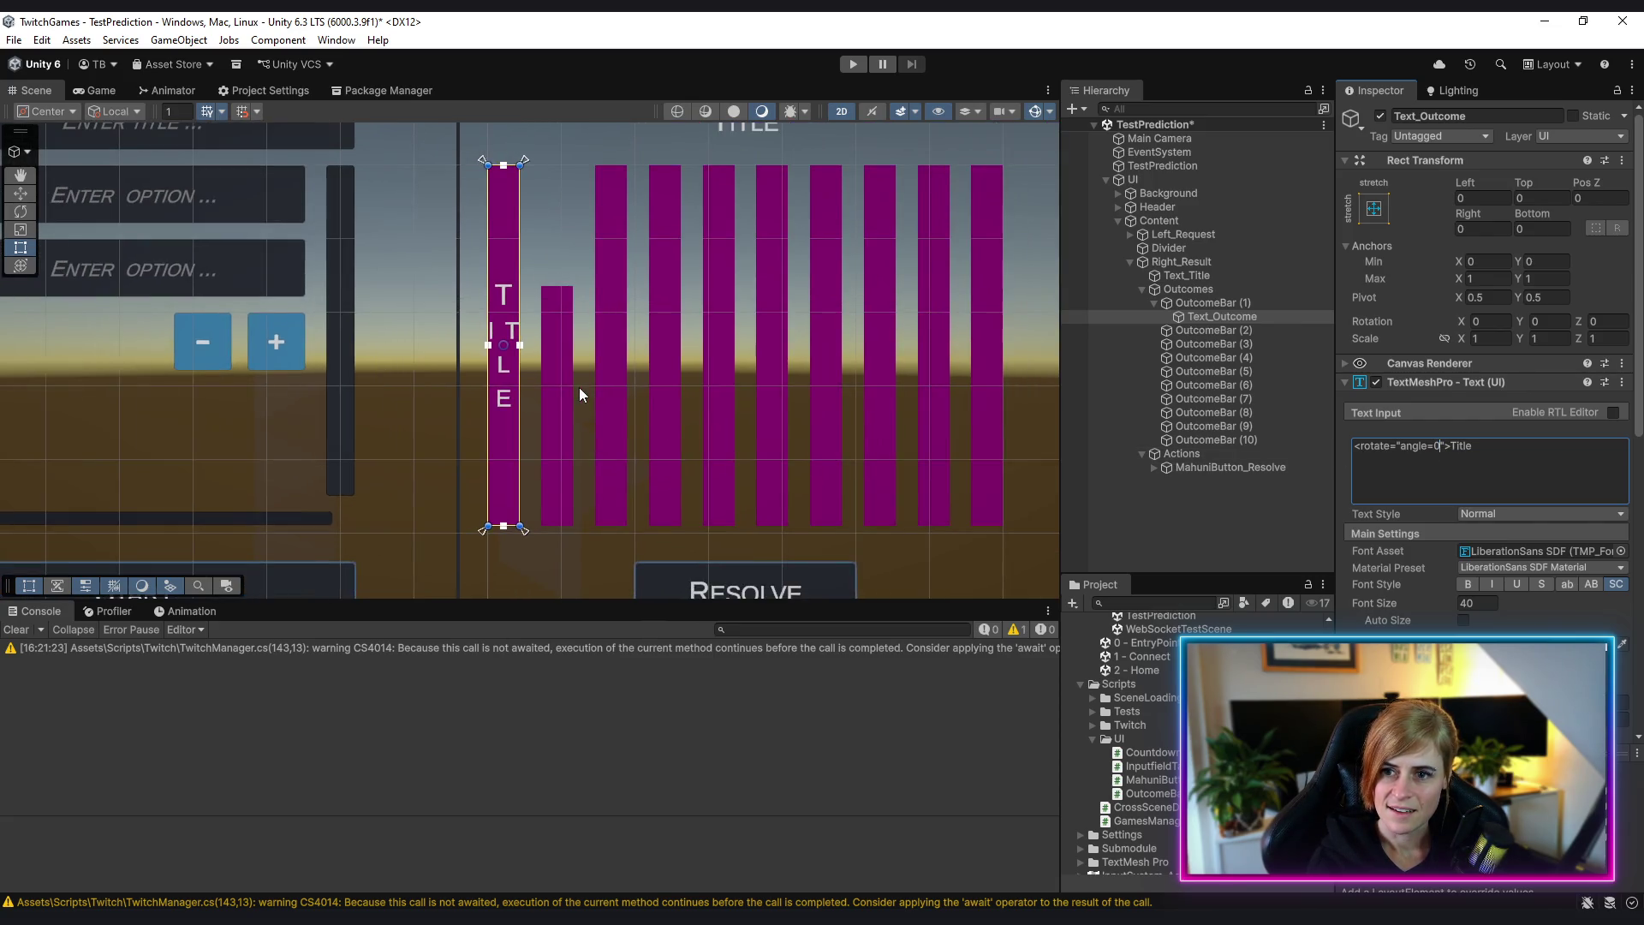
pyautogui.scroll(-1, 580, 395)
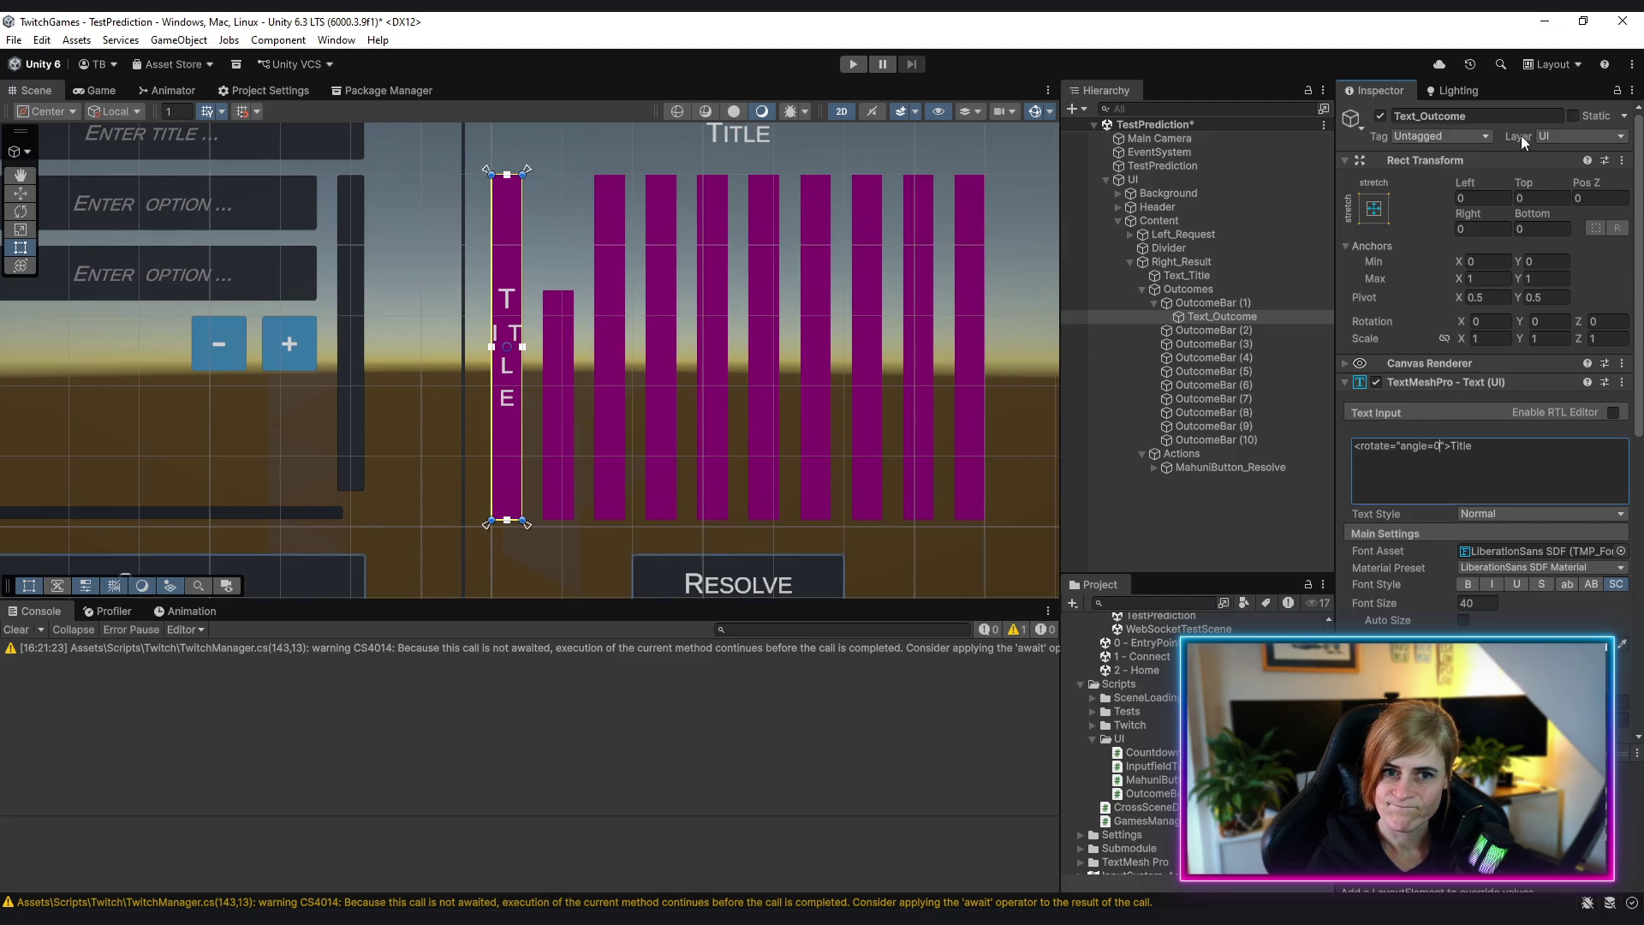
pyautogui.moveTo(1486, 208)
pyautogui.mouseDown()
pyautogui.moveTo(1438, 208)
pyautogui.moveTo(1503, 201)
pyautogui.mouseUp()
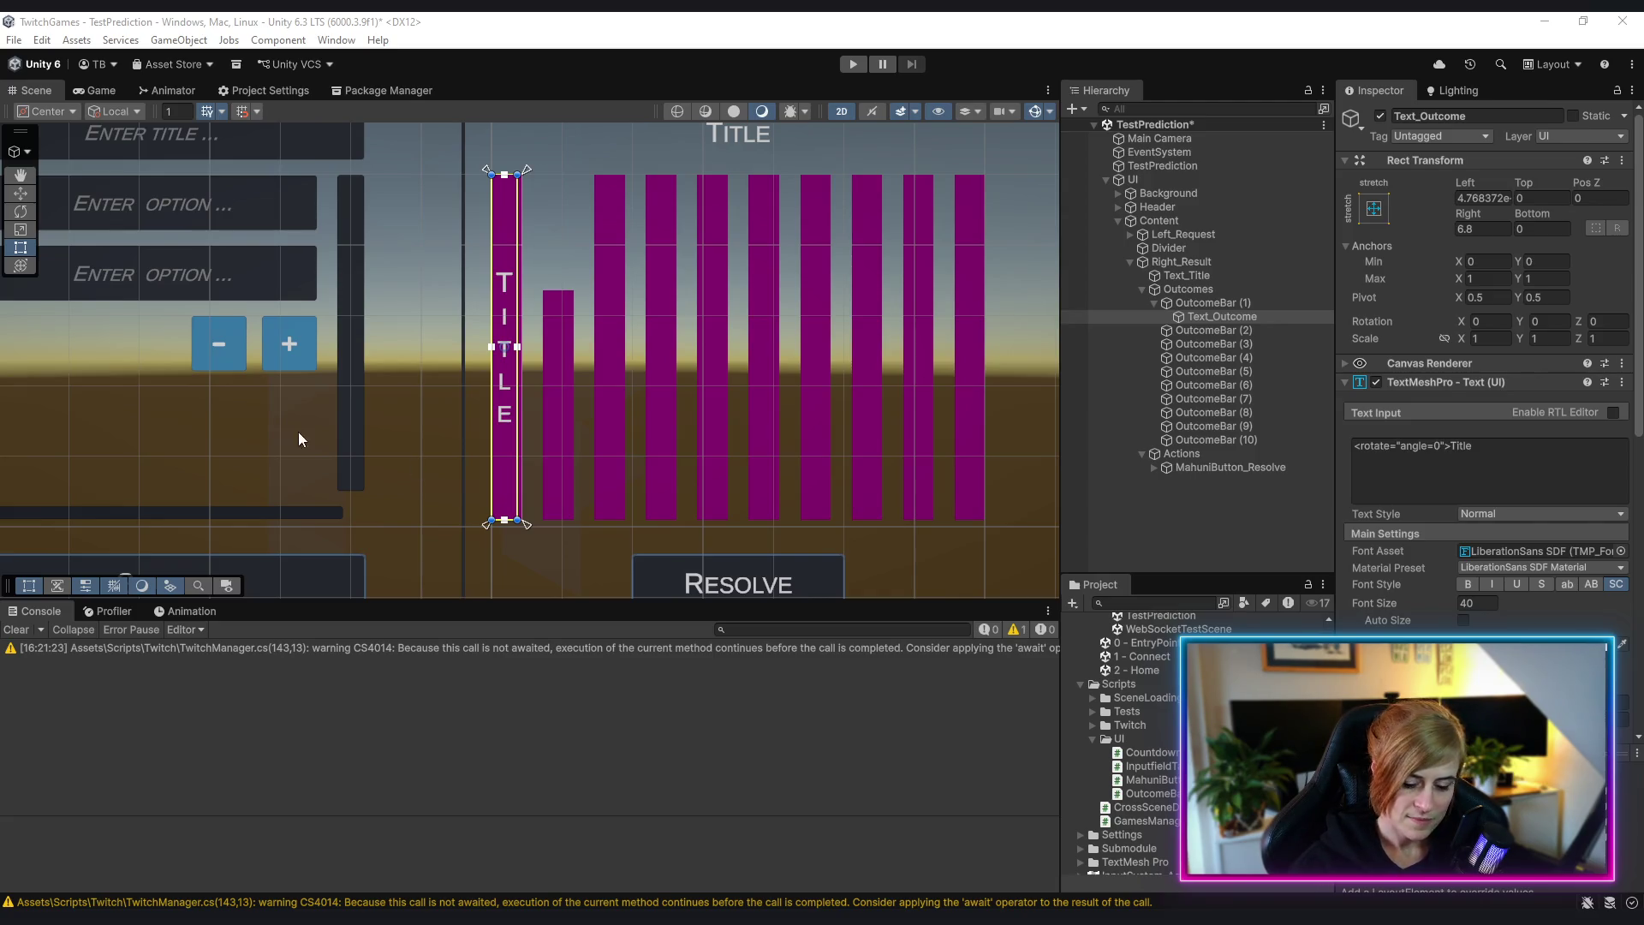
pyautogui.scroll(-5, 382, 329)
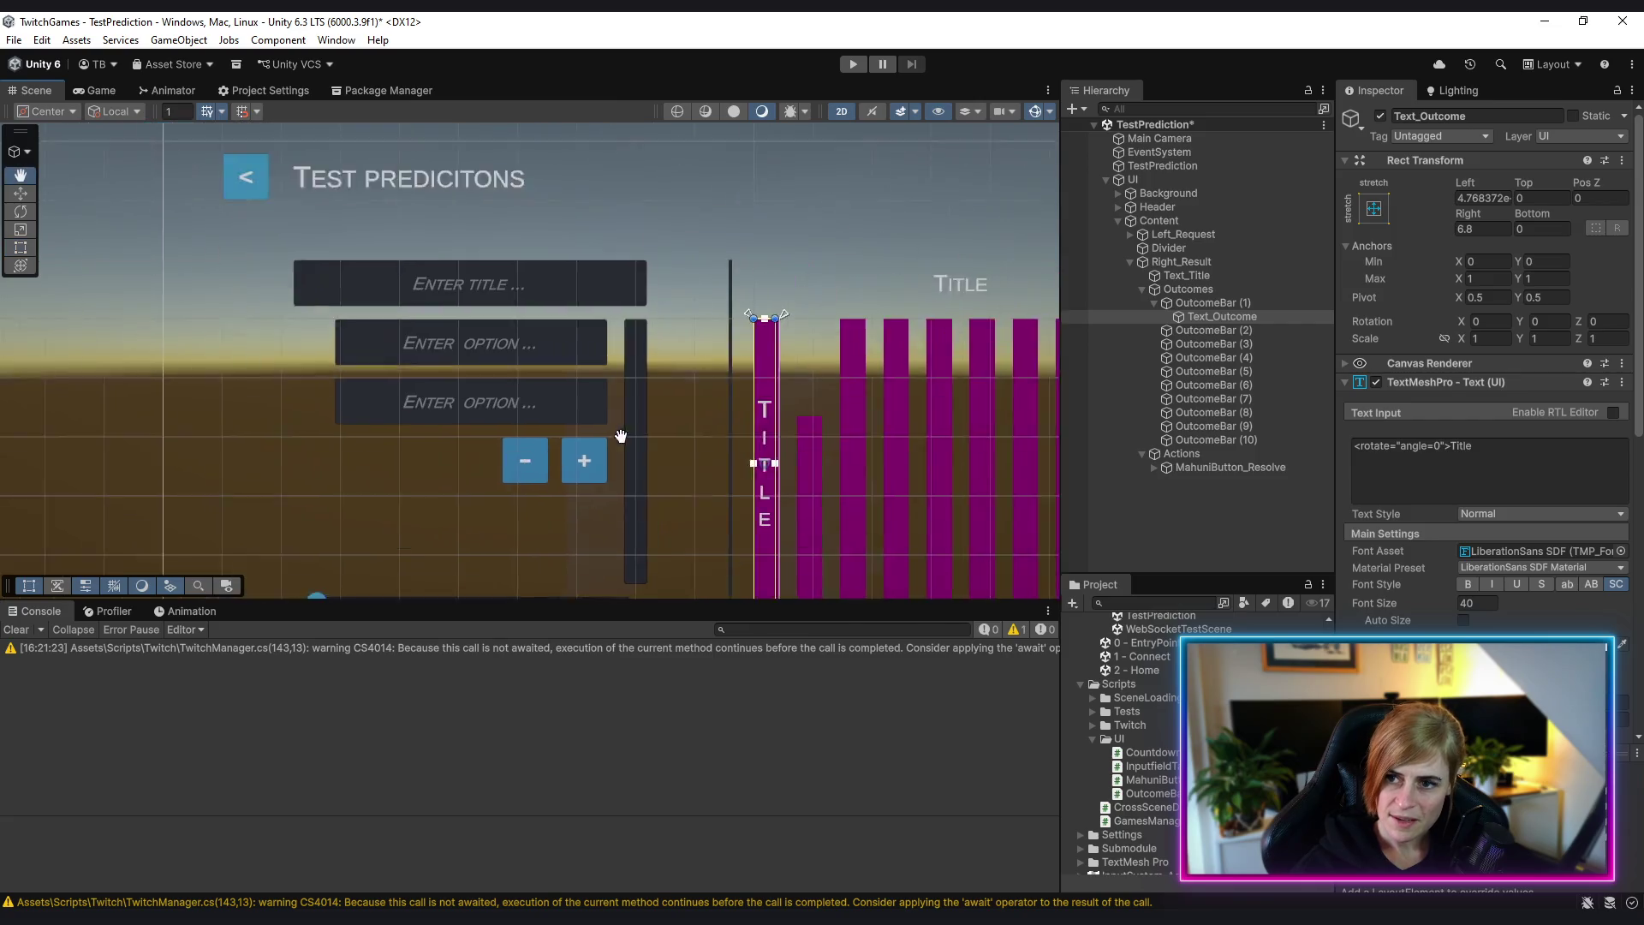
# Expand Left_Request > Input_Title > Text Area and select the Placeholder text
pyautogui.click(1130, 235)
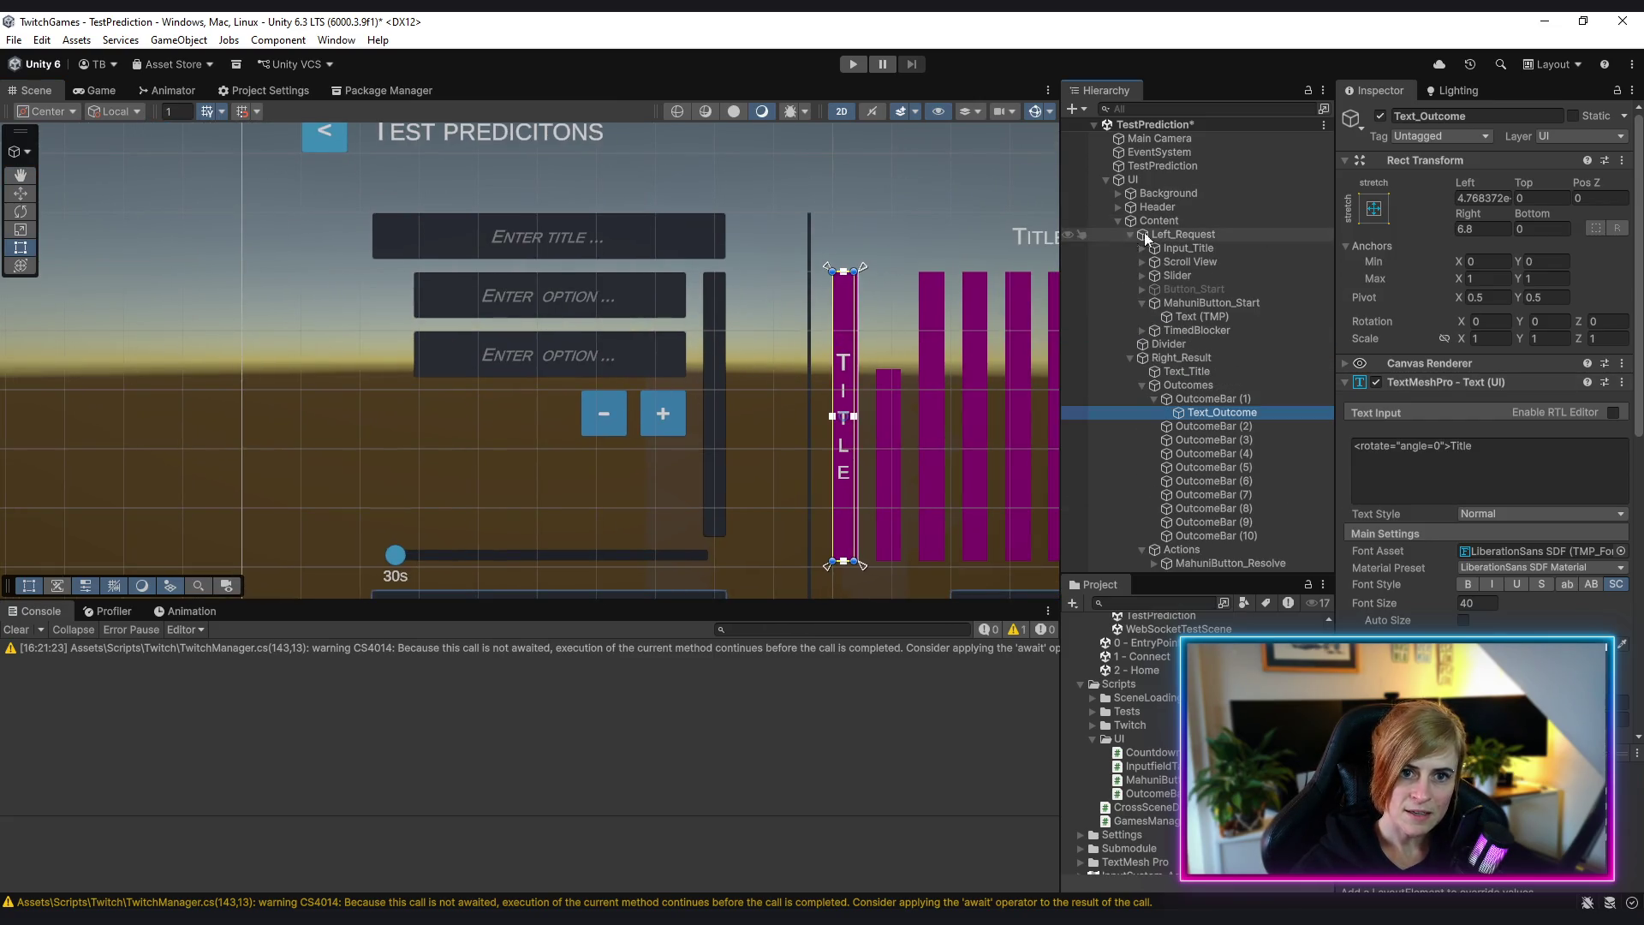
pyautogui.click(1142, 250)
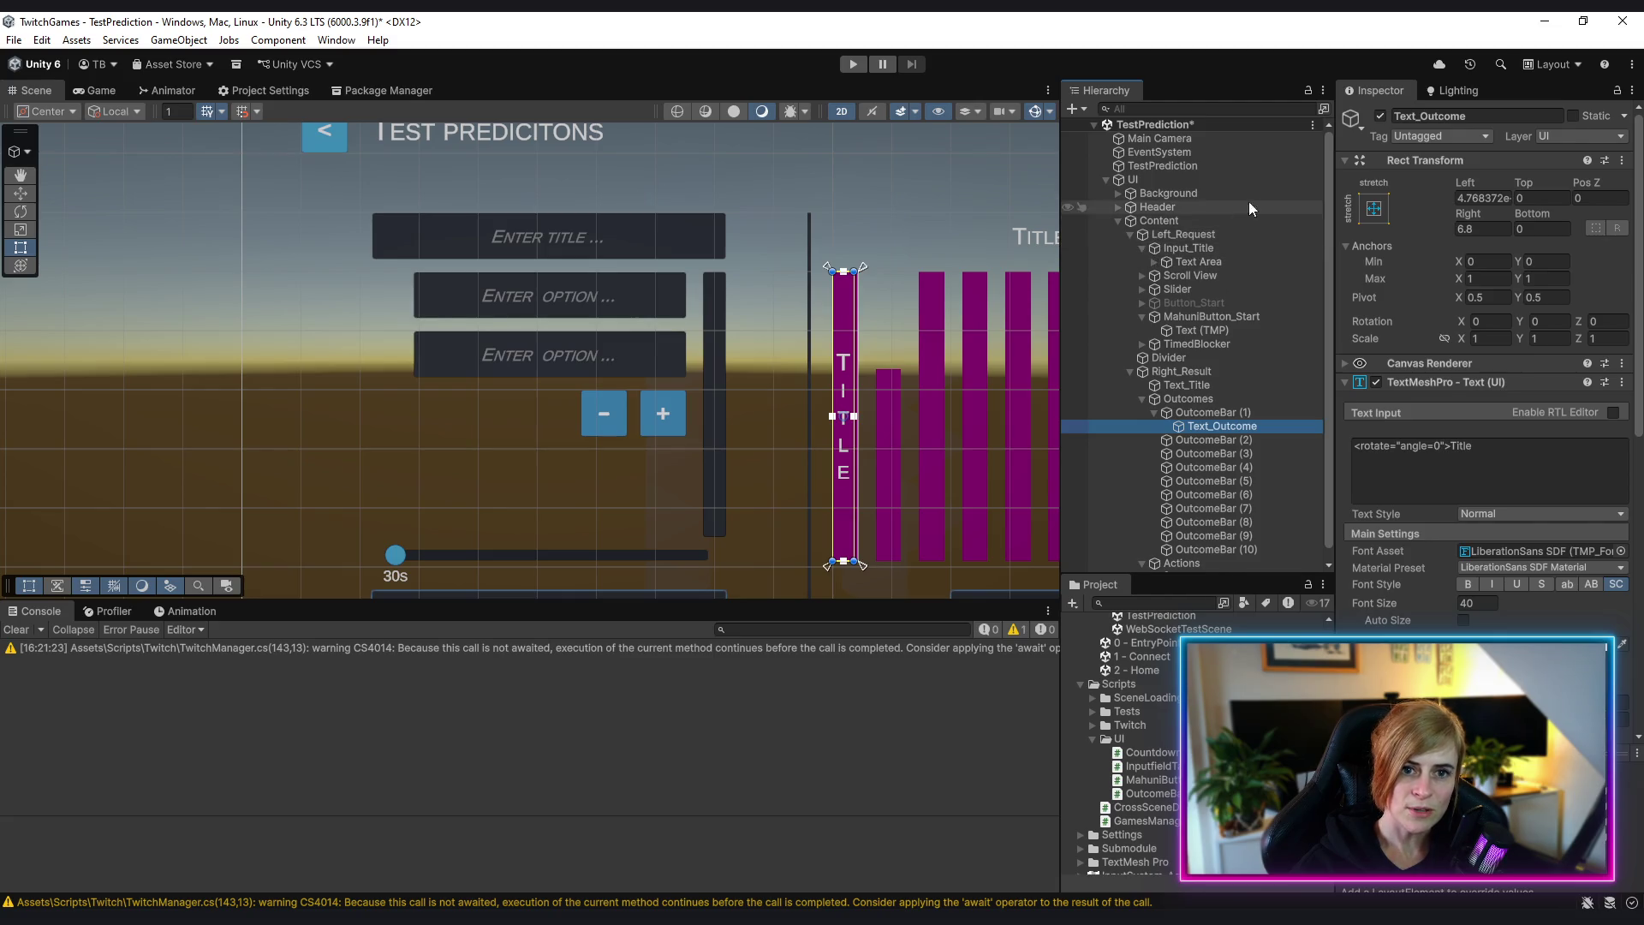
pyautogui.click(1153, 261)
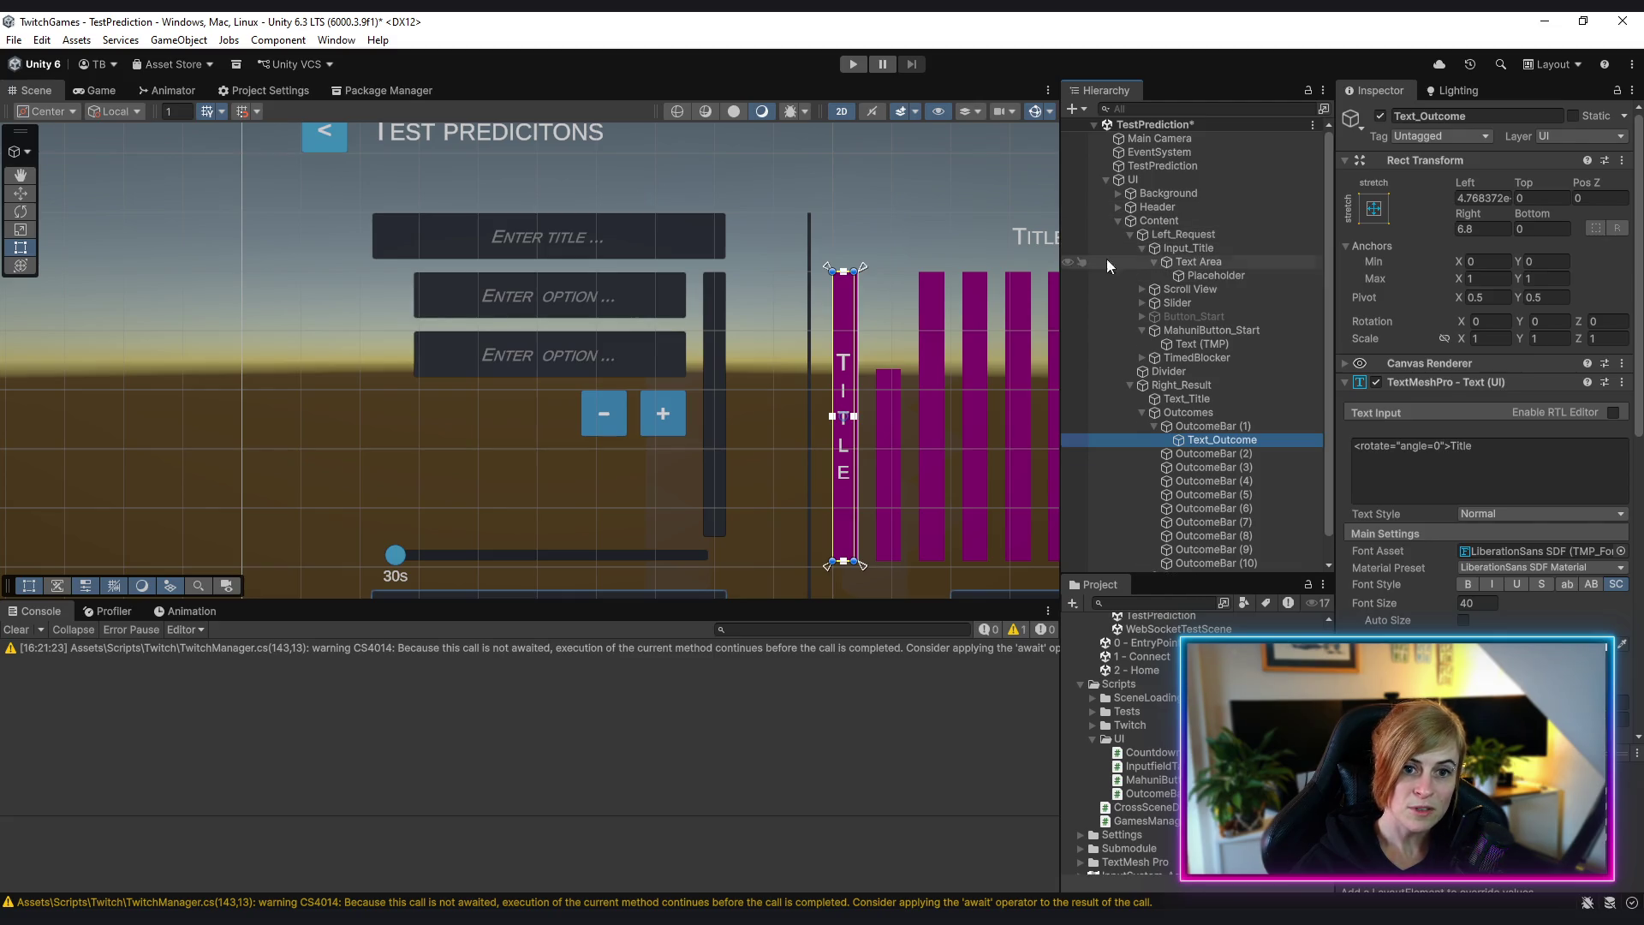
pyautogui.click(1220, 275)
# Shift the placeholder's Vertex Color hue toward blue and raise its alpha
pyautogui.click(1542, 638)
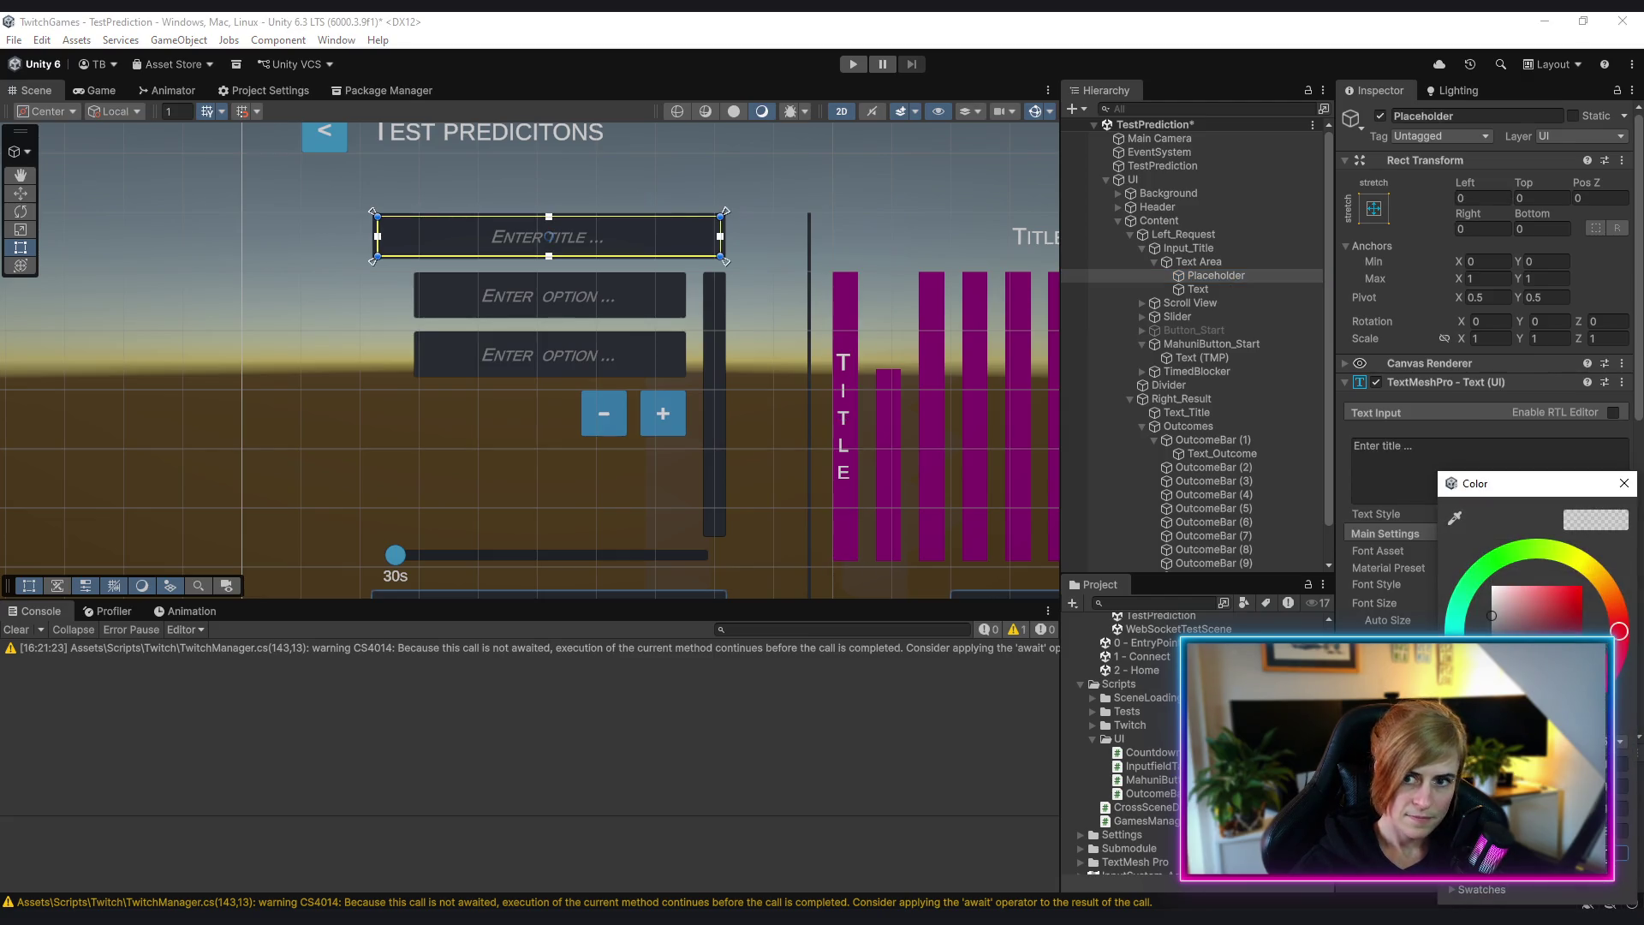
pyautogui.moveTo(1619, 631); pyautogui.dragTo(1496, 693)
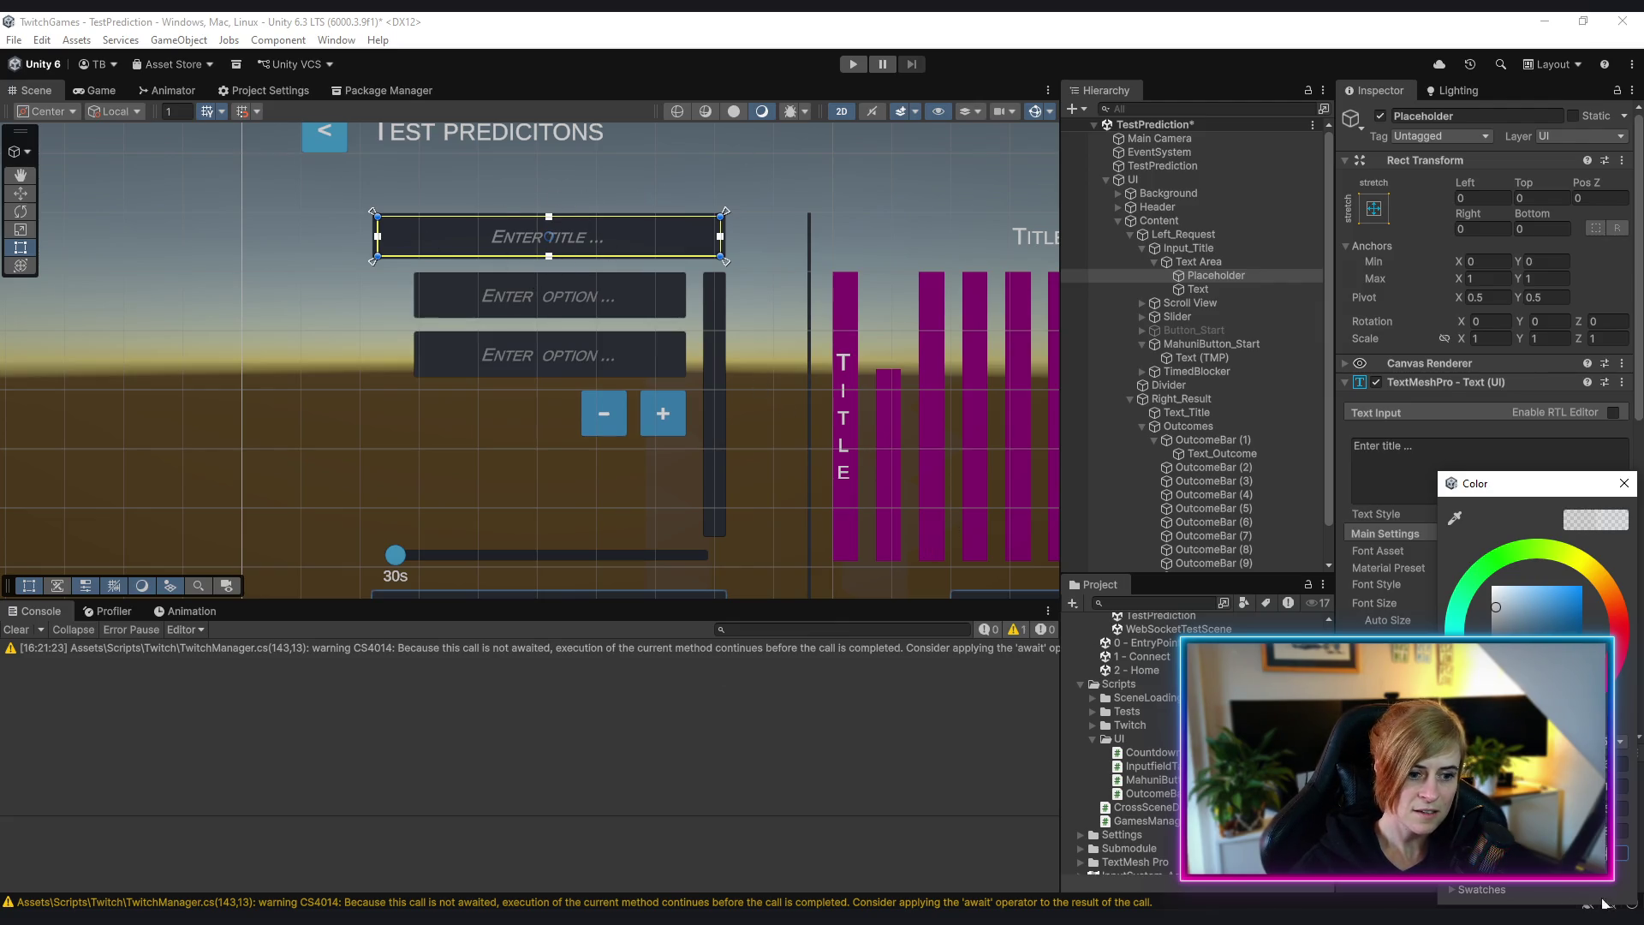
pyautogui.moveTo(1543, 852); pyautogui.dragTo(1594, 852)
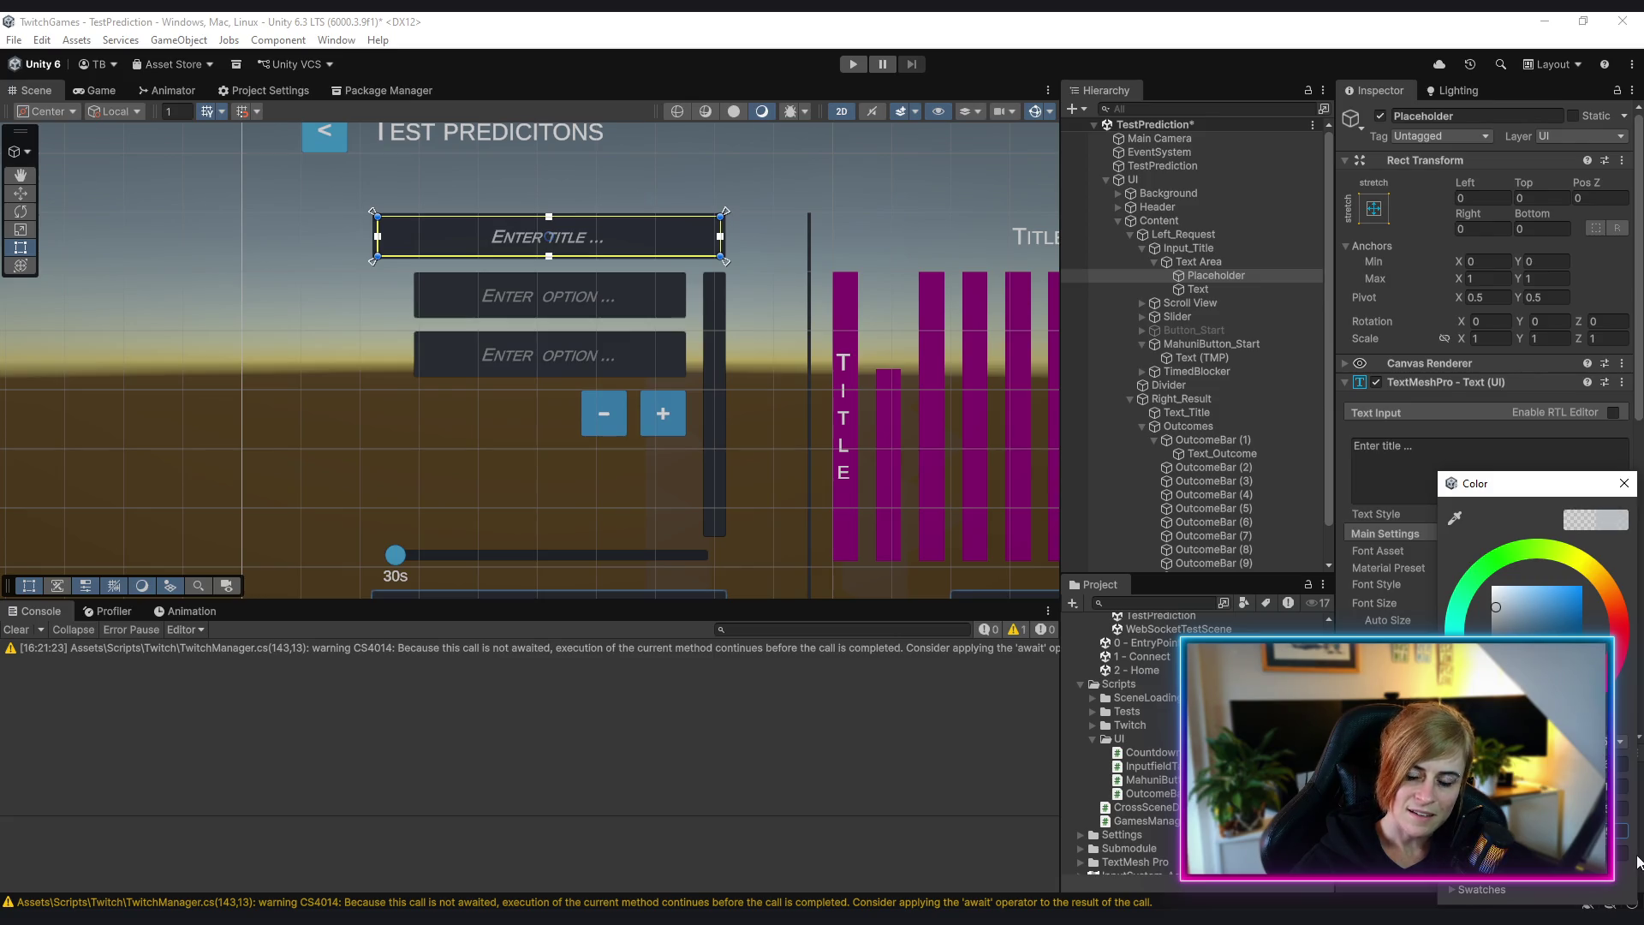
pyautogui.click(268, 372)
pyautogui.scroll(-2, 280, 413)
pyautogui.moveTo(523, 435)
pyautogui.mouseDown()
pyautogui.moveTo(394, 387)
pyautogui.moveTo(435, 423)
pyautogui.mouseUp()
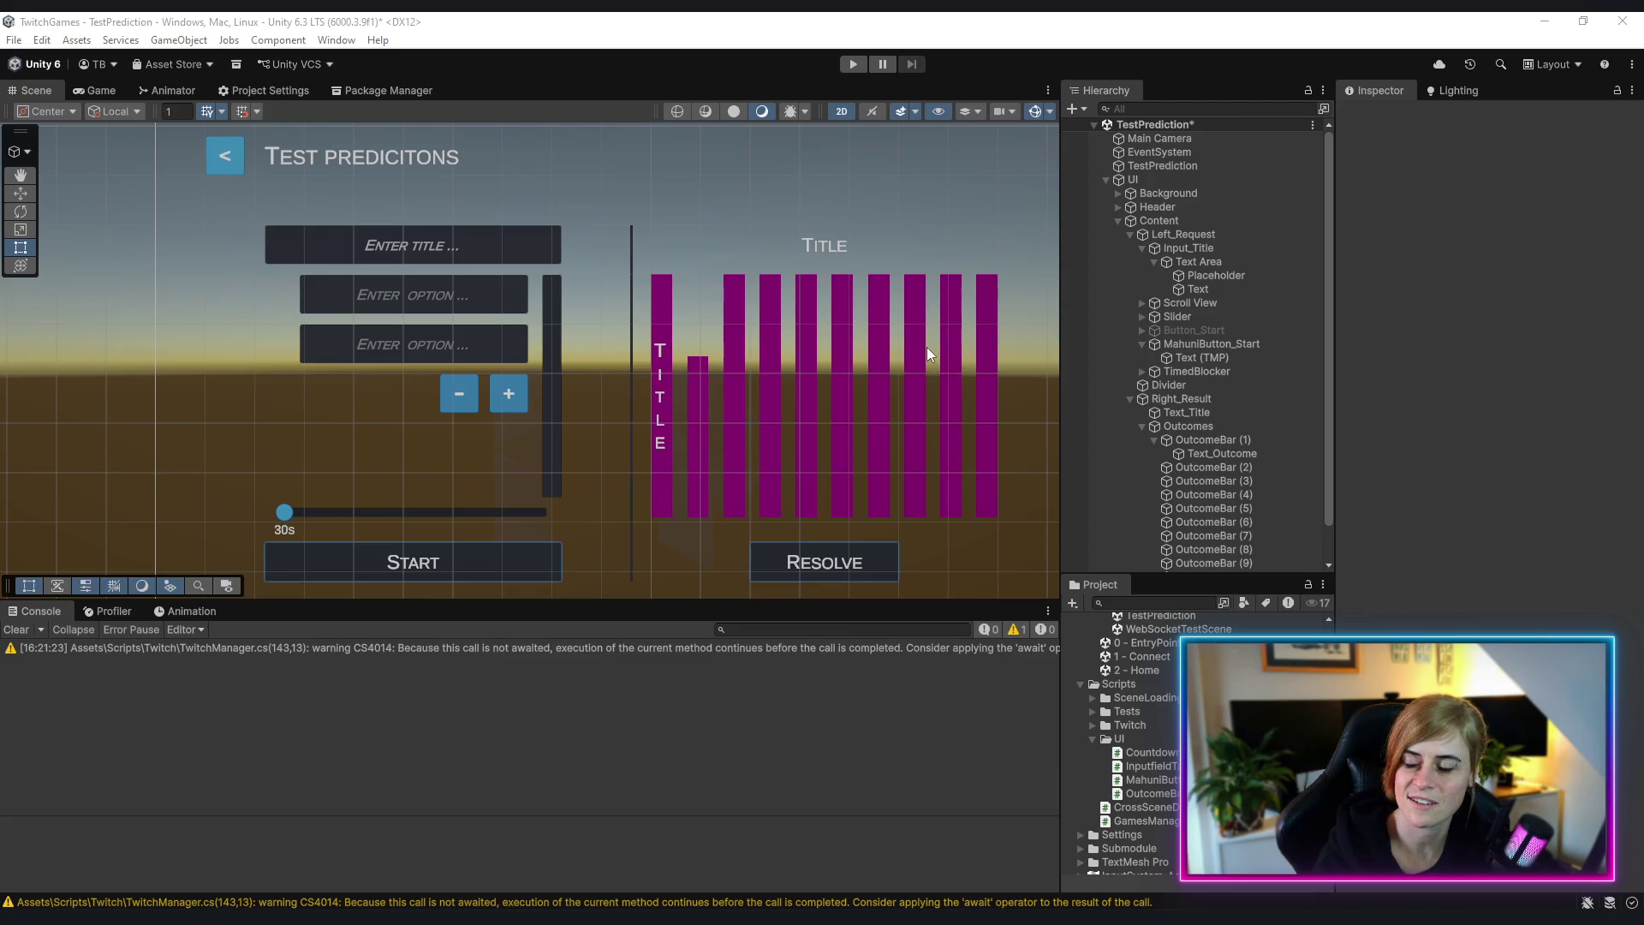
pyautogui.scroll(-1, 926, 348)
pyautogui.scroll(-1, 791, 377)
# Switch to the Rect tool and select Text_Outcome under OutcomeBar (1)
pyautogui.moveTo(922, 161); pyautogui.dragTo(678, 210)
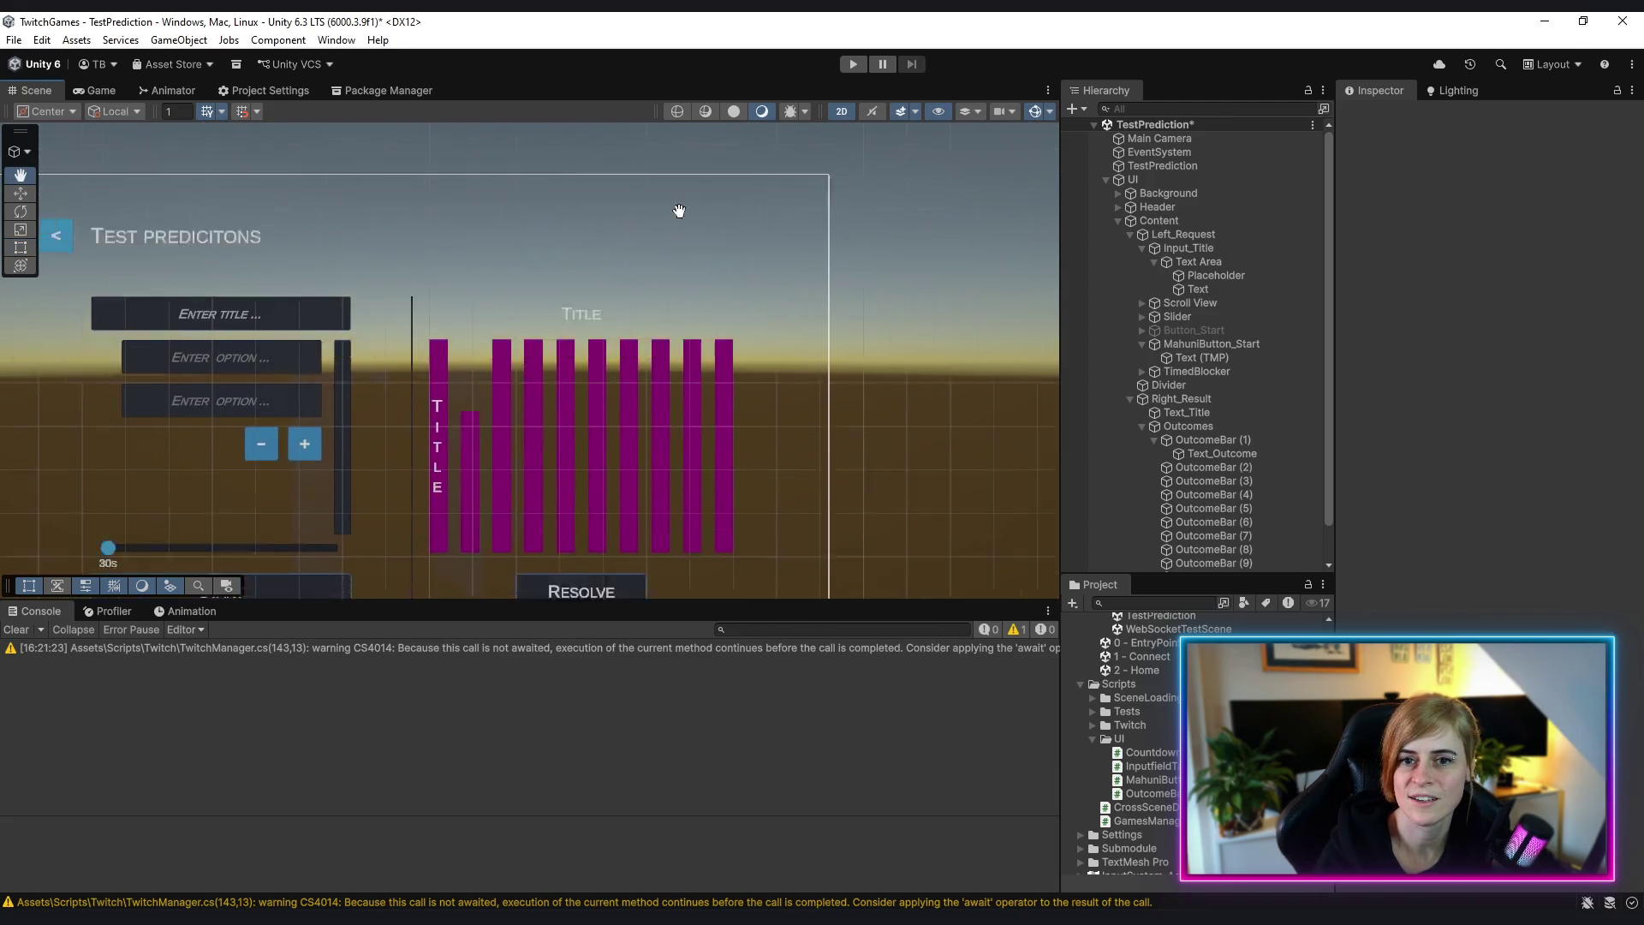
pyautogui.scroll(-1, 679, 210)
pyautogui.scroll(1, 907, 518)
pyautogui.press('t')
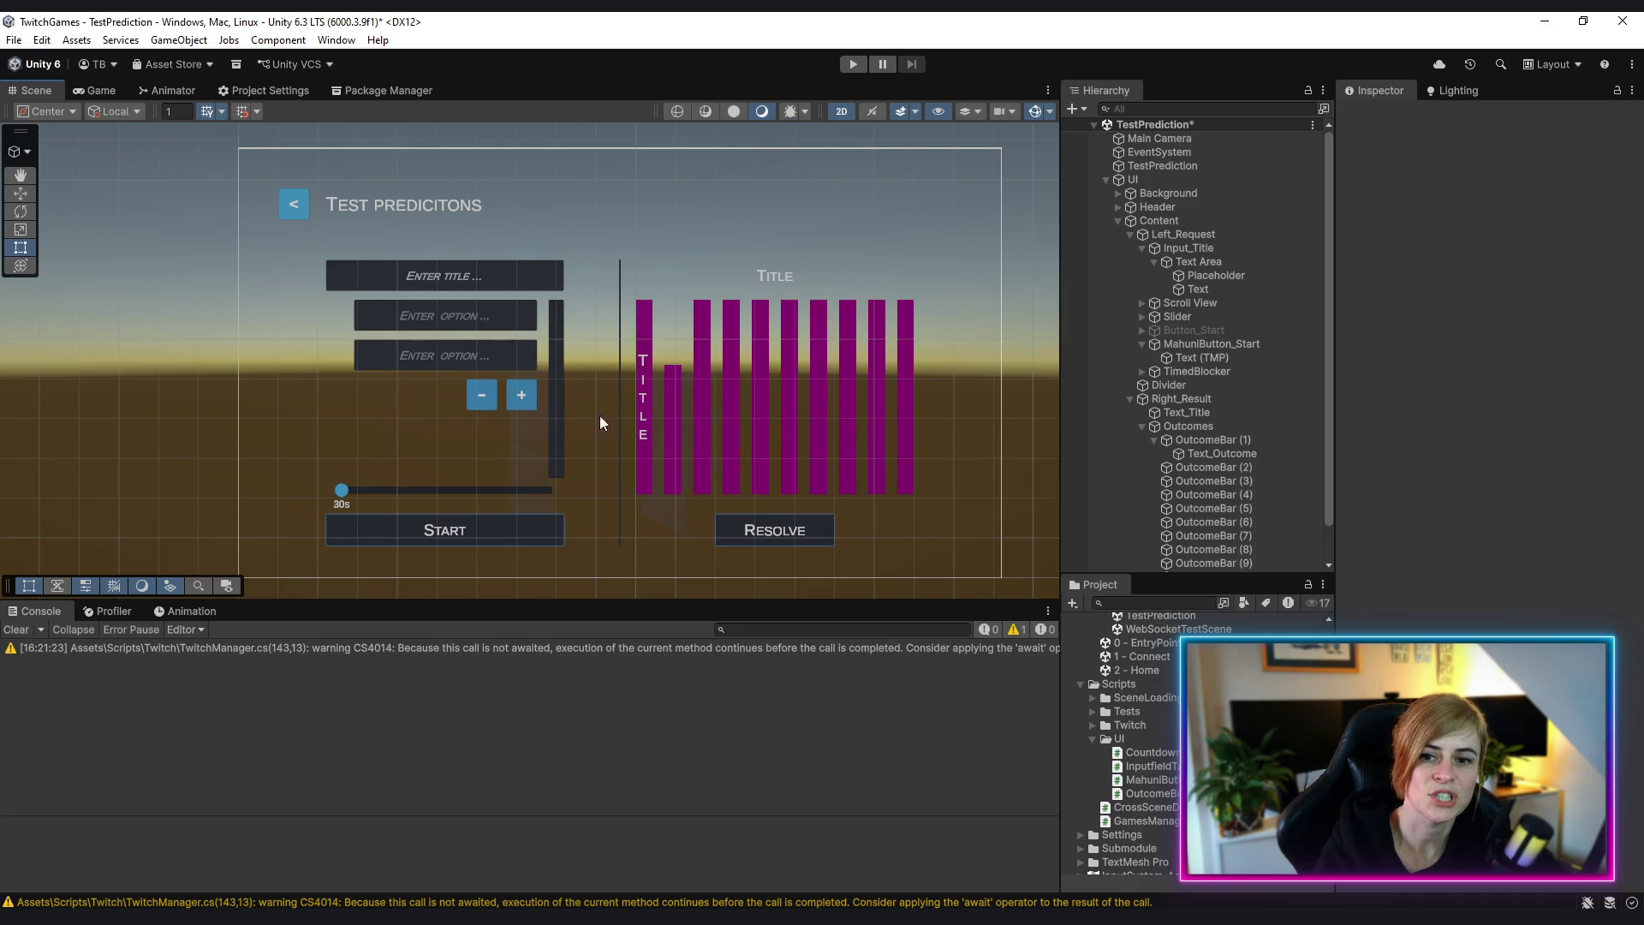
pyautogui.scroll(1, 696, 433)
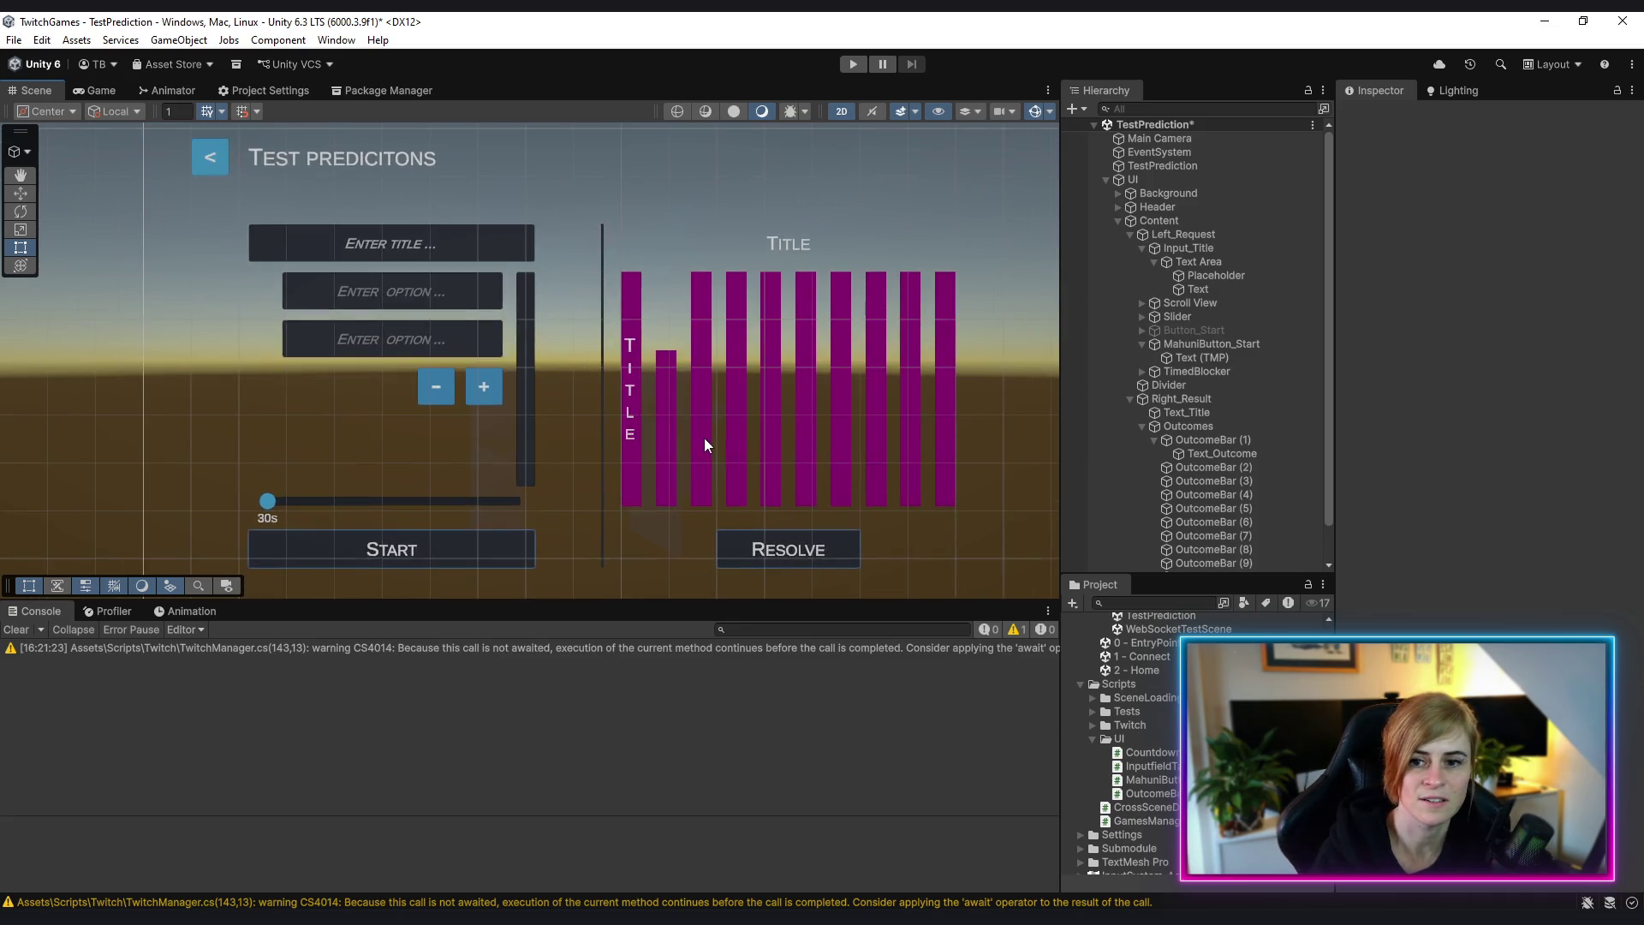
pyautogui.scroll(1, 704, 439)
pyautogui.scroll(-1, 704, 437)
pyautogui.scroll(-2, 664, 419)
pyautogui.scroll(3, 633, 411)
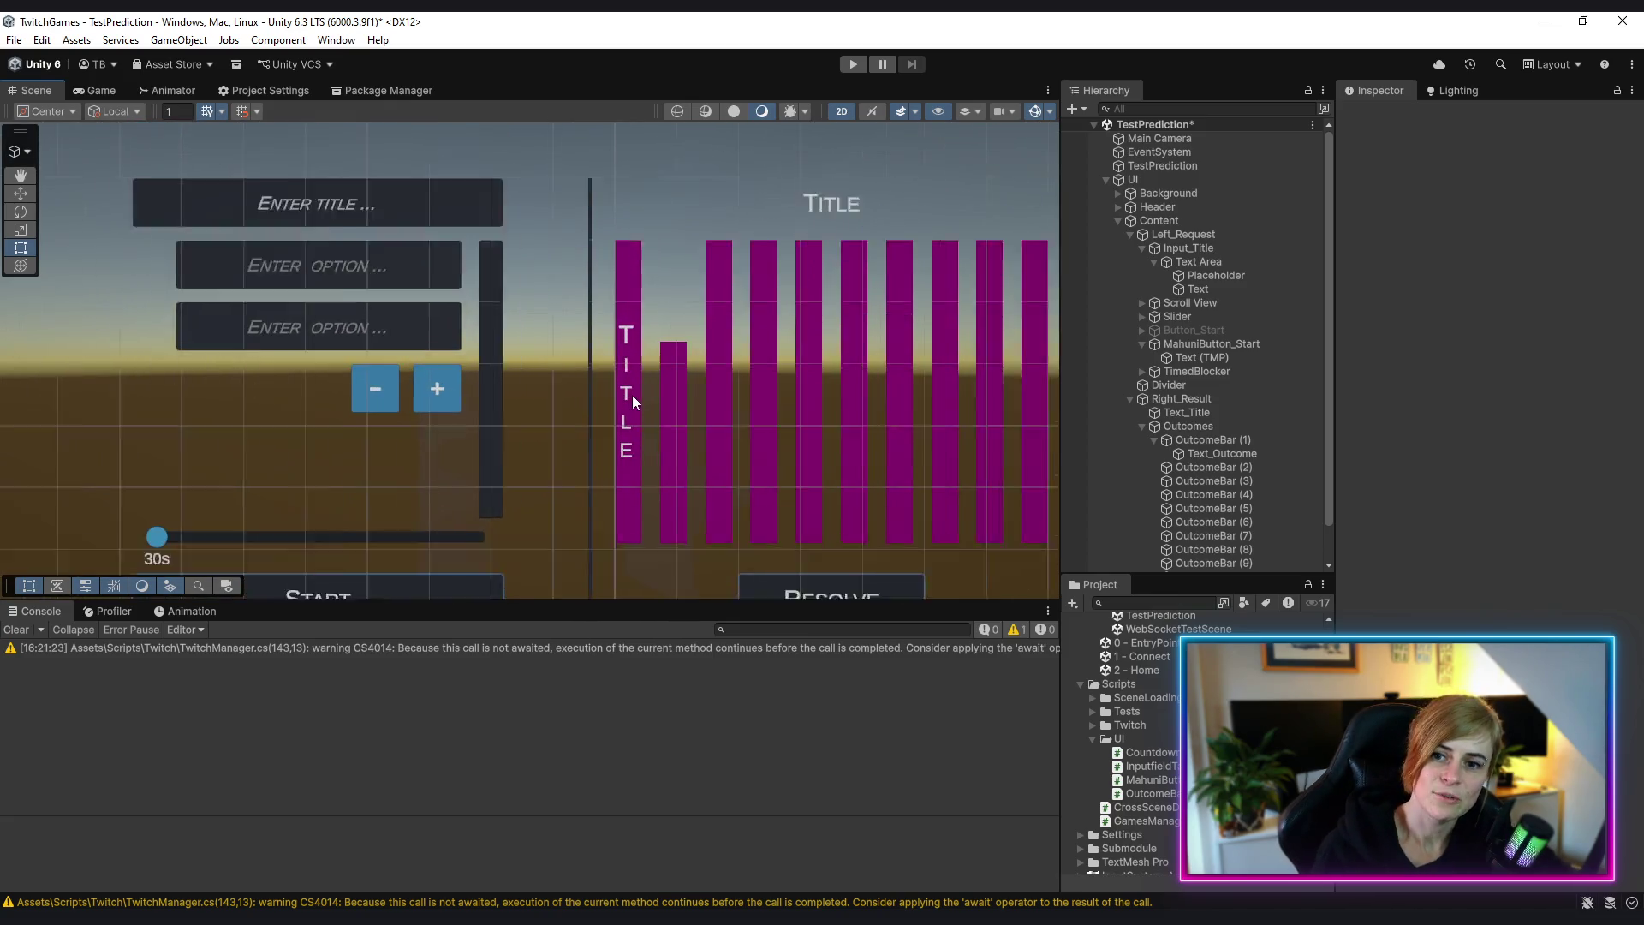
pyautogui.scroll(1, 632, 395)
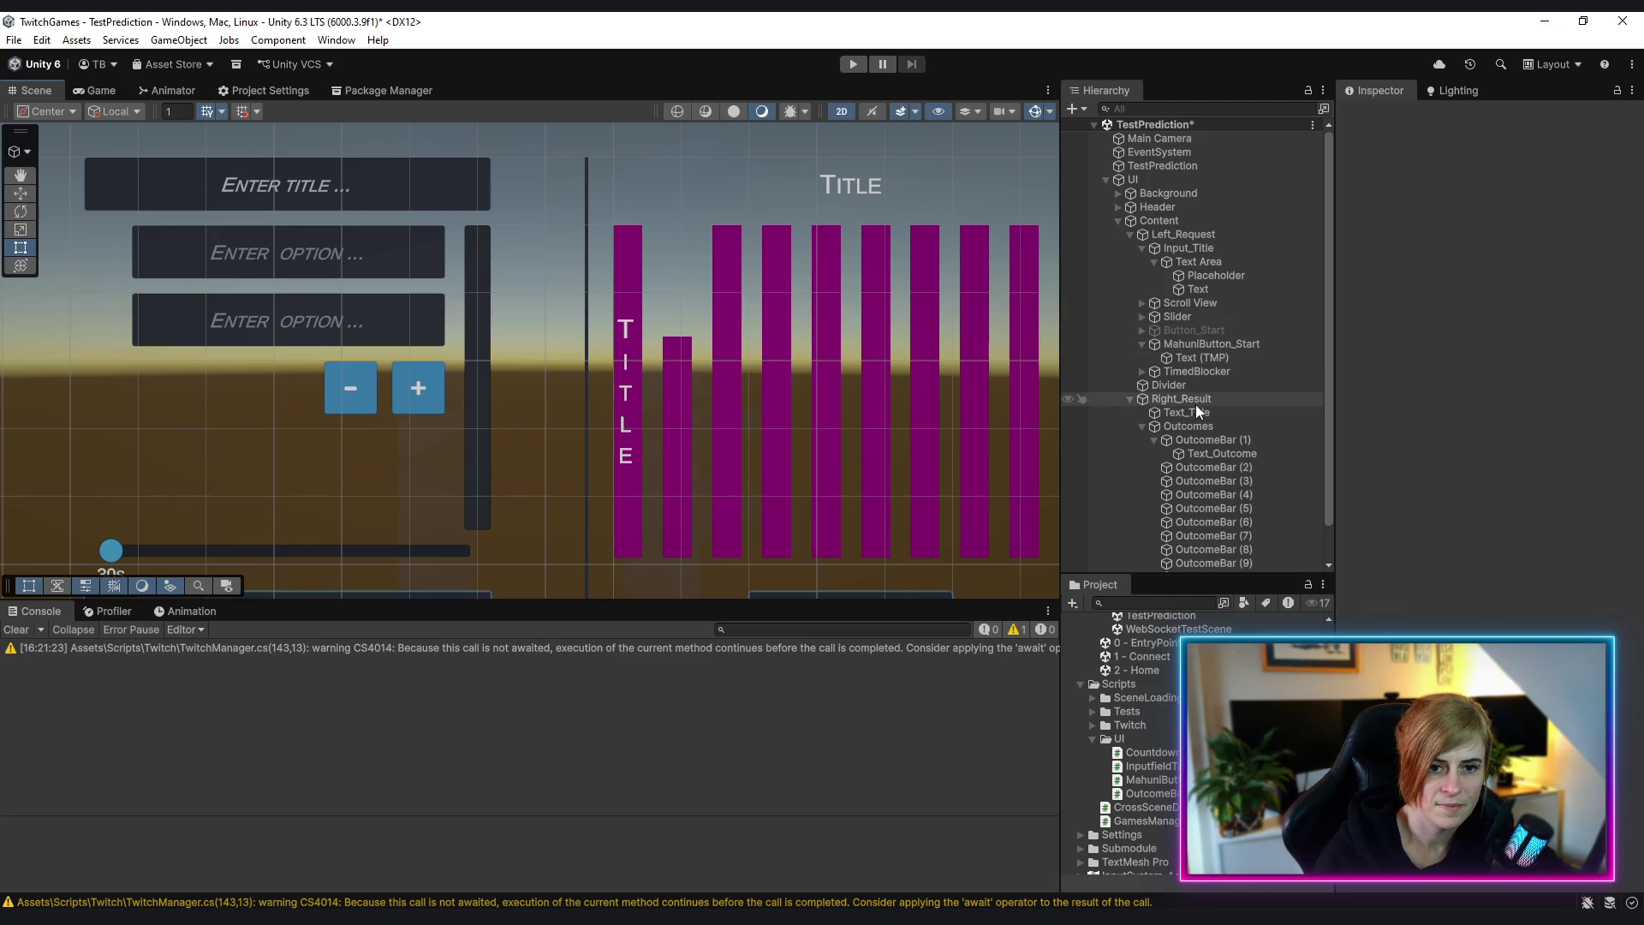
pyautogui.click(1222, 453)
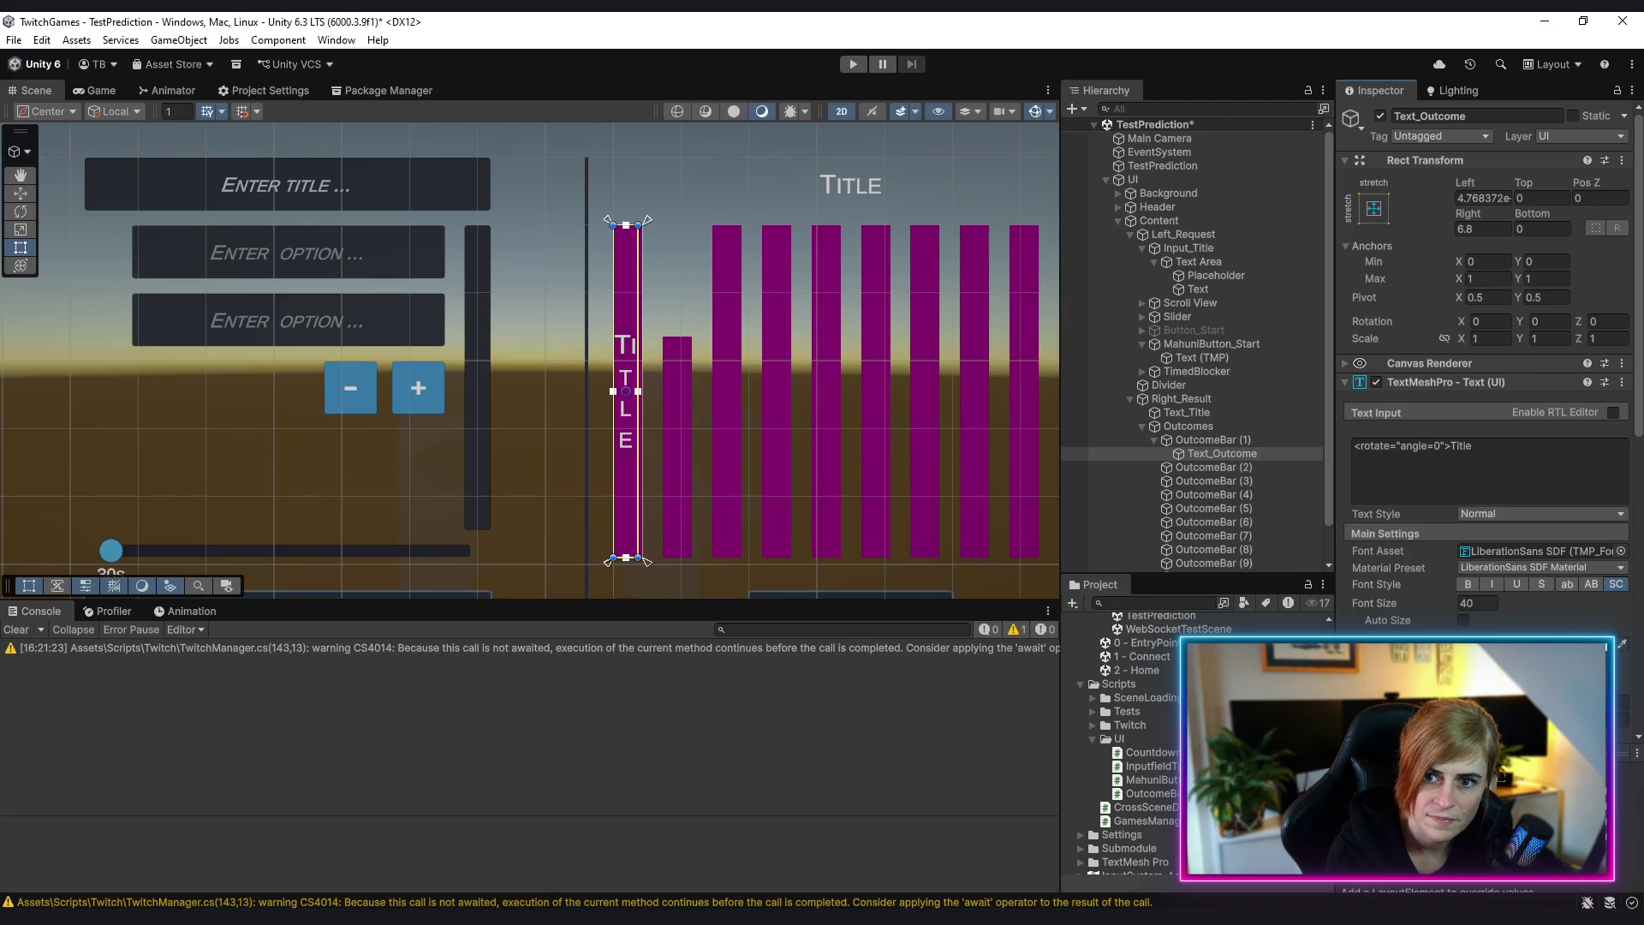
pyautogui.scroll(-1, 1483, 515)
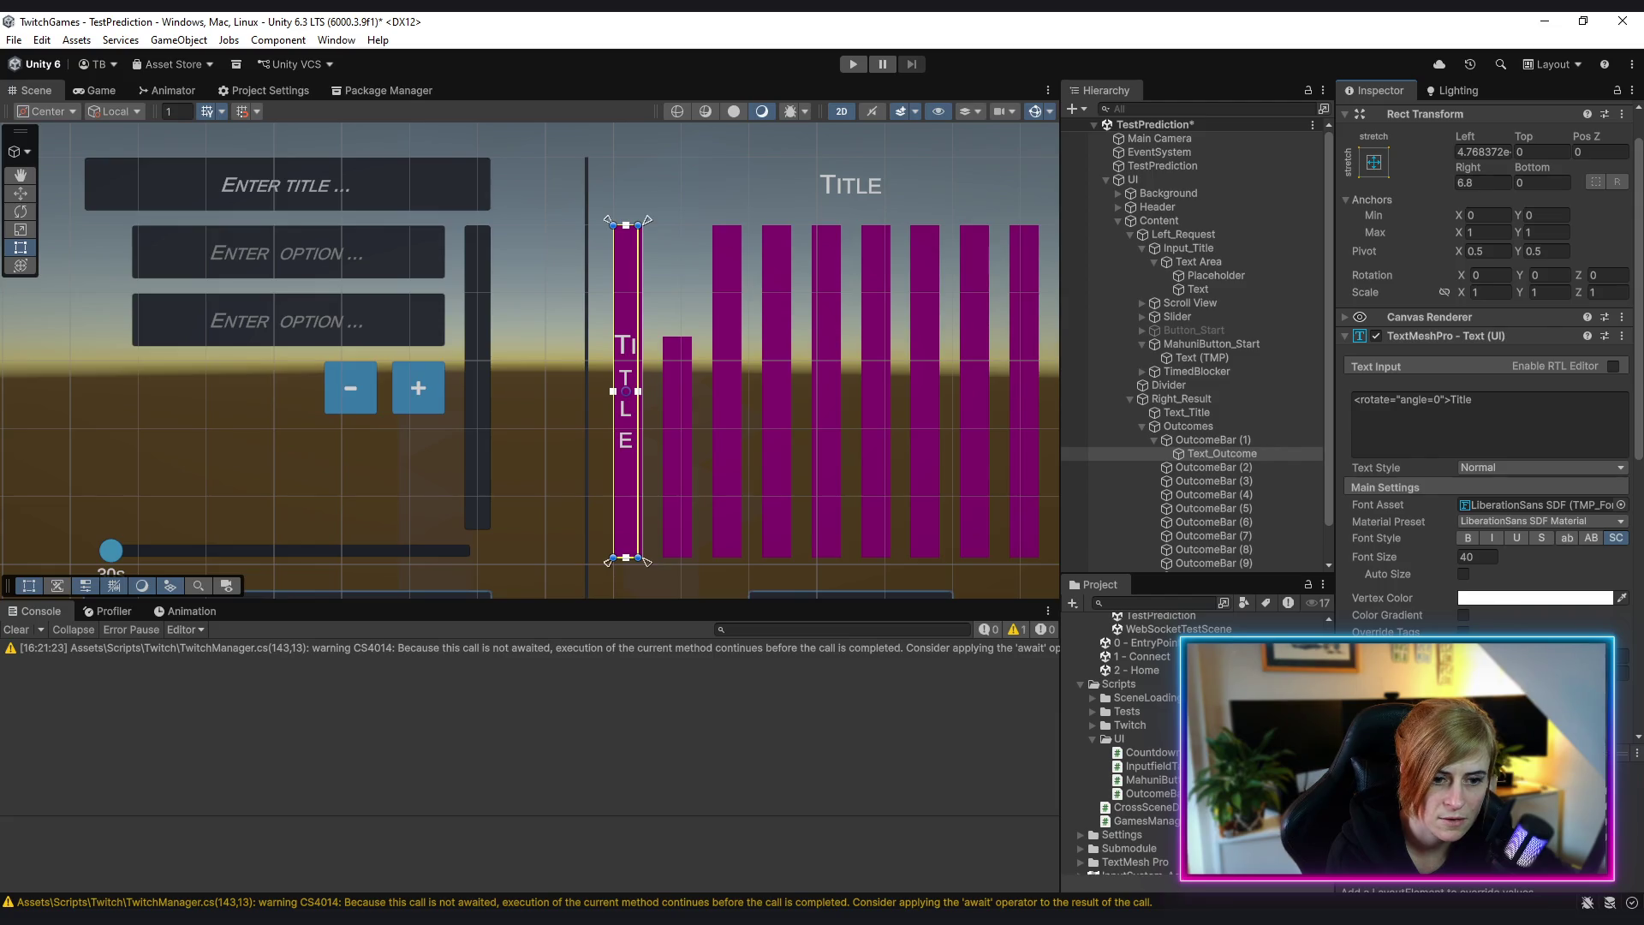
# Remove the <rotate> tag so the text reads plain Title and set Rotation Z to 90
pyautogui.click(1450, 407)
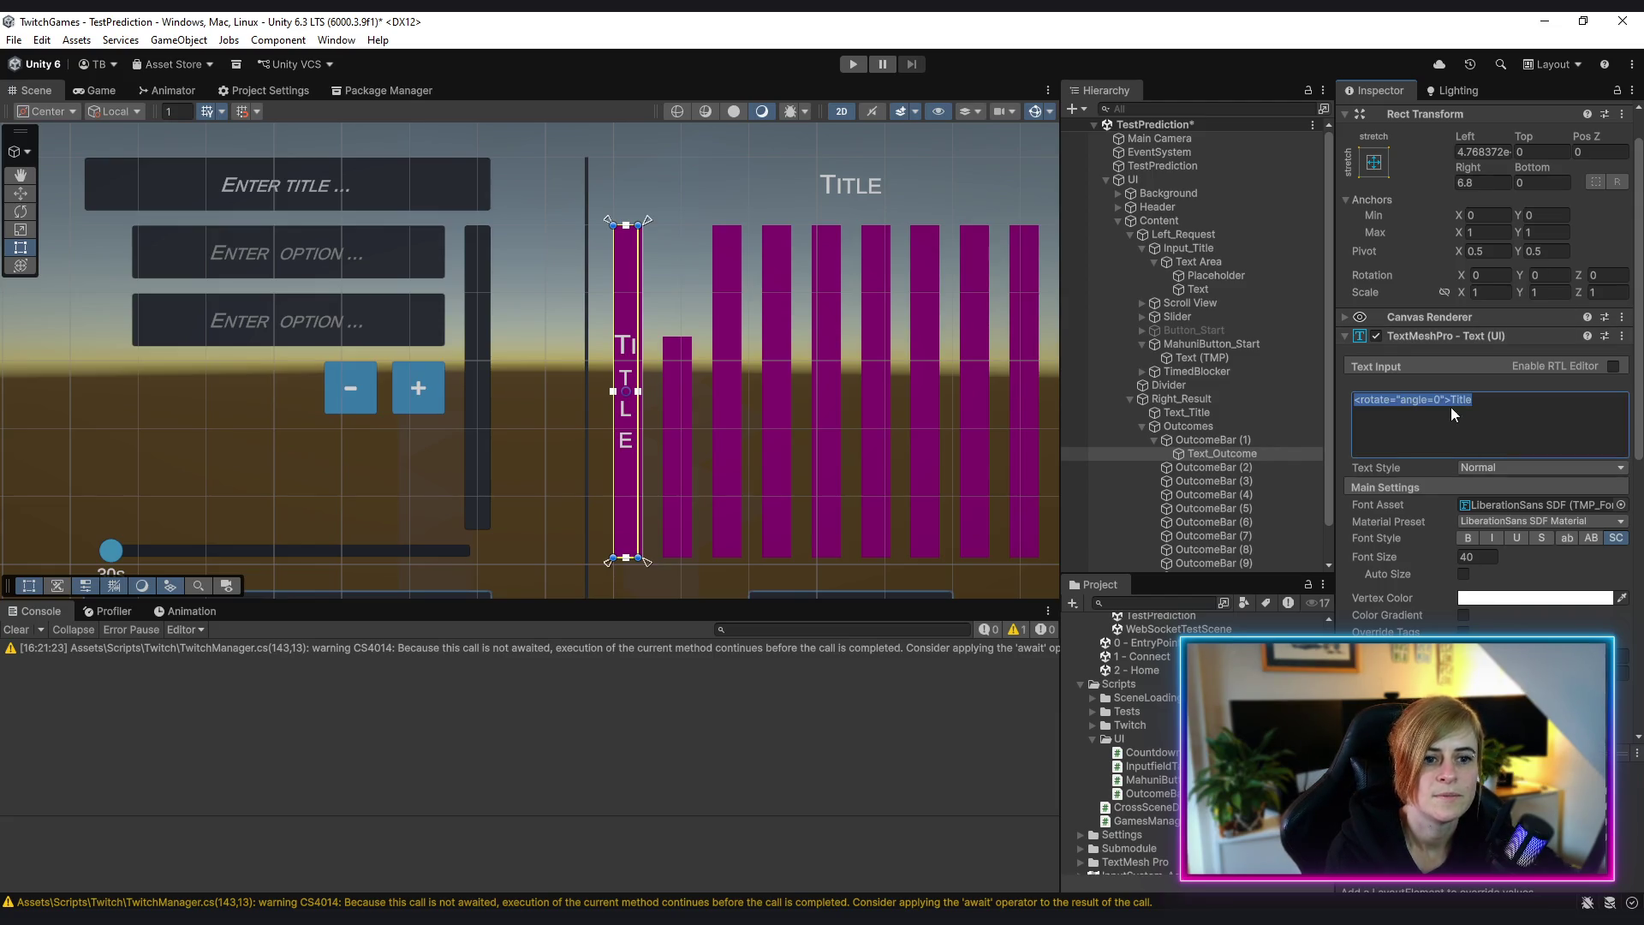
pyautogui.moveTo(1473, 400); pyautogui.dragTo(1348, 401)
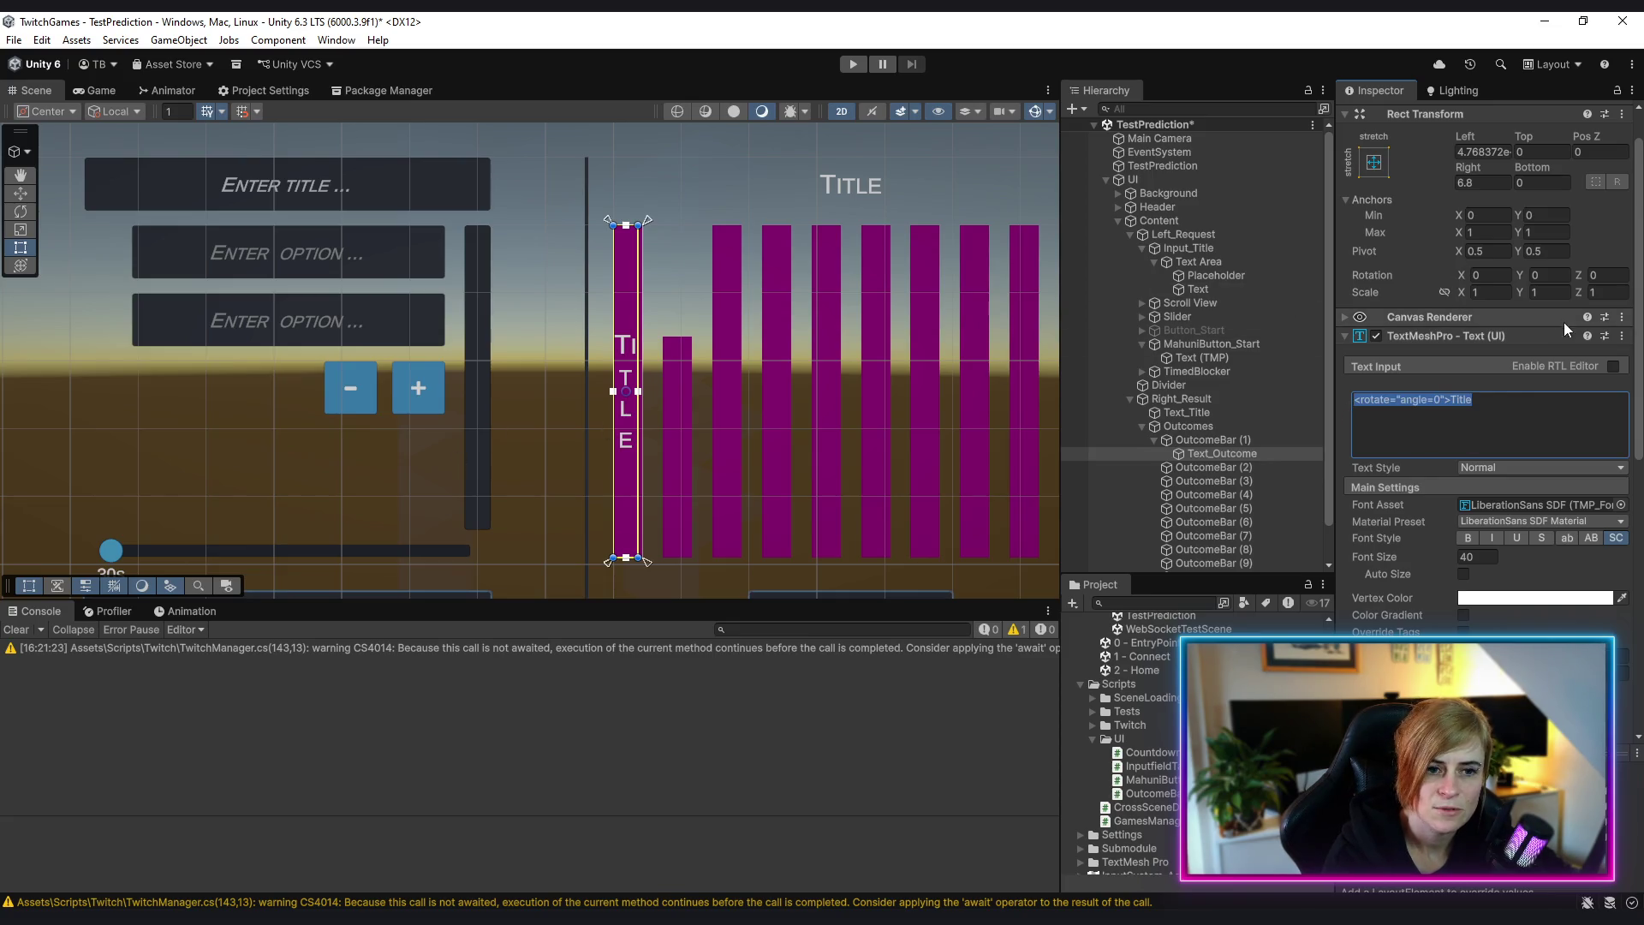
pyautogui.click(1434, 422)
pyautogui.moveTo(1451, 402); pyautogui.dragTo(1305, 408)
pyautogui.press('BackSpace')
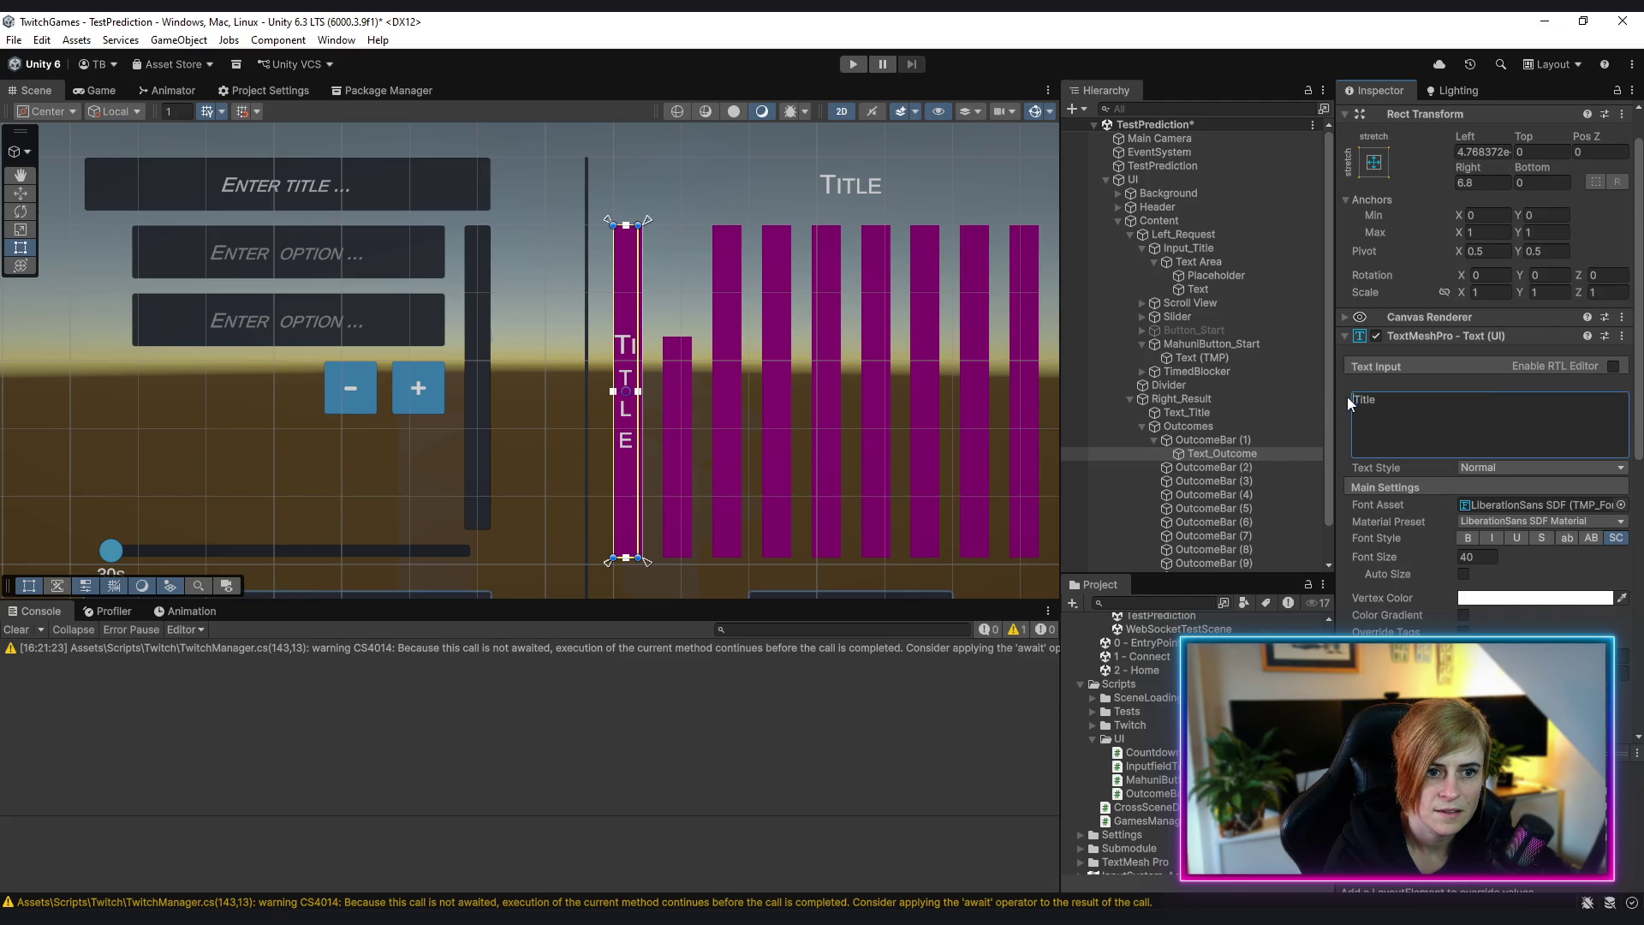
pyautogui.doubleClick(1440, 427)
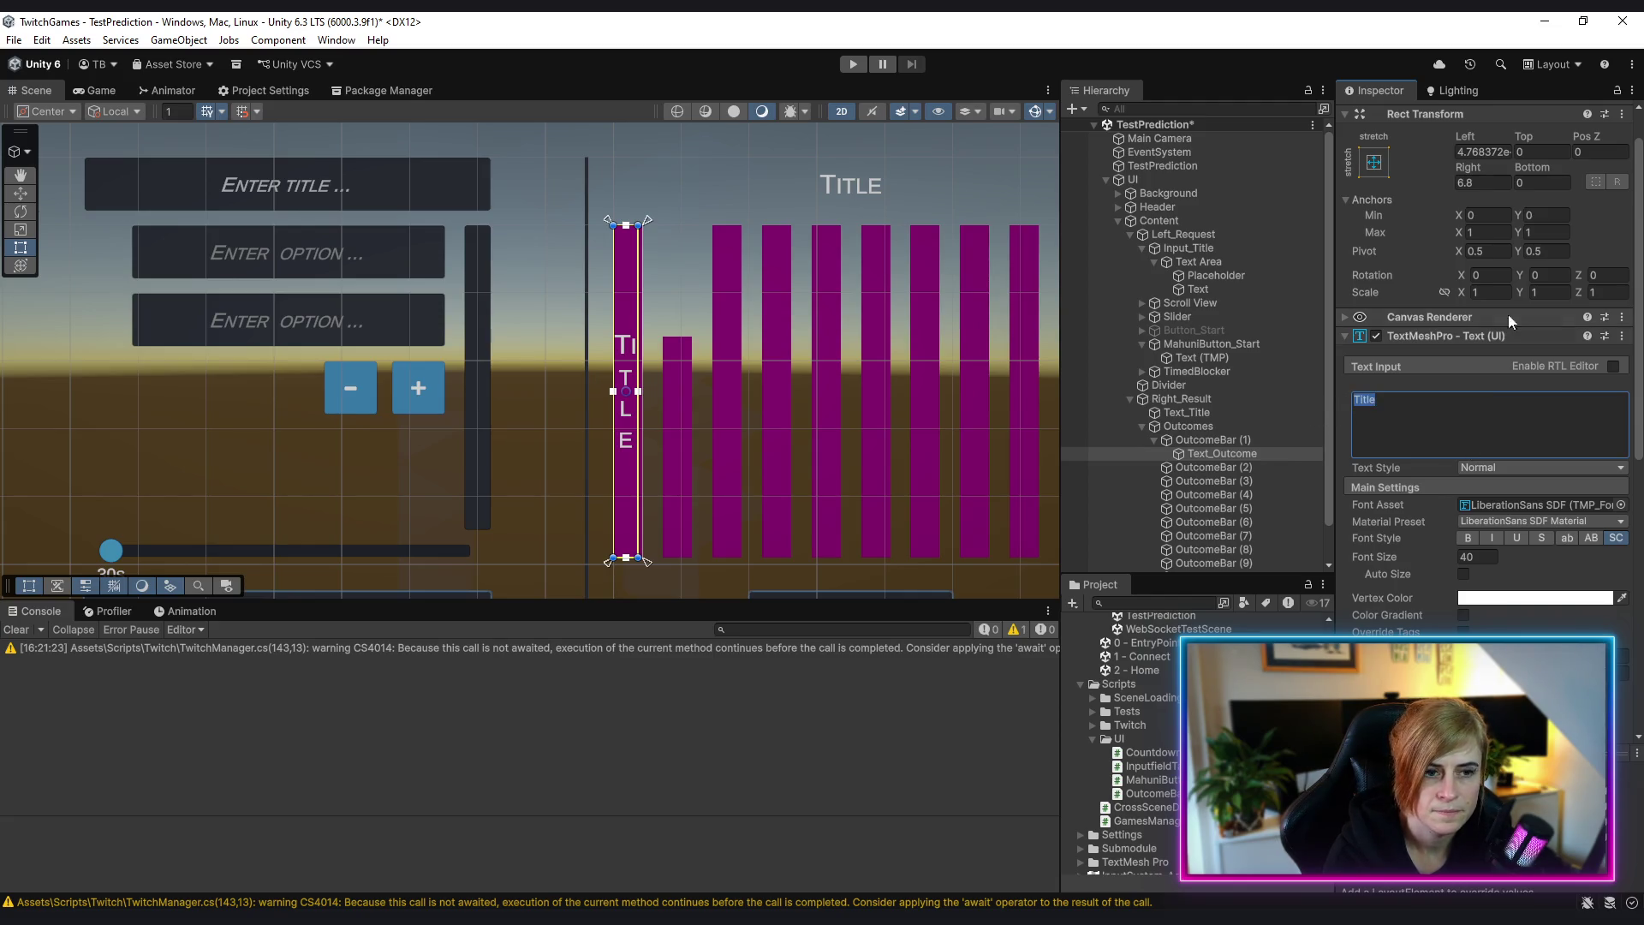
pyautogui.click(1621, 274)
pyautogui.write('90')
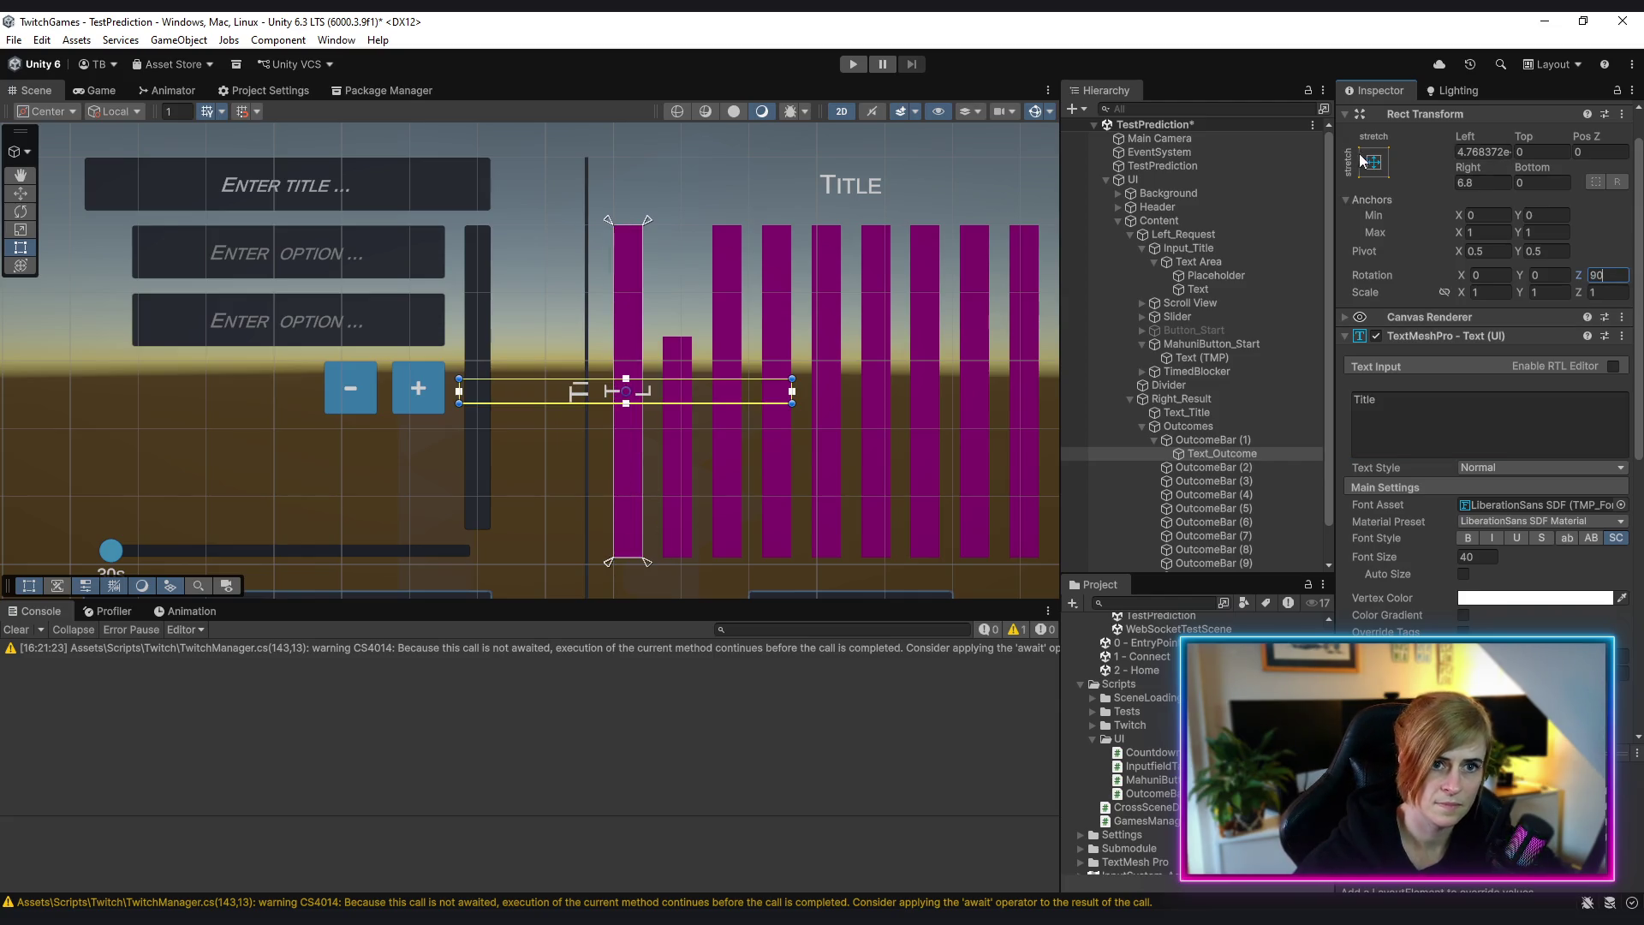
# Anchor Text_Outcome at the center-middle of the bar
pyautogui.click(1373, 160)
pyautogui.keyDown('alt'); pyautogui.click(1557, 418); pyautogui.keyUp('alt')
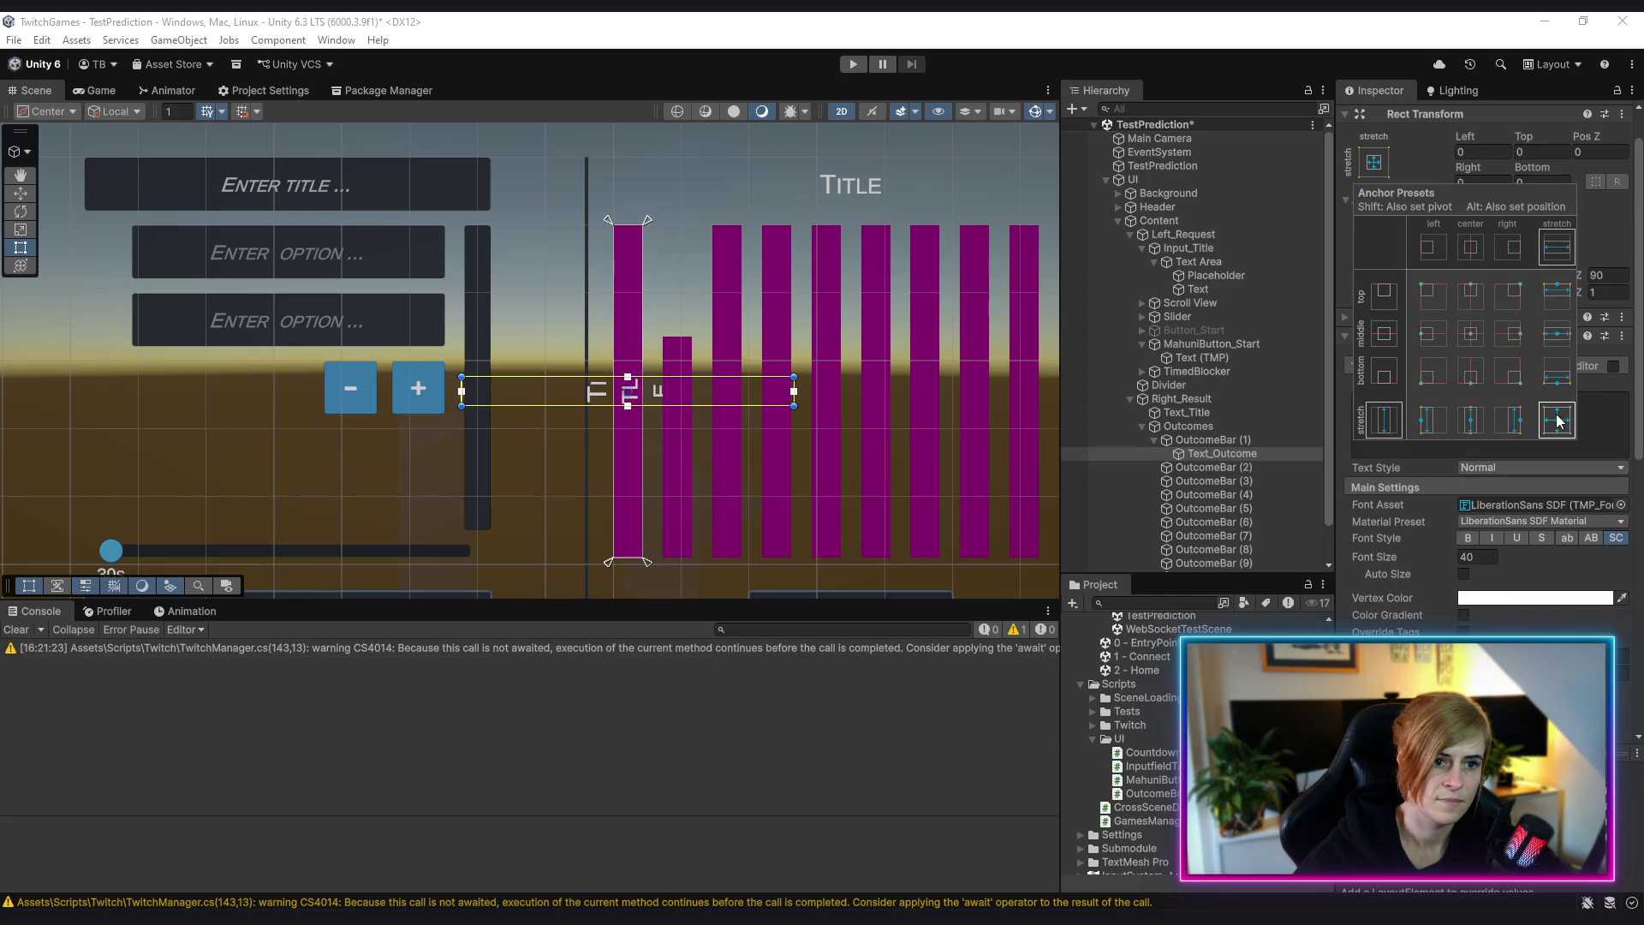
pyautogui.click(1464, 161)
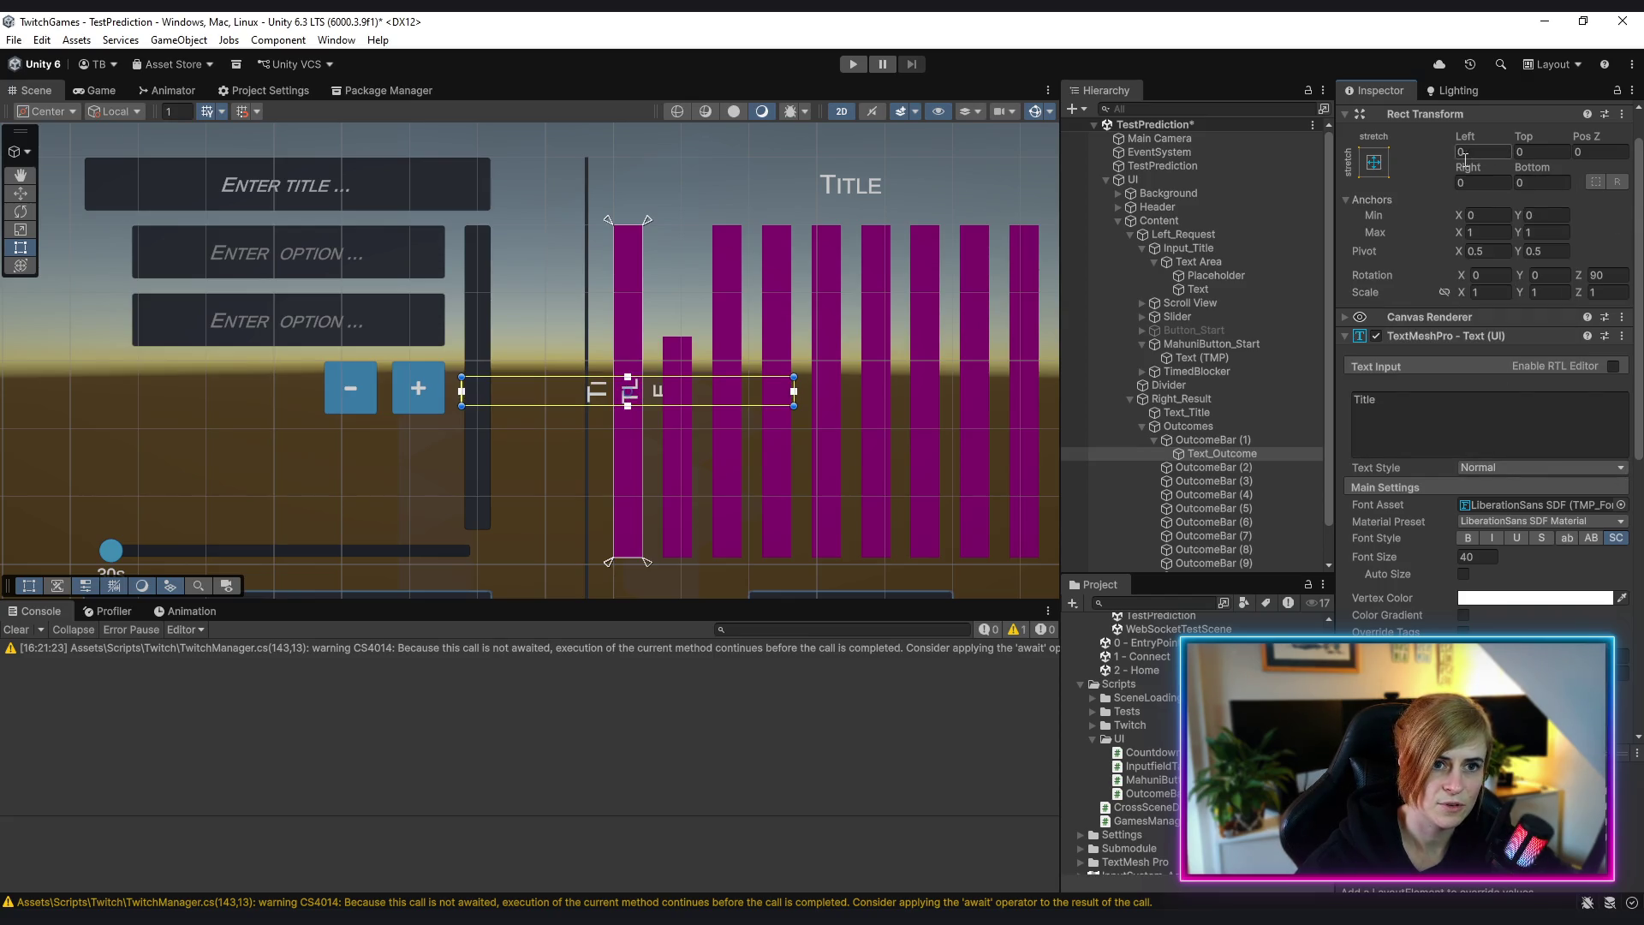
pyautogui.click(1372, 161)
pyautogui.click(1471, 334)
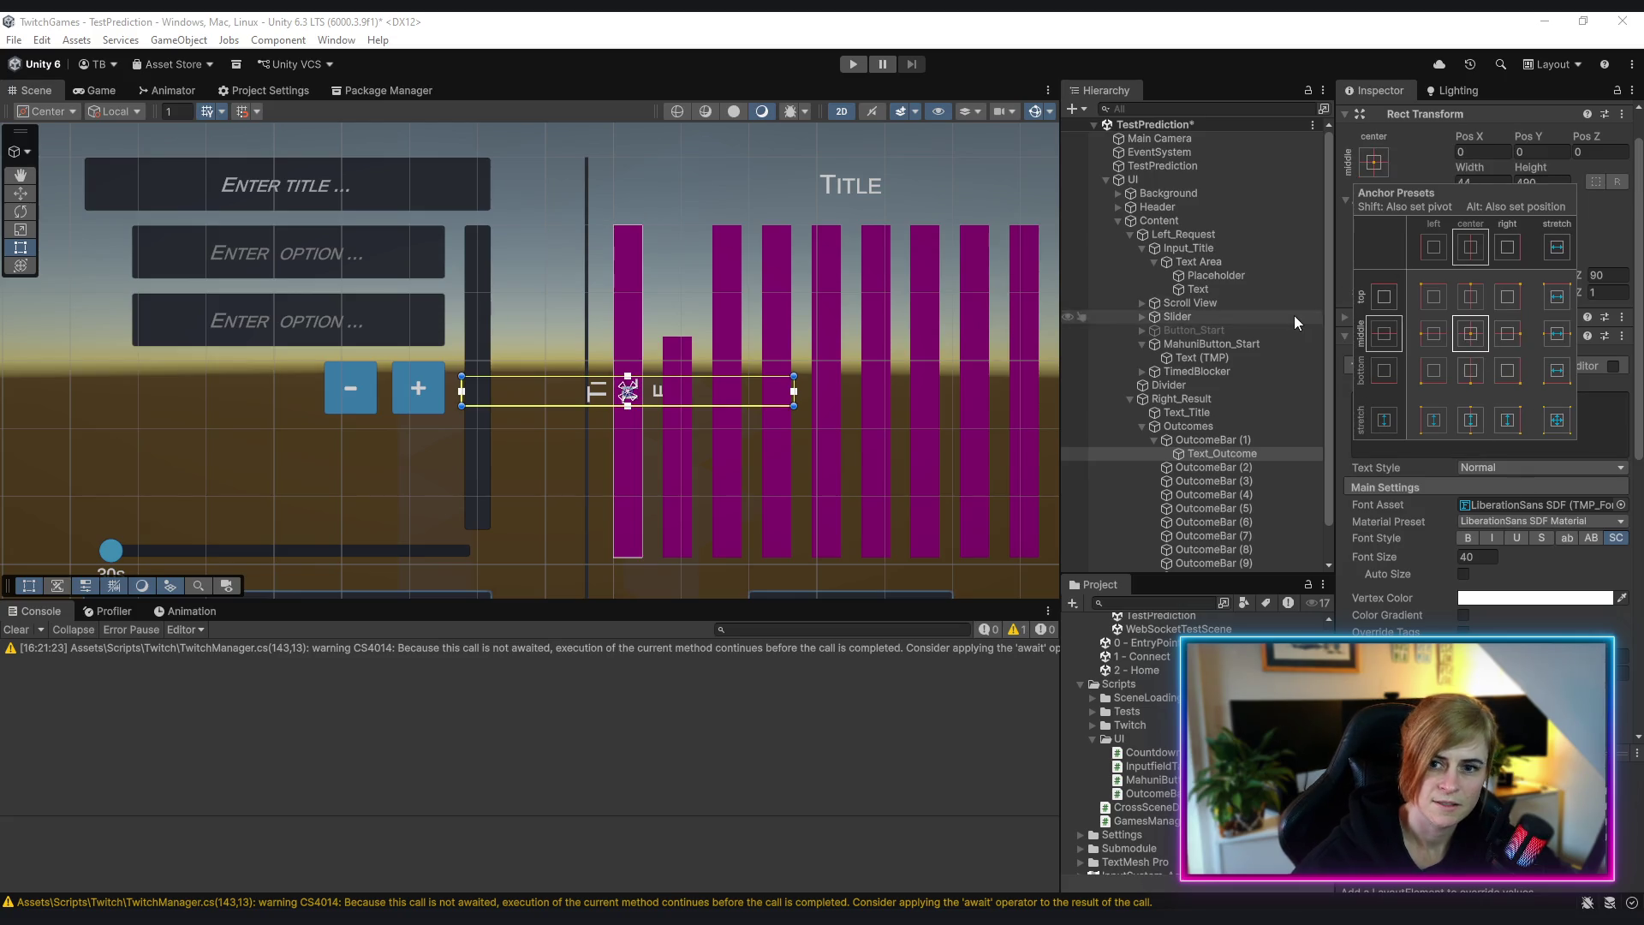
pyautogui.click(1213, 429)
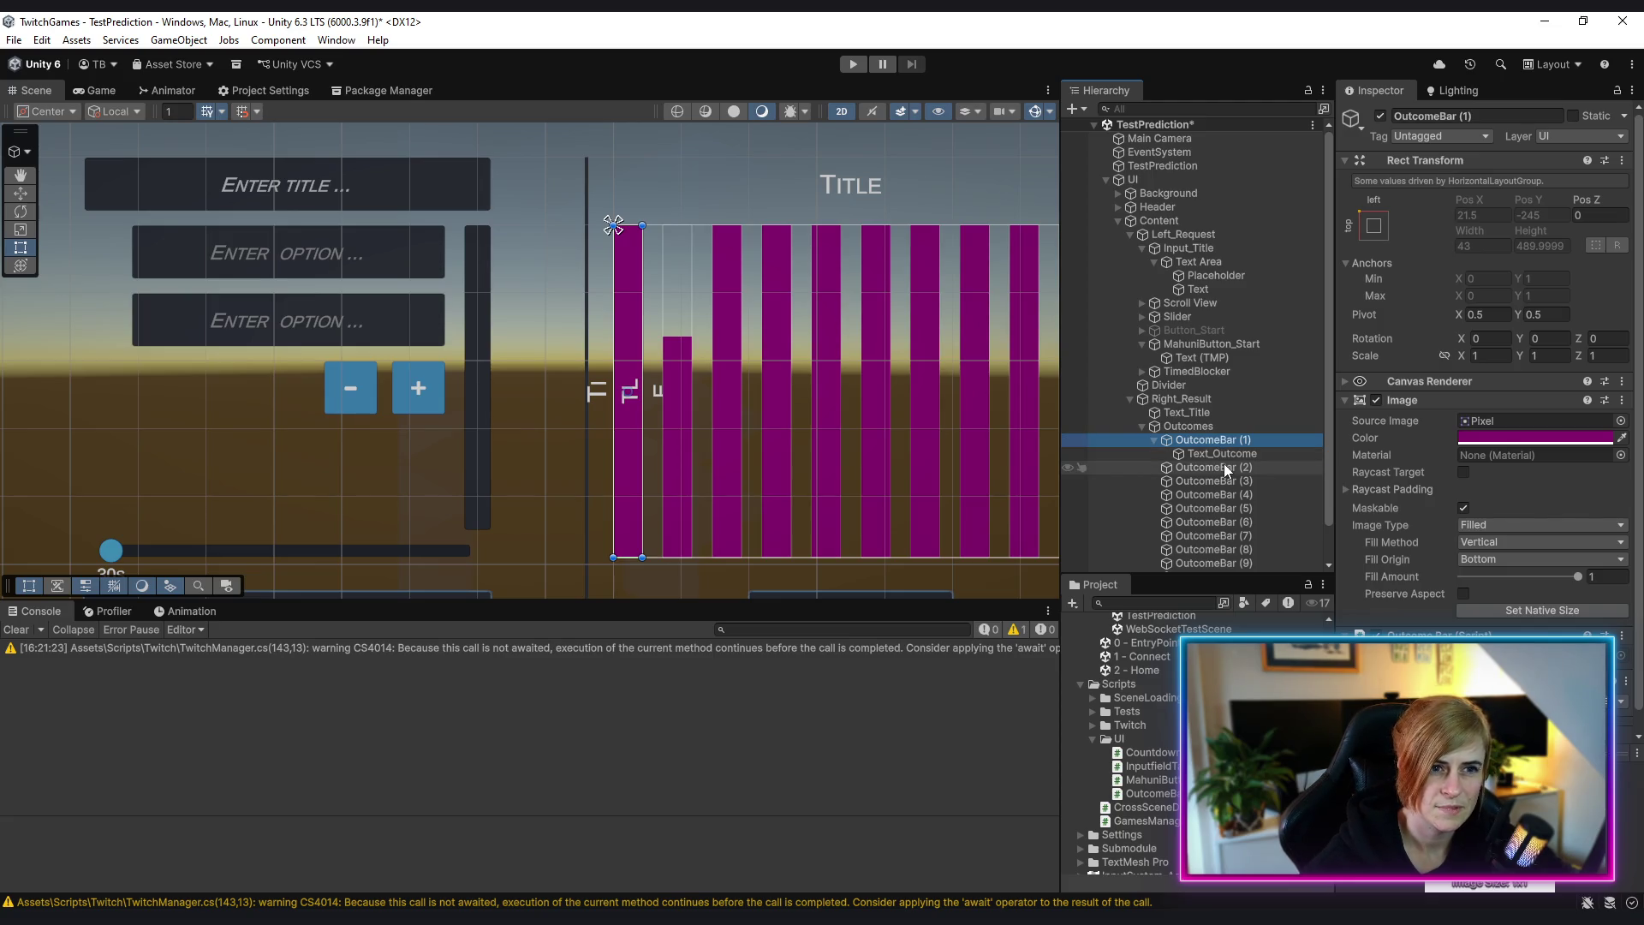
# Check OutcomeBar (1)'s width and set the label's height to 43 to match
pyautogui.click(1225, 464)
pyautogui.click(1223, 440)
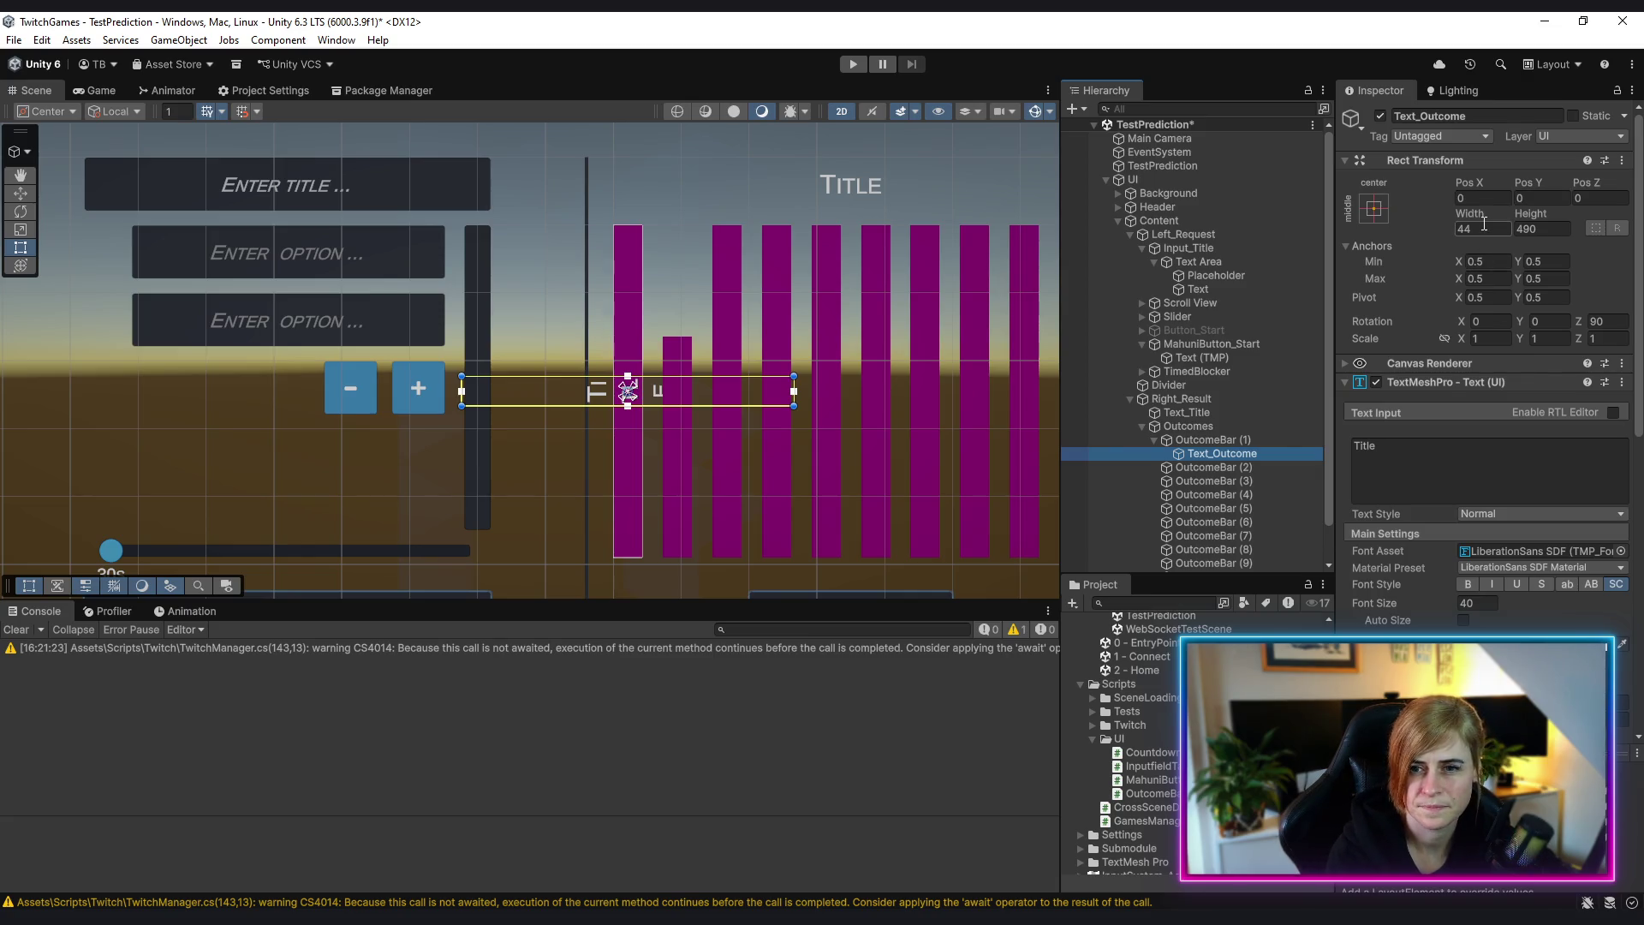
pyautogui.click(1539, 229)
pyautogui.write('43')
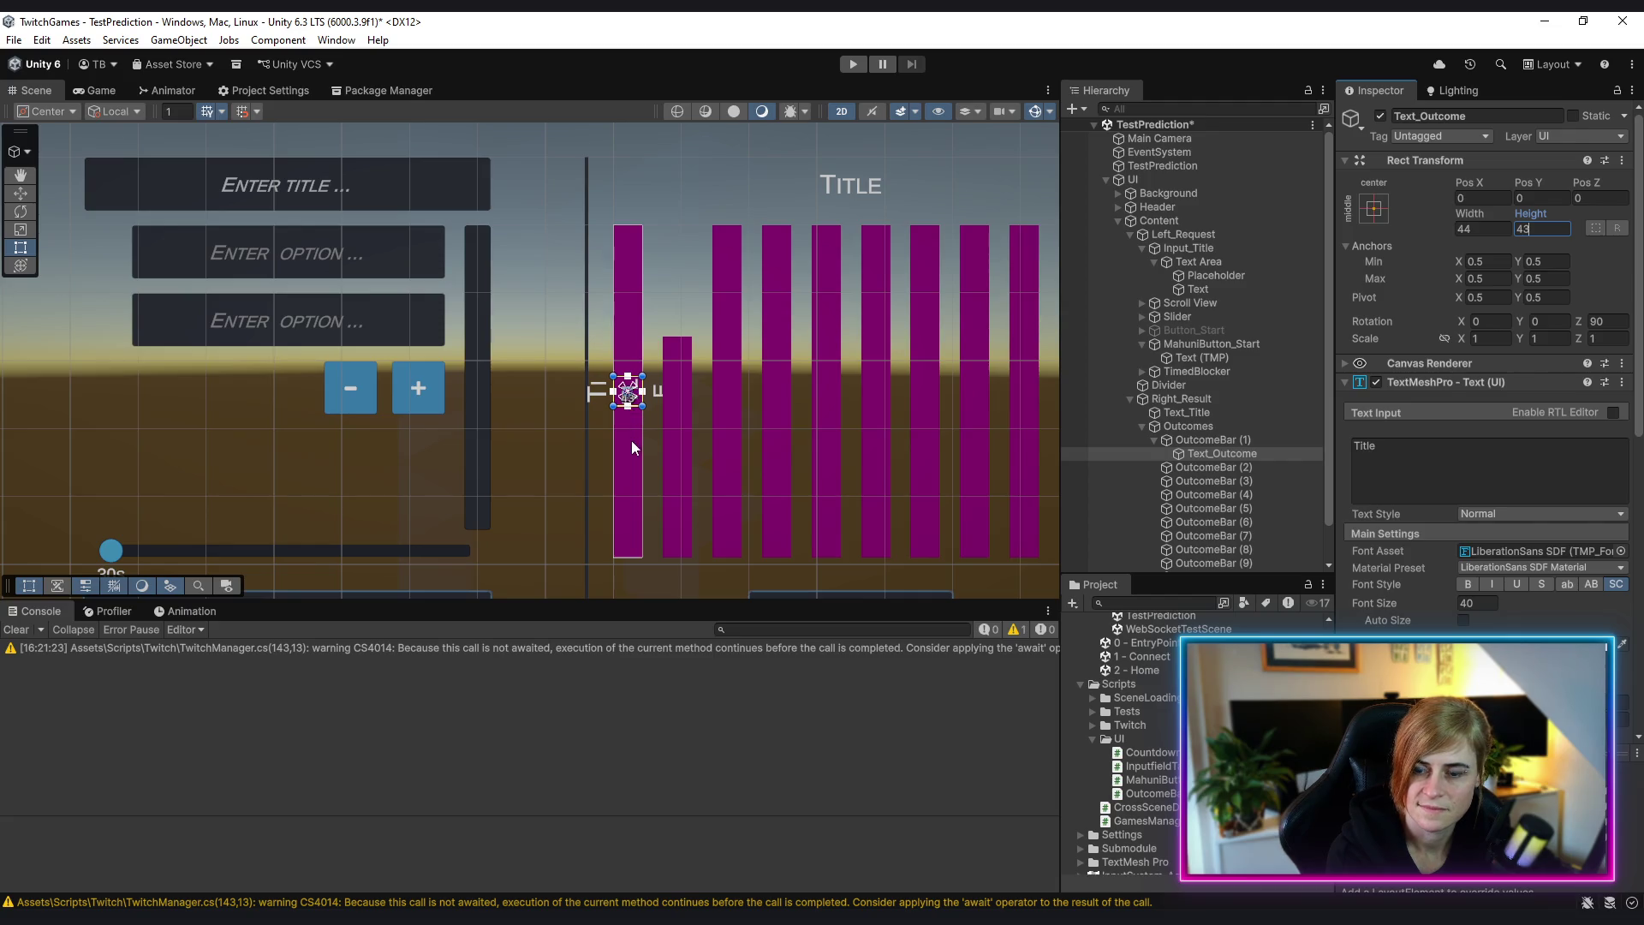
pyautogui.scroll(3, 630, 446)
# Resize Text_Outcome to 400 wide by 43 tall and left-align its text
pyautogui.moveTo(649, 386); pyautogui.dragTo(650, 608)
pyautogui.scroll(-1, 649, 607)
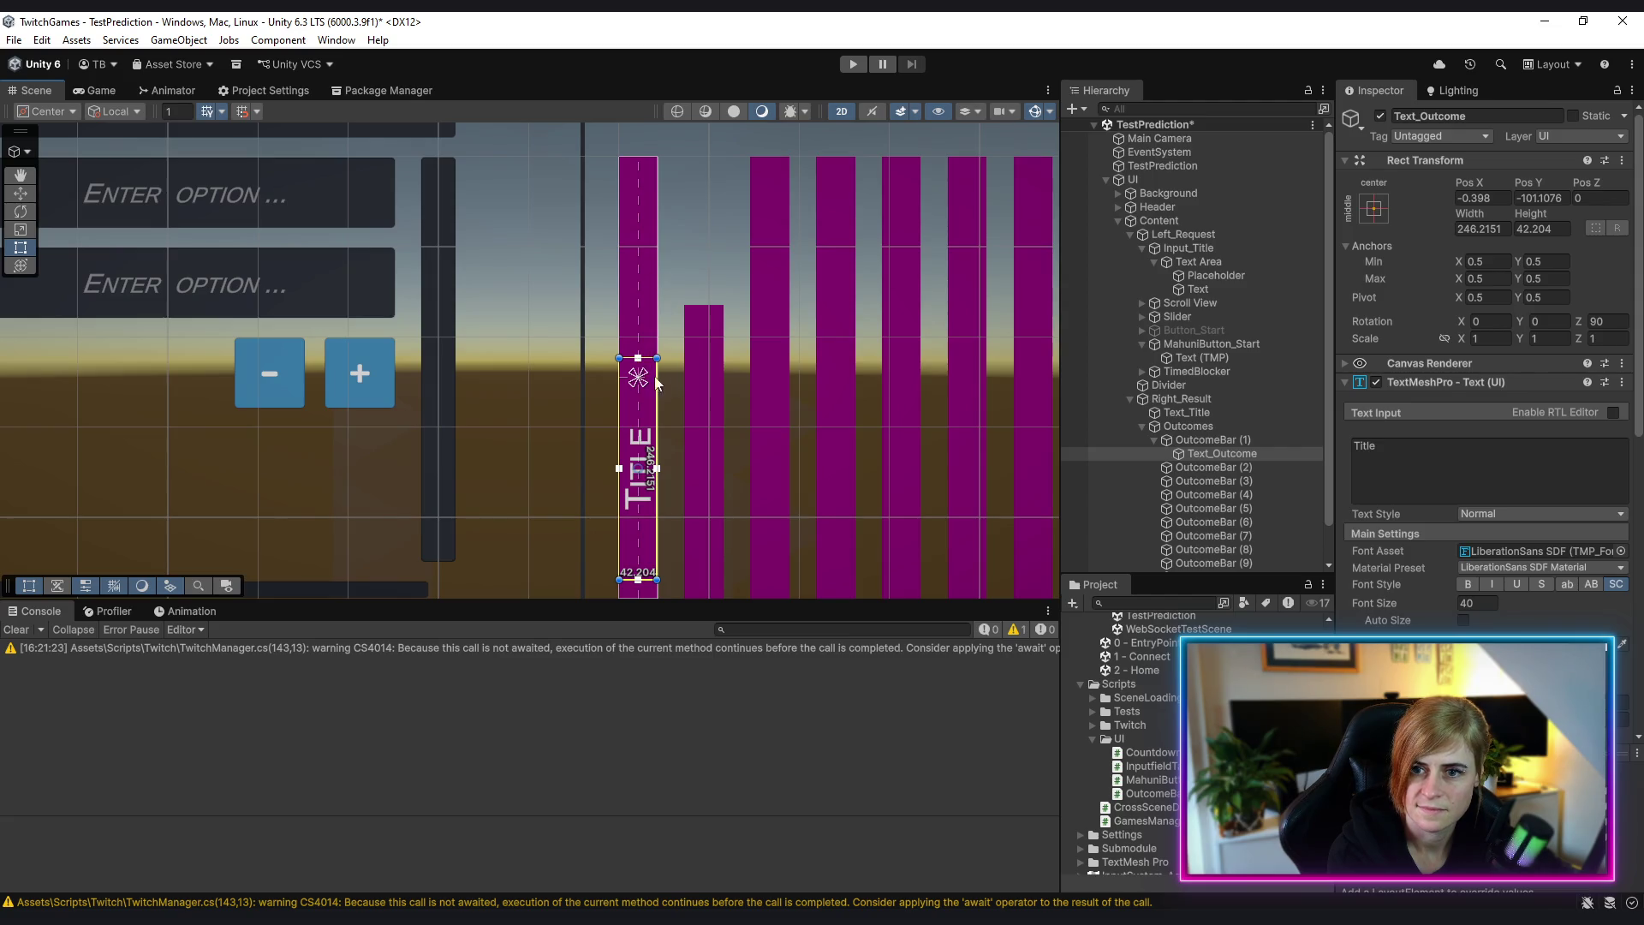
pyautogui.click(1535, 228)
pyautogui.write('43')
pyautogui.doubleClick(1480, 229)
pyautogui.write('300')
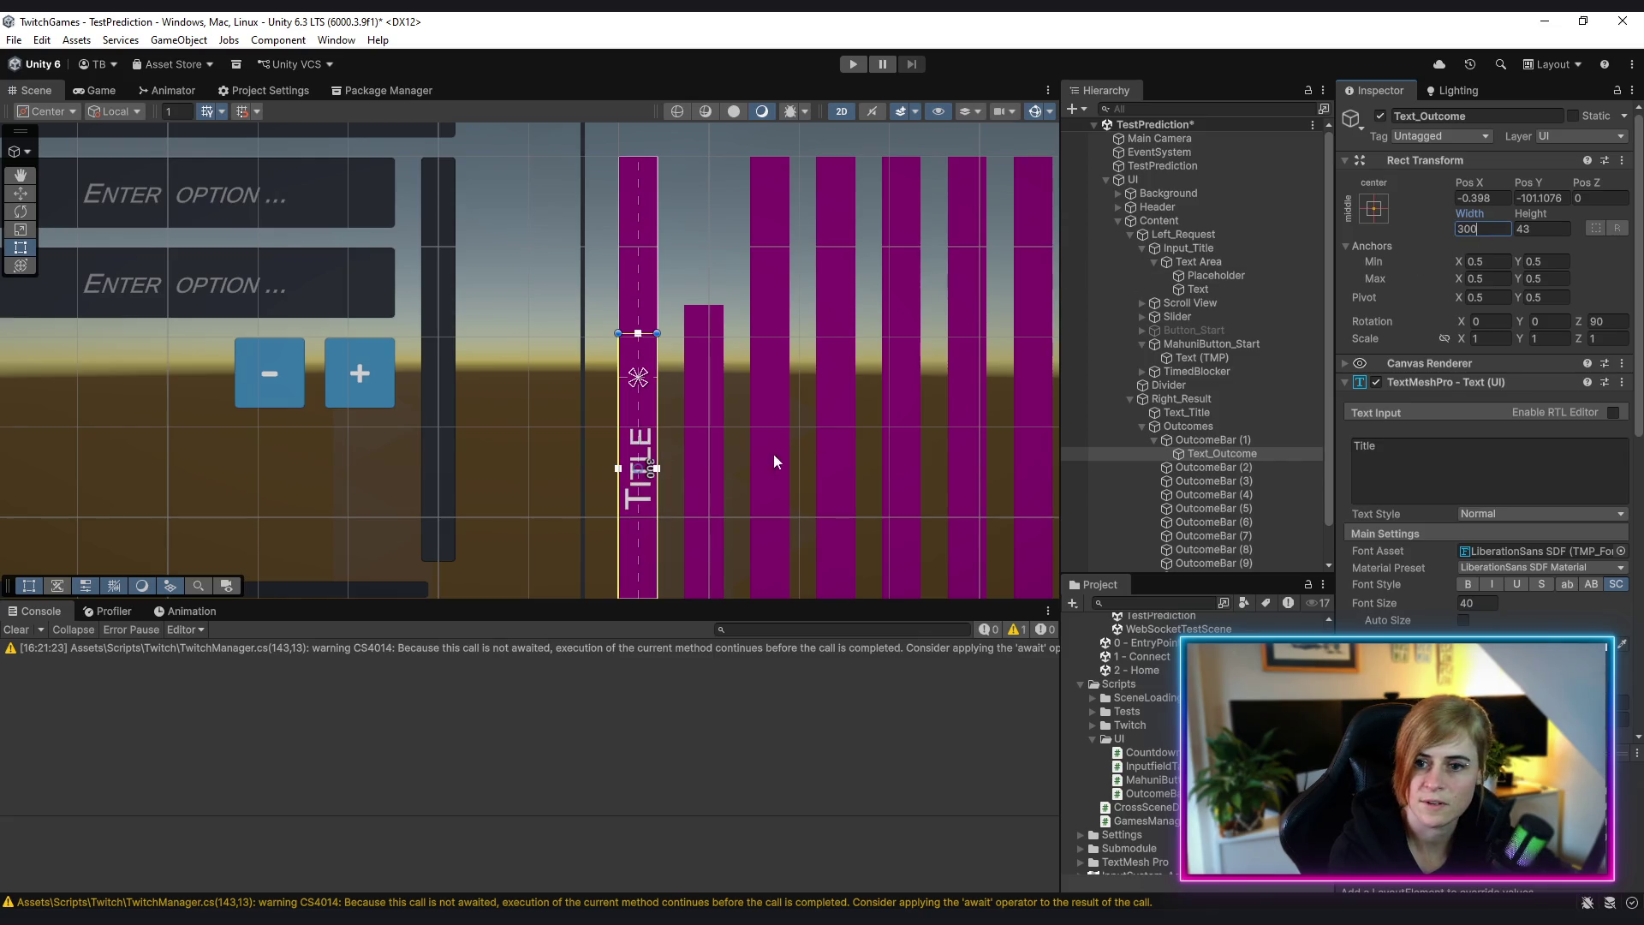
pyautogui.scroll(-1, 774, 453)
pyautogui.scroll(1, 754, 433)
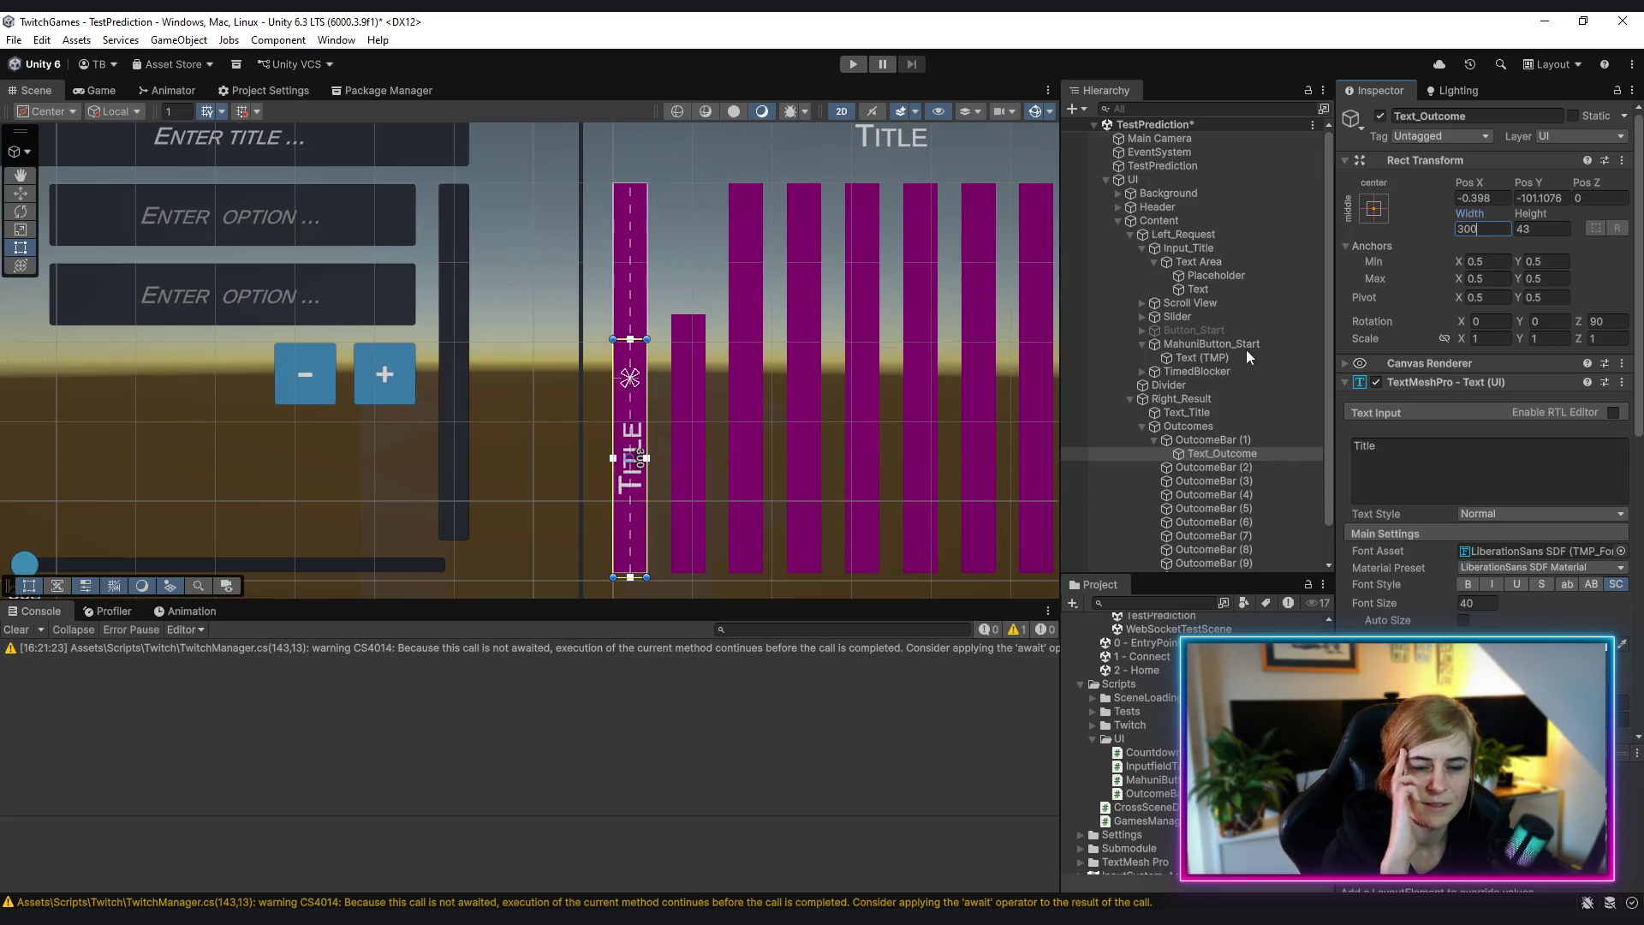
pyautogui.scroll(-3, 1476, 543)
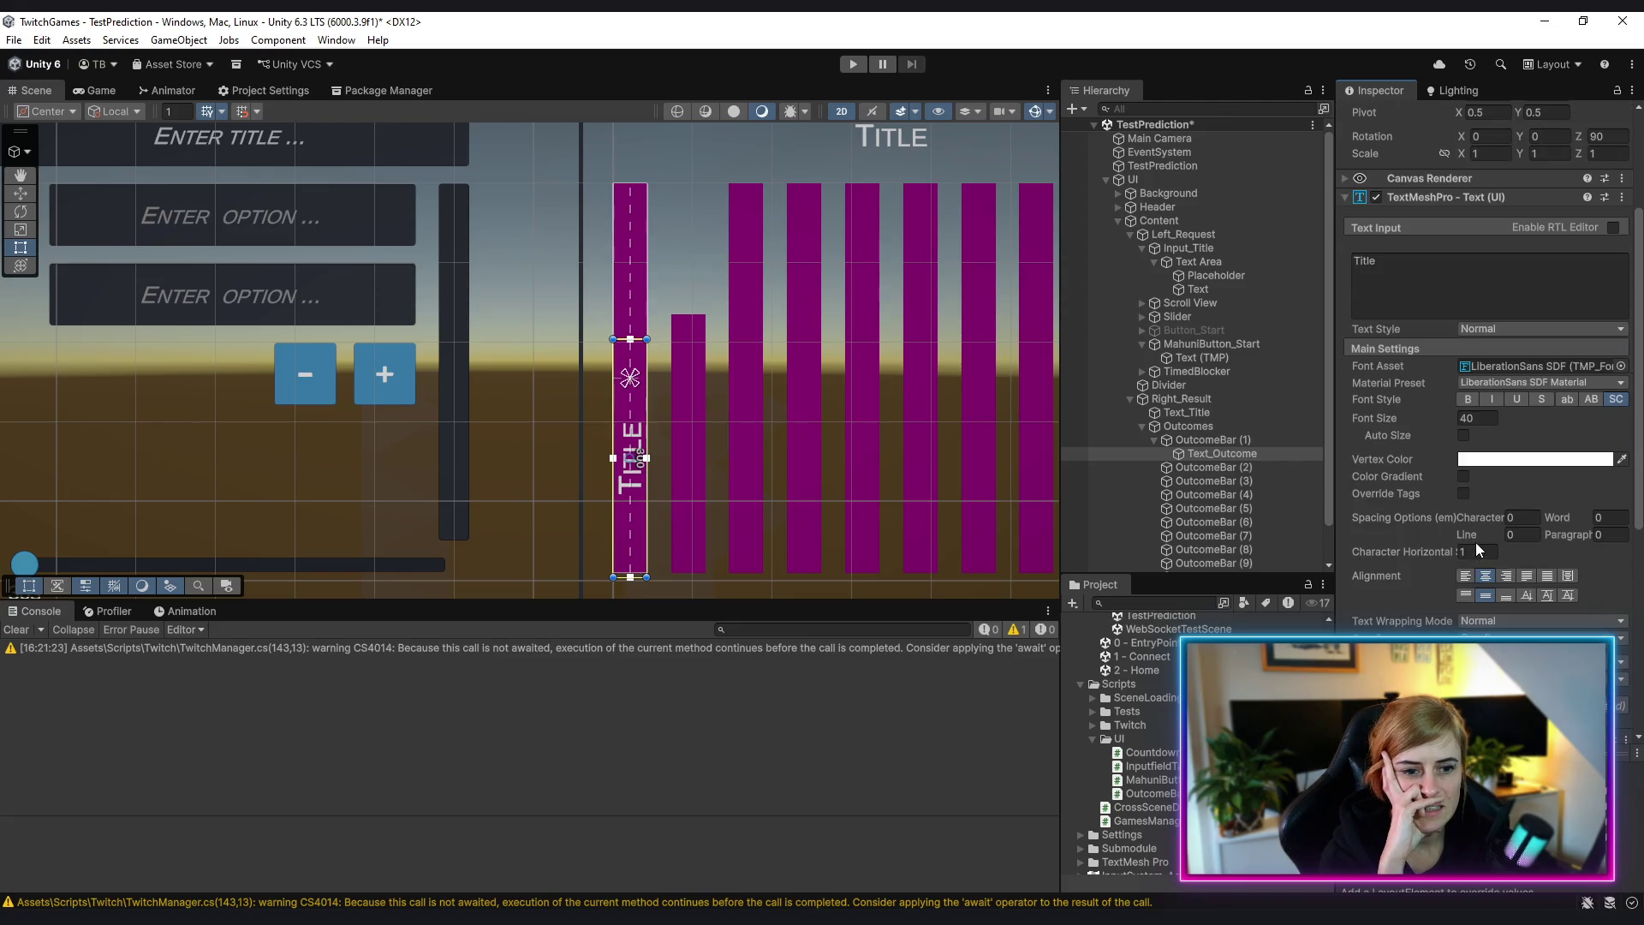
pyautogui.click(1466, 575)
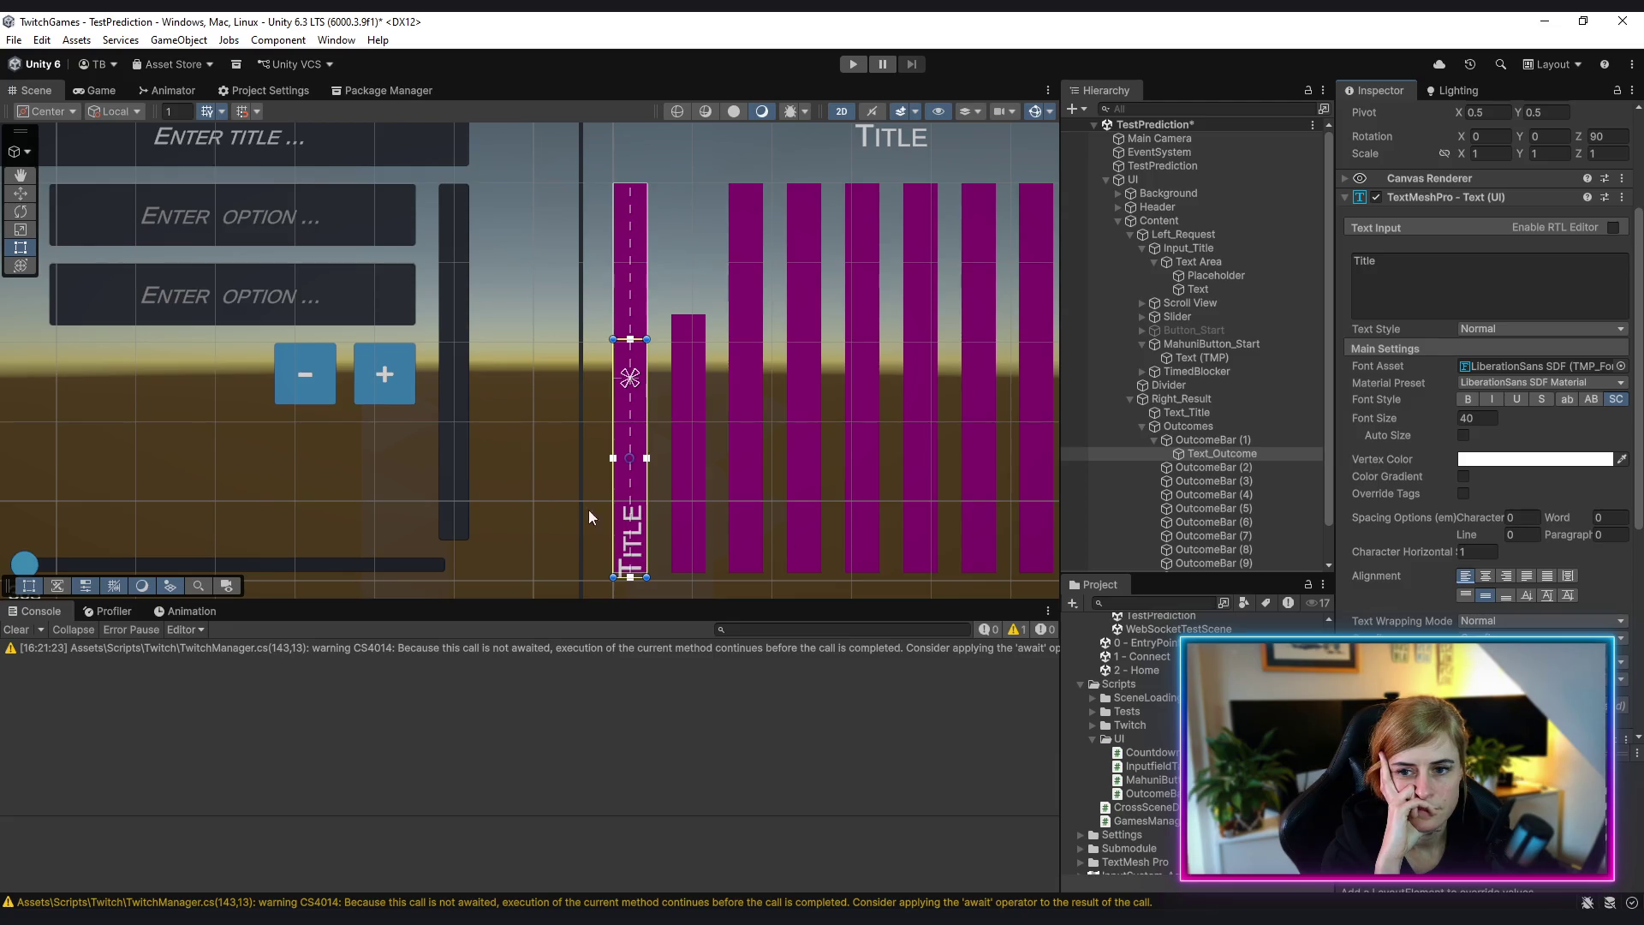
pyautogui.scroll(3, 1389, 320)
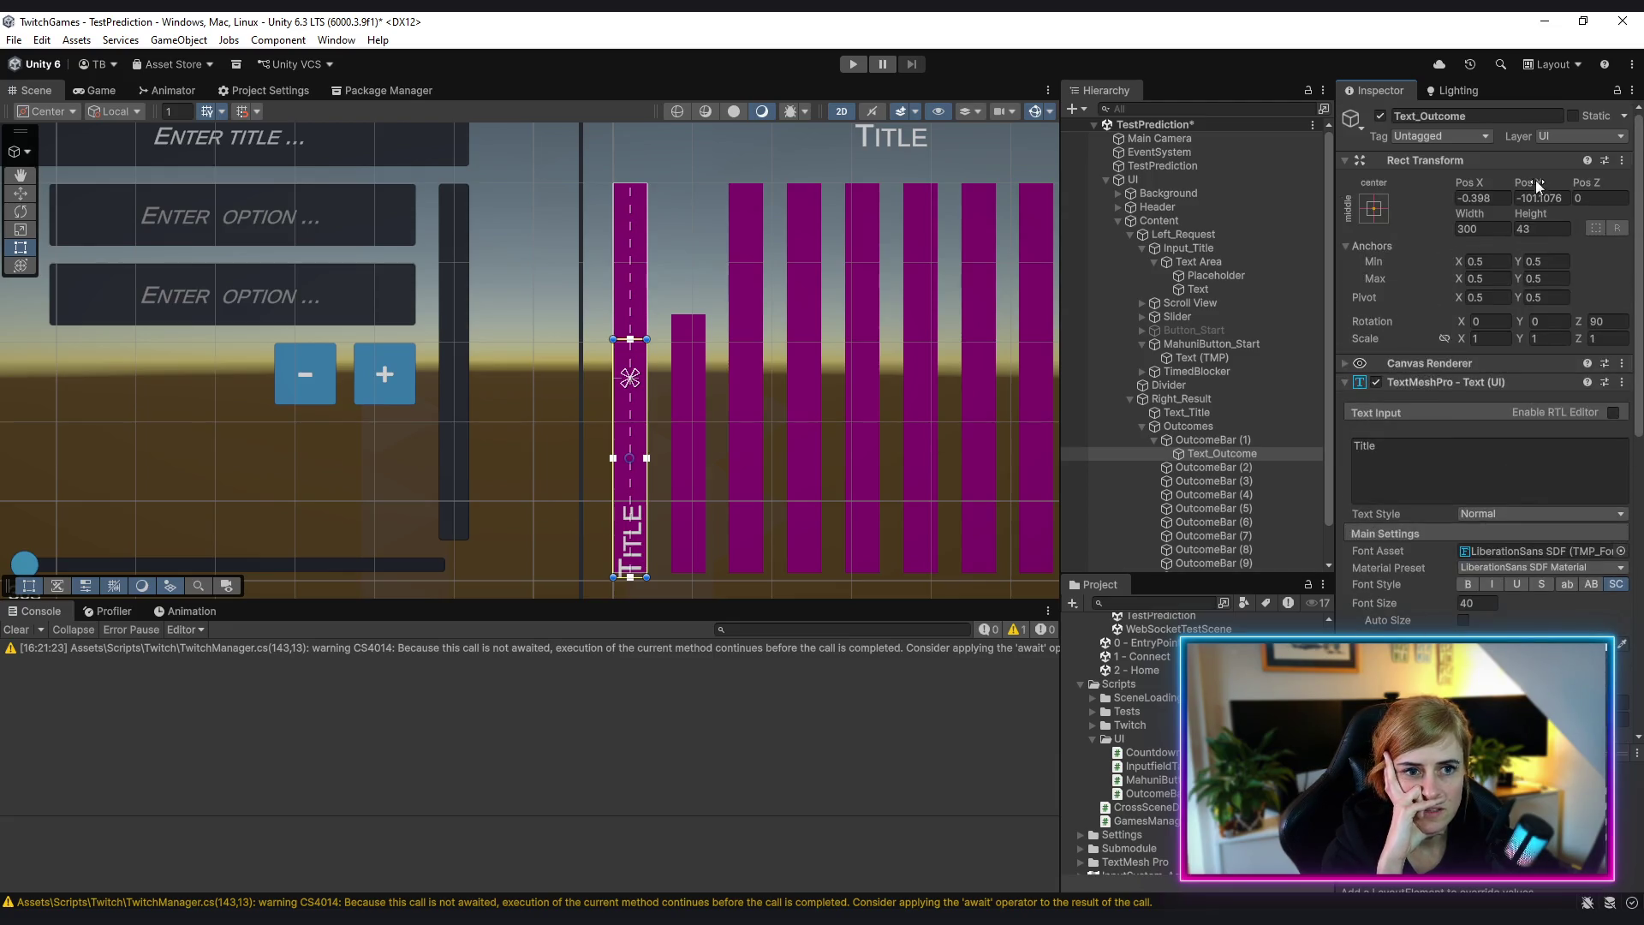
# Position the label at Pos X 0, Pos Y -20 within the bar and append longer test text
pyautogui.moveTo(1536, 183)
pyautogui.mouseDown()
pyautogui.moveTo(1581, 190)
pyautogui.moveTo(86, 193)
pyautogui.moveTo(477, 417)
pyautogui.mouseUp()
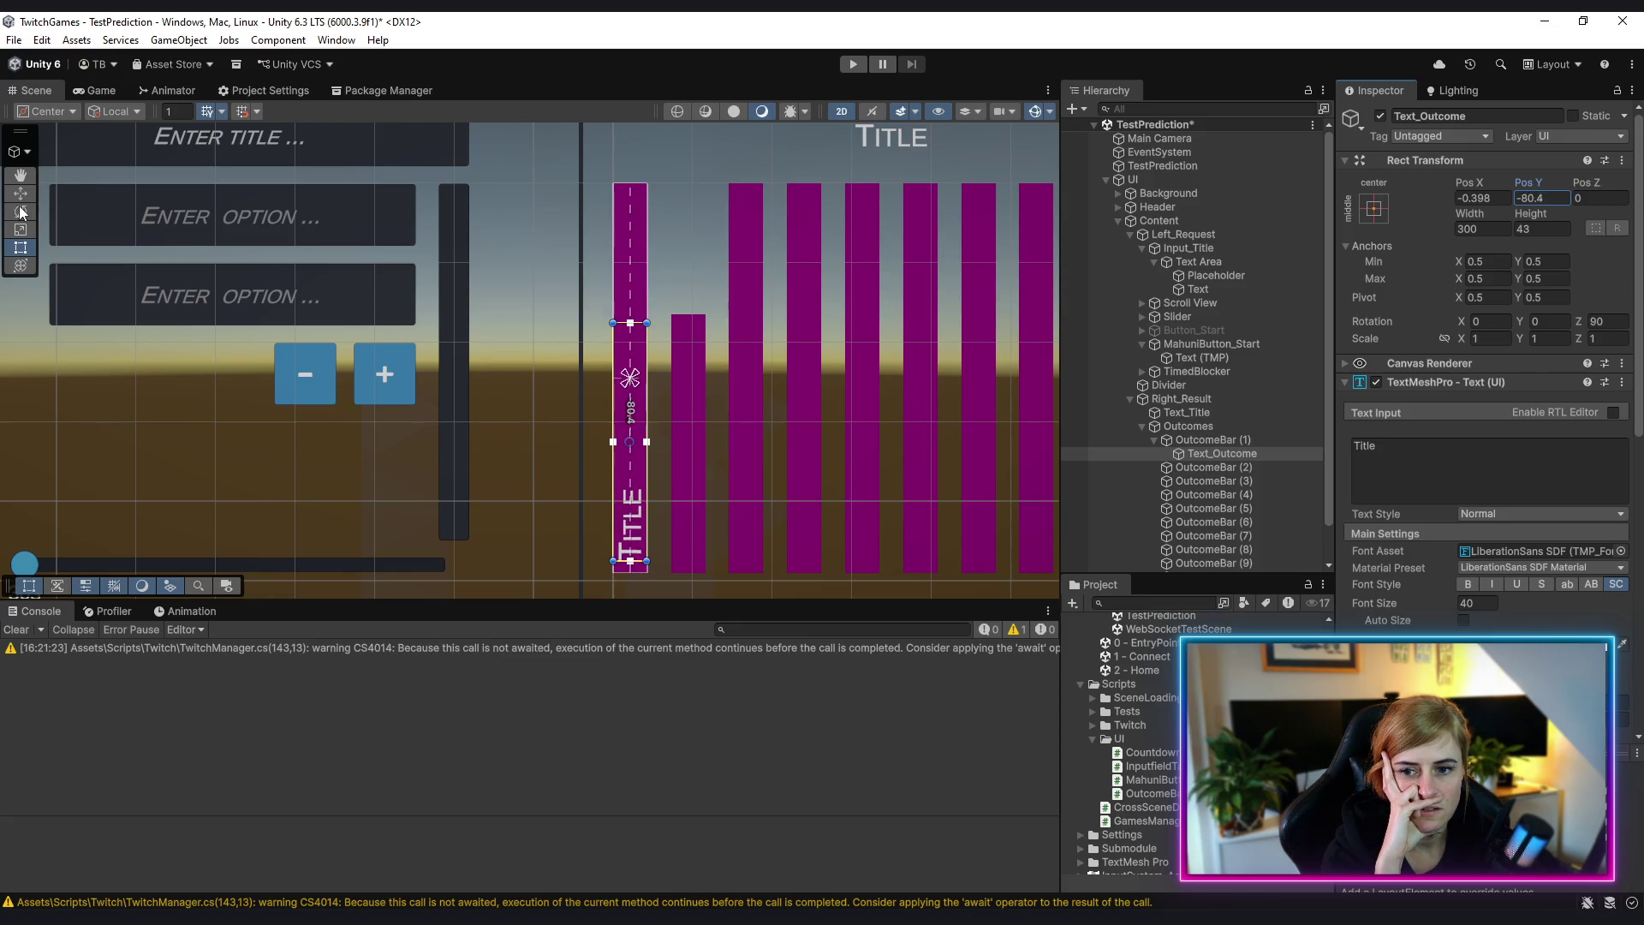
pyautogui.click(1478, 229)
pyautogui.write('400')
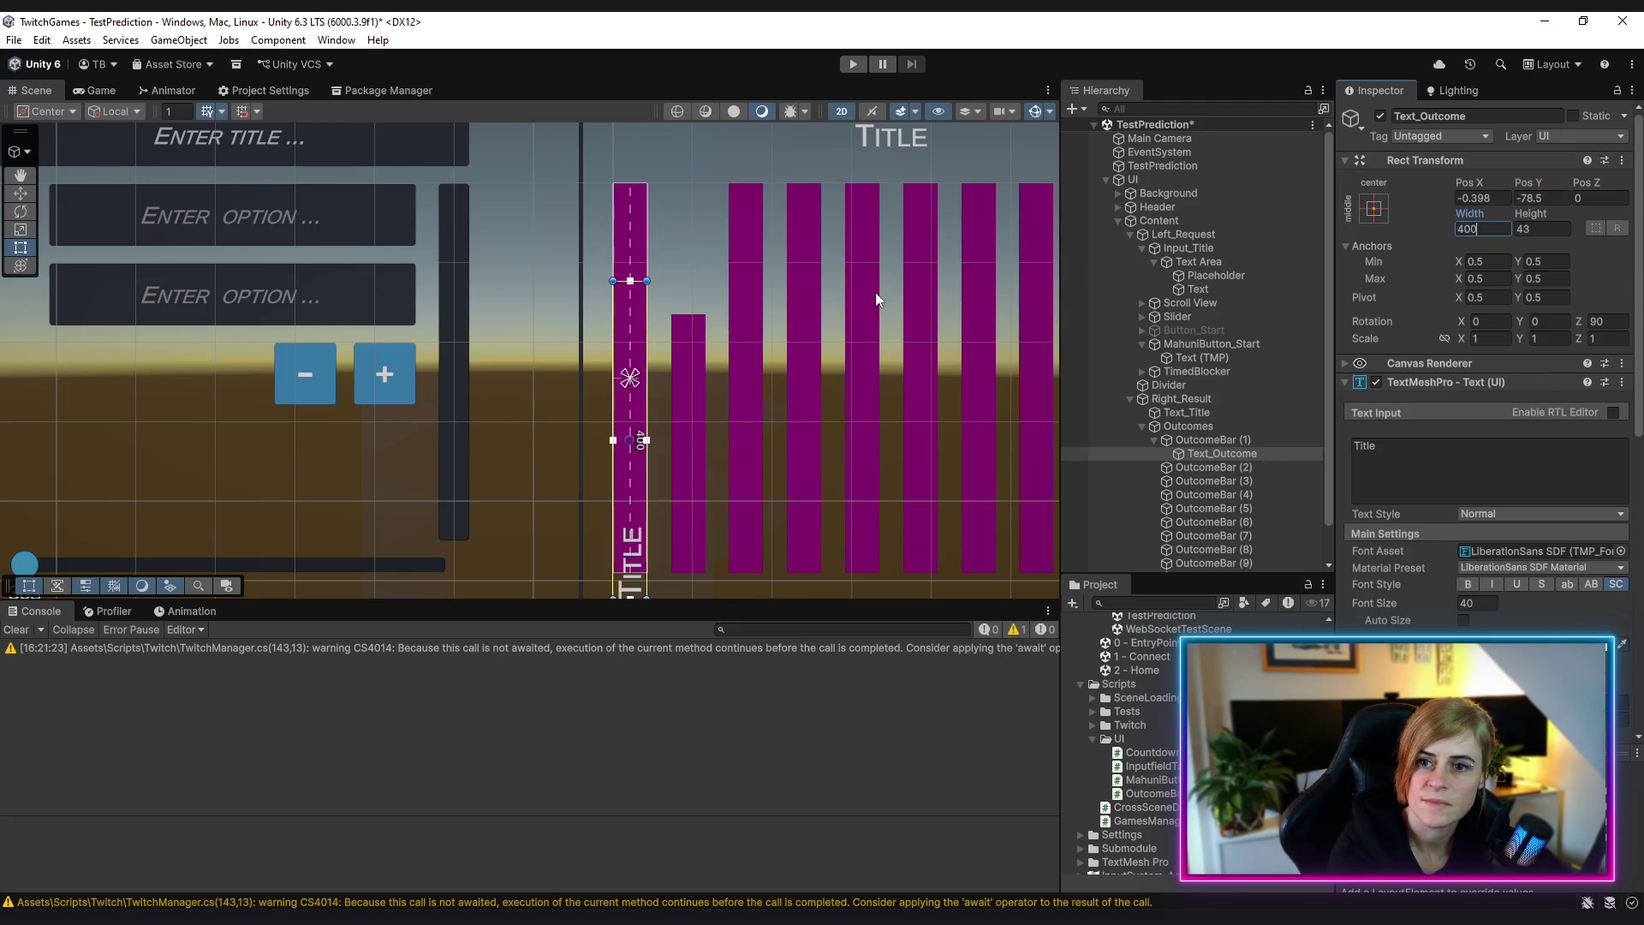
pyautogui.click(1497, 199)
pyautogui.write('0')
pyautogui.press('Tab')
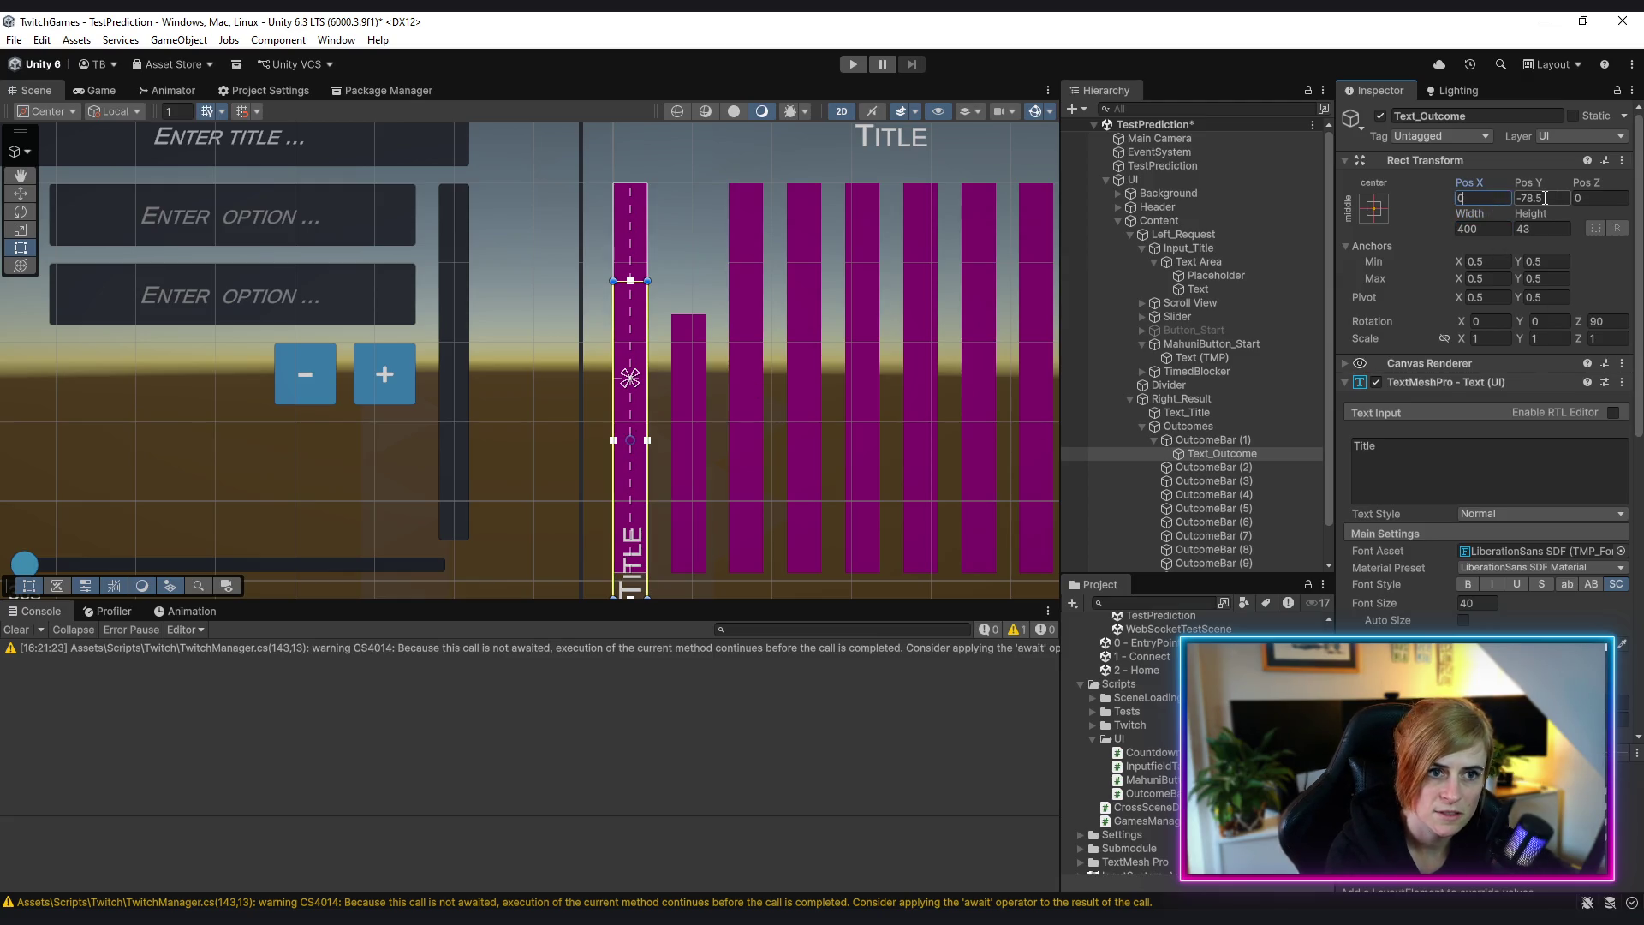
pyautogui.write('-80')
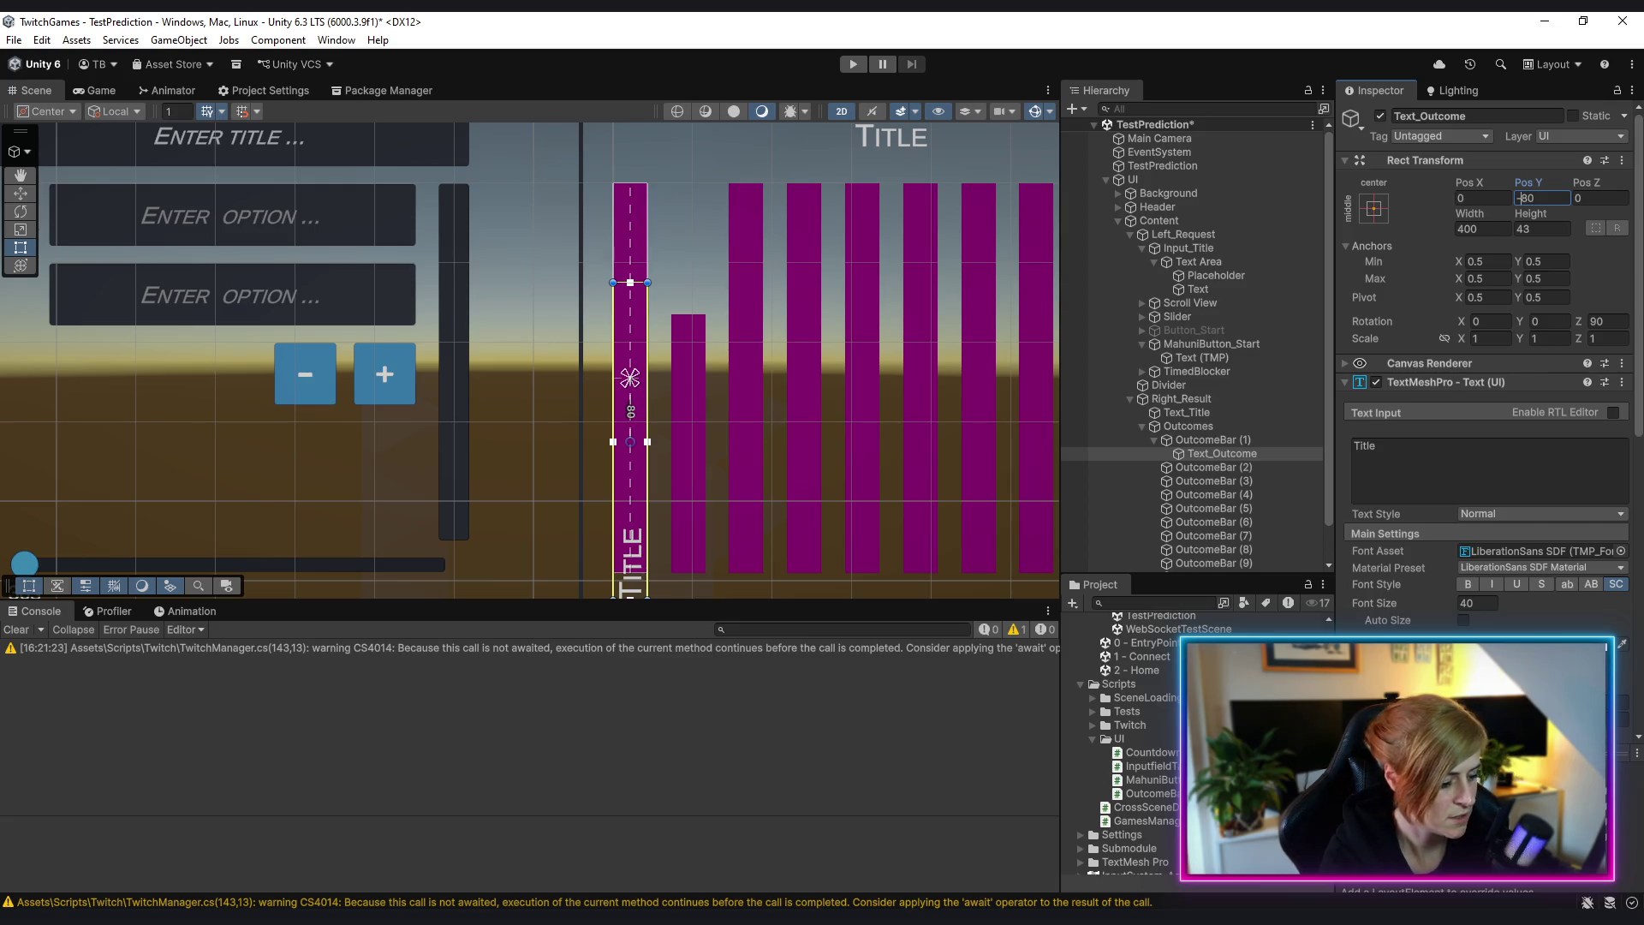
pyautogui.press('Return')
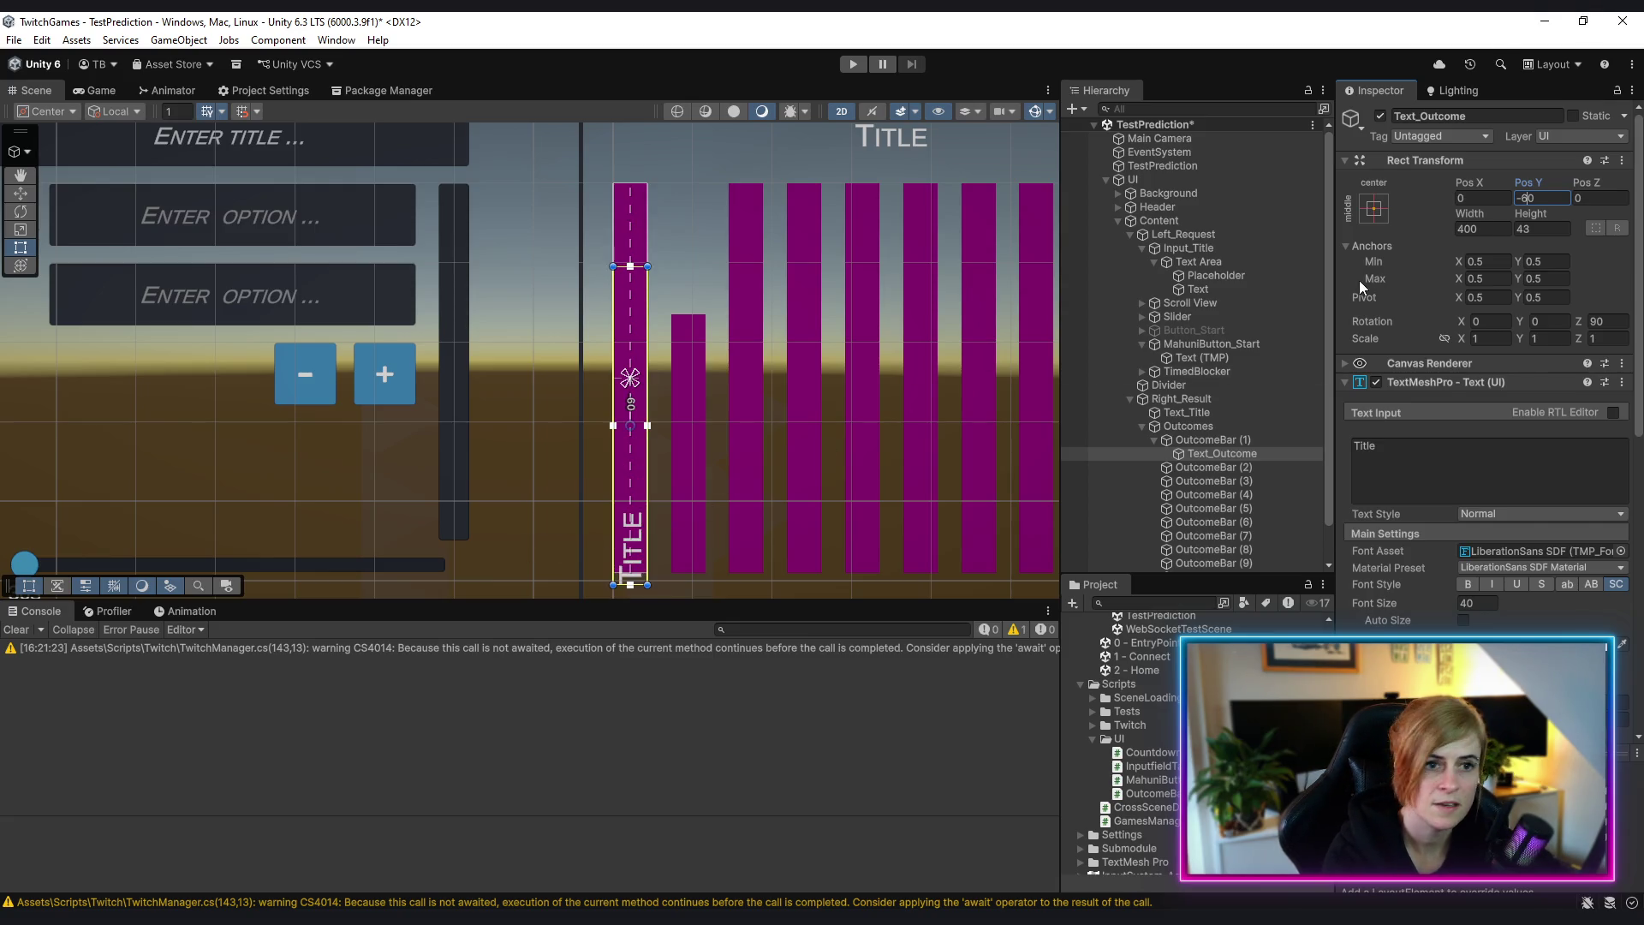
pyautogui.press('Delete')
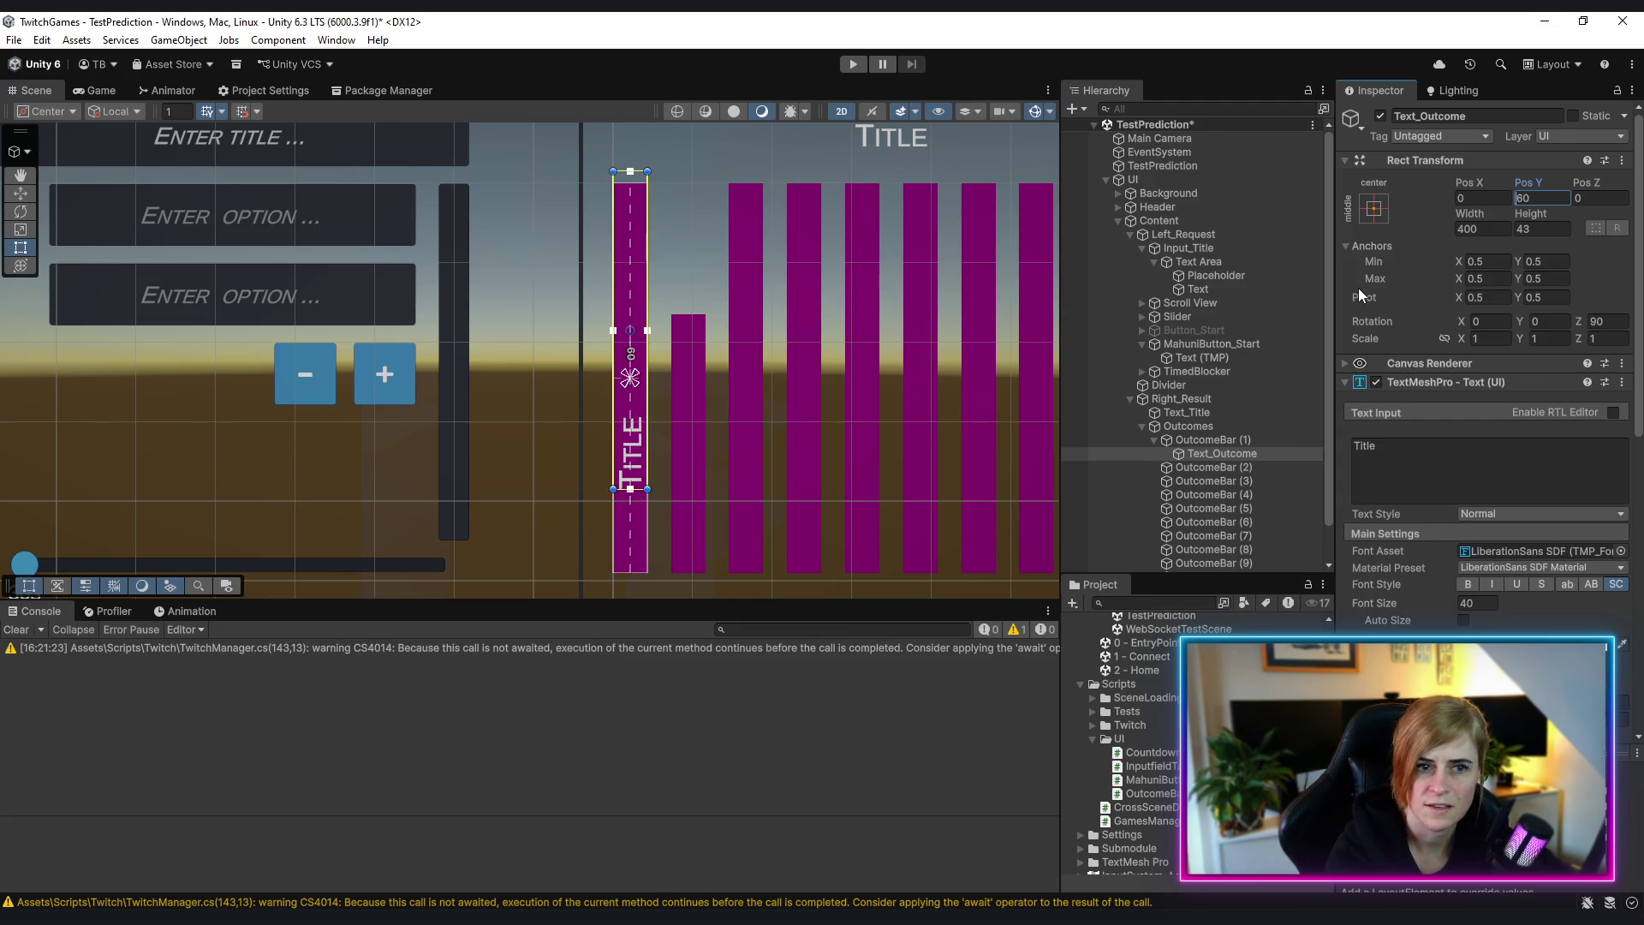
pyautogui.moveTo(1536, 189); pyautogui.dragTo(1294, 203)
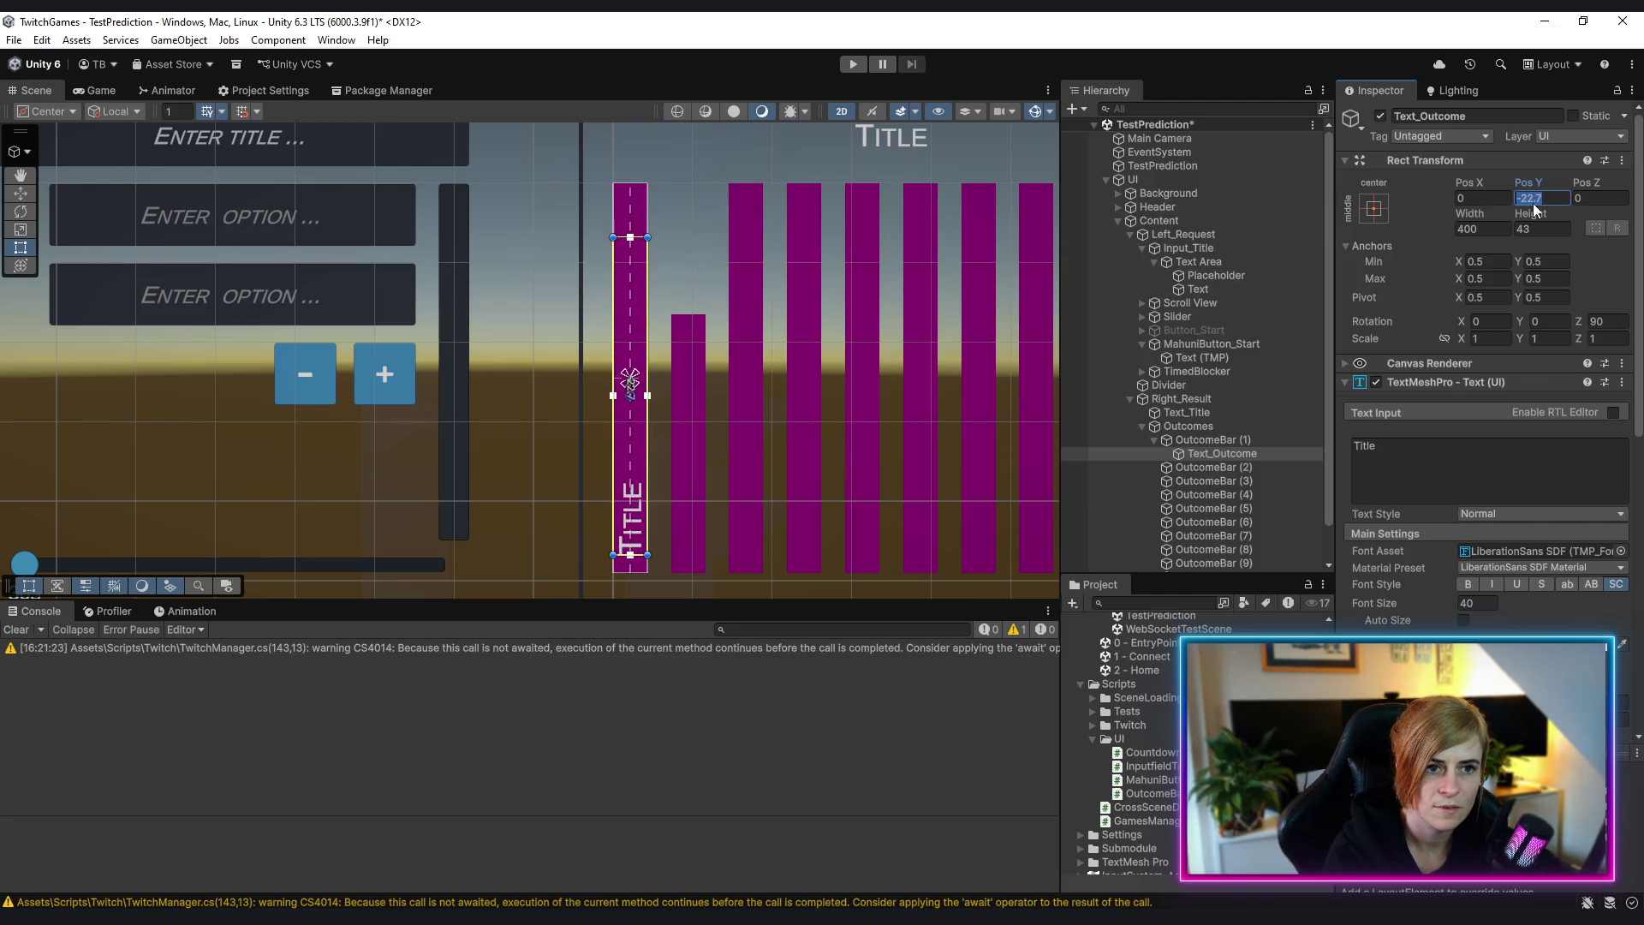
pyautogui.write('-20')
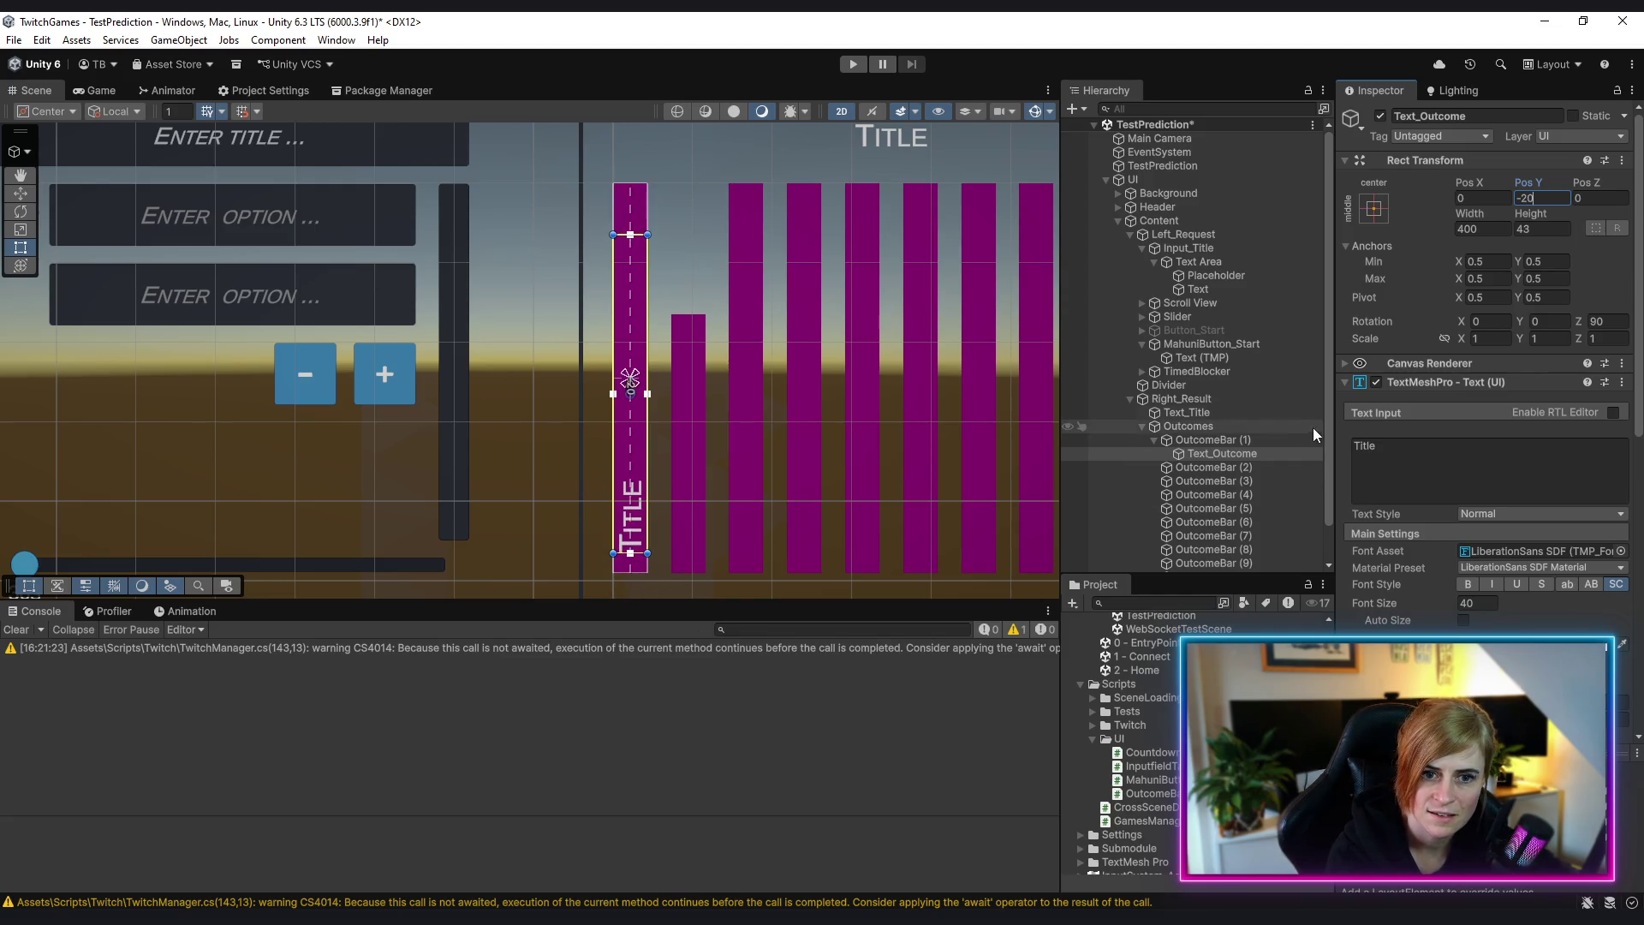
pyautogui.click(1423, 456)
pyautogui.write('dsdfsdfsdfsdf')
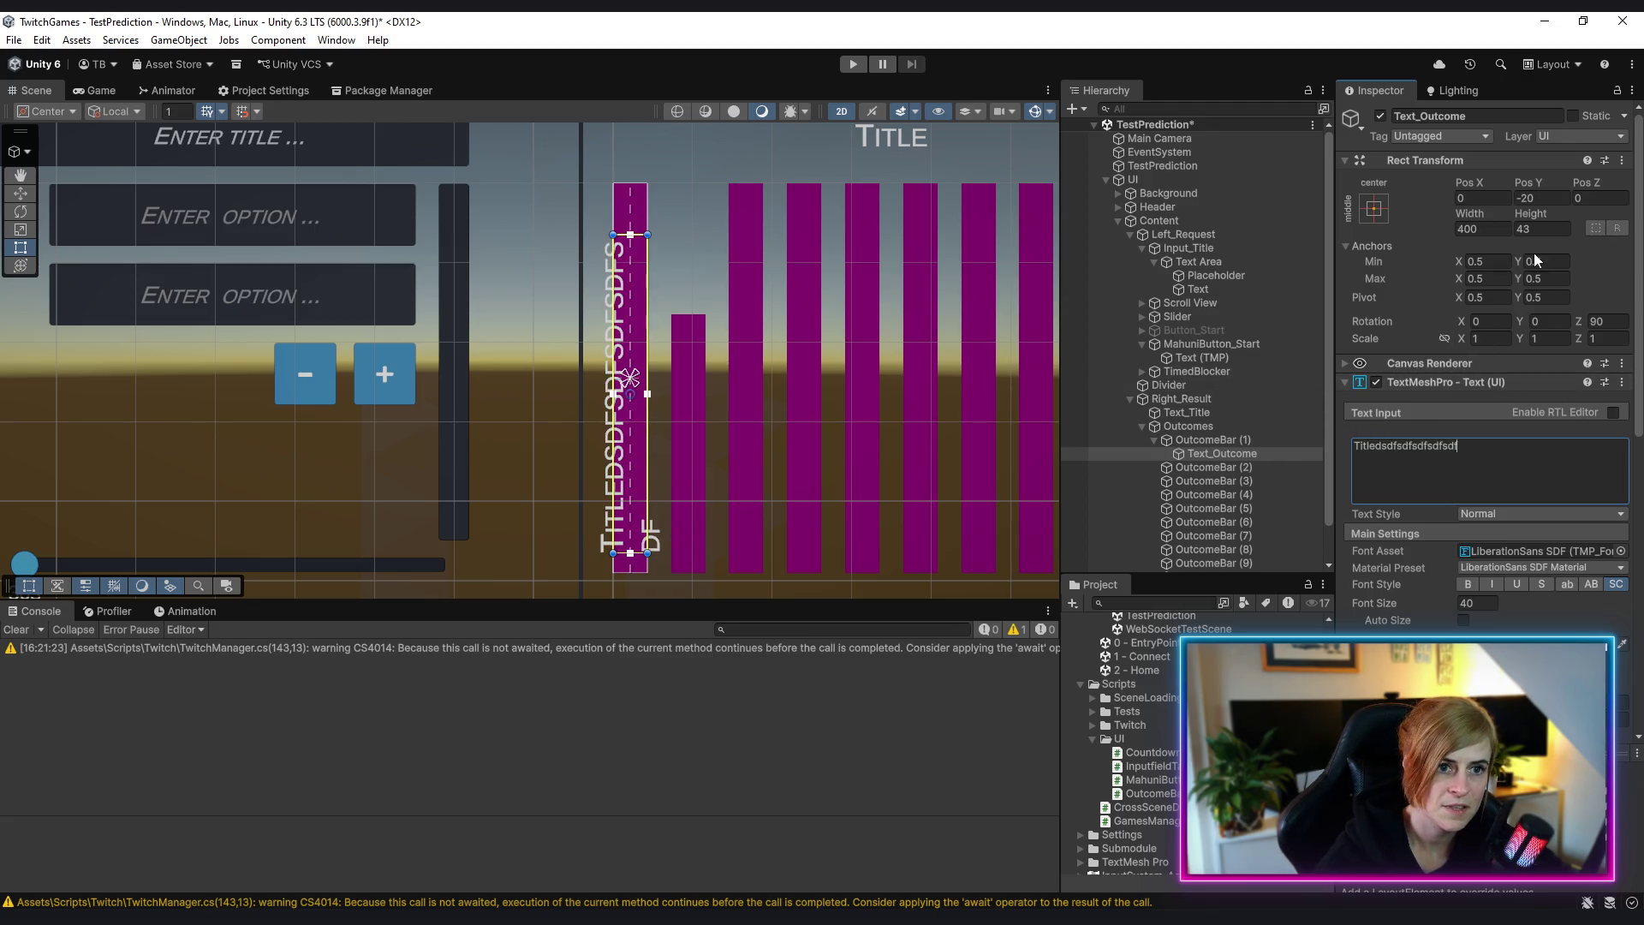
pyautogui.scroll(-5, 1535, 258)
pyautogui.scroll(-1, 1452, 558)
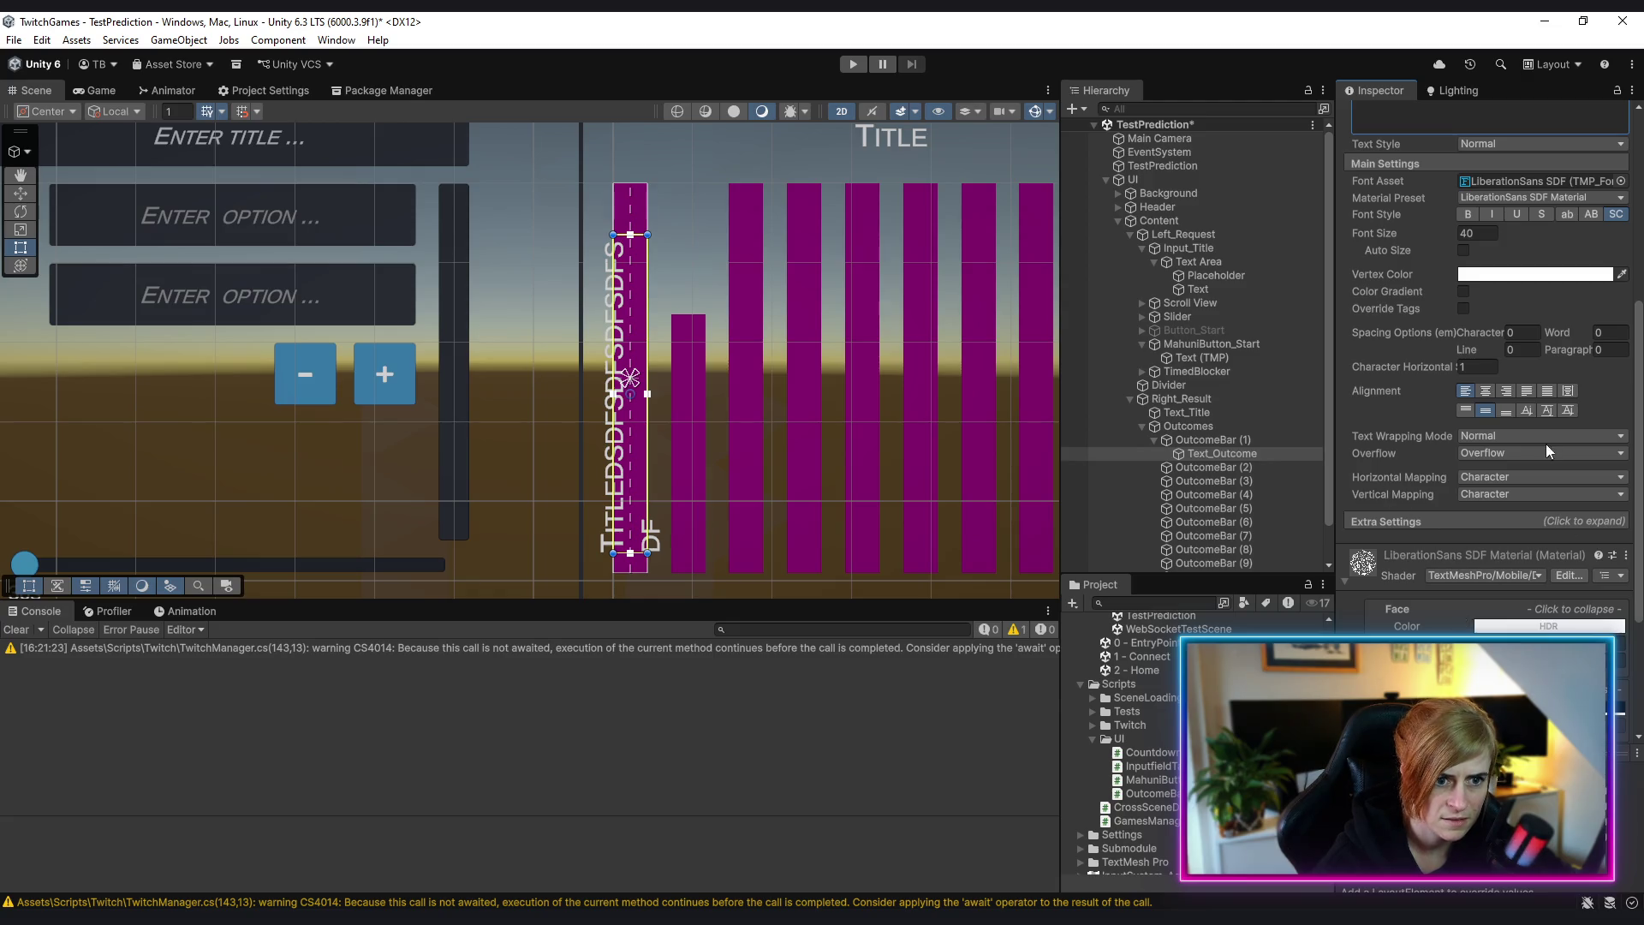
# Inspect the wrapping, horizontal mapping and overflow options without changing them
pyautogui.click(1492, 438)
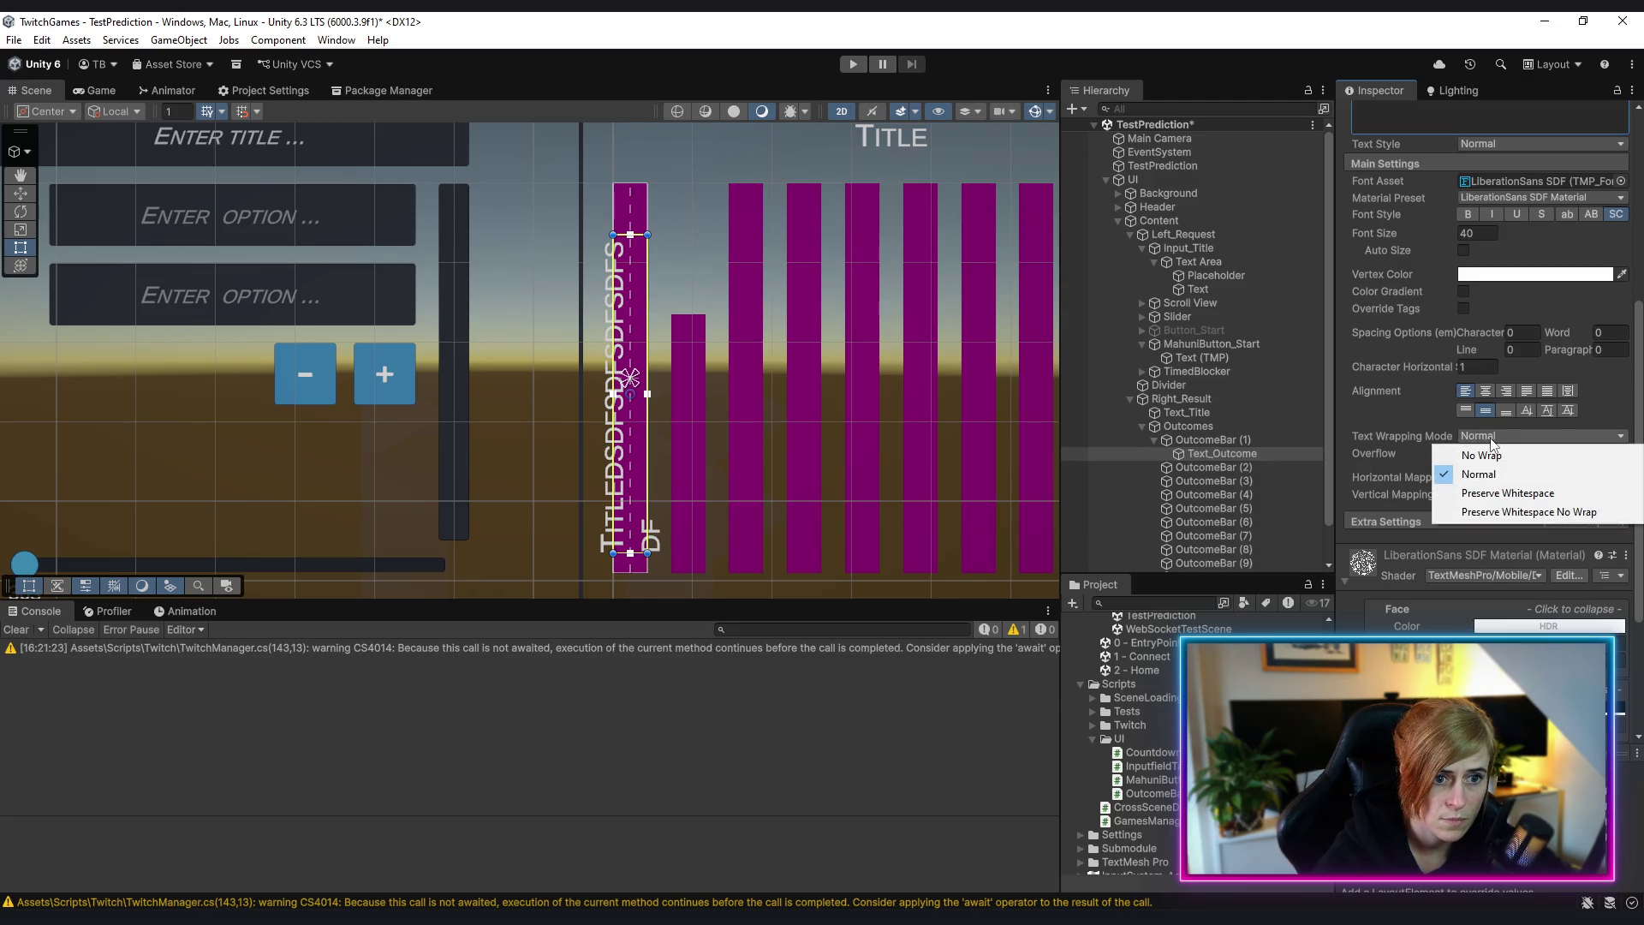
pyautogui.click(1402, 471)
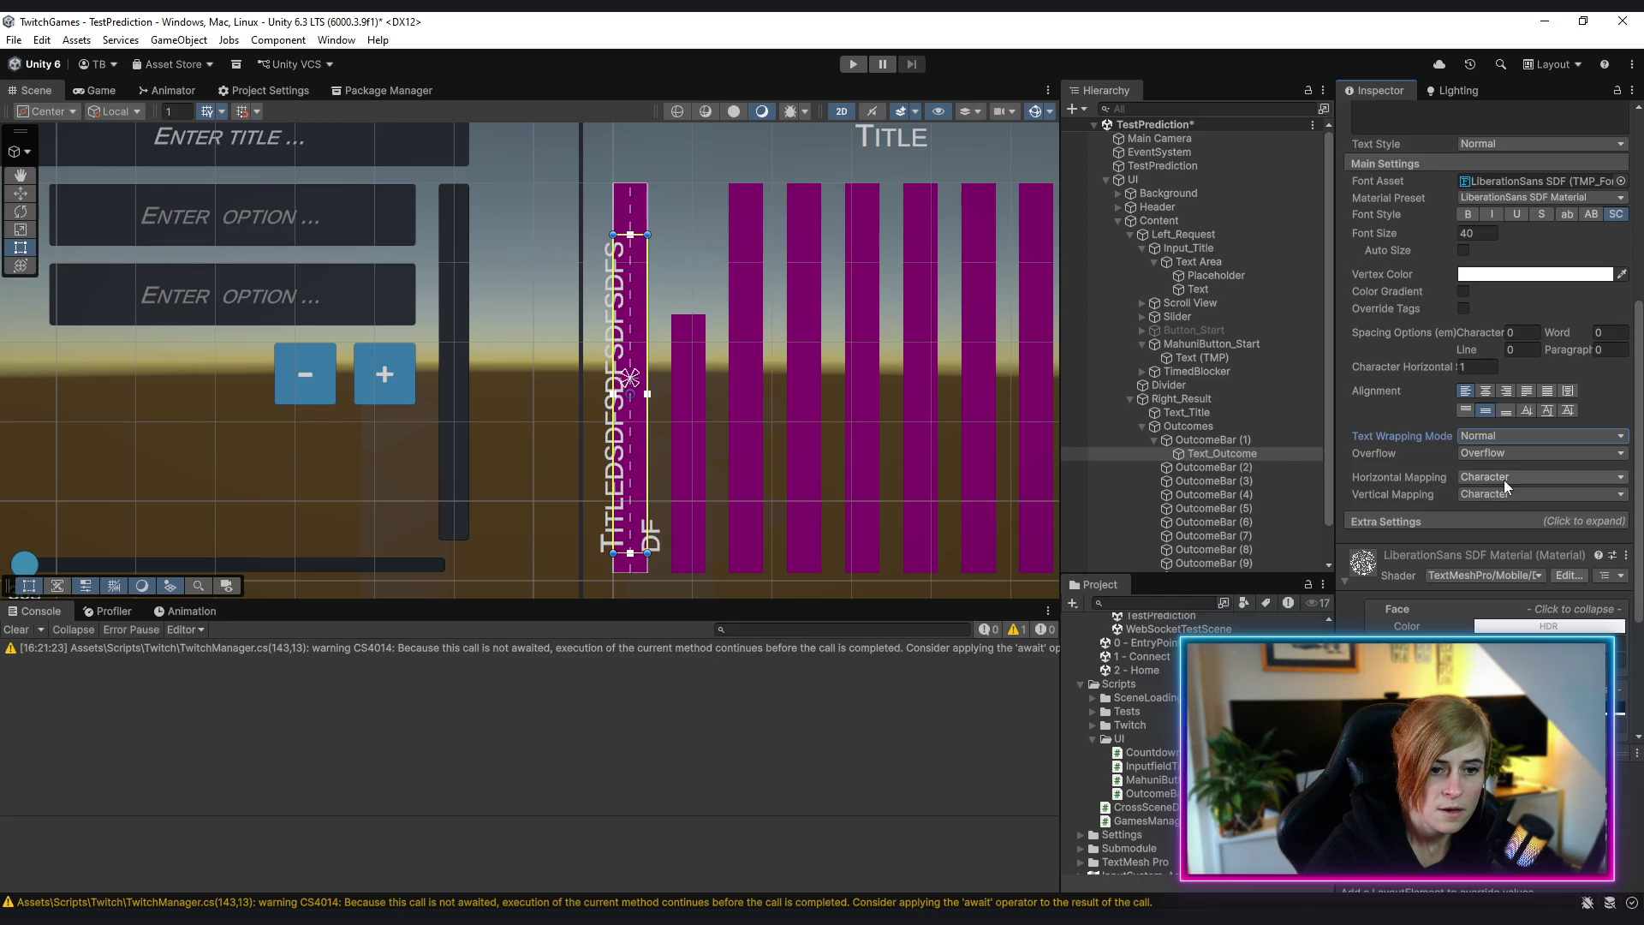
pyautogui.click(1505, 479)
pyautogui.click(1427, 447)
pyautogui.click(1477, 454)
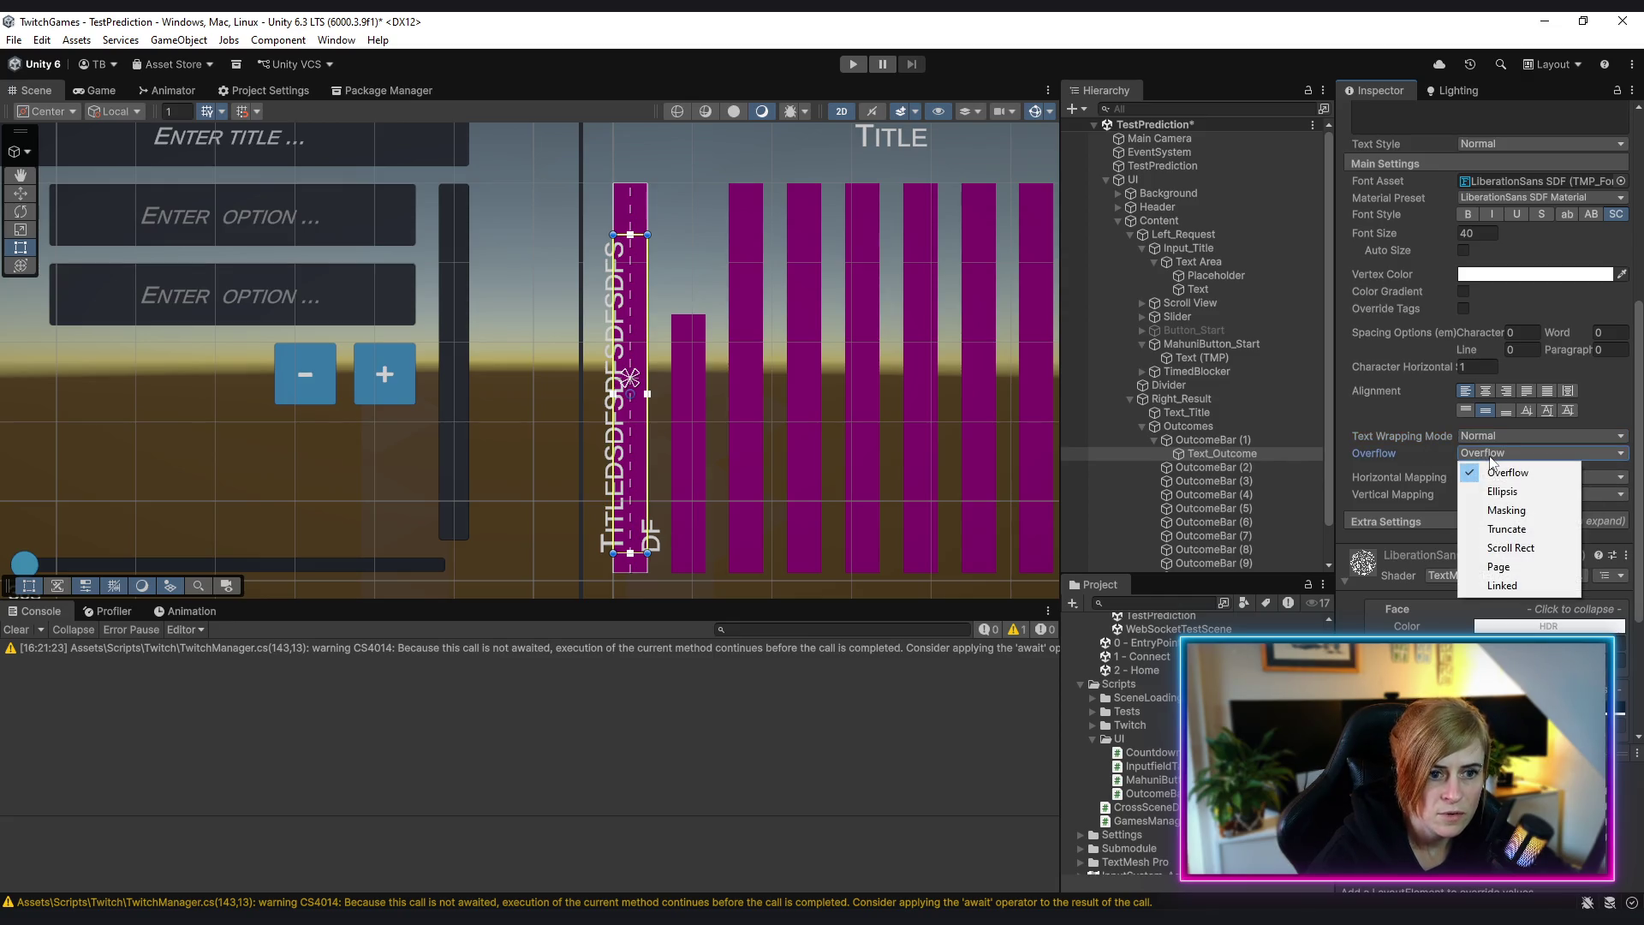
pyautogui.click(1410, 460)
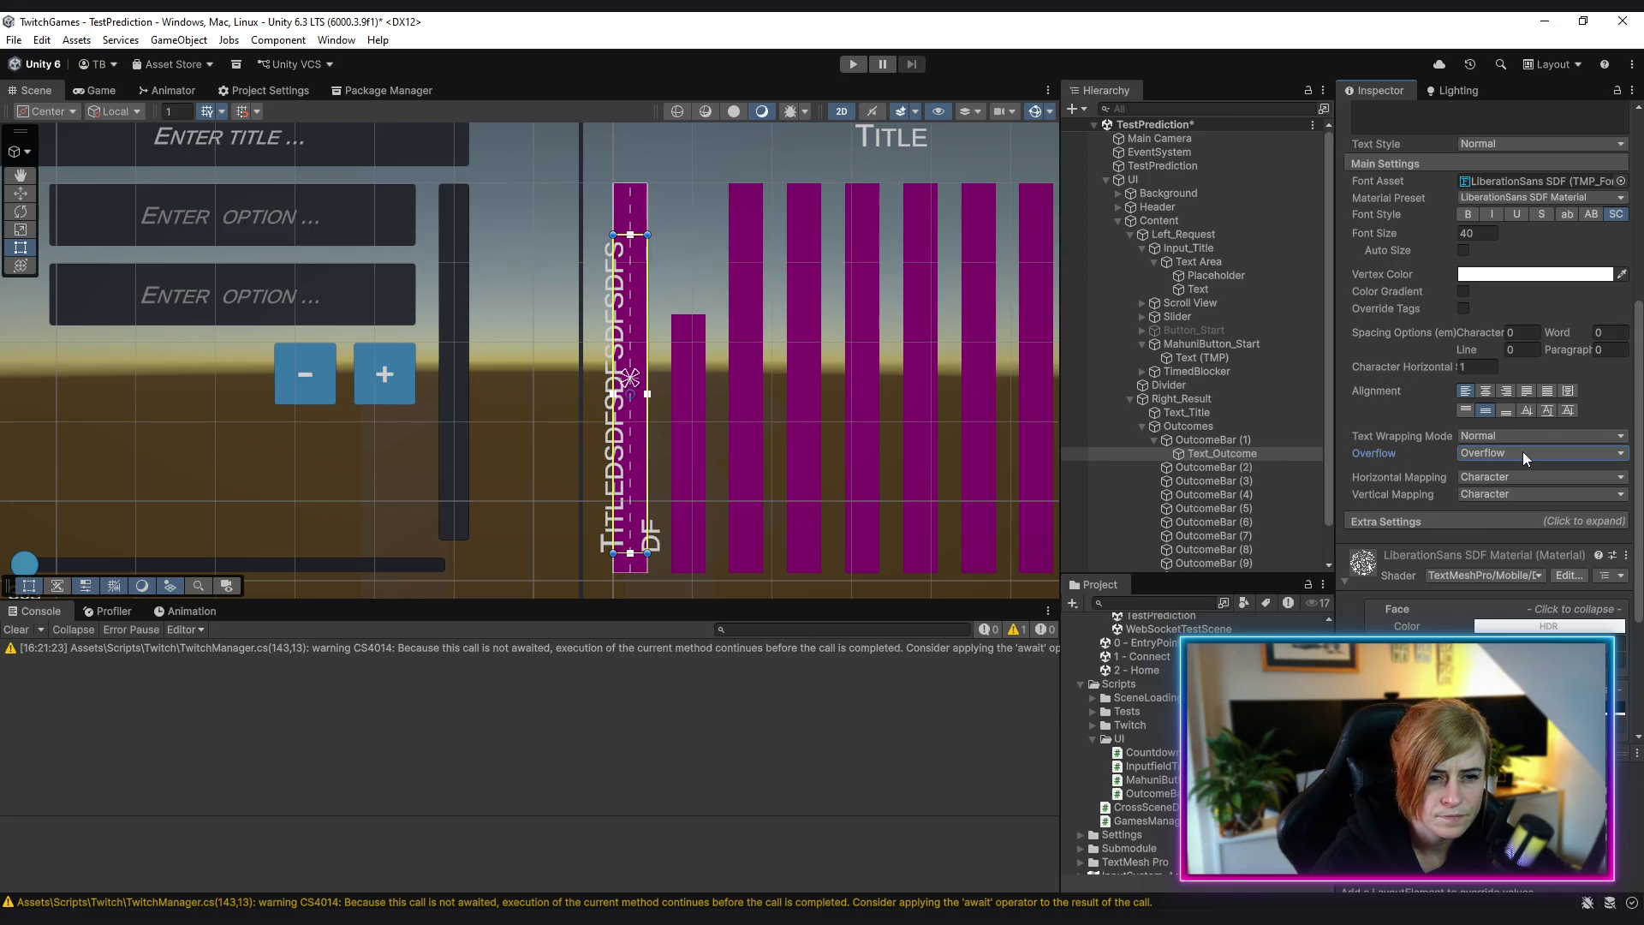
# Set Text Wrapping Mode to No Wrap so the text runs as one line, then select OutcomeBar (1)
pyautogui.click(1498, 436)
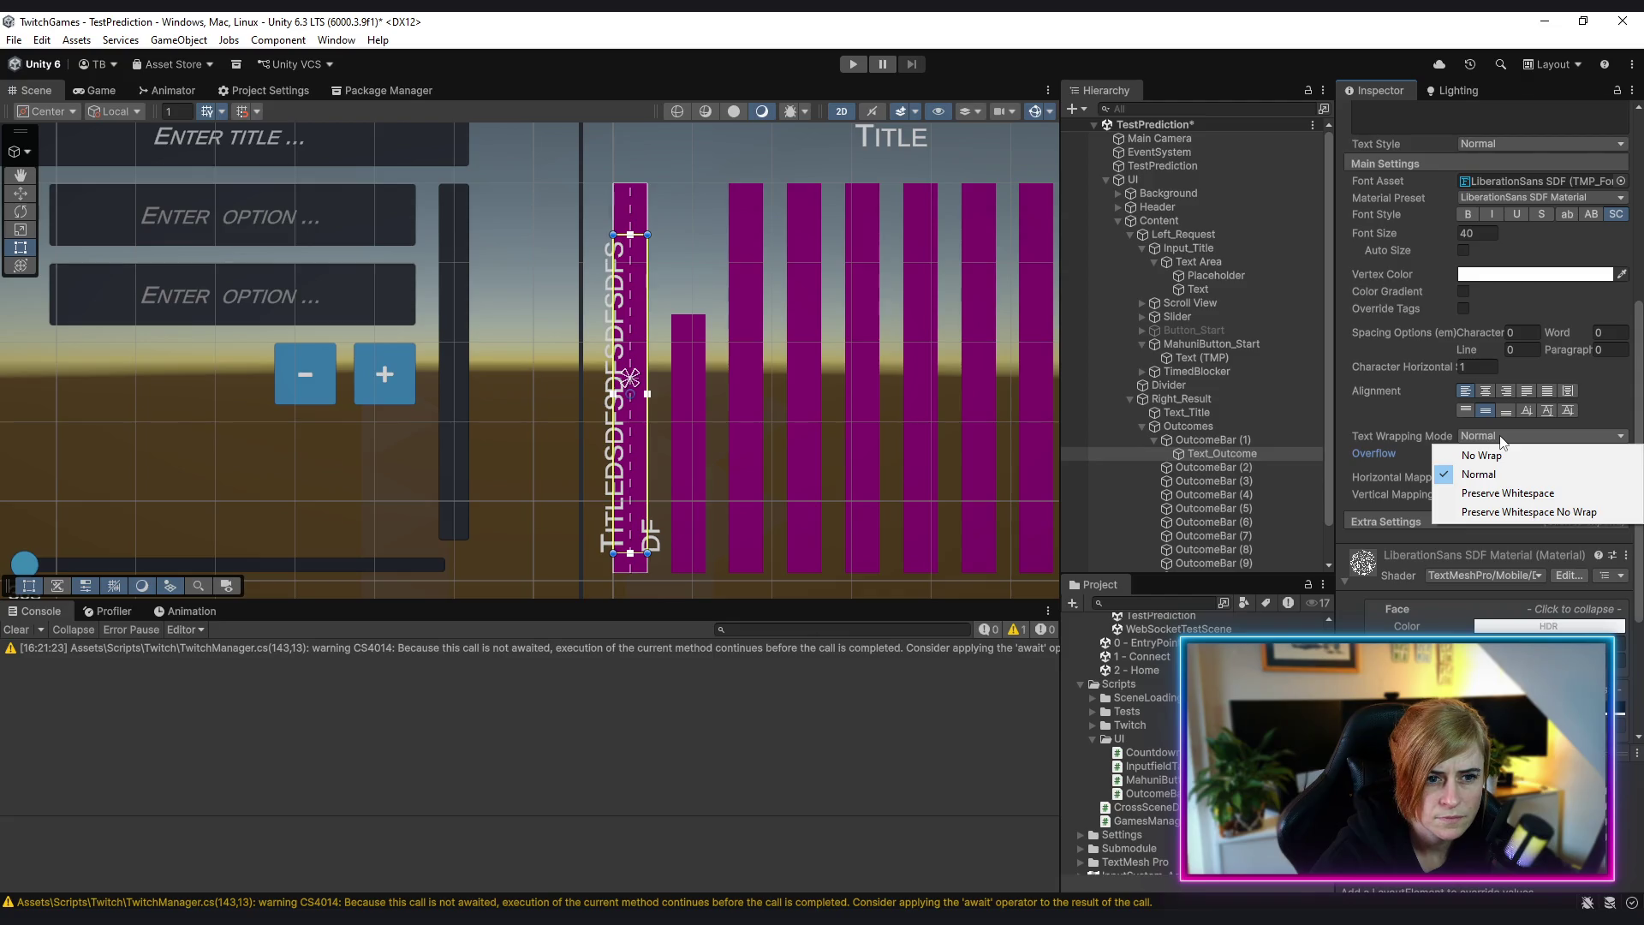
pyautogui.click(1488, 455)
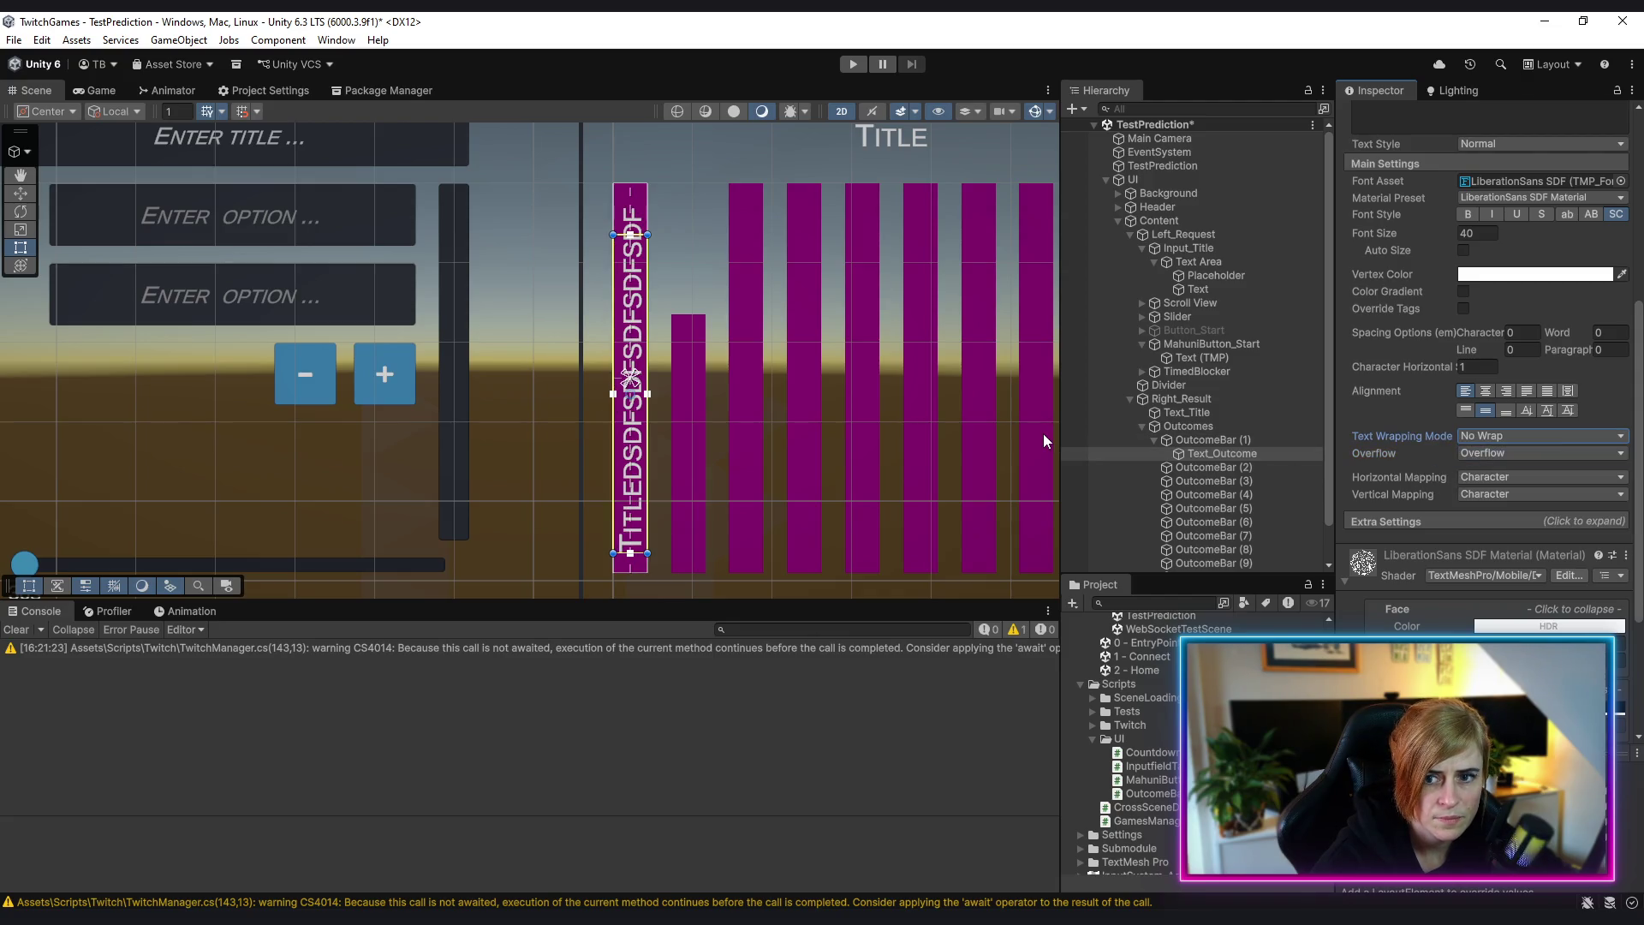
pyautogui.scroll(3, 721, 388)
pyautogui.scroll(-2, 721, 388)
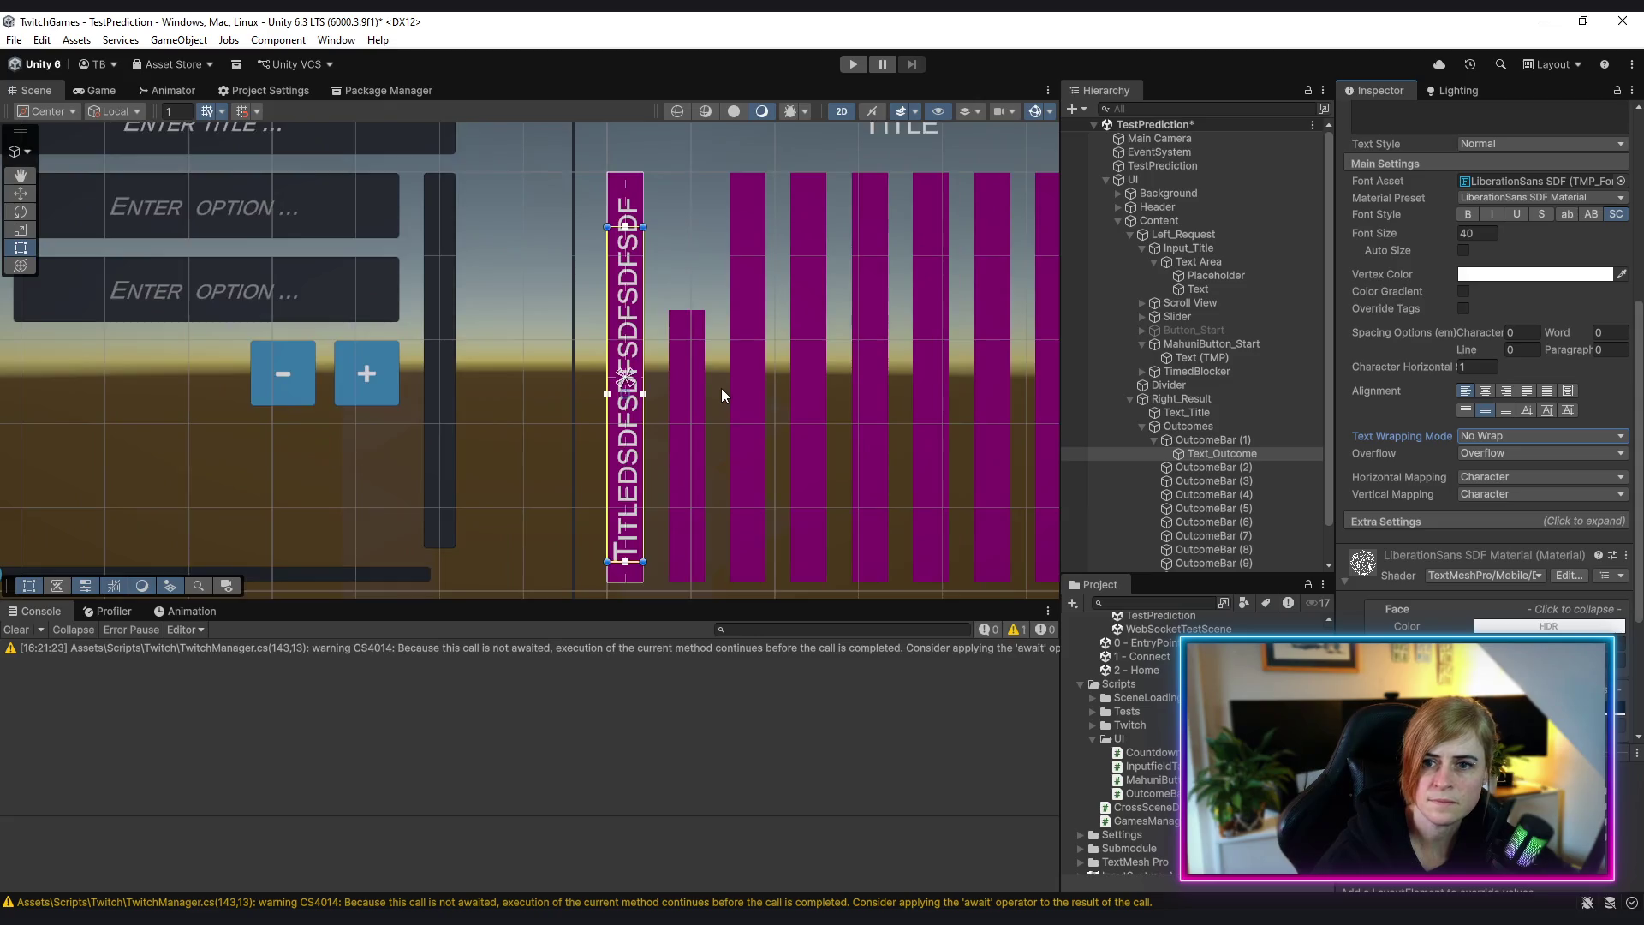
pyautogui.scroll(-3, 721, 388)
pyautogui.scroll(1, 720, 389)
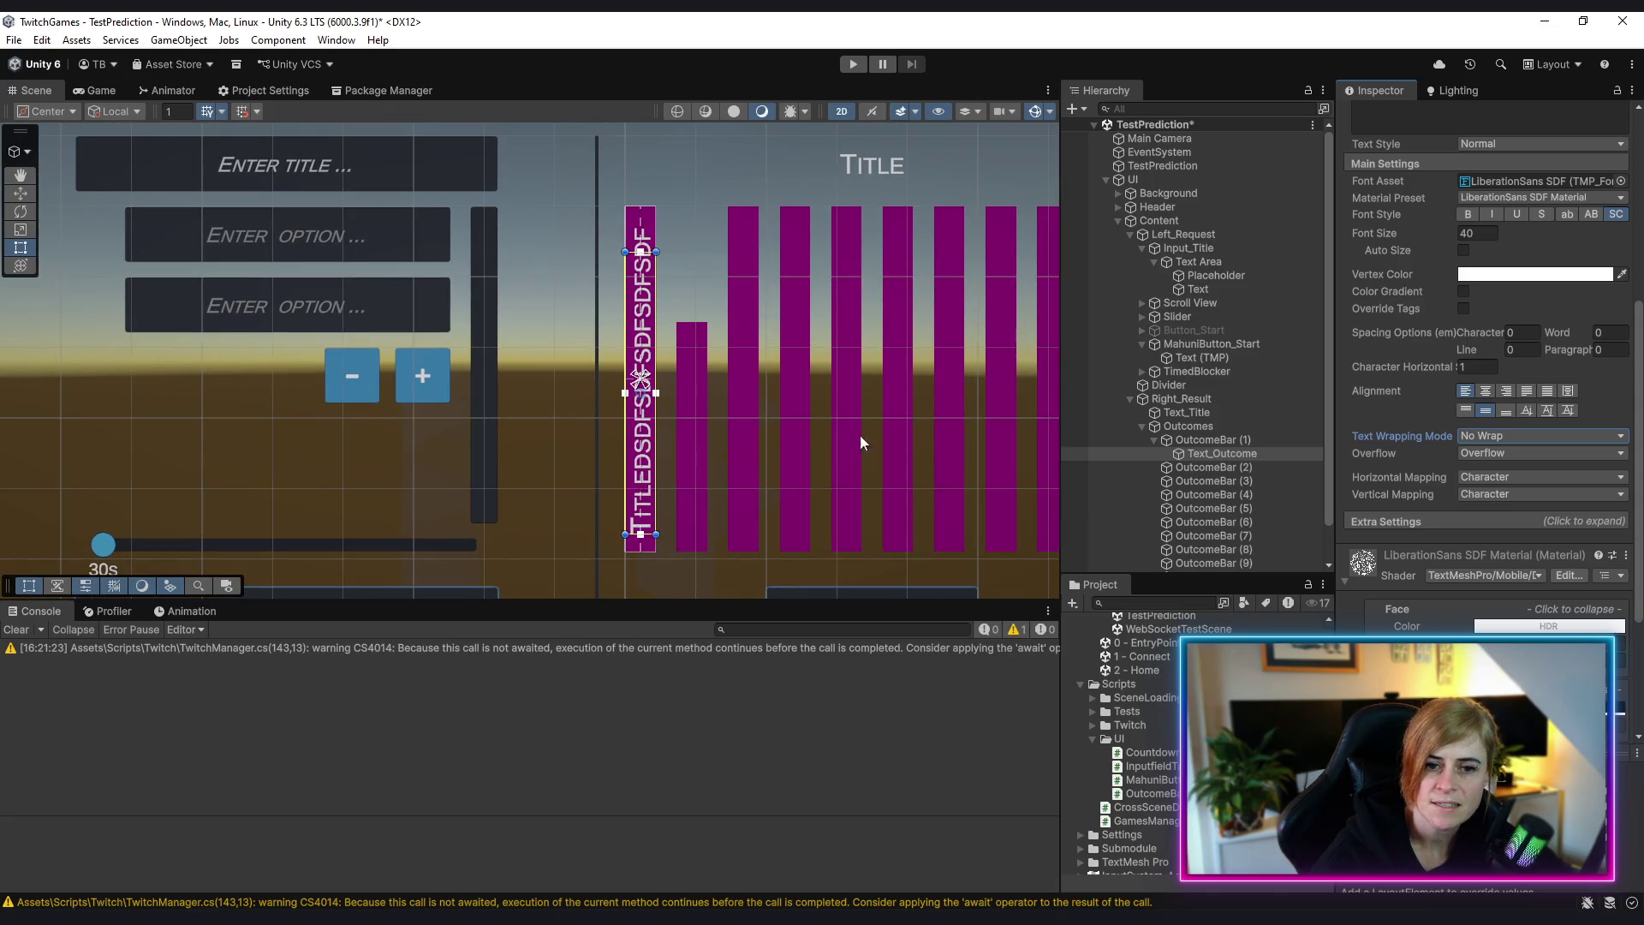
pyautogui.click(1258, 437)
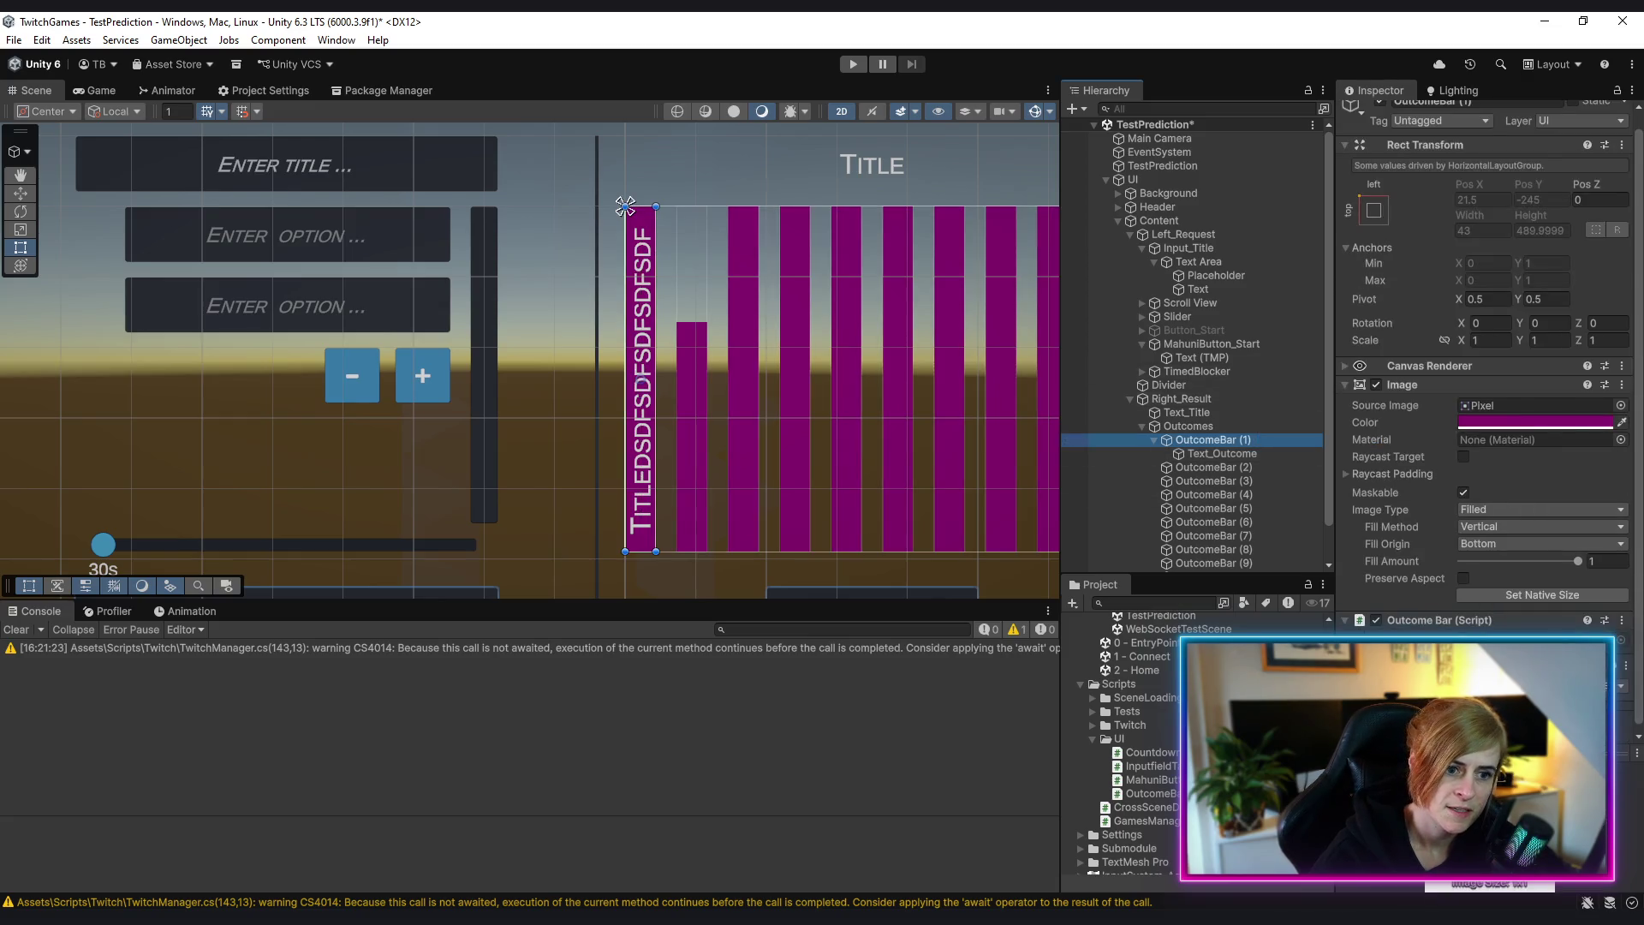
# Lower the first bar's fill to a third and change Text_Outcome's text to 'Outcome 1'
pyautogui.moveTo(1580, 561)
pyautogui.mouseDown()
pyautogui.moveTo(1478, 566)
pyautogui.moveTo(1589, 596)
pyautogui.mouseUp()
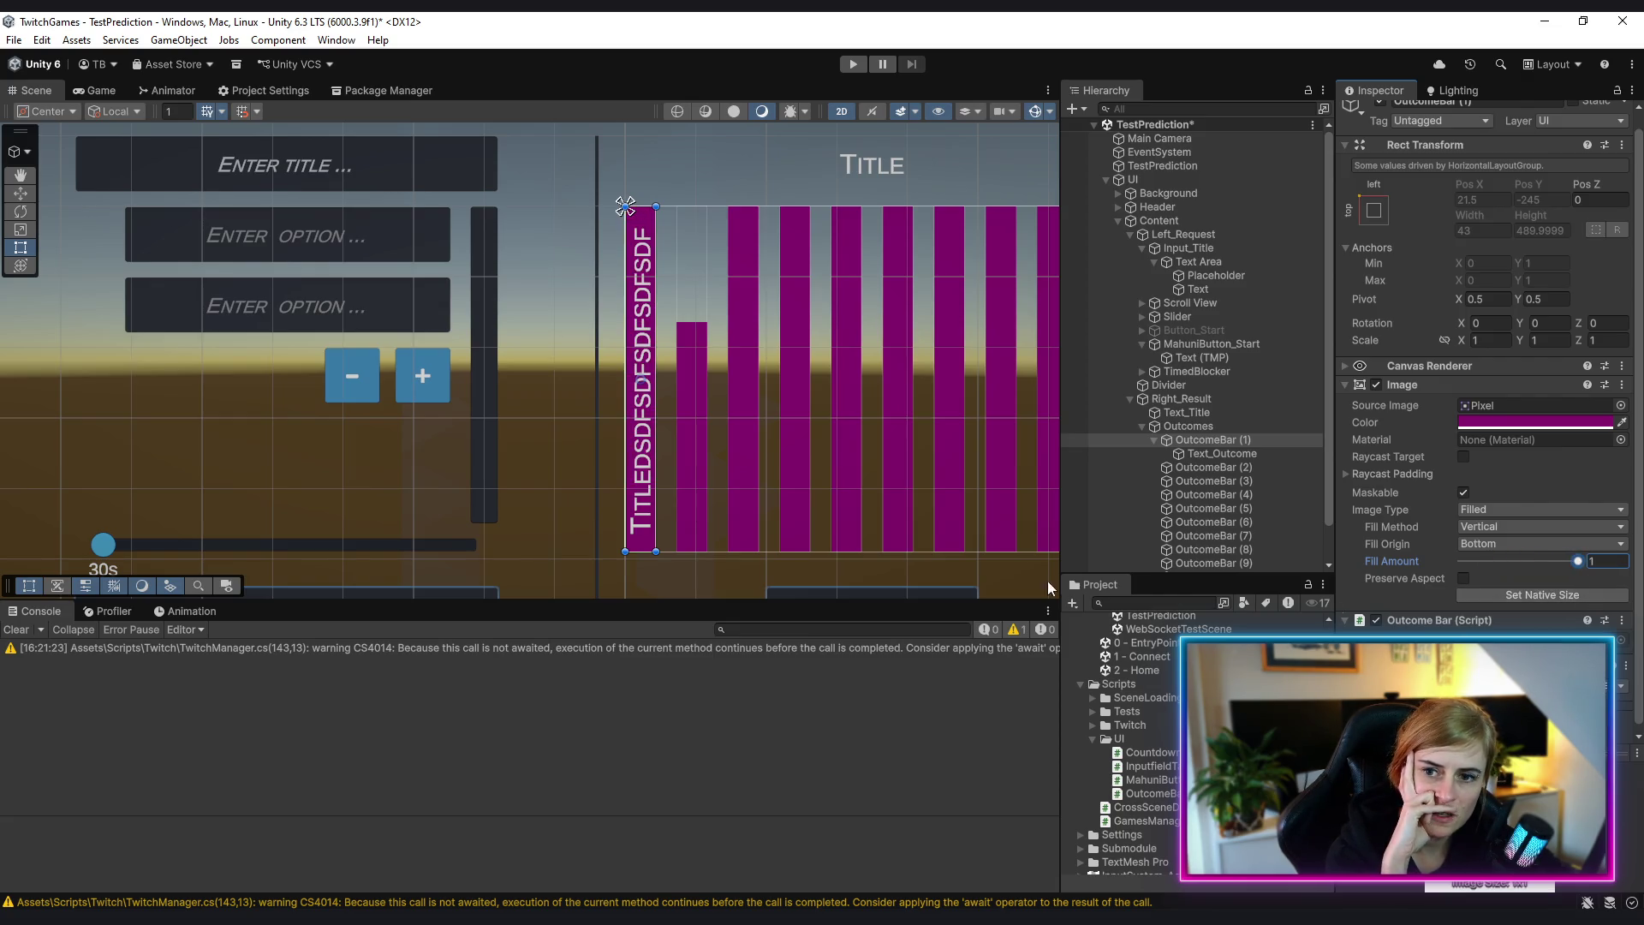
pyautogui.scroll(-1, 744, 461)
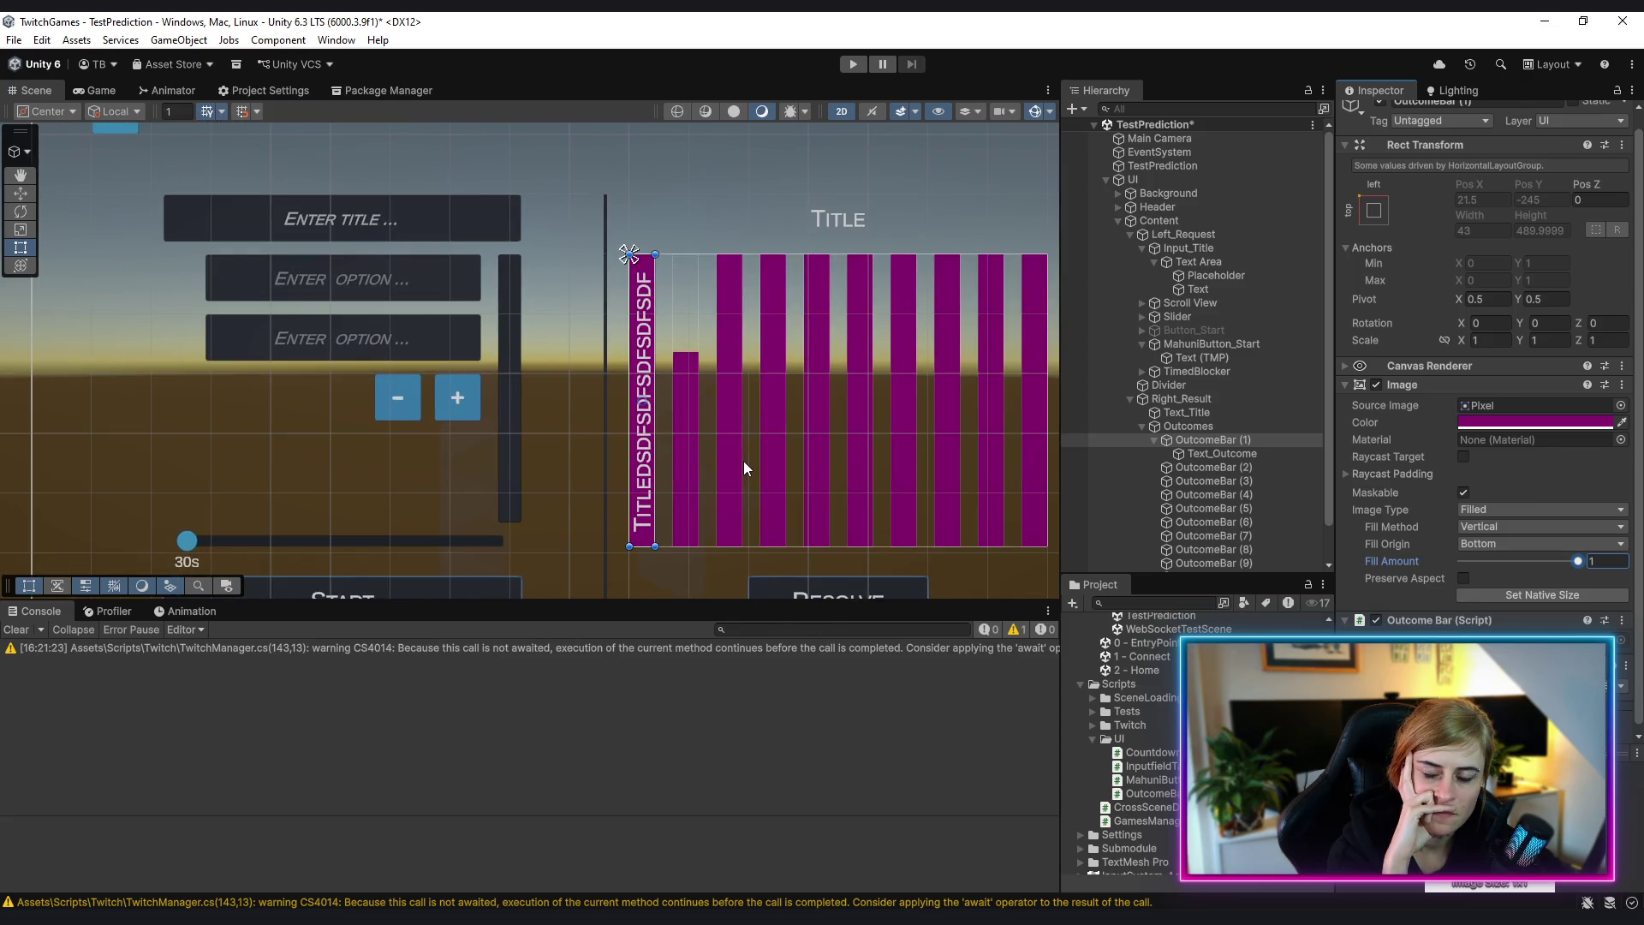
pyautogui.click(1246, 455)
pyautogui.click(1444, 462)
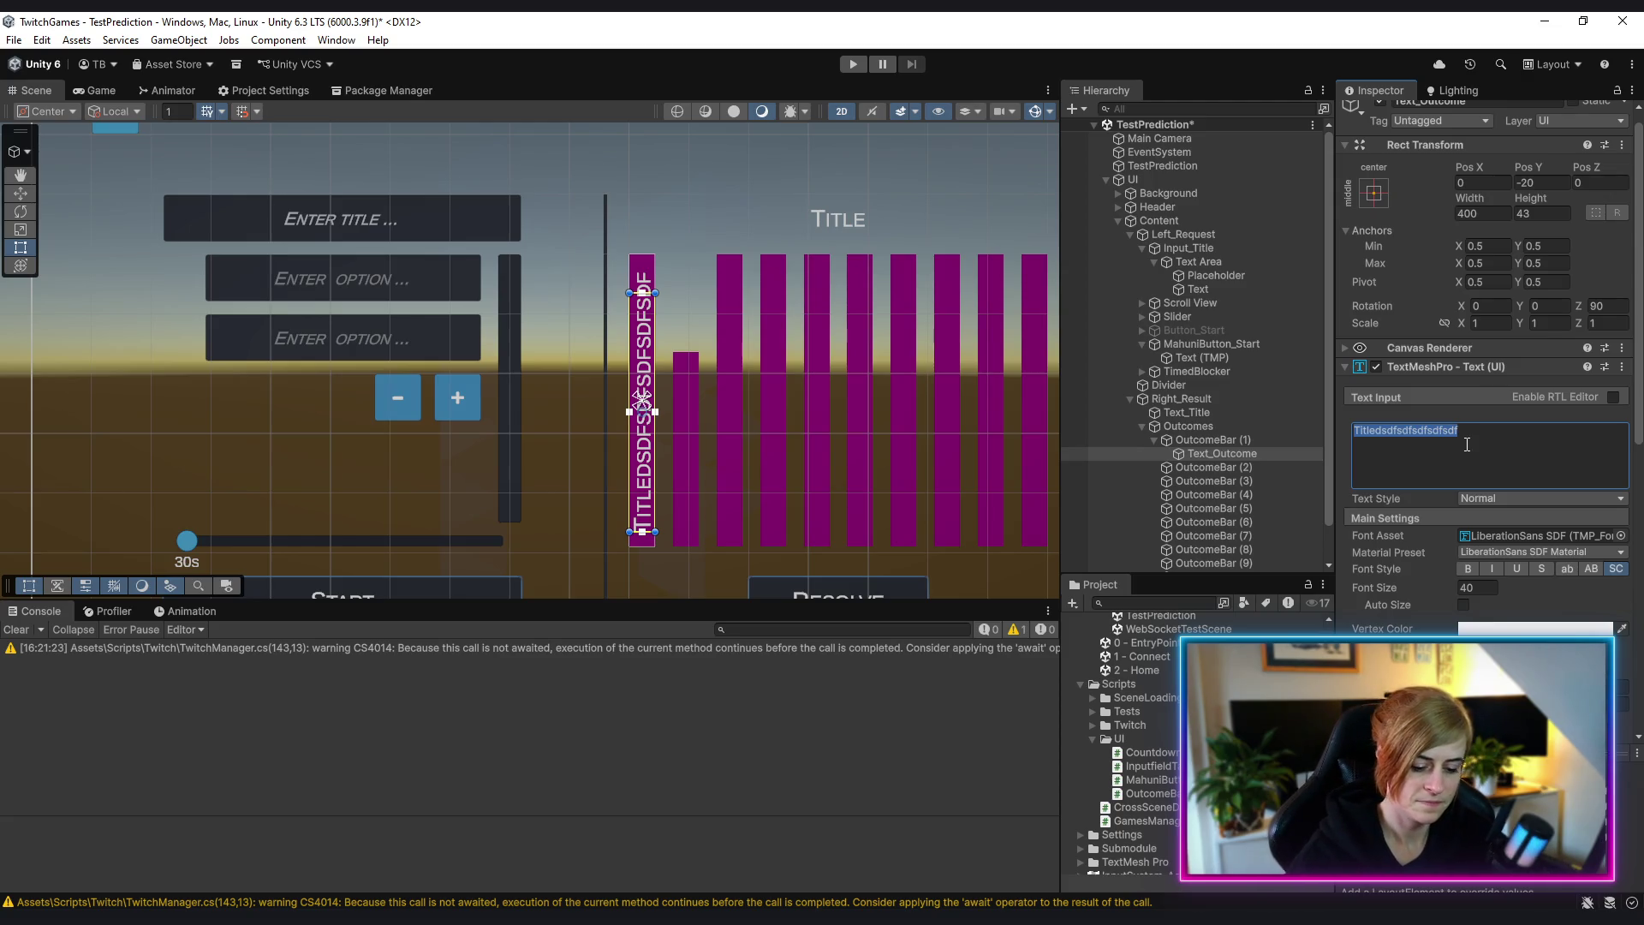
pyautogui.write('Outcome')
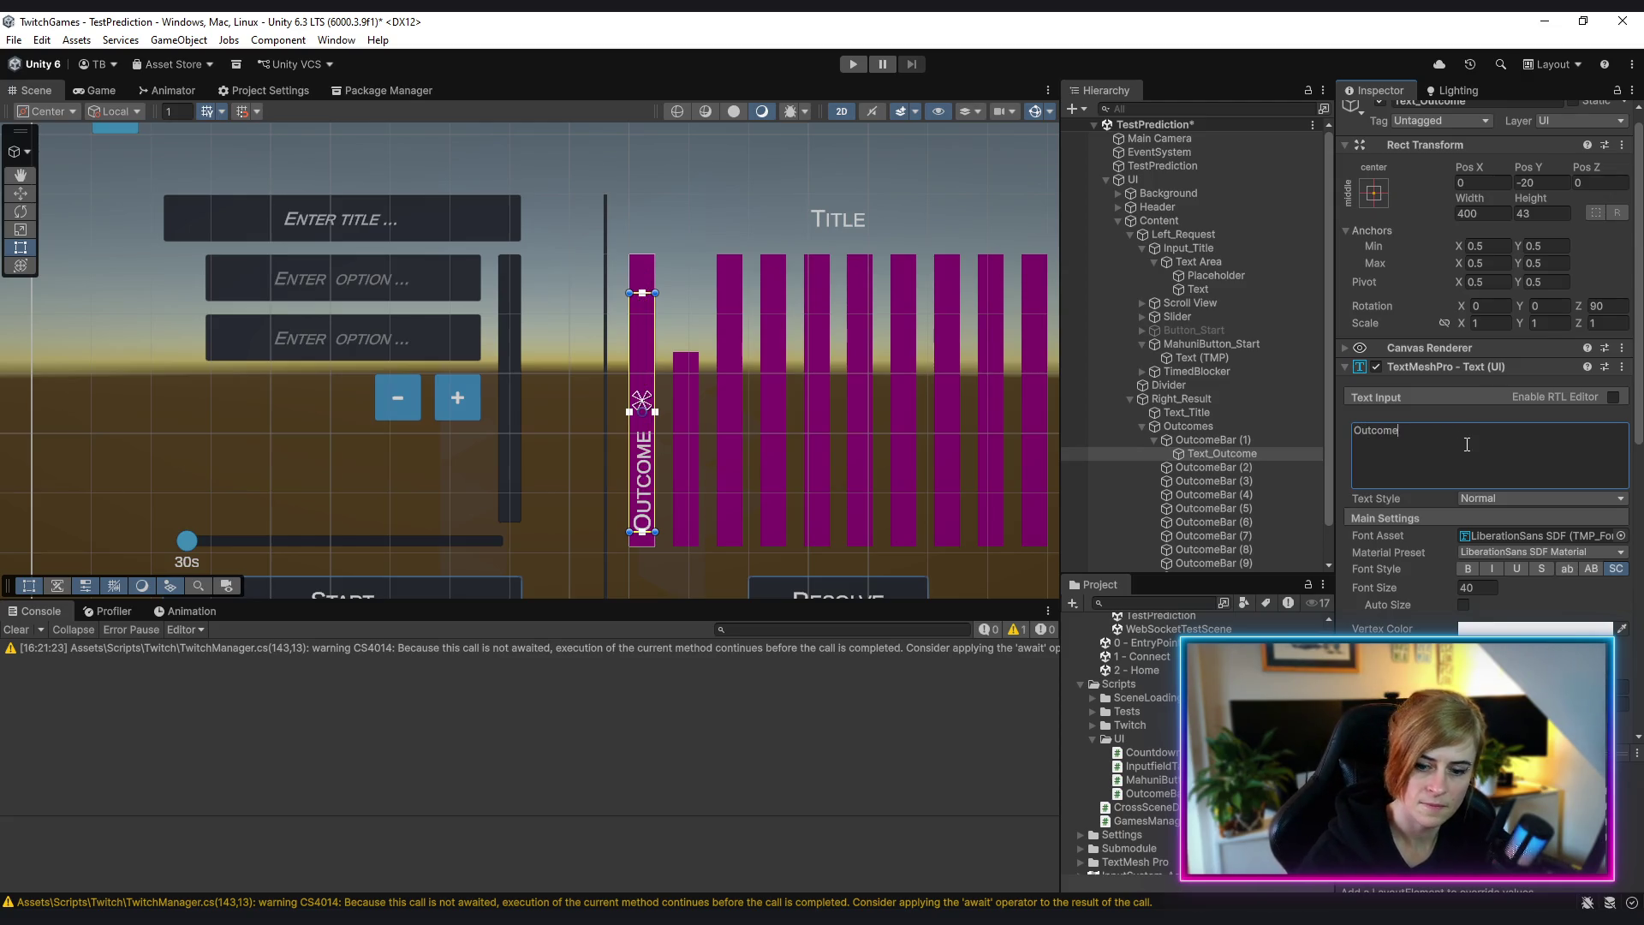
pyautogui.write(' 1')
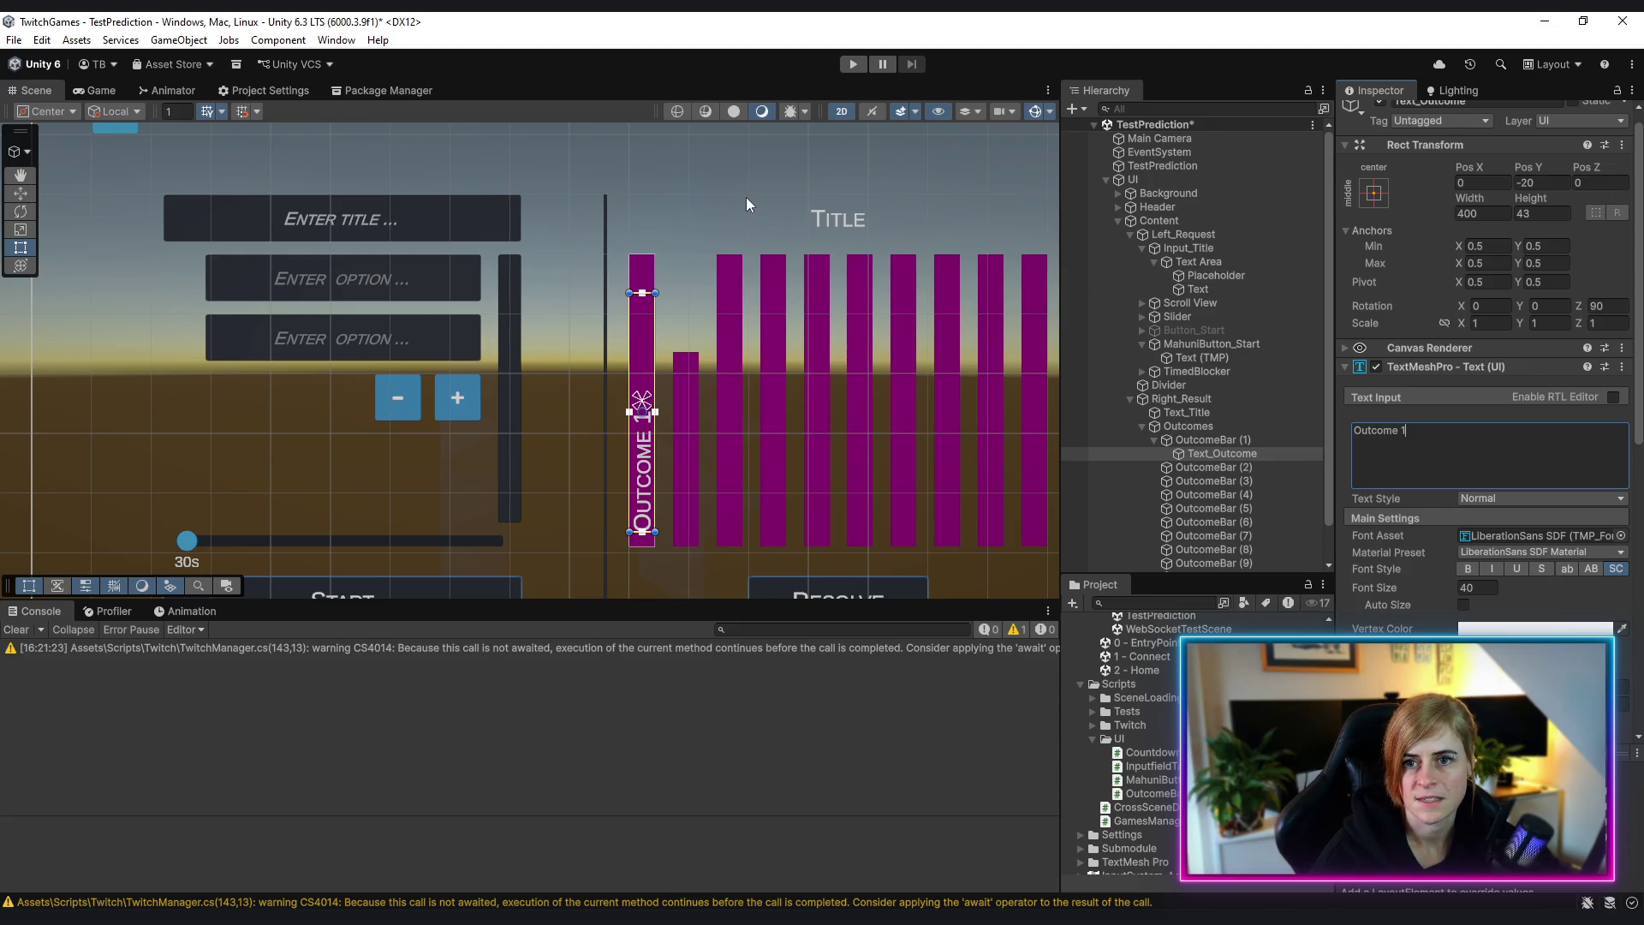
pyautogui.click(747, 197)
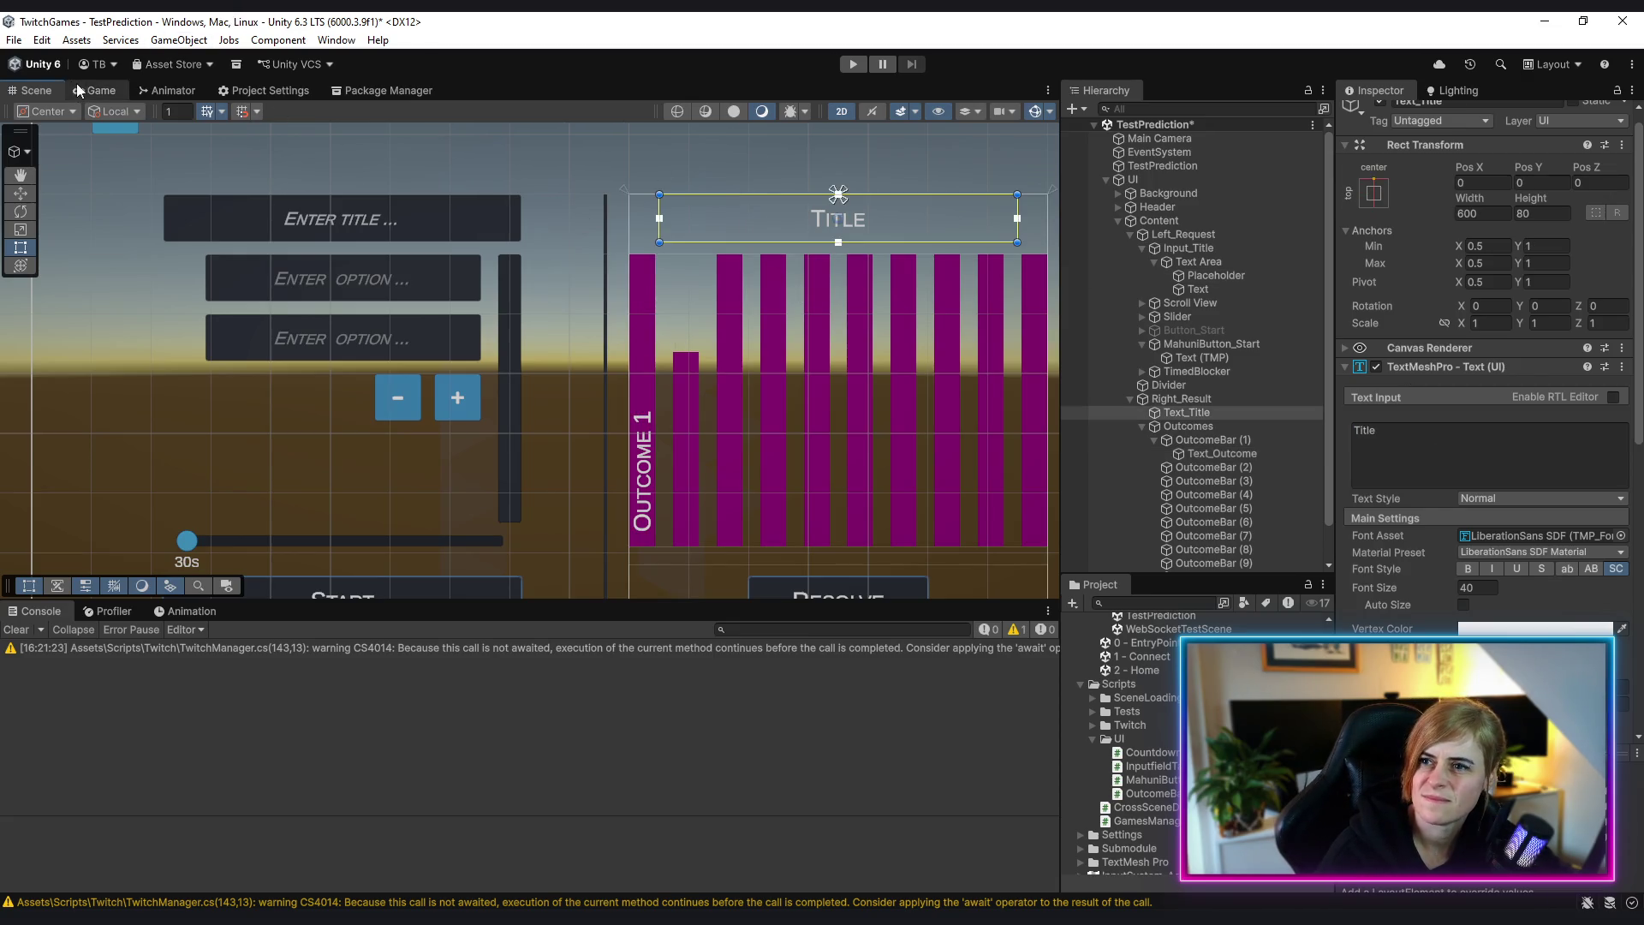
pyautogui.click(92, 91)
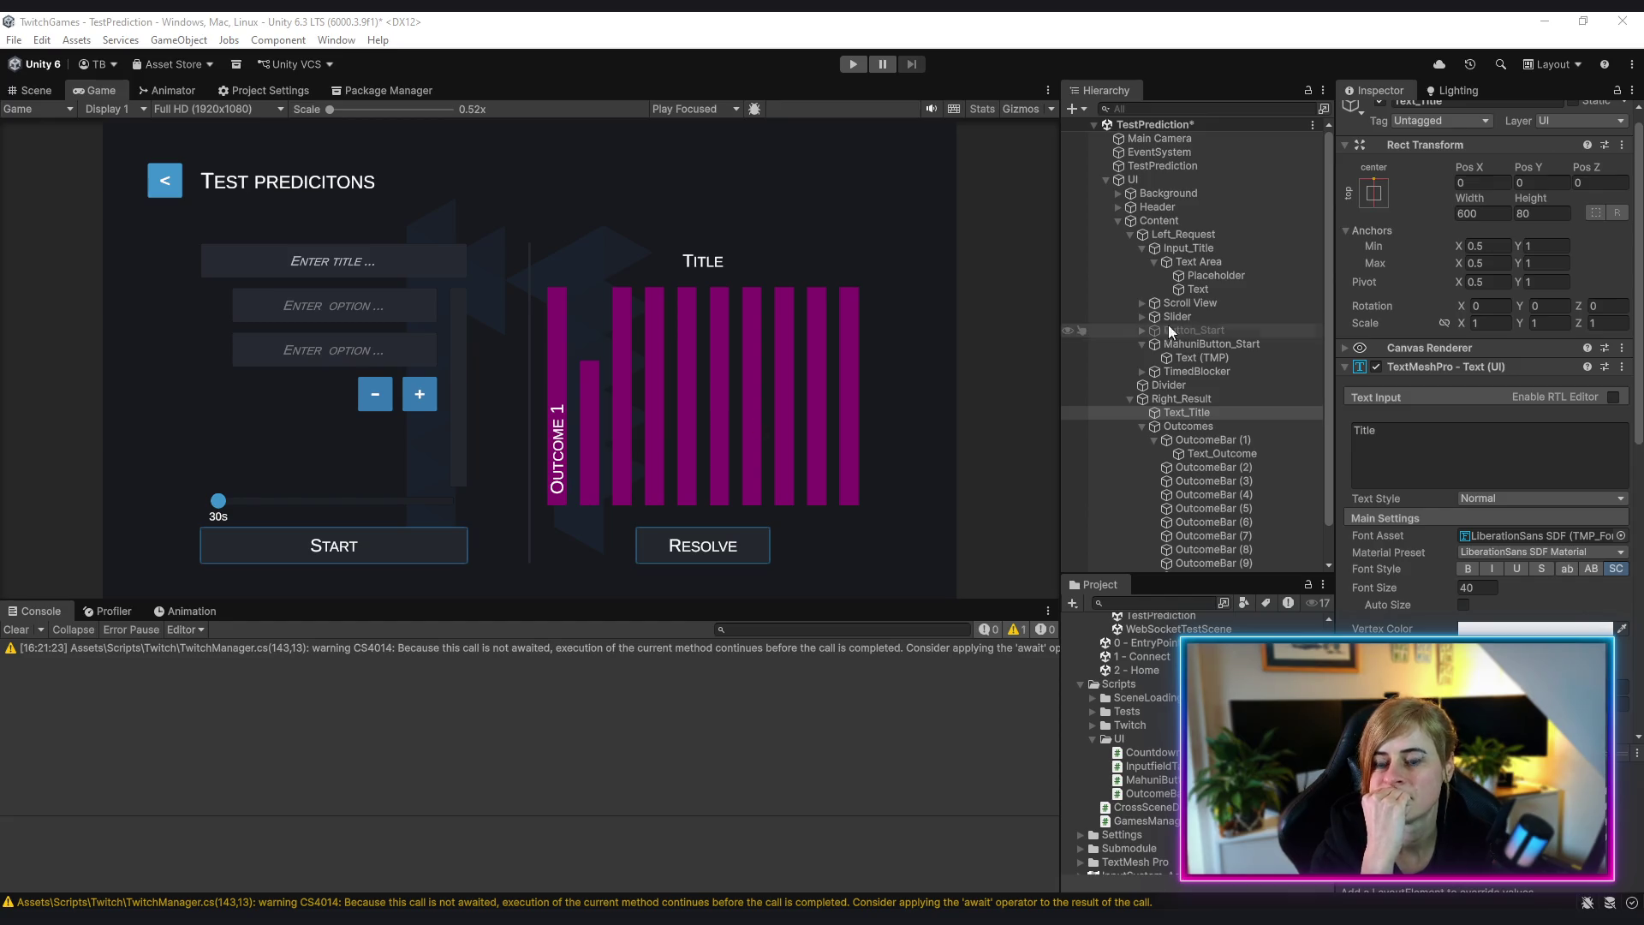
# Select the Outcome 1 label in the Hierarchy to adjust its font size
pyautogui.click(1209, 458)
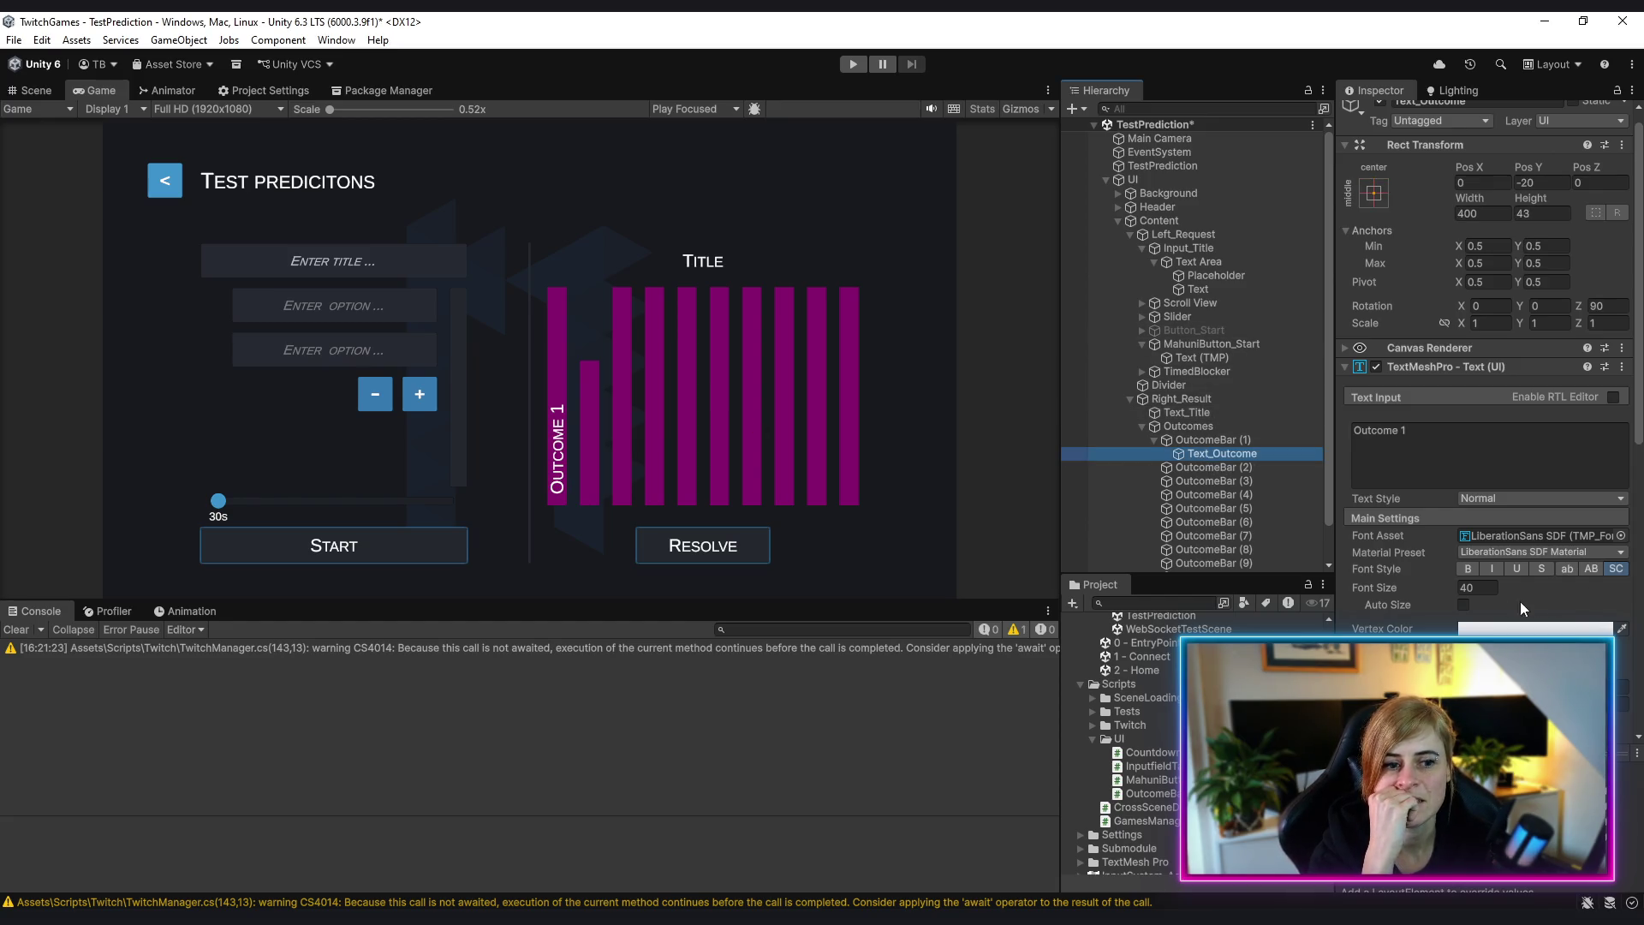
pyautogui.write('40')
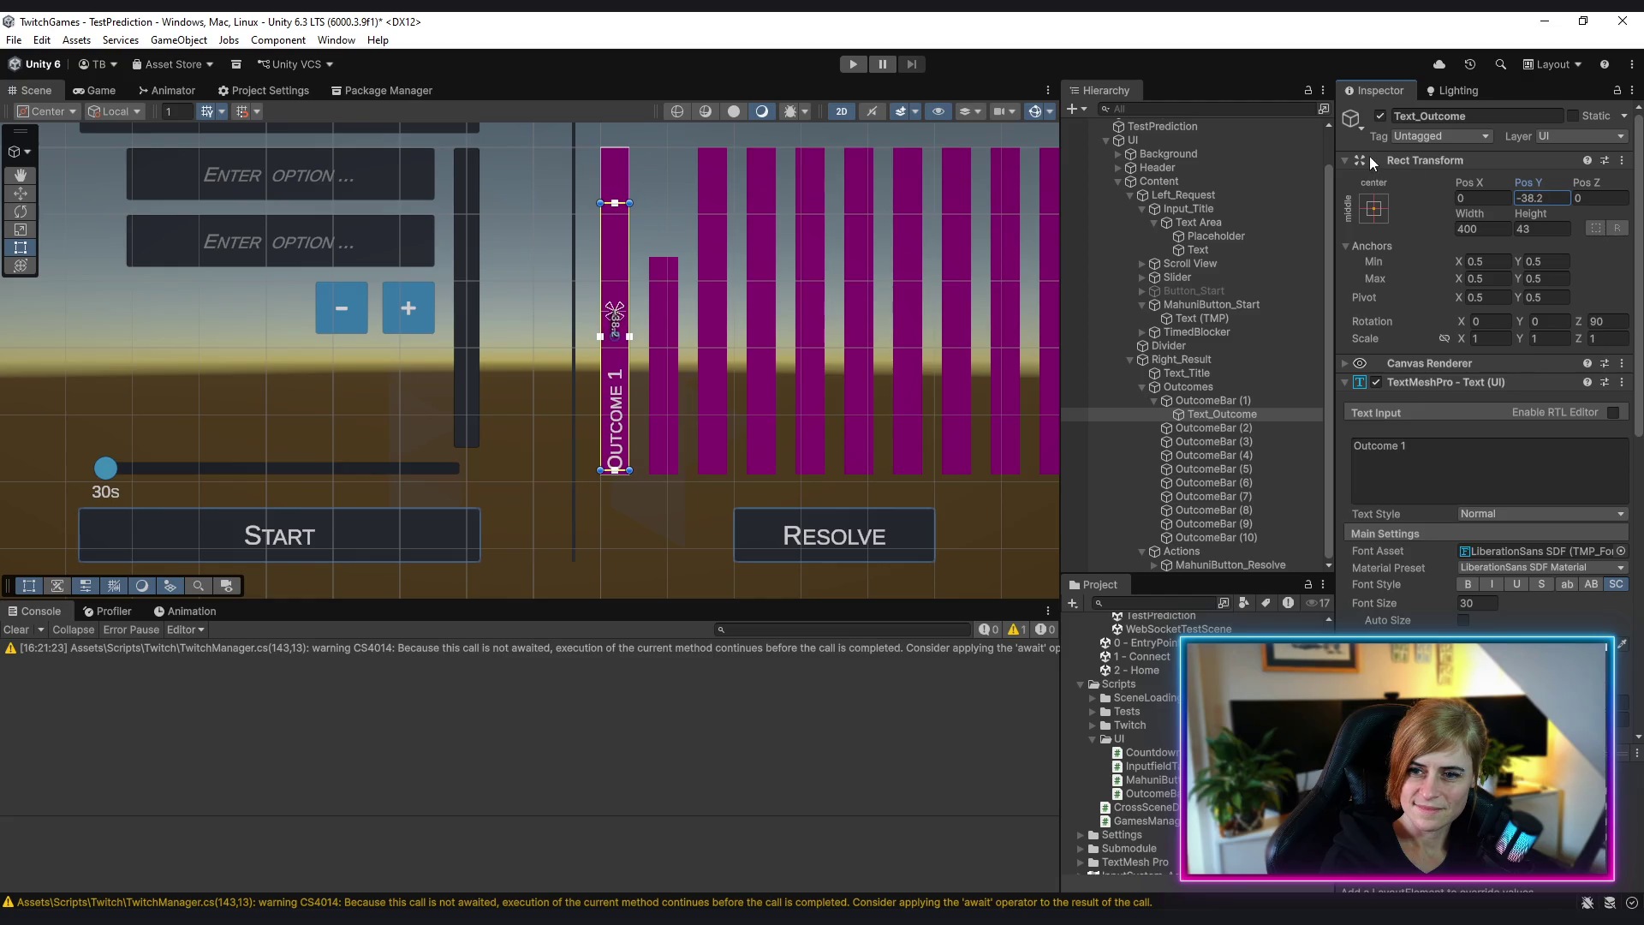
# Adjust Text_Outcome's Rect Transform Pos Y to about -35 within the first bar
pyautogui.click(1531, 199)
pyautogui.write('-40')
pyautogui.press('Return')
pyautogui.click(652, 518)
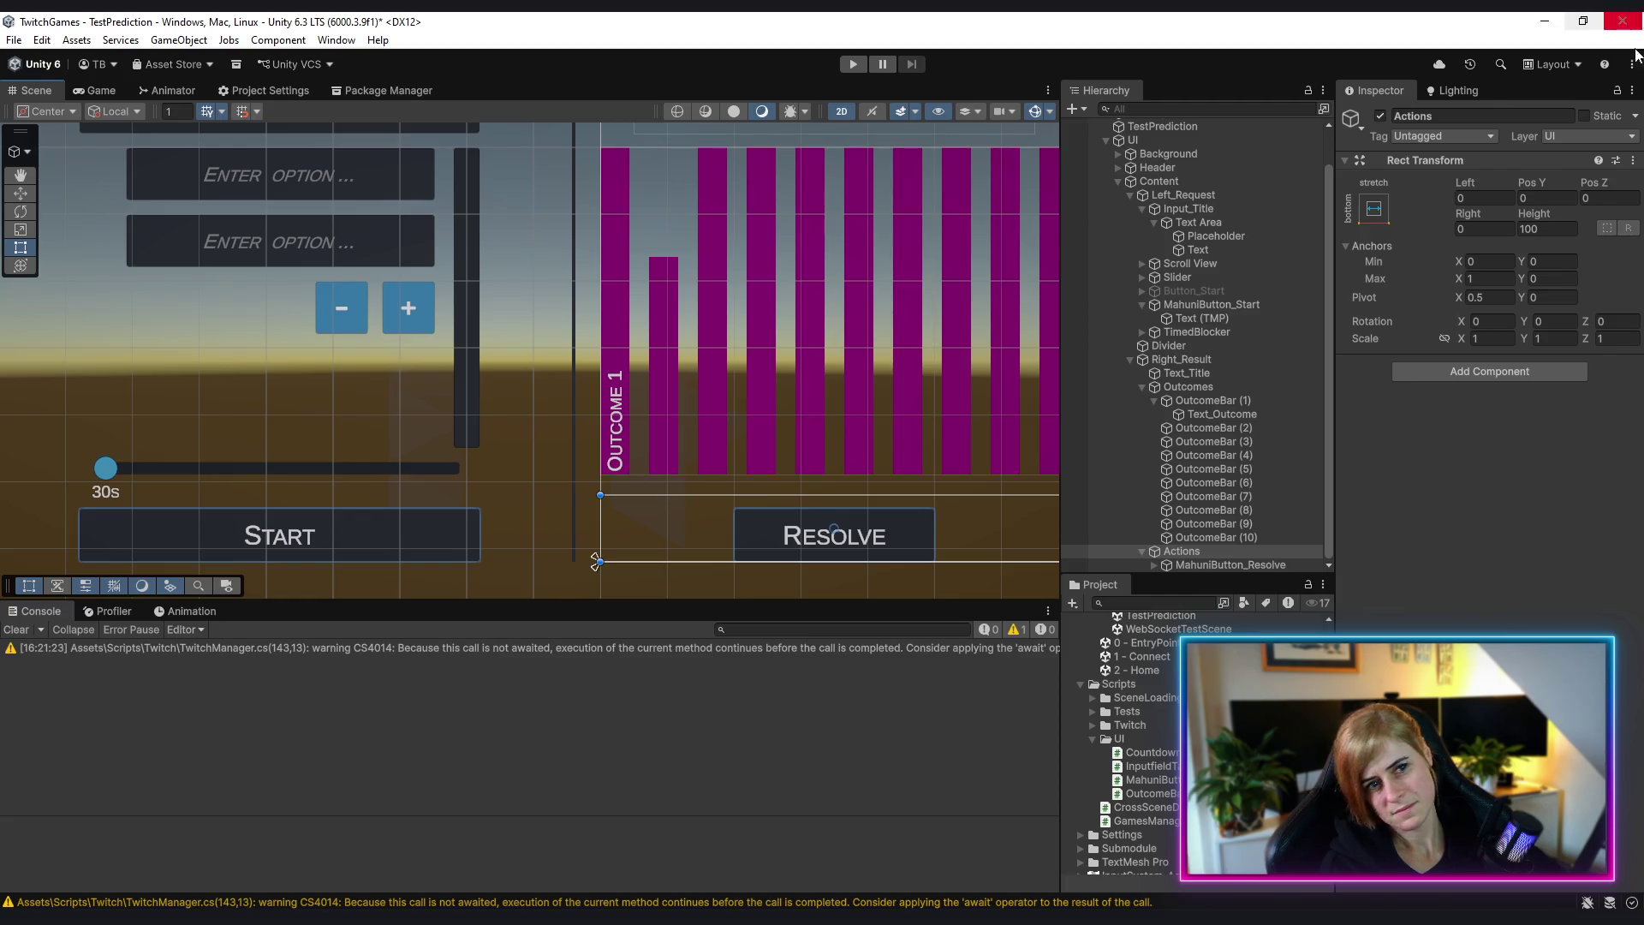
pyautogui.click(1218, 413)
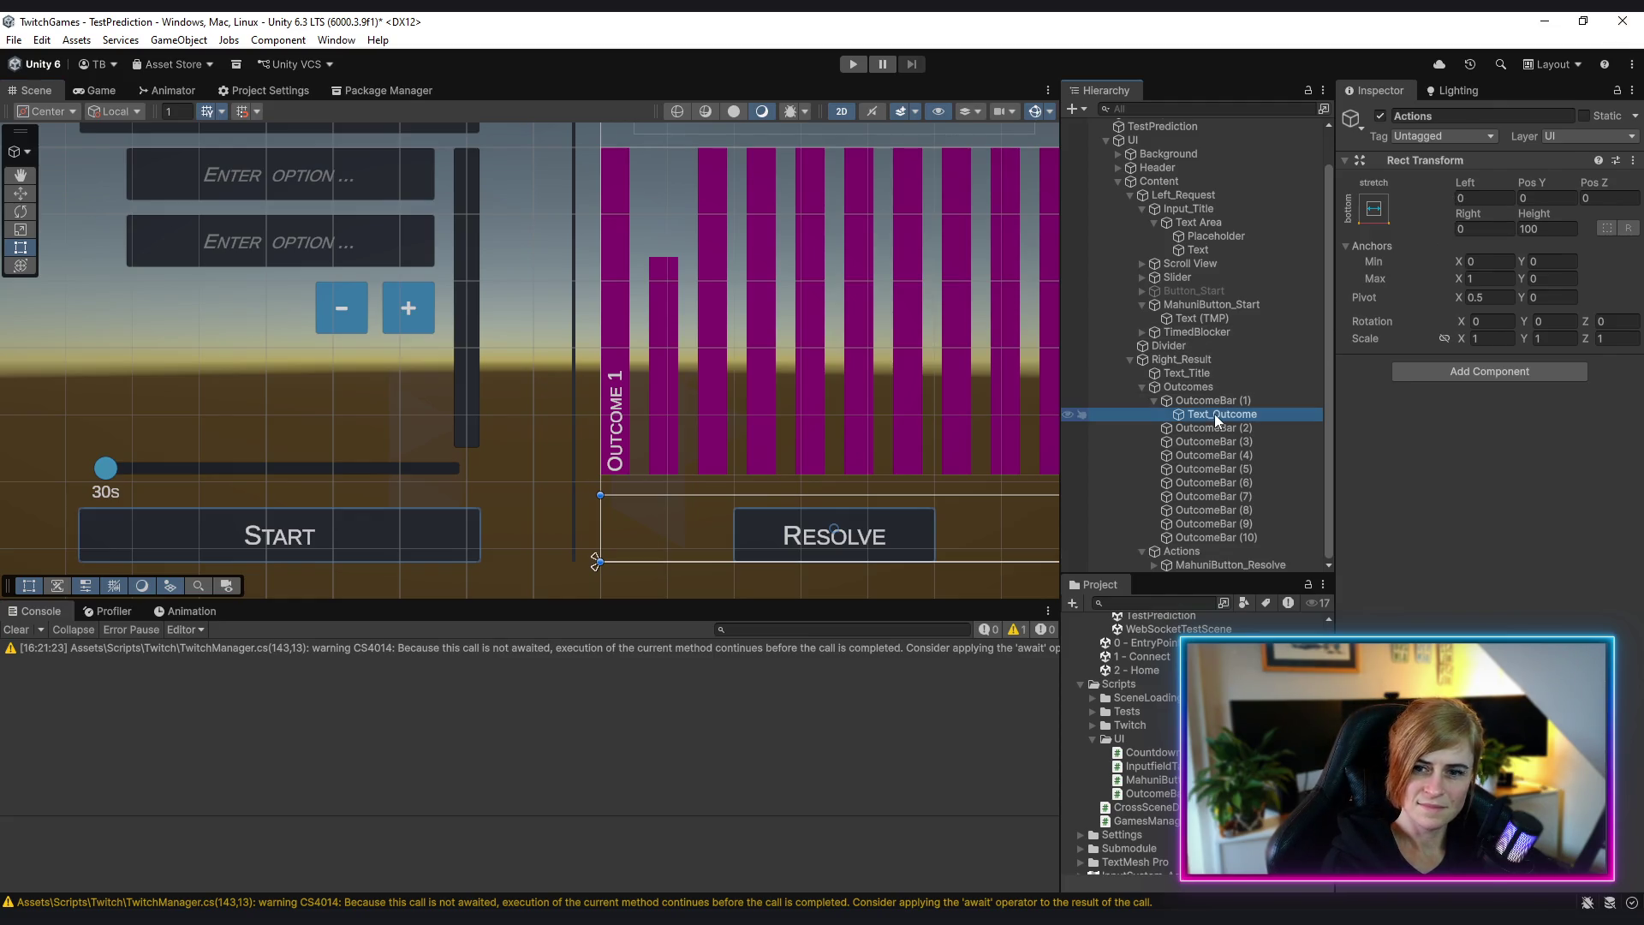
pyautogui.moveTo(1539, 191)
pyautogui.mouseDown()
pyautogui.moveTo(1604, 189)
pyautogui.moveTo(785, 219)
pyautogui.mouseUp()
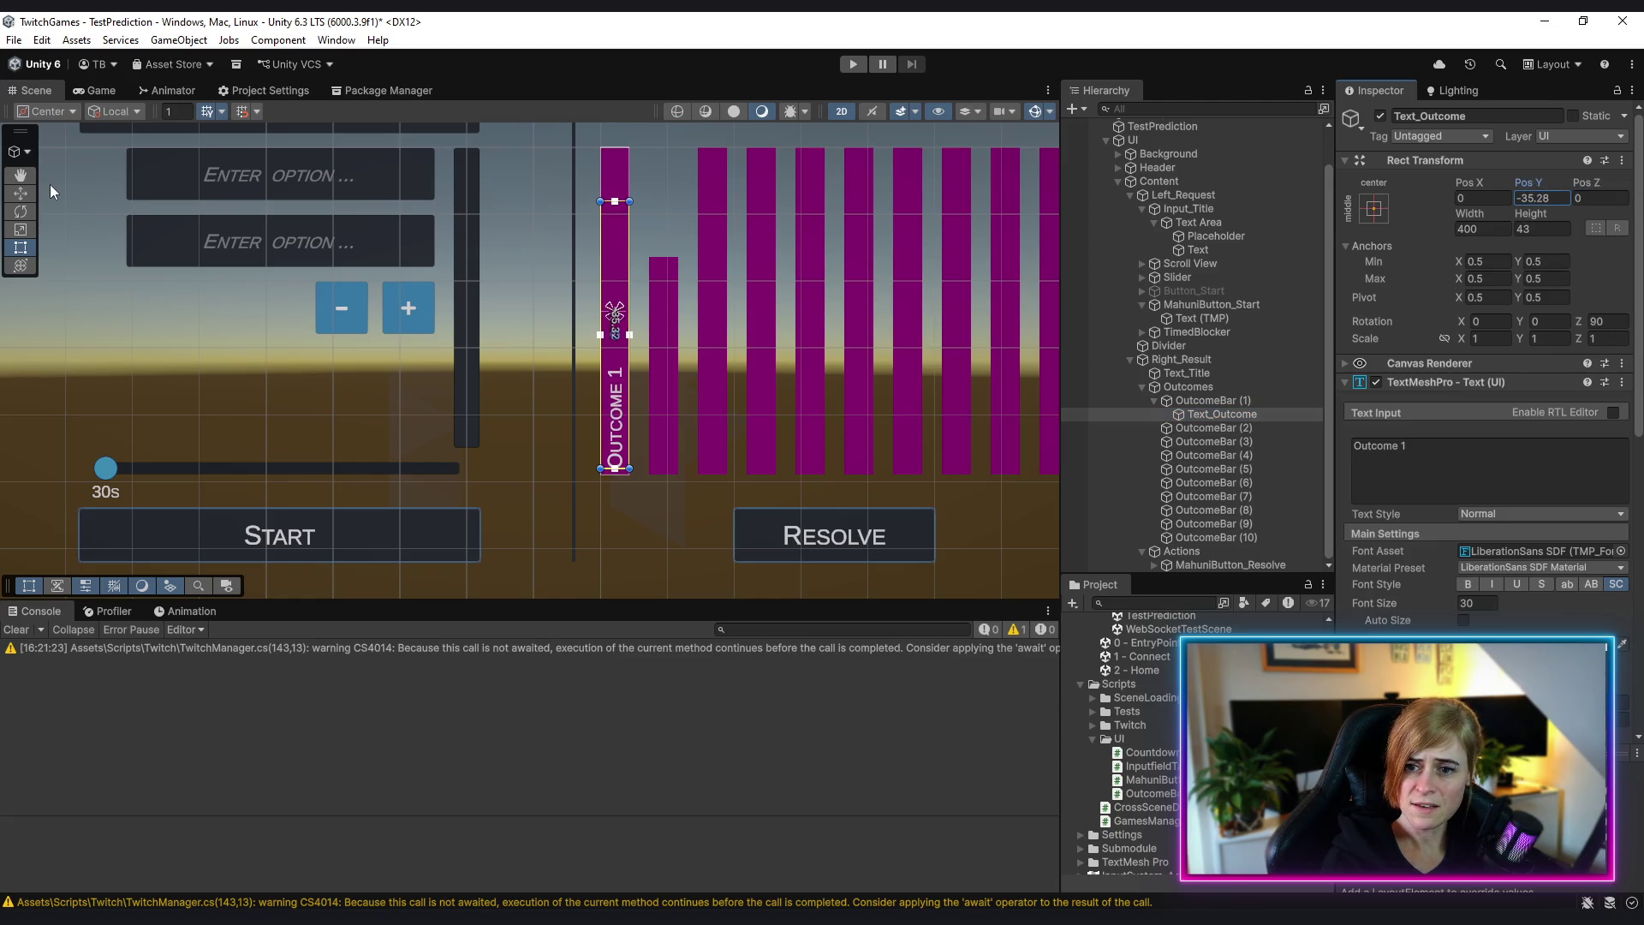
pyautogui.doubleClick(1536, 198)
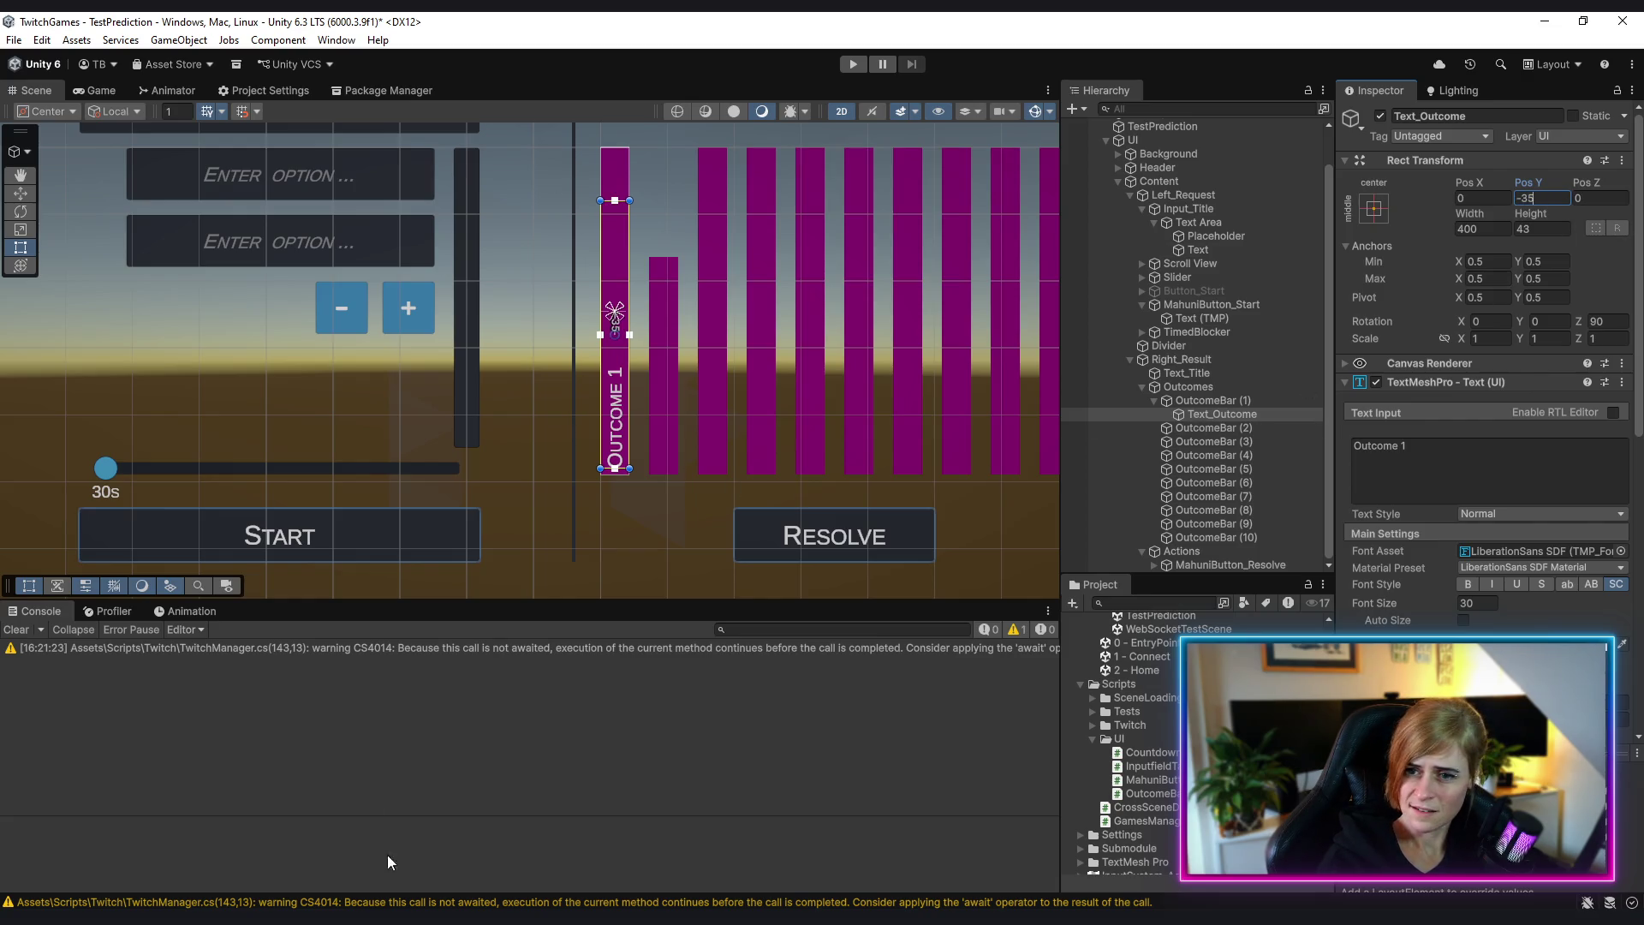
pyautogui.click(656, 530)
pyautogui.scroll(-1, 635, 540)
pyautogui.scroll(-1, 635, 538)
pyautogui.scroll(1, 633, 537)
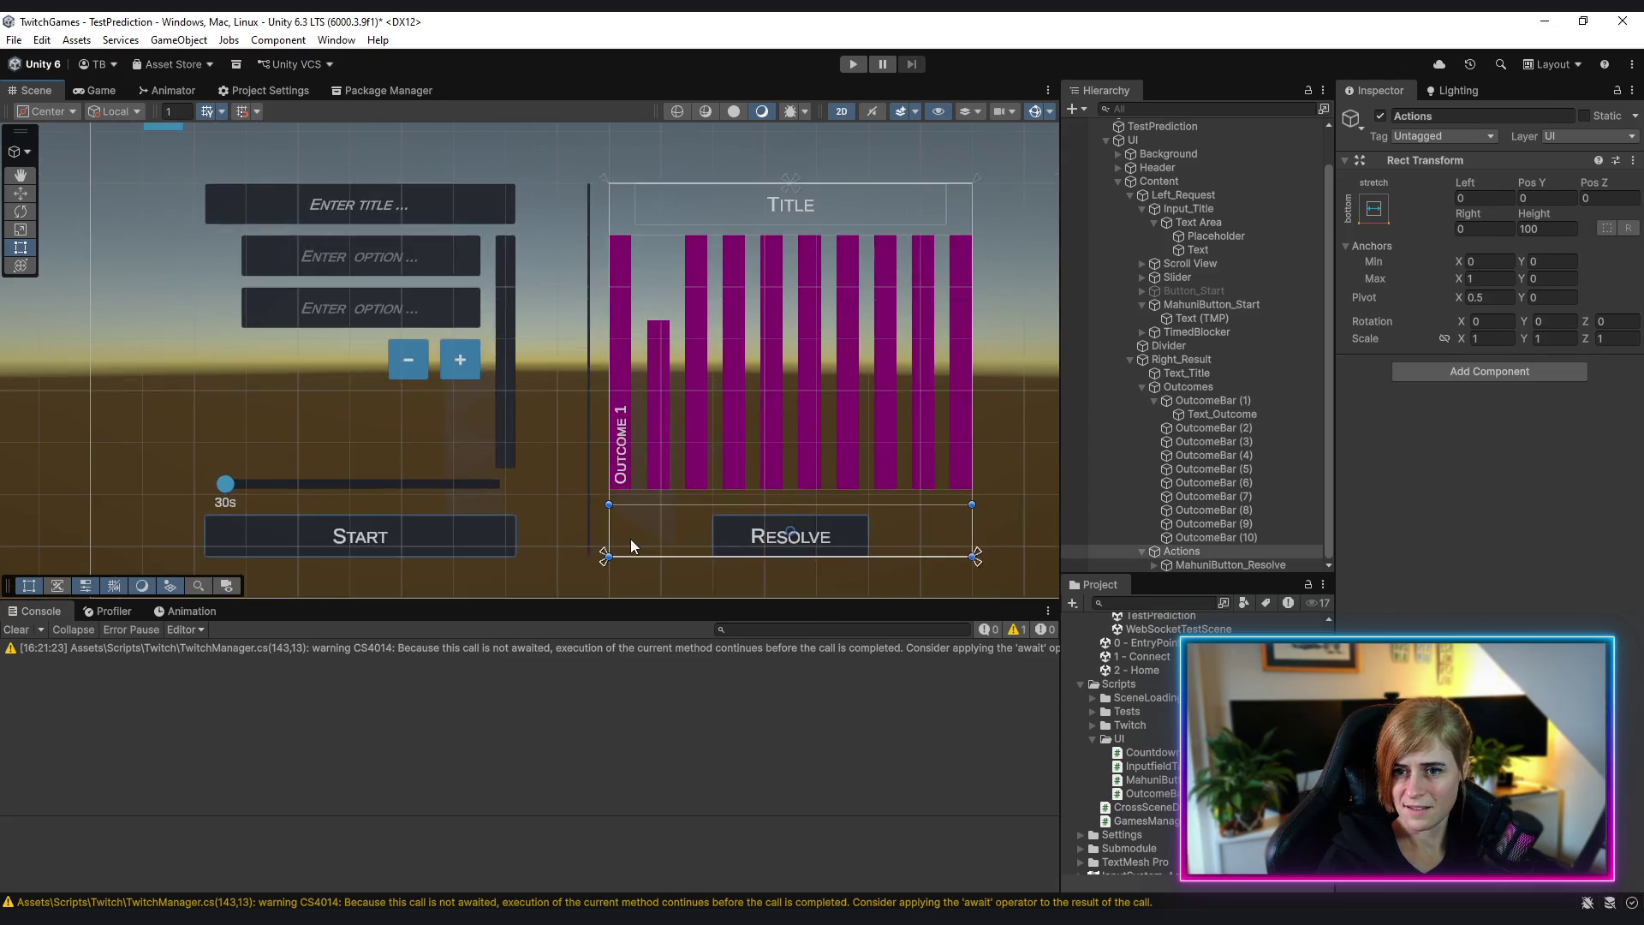
pyautogui.scroll(2, 632, 538)
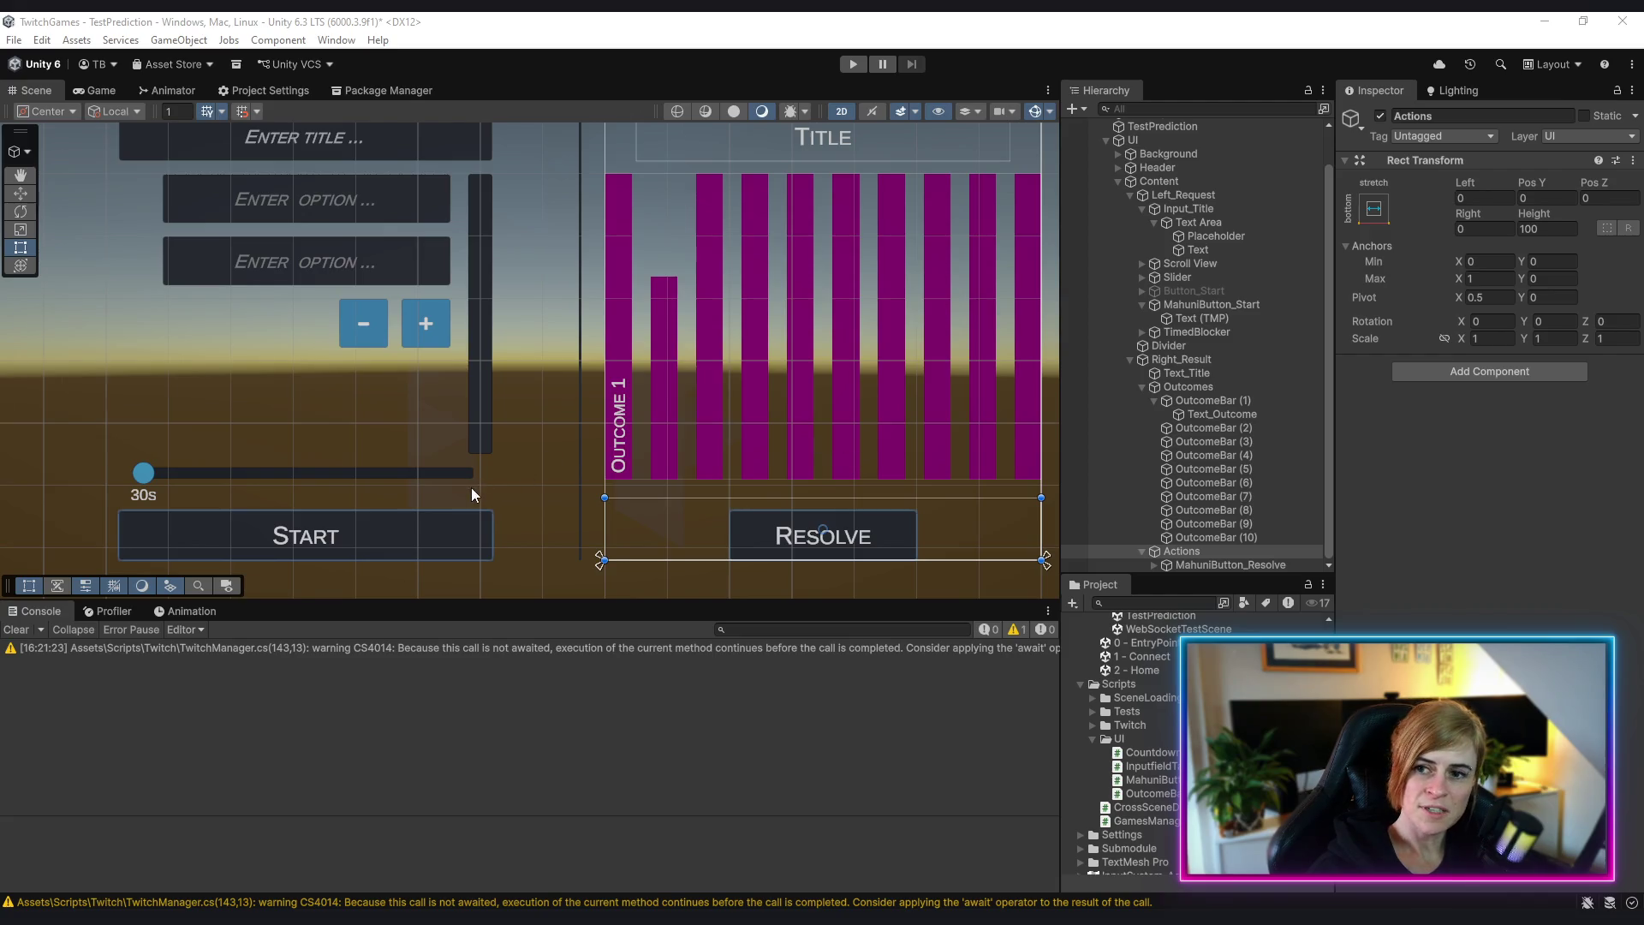
pyautogui.scroll(-2, 477, 485)
pyautogui.scroll(-2, 482, 480)
pyautogui.scroll(-1, 482, 480)
pyautogui.scroll(1, 505, 472)
# Switch to the Rect tool, enlarge the Scene view and pan over the bars and Resolve button
pyautogui.press('t')
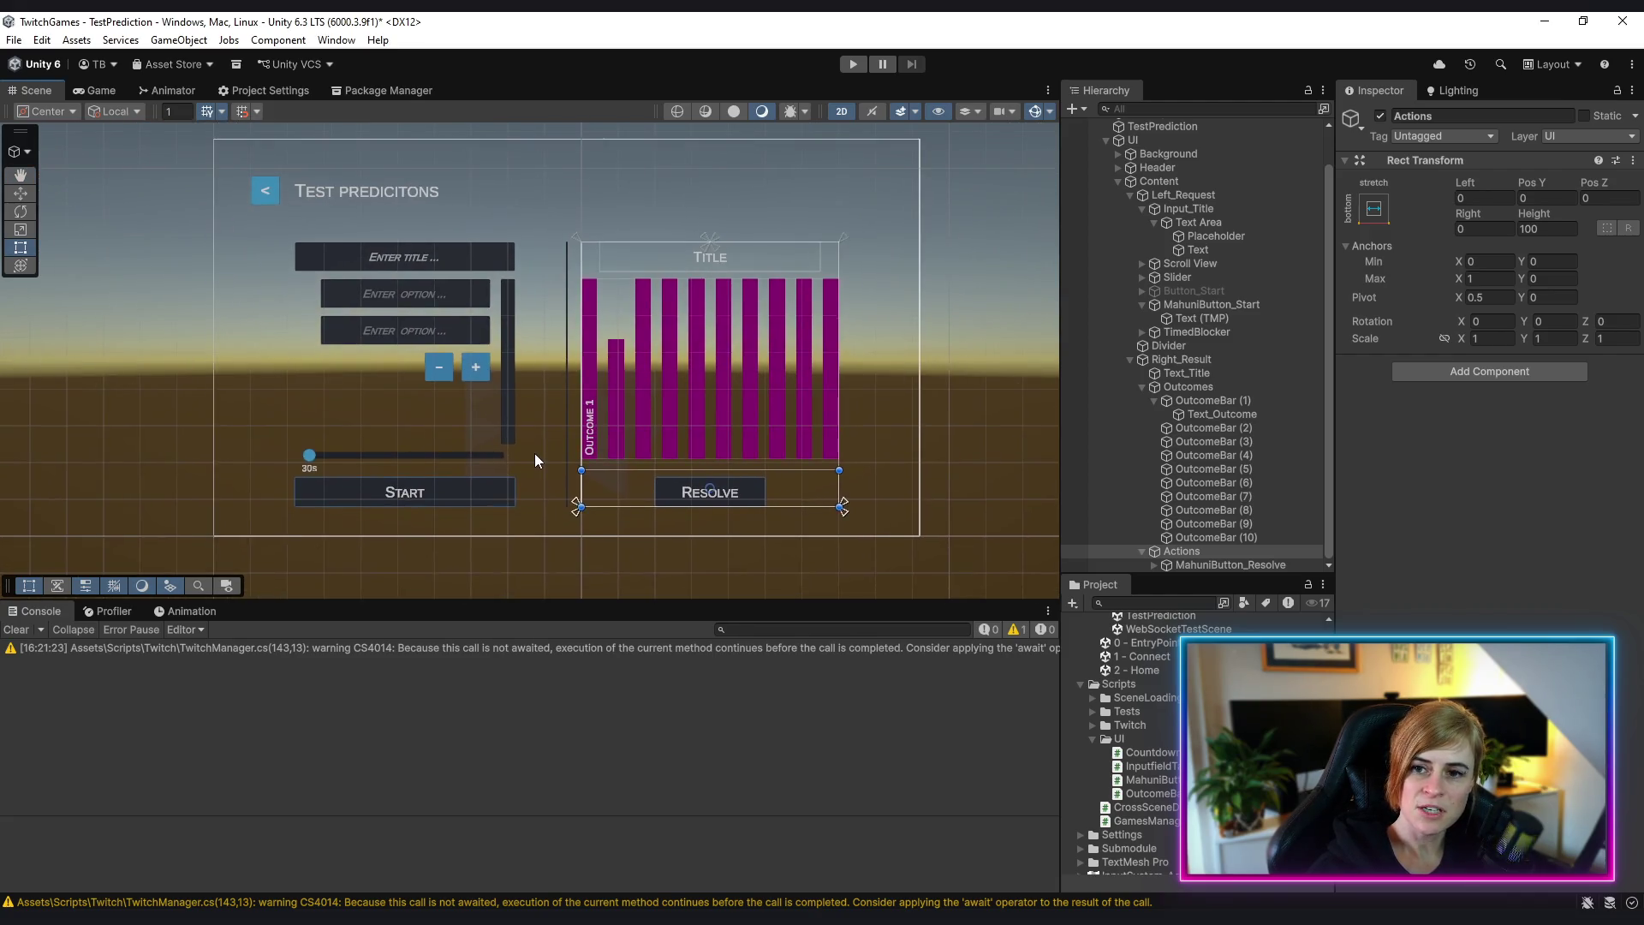
pyautogui.scroll(1, 534, 456)
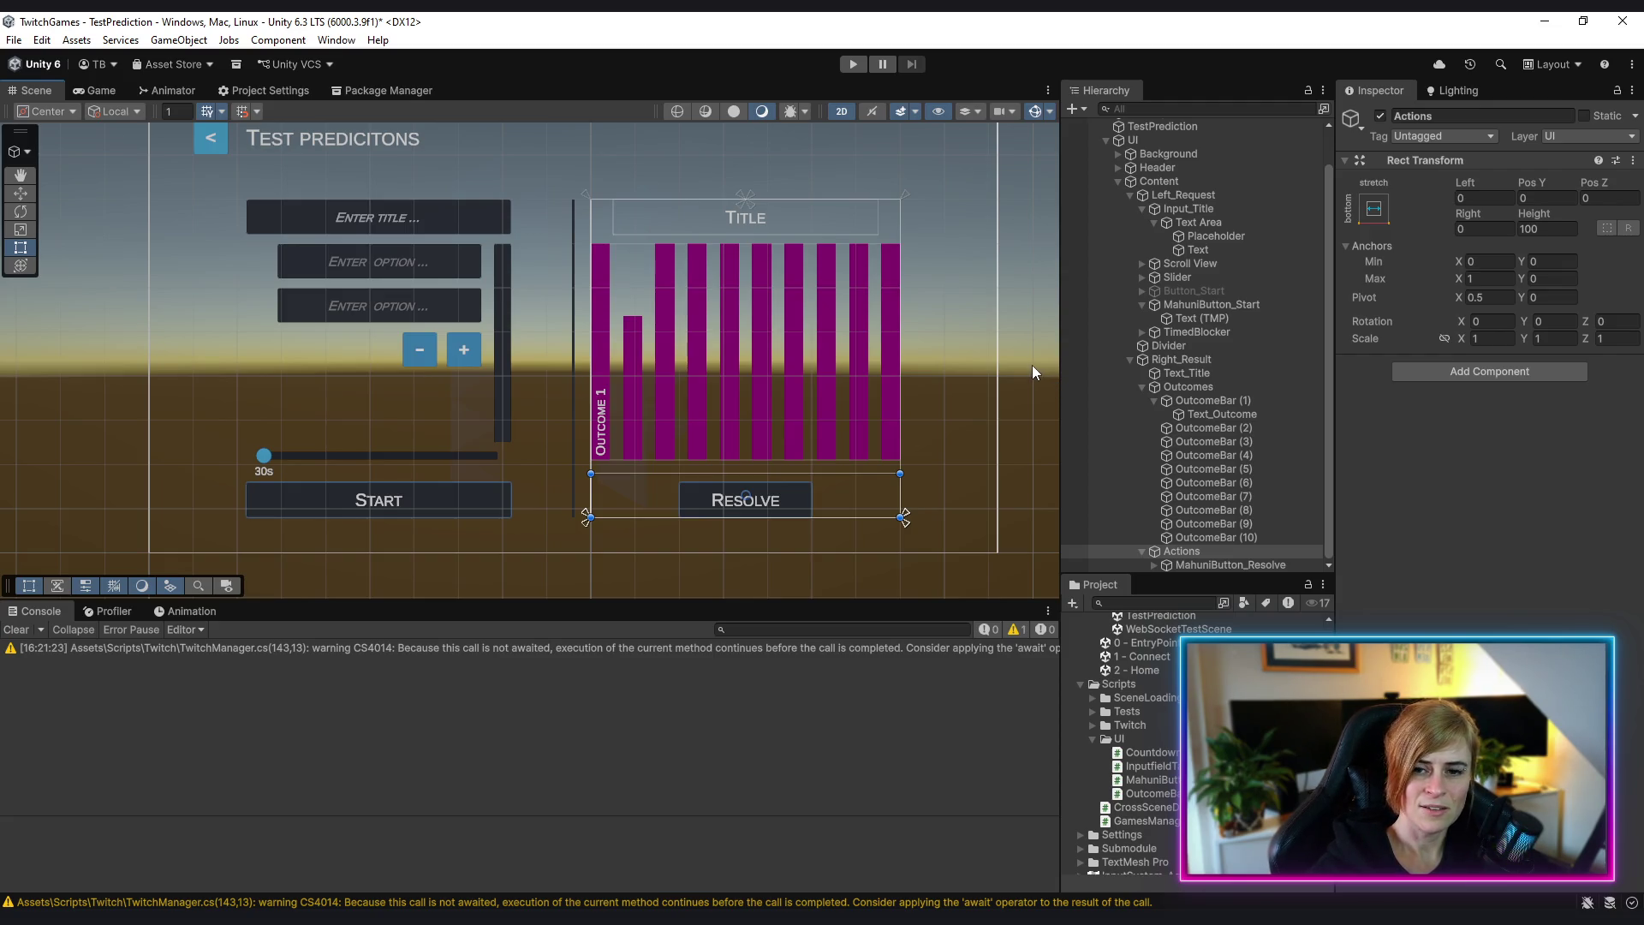
pyautogui.scroll(-1, 520, 410)
pyautogui.scroll(1, 521, 411)
pyautogui.scroll(-1, 521, 410)
pyautogui.scroll(1, 553, 399)
pyautogui.moveTo(563, 419); pyautogui.dragTo(580, 449)
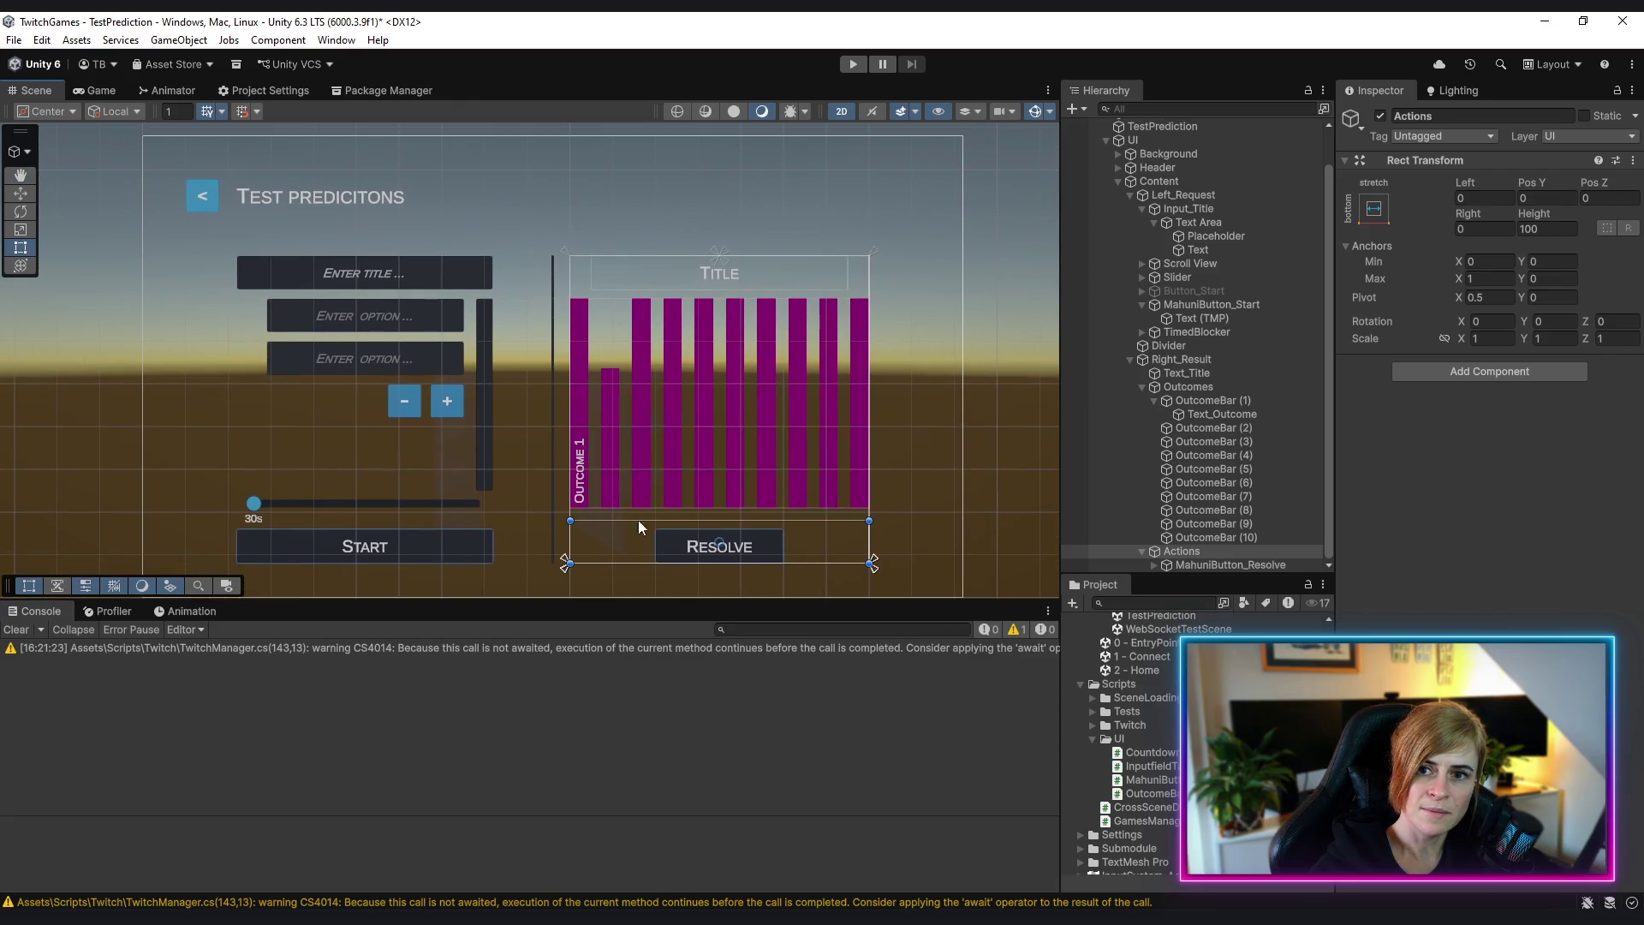
pyautogui.moveTo(596, 610); pyautogui.dragTo(595, 673)
pyautogui.scroll(1, 731, 487)
pyautogui.scroll(-1, 718, 477)
pyautogui.moveTo(718, 476); pyautogui.dragTo(708, 441)
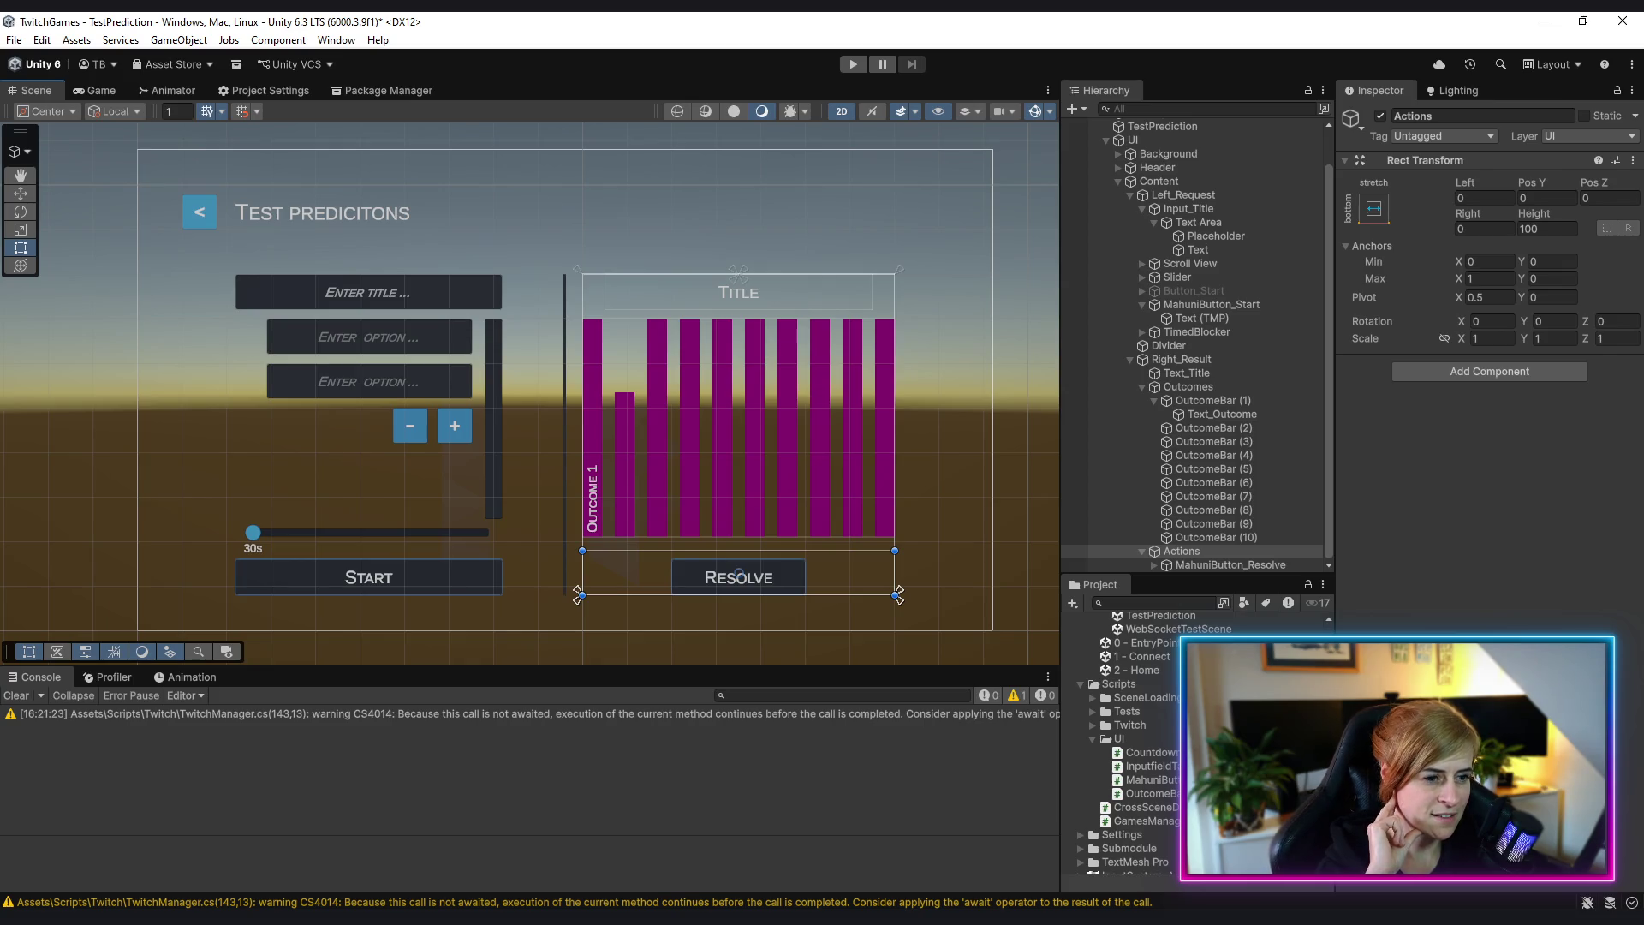
pyautogui.scroll(1, 559, 457)
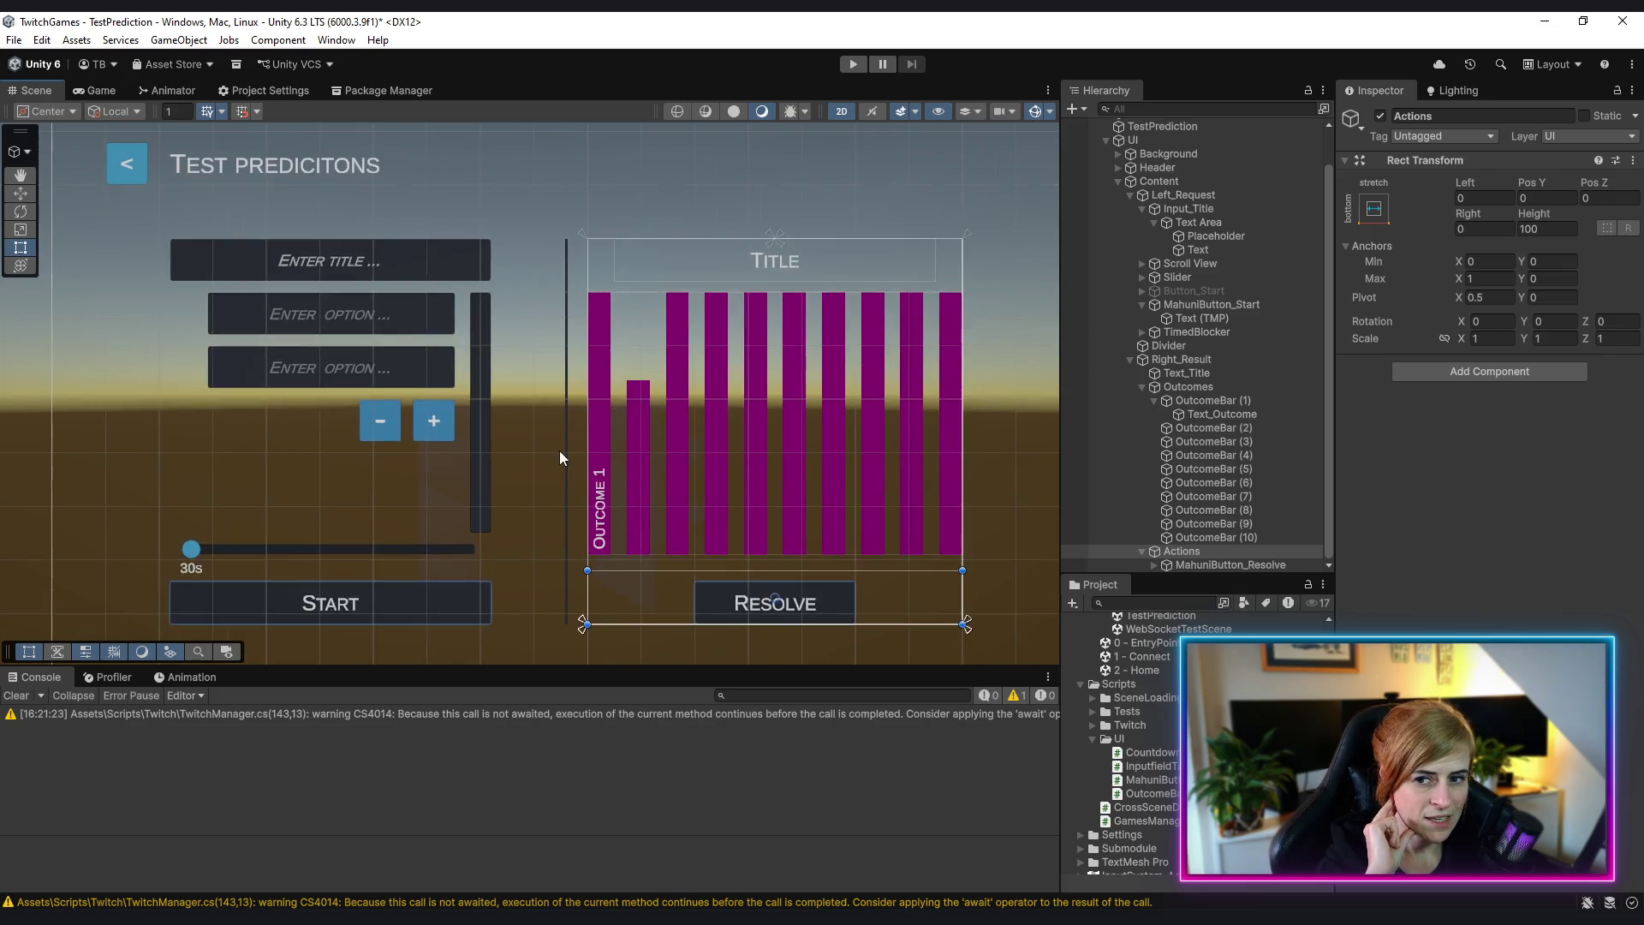
pyautogui.scroll(1, 559, 457)
pyautogui.scroll(1, 704, 488)
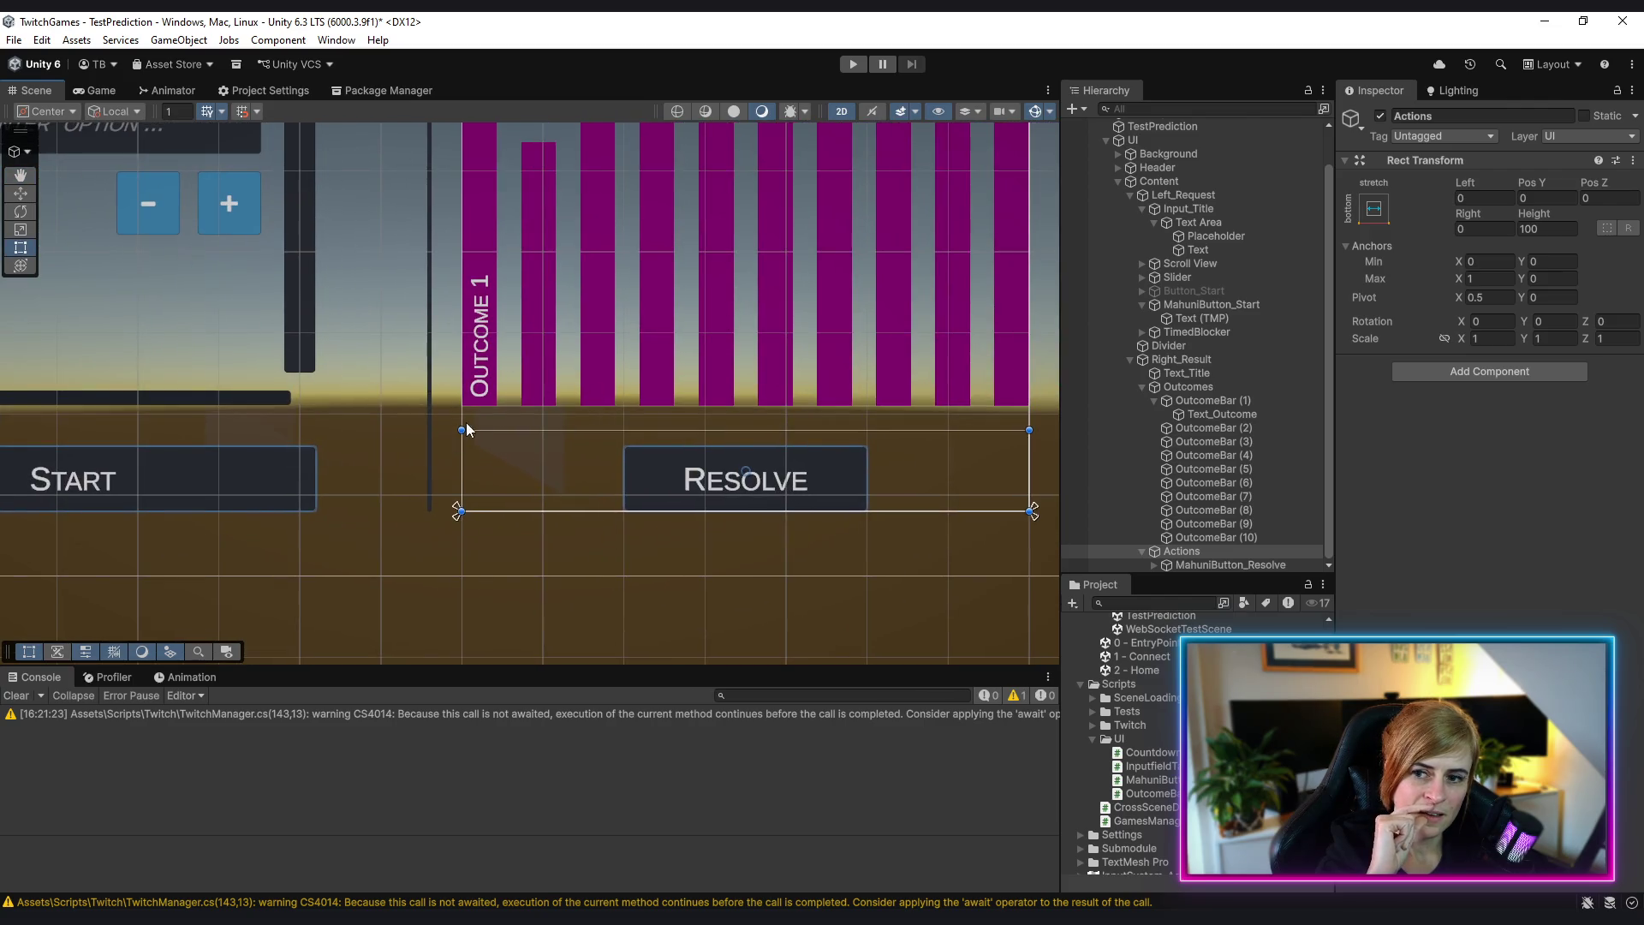
pyautogui.scroll(-1, 701, 450)
pyautogui.scroll(-1, 642, 444)
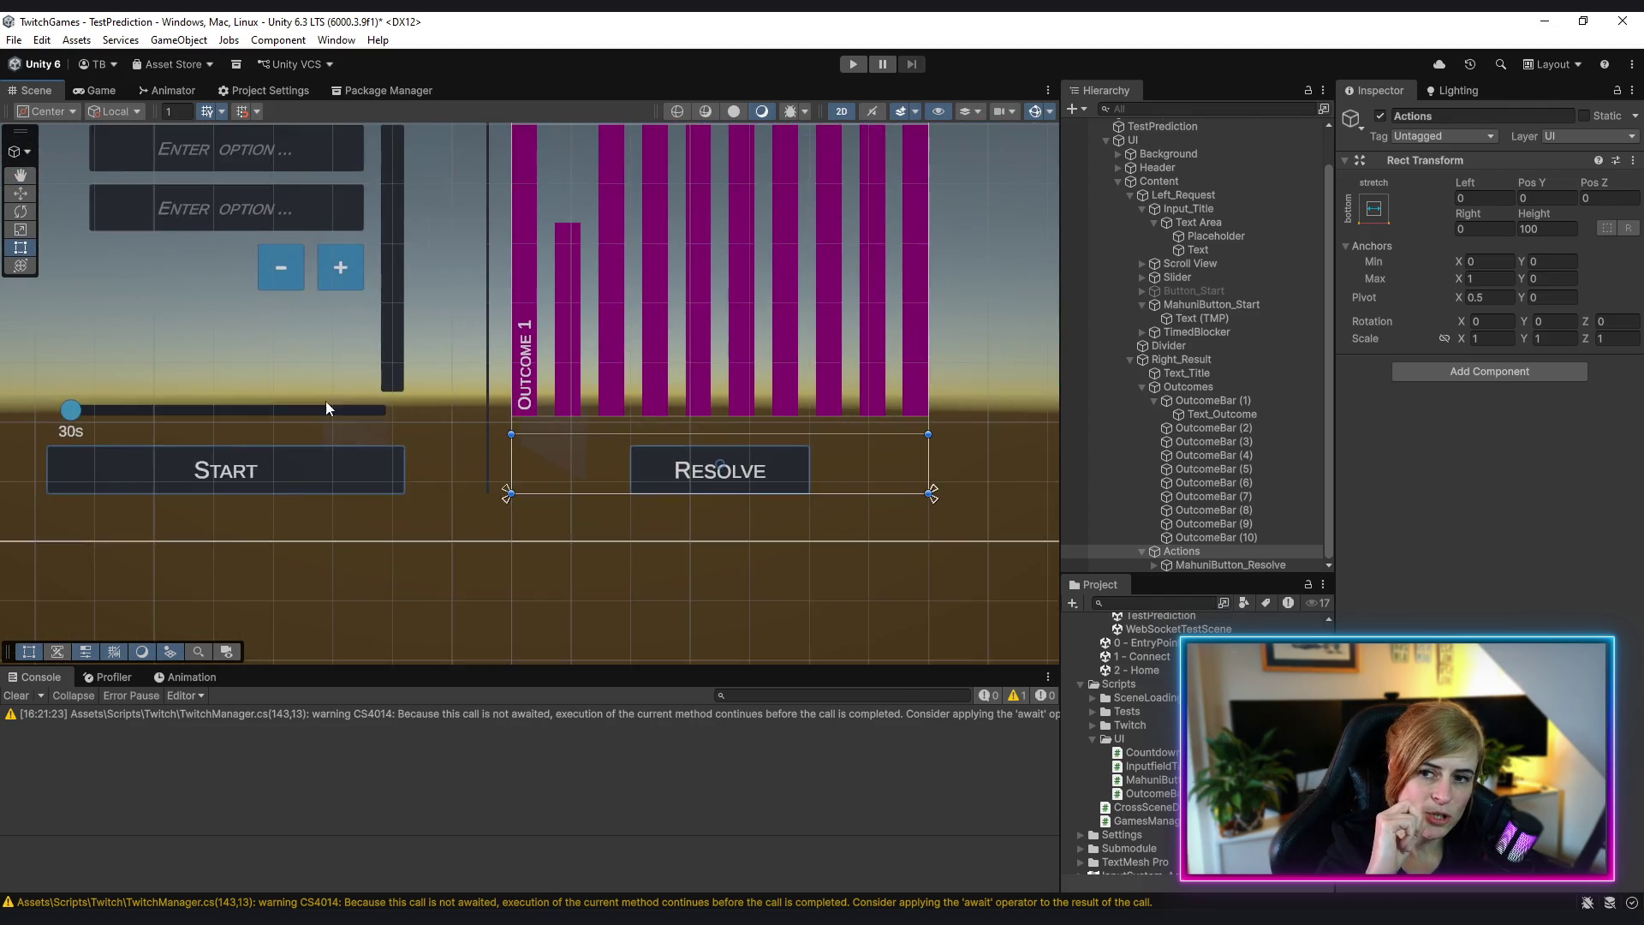
pyautogui.moveTo(326, 410); pyautogui.dragTo(550, 490)
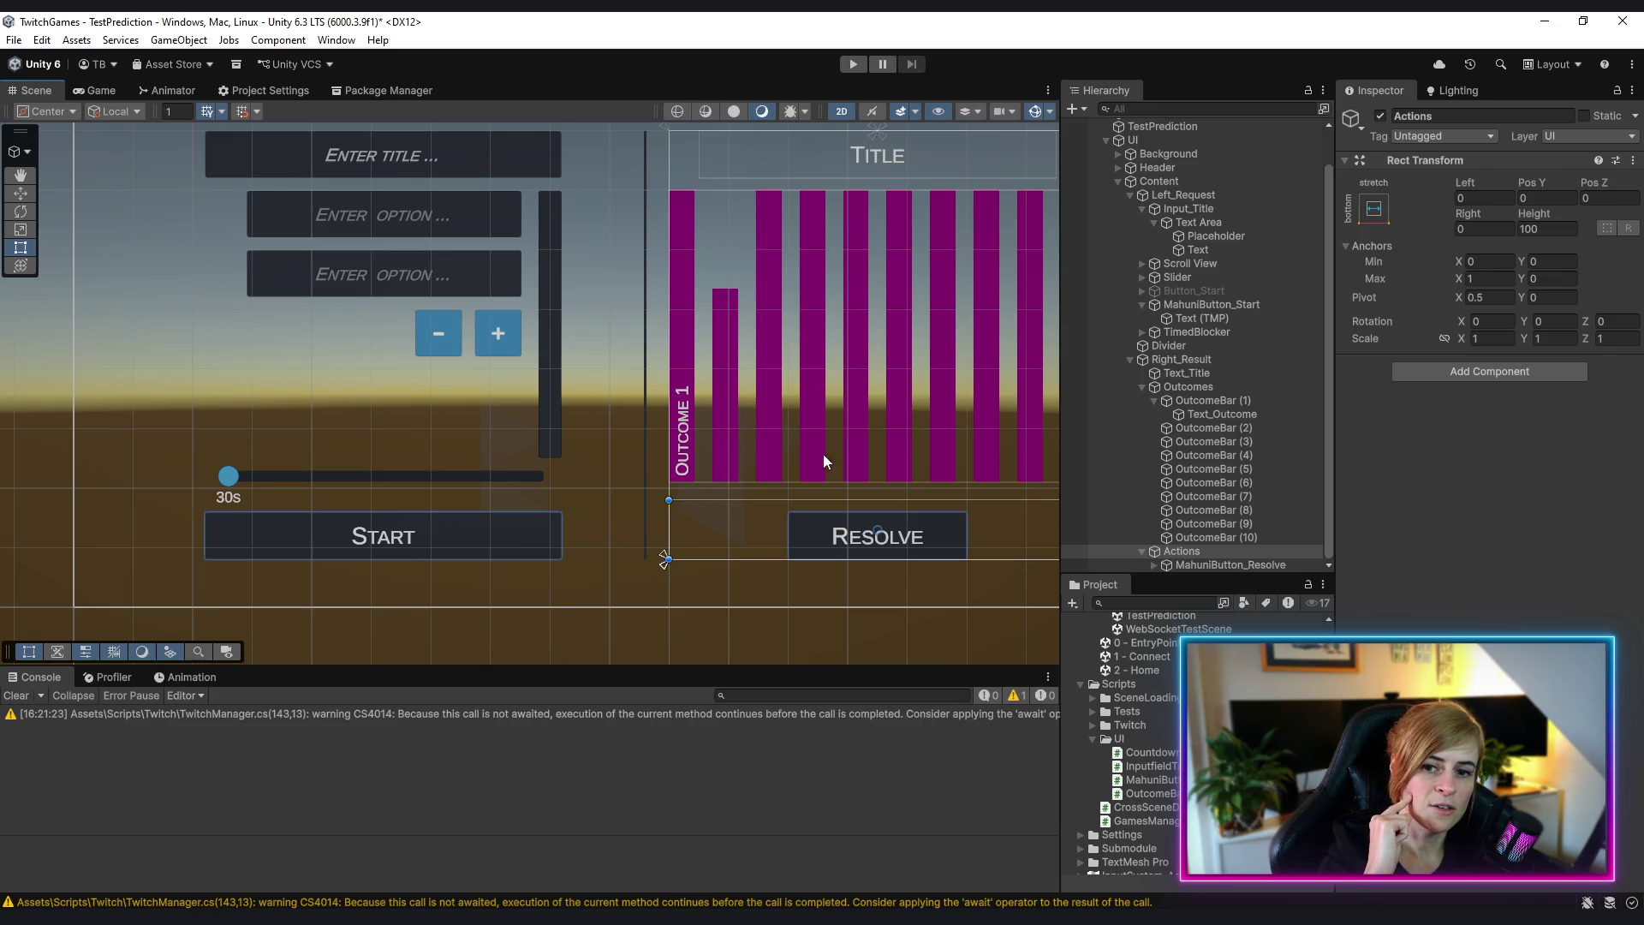
pyautogui.moveTo(1213, 455)
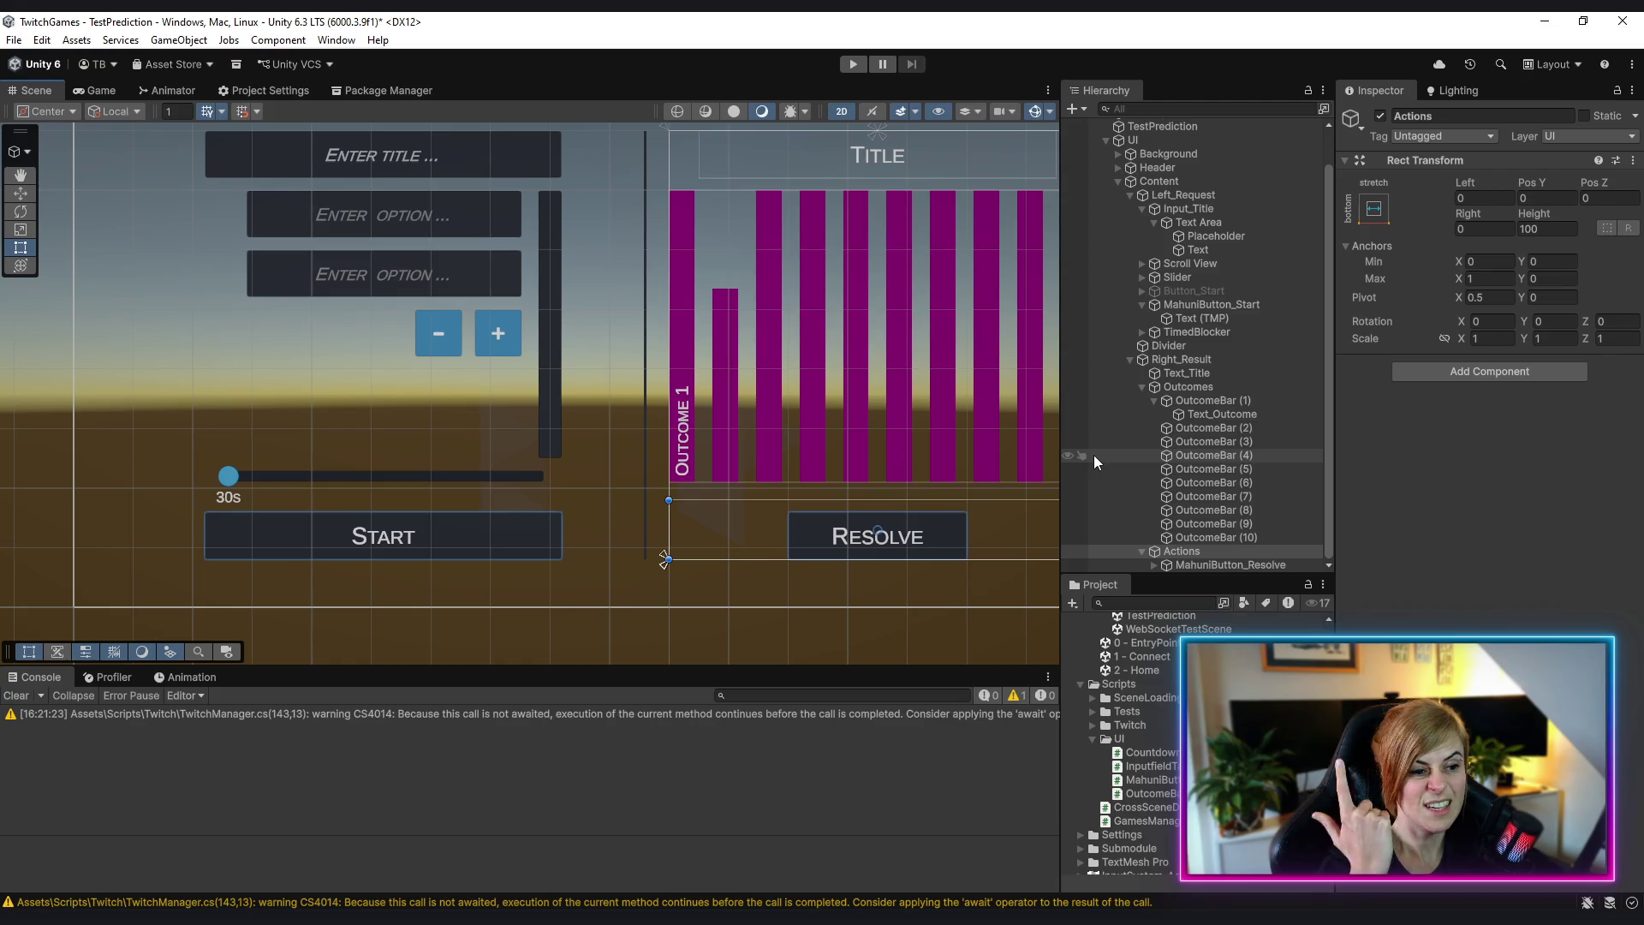
pyautogui.scroll(-1, 370, 269)
# Select the Outcomes group to show its Horizontal Layout Group with spacing 30
pyautogui.moveTo(370, 268); pyautogui.dragTo(368, 308)
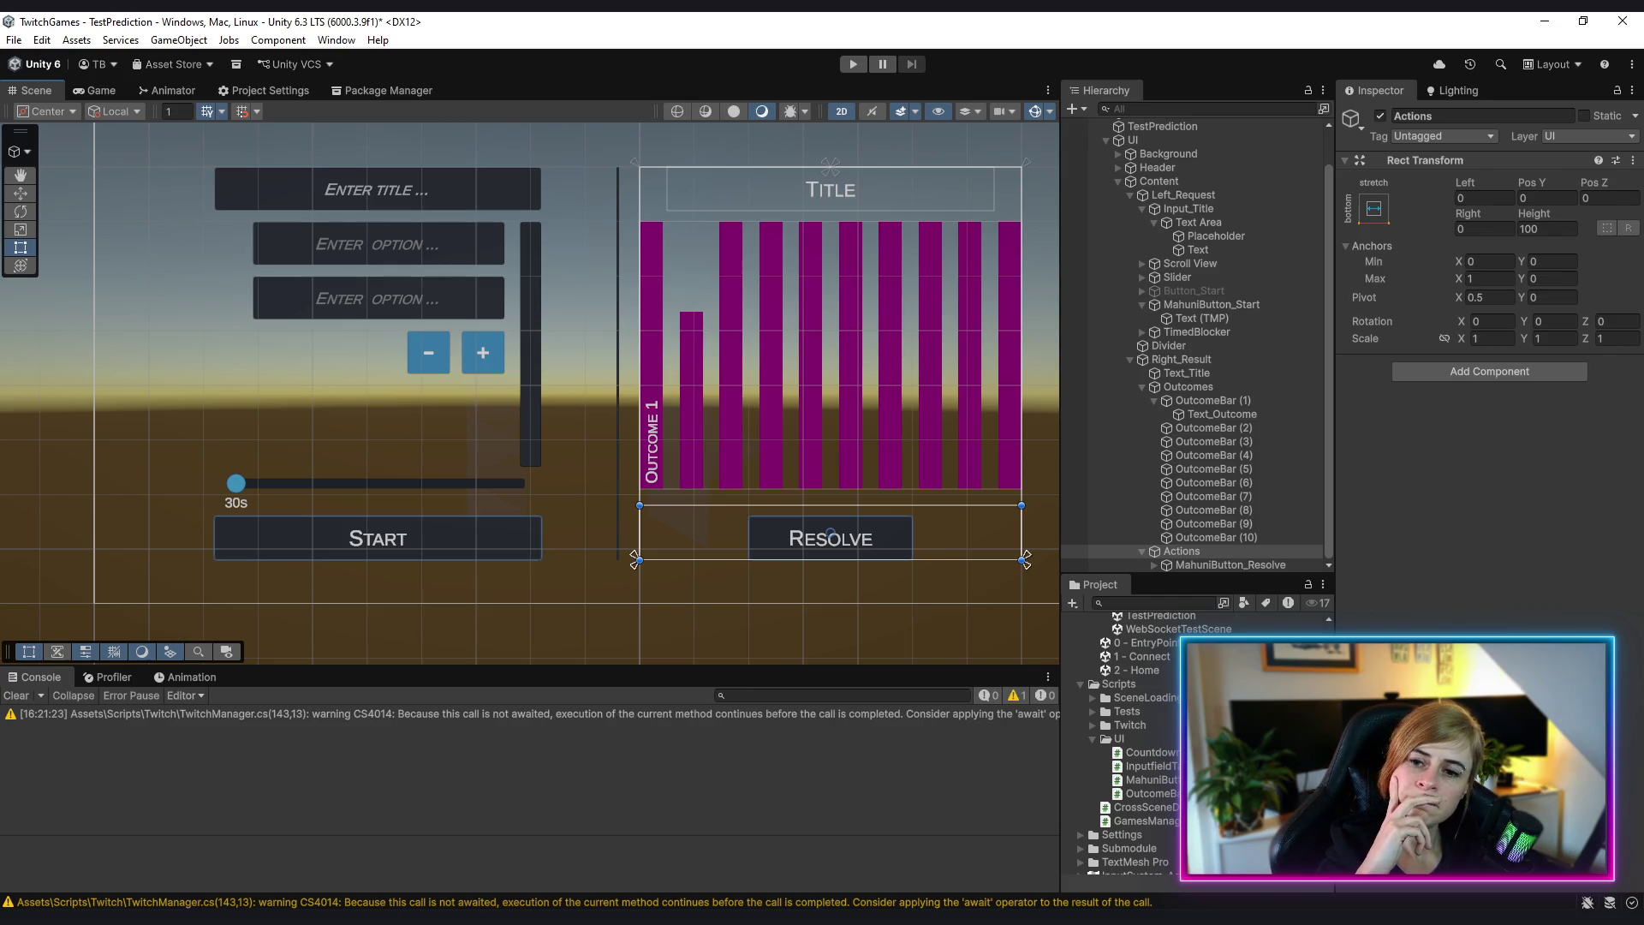
pyautogui.scroll(-2, 582, 427)
pyautogui.scroll(-2, 643, 437)
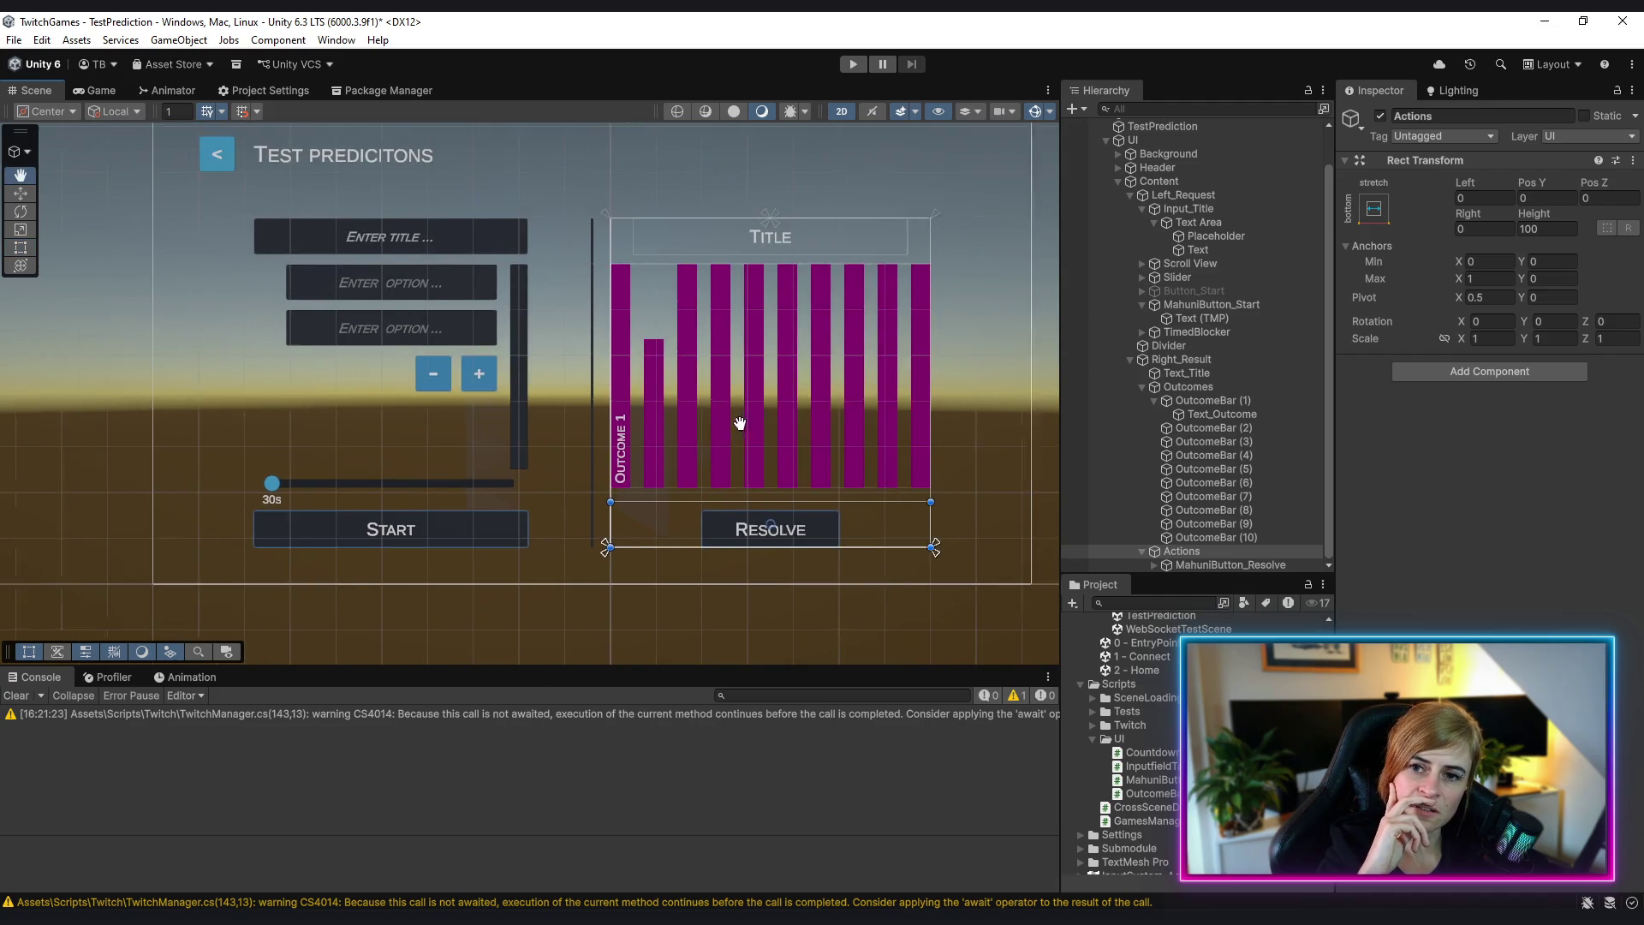
pyautogui.scroll(-2, 723, 461)
pyautogui.scroll(-1, 721, 445)
pyautogui.moveTo(721, 445); pyautogui.dragTo(696, 427)
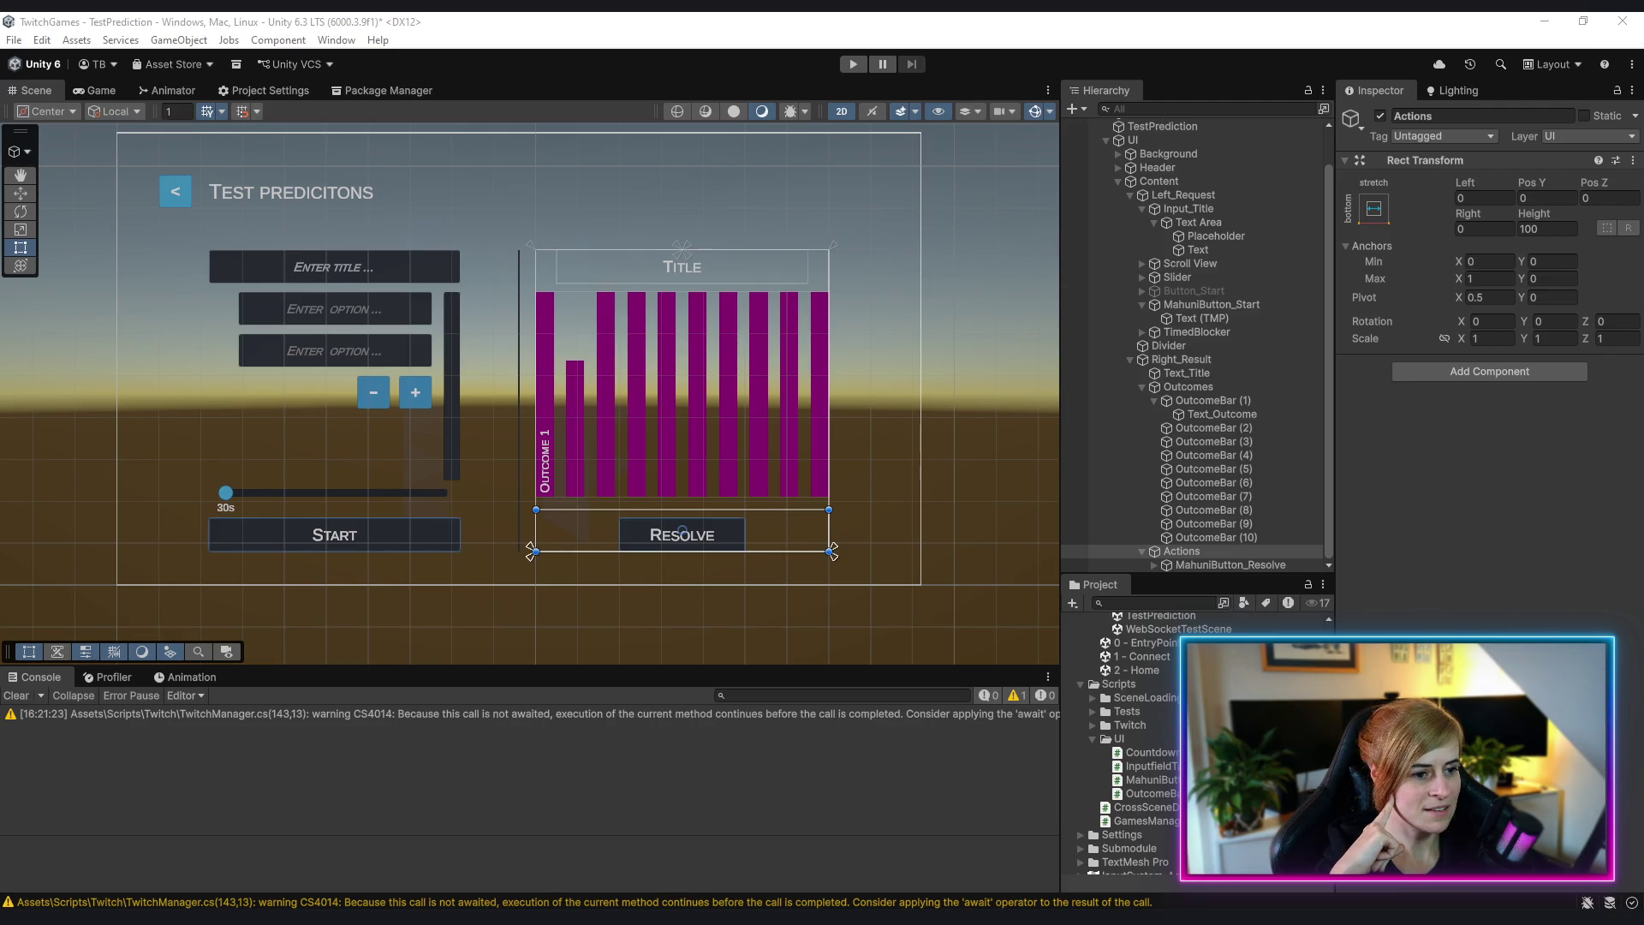
pyautogui.scroll(1, 496, 477)
pyautogui.scroll(1, 574, 470)
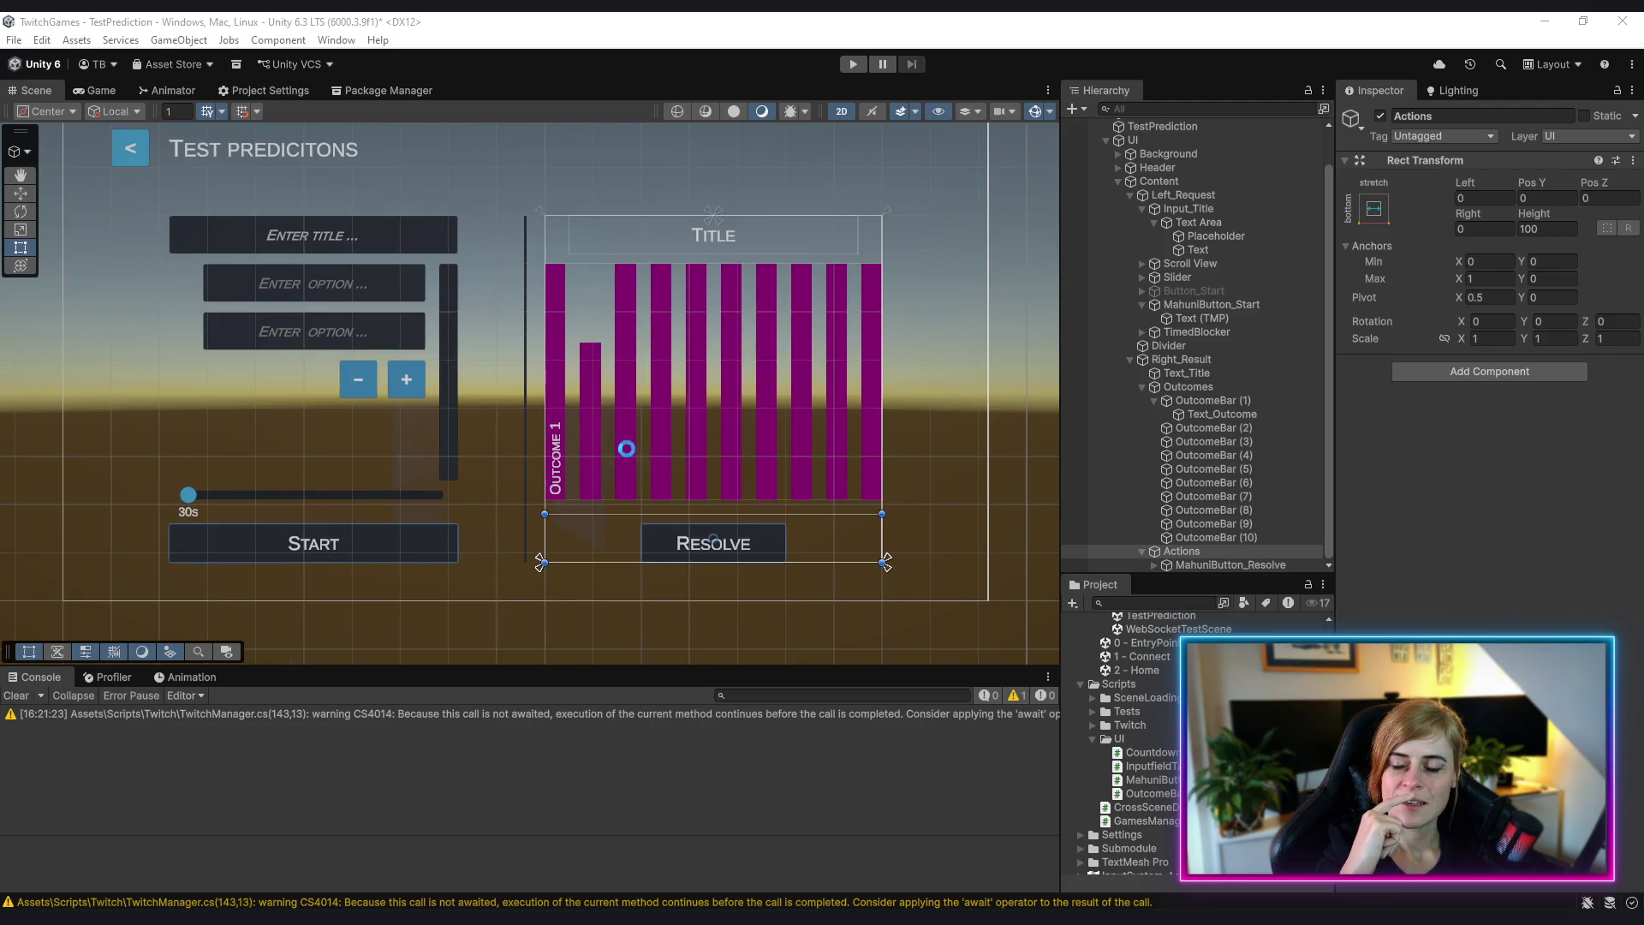
pyautogui.scroll(1, 591, 442)
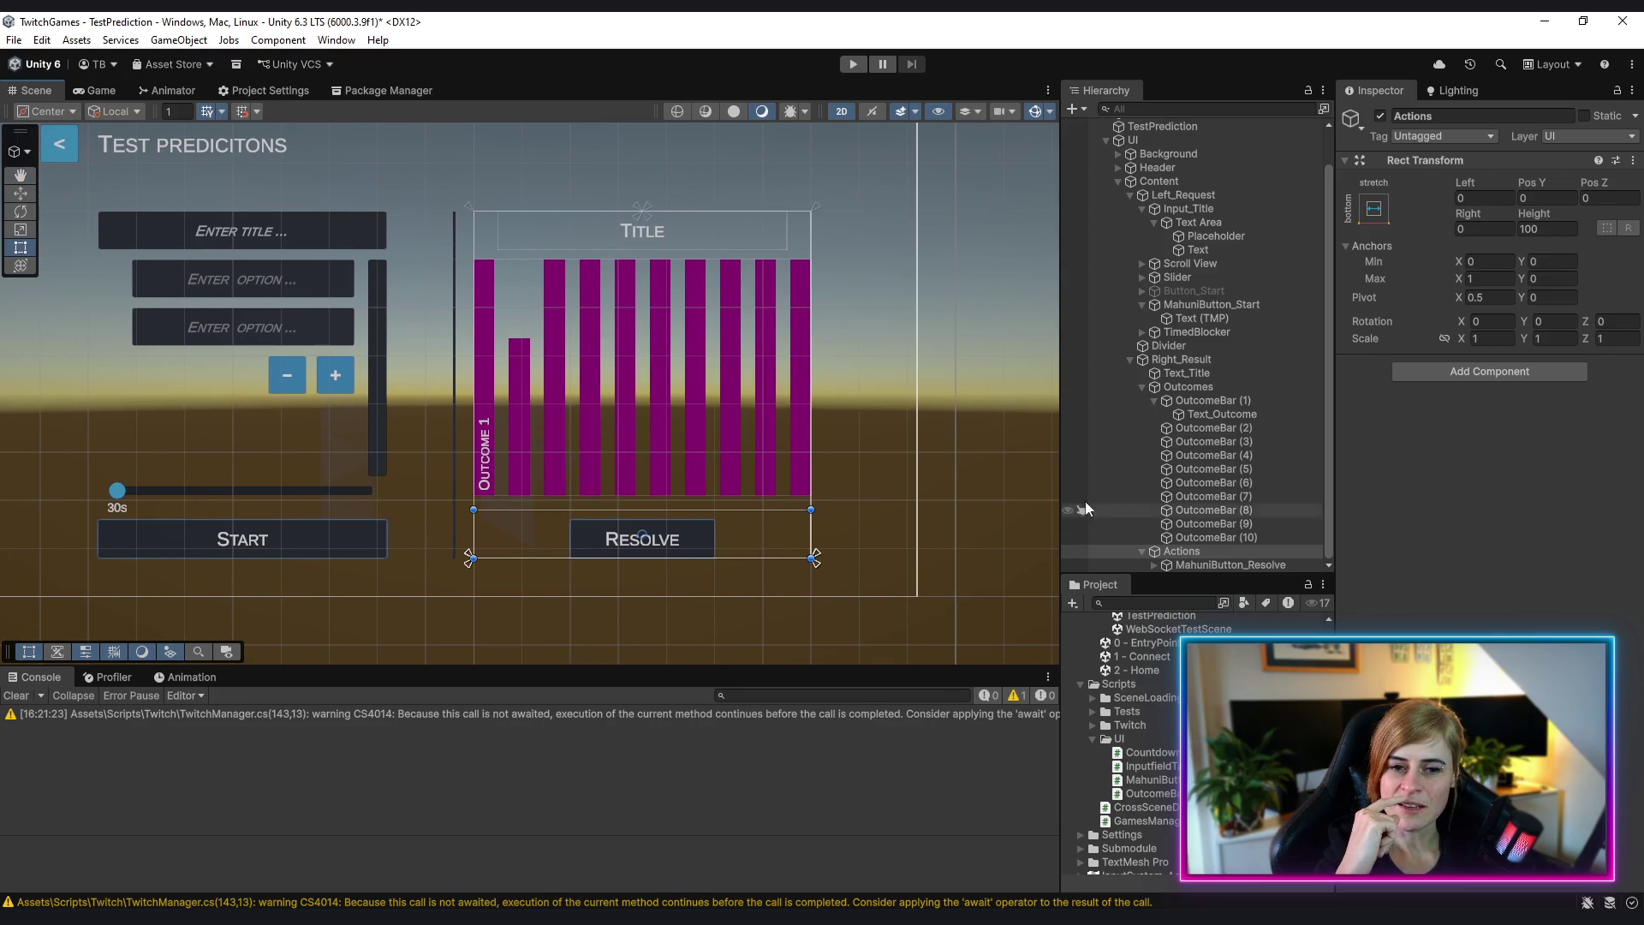
pyautogui.click(1143, 388)
pyautogui.click(1194, 427)
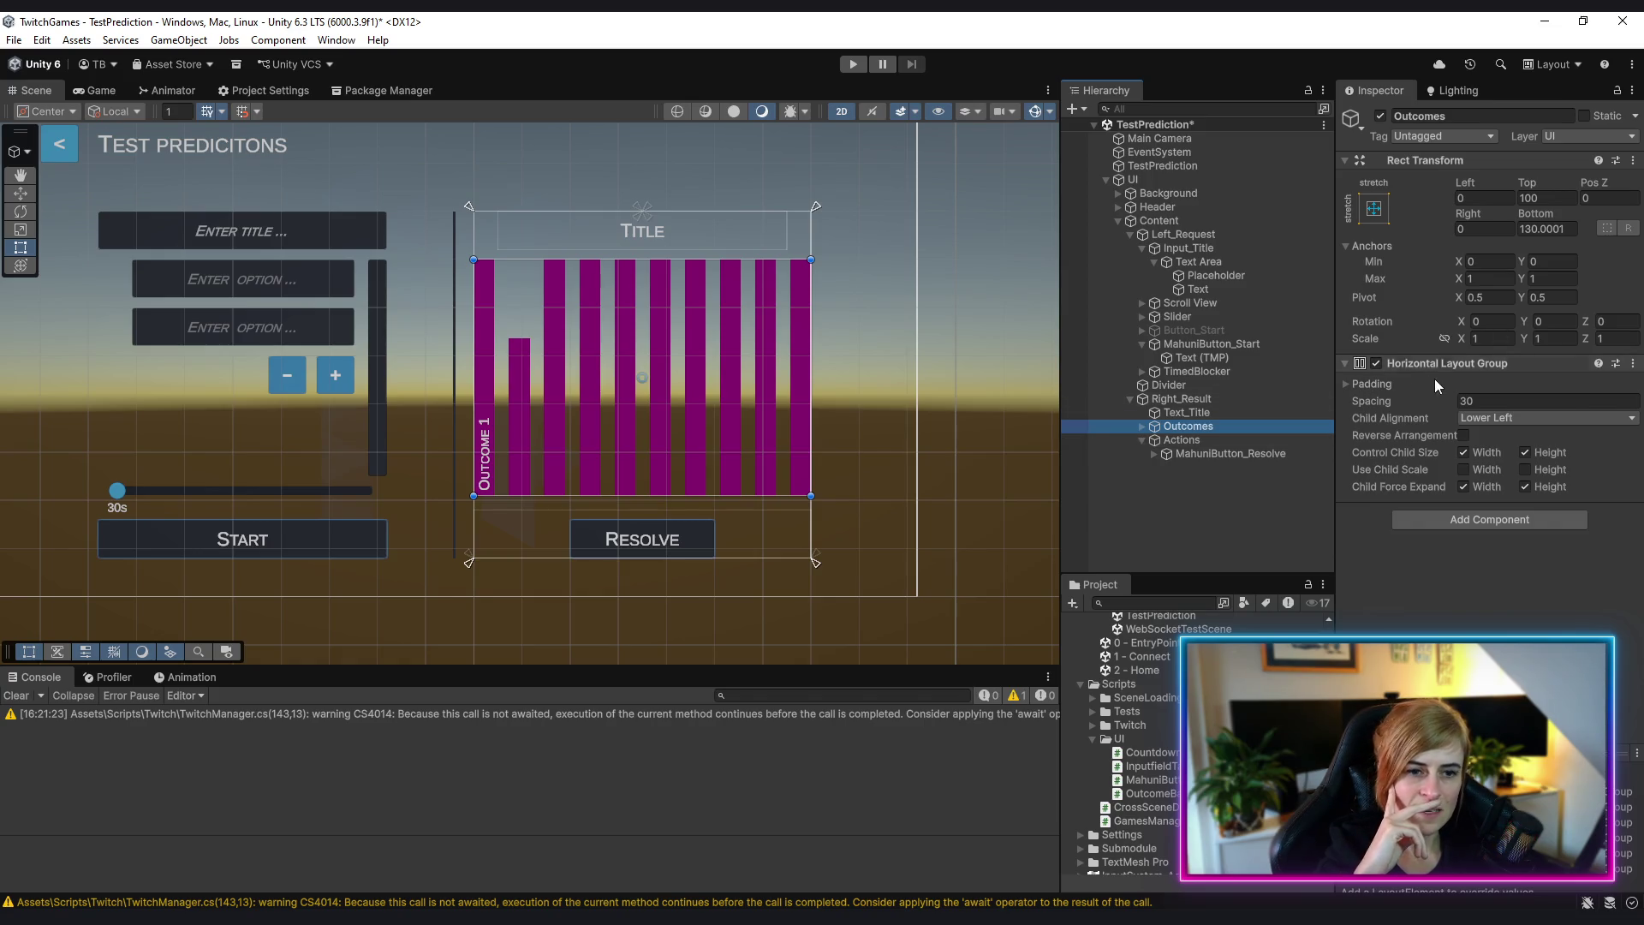
# Duplicate the Outcomes group with its ten bars as Outcomes (1) using Ctrl+D
pyautogui.click(1151, 427)
pyautogui.moveTo(551, 422); pyautogui.dragTo(528, 397)
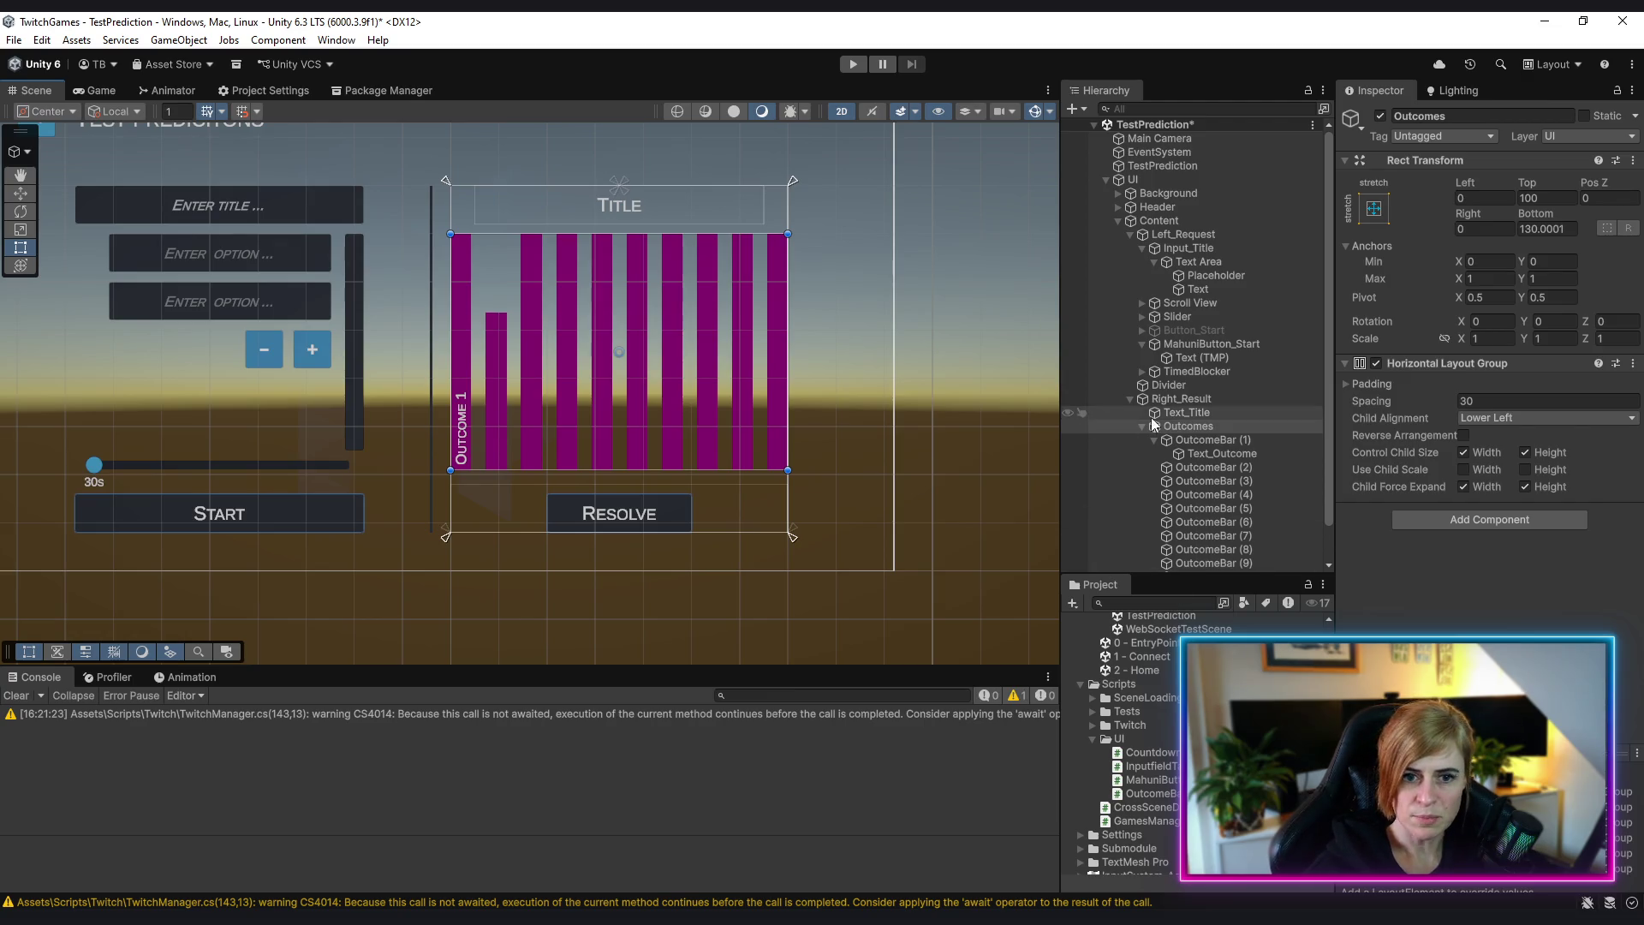
pyautogui.scroll(-1, 1163, 411)
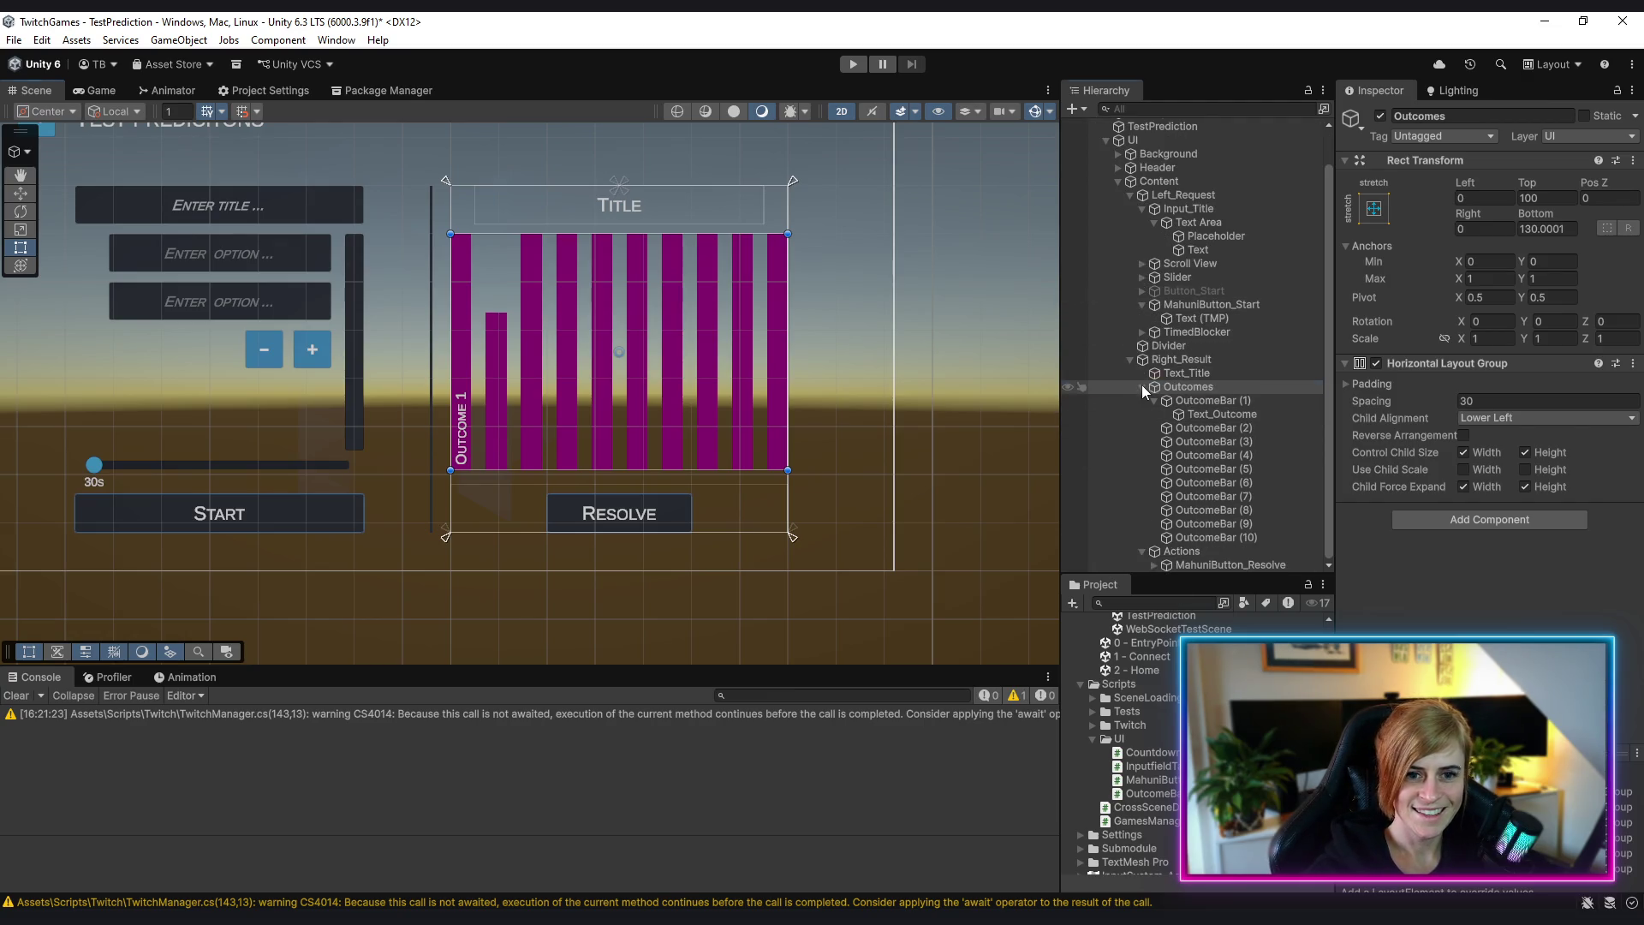
pyautogui.click(1141, 383)
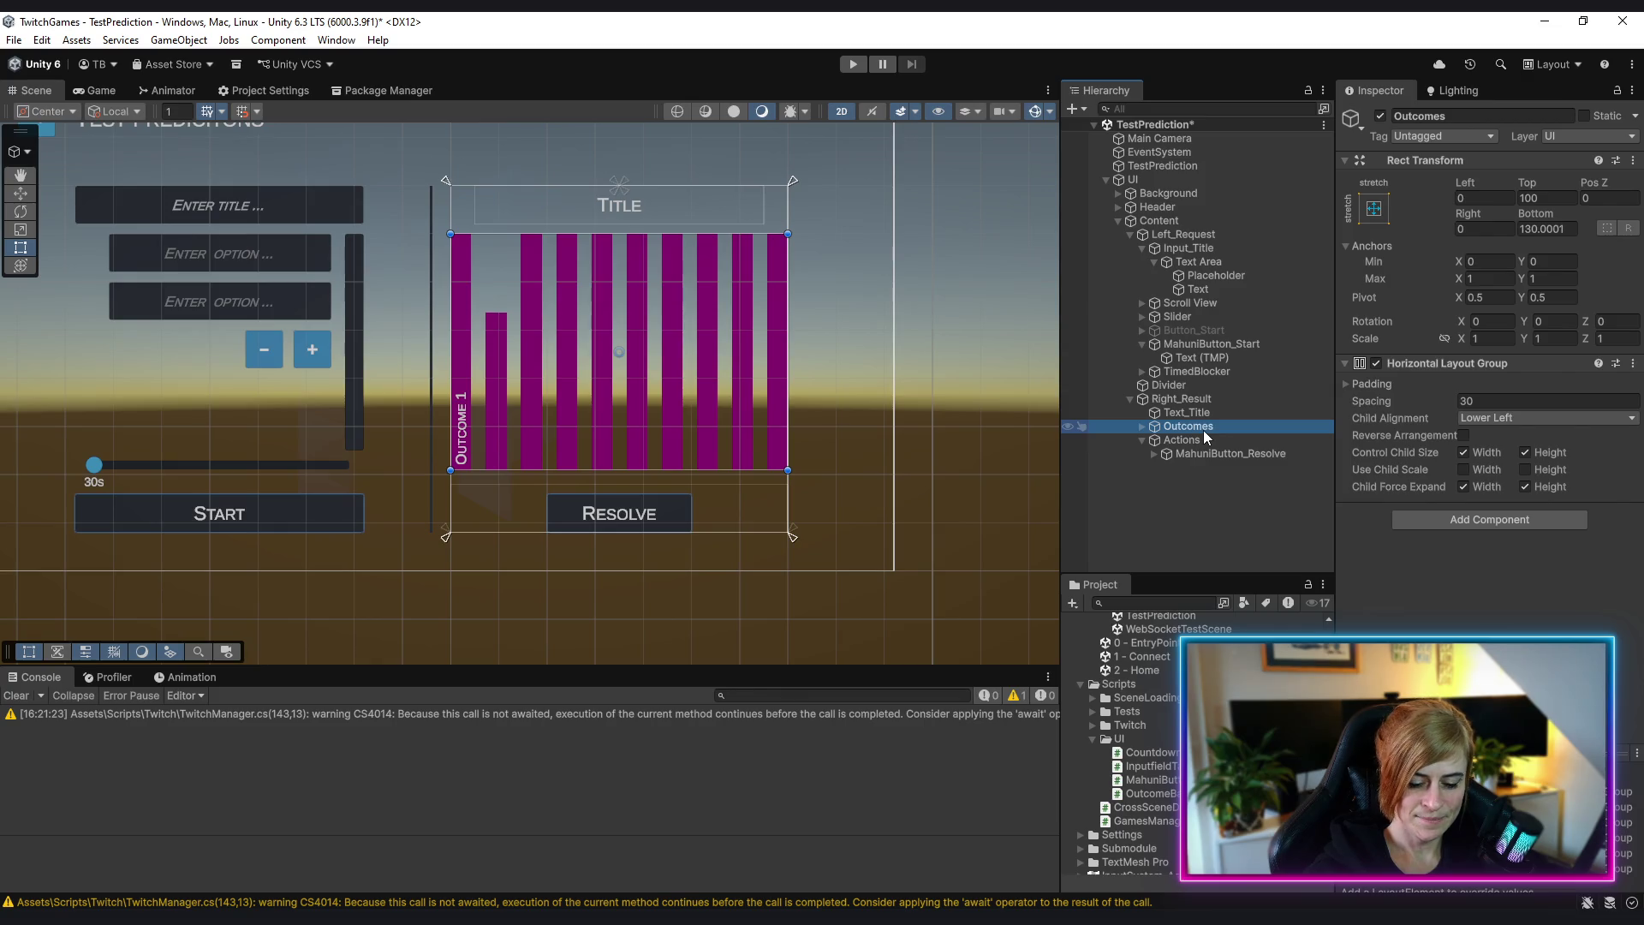
pyautogui.rightClick(1195, 401)
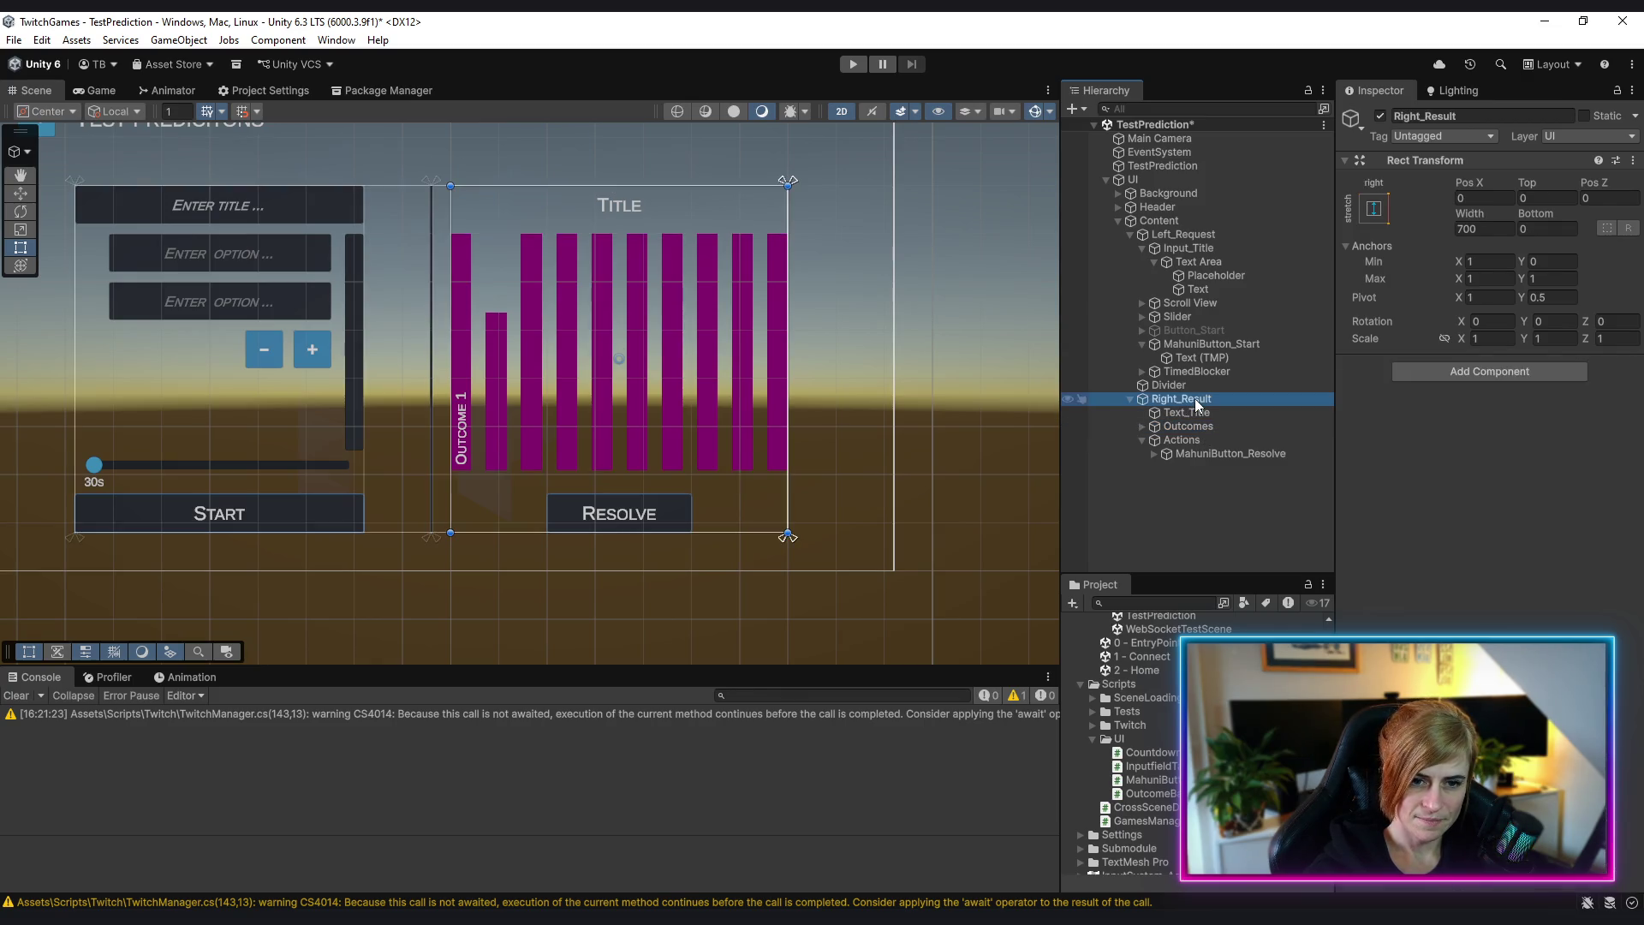
pyautogui.click(1187, 426)
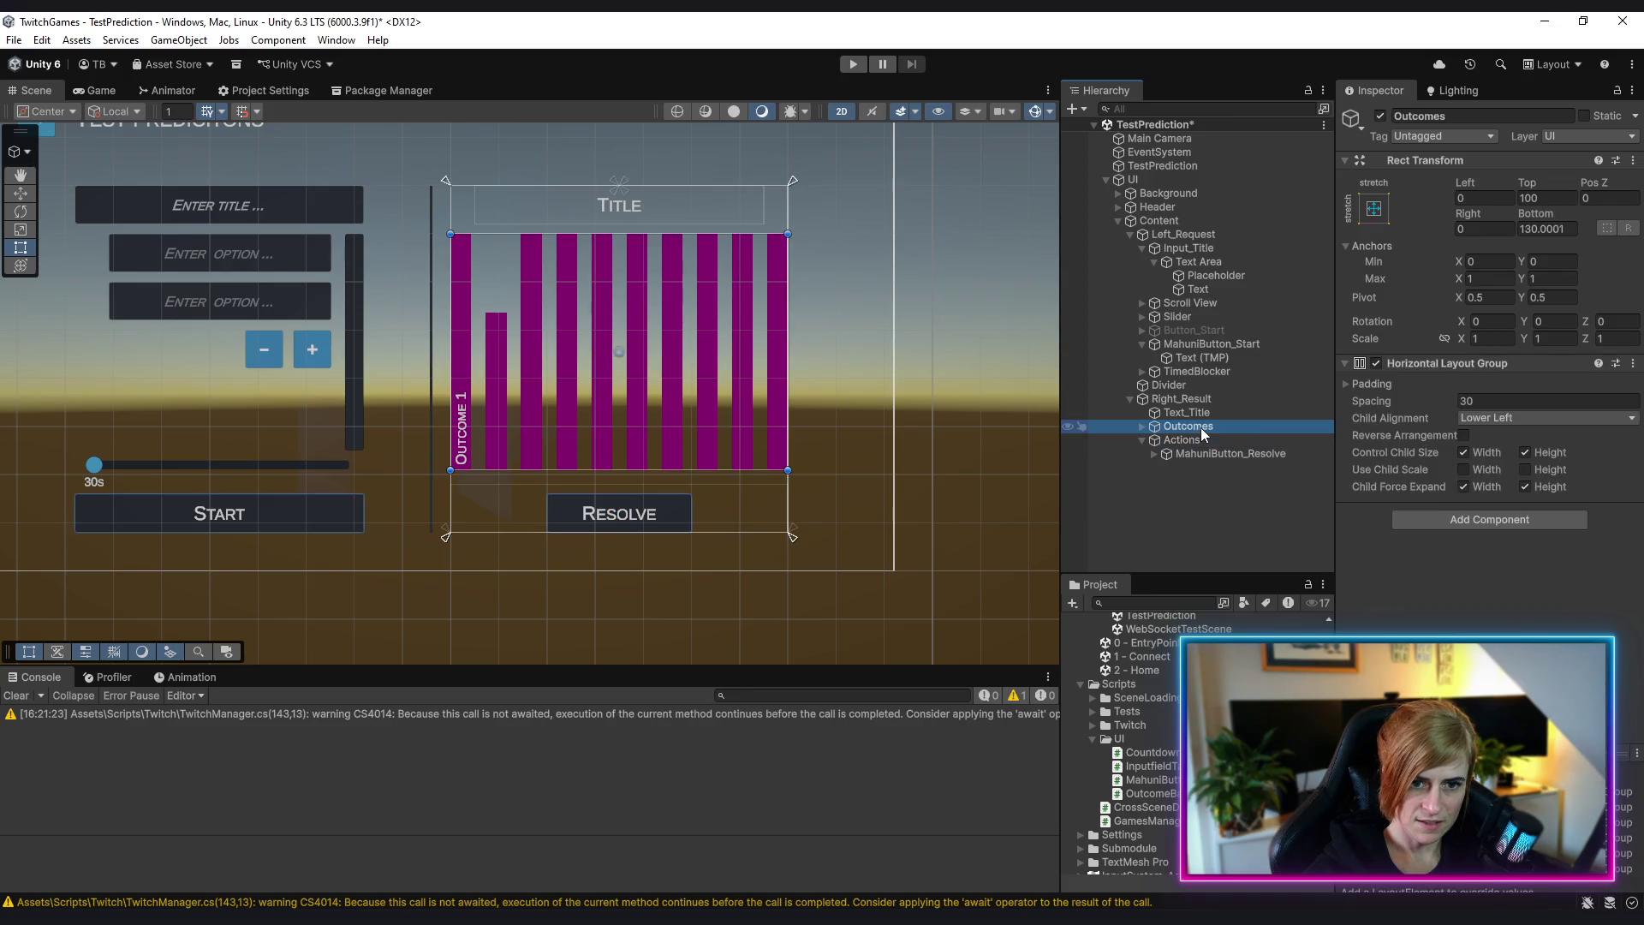
pyautogui.hotkey('ctrl', 'd')
# Deactivate the original Outcomes group and expand the Outcomes (1) copy to show its bars
pyautogui.click(1203, 428)
pyautogui.click(1381, 117)
pyautogui.click(1205, 440)
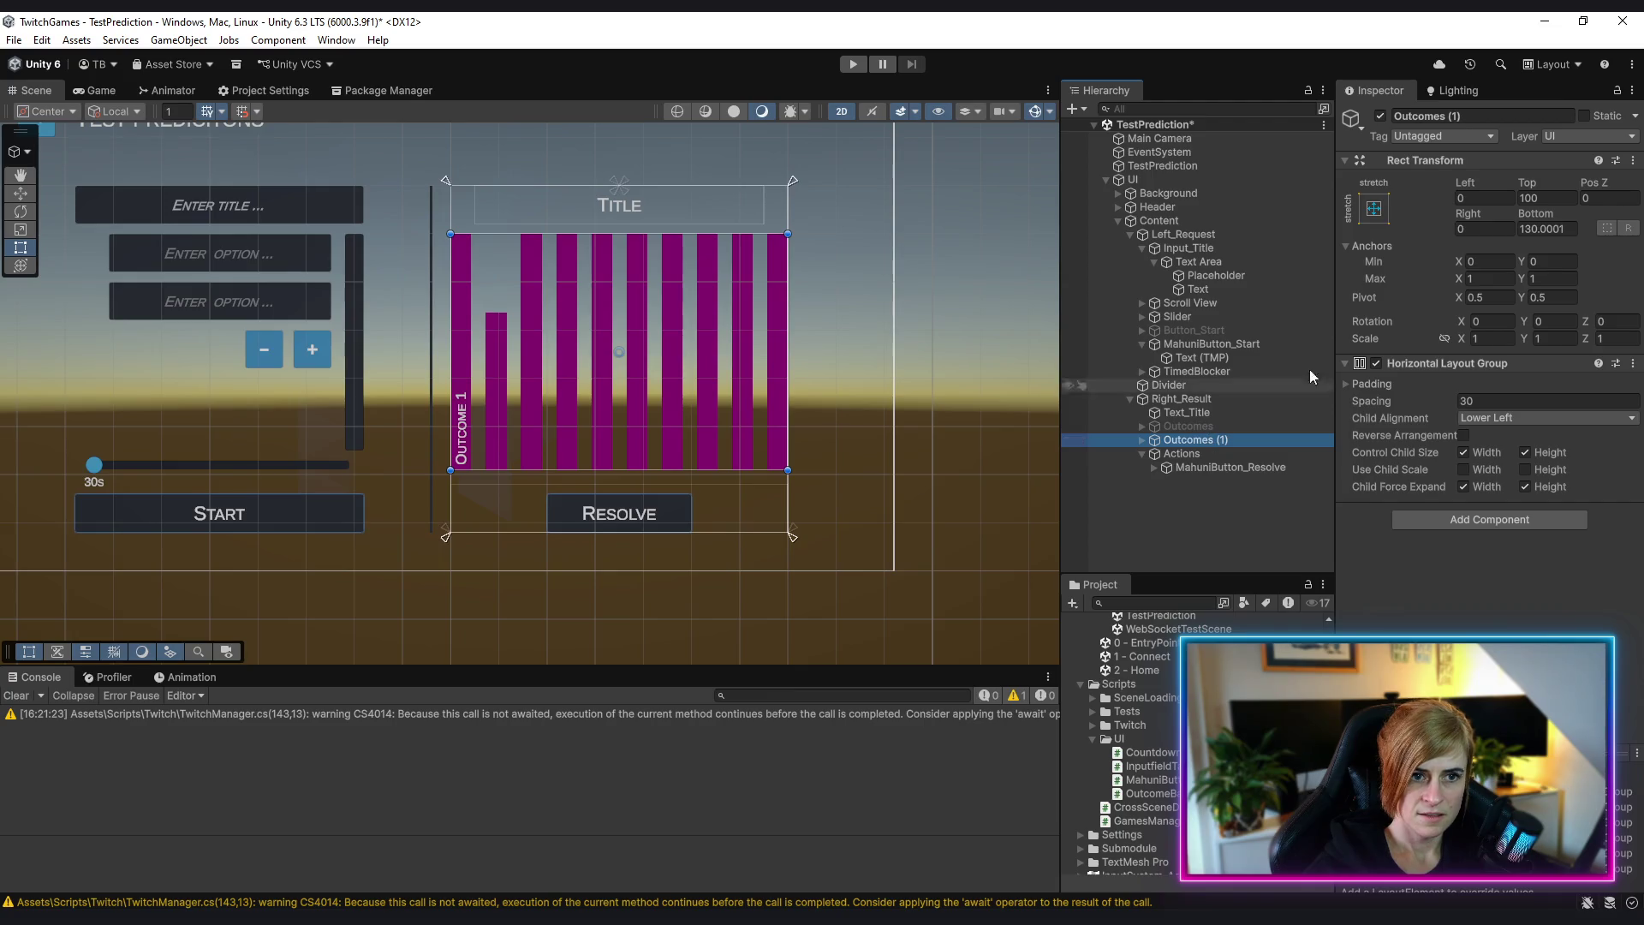
pyautogui.click(1154, 440)
pyautogui.moveTo(650, 334); pyautogui.dragTo(724, 308)
pyautogui.scroll(2, 717, 312)
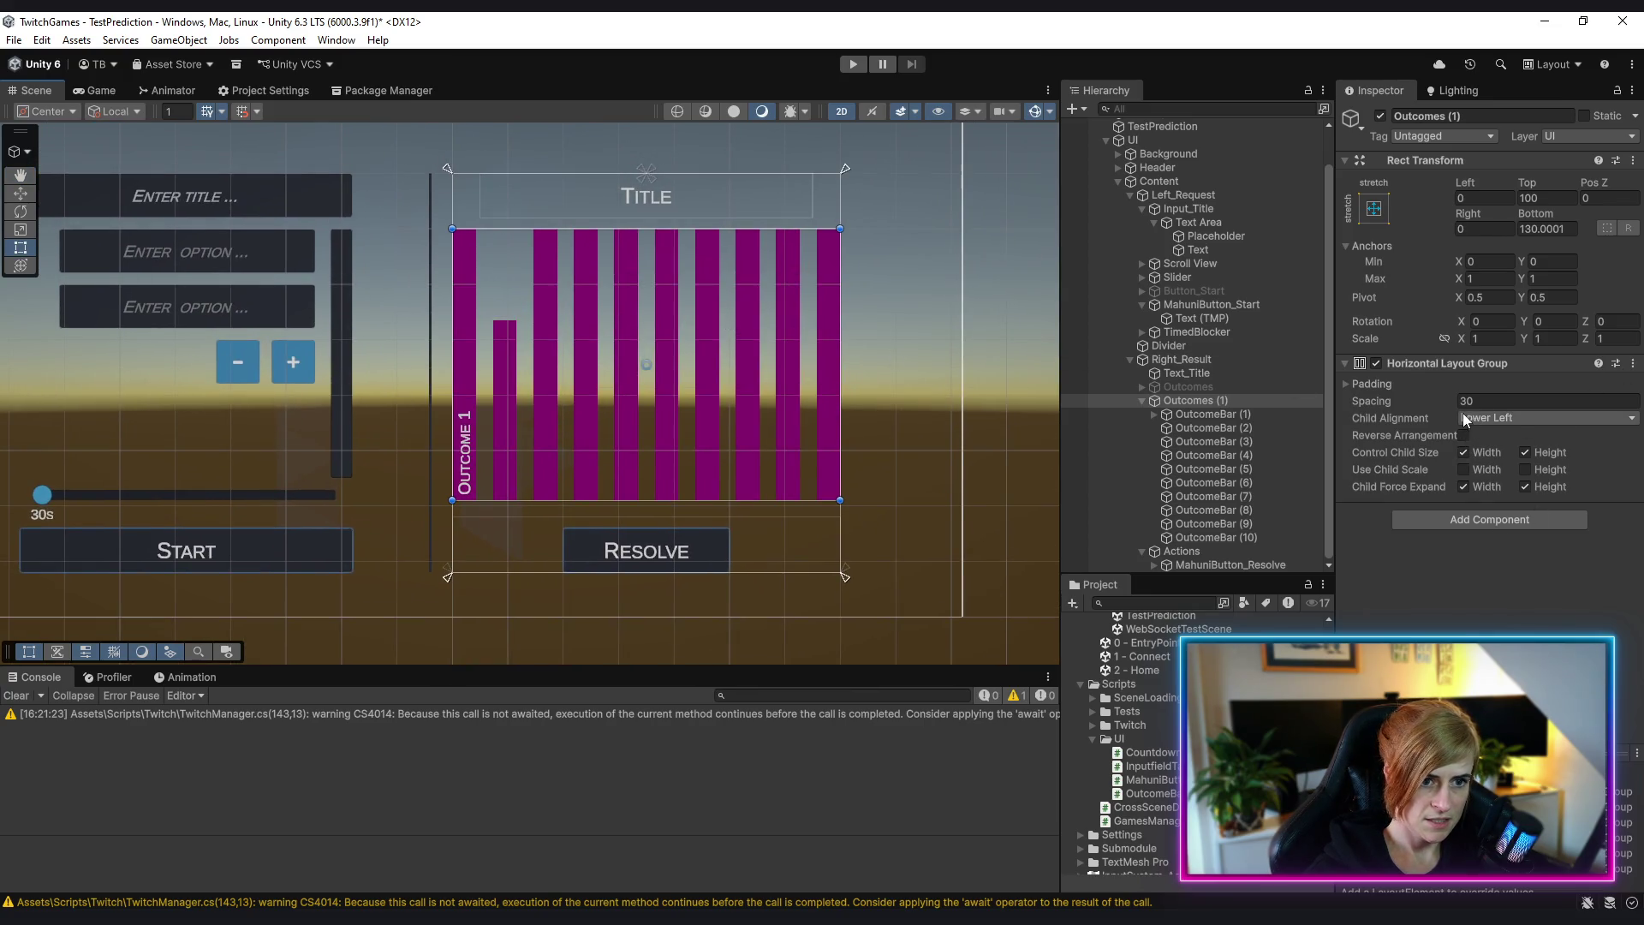
pyautogui.click(1633, 363)
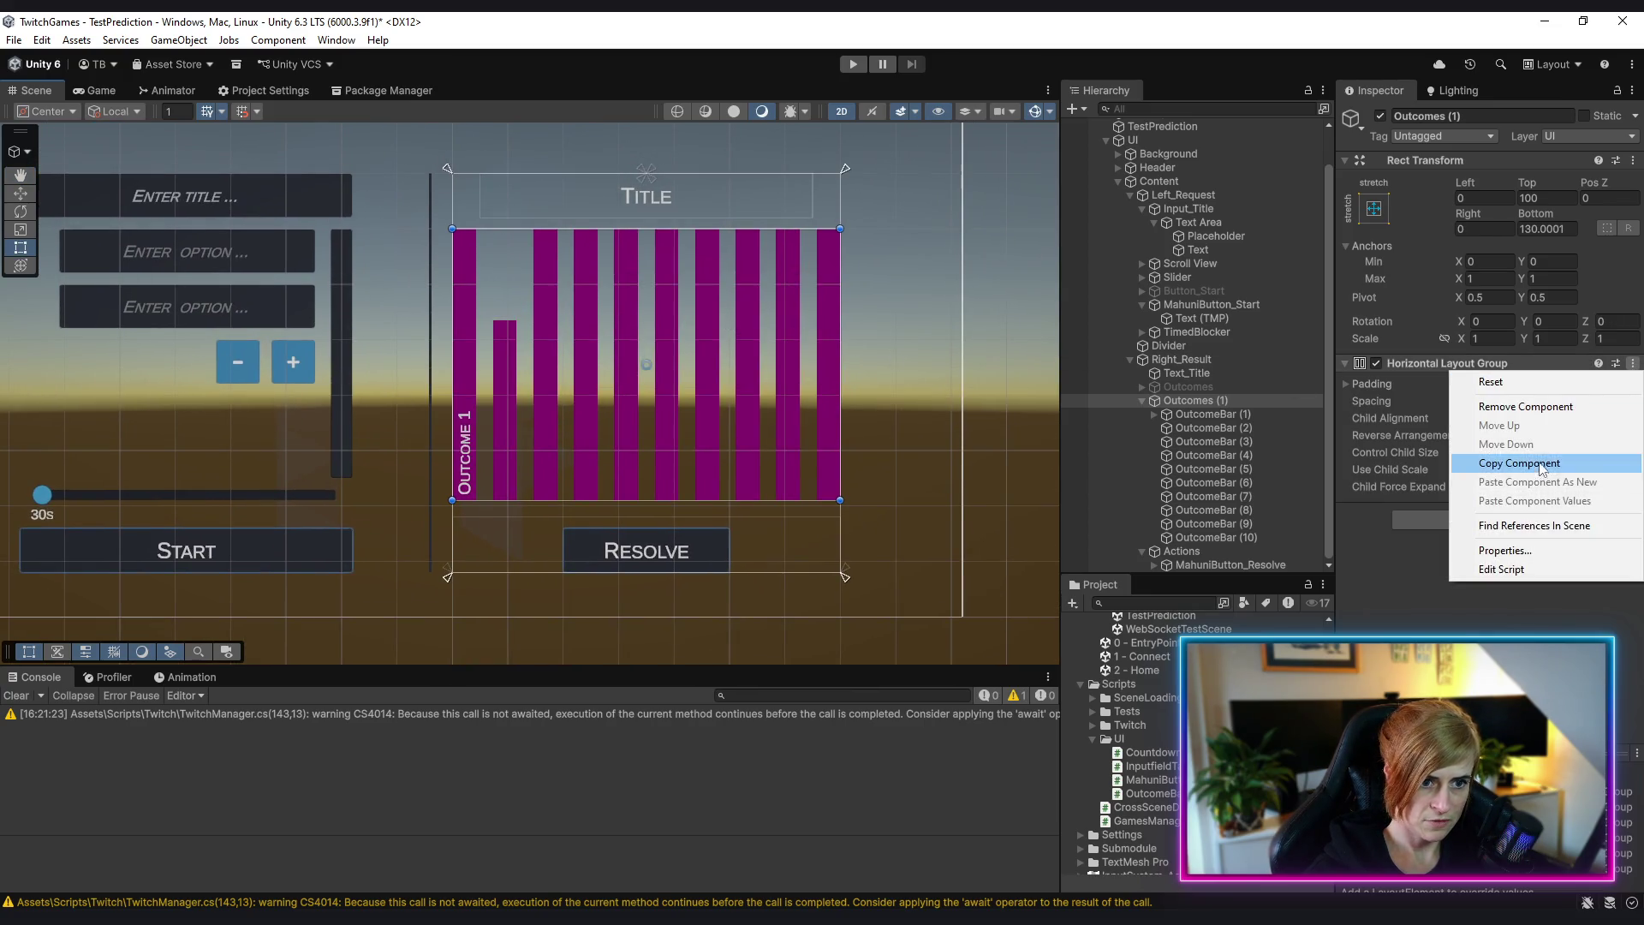
# Replace the copy's Horizontal Layout Group with a Vertical Layout Group
pyautogui.click(1526, 406)
pyautogui.click(1489, 370)
pyautogui.write('vert')
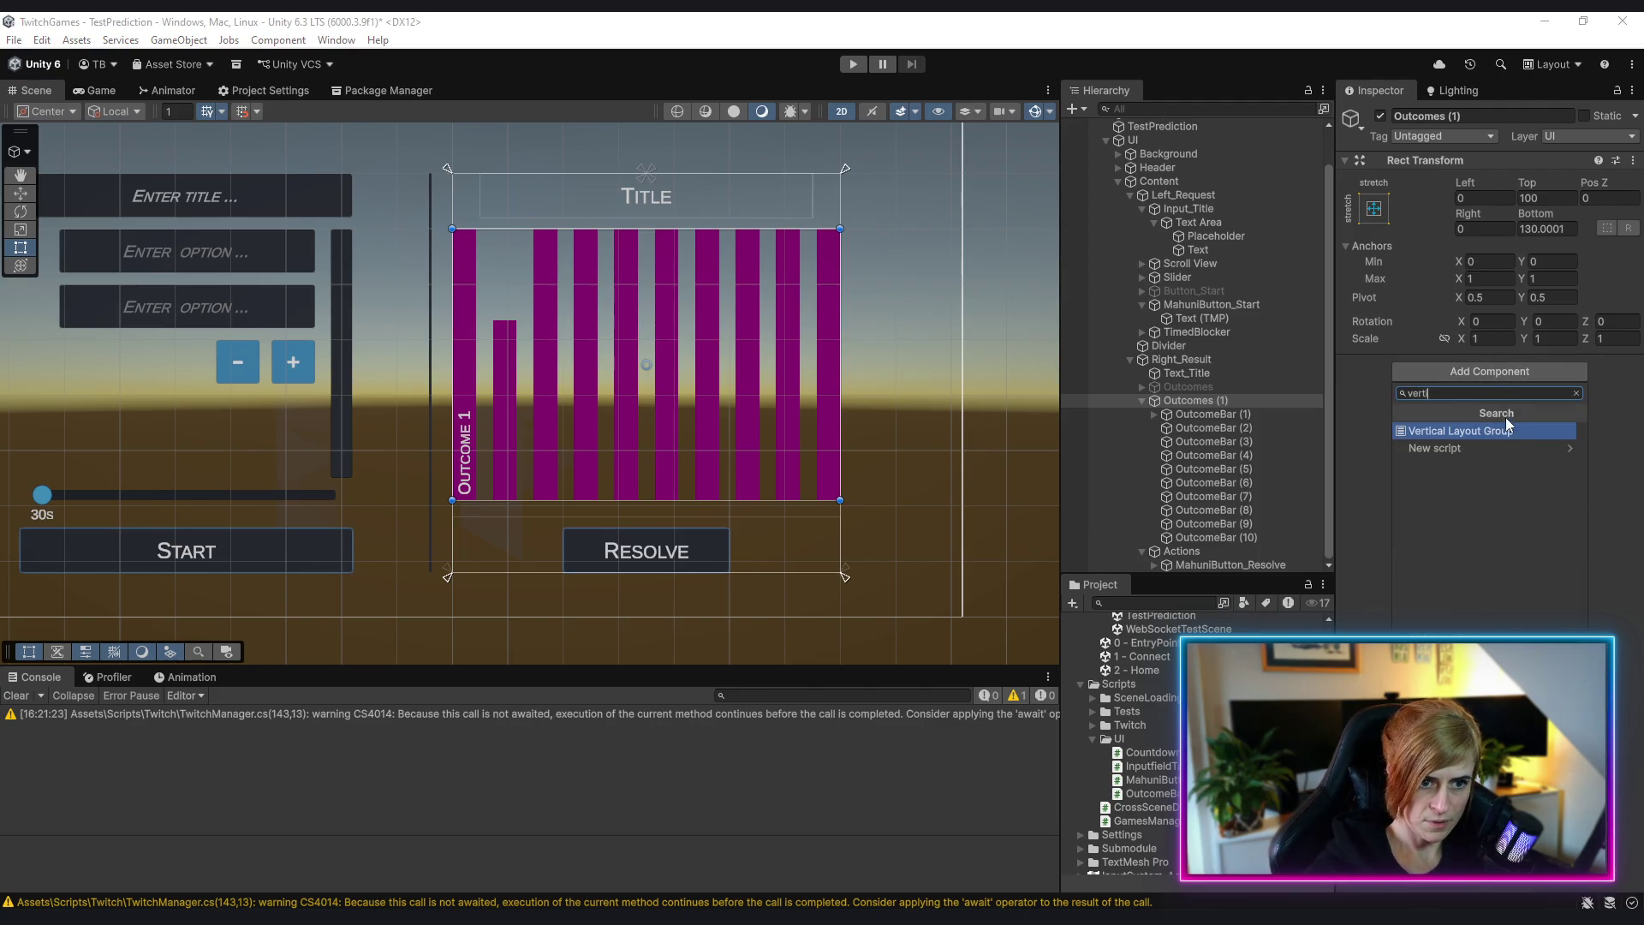
pyautogui.click(1504, 429)
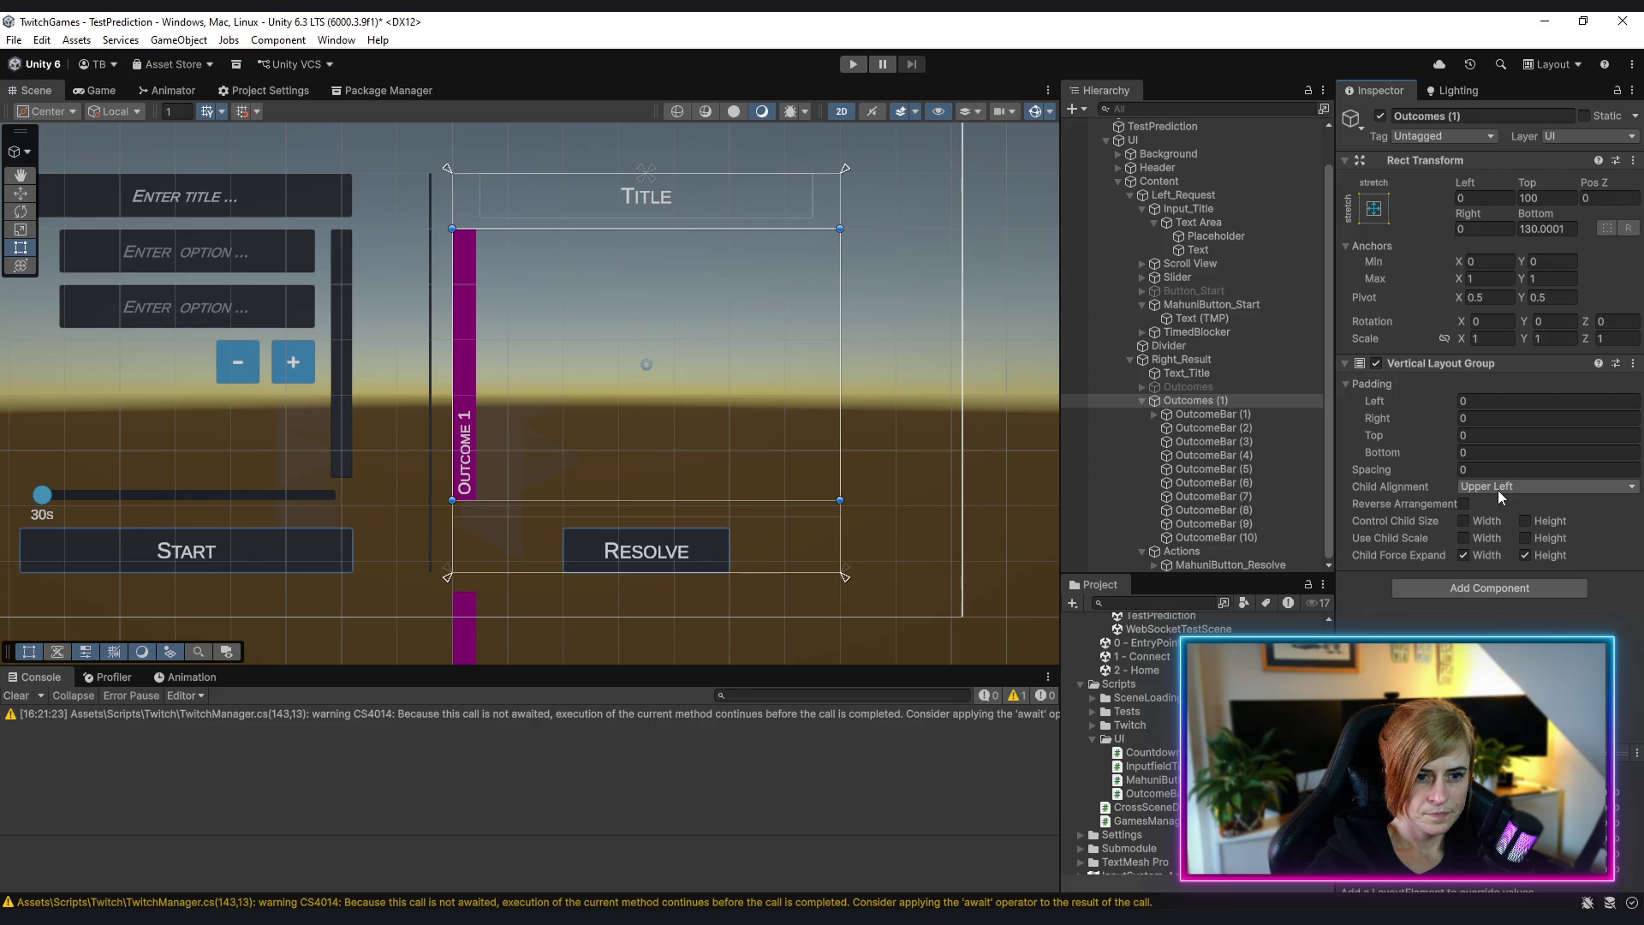
pyautogui.click(1215, 388)
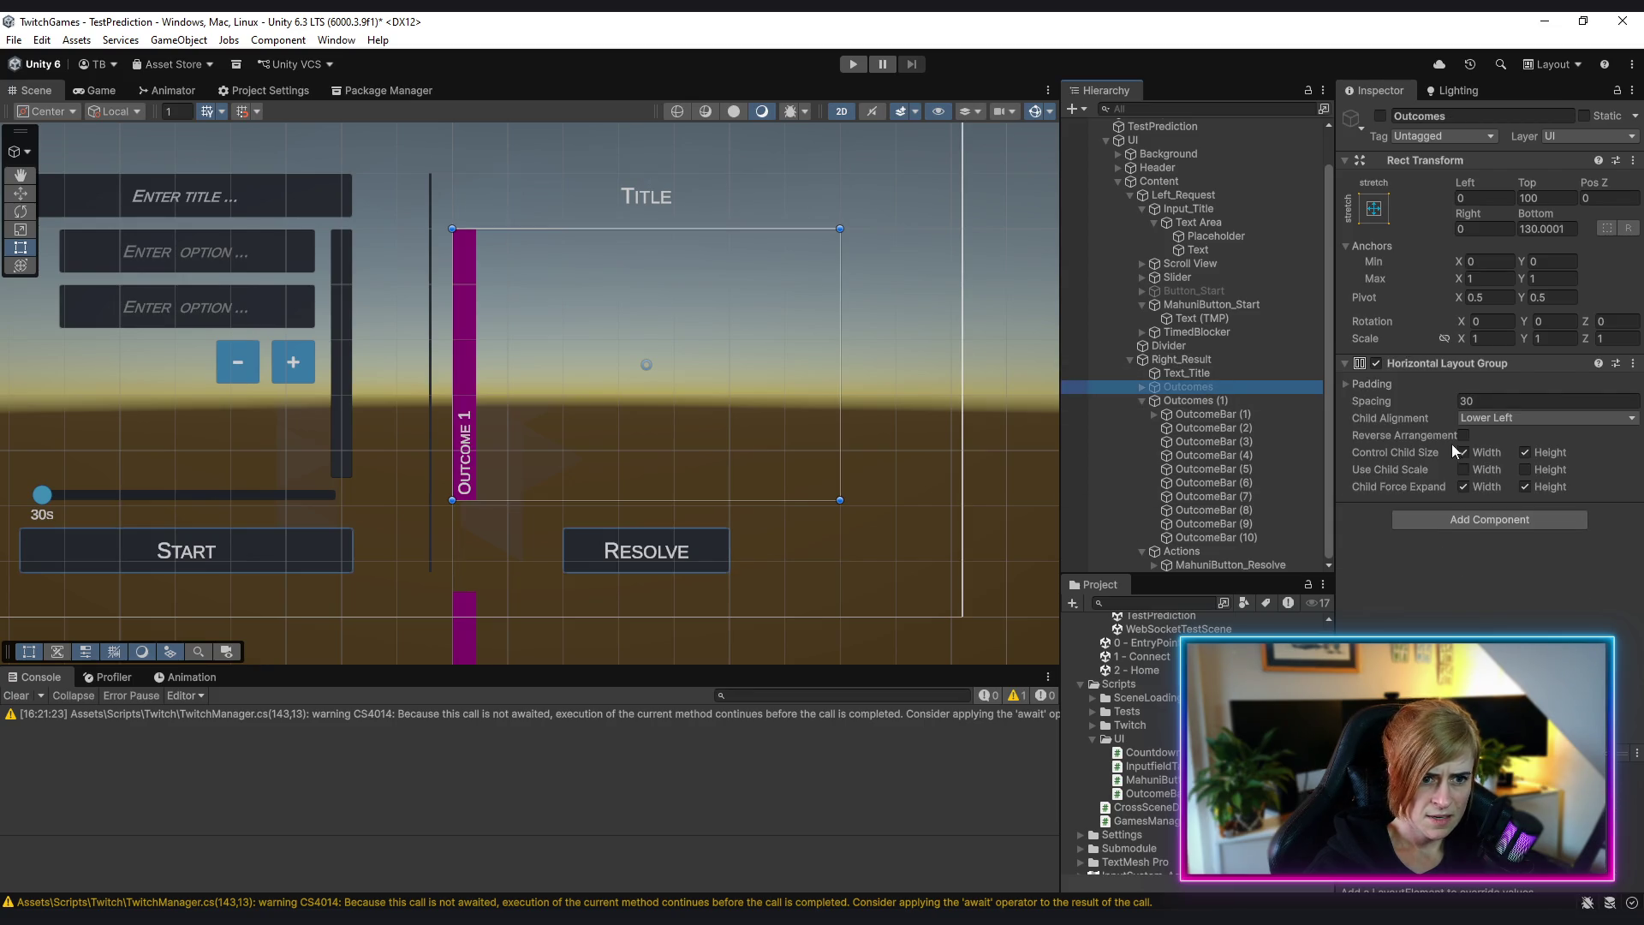
pyautogui.click(1205, 399)
# Enable Control Child Size width and height and set the vertical spacing to 30
pyautogui.click(1464, 520)
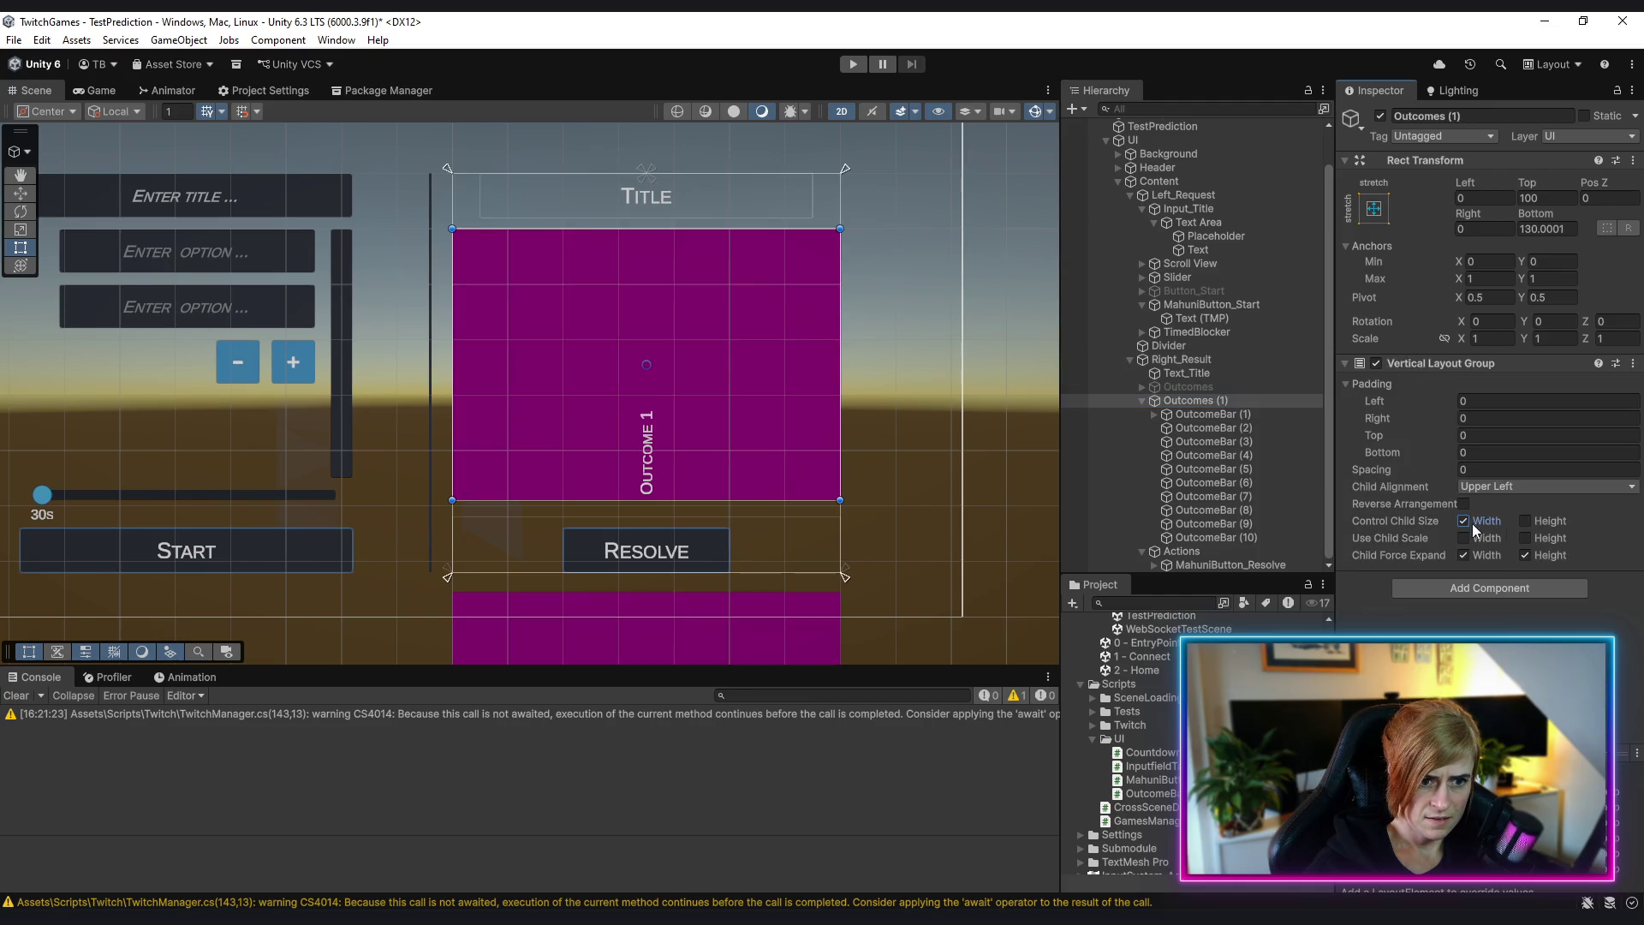
pyautogui.click(1525, 521)
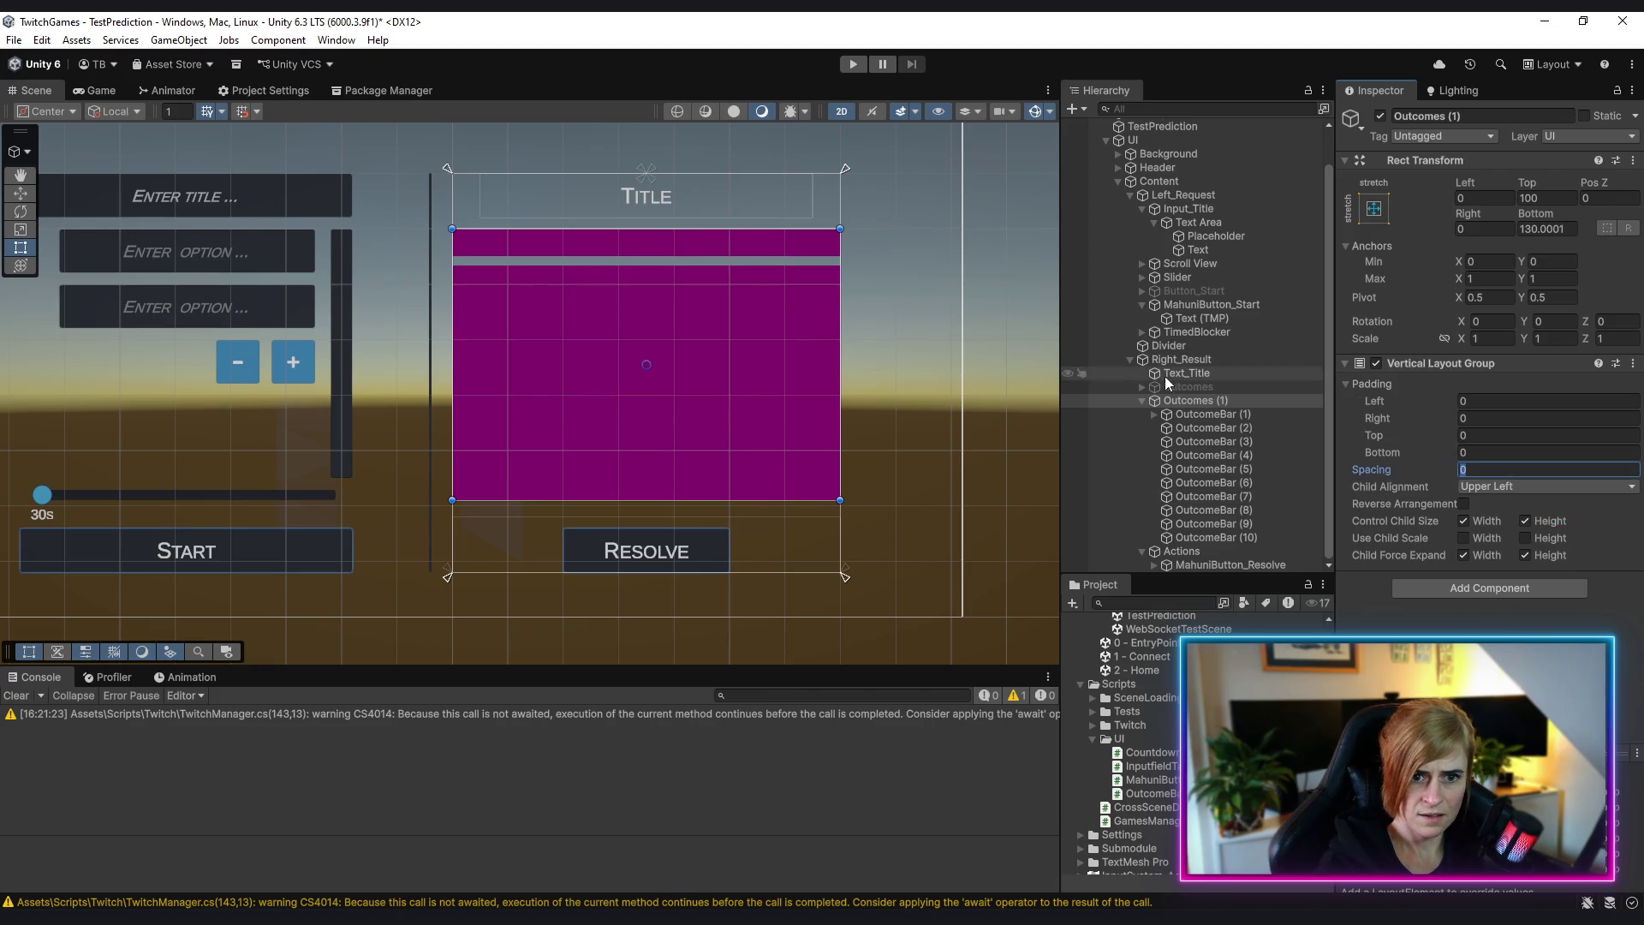
pyautogui.click(1184, 387)
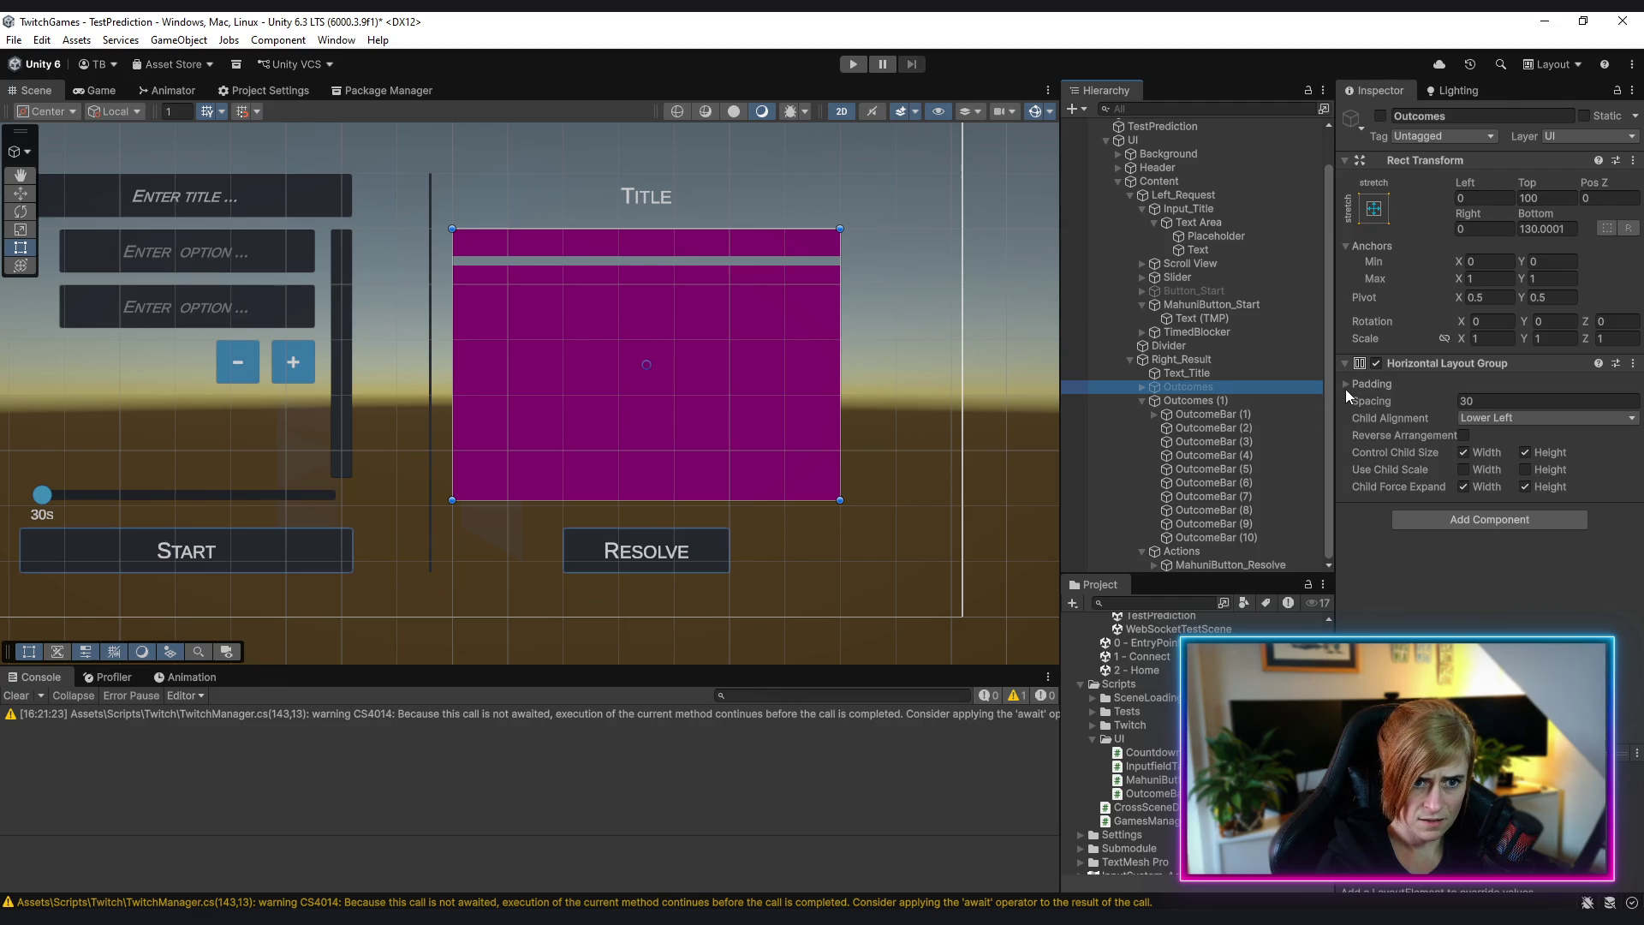
pyautogui.click(1345, 390)
pyautogui.click(1184, 399)
pyautogui.click(1494, 468)
pyautogui.write('30')
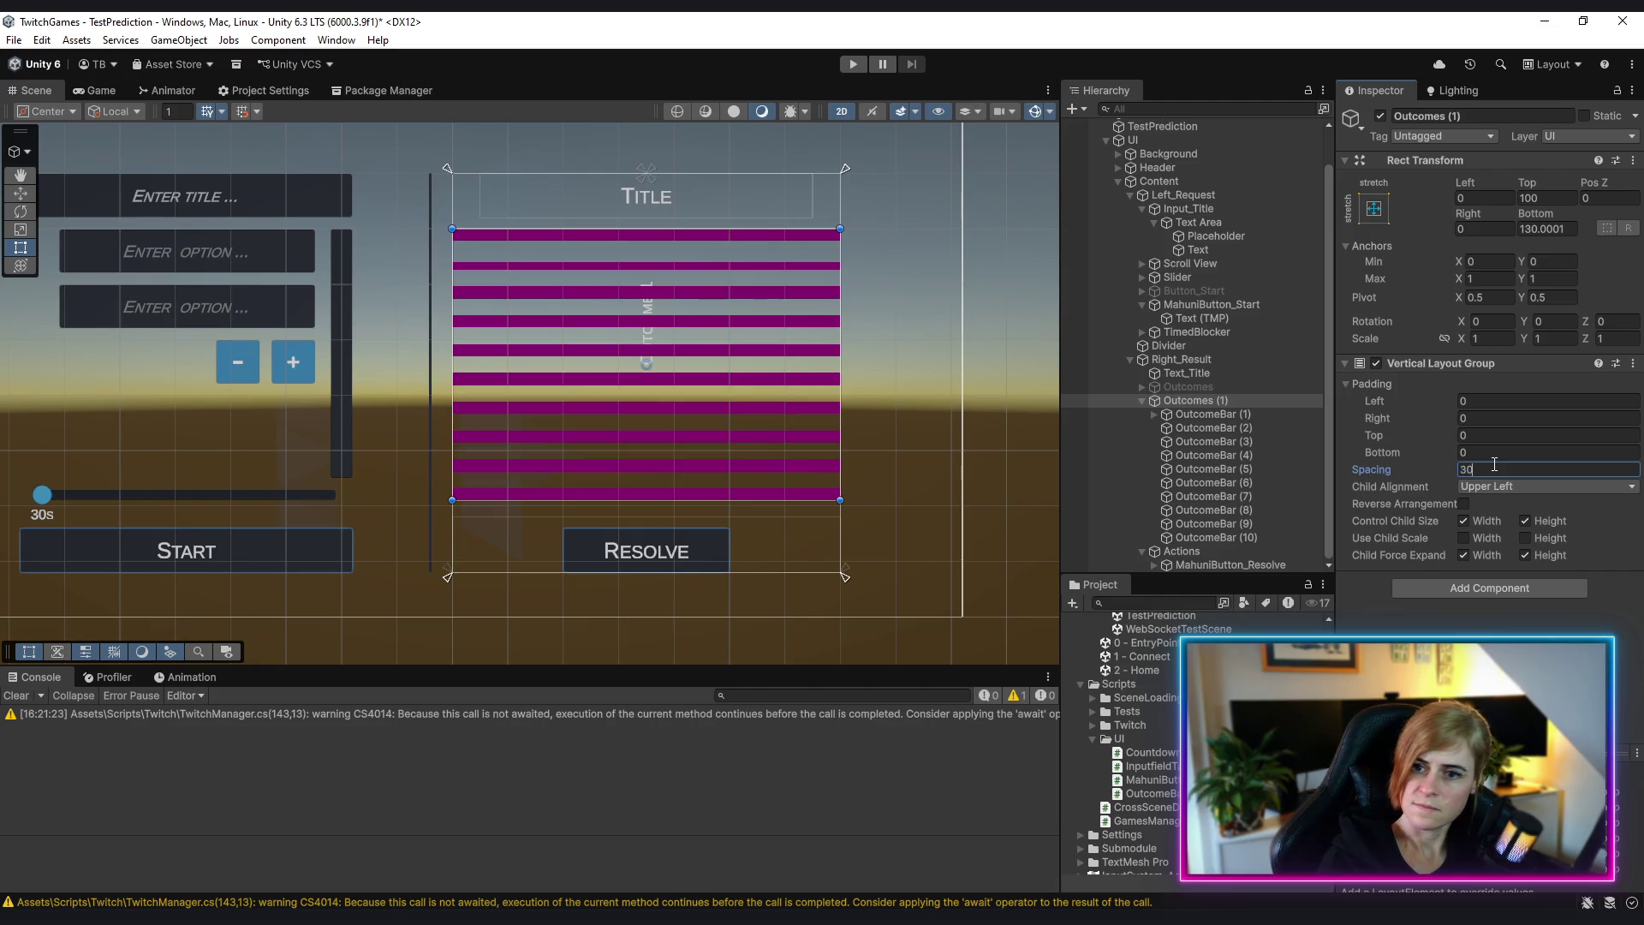
pyautogui.click(1243, 416)
pyautogui.click(1238, 434)
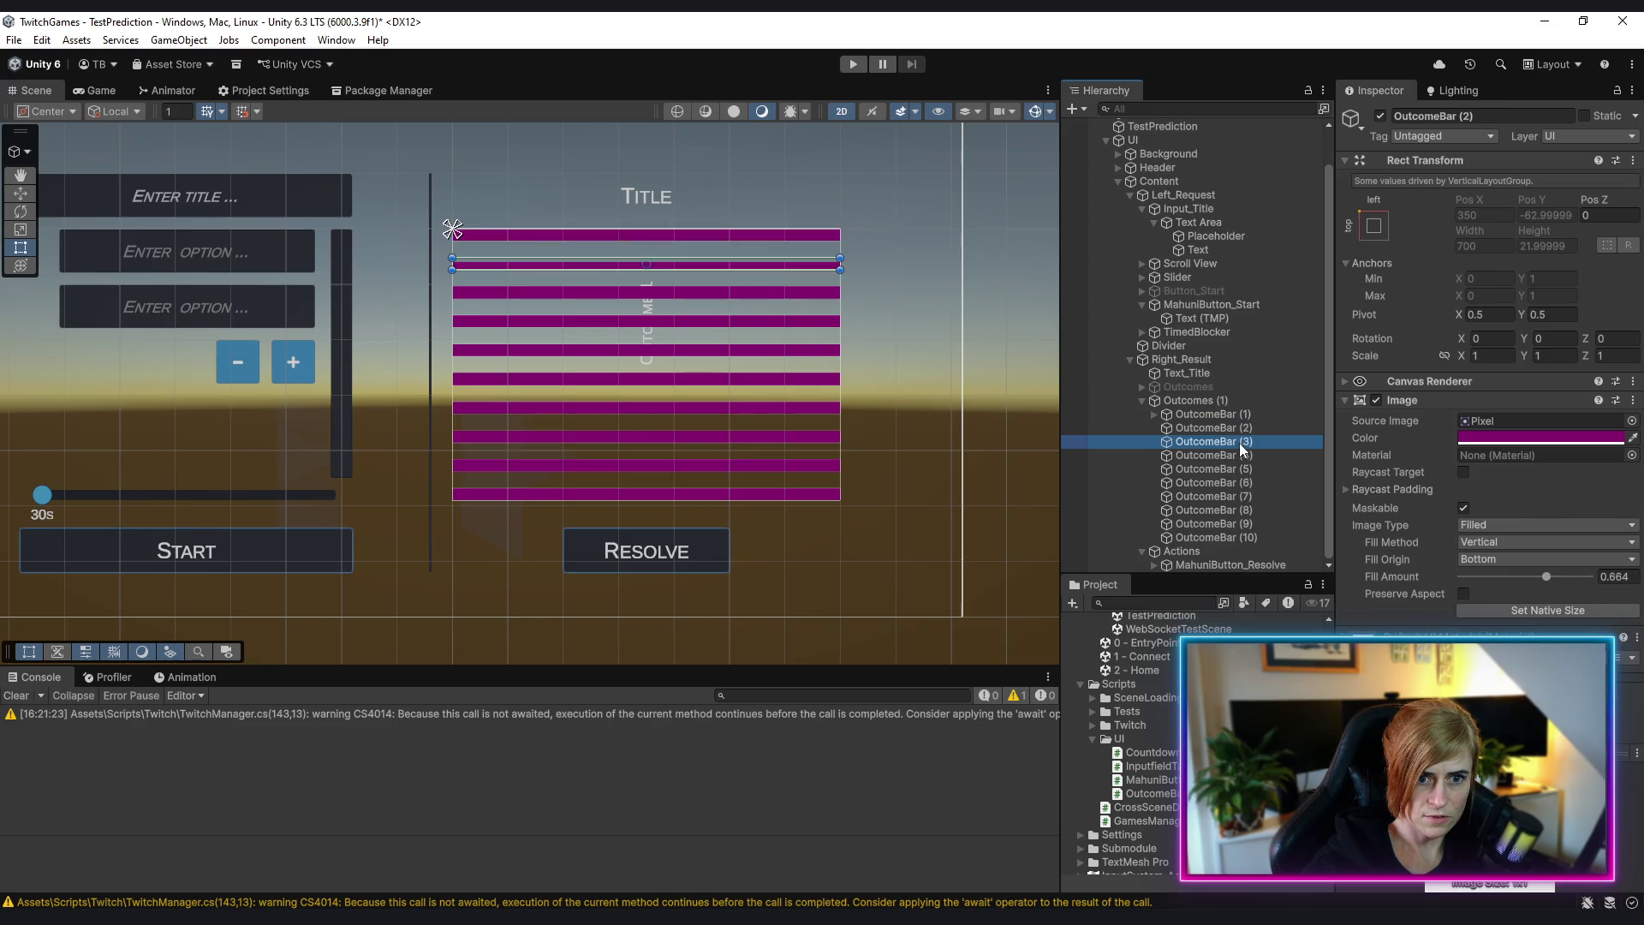
# Step through the stacked outcome bars and settle on OutcomeBar (2)
pyautogui.click(1237, 453)
pyautogui.scroll(2, 477, 322)
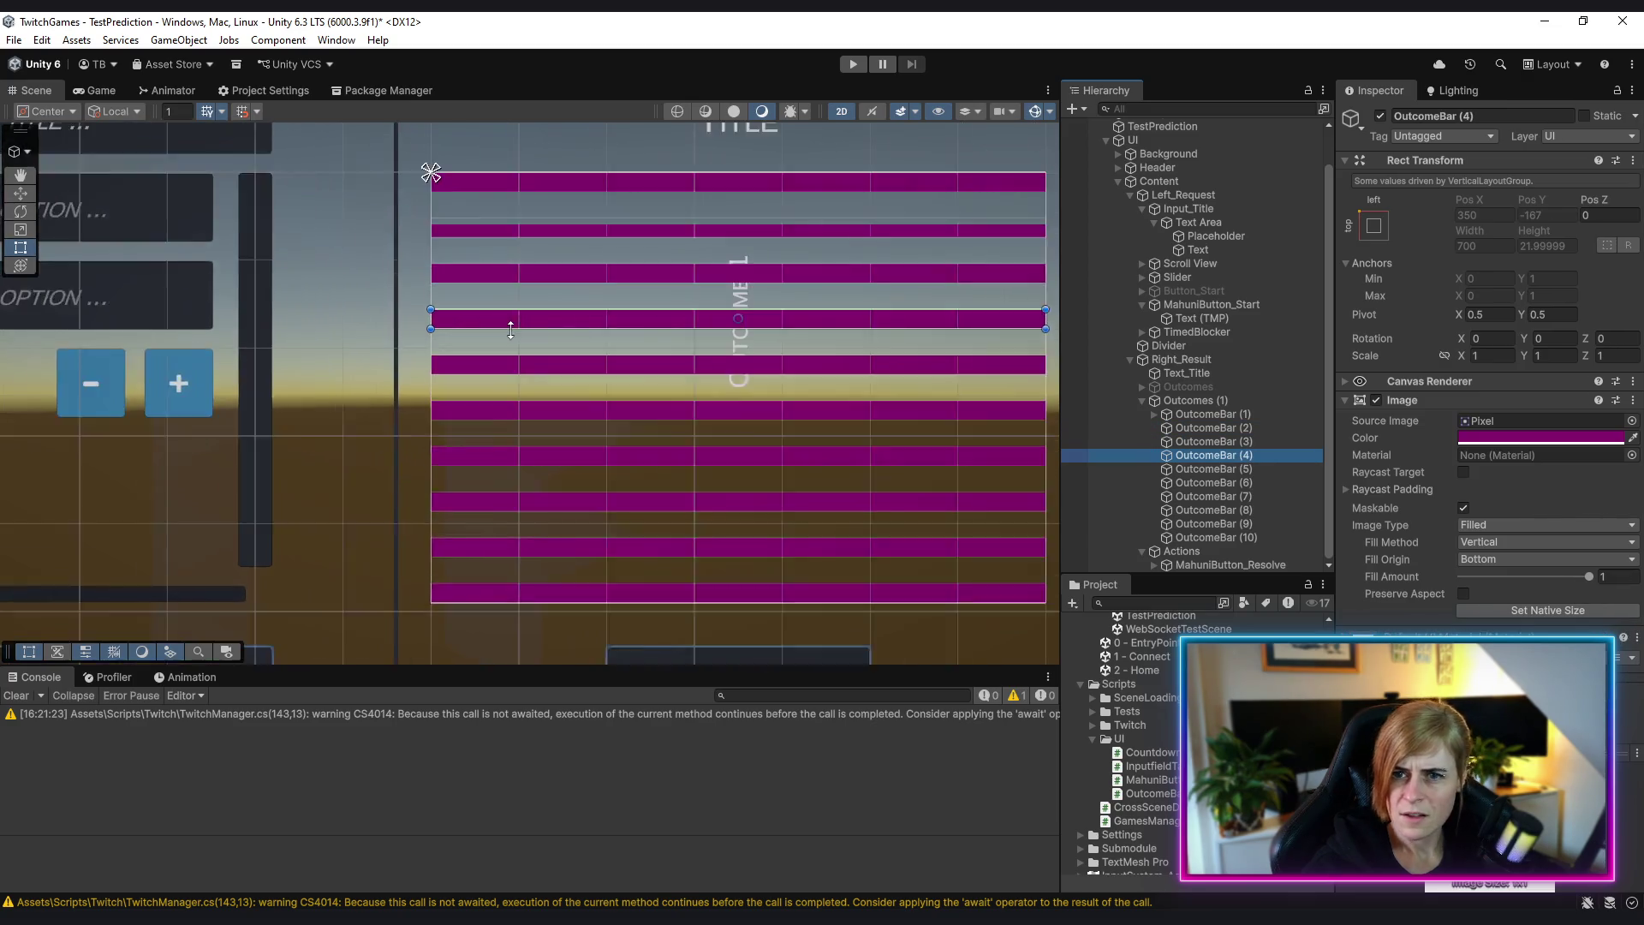
pyautogui.scroll(2, 587, 354)
pyautogui.scroll(1, 819, 602)
pyautogui.scroll(2, 818, 602)
pyautogui.moveTo(780, 551); pyautogui.dragTo(650, 600)
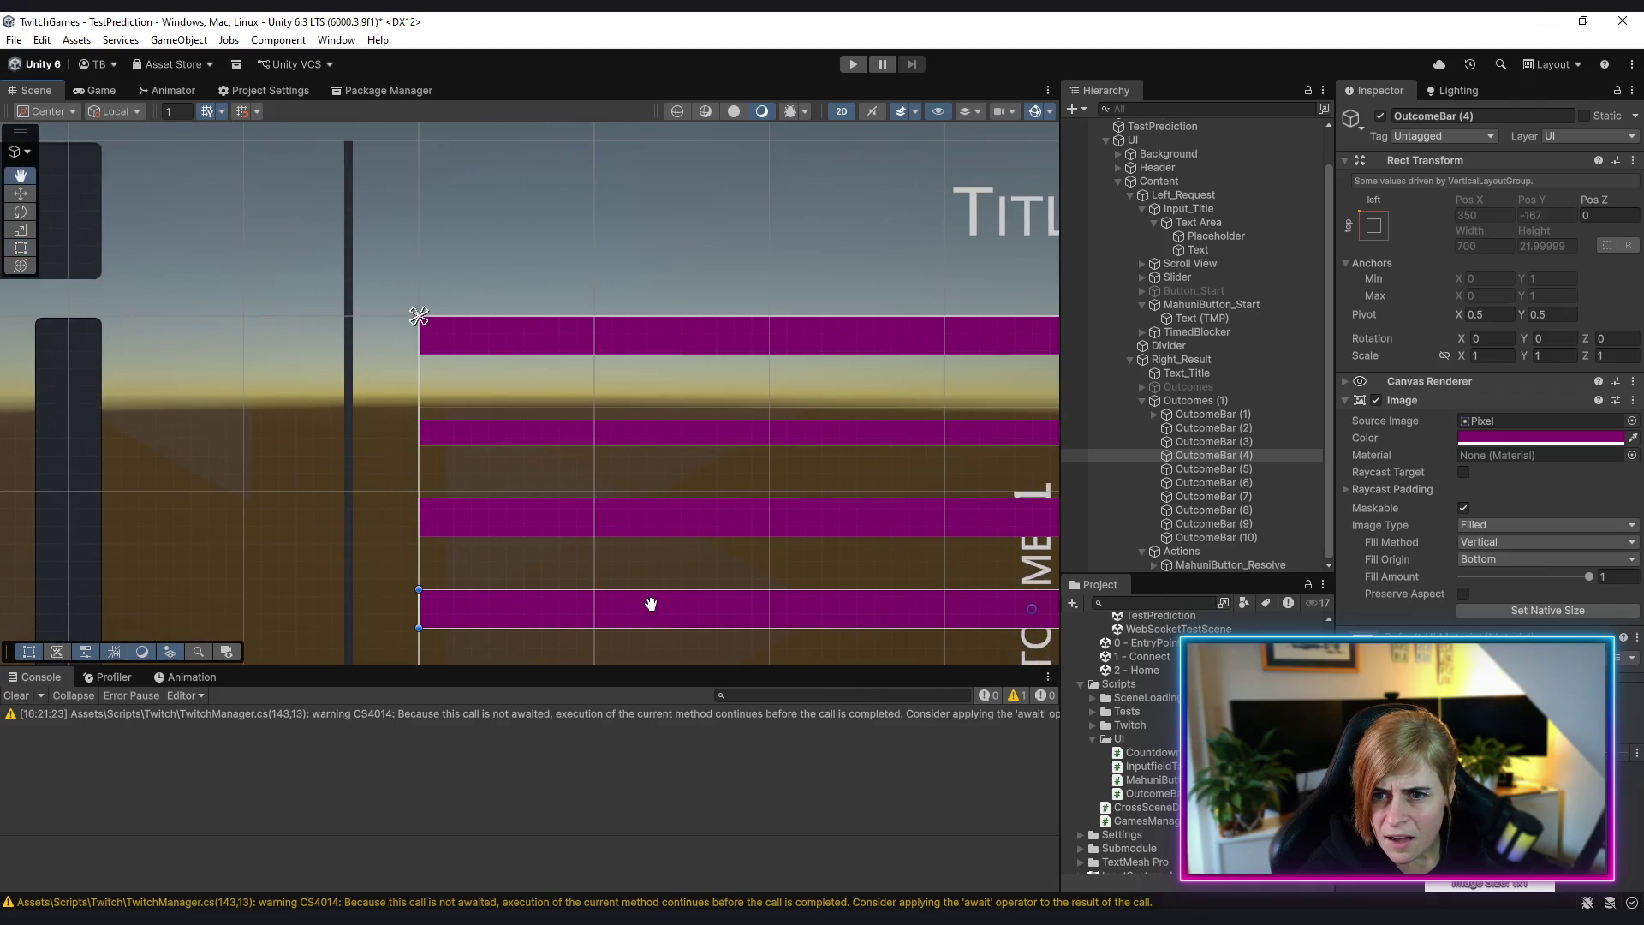
pyautogui.click(1253, 415)
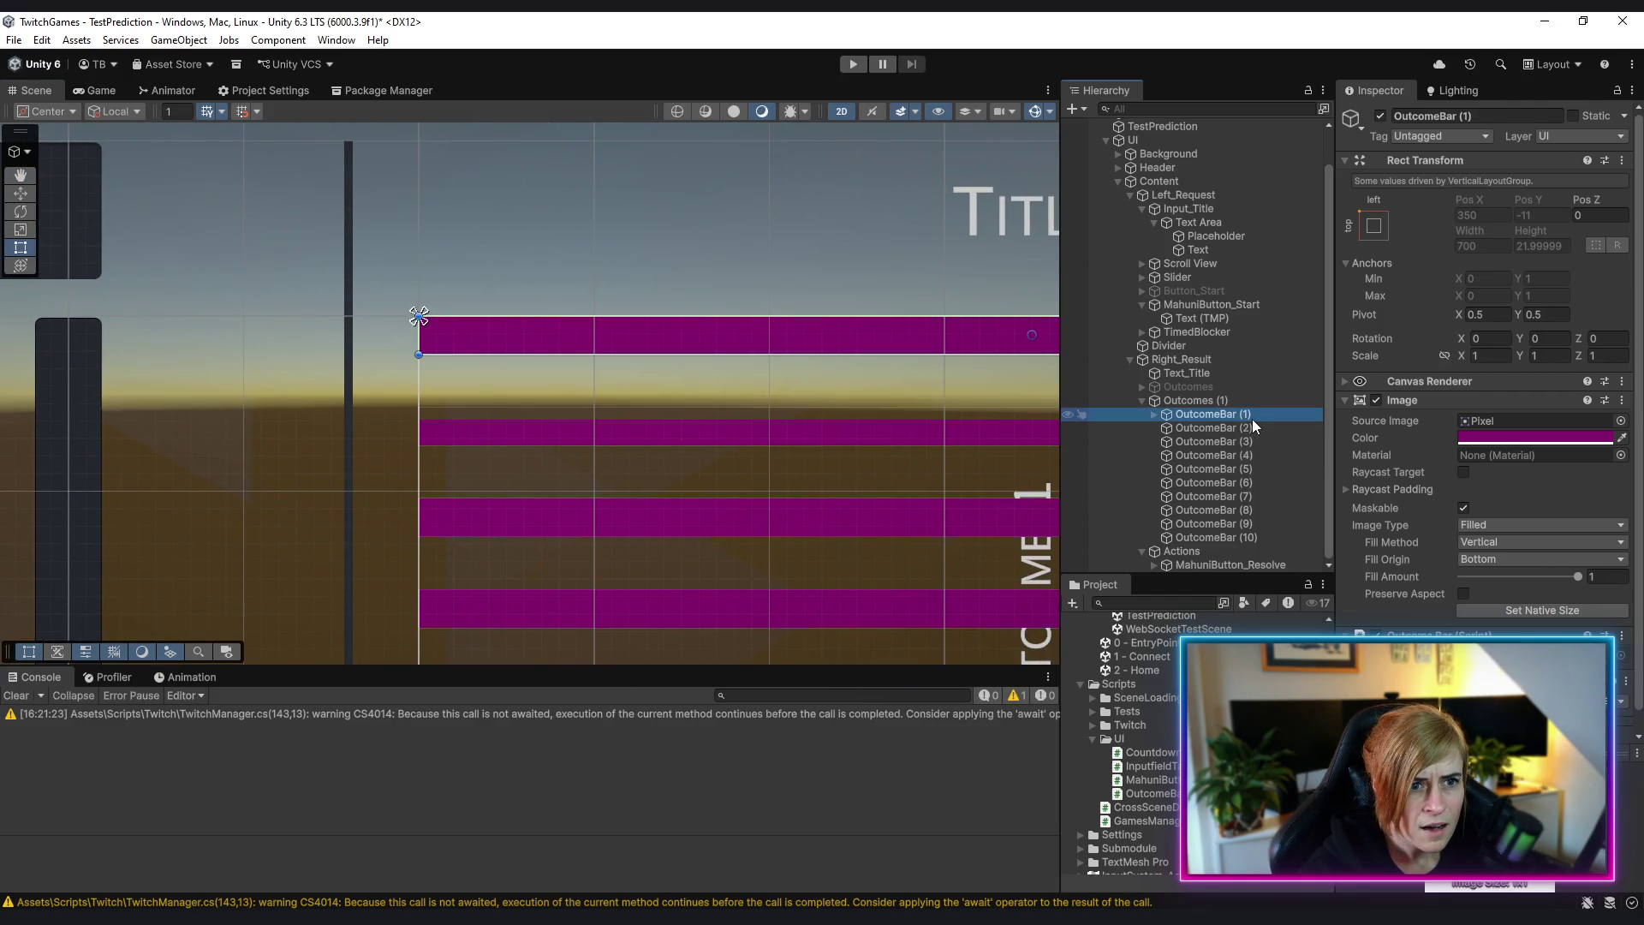
pyautogui.click(1245, 441)
pyautogui.click(1222, 415)
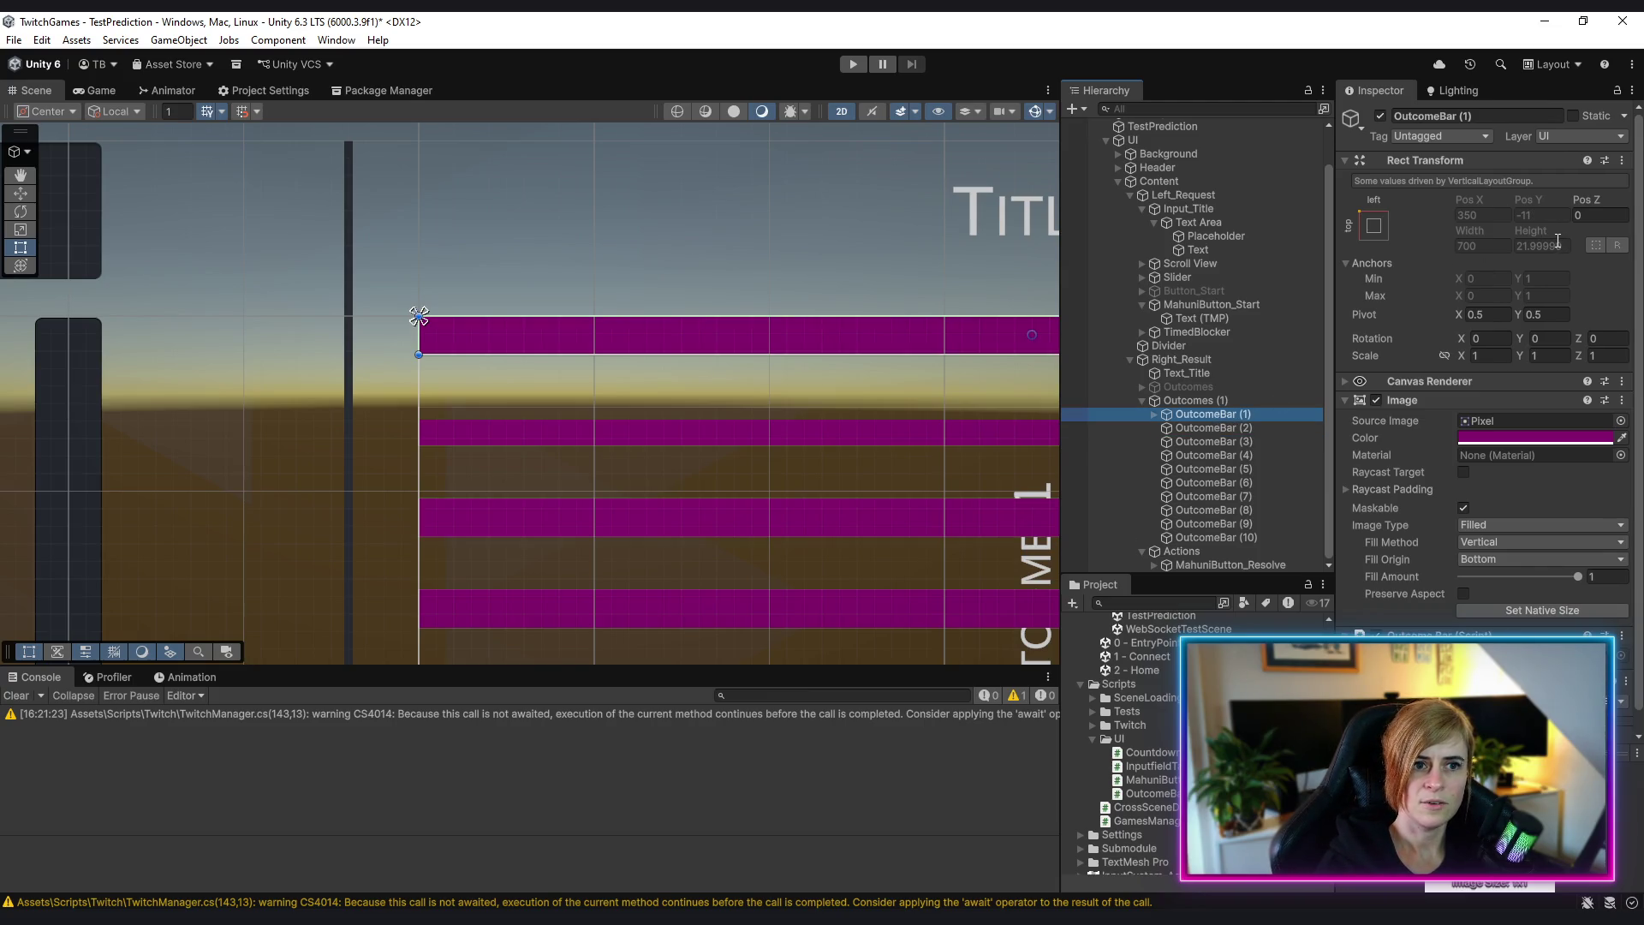
pyautogui.press('Down')
pyautogui.press('Down')
pyautogui.press('Up')
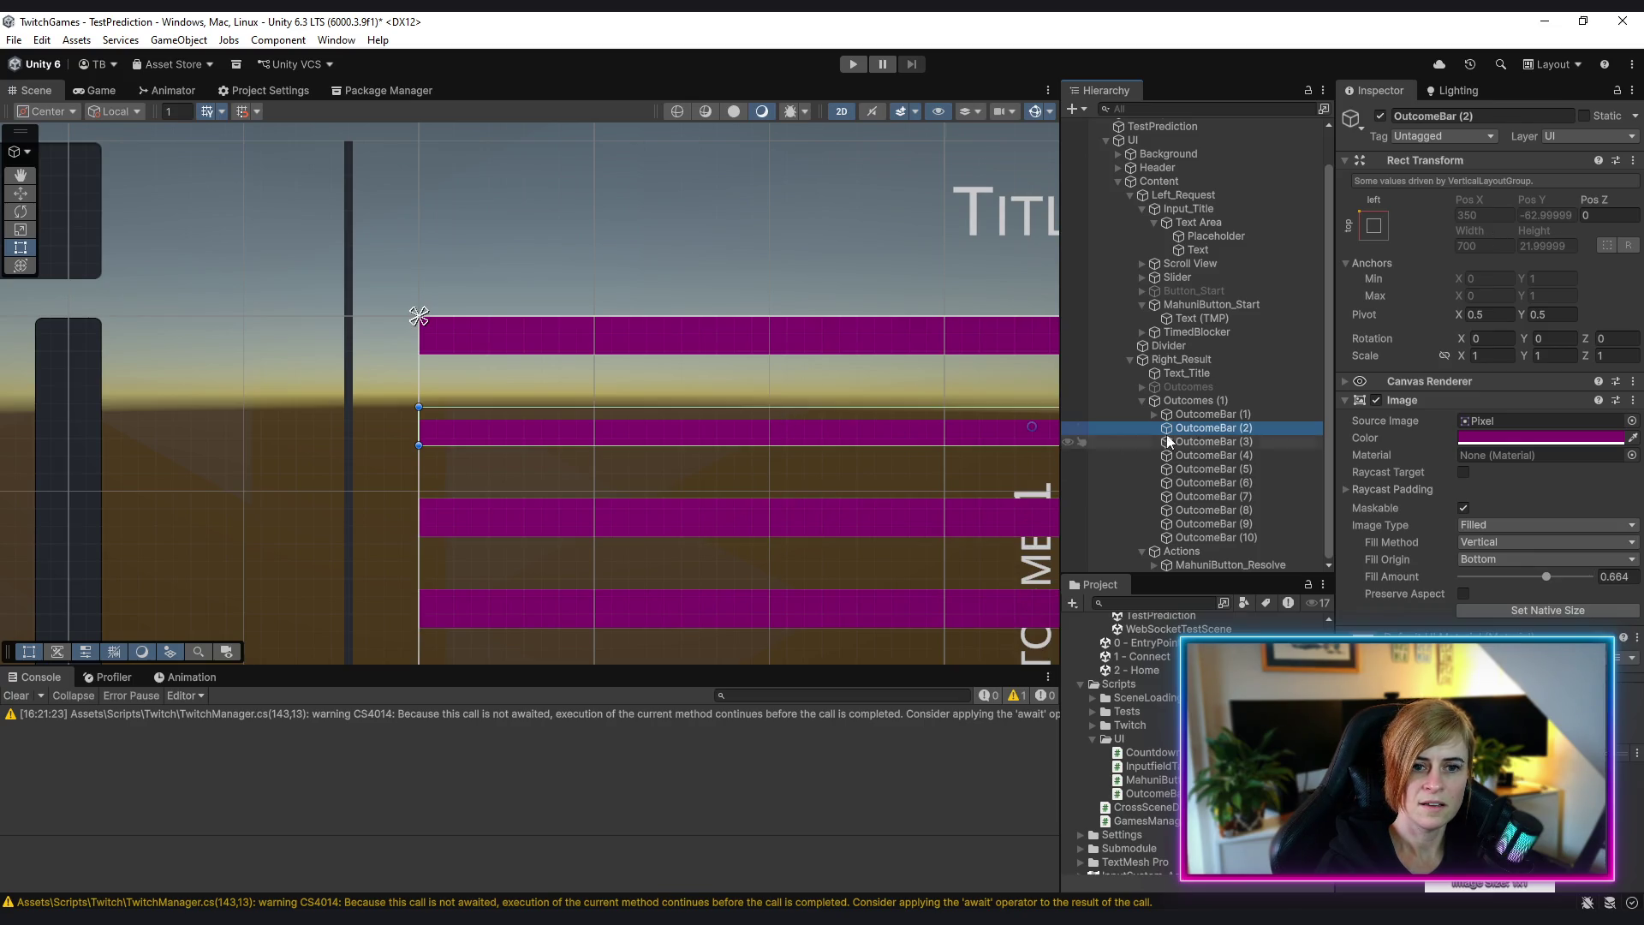
pyautogui.moveTo(814, 476)
pyautogui.mouseDown()
pyautogui.moveTo(624, 432)
pyautogui.moveTo(300, 412)
pyautogui.mouseUp()
pyautogui.scroll(-2, 742, 421)
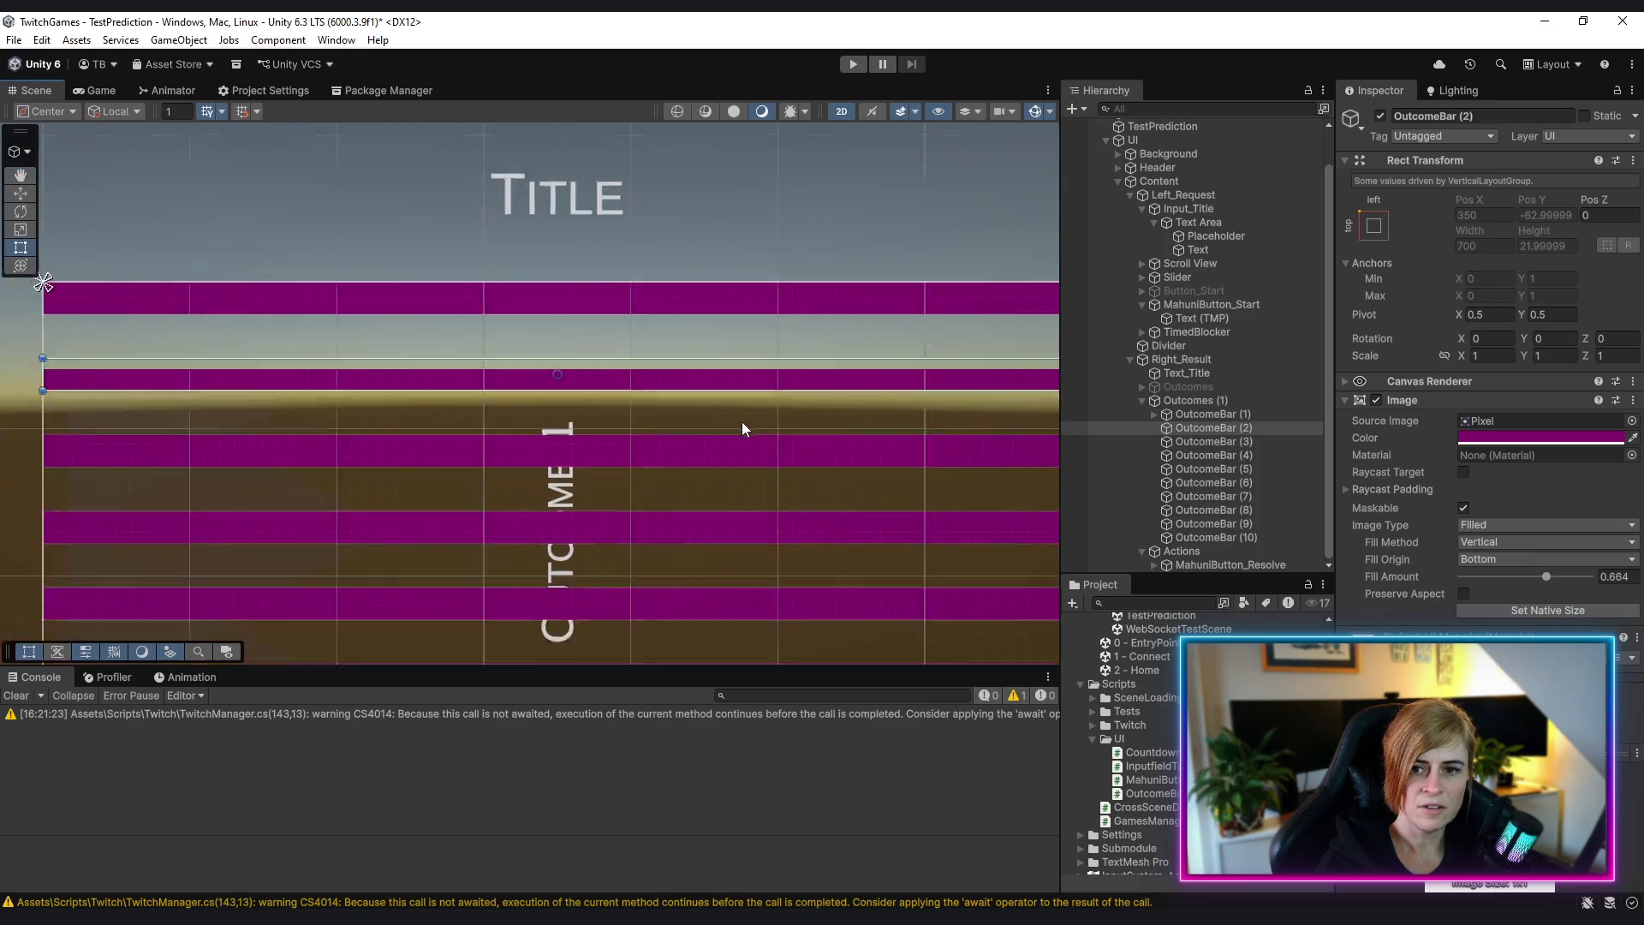
pyautogui.scroll(-2, 737, 450)
pyautogui.scroll(-2, 706, 456)
pyautogui.moveTo(782, 394)
pyautogui.mouseDown()
pyautogui.moveTo(771, 214)
pyautogui.moveTo(870, 544)
pyautogui.moveTo(843, 537)
pyautogui.mouseUp()
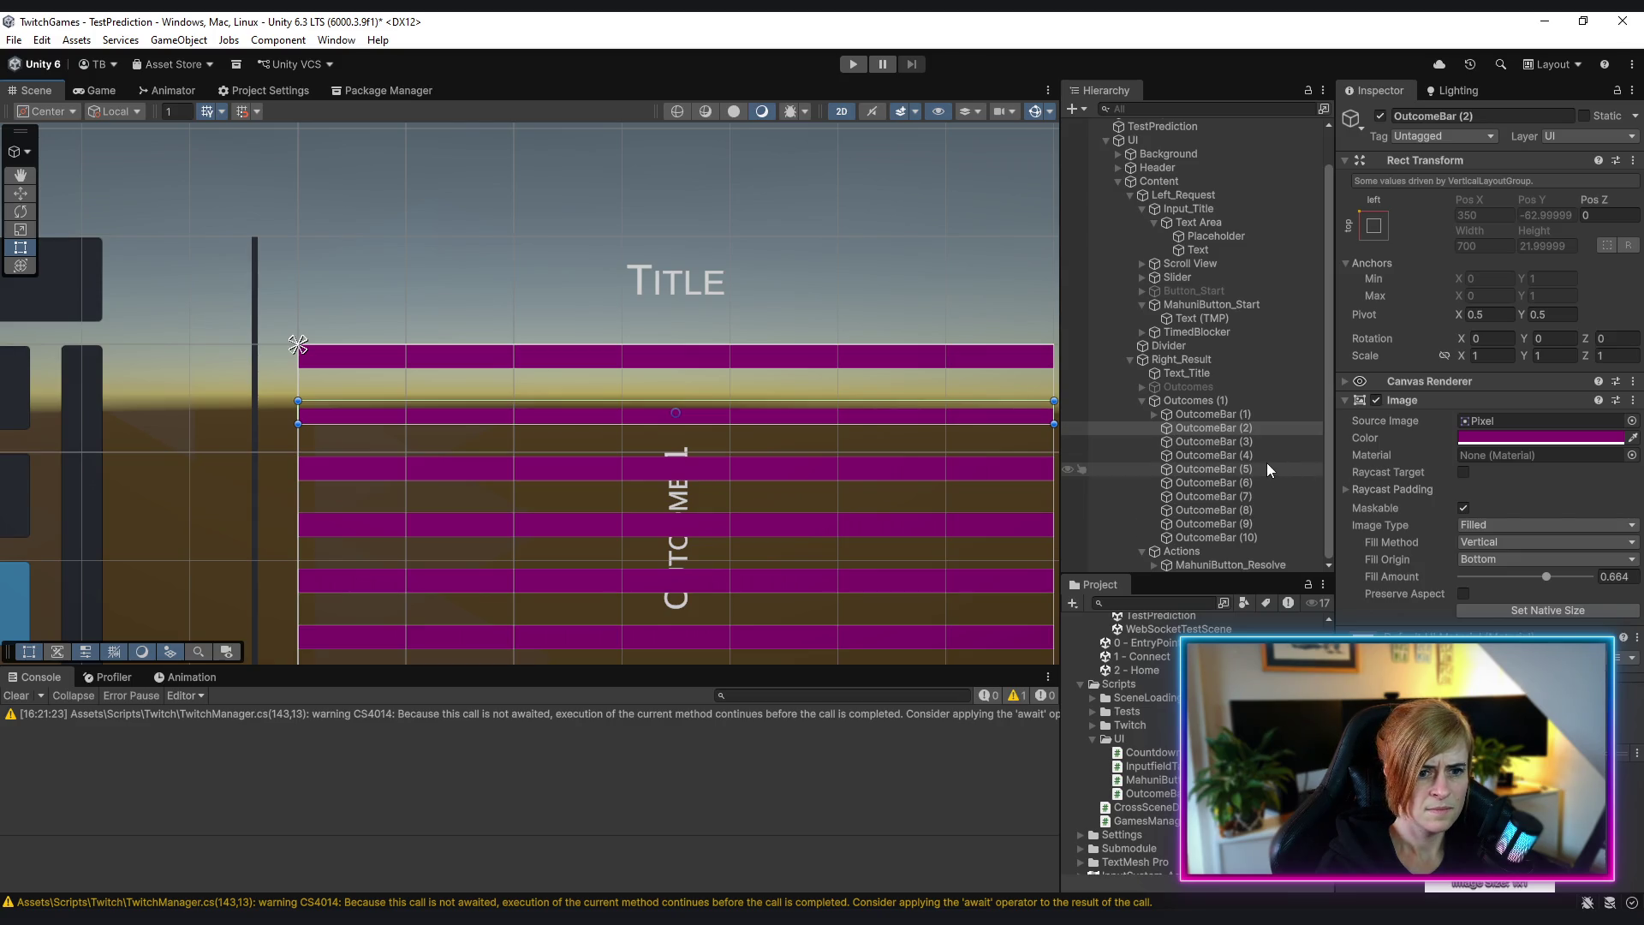
# Set OutcomeBar (2)'s Image fill method to Horizontal from the left, filled to about 0.356
pyautogui.moveTo(1540, 578); pyautogui.dragTo(1384, 572)
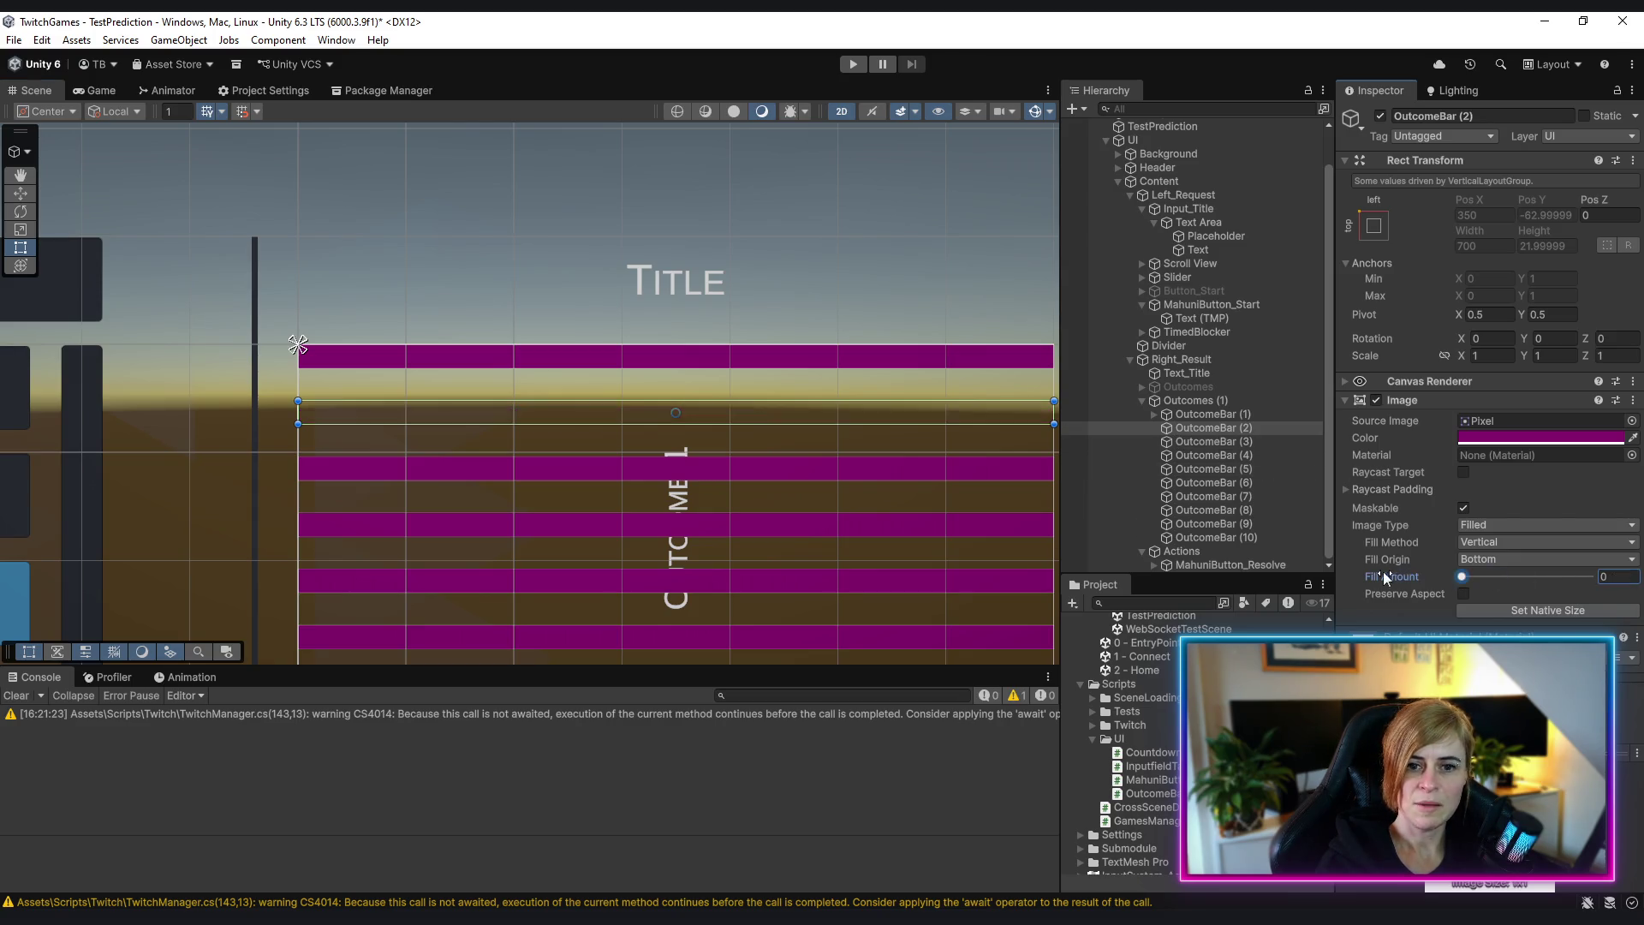
pyautogui.moveTo(1540, 577); pyautogui.dragTo(1638, 592)
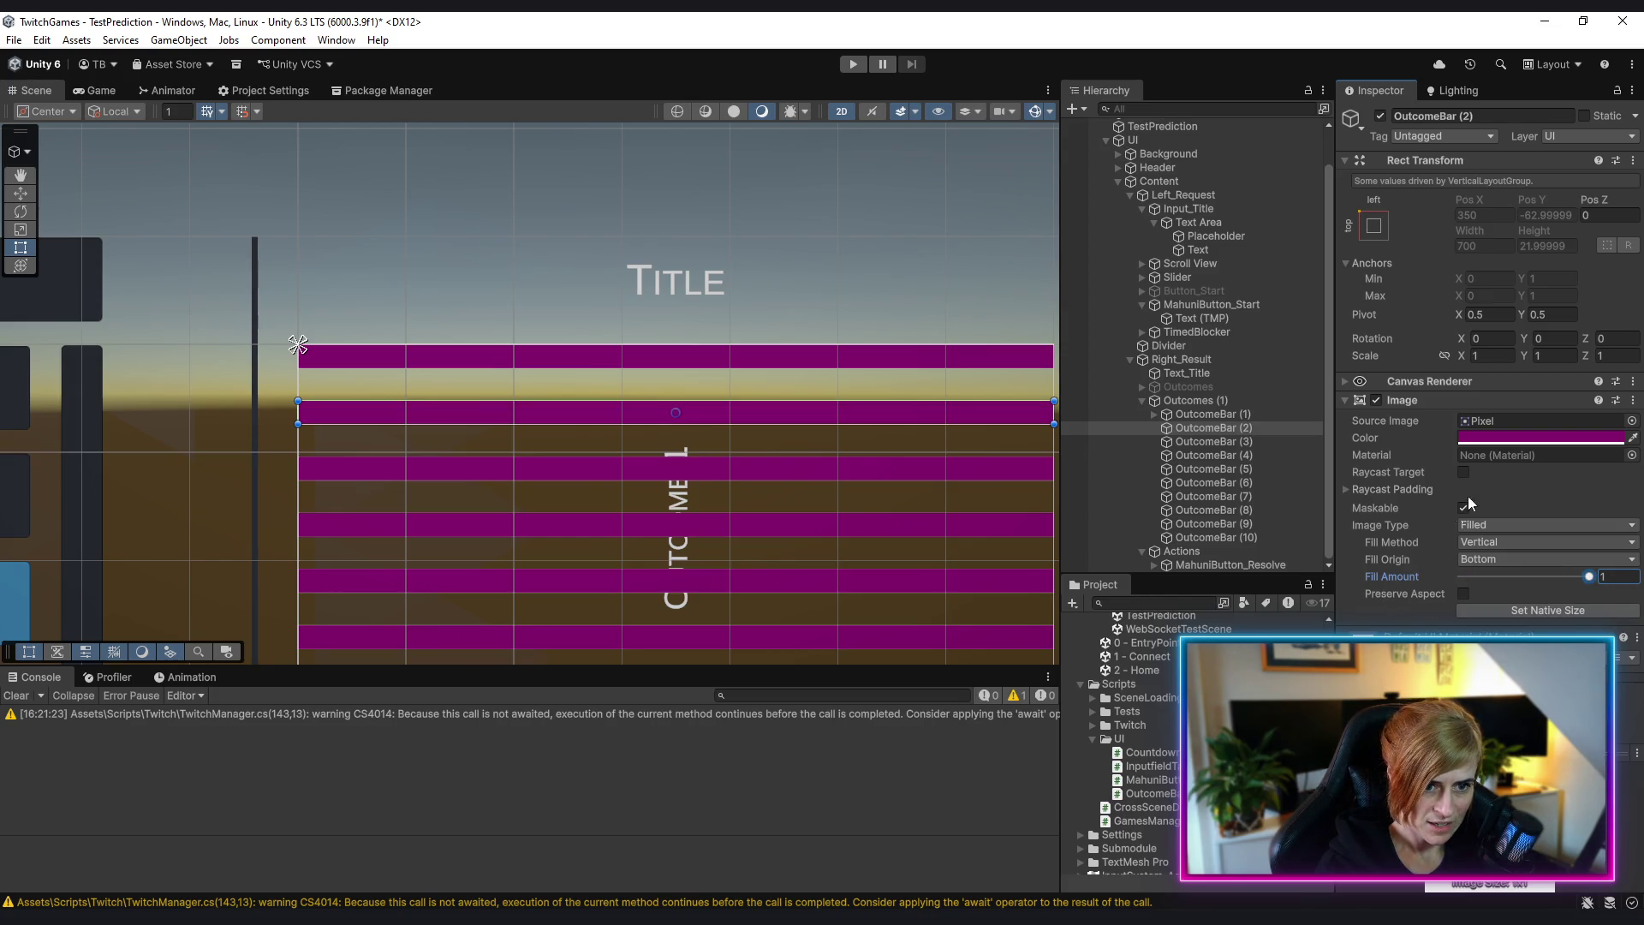
pyautogui.click(1476, 536)
pyautogui.click(1490, 559)
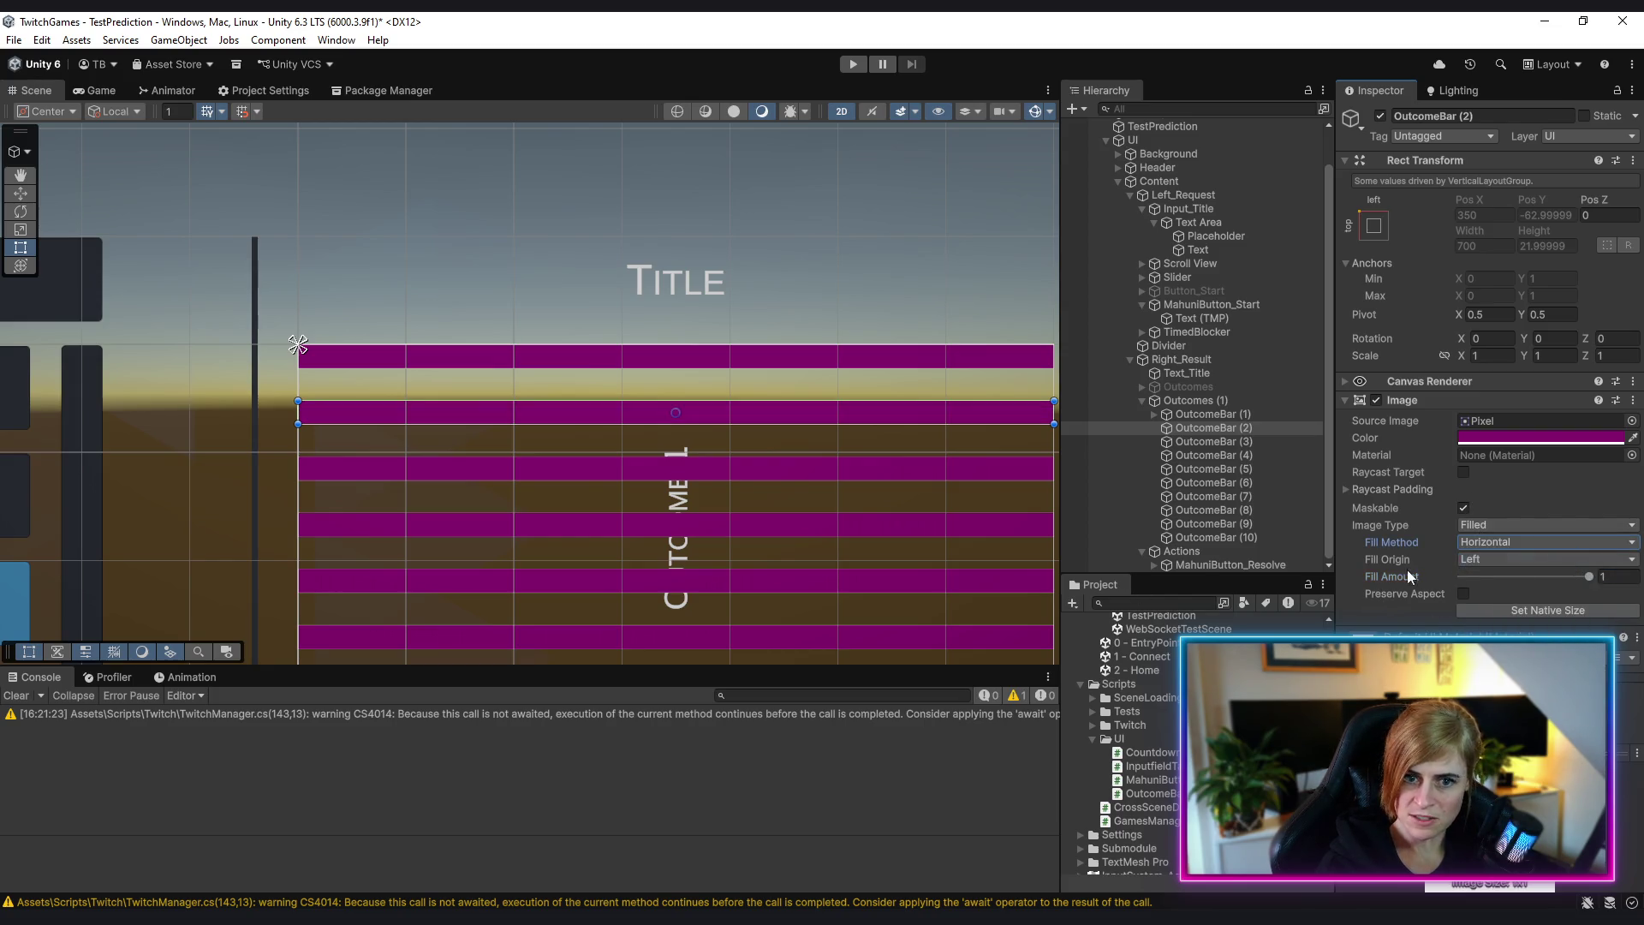
pyautogui.moveTo(1606, 580)
pyautogui.mouseDown()
pyautogui.moveTo(1587, 608)
pyautogui.moveTo(1505, 596)
pyautogui.mouseUp()
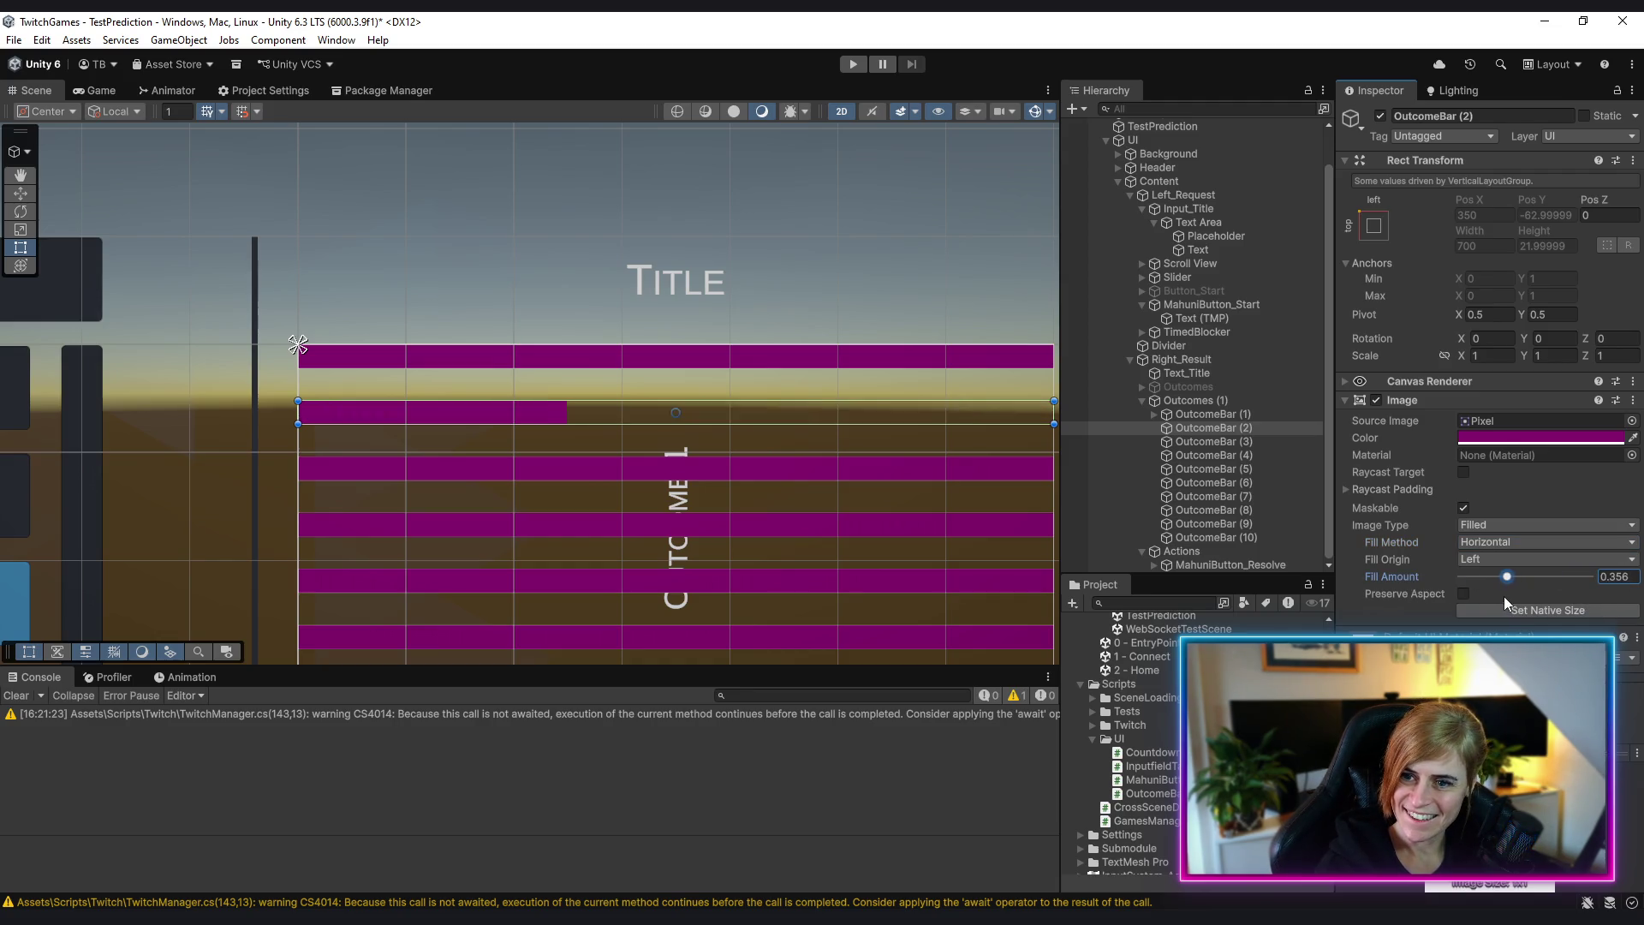
pyautogui.scroll(-2, 613, 406)
pyautogui.scroll(-1, 613, 407)
pyautogui.moveTo(750, 559); pyautogui.dragTo(774, 380)
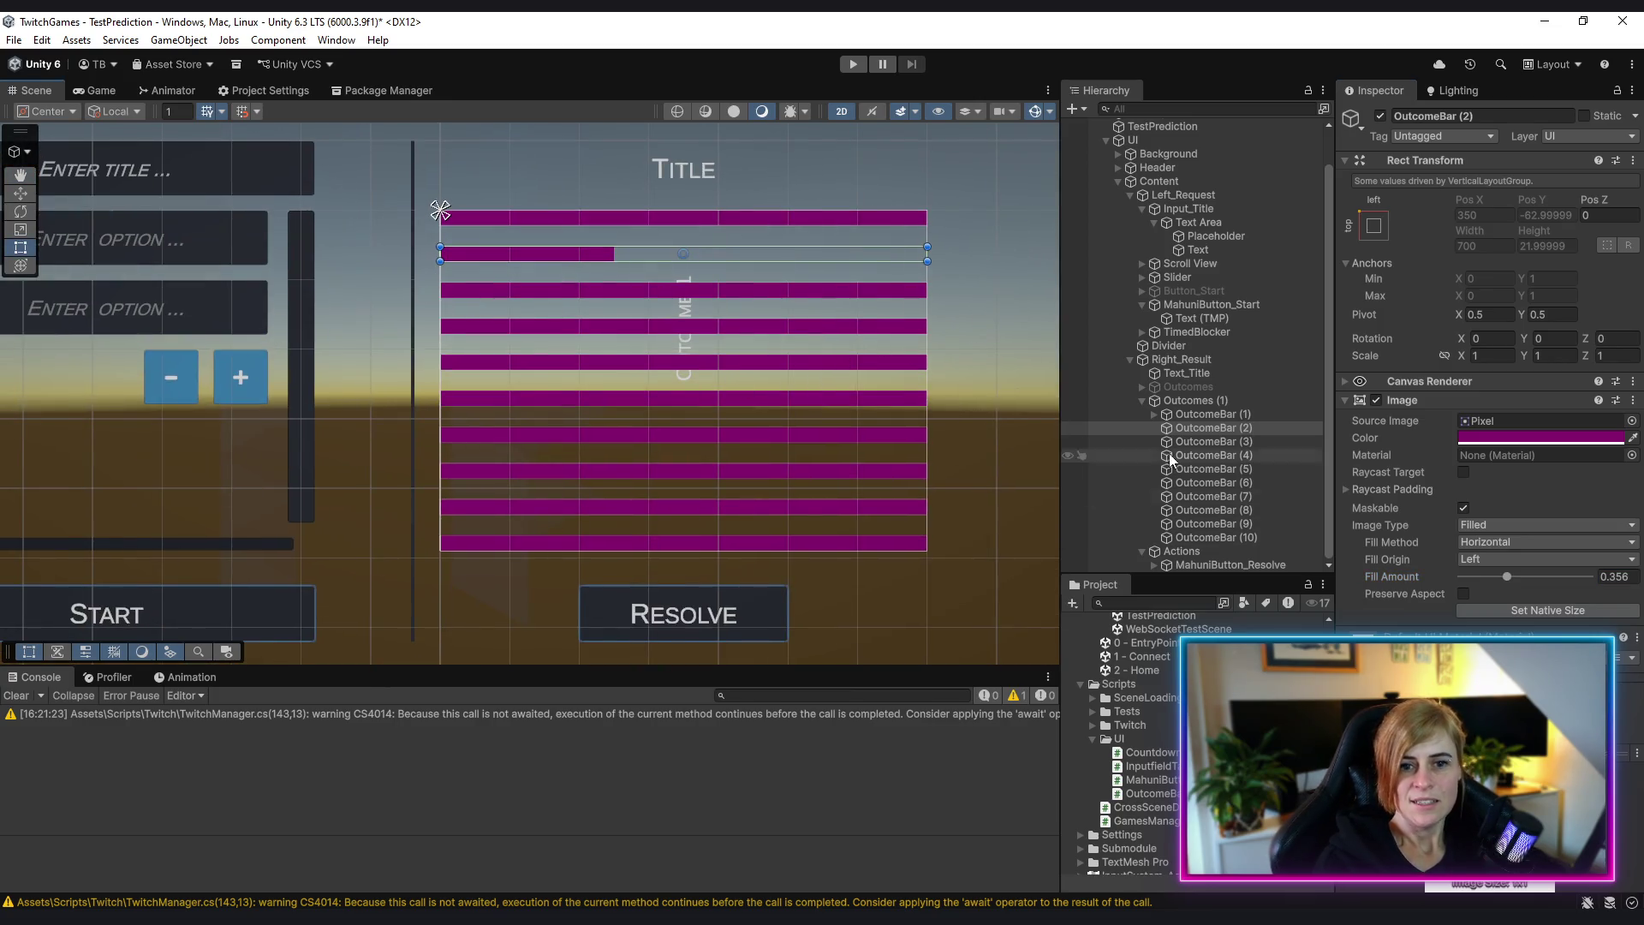
pyautogui.click(1154, 414)
# Reset the Outcome 1 label's rotation and stretch it to fill its bar with zero offsets
pyautogui.click(1213, 427)
pyautogui.click(1598, 322)
pyautogui.write('0')
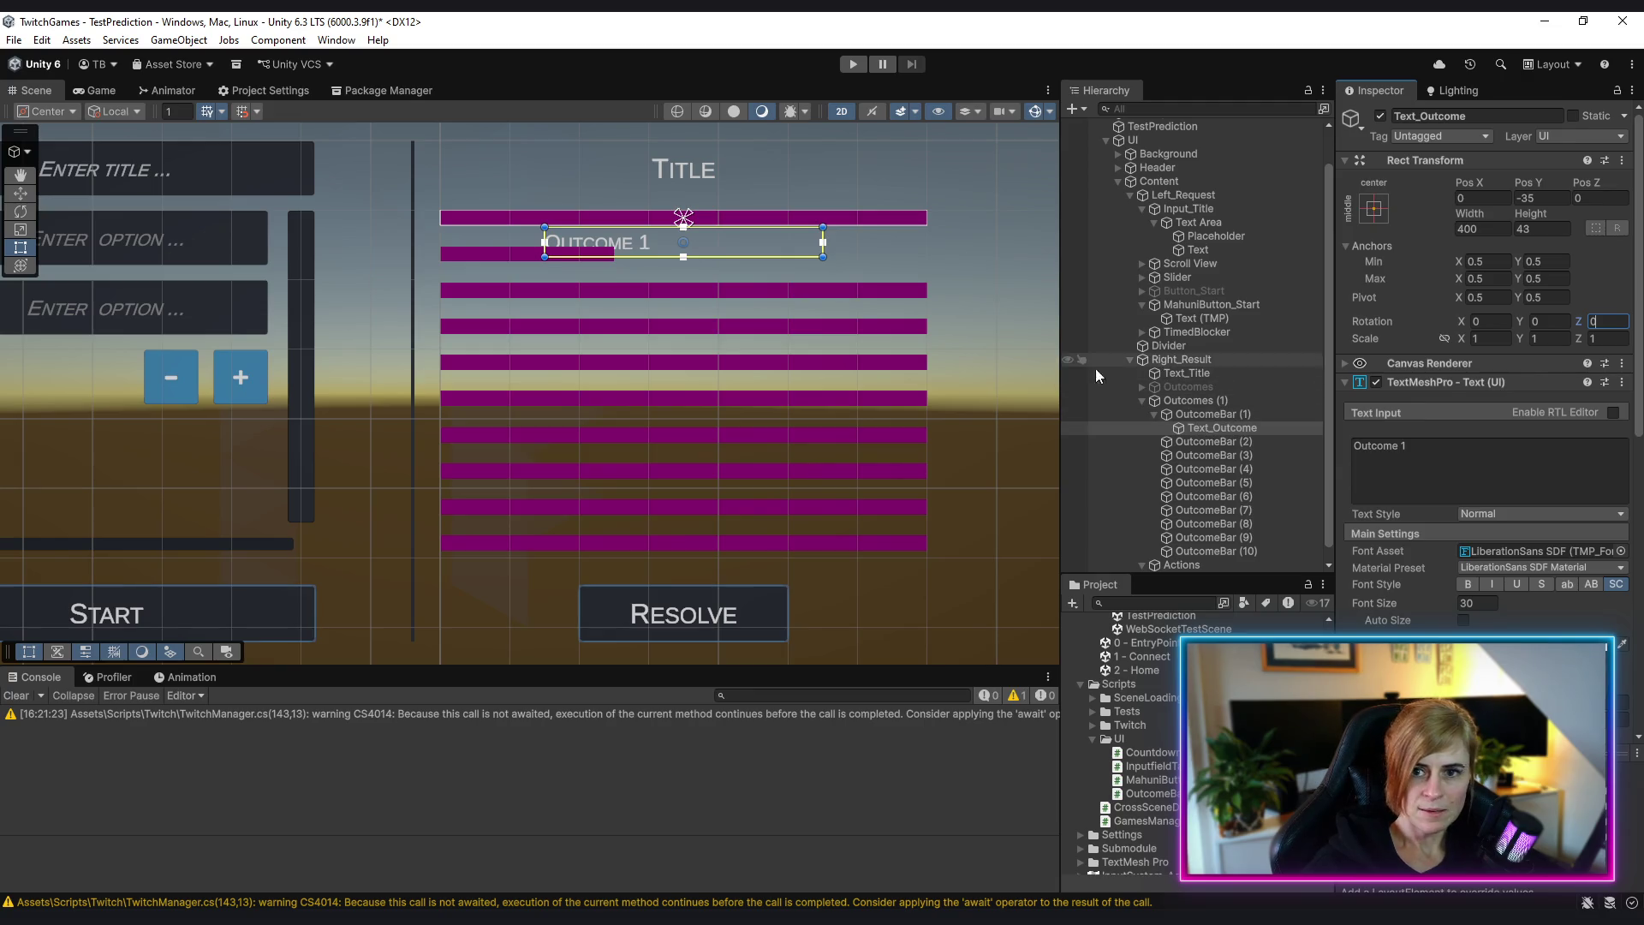
pyautogui.scroll(1, 488, 263)
pyautogui.scroll(2, 553, 302)
pyautogui.moveTo(605, 333); pyautogui.dragTo(583, 400)
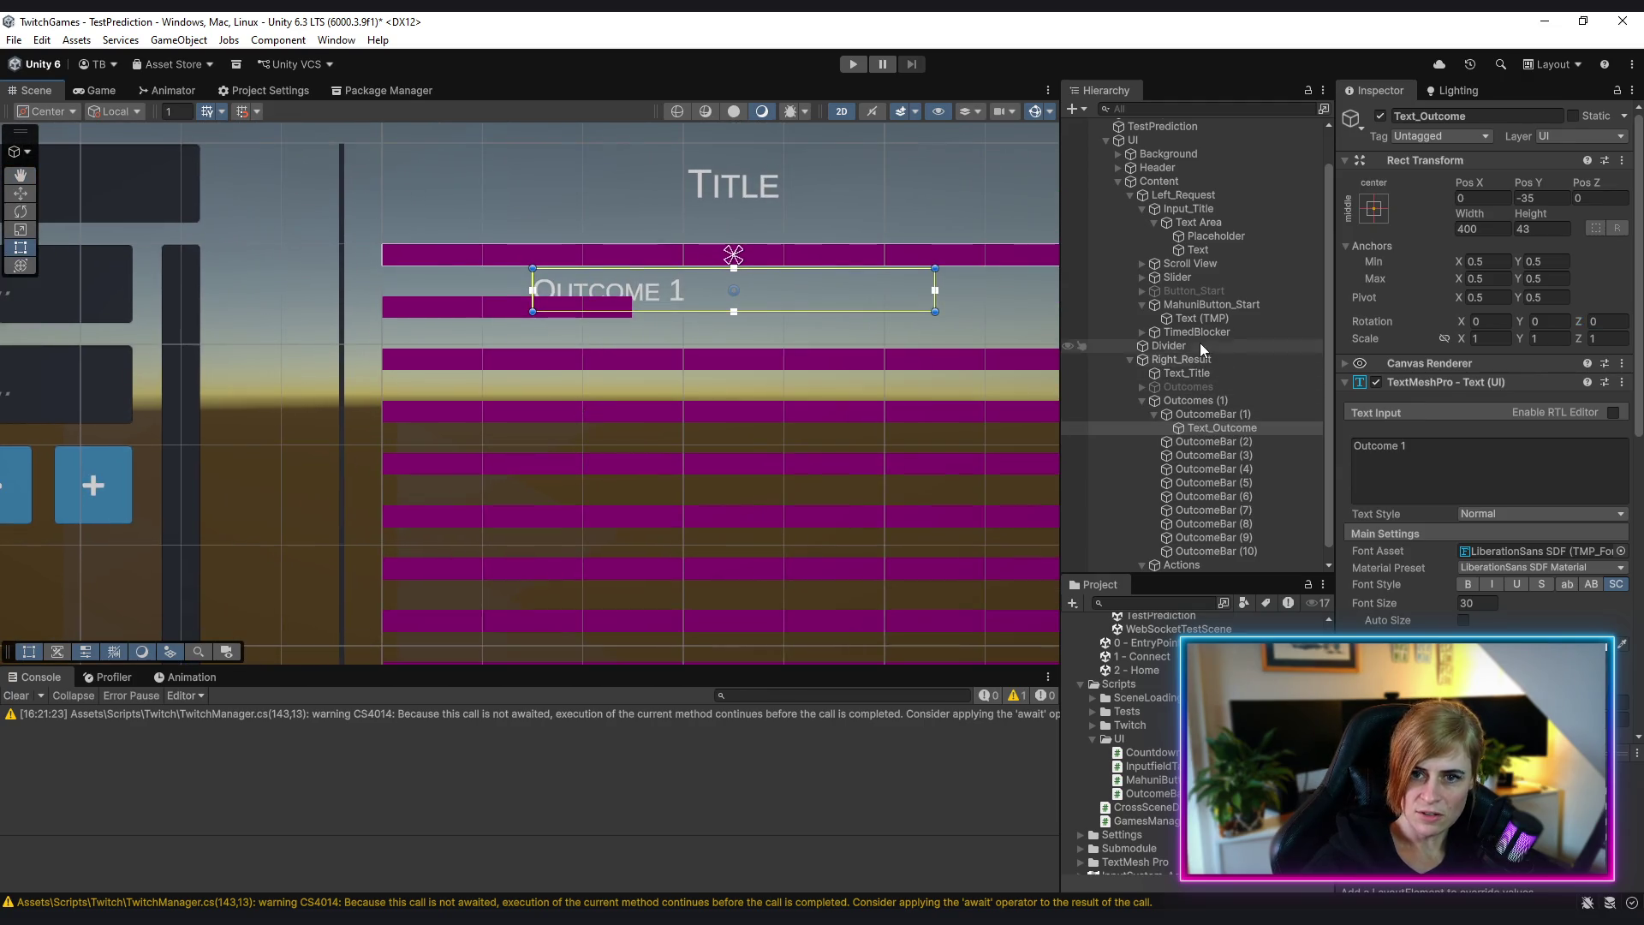
pyautogui.click(1374, 208)
pyautogui.hotkey('shift', 'alt')
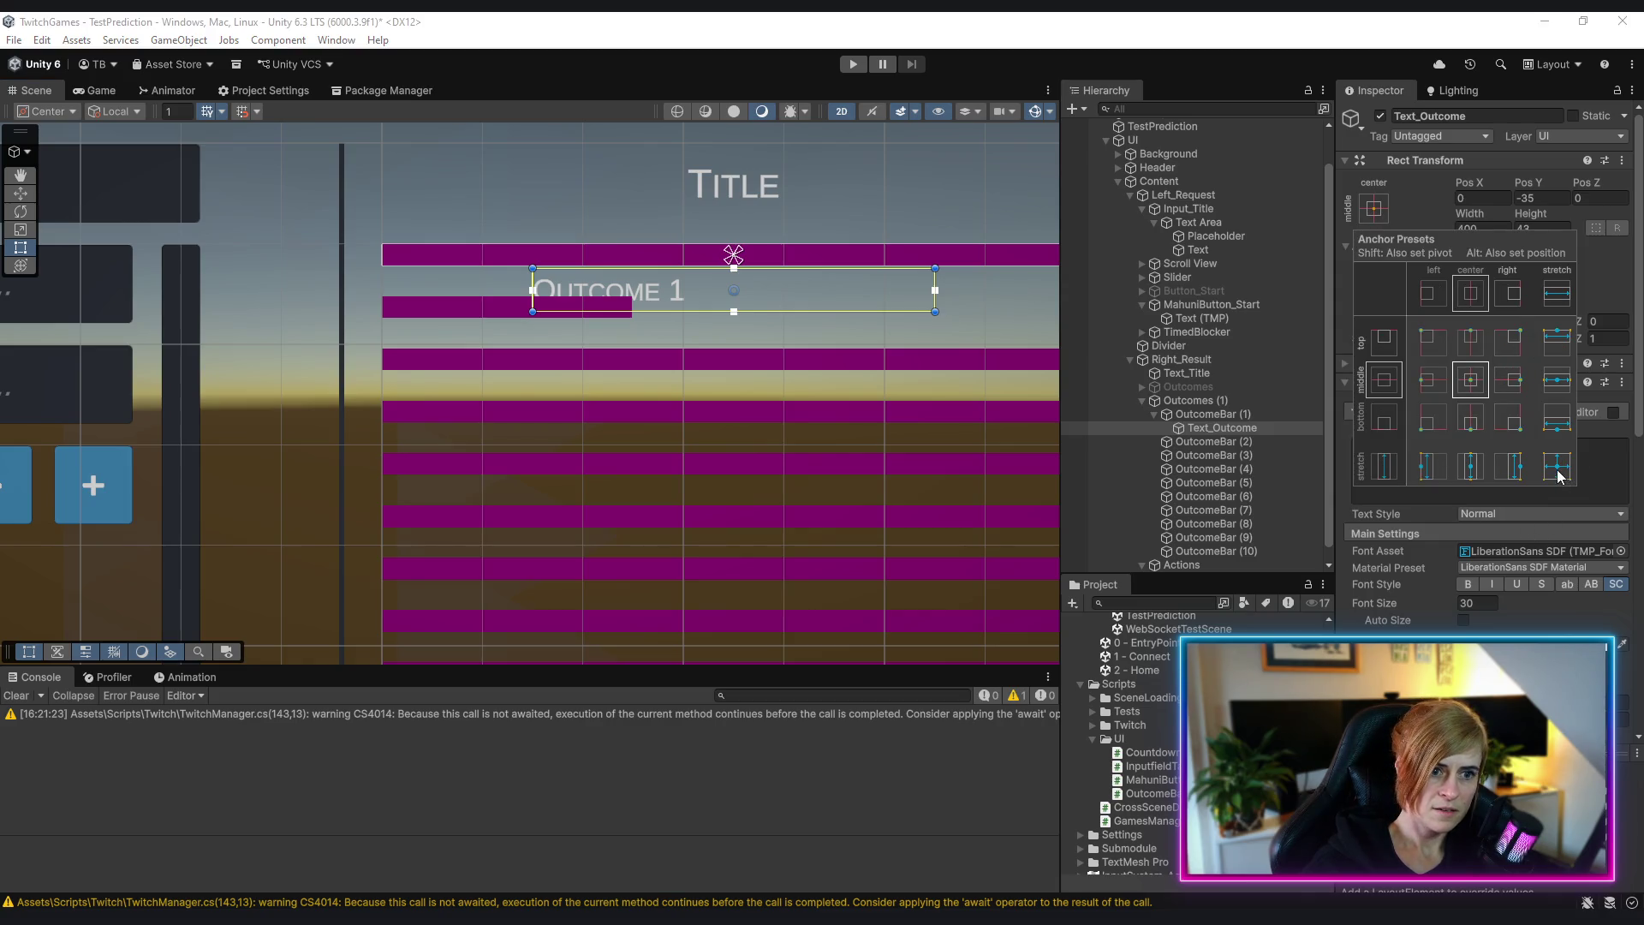
pyautogui.keyDown('alt'); pyautogui.keyDown('shift'); pyautogui.click(1556, 466); pyautogui.keyUp('shift'); pyautogui.keyUp('alt')
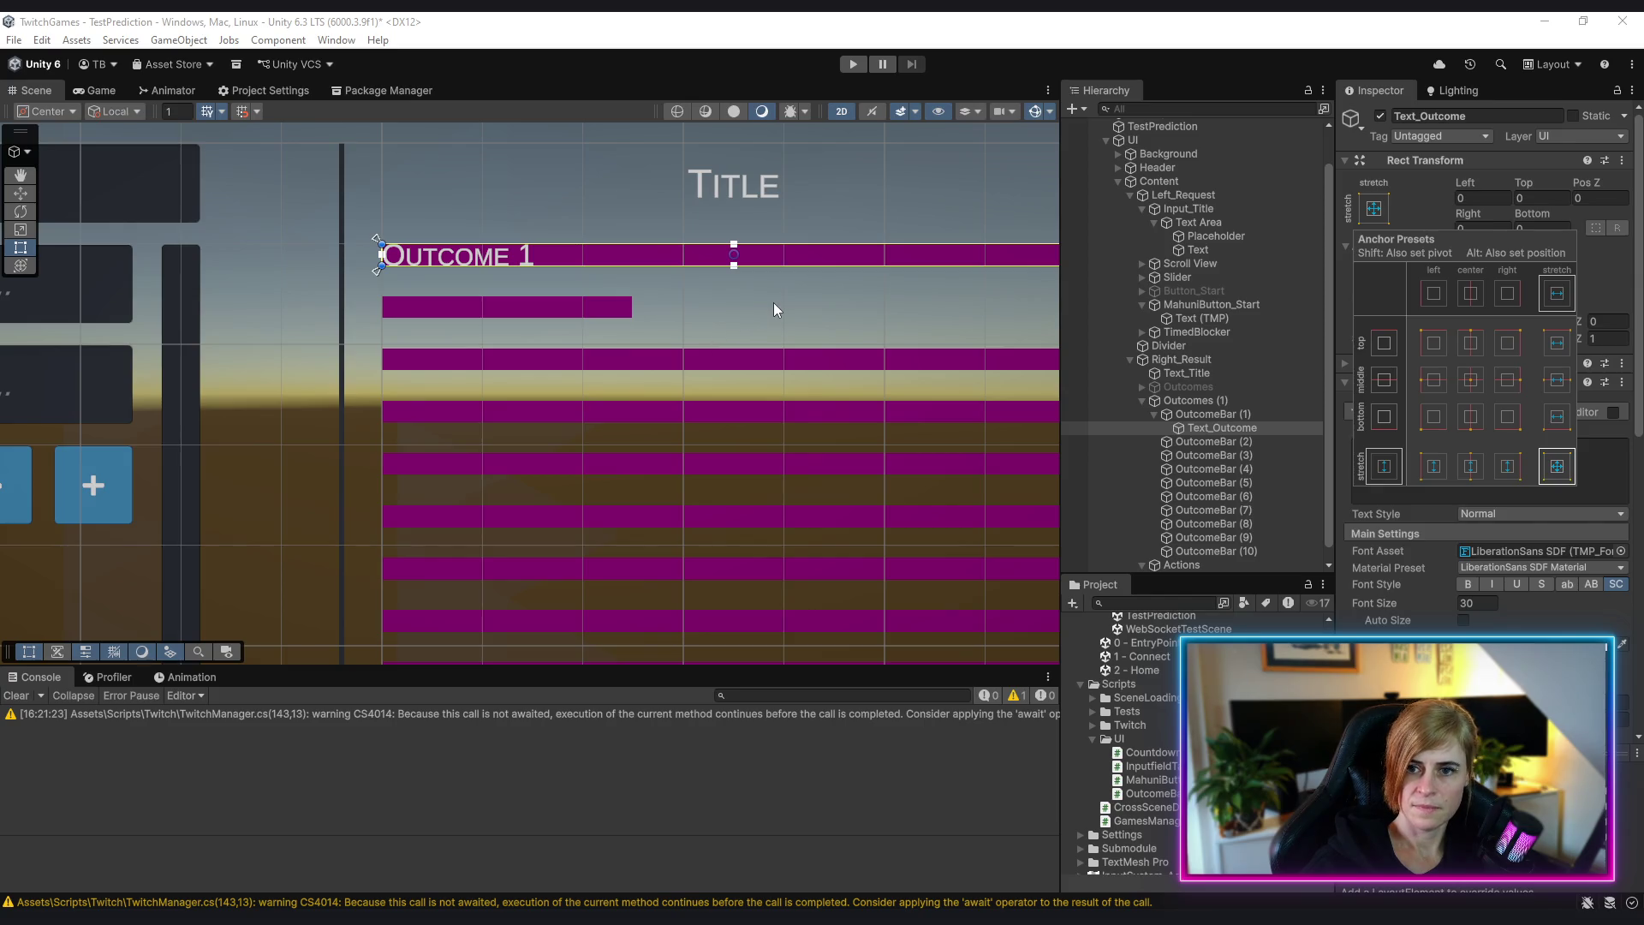
pyautogui.scroll(-2, 773, 309)
pyautogui.scroll(-1, 715, 322)
pyautogui.scroll(-1, 688, 341)
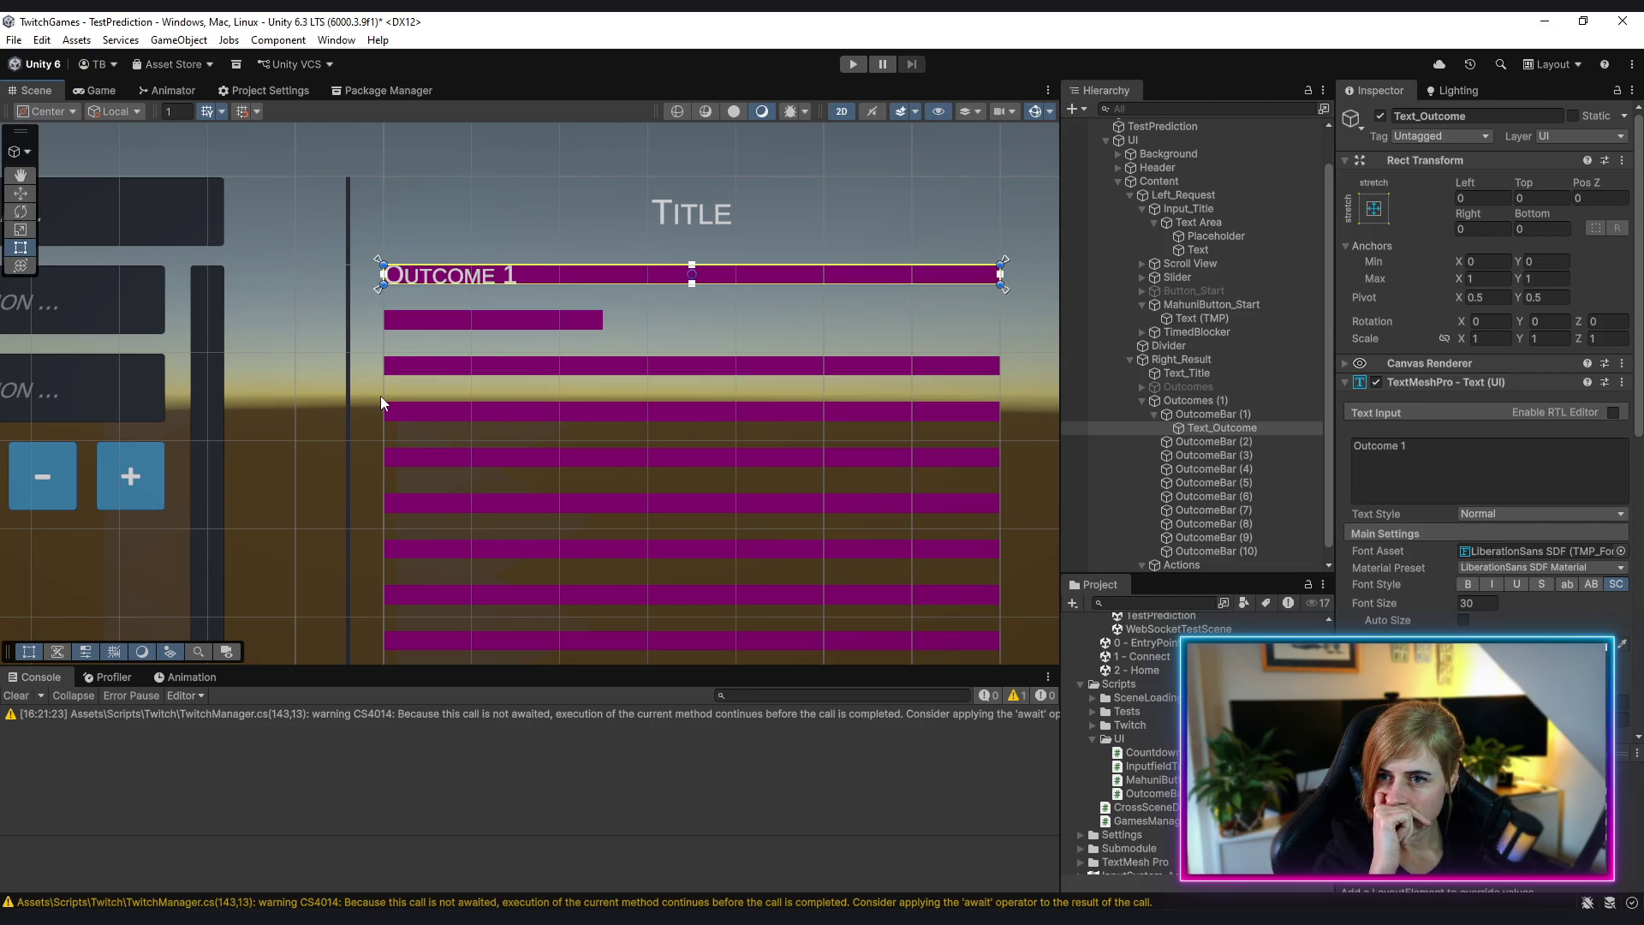
# Check an outcome bar's Image fill, then select Outcomes (1) to show its Vertical Layout Group
pyautogui.click(739, 320)
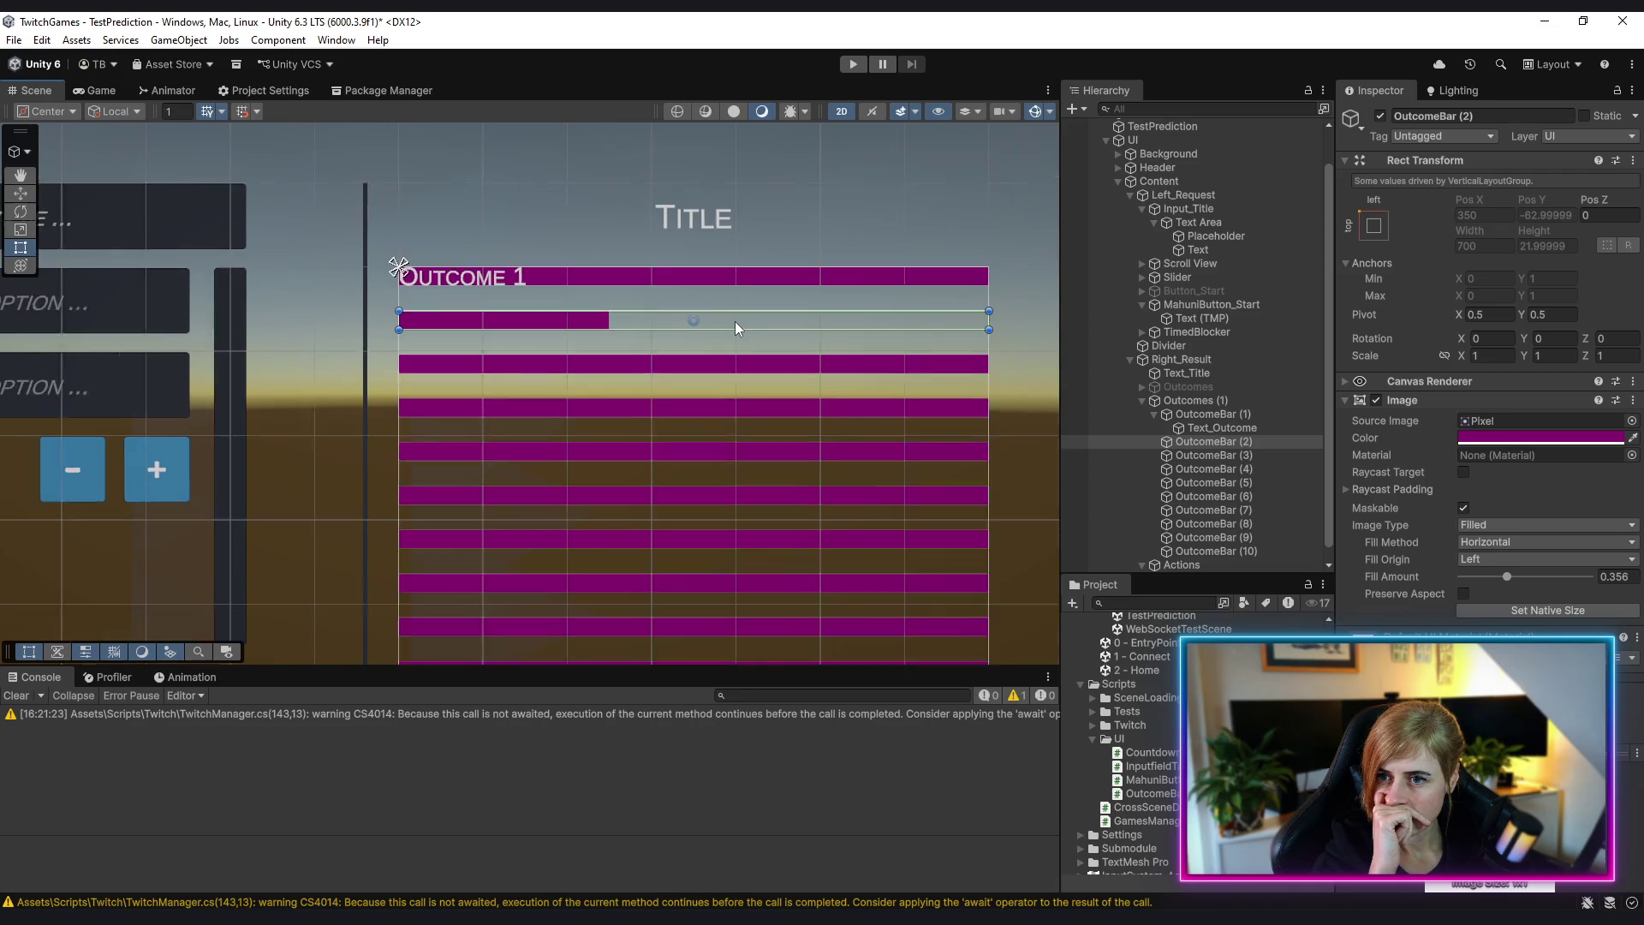
pyautogui.click(1202, 400)
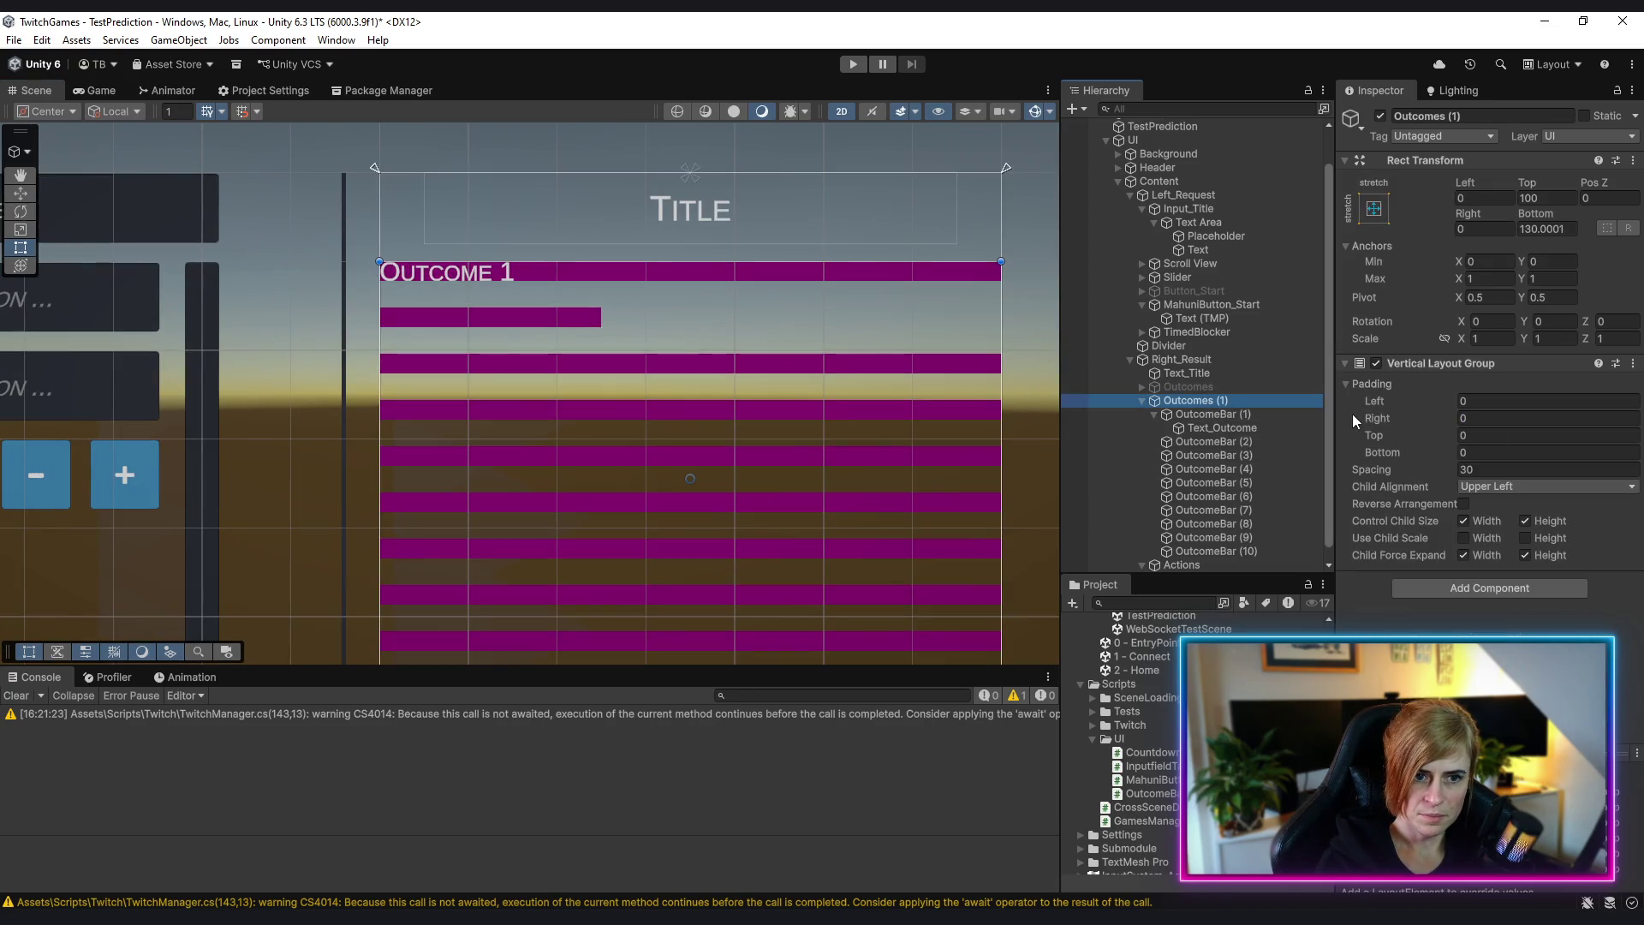
# Set Outcomes (1)'s vertical spacing to 20, then switch to the browser's TextMesh Pro thread
pyautogui.click(1513, 469)
pyautogui.write('20')
pyautogui.scroll(-2, 389, 459)
pyautogui.moveTo(389, 459); pyautogui.dragTo(672, 449)
pyautogui.click(1485, 468)
pyautogui.write('15')
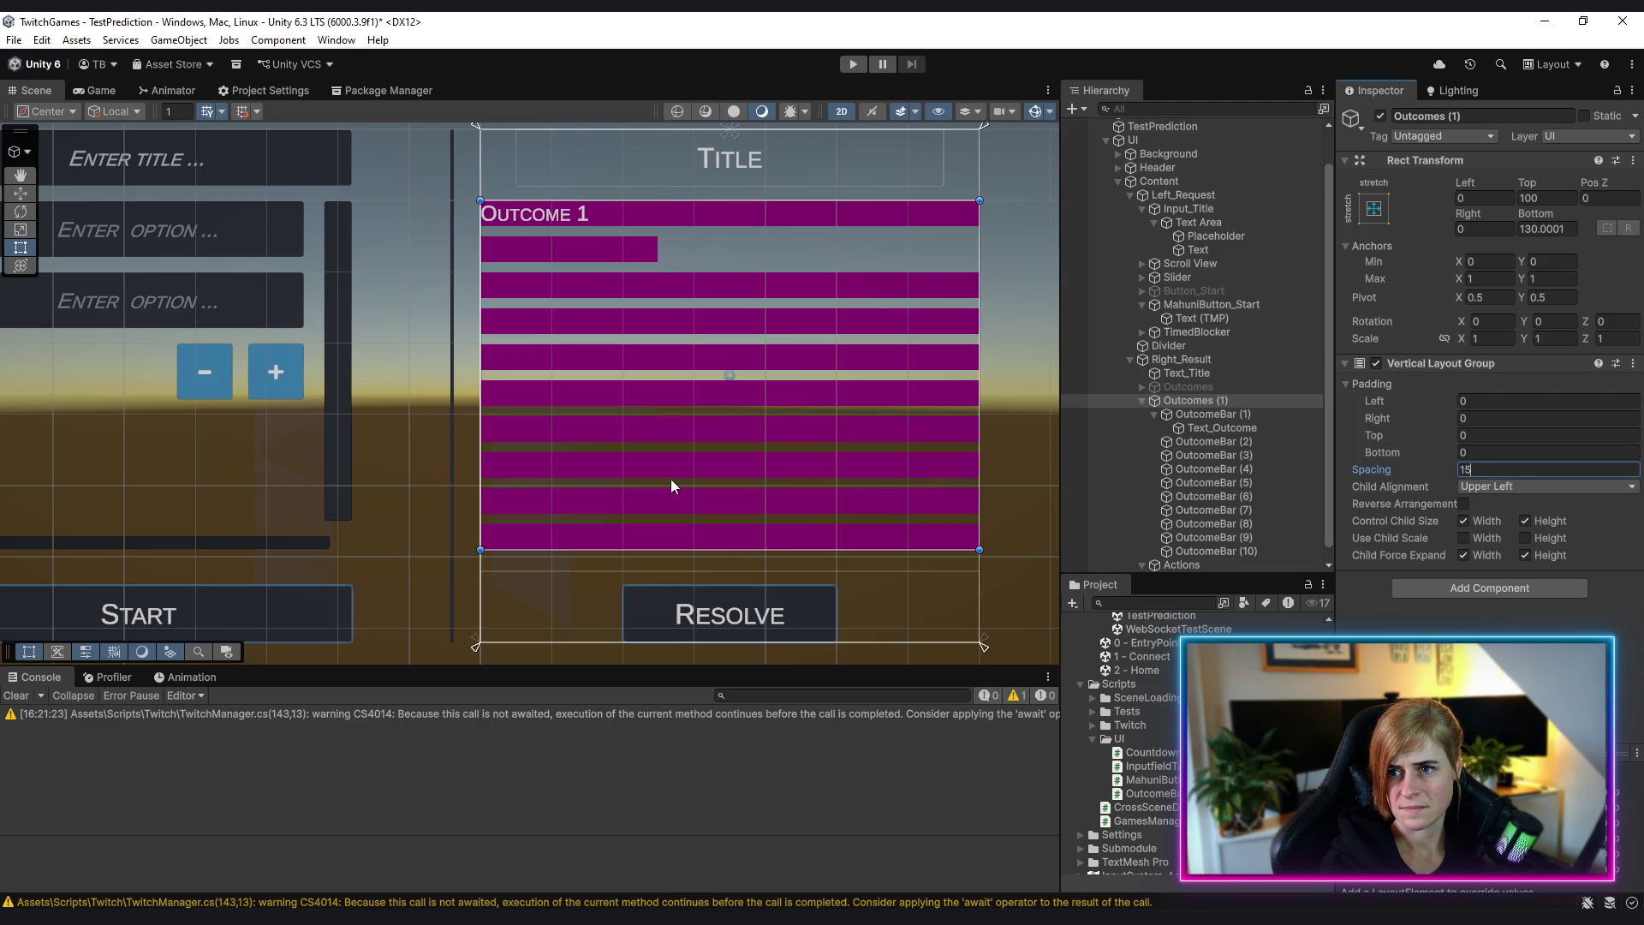
pyautogui.press('Return')
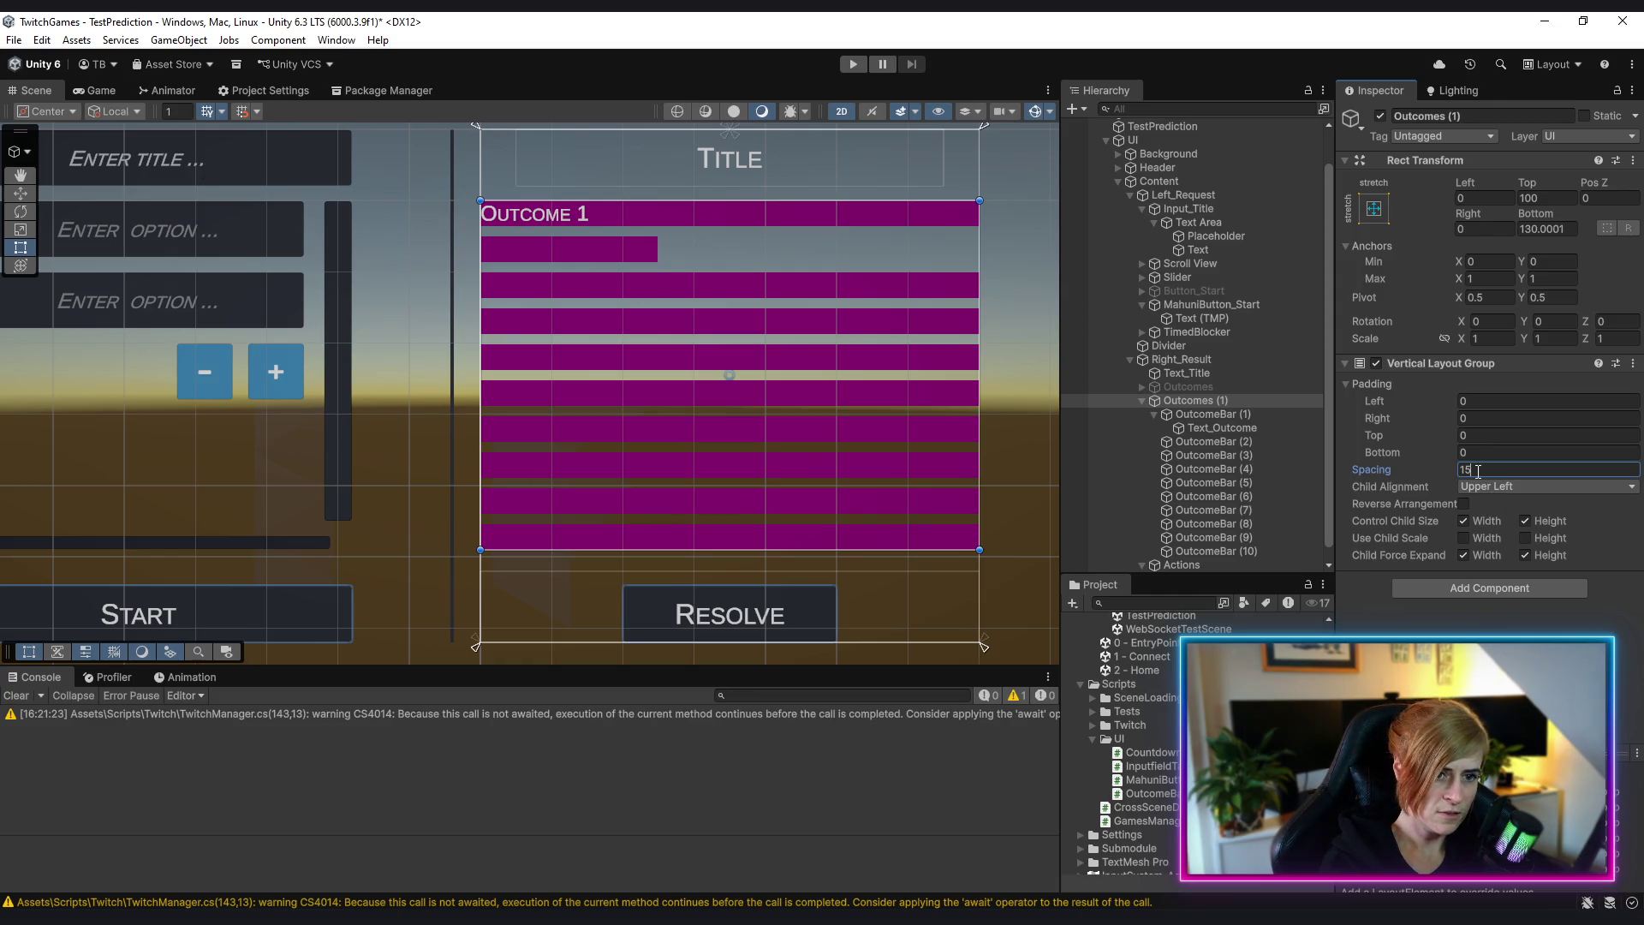
pyautogui.write('20')
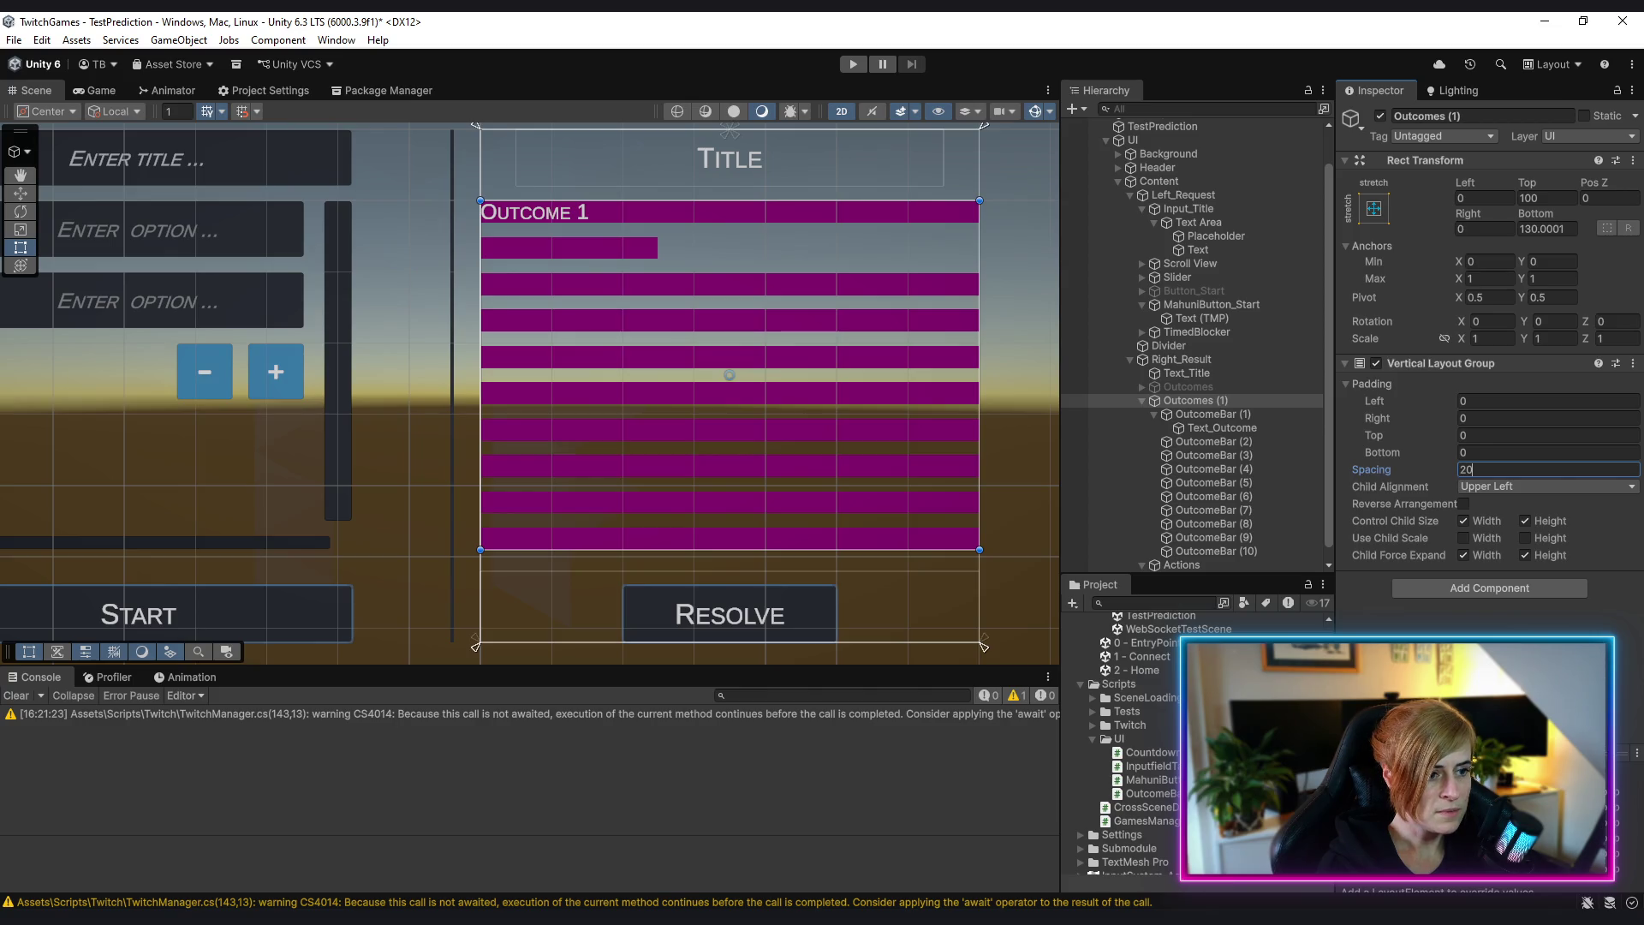
pyautogui.scroll(-1, 333, 406)
pyautogui.scroll(-2, 332, 406)
pyautogui.scroll(-1, 543, 415)
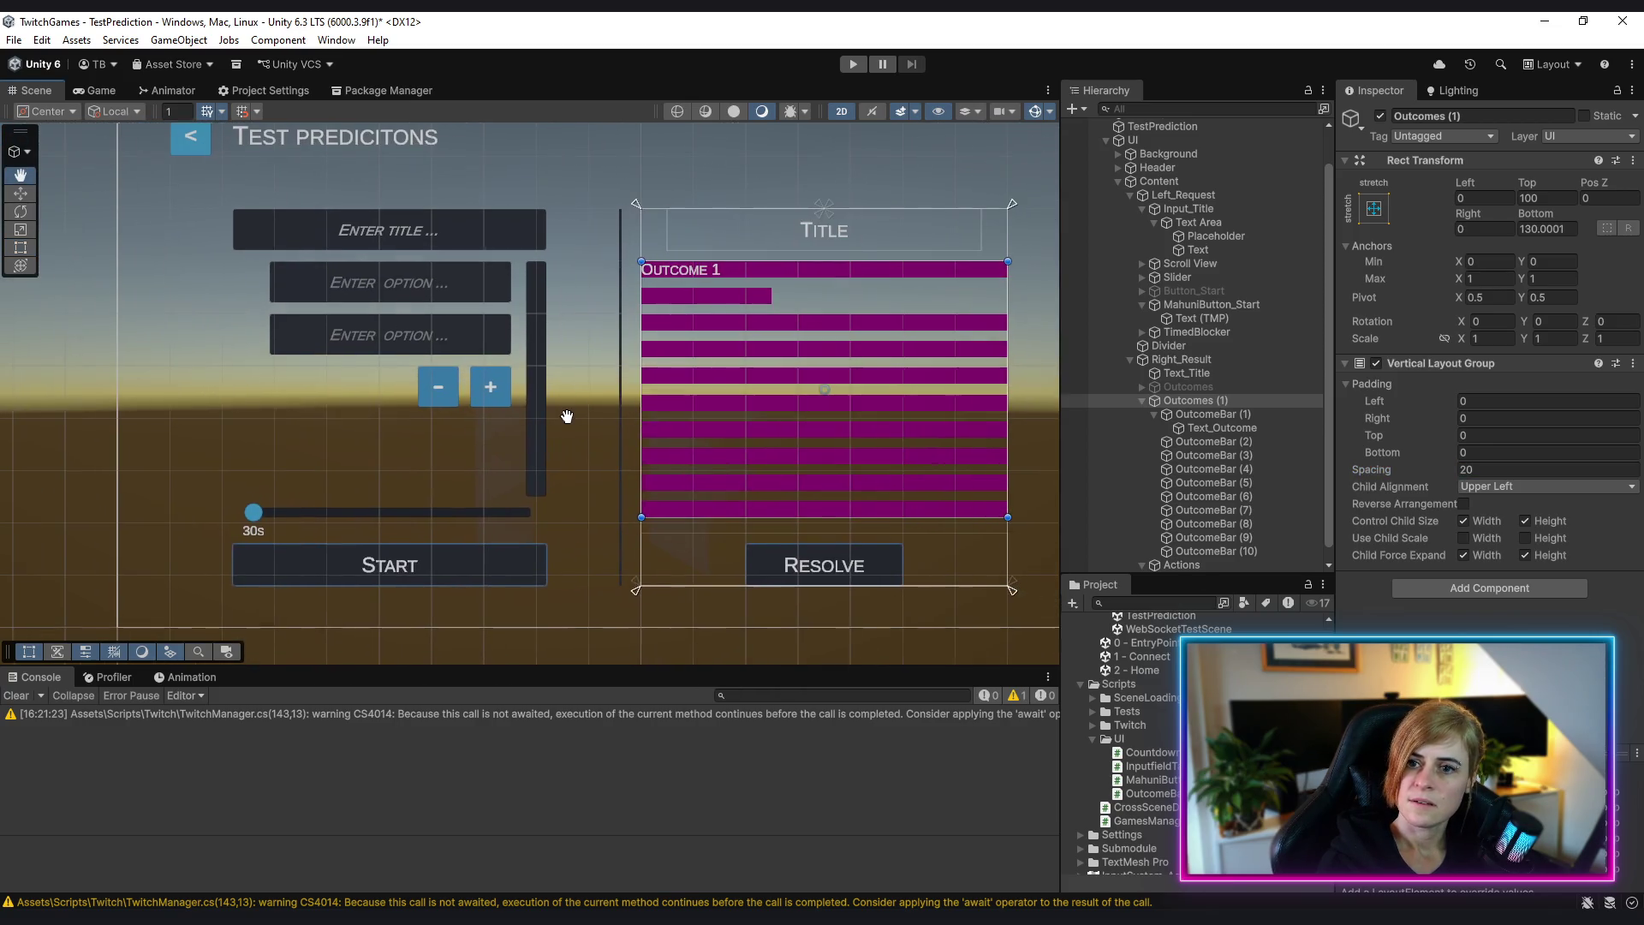
pyautogui.scroll(2, 560, 495)
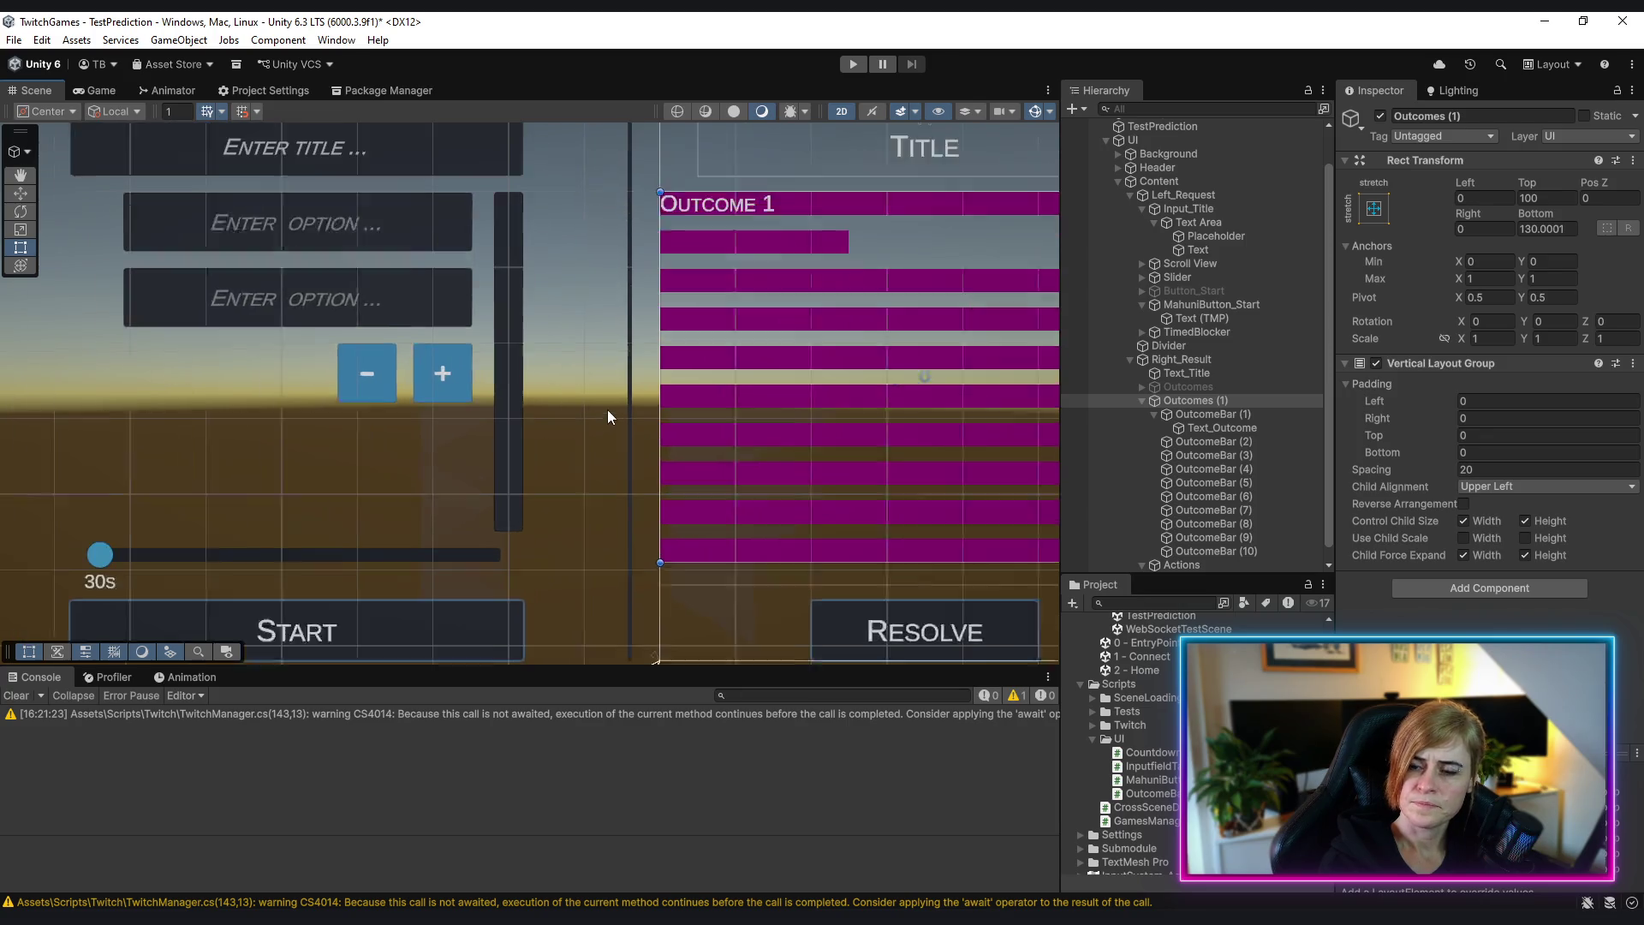
pyautogui.scroll(1, 608, 410)
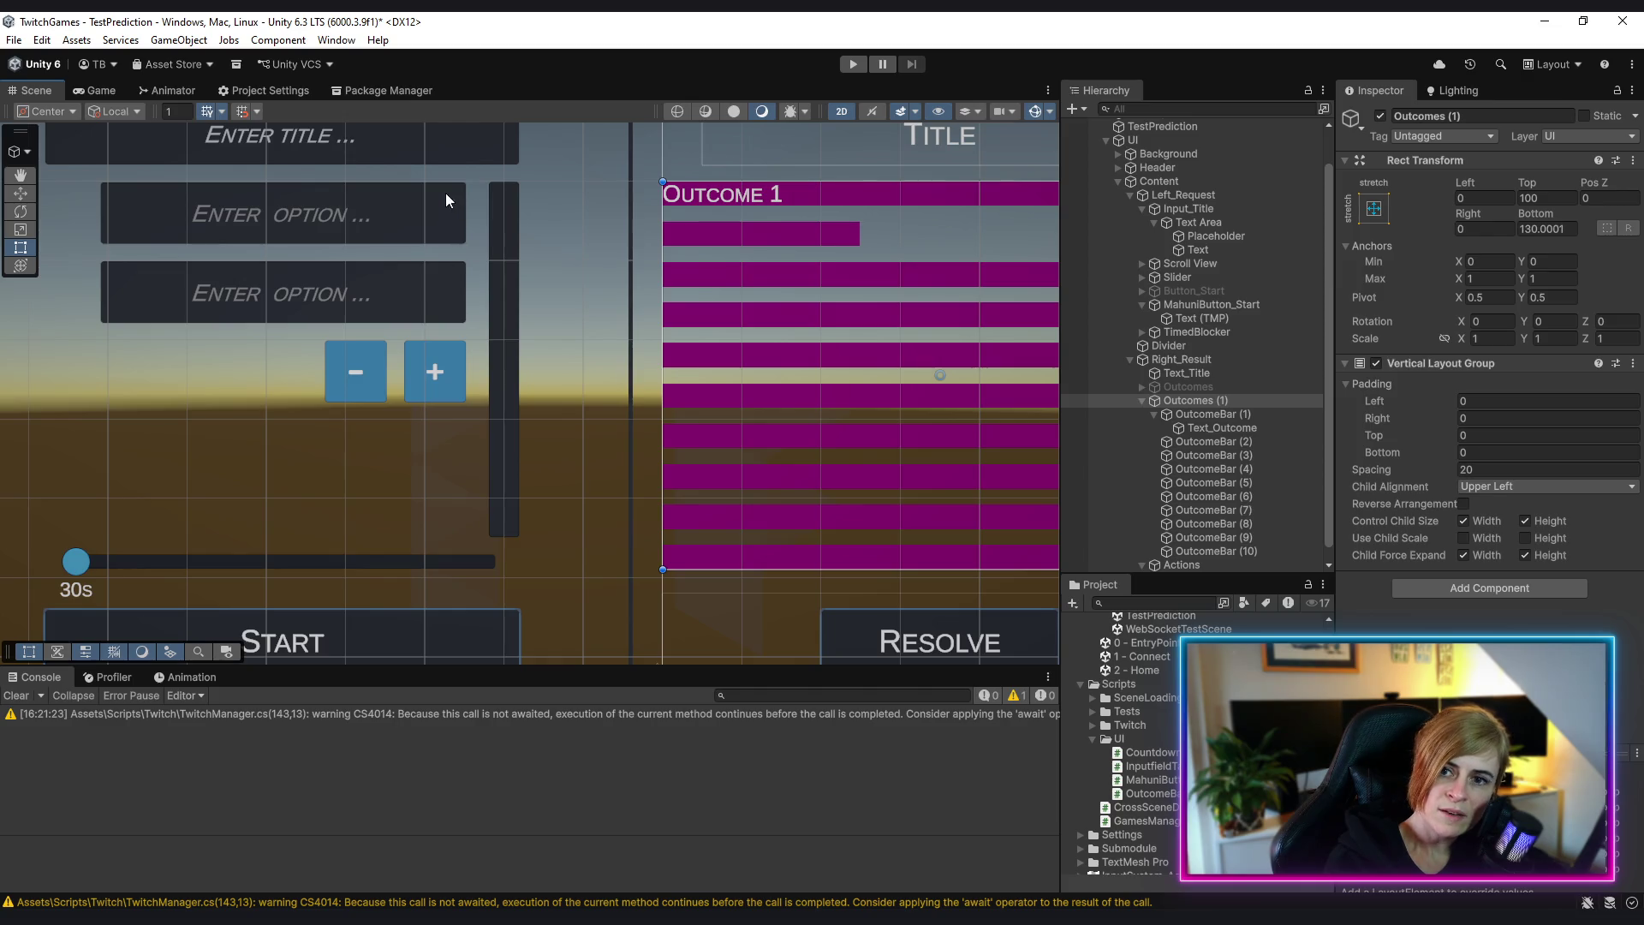
pyautogui.scroll(-2, 822, 312)
pyautogui.scroll(-2, 758, 385)
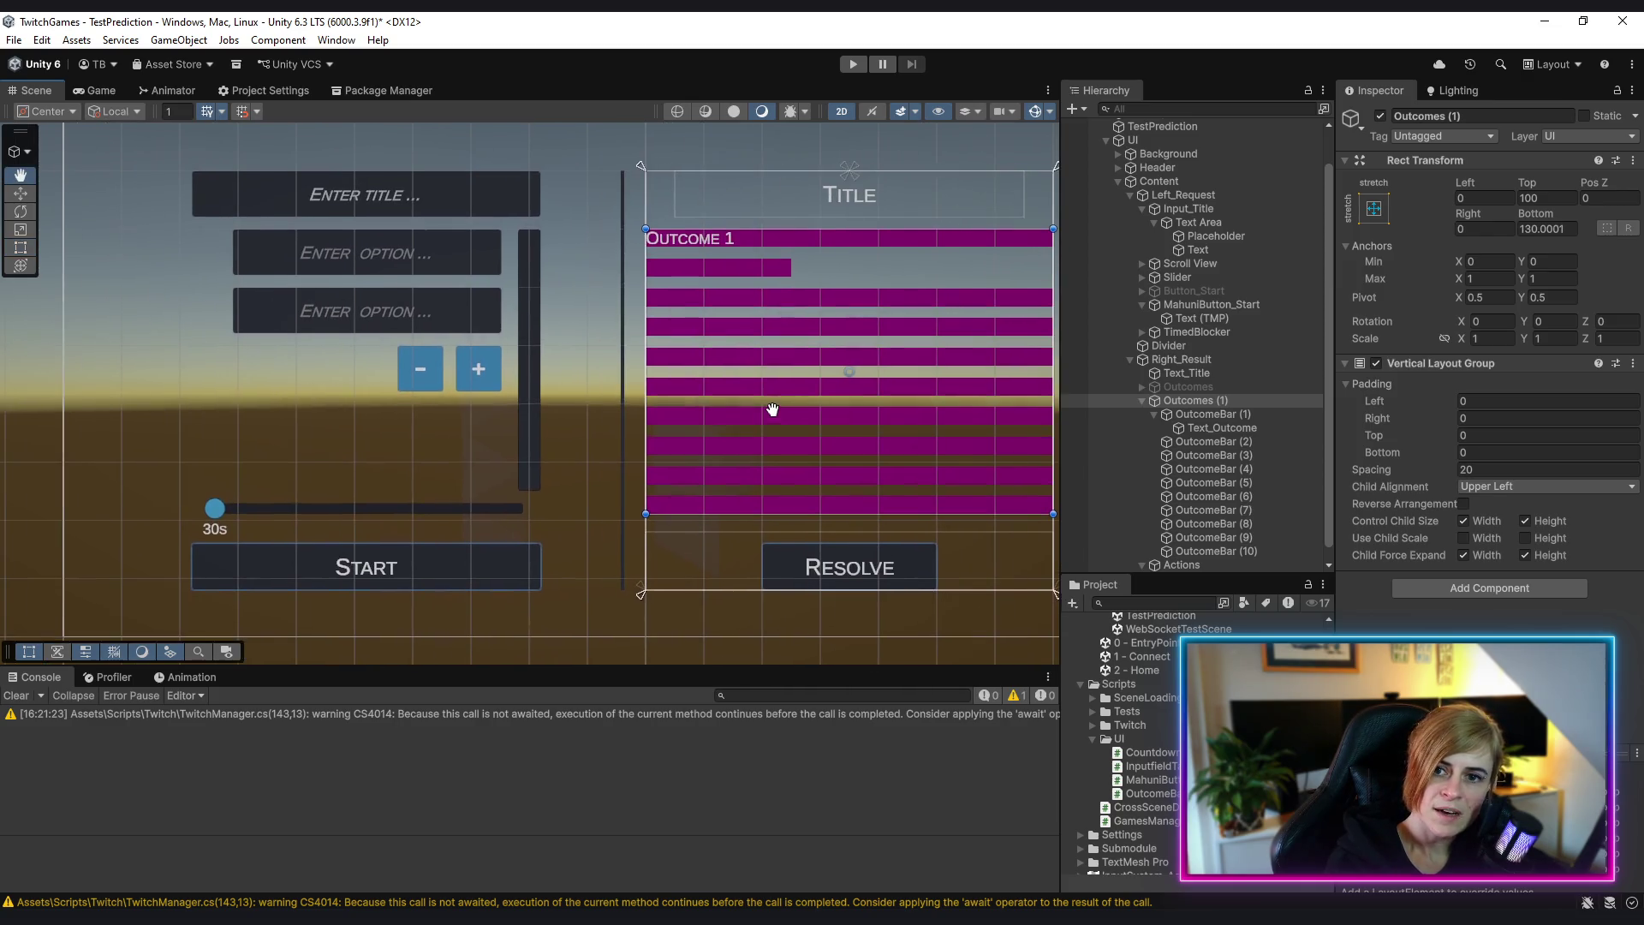
pyautogui.scroll(-2, 724, 362)
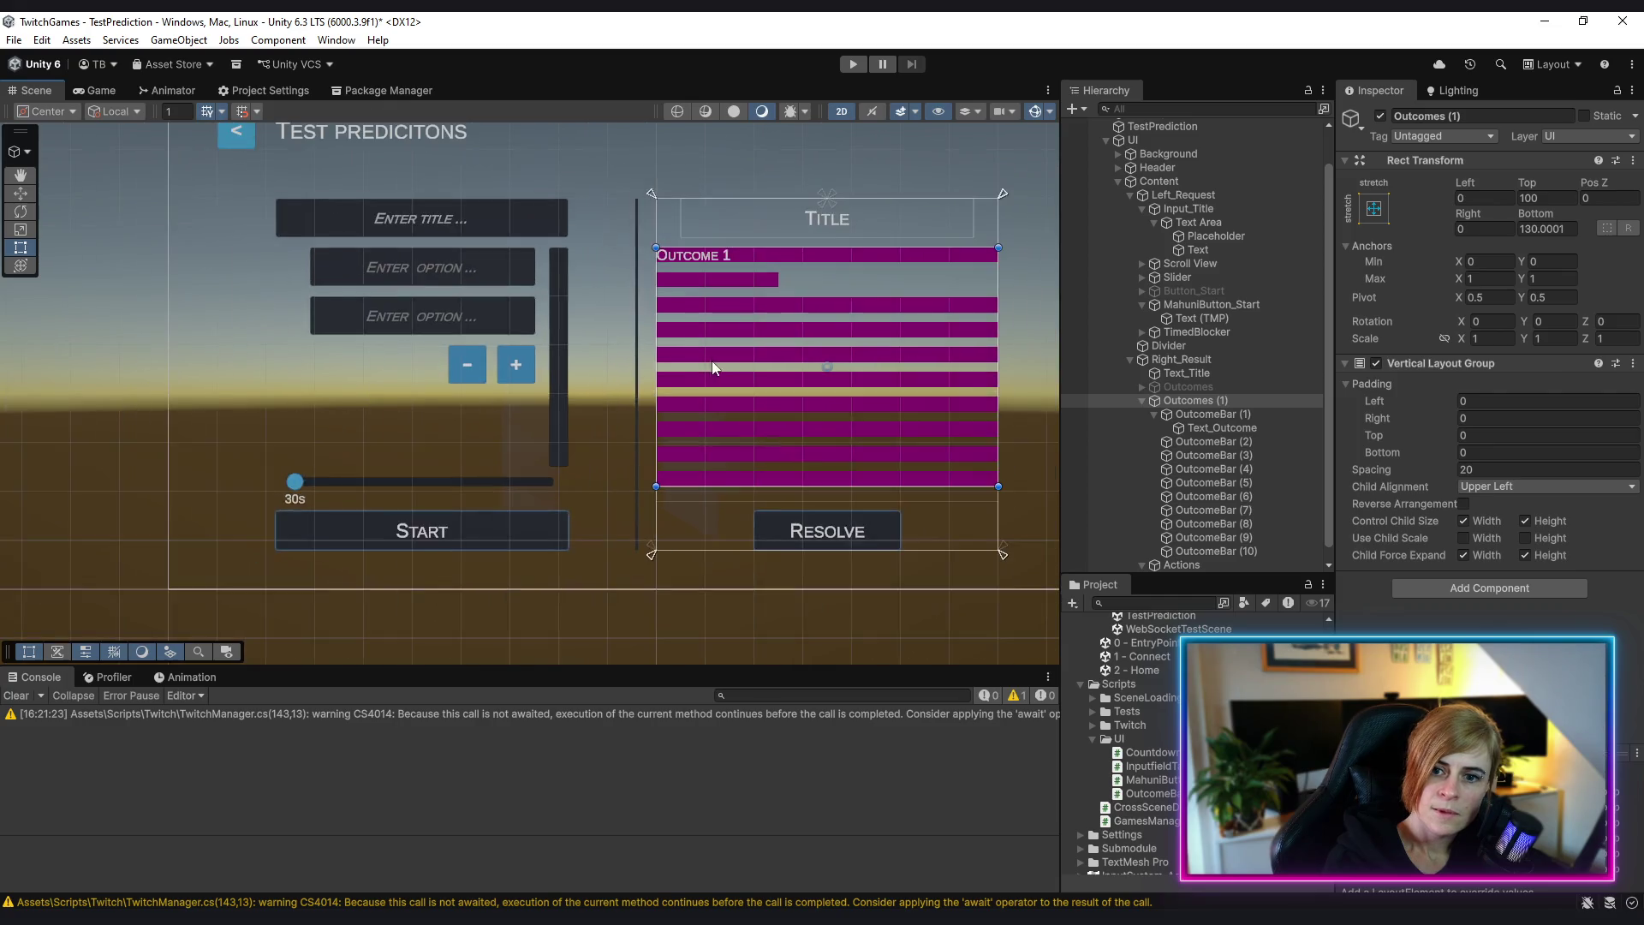
pyautogui.scroll(-2, 838, 409)
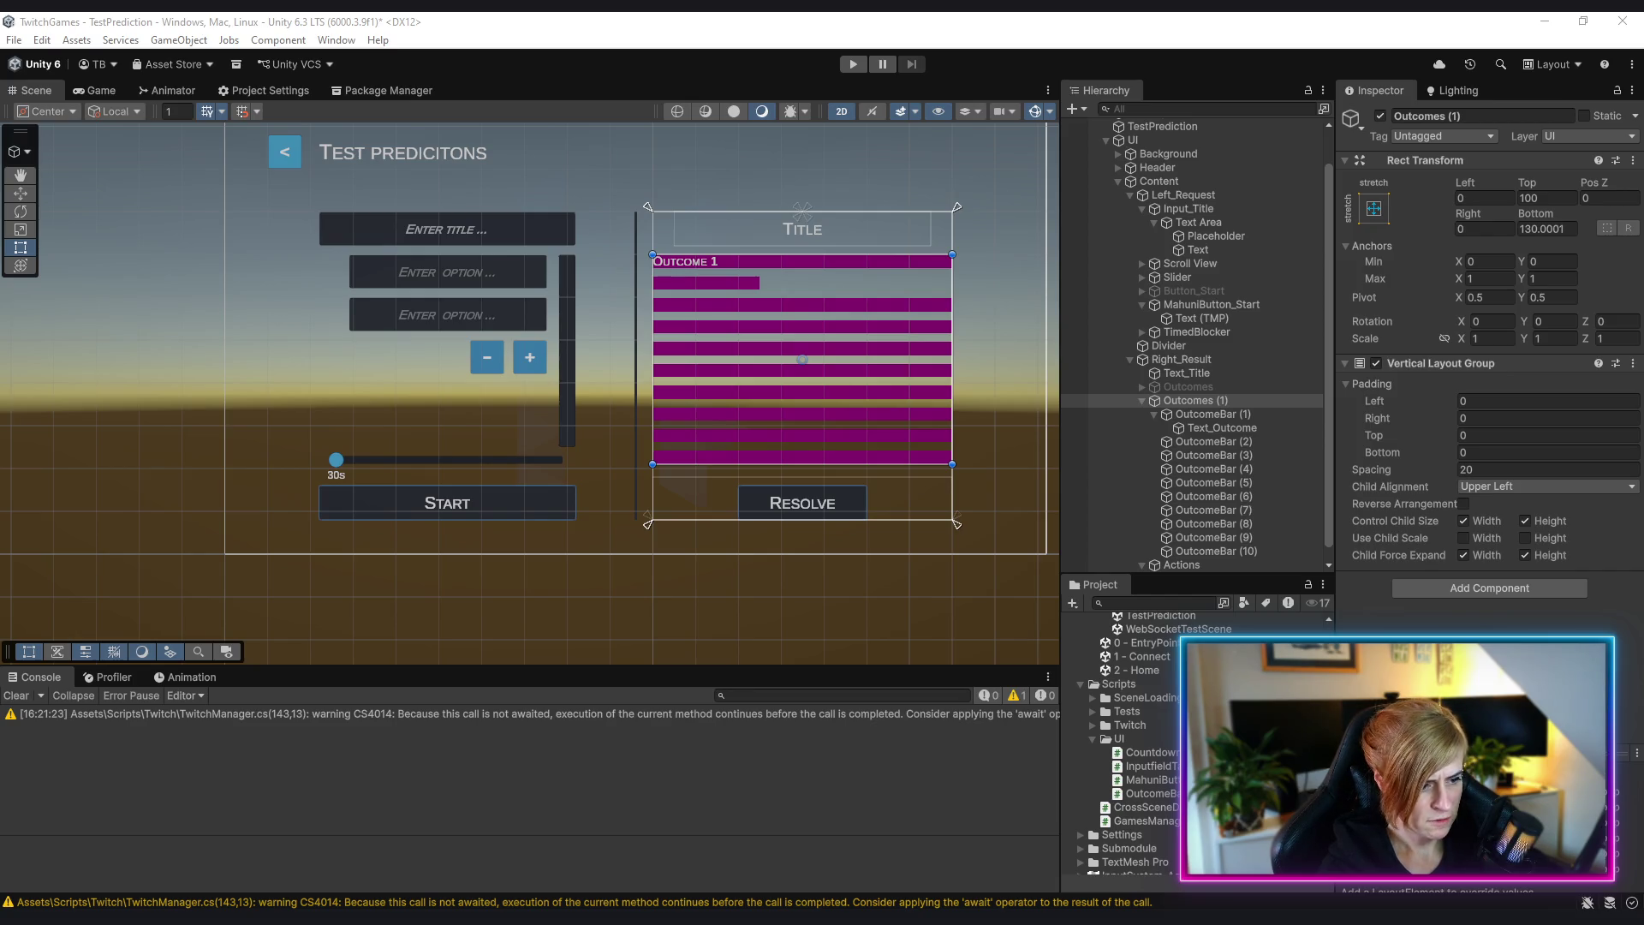
pyautogui.hotkey('alt', 'Tab')
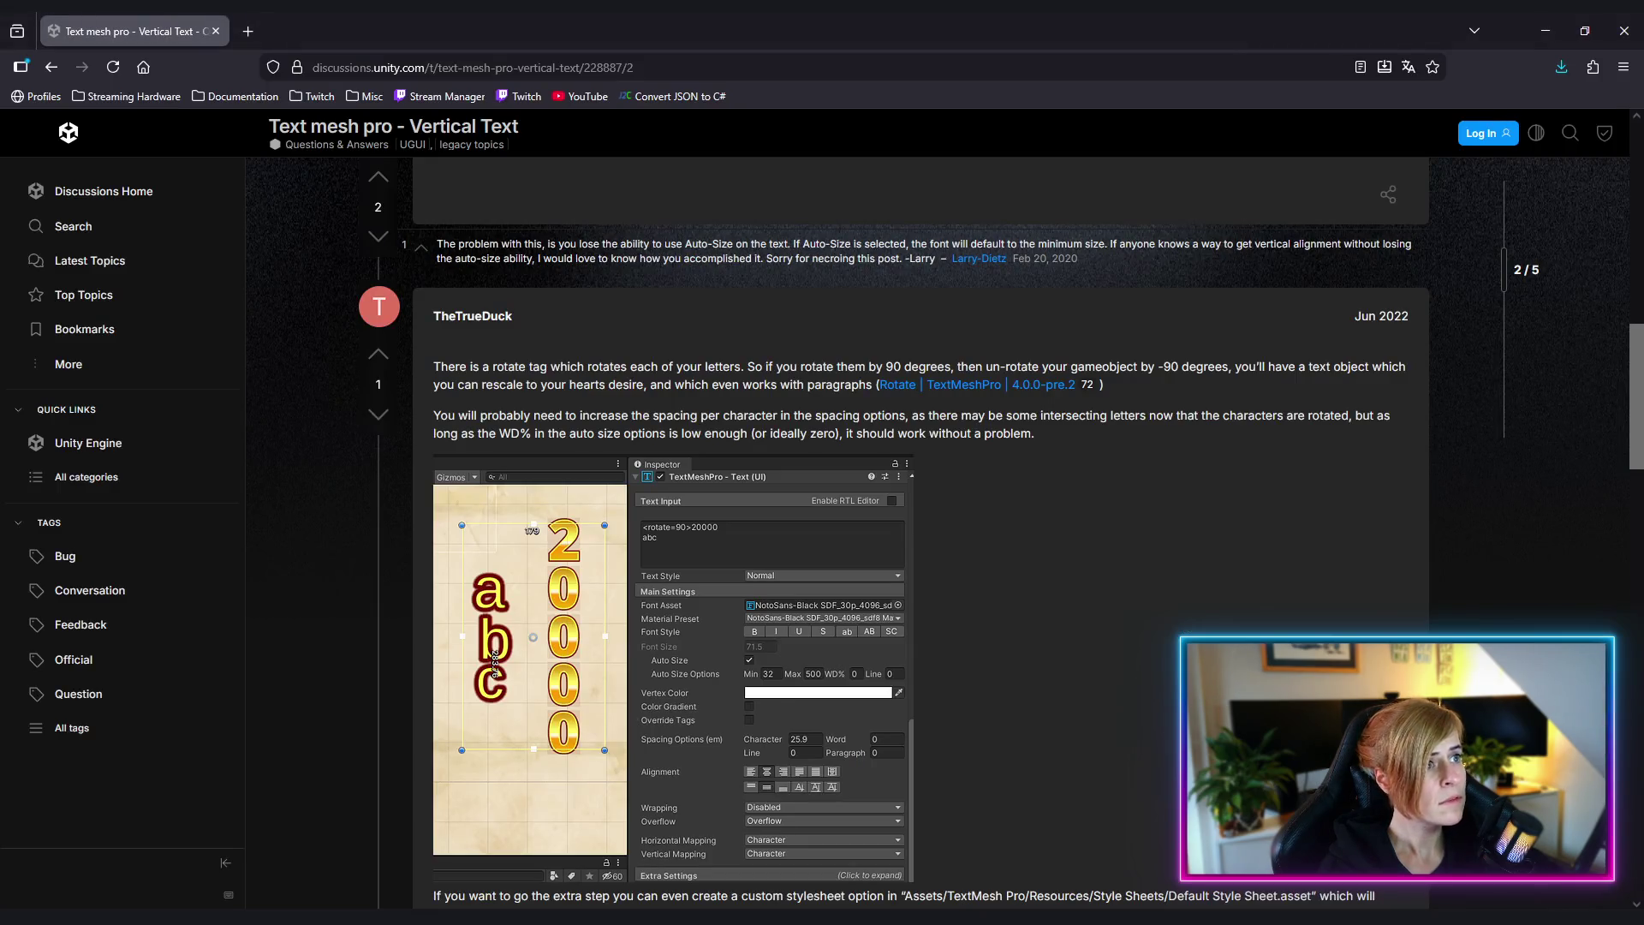
# Switch to the Twitch API reference in Firefox and jump to the Create Prediction section via a 'pred' search
pyautogui.hotkey('alt', 'Tab')
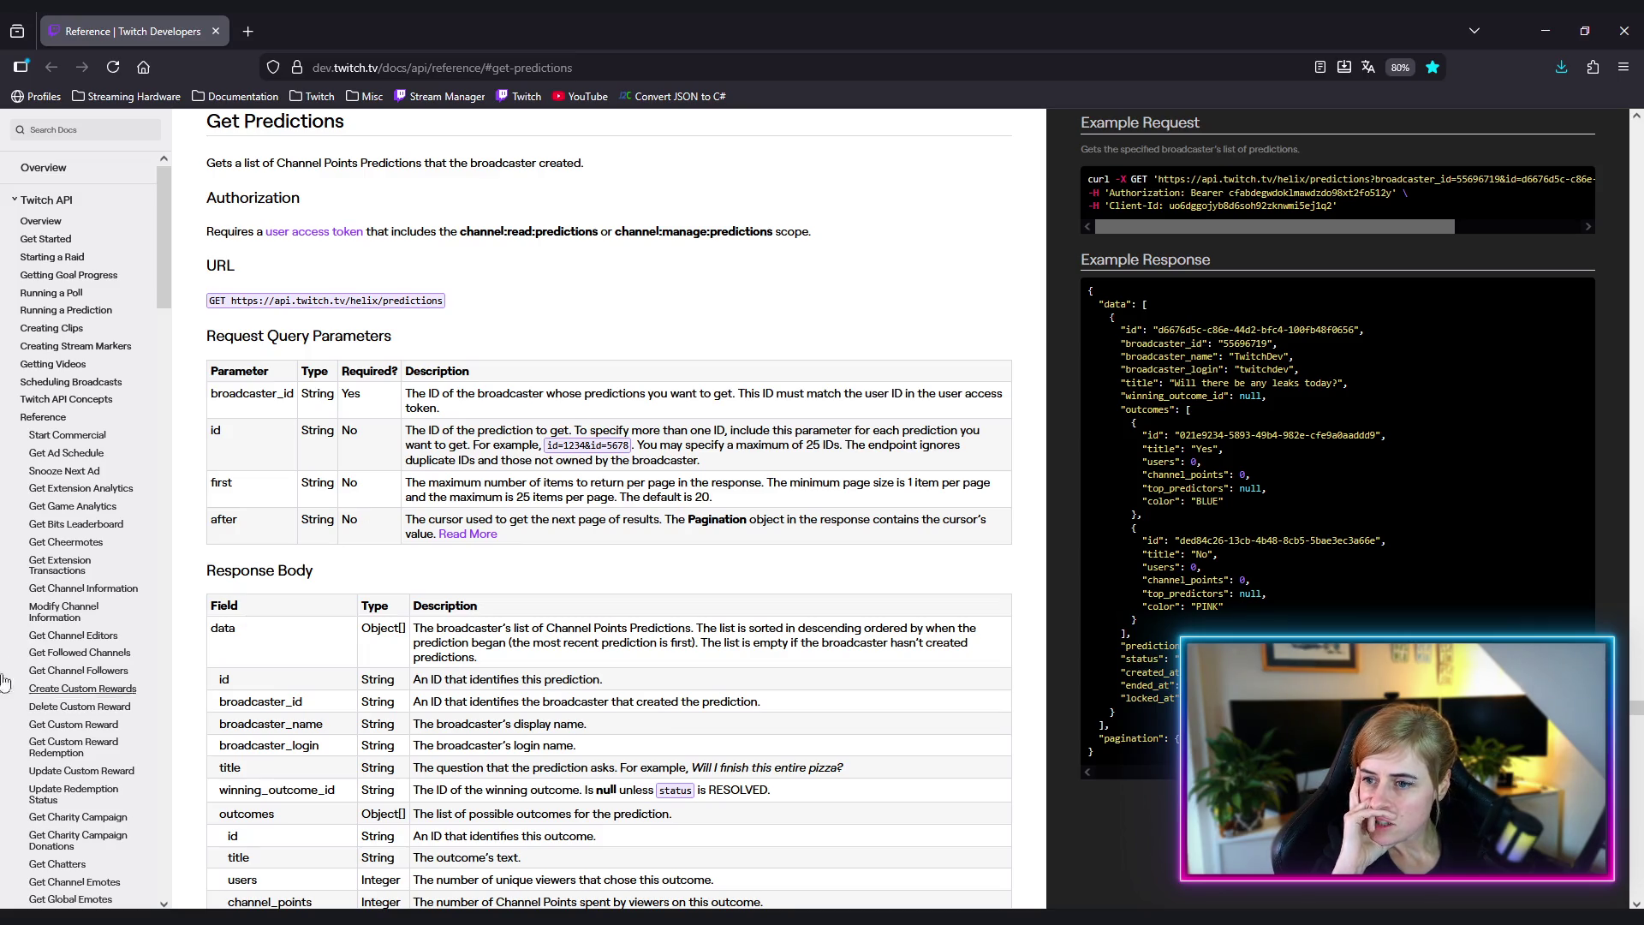
pyautogui.scroll(-5, 85, 471)
pyautogui.scroll(-1, 129, 437)
pyautogui.hotkey('ctrl', 'f')
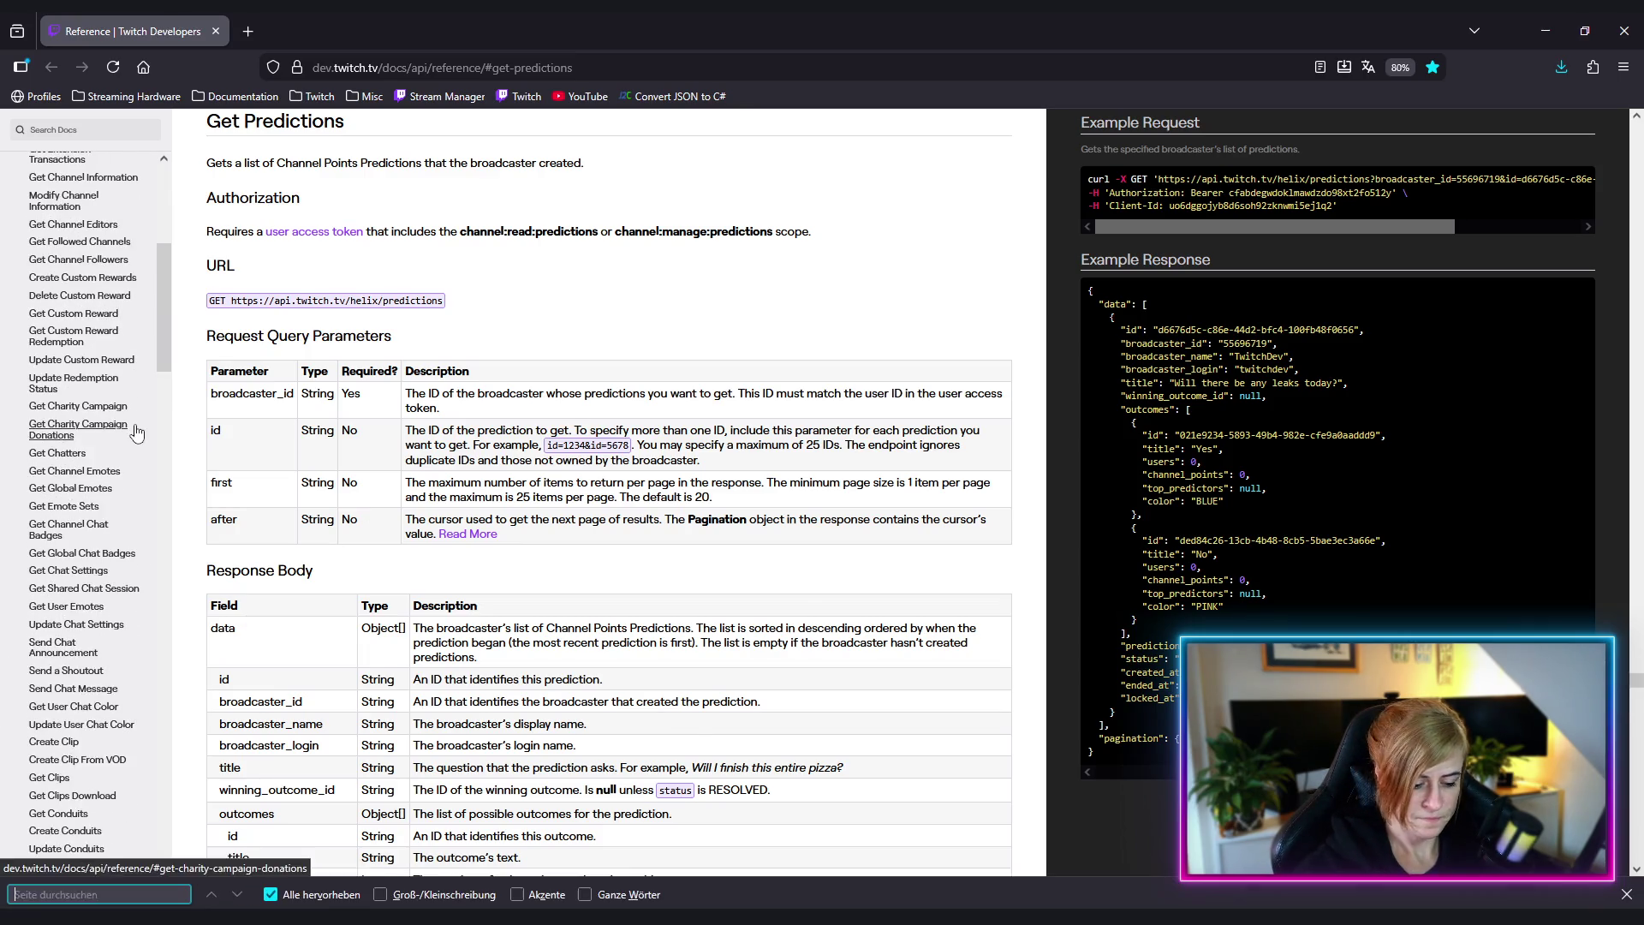
pyautogui.write('pred')
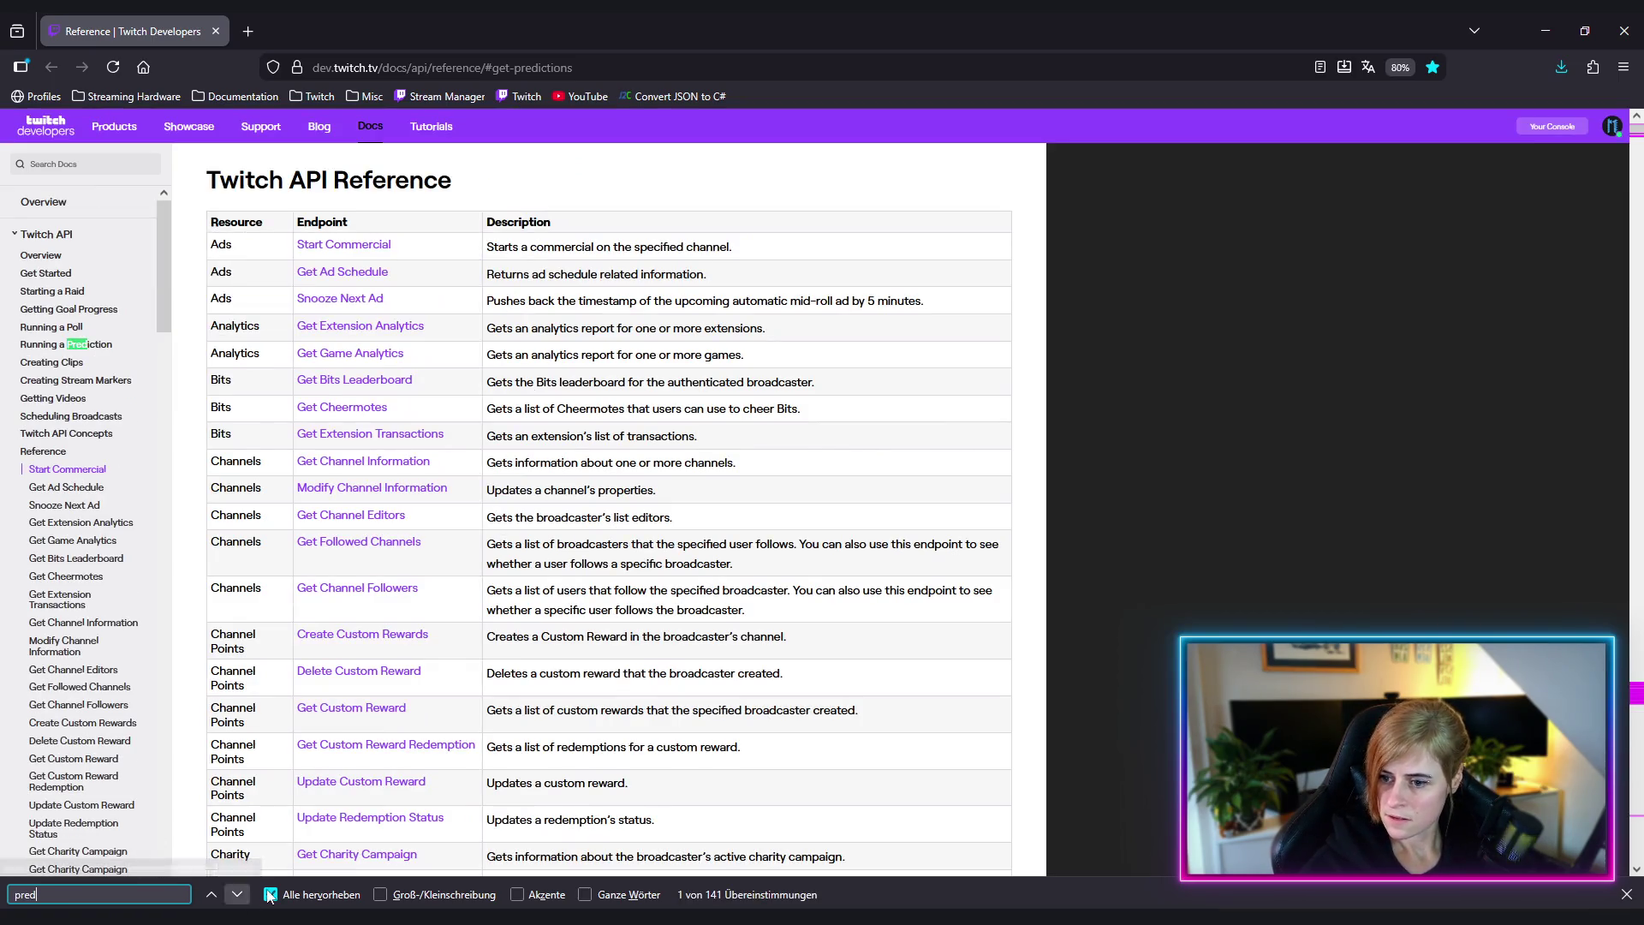
pyautogui.press('Return')
pyautogui.click(75, 586)
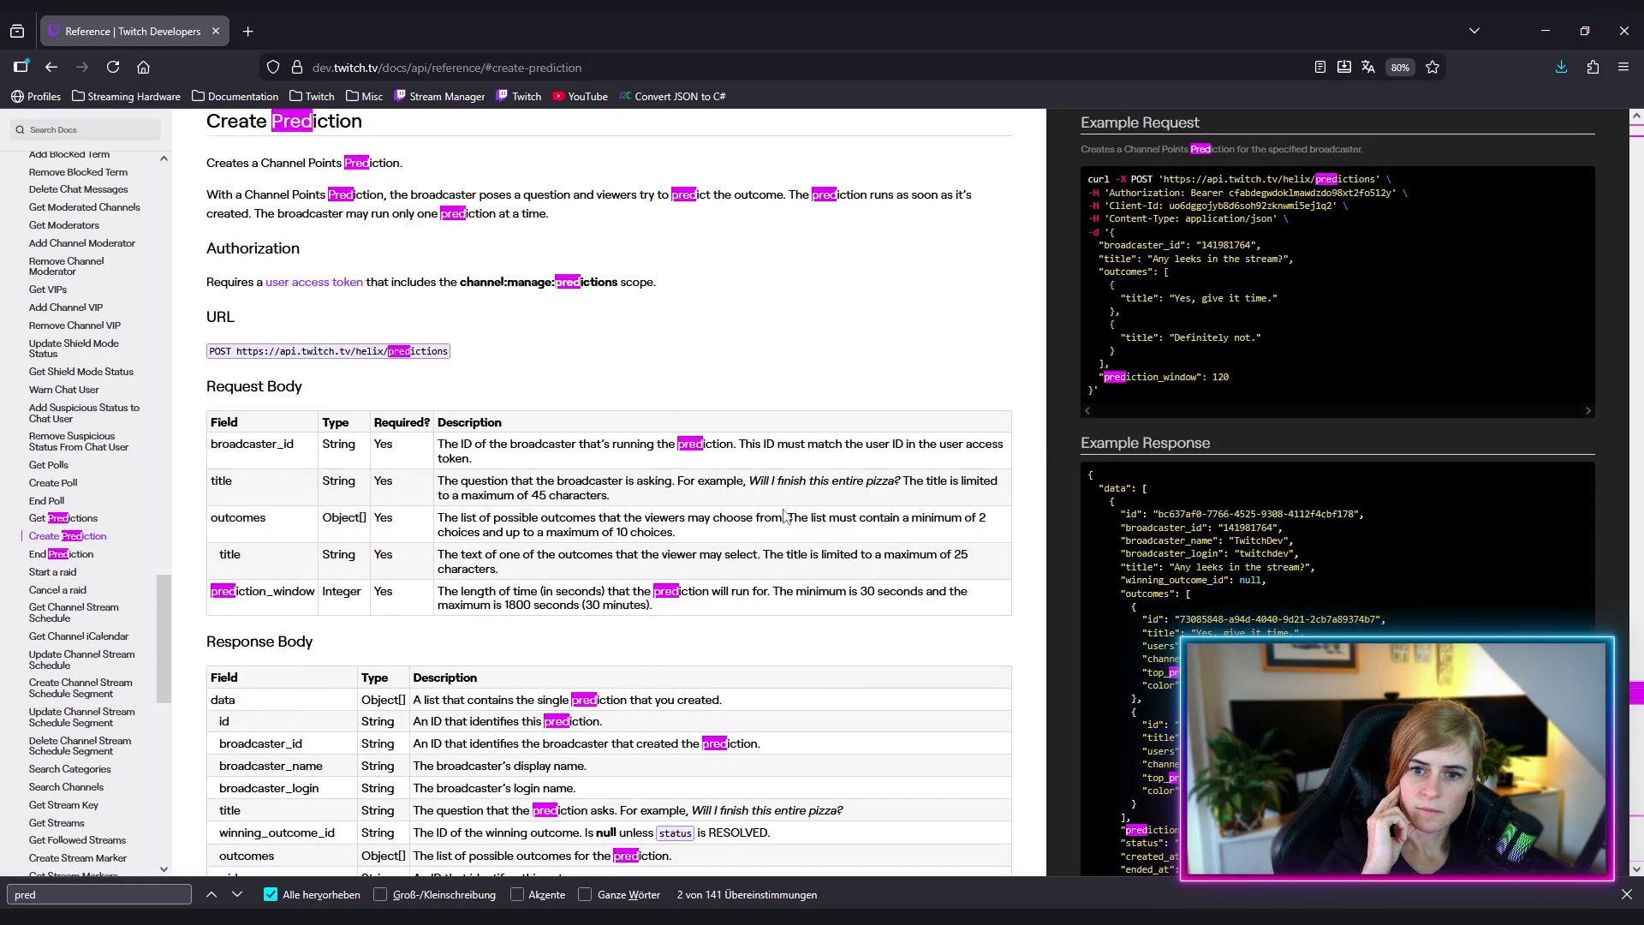
# Read the outcome count limit and the 45-character title/outcome limits, then return to Unity
pyautogui.moveTo(787, 517)
pyautogui.mouseDown()
pyautogui.moveTo(868, 545)
pyautogui.moveTo(619, 554)
pyautogui.mouseUp()
pyautogui.click(623, 549)
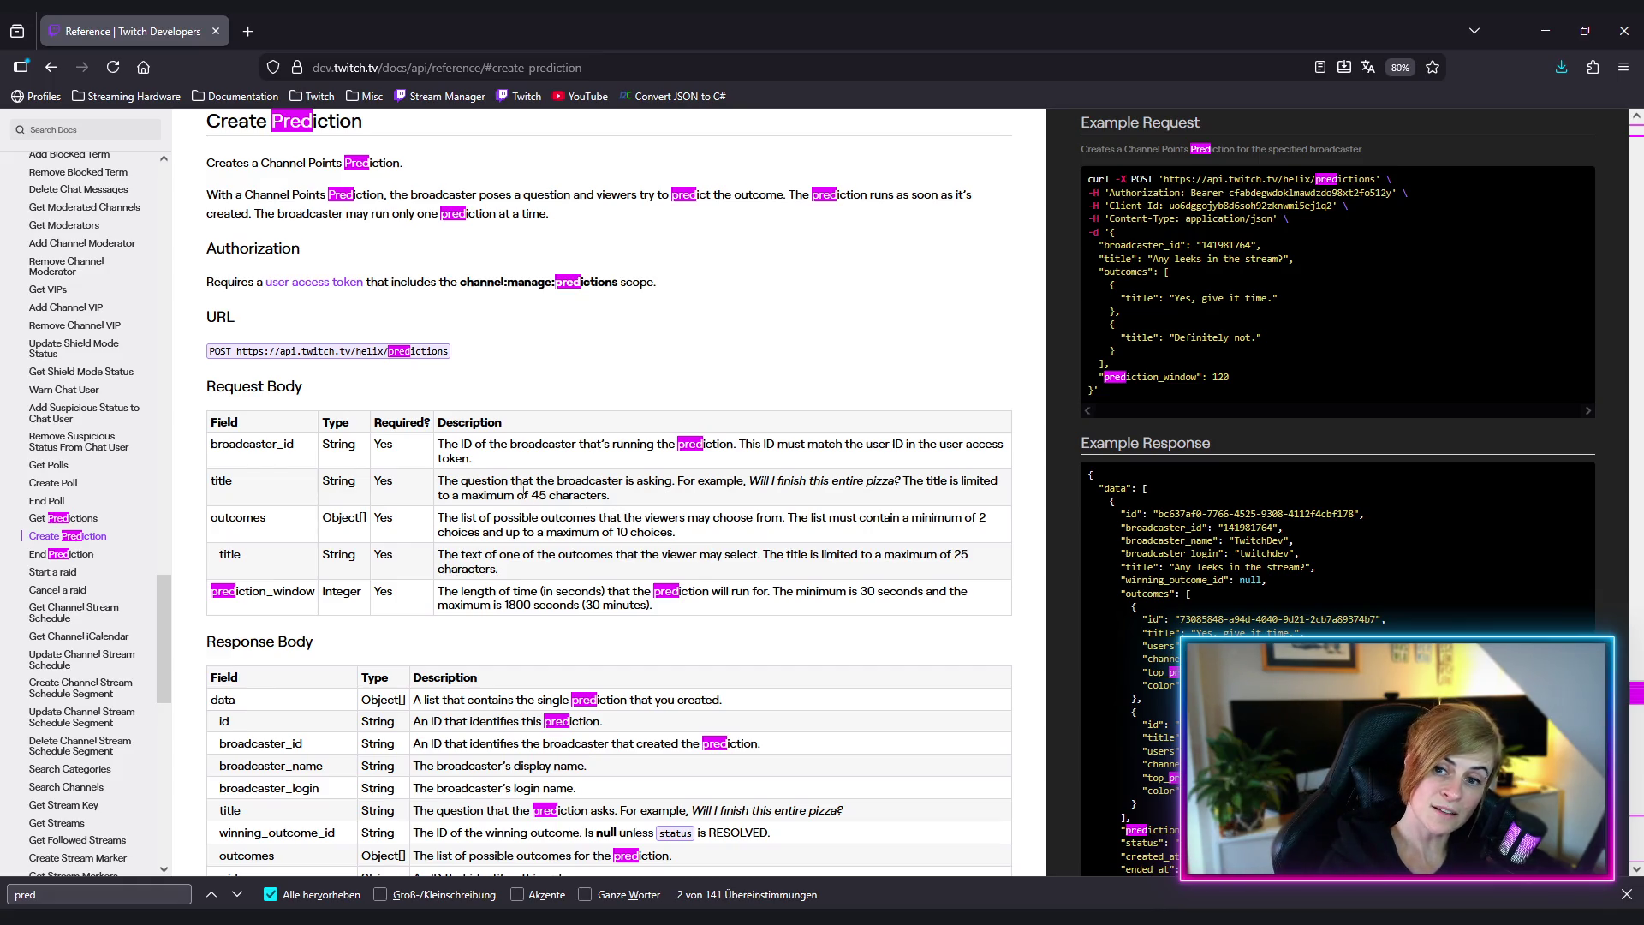
pyautogui.moveTo(561, 518); pyautogui.dragTo(668, 540)
pyautogui.click(685, 547)
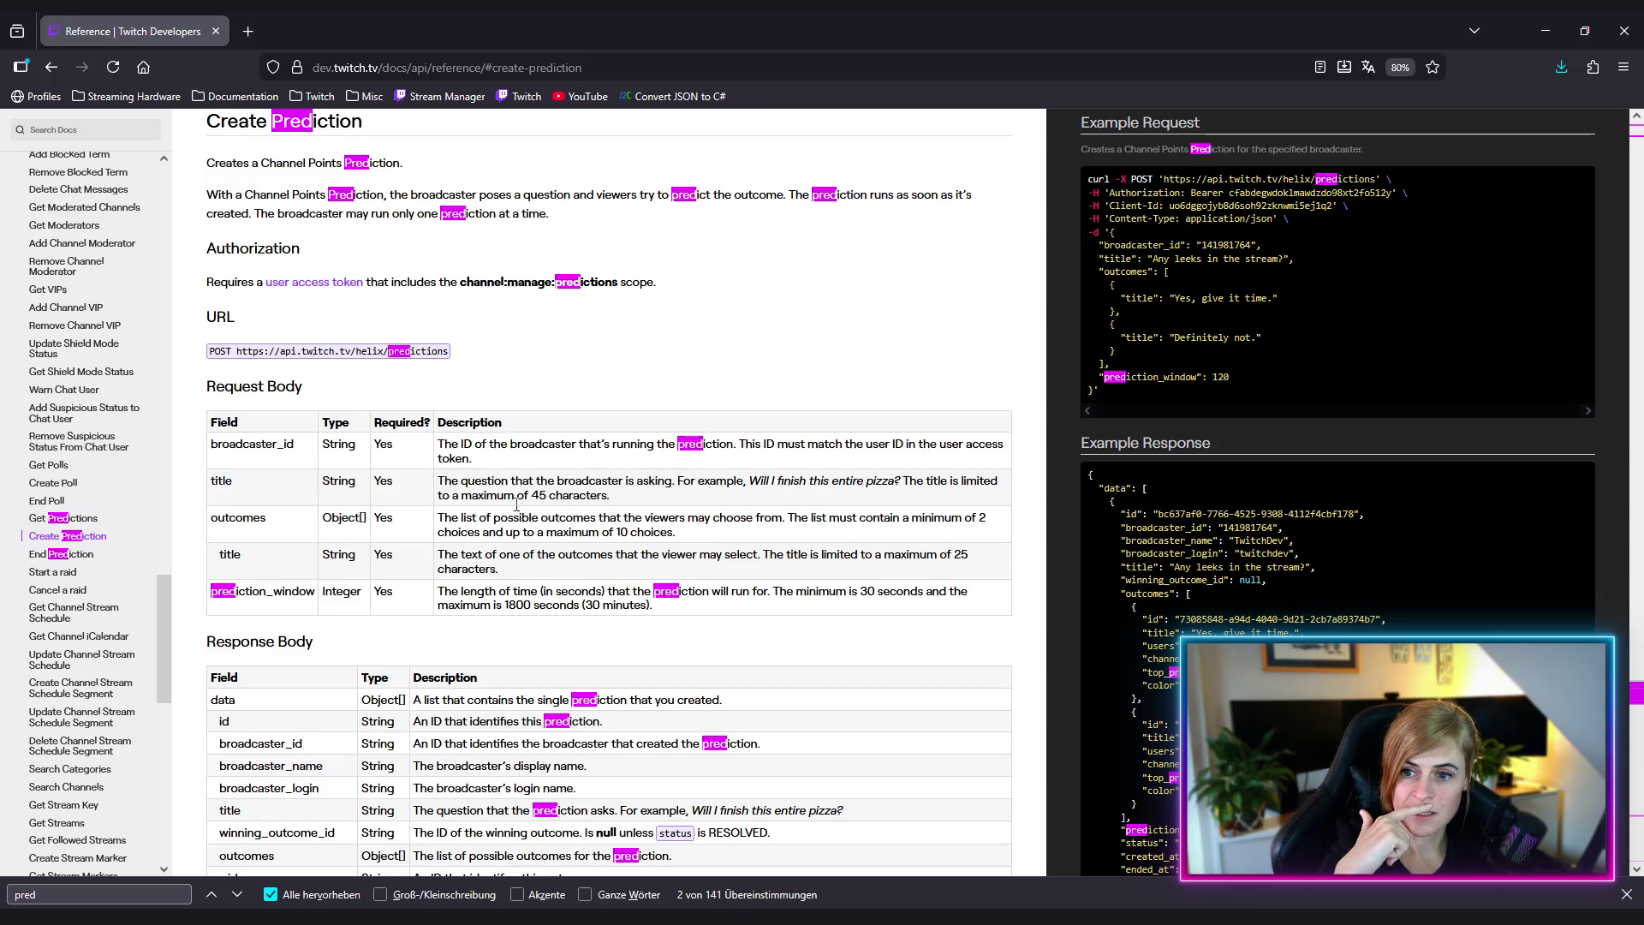
pyautogui.moveTo(524, 495); pyautogui.dragTo(666, 501)
pyautogui.click(666, 503)
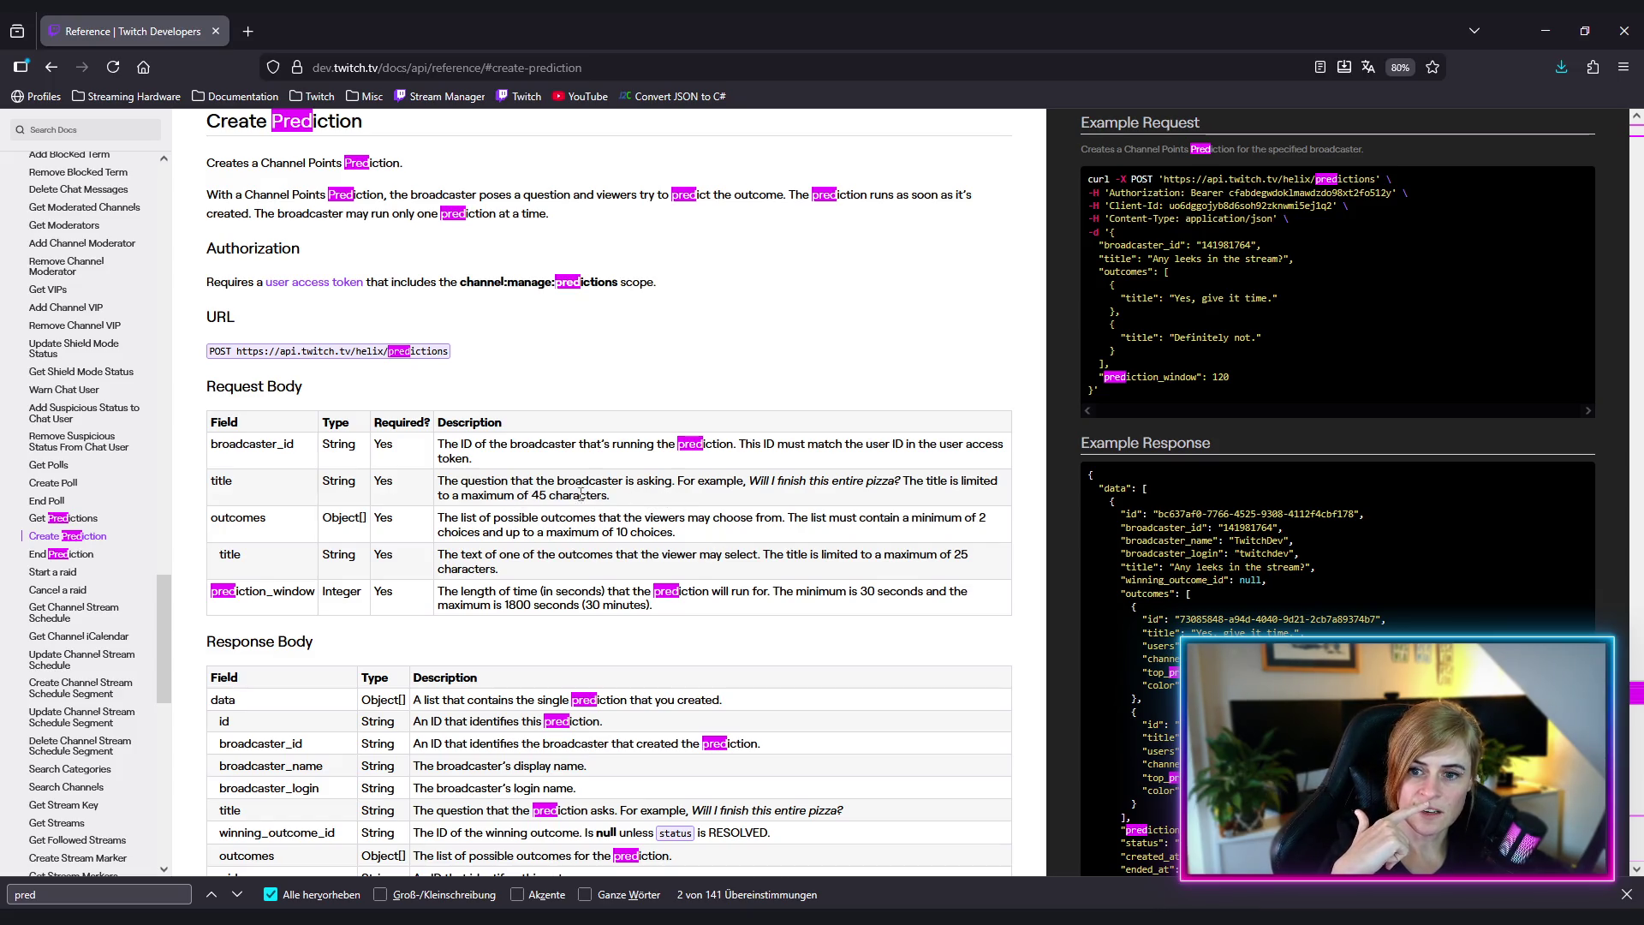
pyautogui.moveTo(531, 495); pyautogui.dragTo(662, 508)
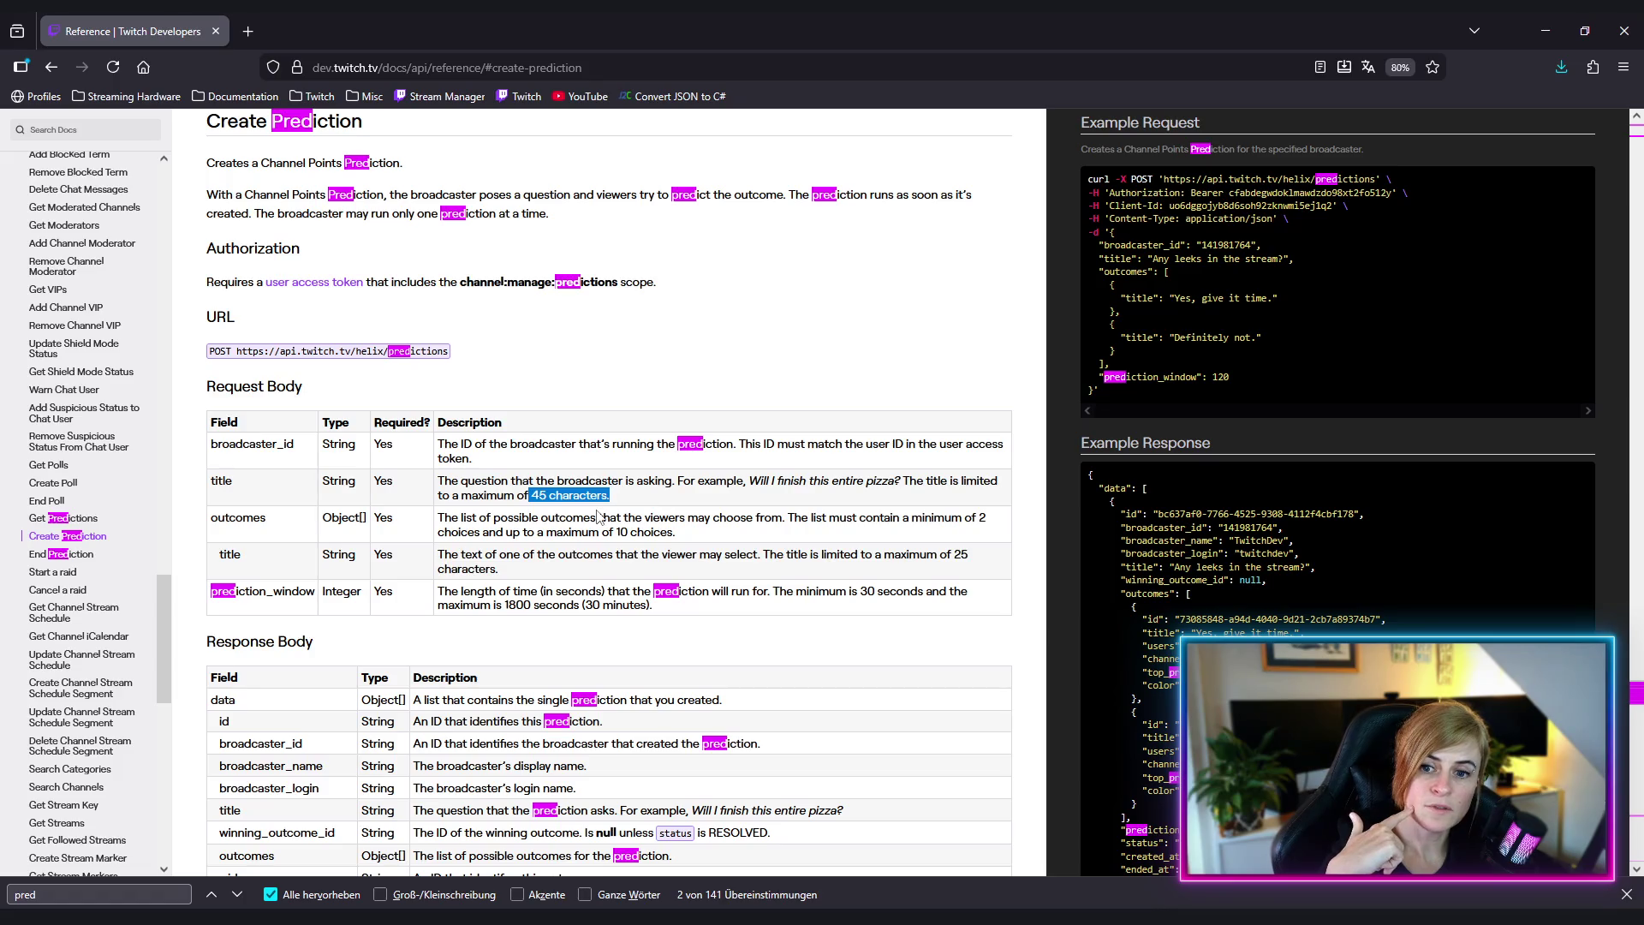
pyautogui.click(323, 562)
pyautogui.hotkey('alt', 'Tab')
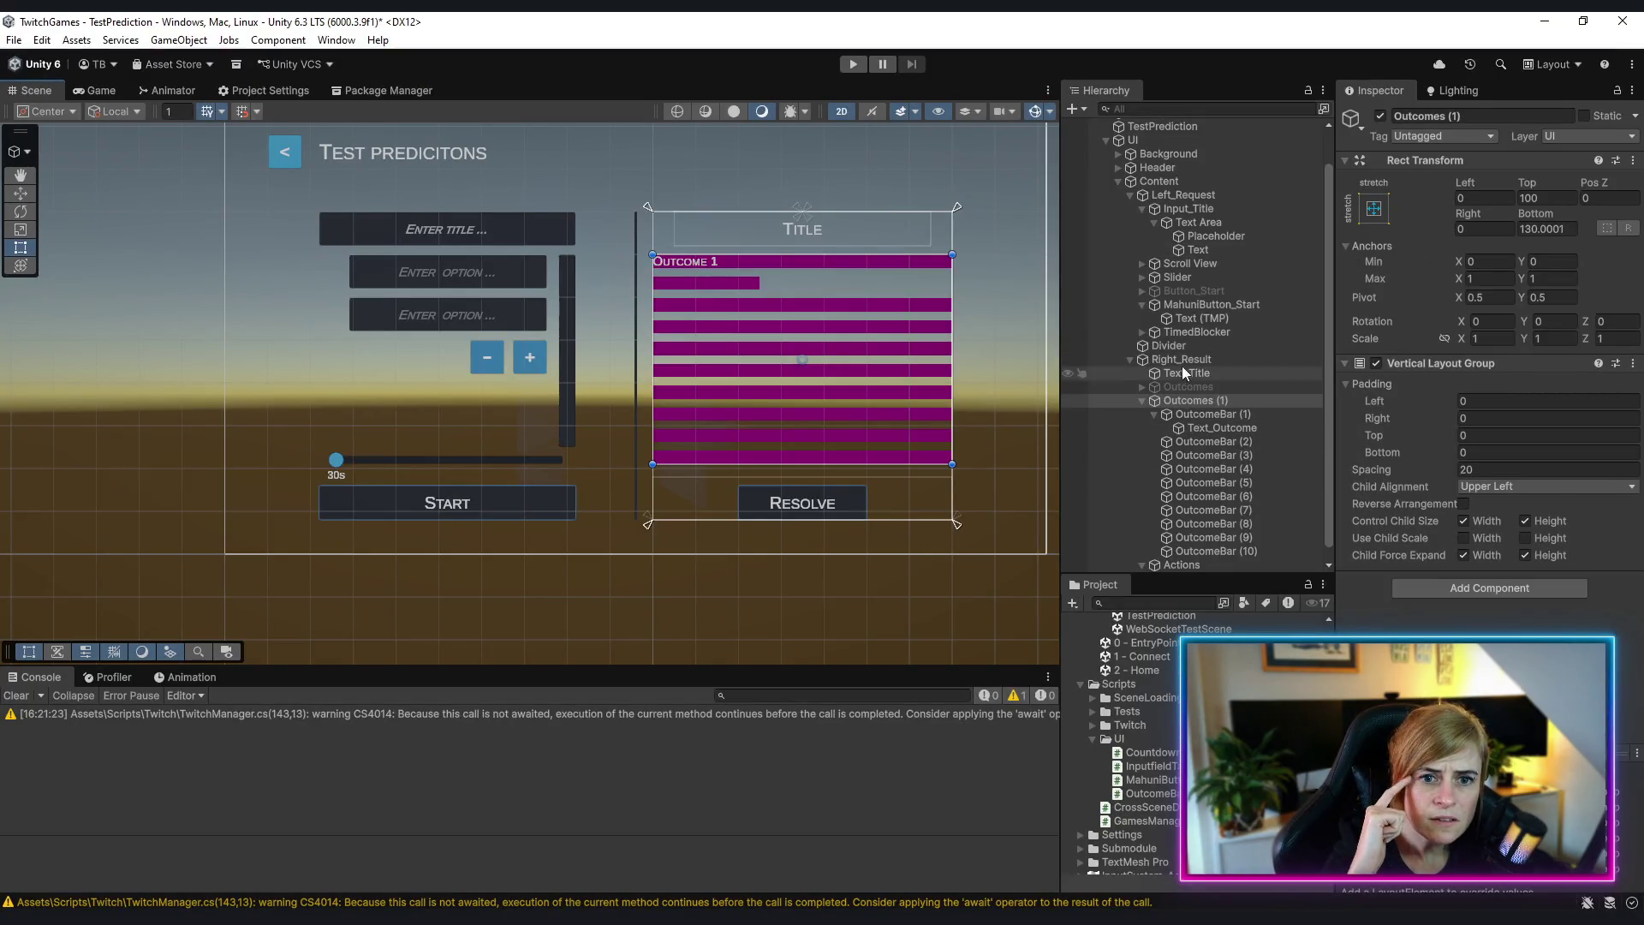
# Select Input_Title and reveal its Input Field Settings with Character Limit 0, glancing at the Twitch docs
pyautogui.click(1198, 209)
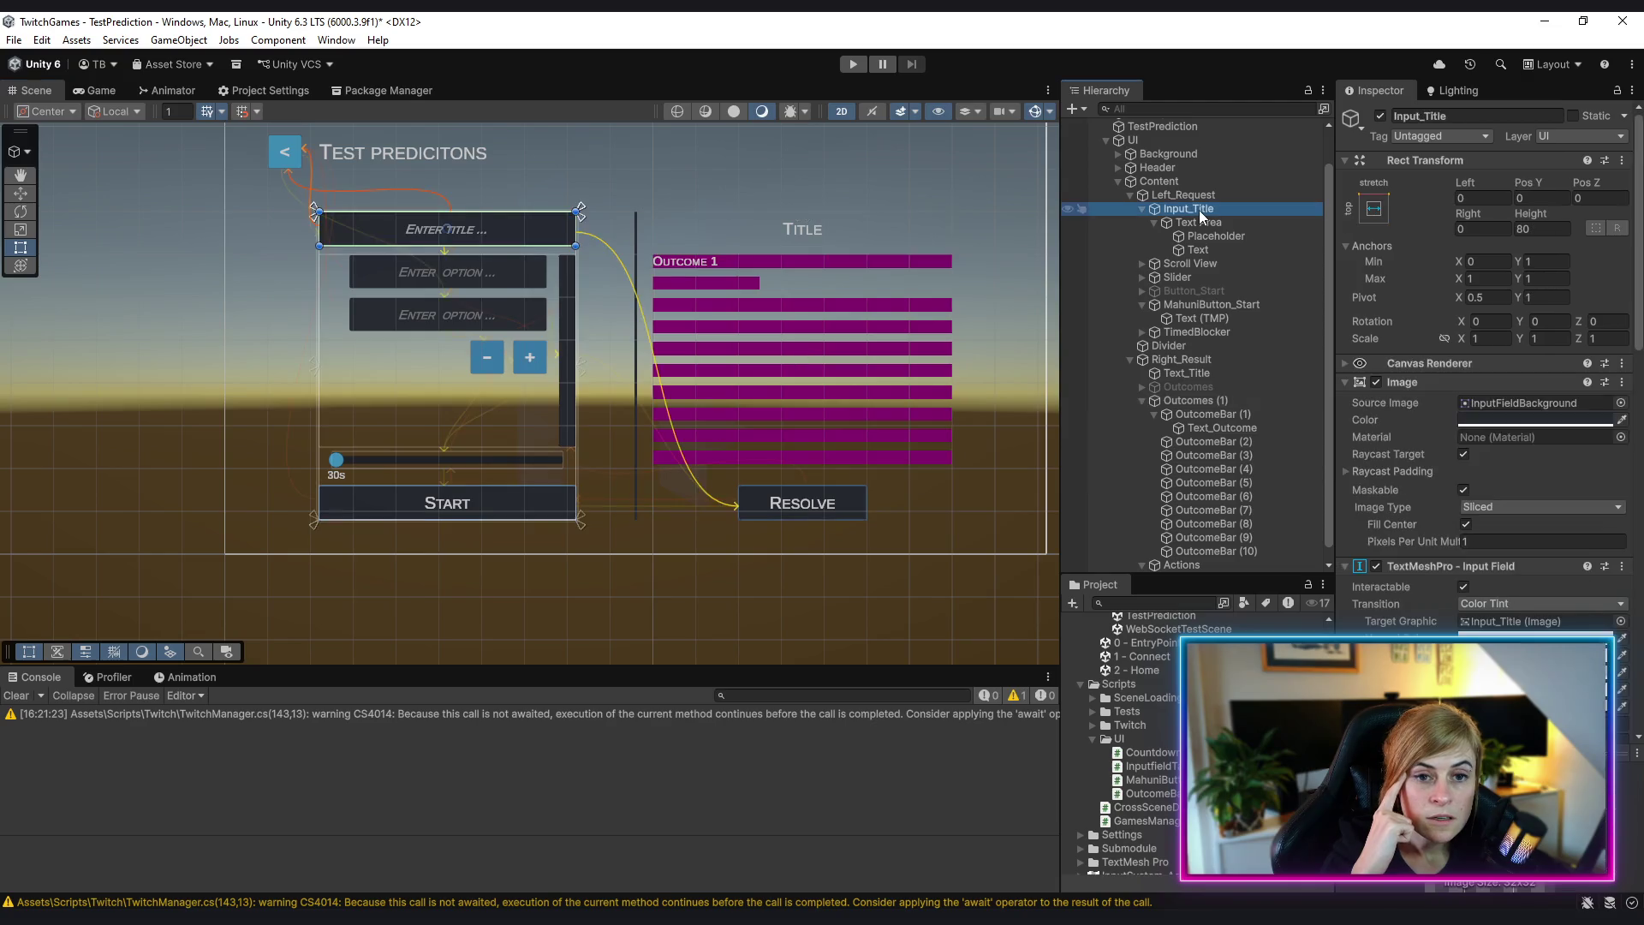
pyautogui.click(1345, 381)
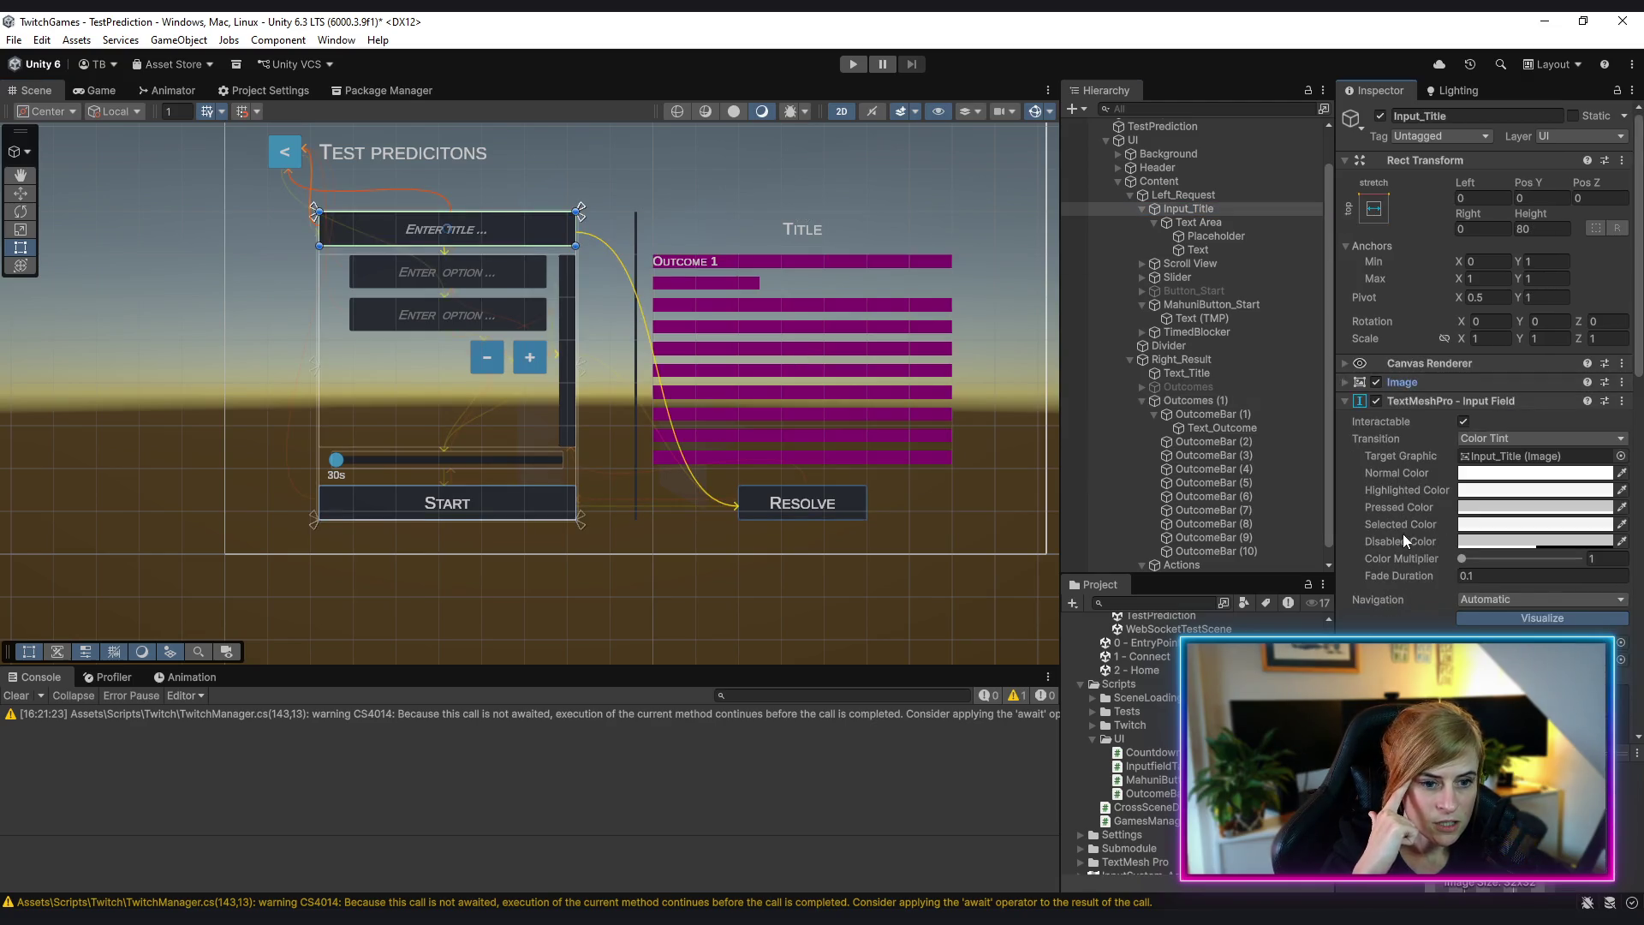
pyautogui.scroll(-5, 1401, 533)
pyautogui.scroll(-2, 1396, 534)
pyautogui.scroll(-3, 1397, 533)
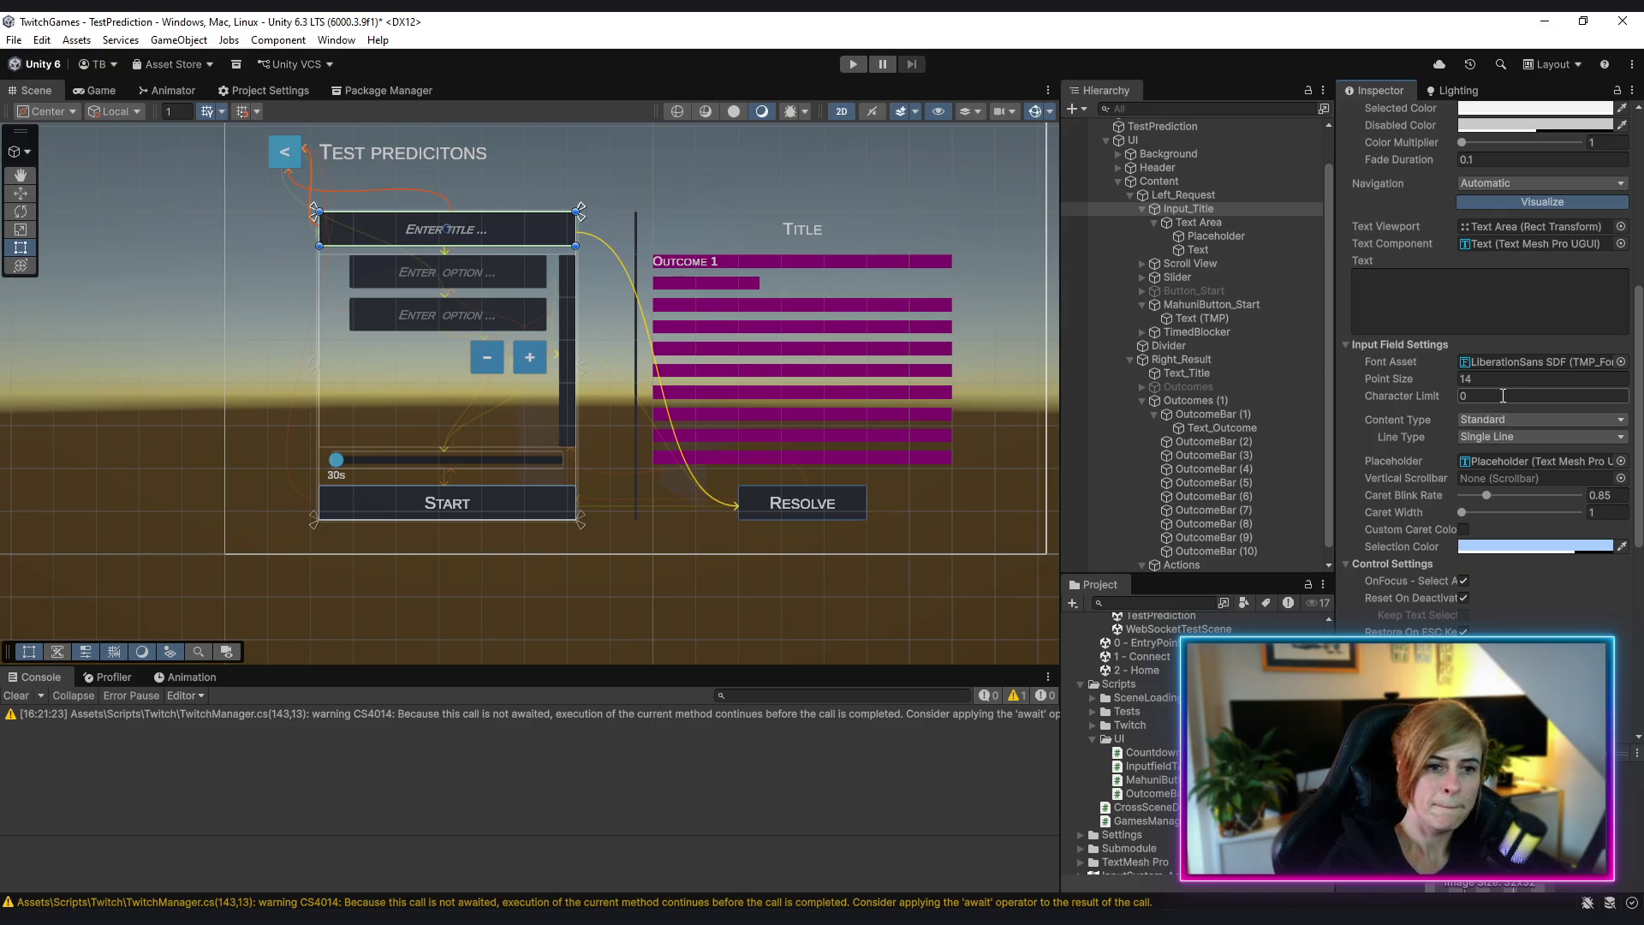
pyautogui.hotkey('alt', 'Tab')
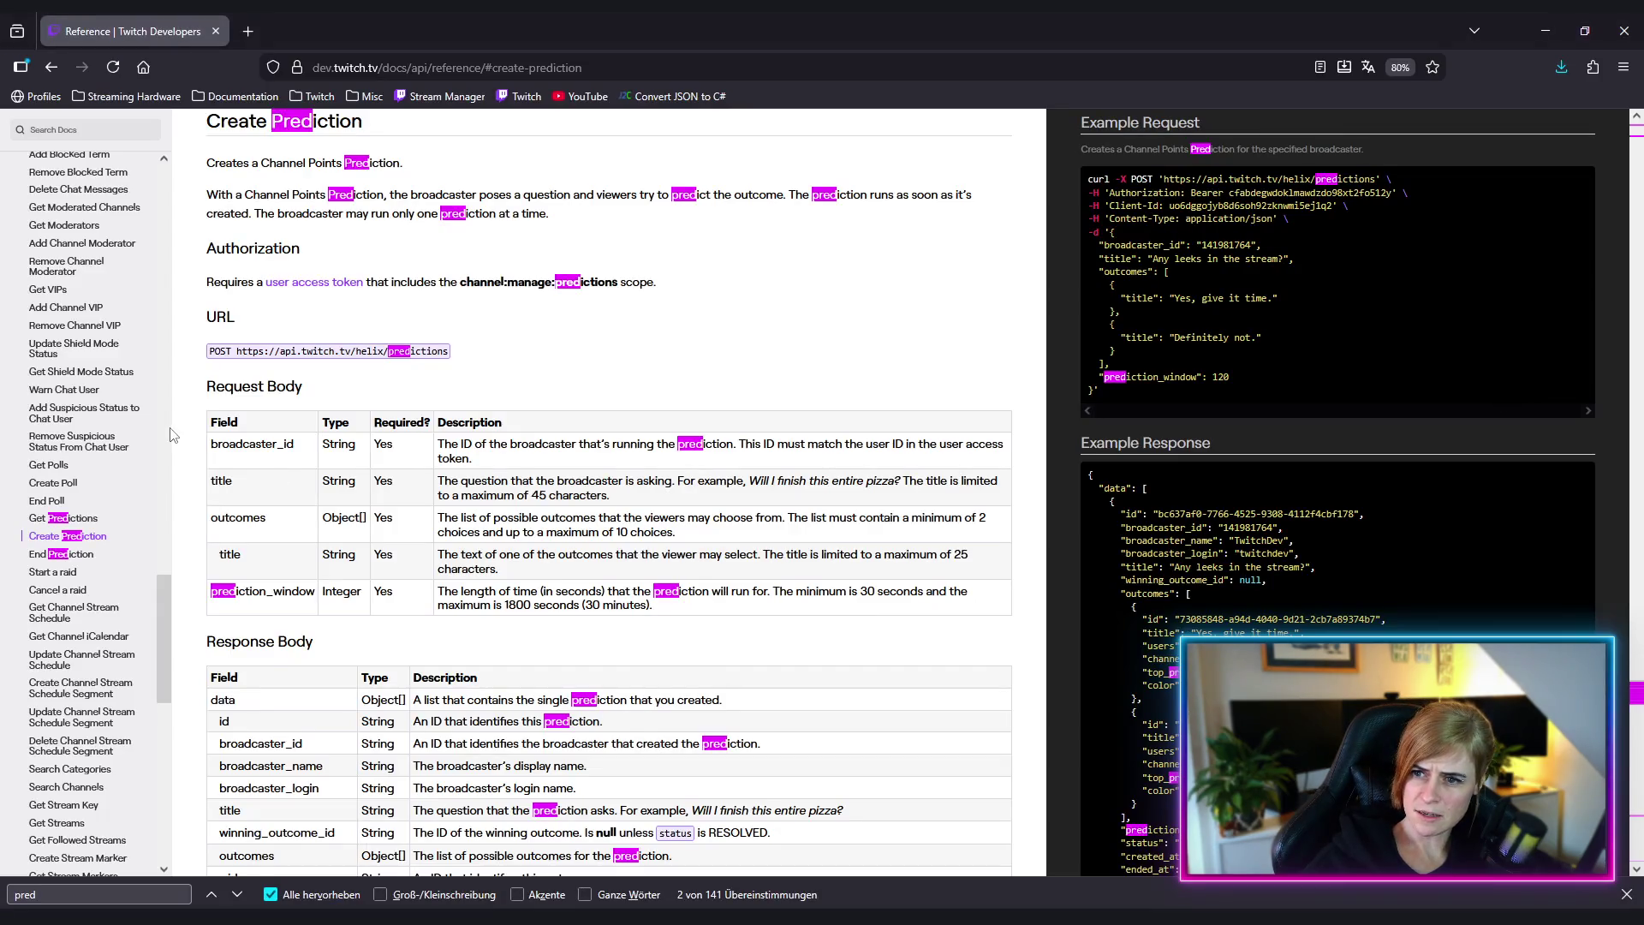
pyautogui.hotkey('alt', 'Tab')
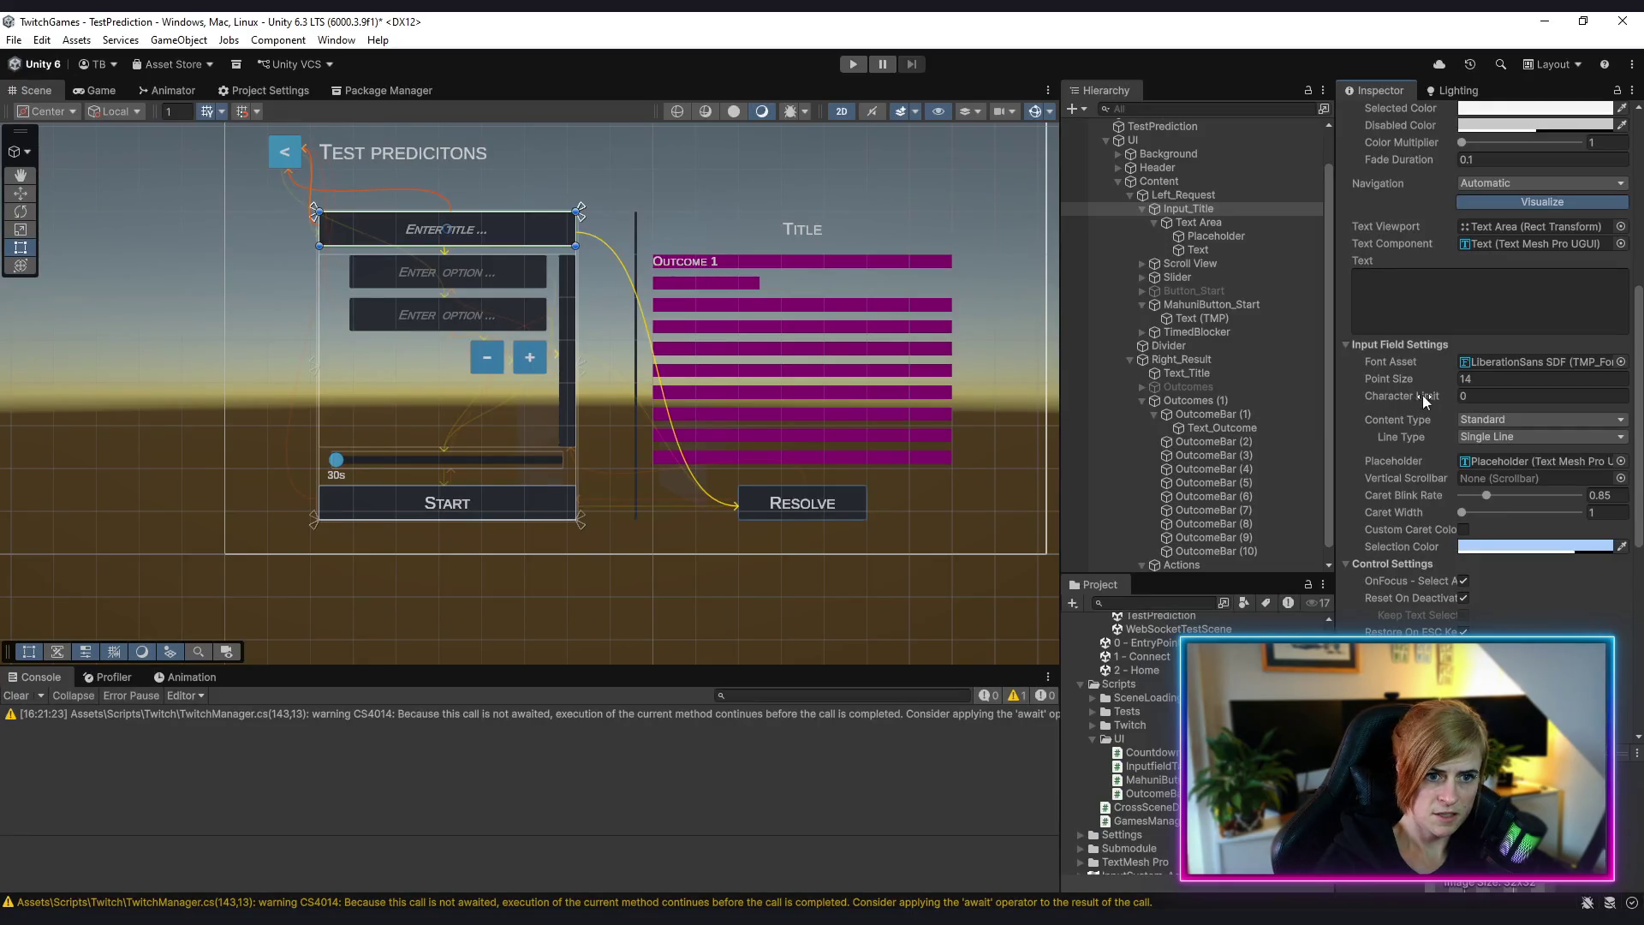
pyautogui.write('45')
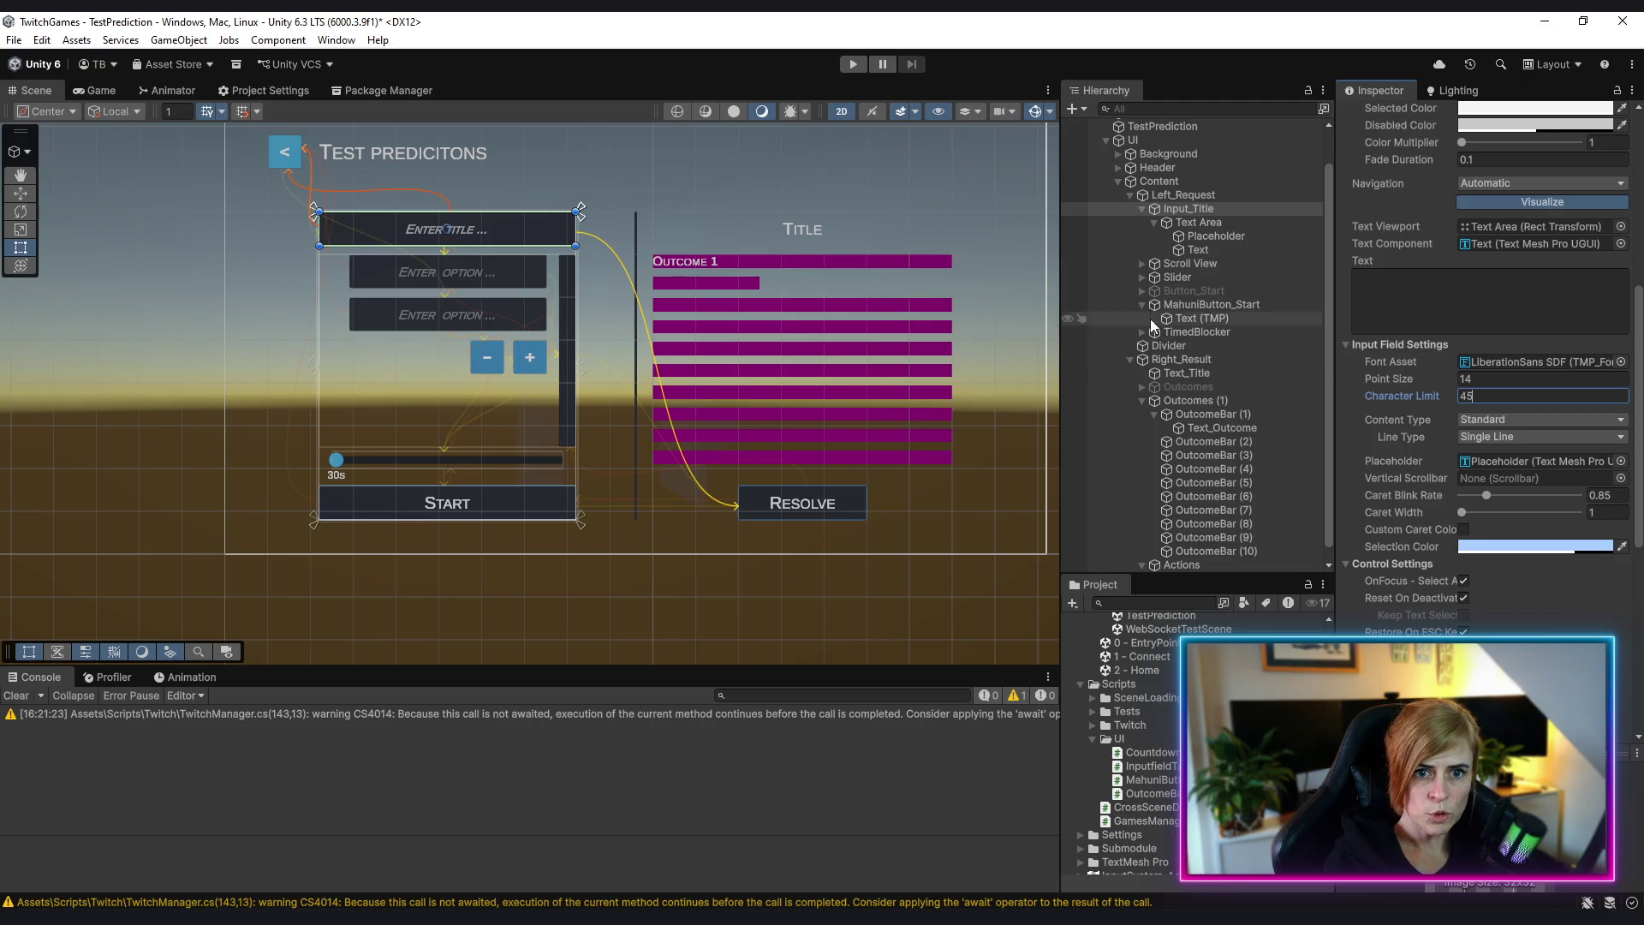
# Expand Scroll View > Viewport > Content to reveal the ten outcome input fields
pyautogui.click(1142, 262)
pyautogui.click(1155, 292)
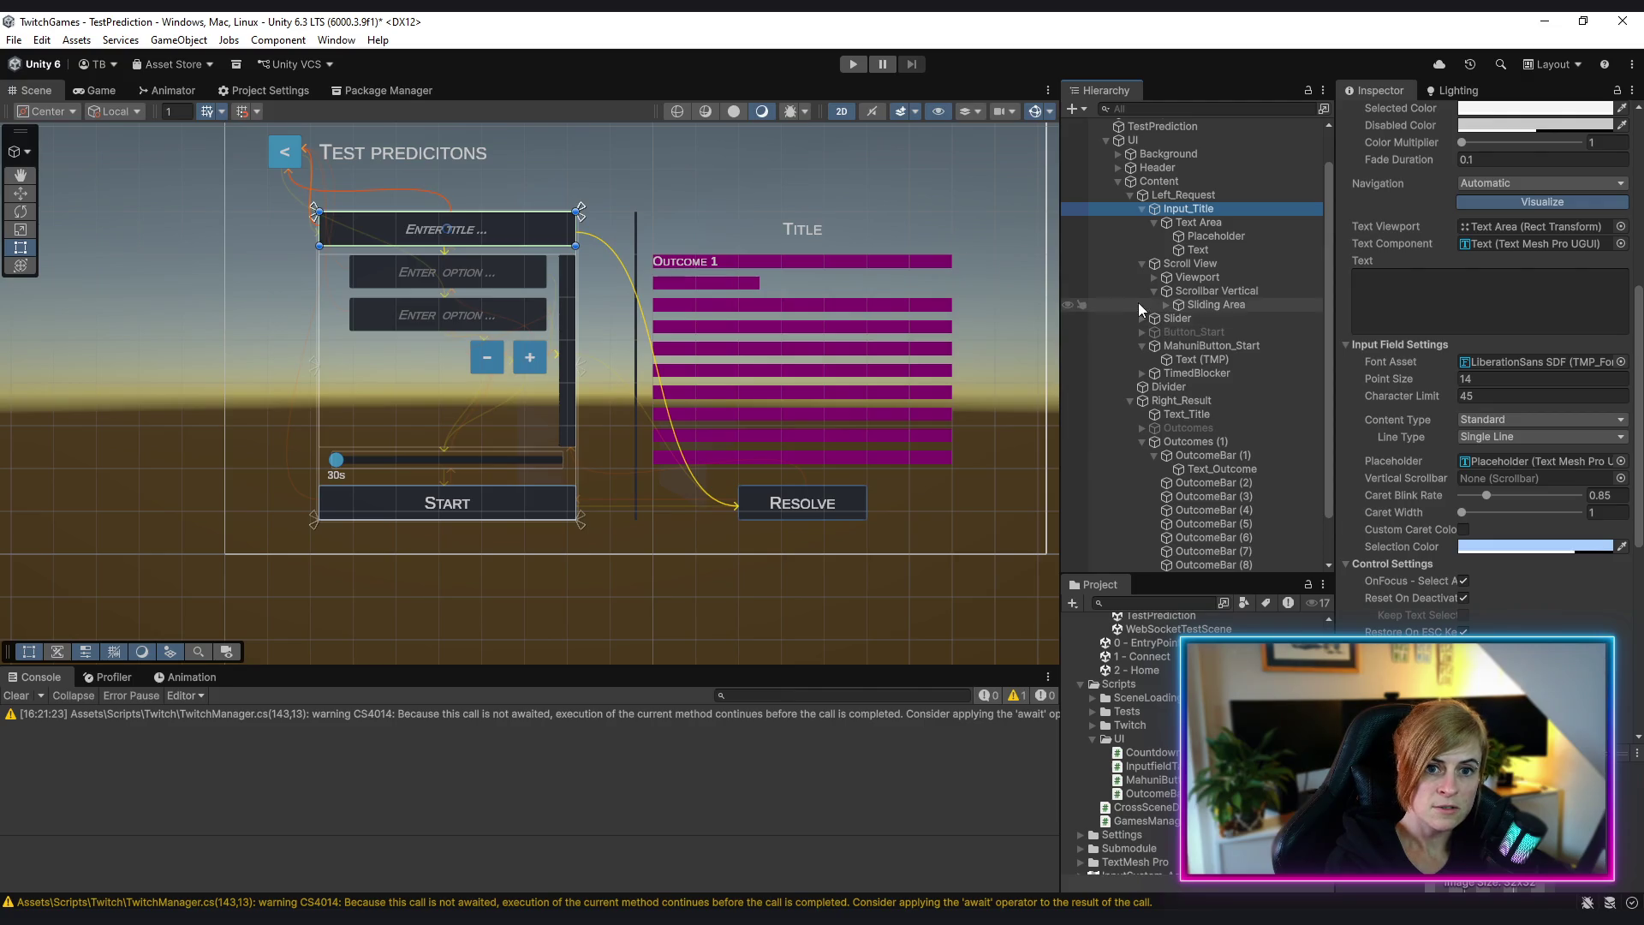
pyautogui.click(1151, 290)
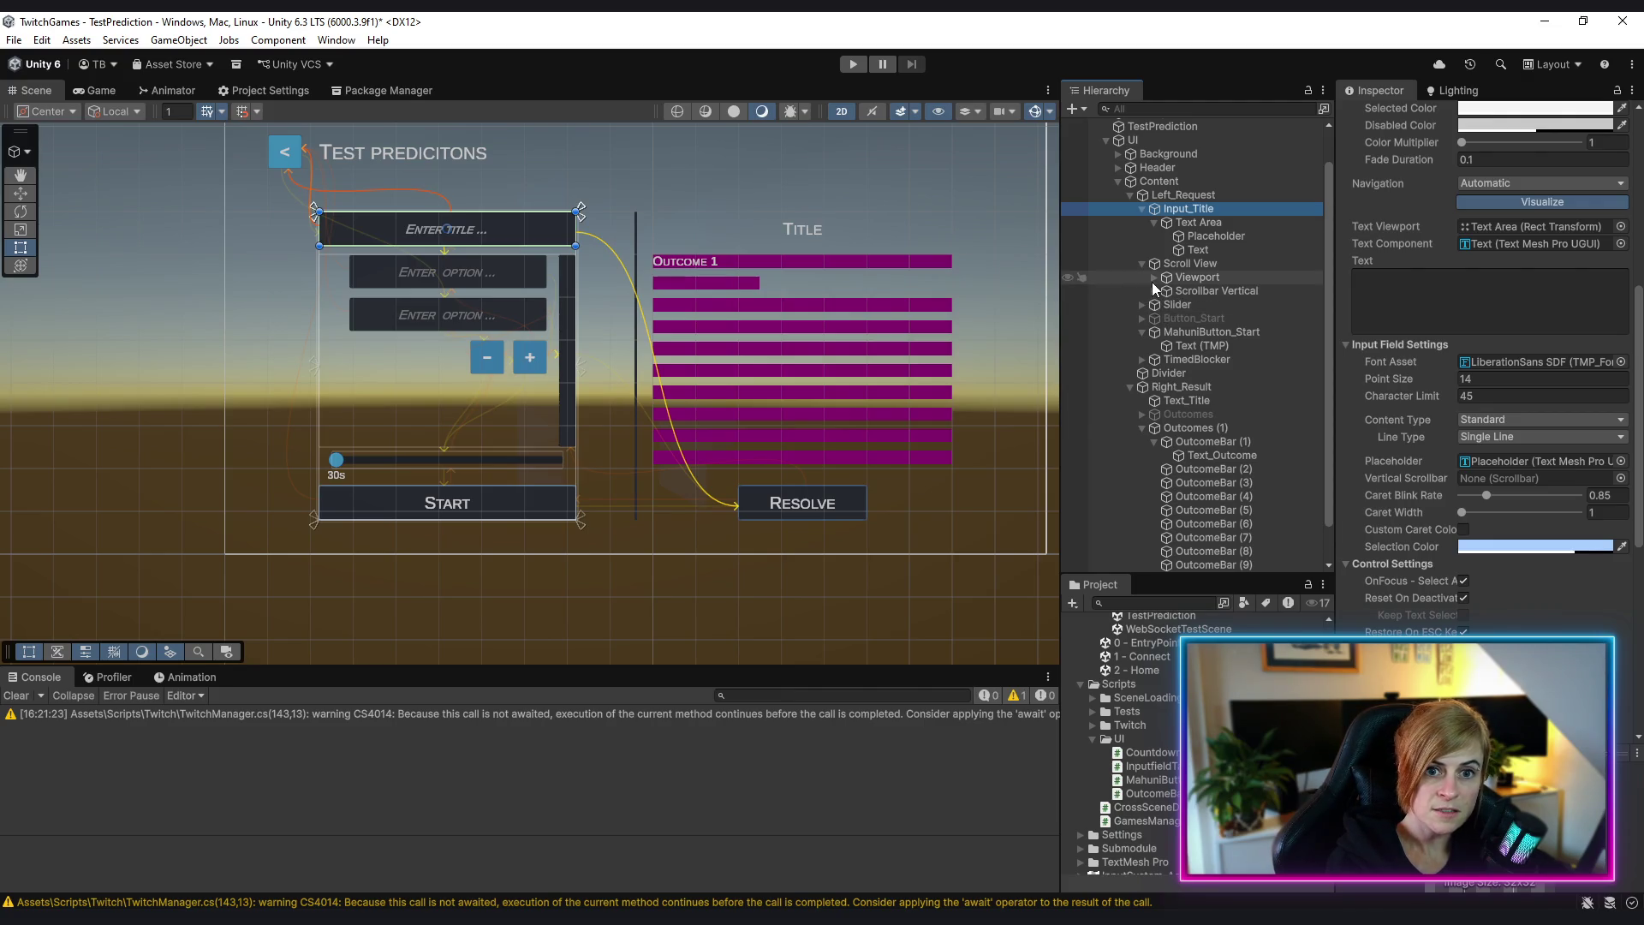
pyautogui.click(1153, 281)
pyautogui.click(1163, 291)
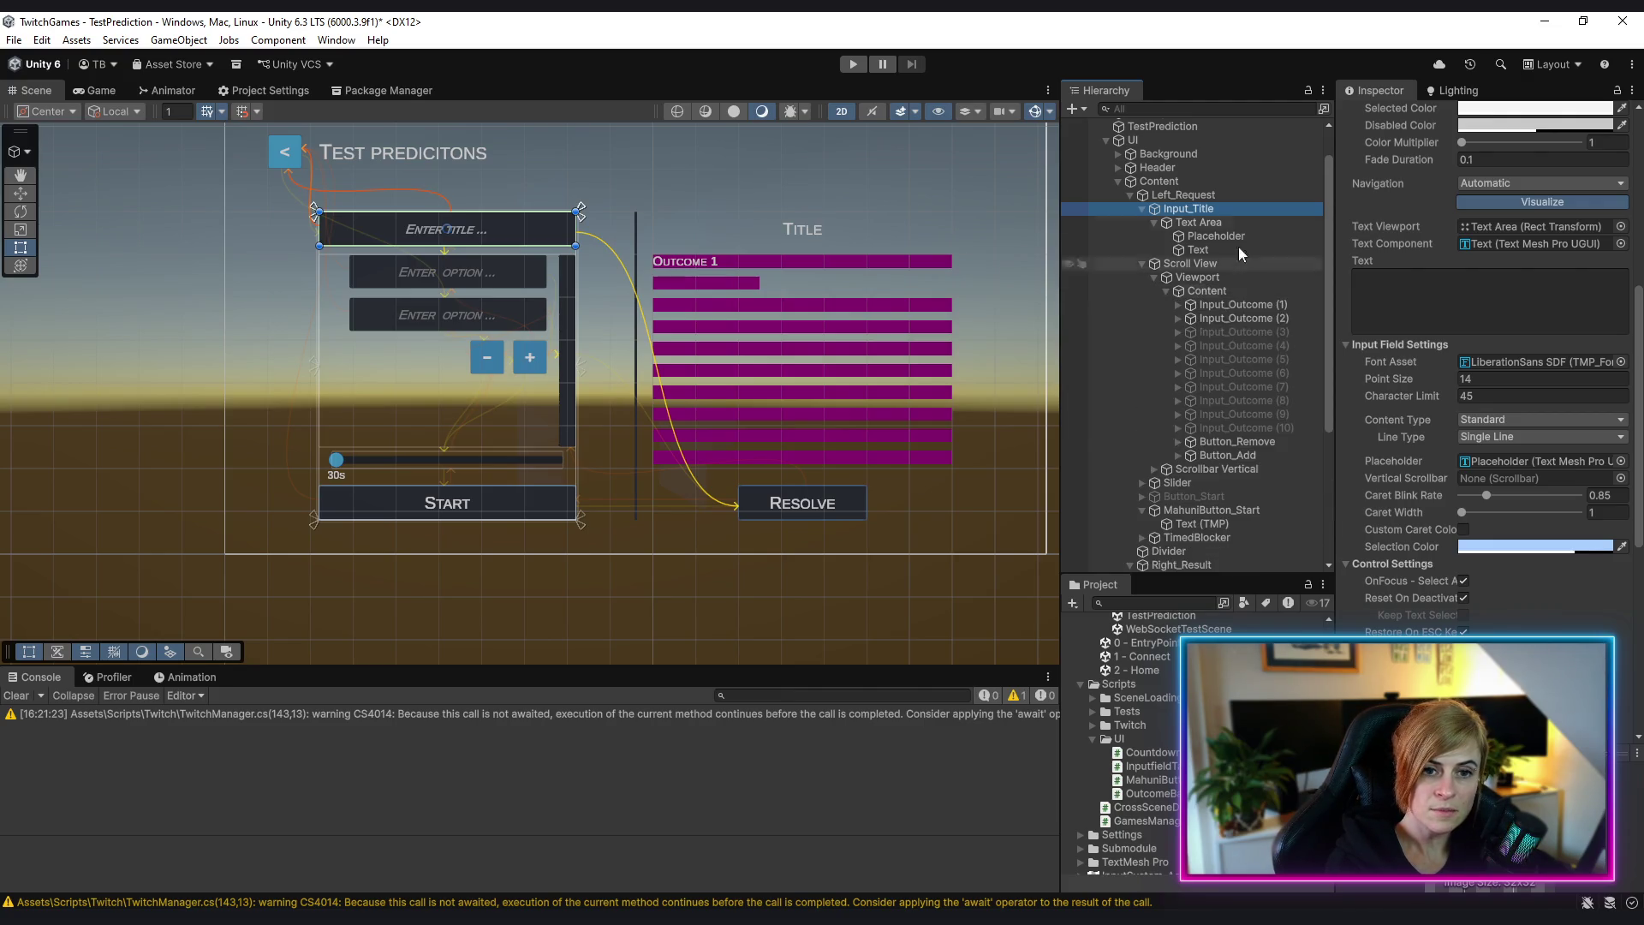
# Select Input_Outcome (1)-(10) and set their Character Limit to 25, confirming against the Twitch docs
pyautogui.click(1225, 305)
pyautogui.keyDown('shift'); pyautogui.click(1270, 430); pyautogui.keyUp('shift')
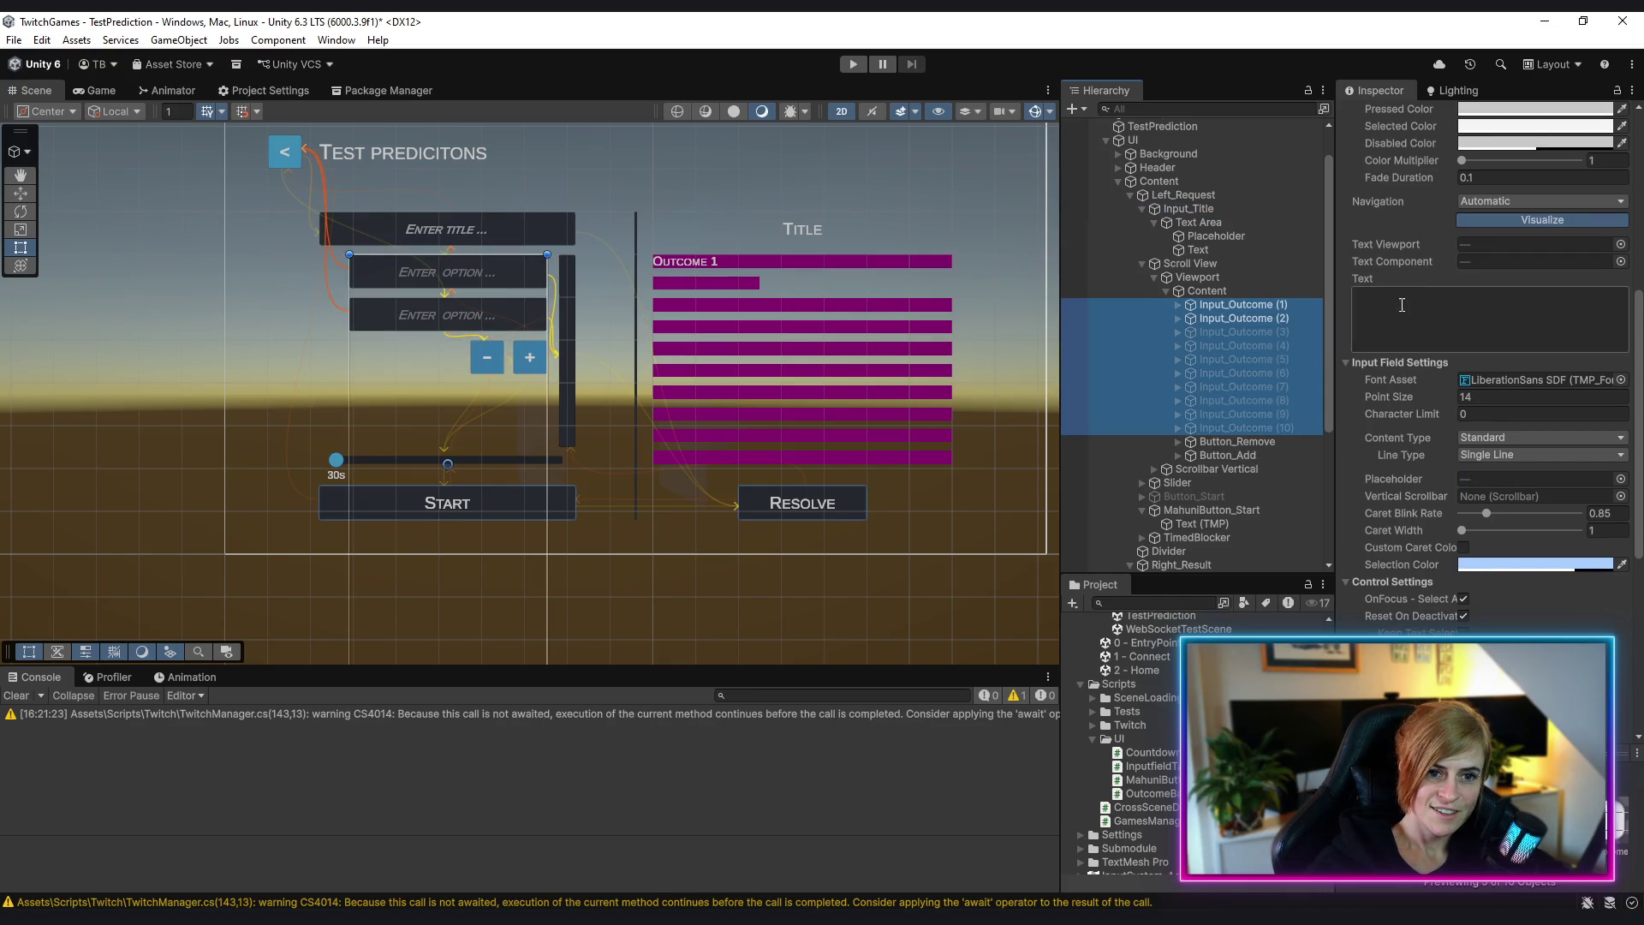
pyautogui.click(1494, 412)
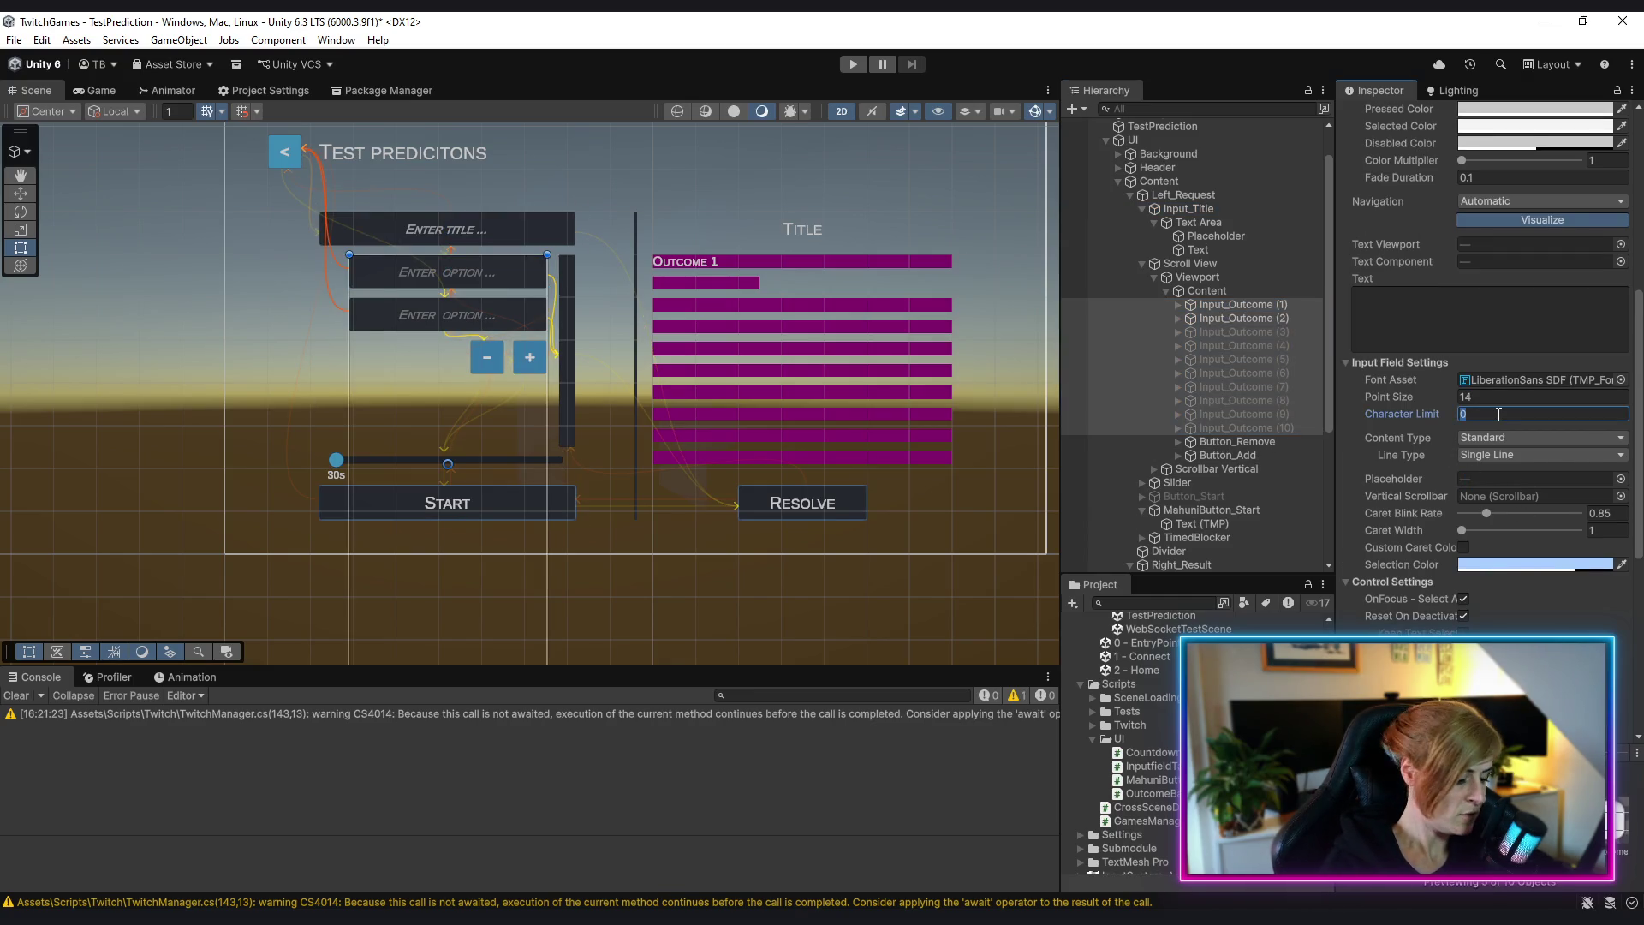
pyautogui.write('25')
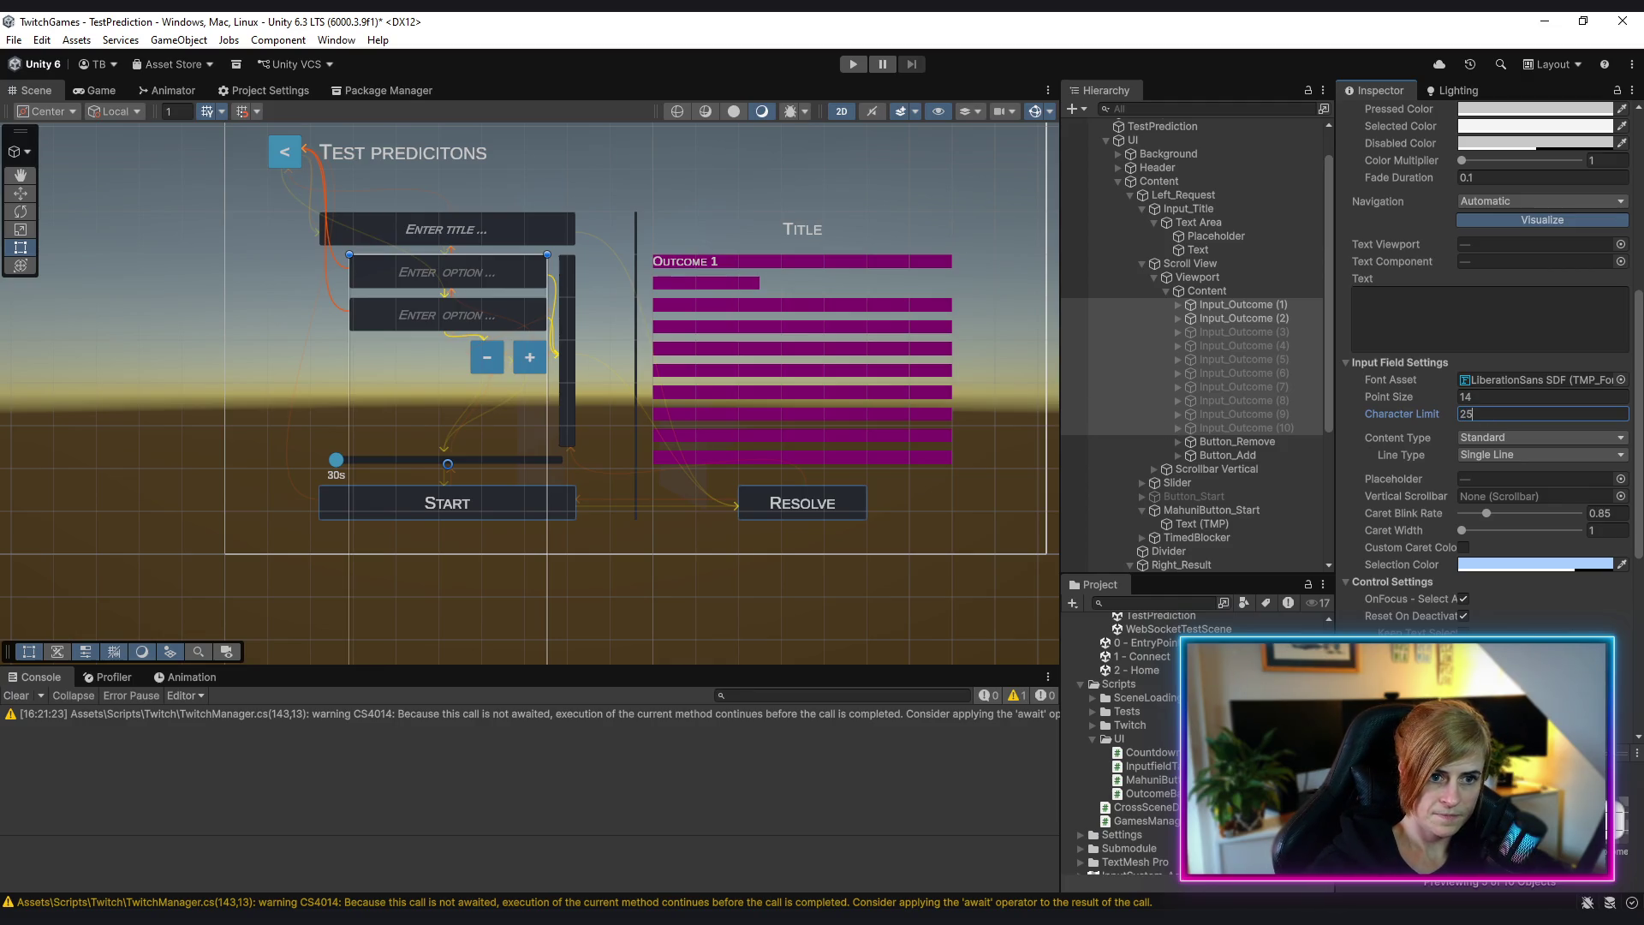
pyautogui.press('Return')
pyautogui.hotkey('alt', 'Tab')
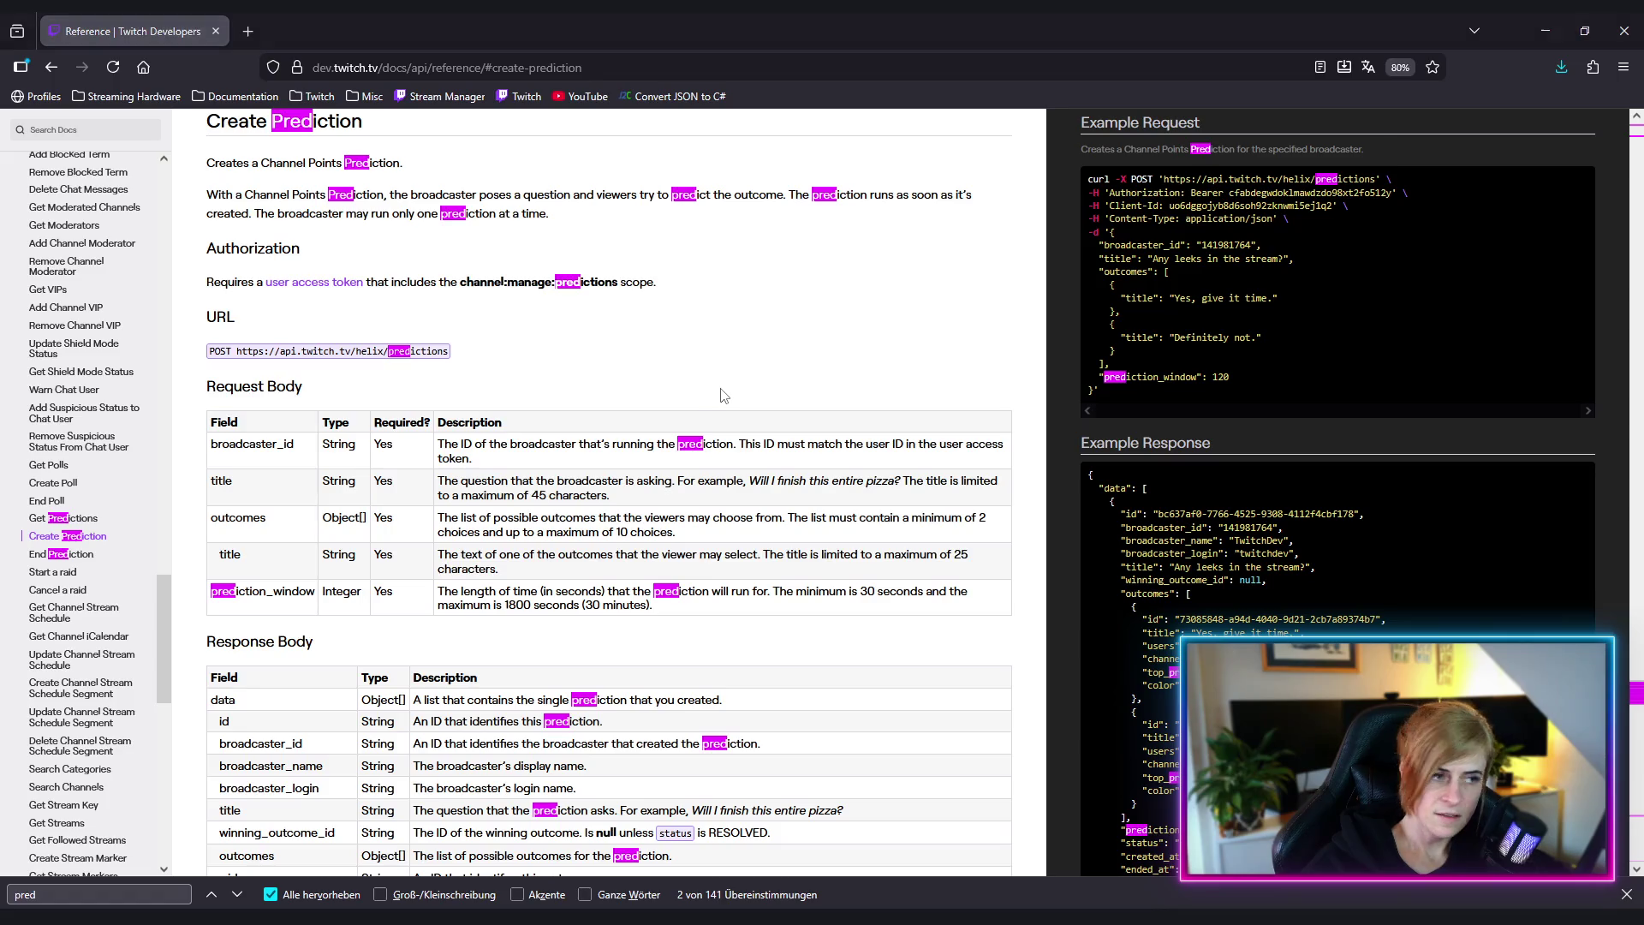
pyautogui.hotkey('alt', 'Tab')
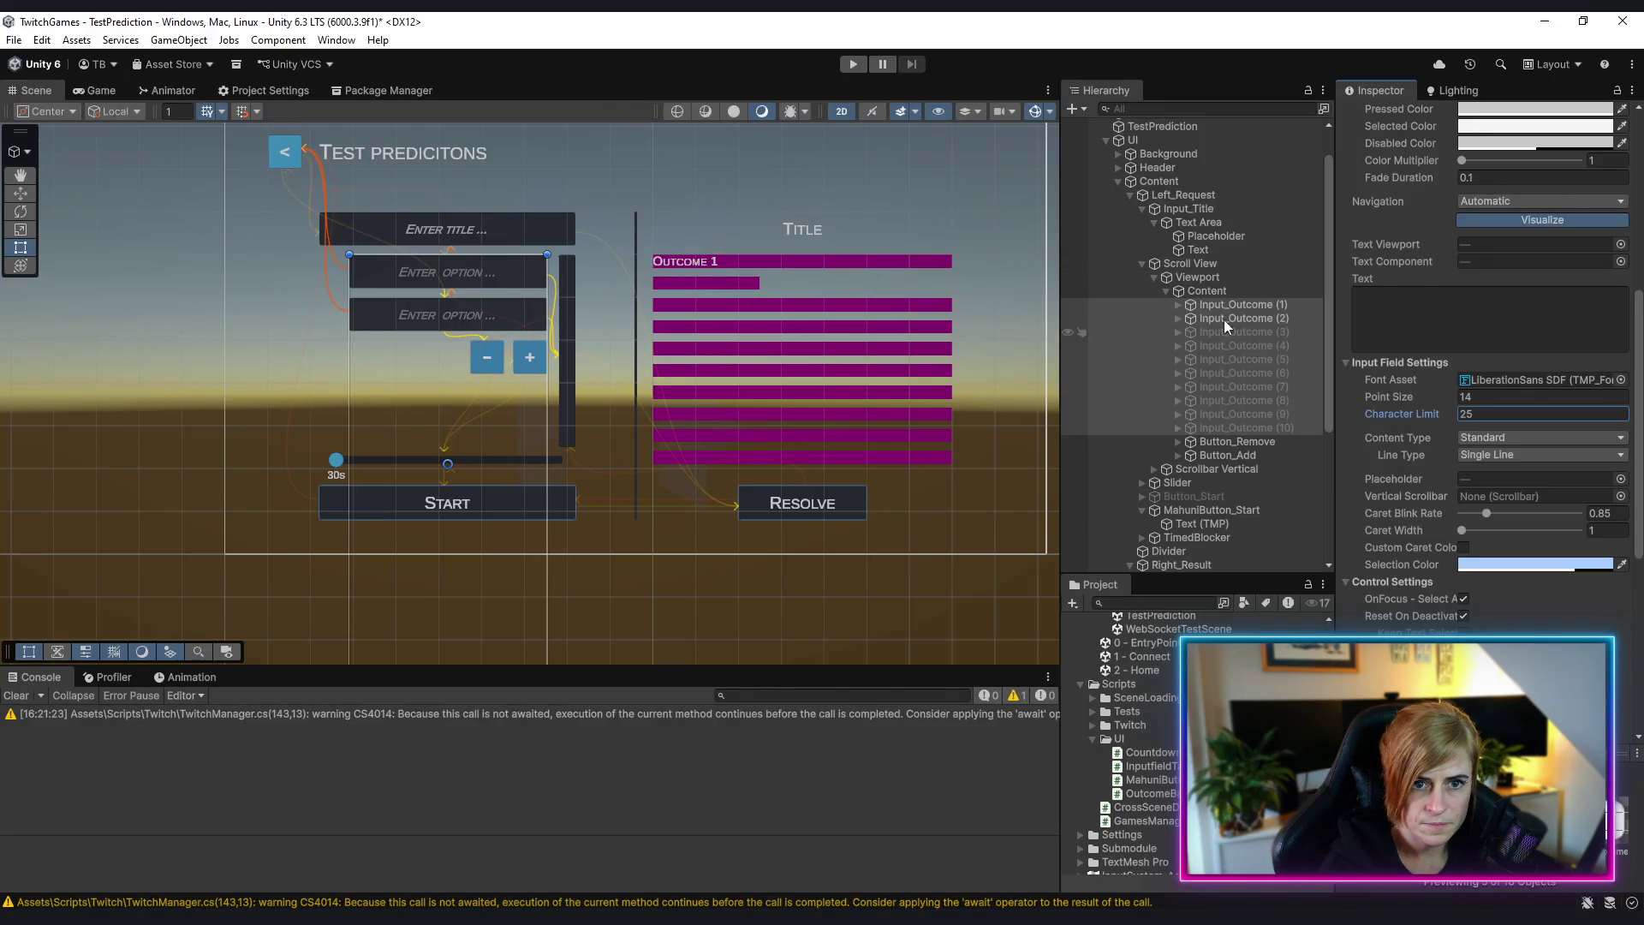
pyautogui.scroll(-3, 1259, 443)
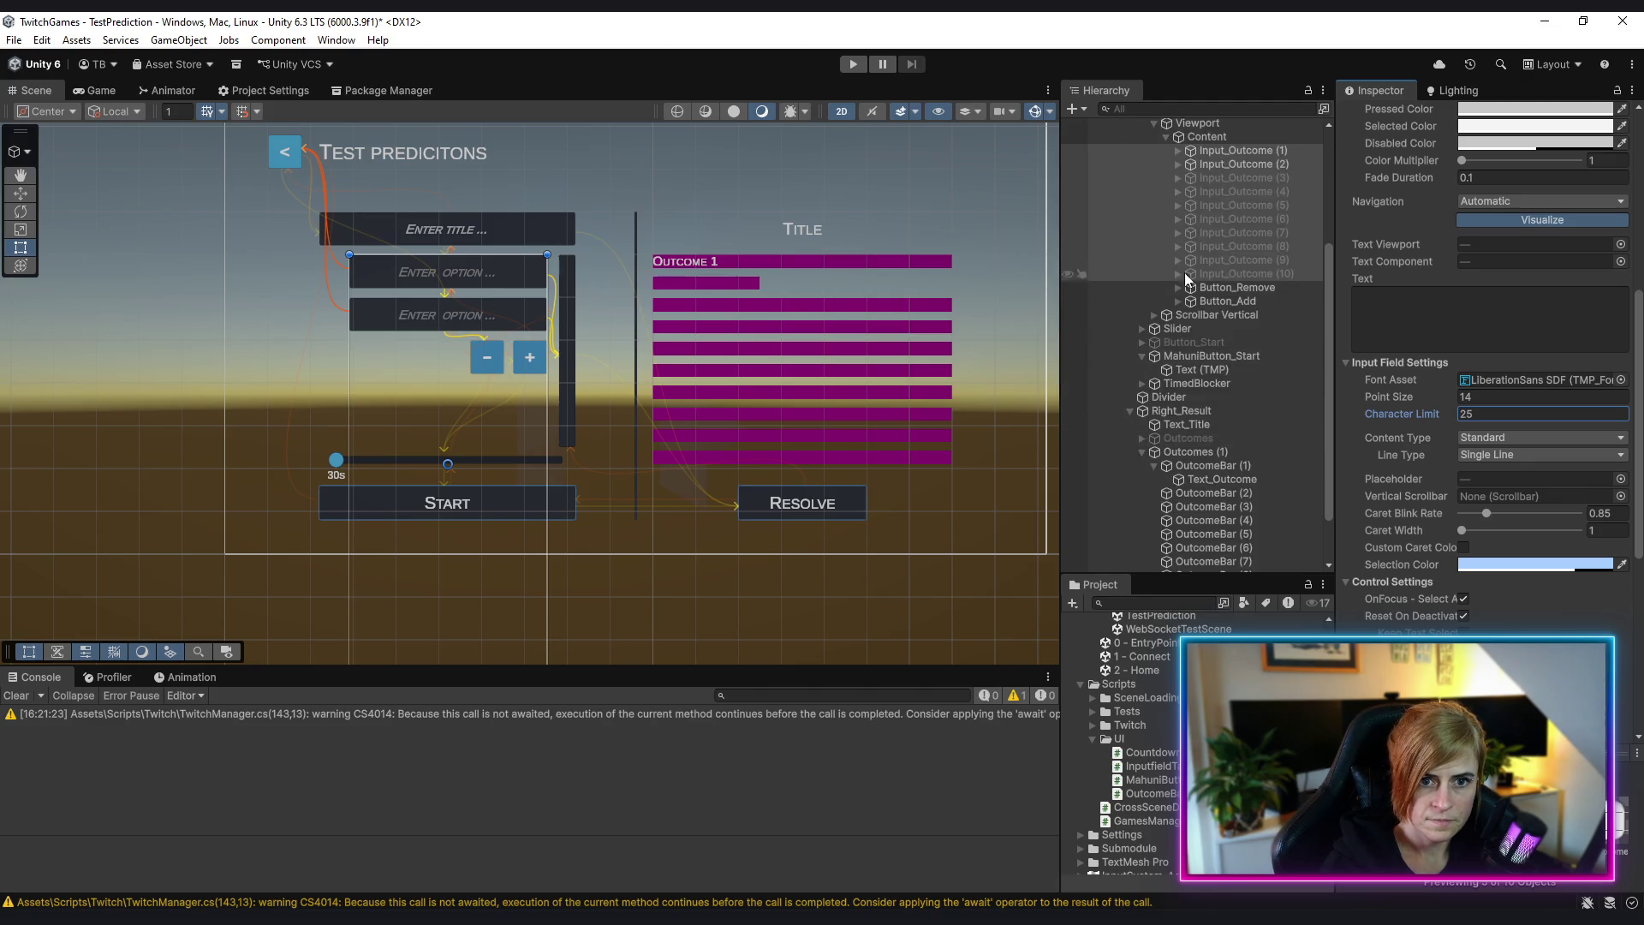
pyautogui.click(1140, 356)
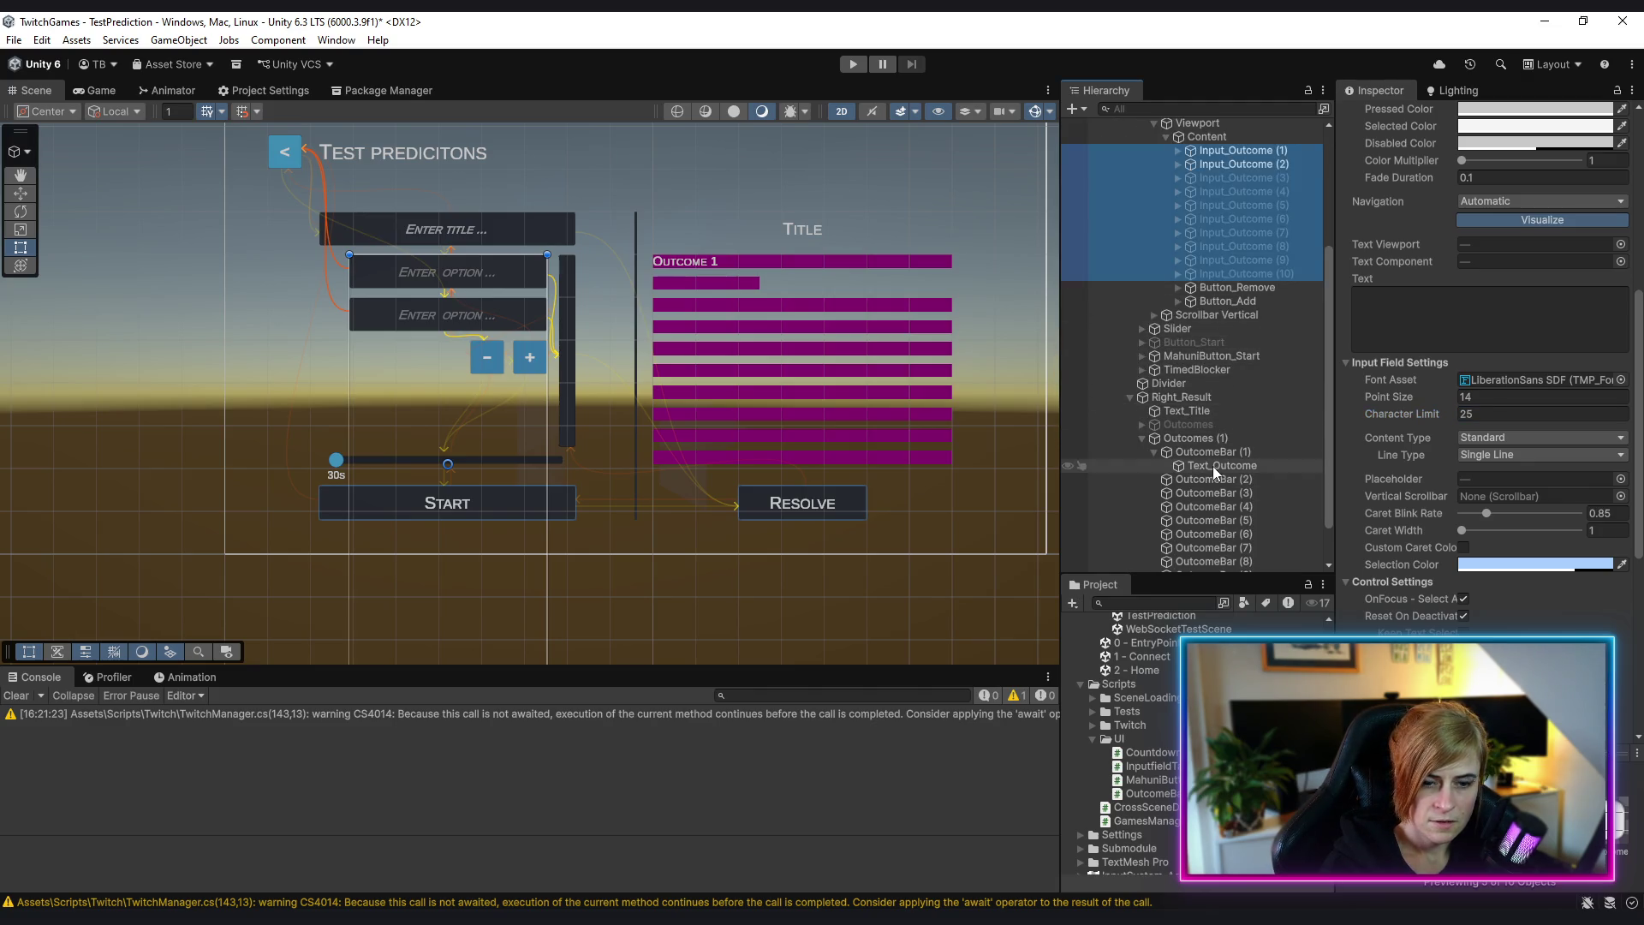
pyautogui.click(1214, 465)
pyautogui.scroll(5, 1417, 474)
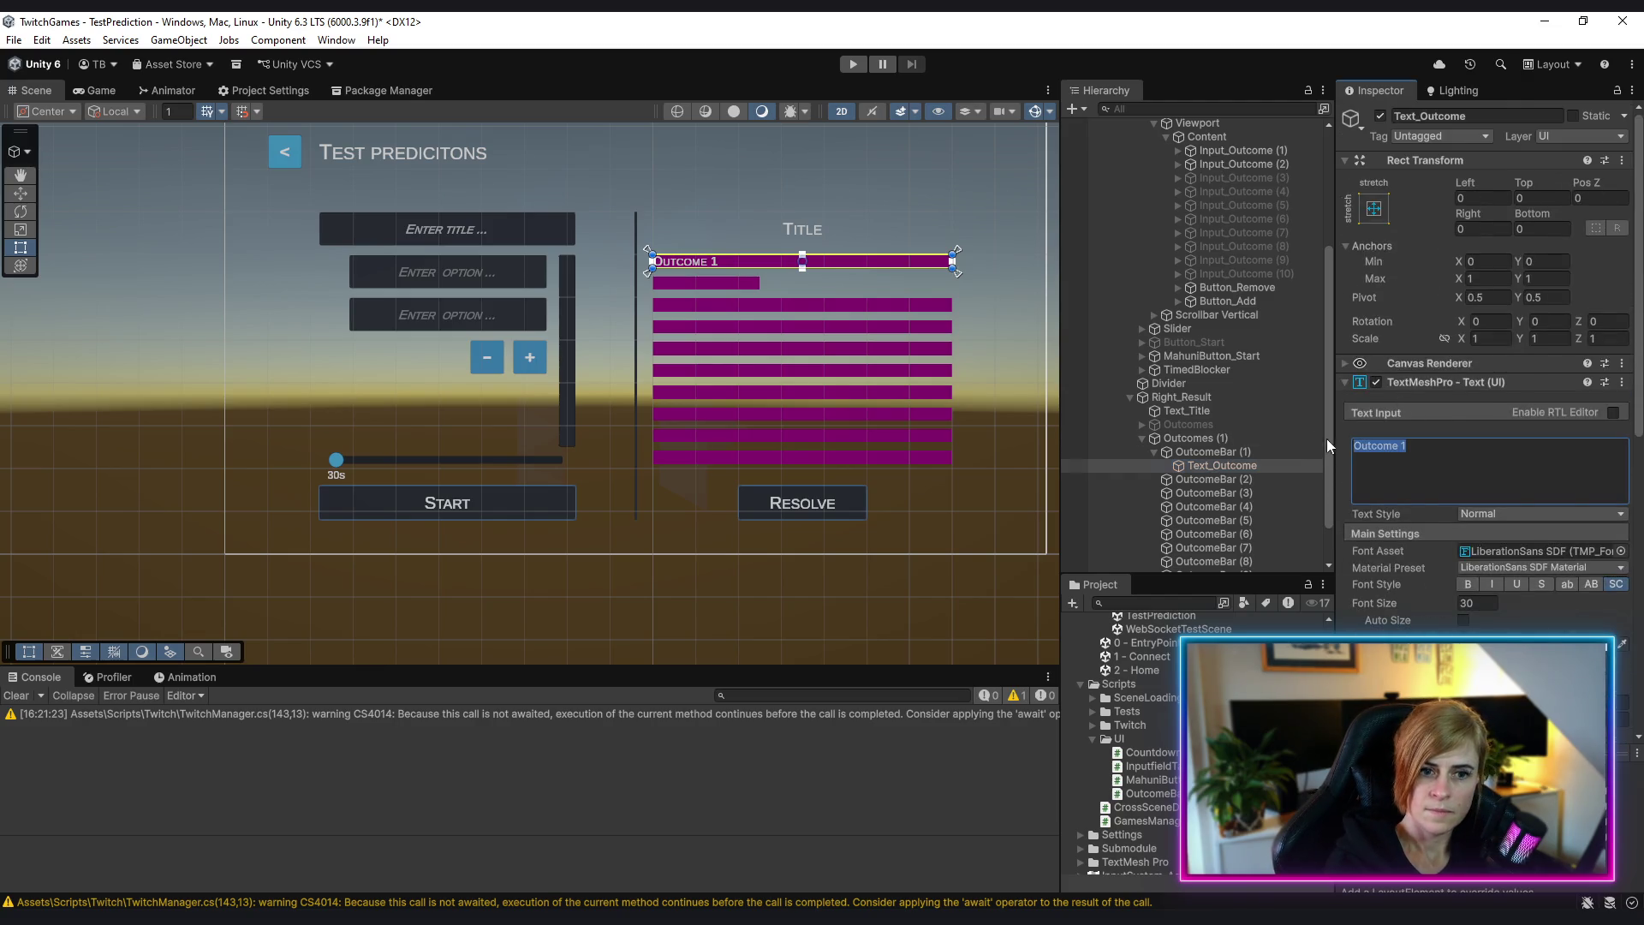
pyautogui.write('1234567890')
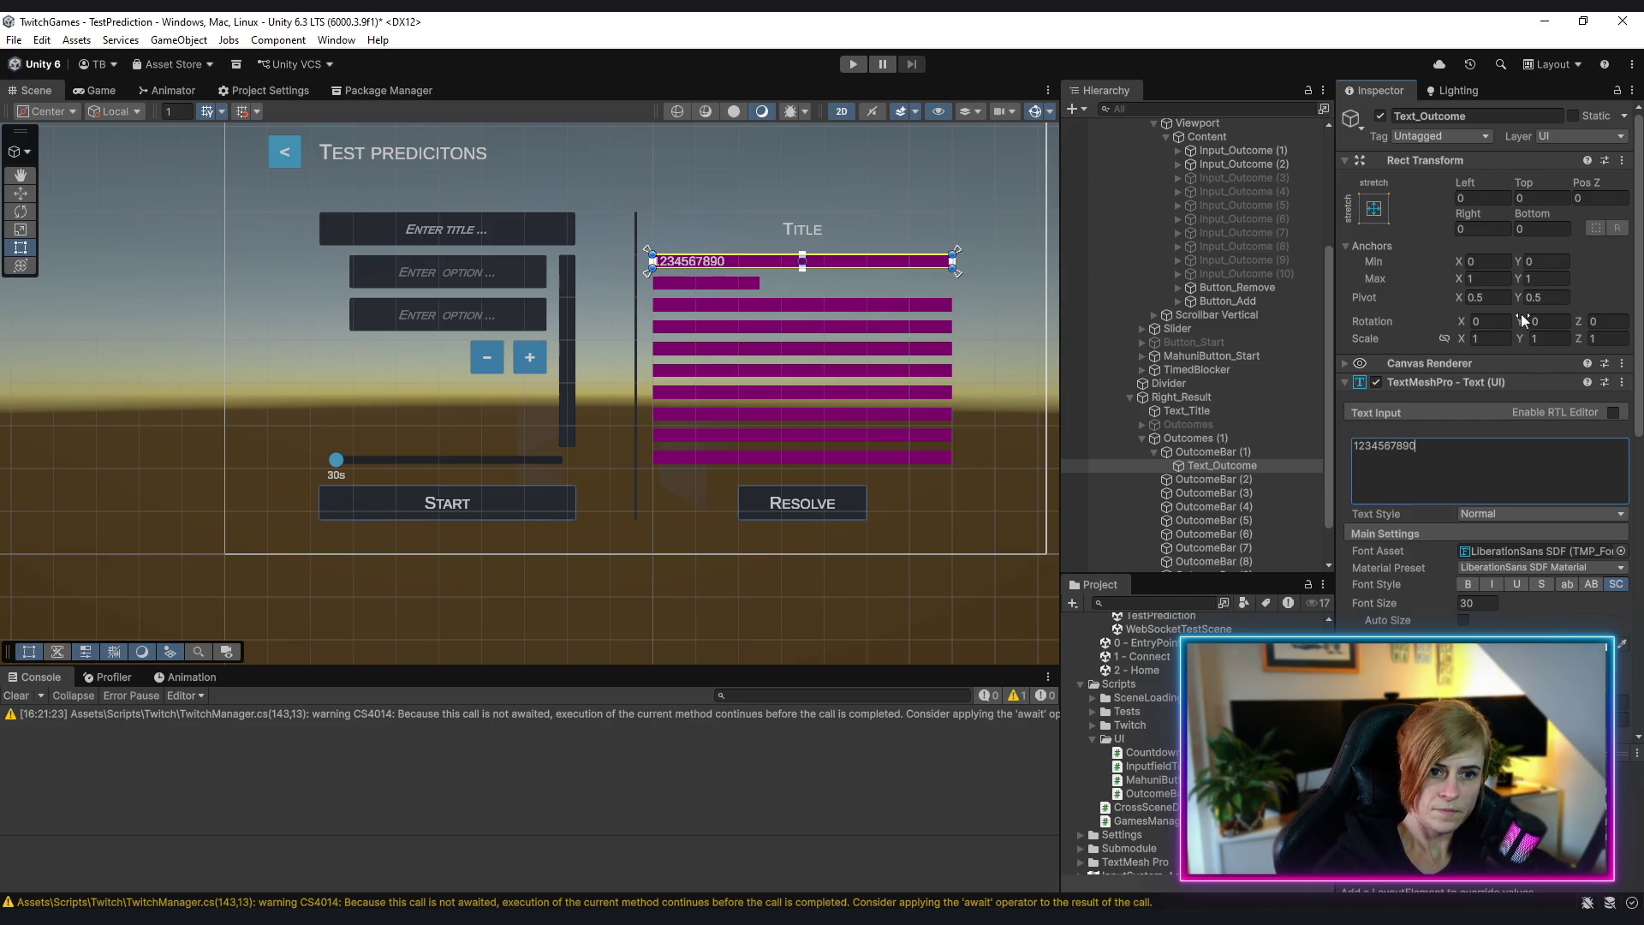
pyautogui.moveTo(1337, 451); pyautogui.dragTo(1426, 481)
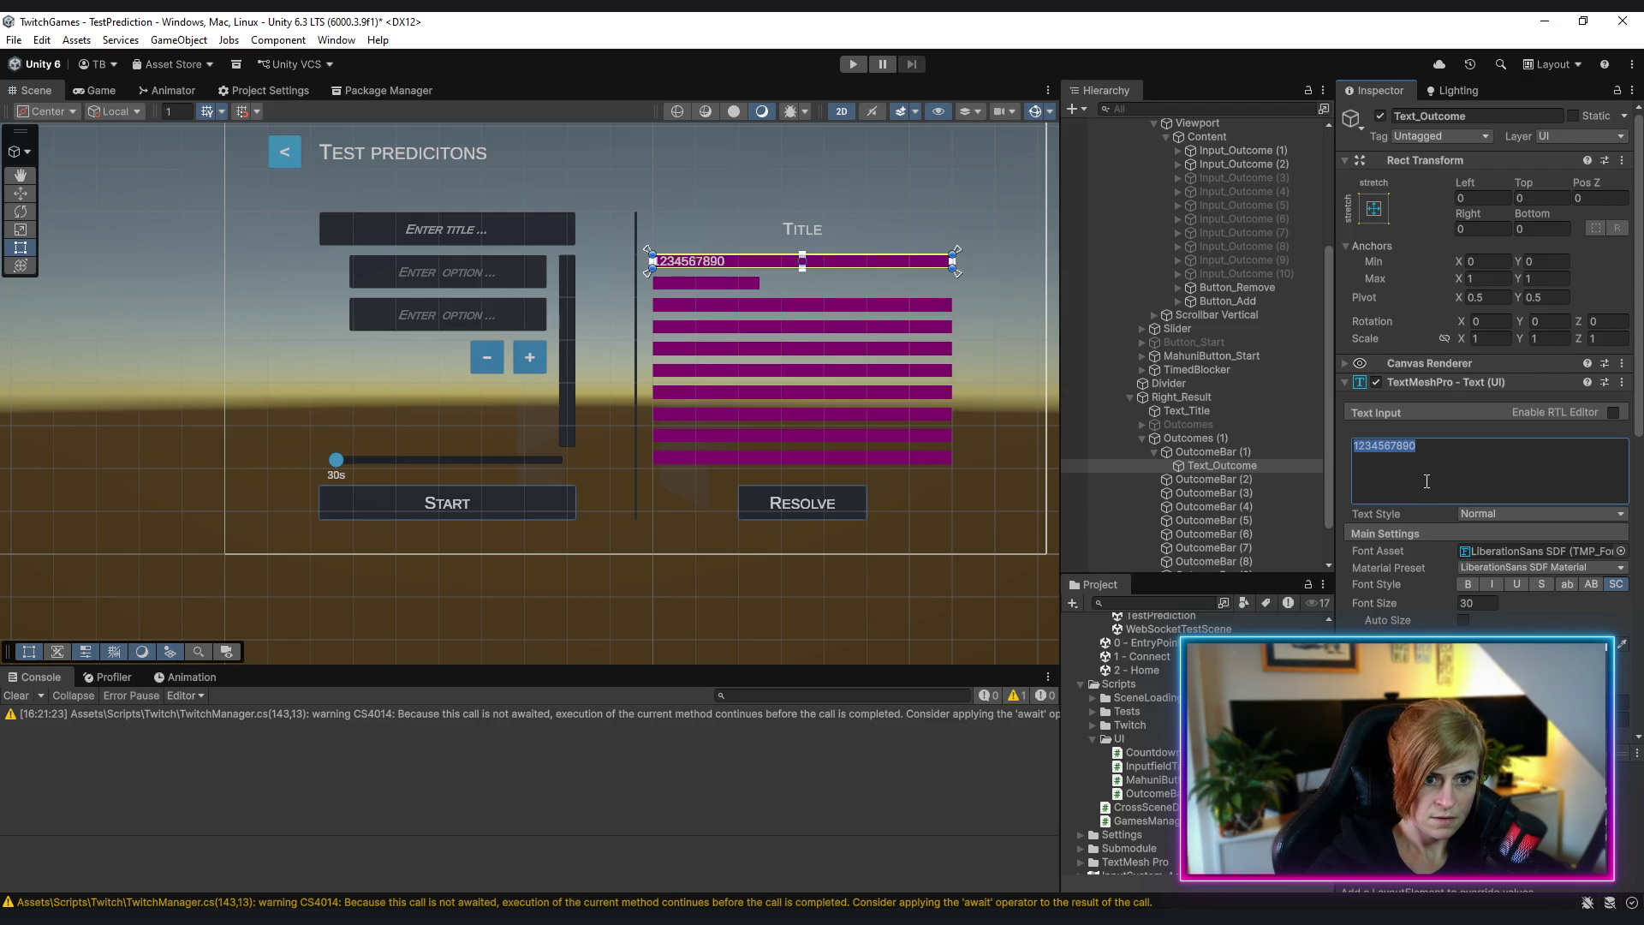
pyautogui.hotkey('ctrl', 'c')
pyautogui.hotkey('ctrl', 'v')
pyautogui.hotkey('ctrl', 'v')
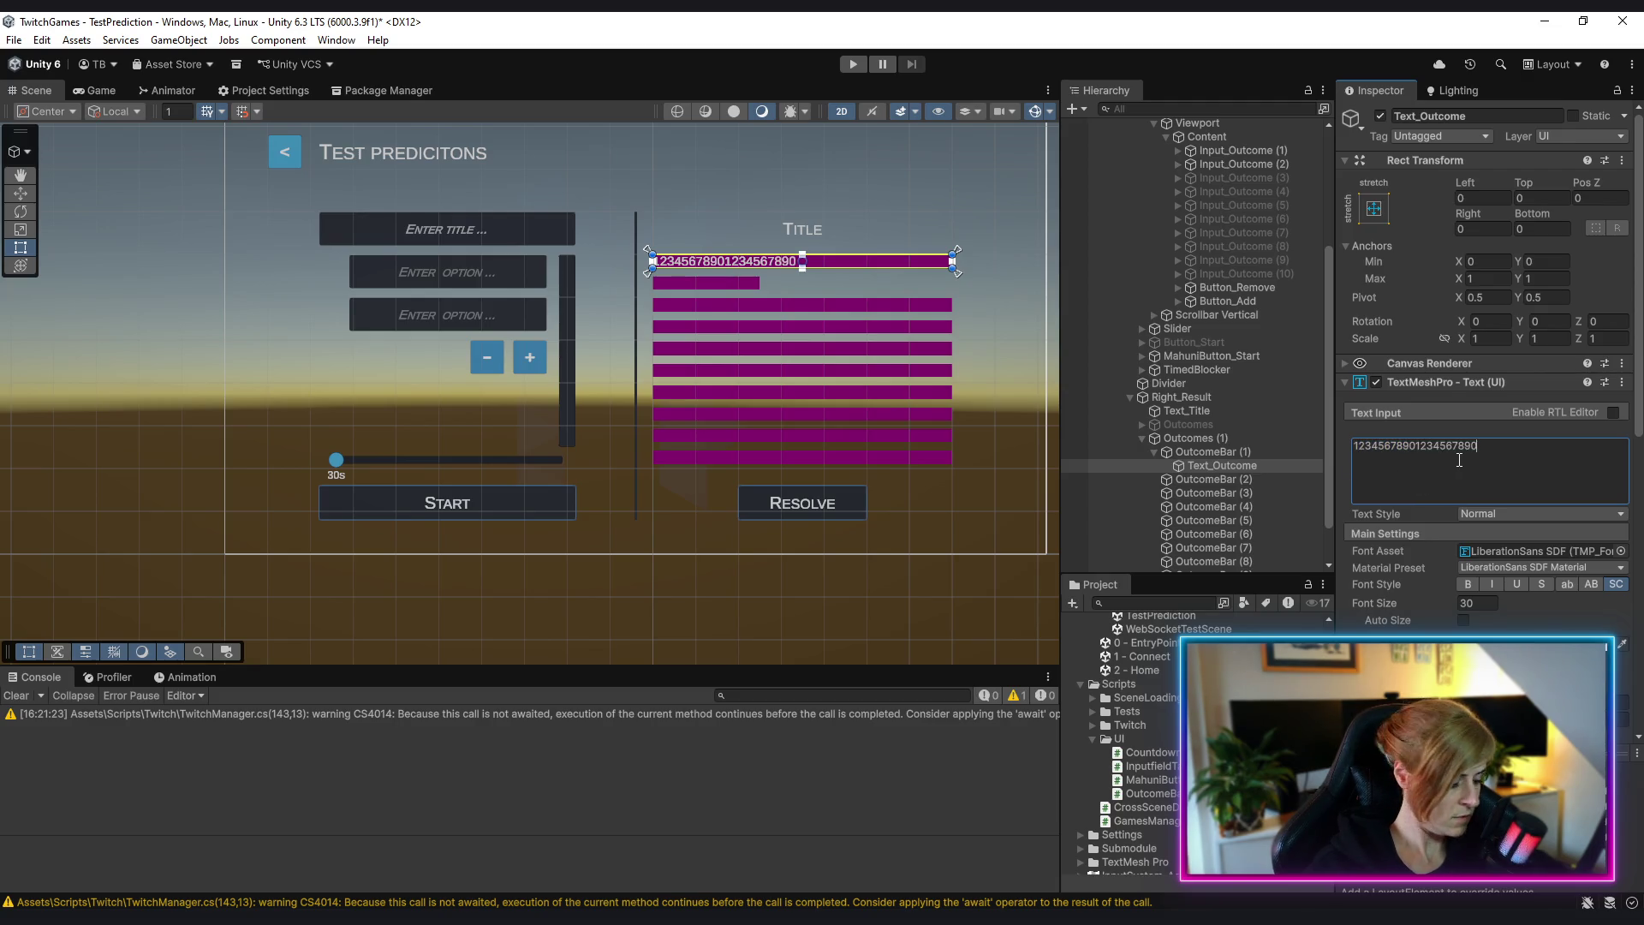
pyautogui.write('2345')
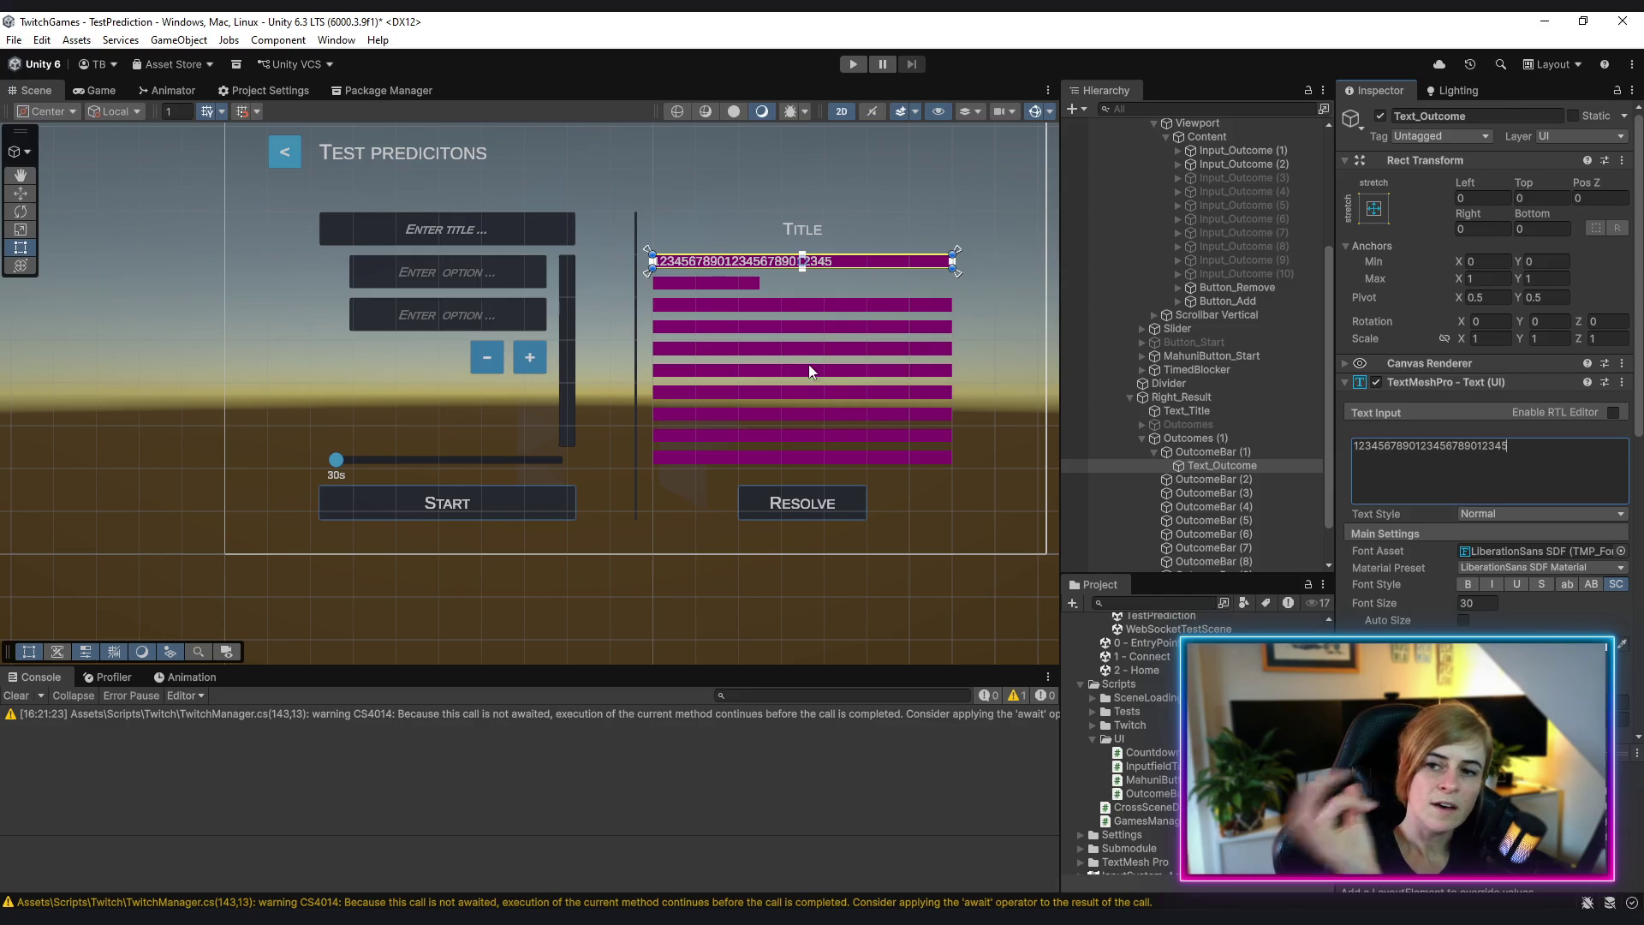
pyautogui.scroll(2, 789, 295)
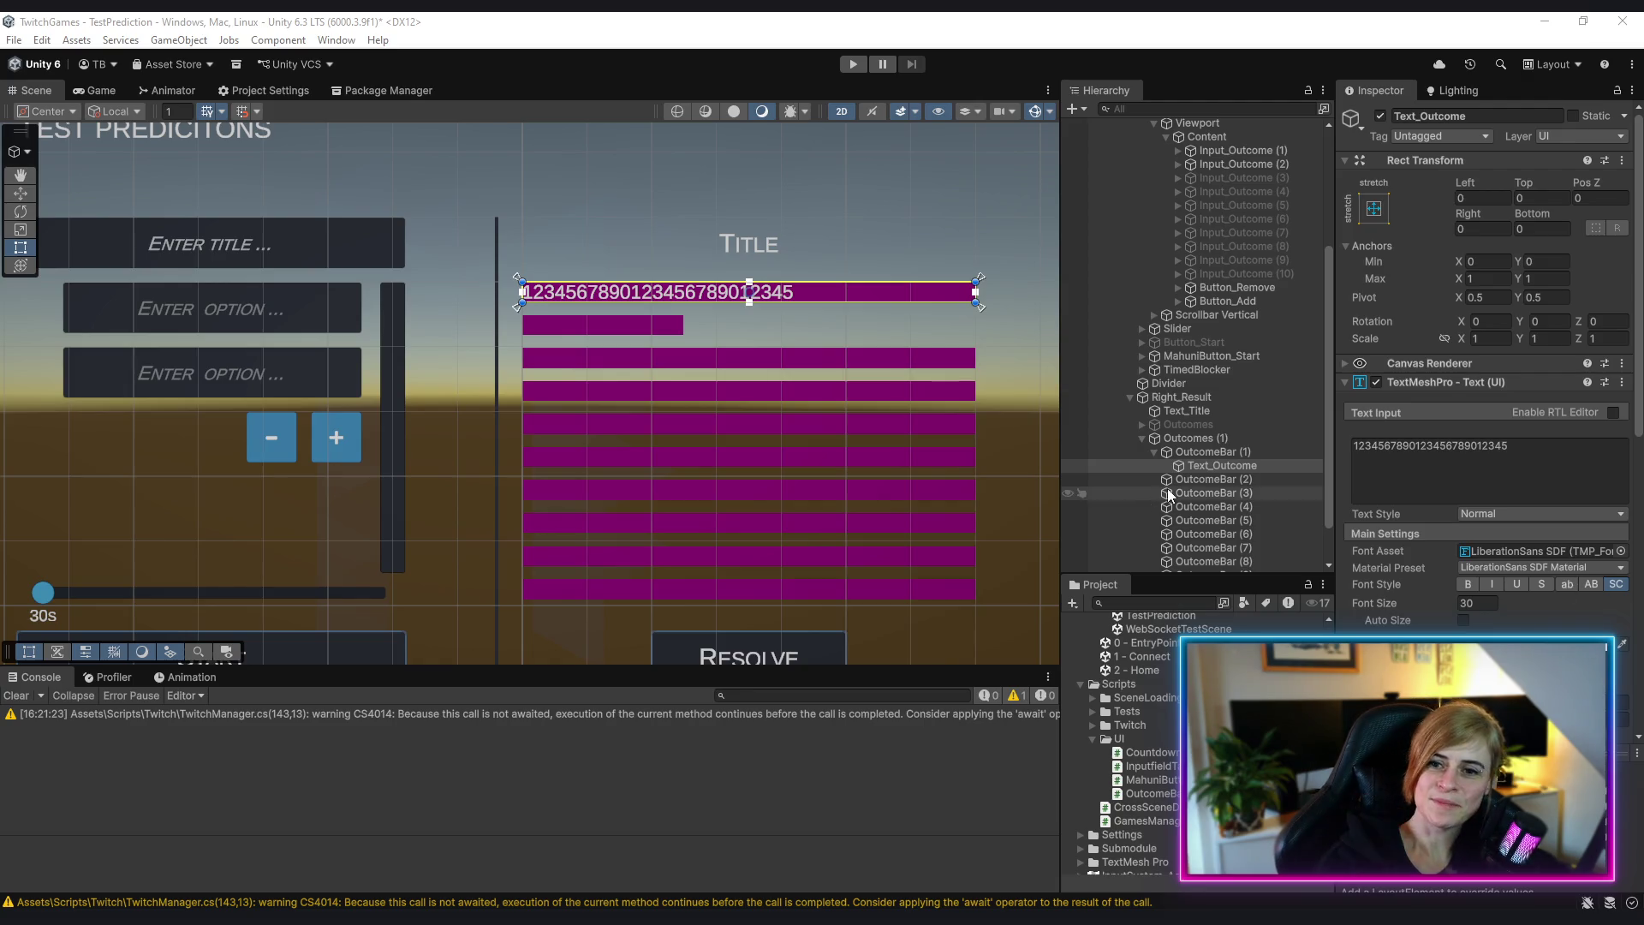
pyautogui.scroll(-3, 940, 392)
pyautogui.moveTo(836, 451); pyautogui.dragTo(814, 437)
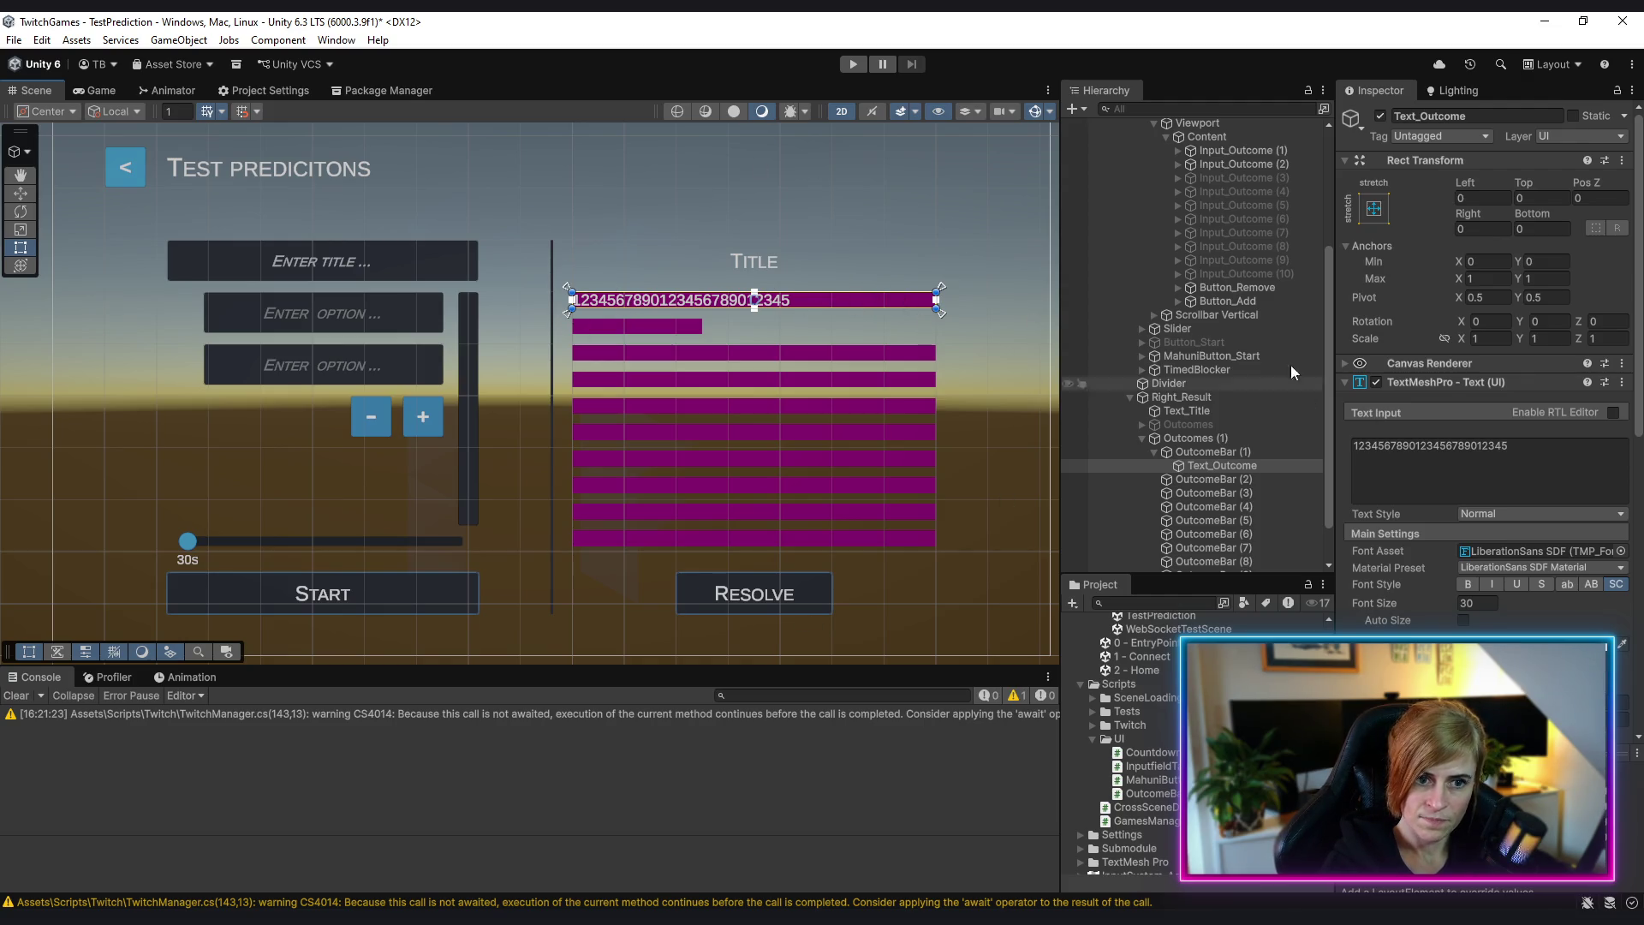
pyautogui.scroll(2, 590, 300)
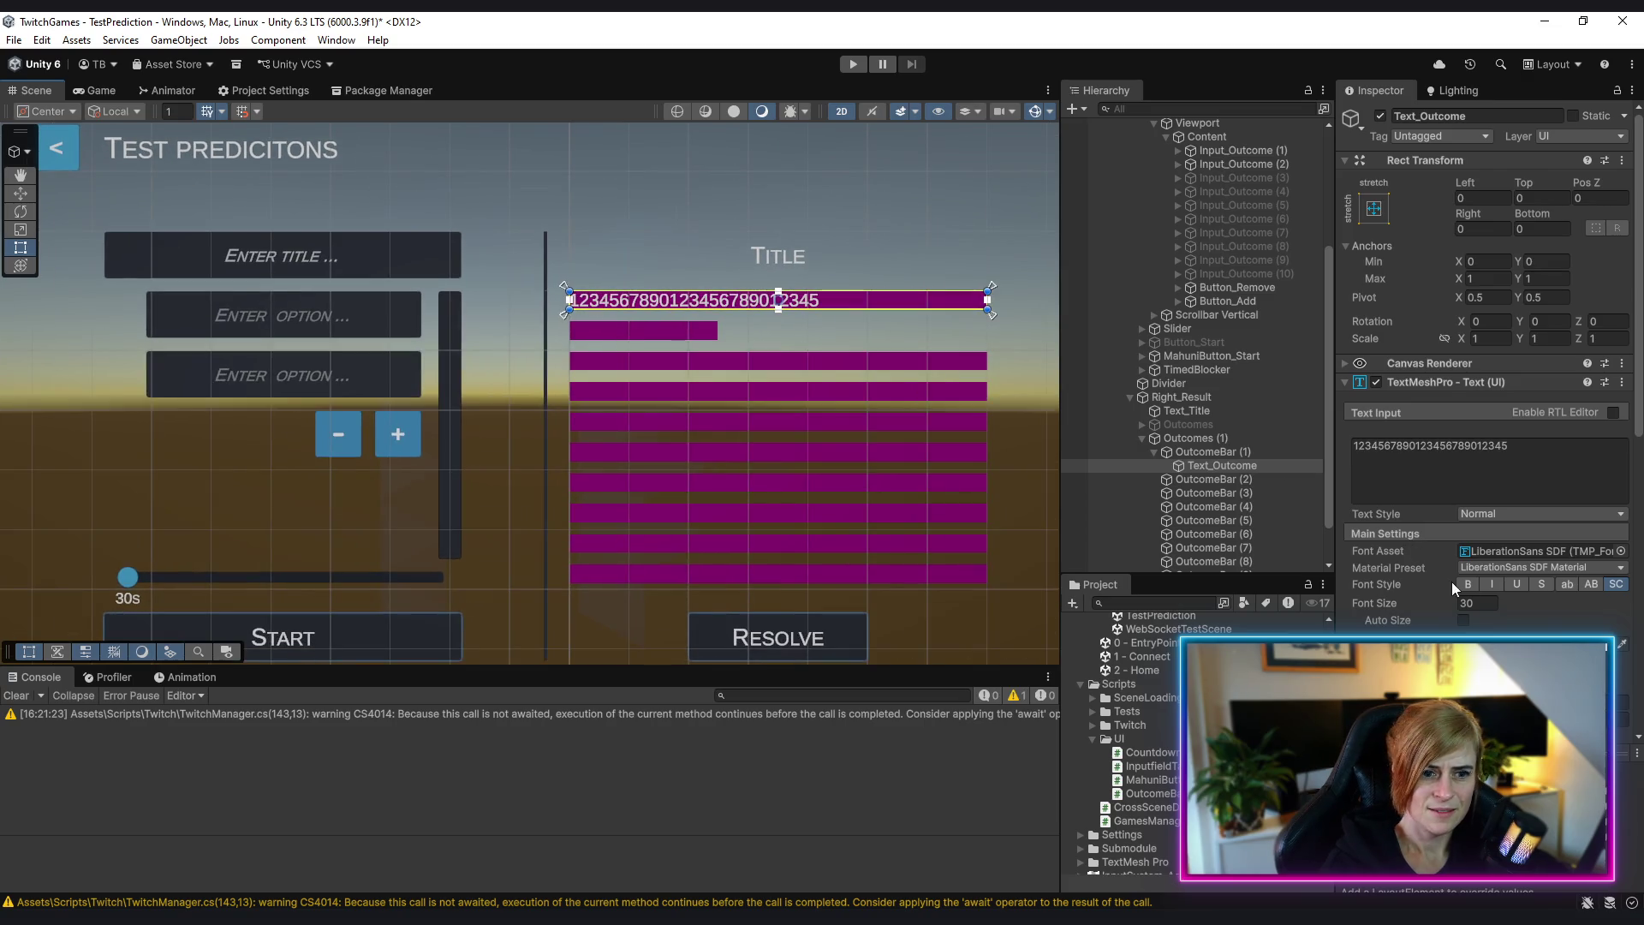
pyautogui.moveTo(1425, 604); pyautogui.dragTo(1420, 597)
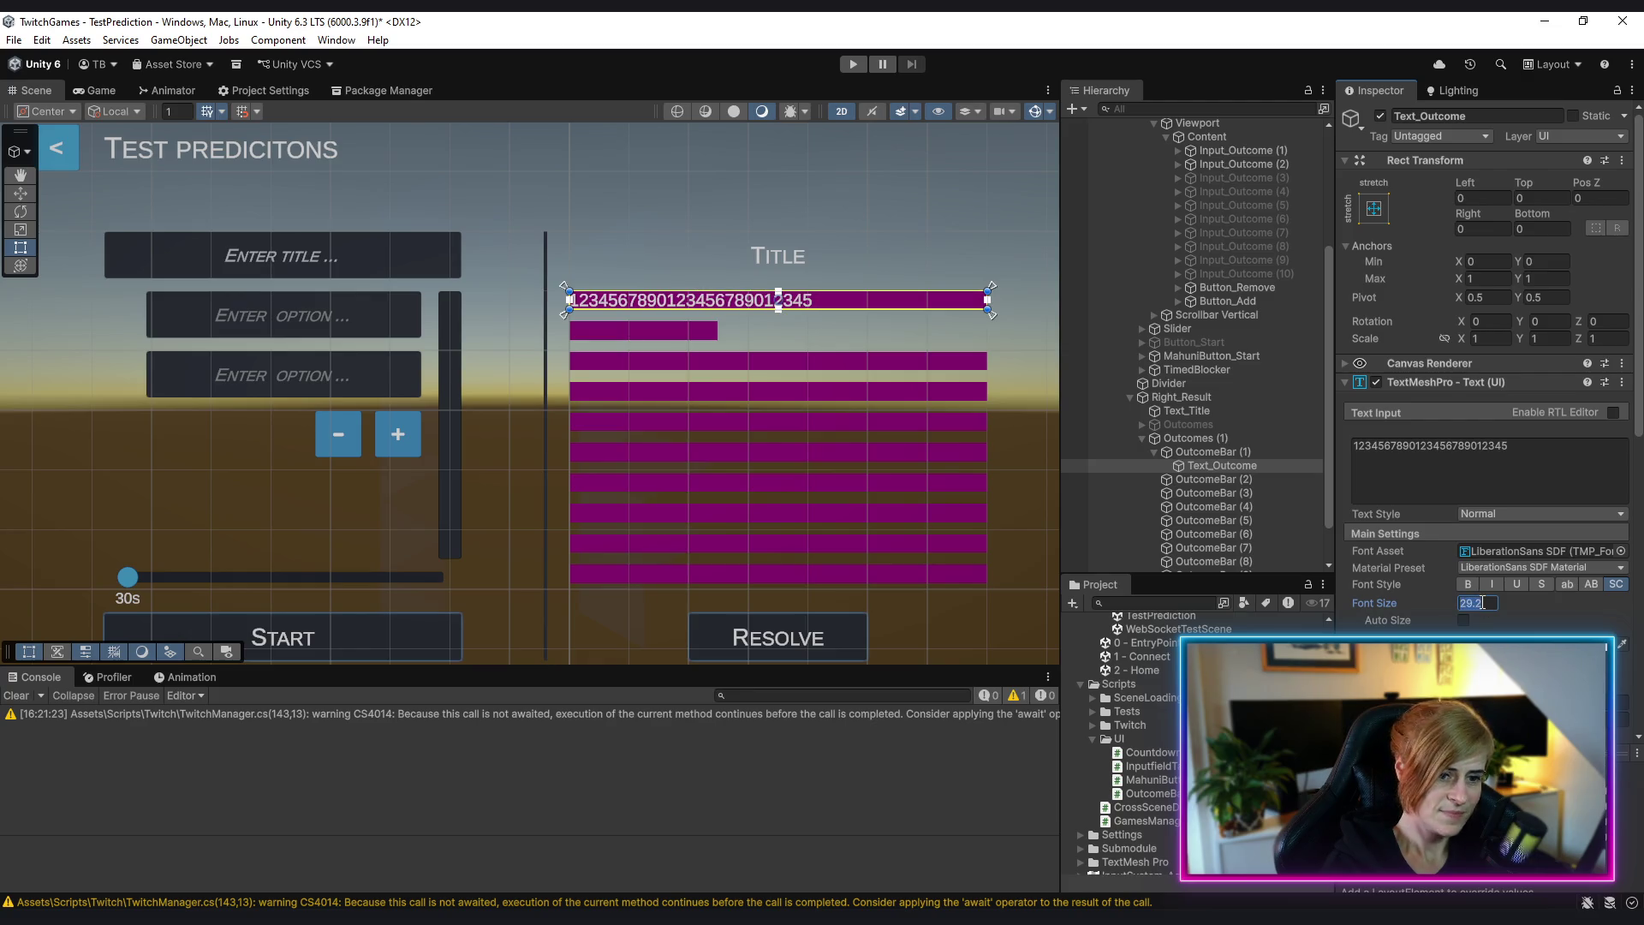
pyautogui.write('30')
pyautogui.scroll(-2, 774, 437)
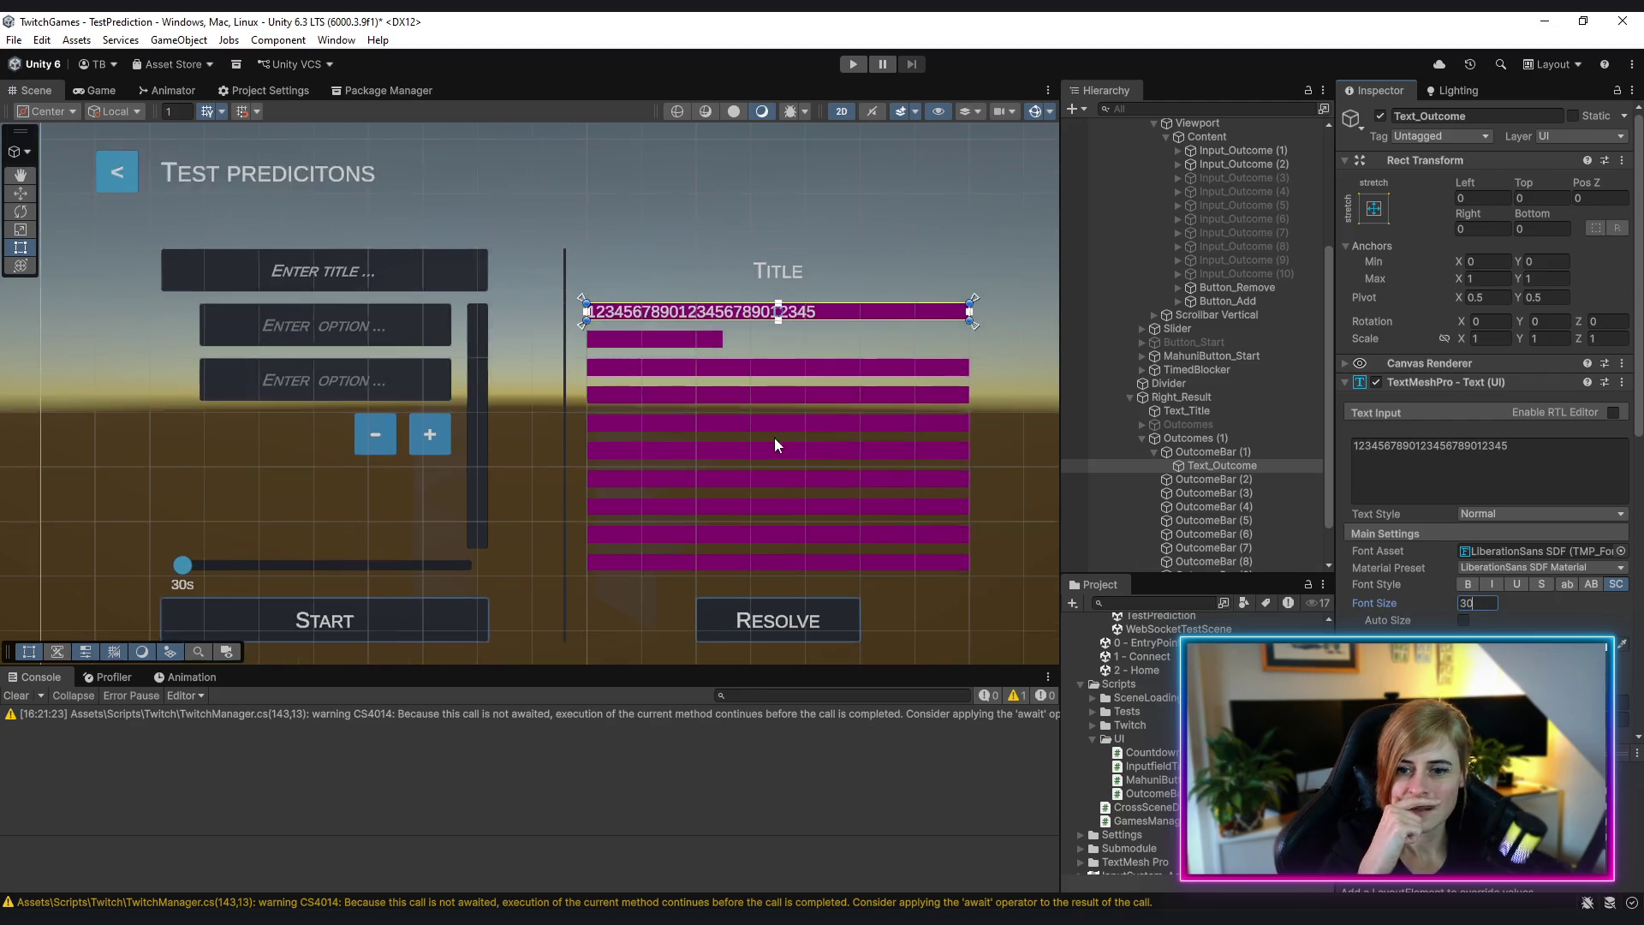
pyautogui.scroll(-2, 808, 537)
pyautogui.moveTo(783, 453); pyautogui.dragTo(793, 504)
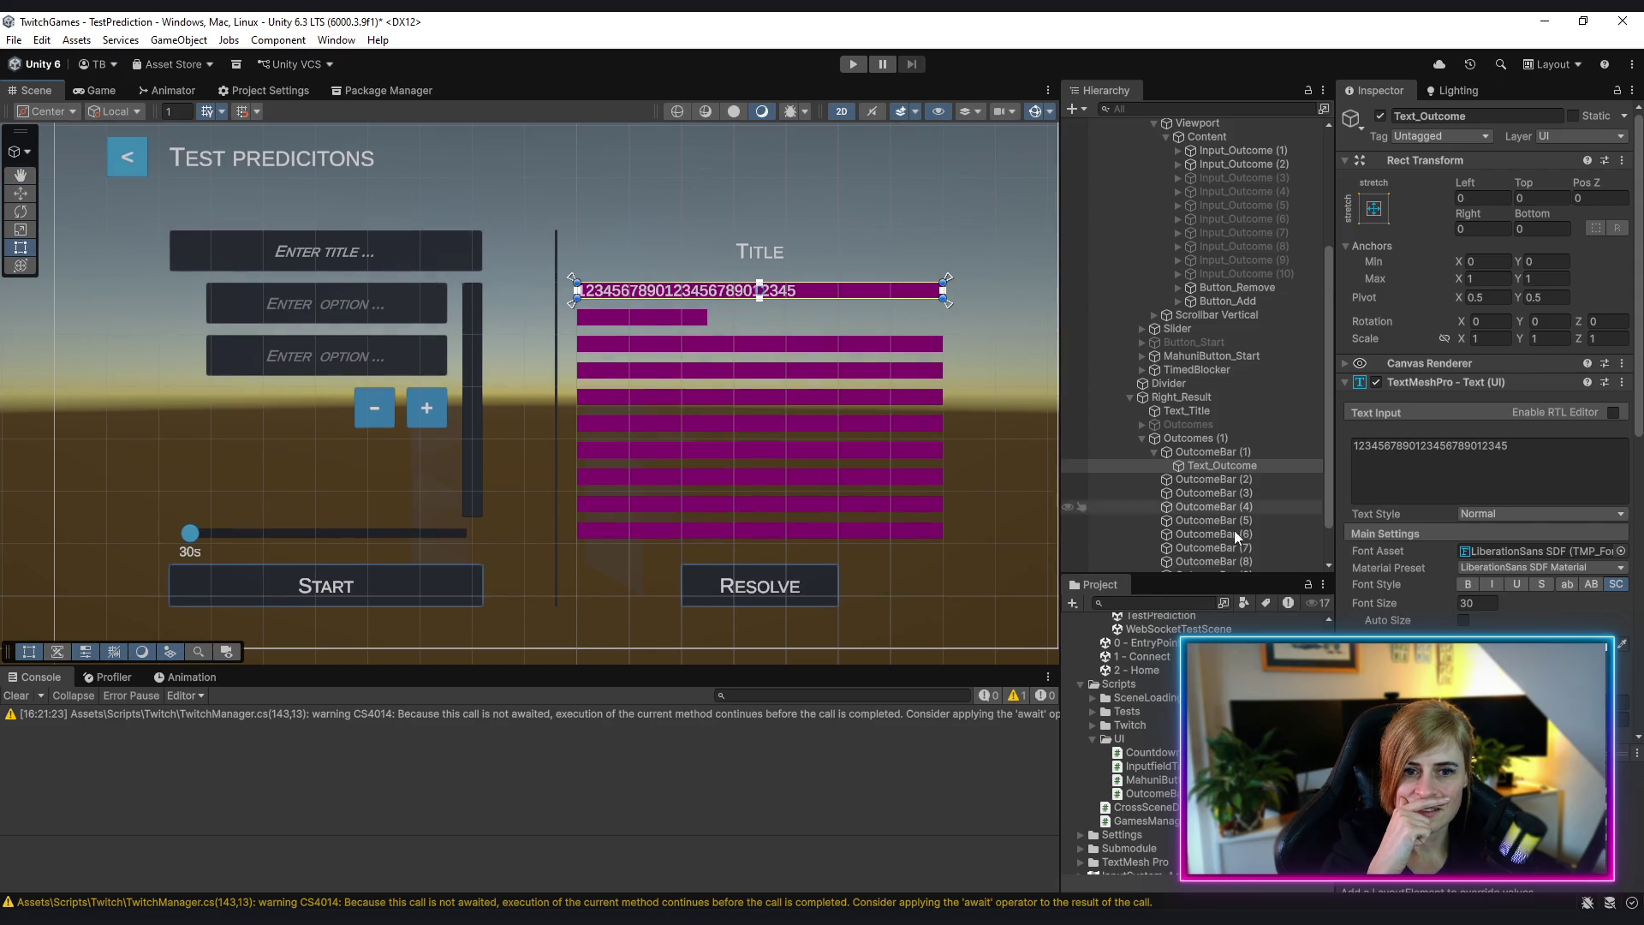
pyautogui.scroll(3, 1225, 230)
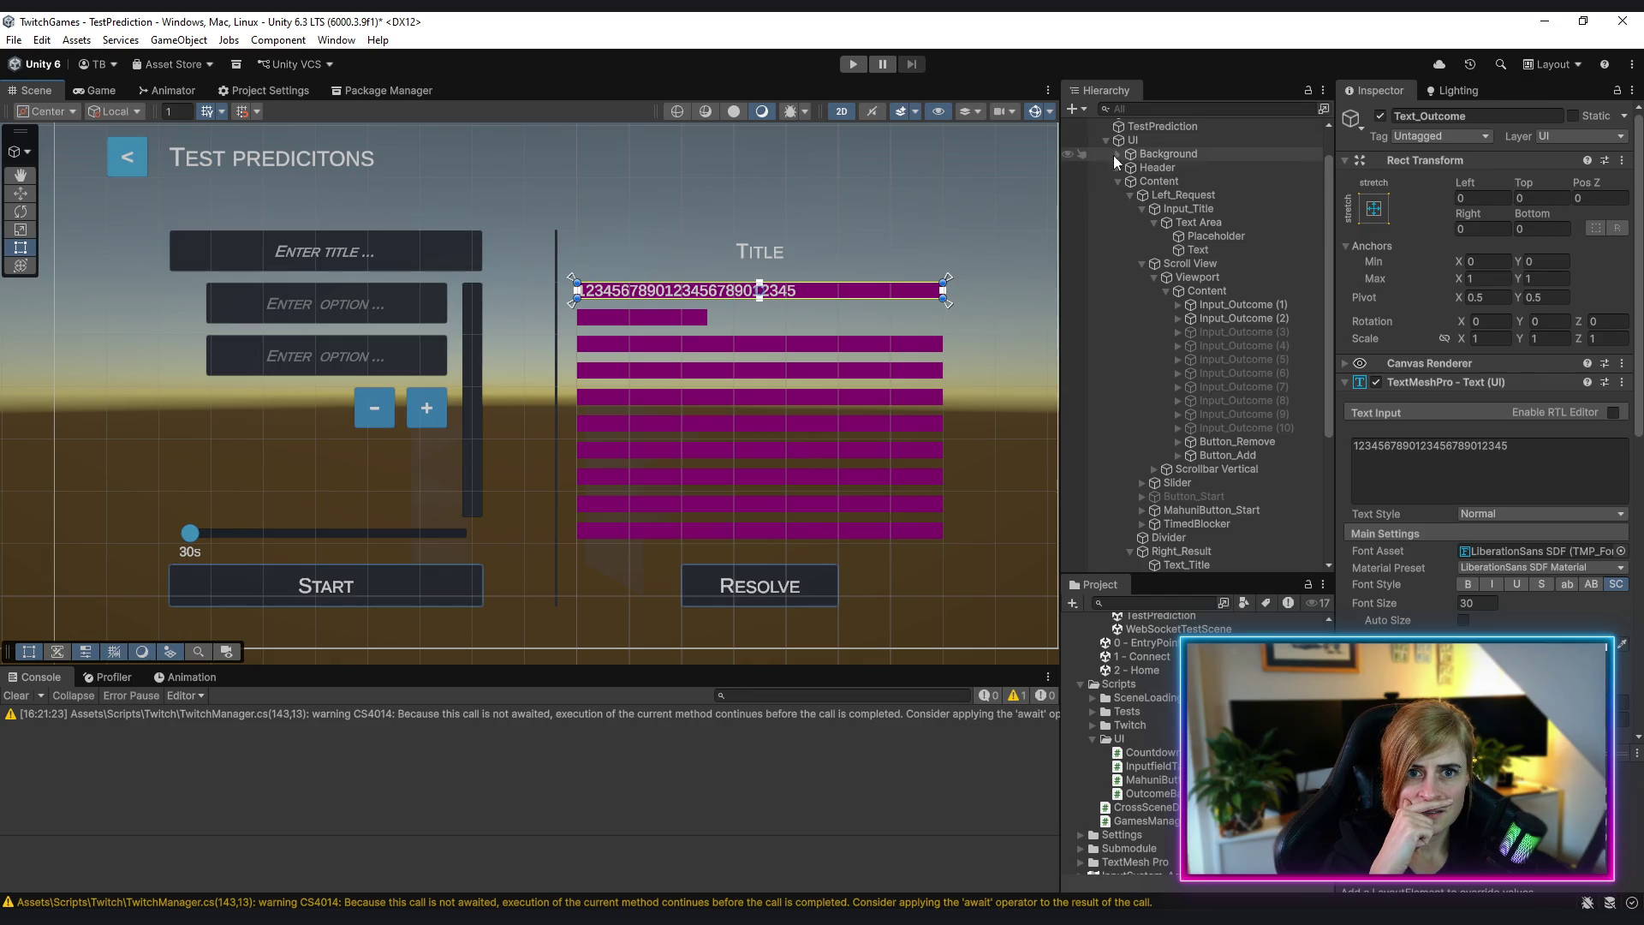
pyautogui.click(1131, 195)
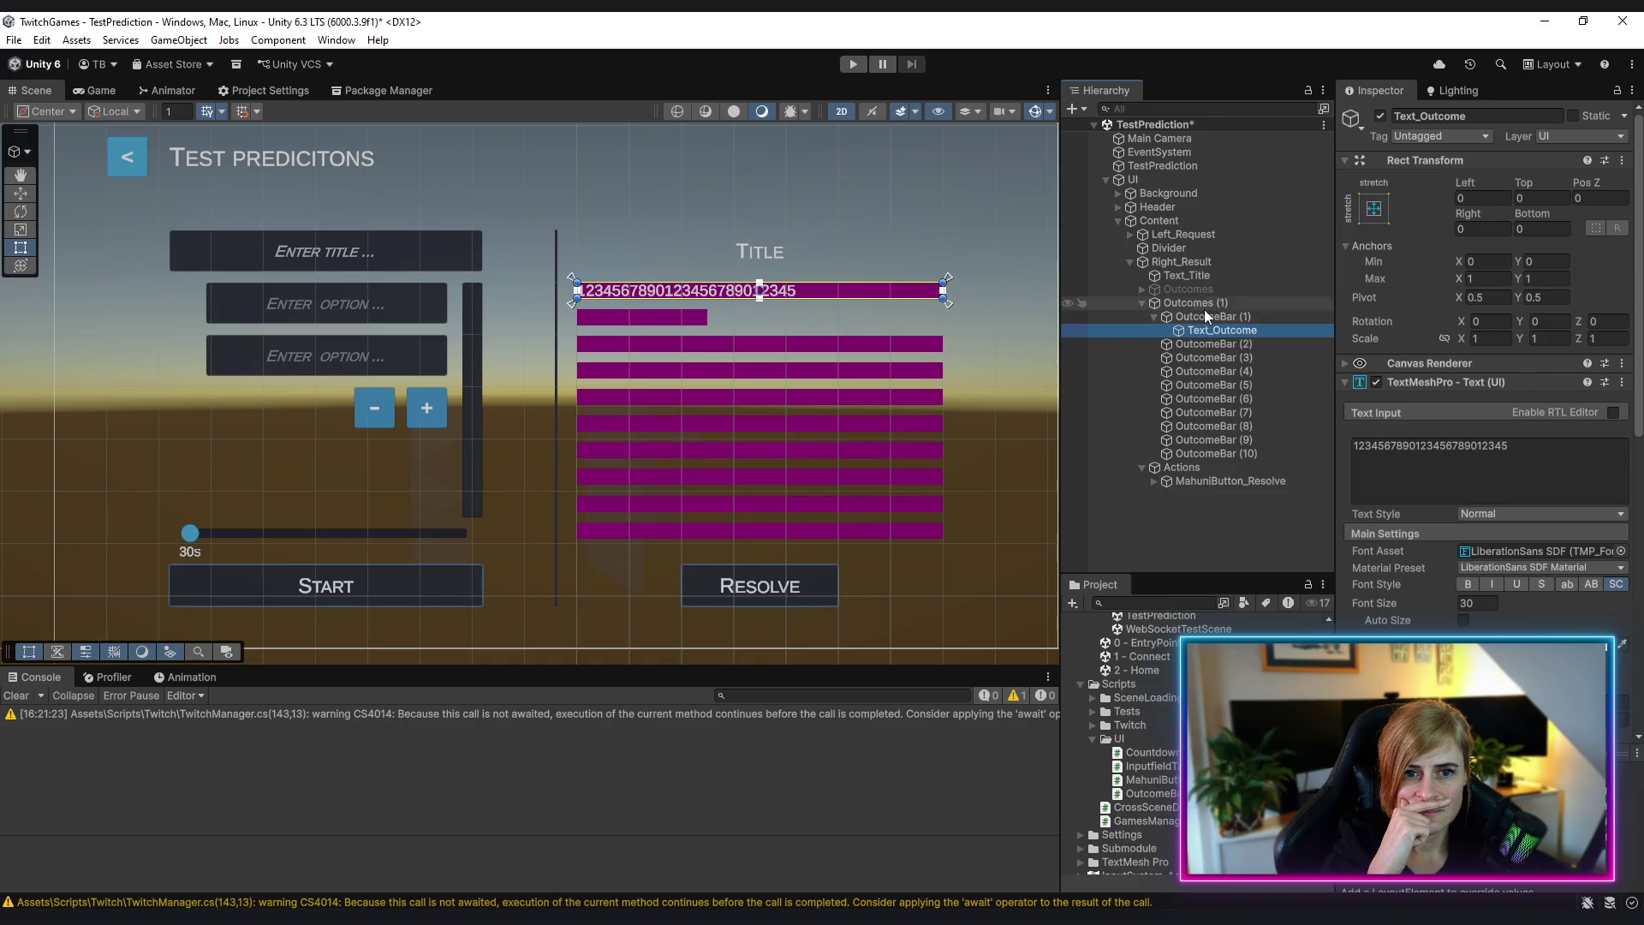
# Select the Outcomes (1) container under Right_Result and recentre the Scene view on its bars
pyautogui.click(1190, 262)
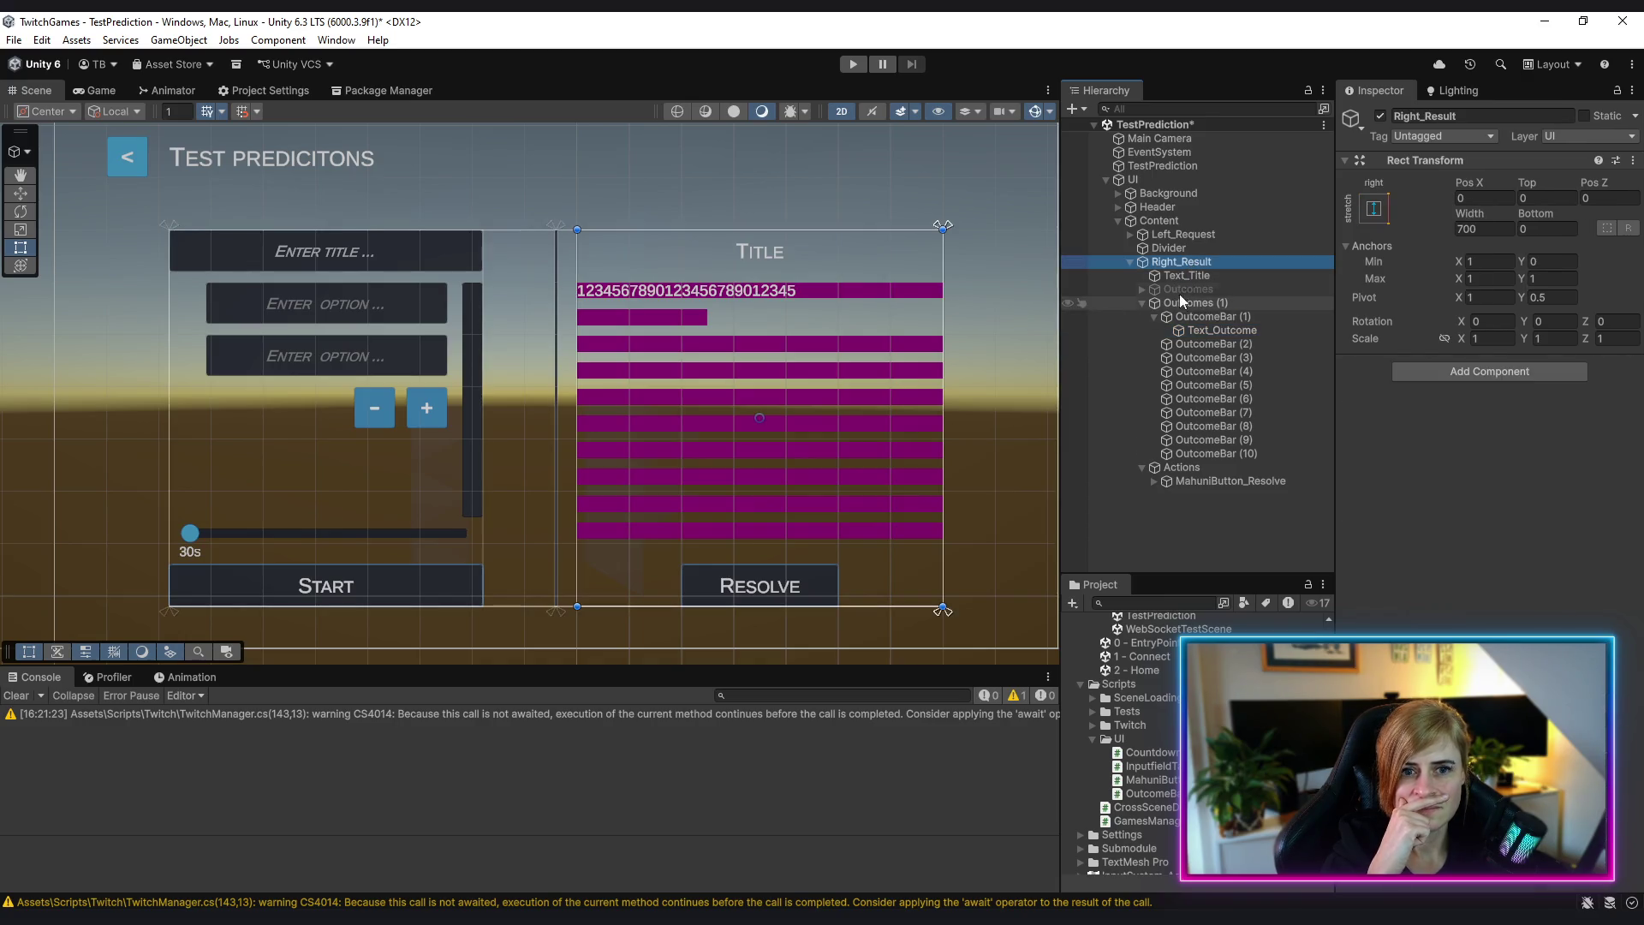
pyautogui.click(1206, 299)
pyautogui.scroll(2, 849, 562)
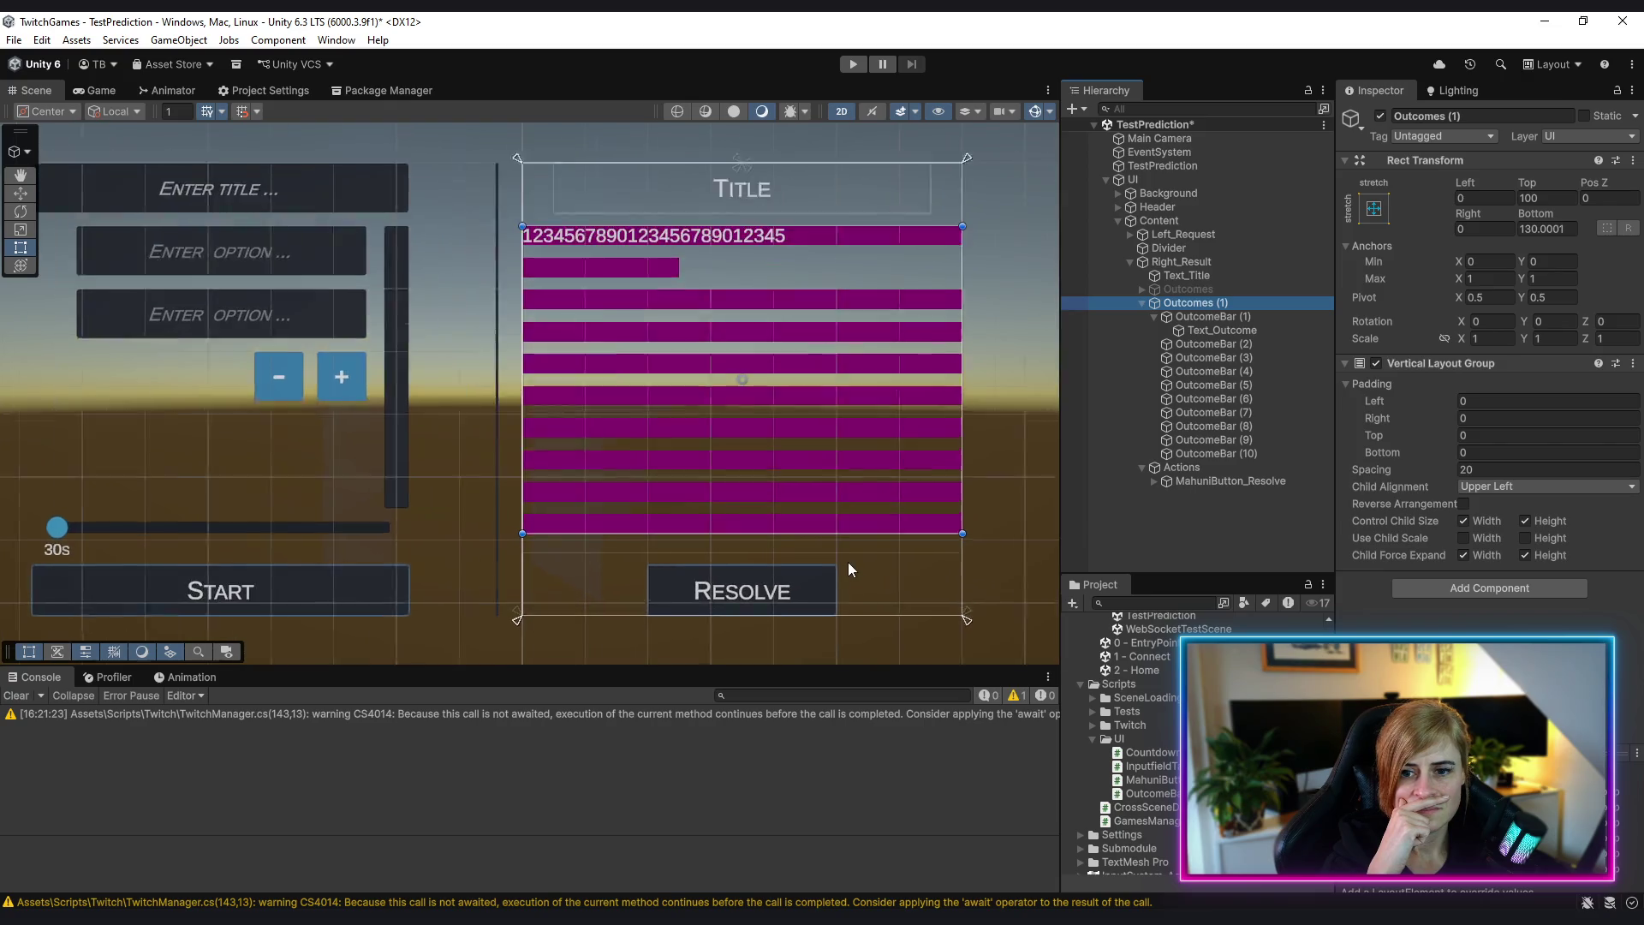
pyautogui.scroll(2, 848, 561)
pyautogui.scroll(-2, 816, 508)
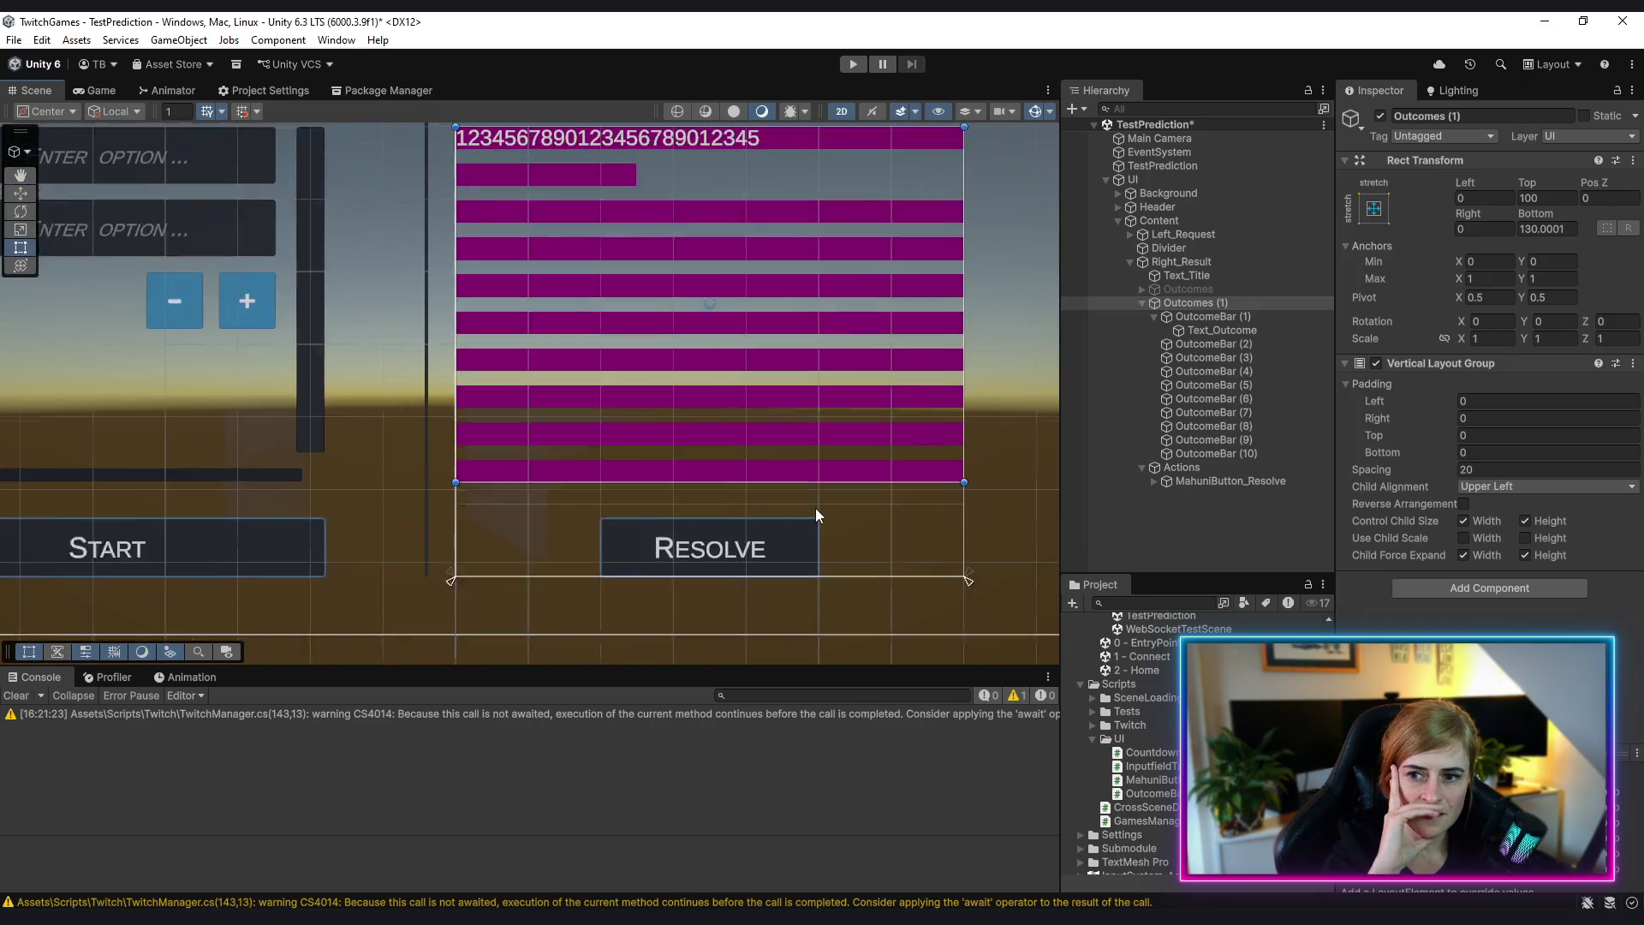
pyautogui.scroll(-2, 802, 502)
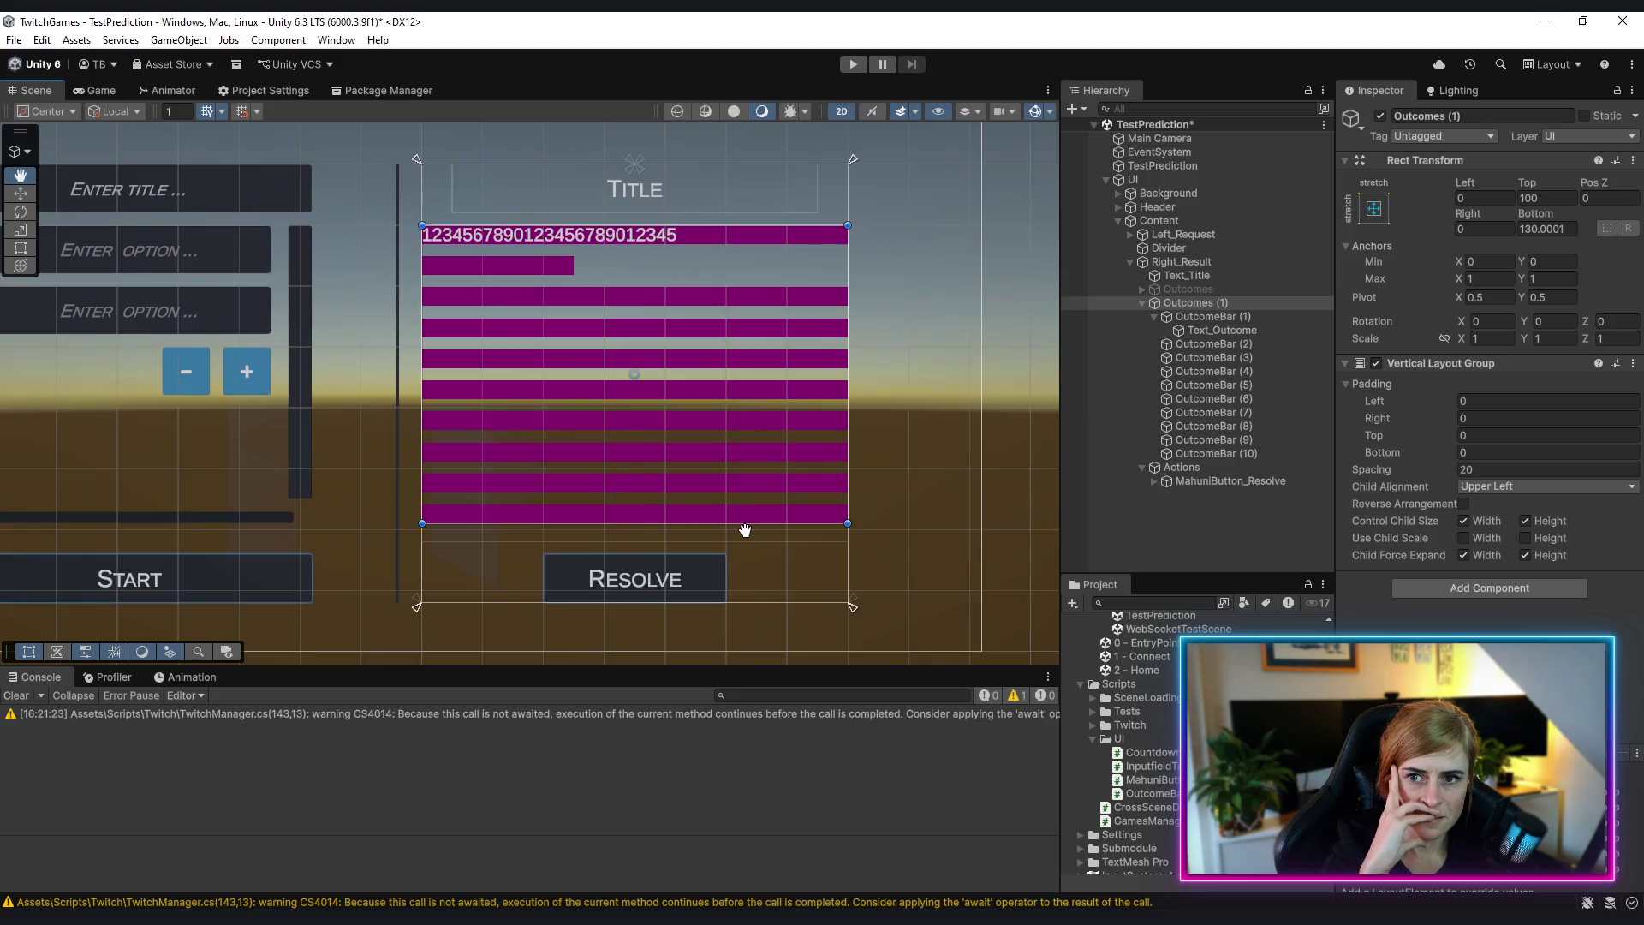
pyautogui.moveTo(835, 519); pyautogui.dragTo(757, 514)
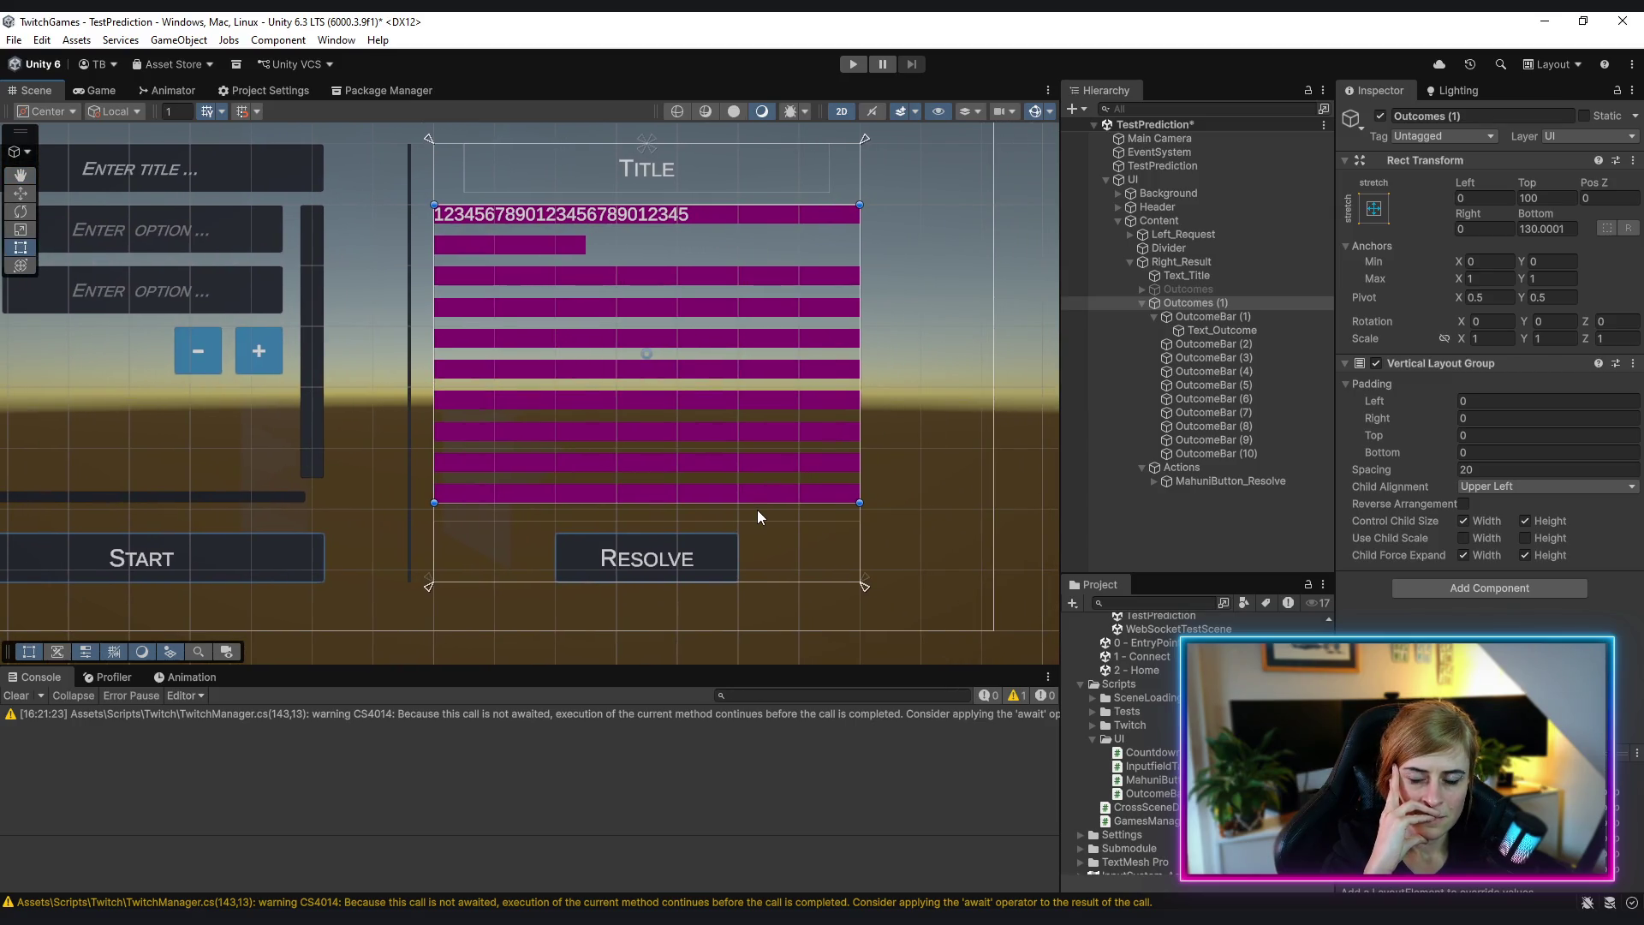
pyautogui.moveTo(465, 516)
pyautogui.mouseDown()
pyautogui.moveTo(561, 536)
pyautogui.moveTo(627, 518)
pyautogui.mouseUp()
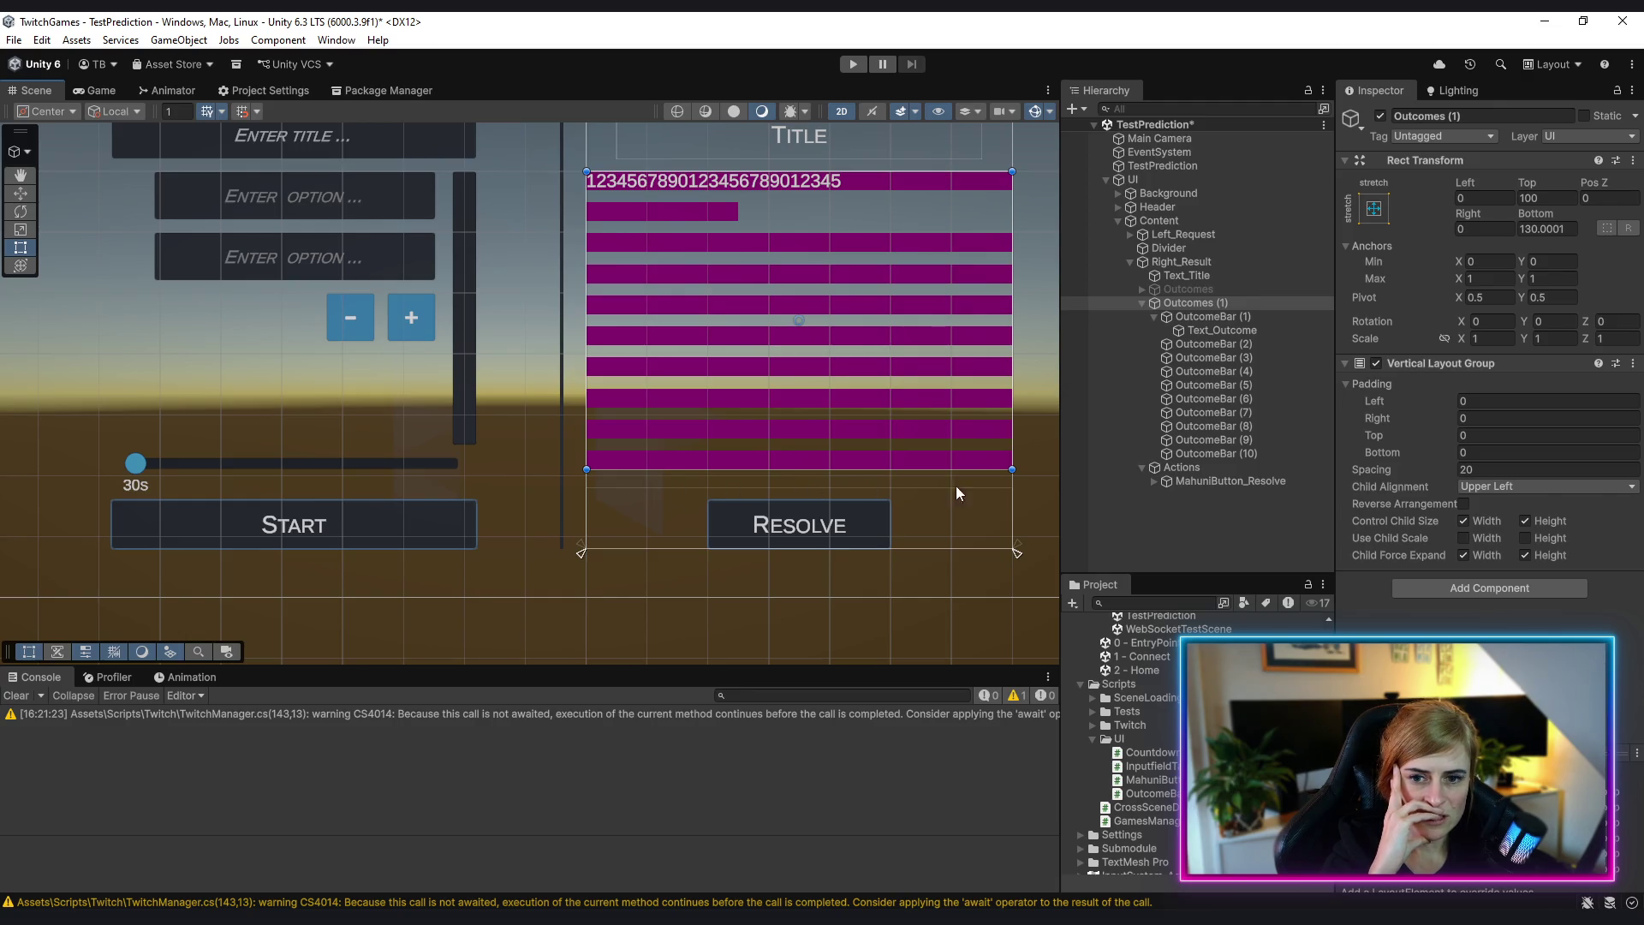
# Set the Outcomes (1) Rect Transform Bottom offset to 100 so the bars end above the Resolve button
pyautogui.moveTo(1536, 213); pyautogui.dragTo(1464, 213)
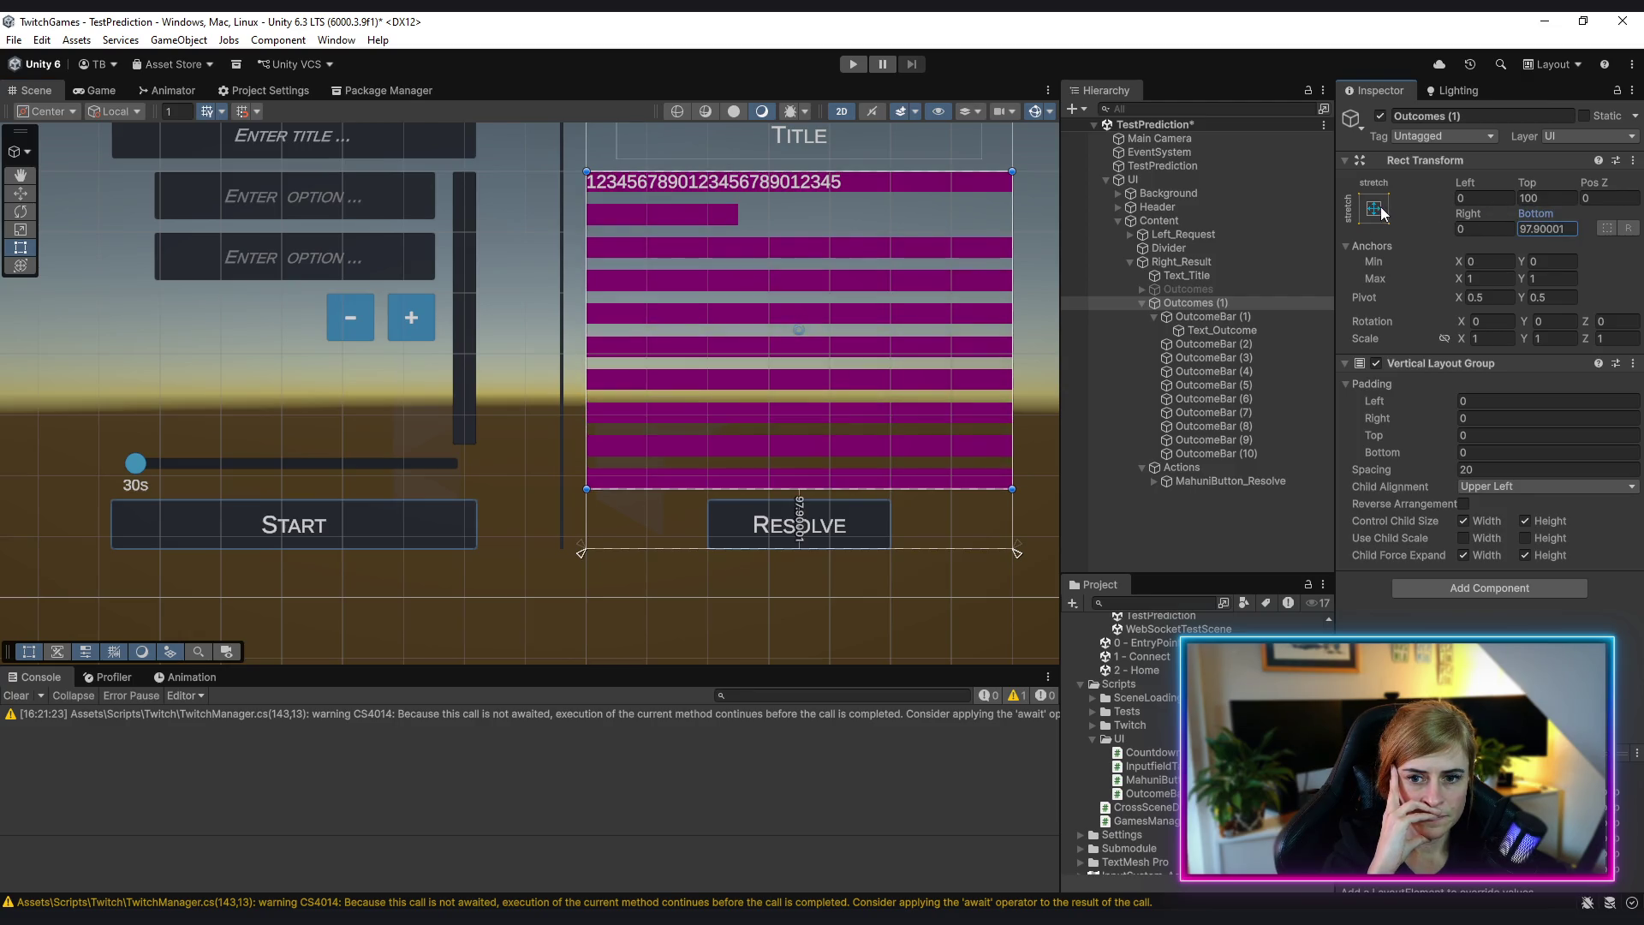
pyautogui.click(1535, 229)
pyautogui.write('100')
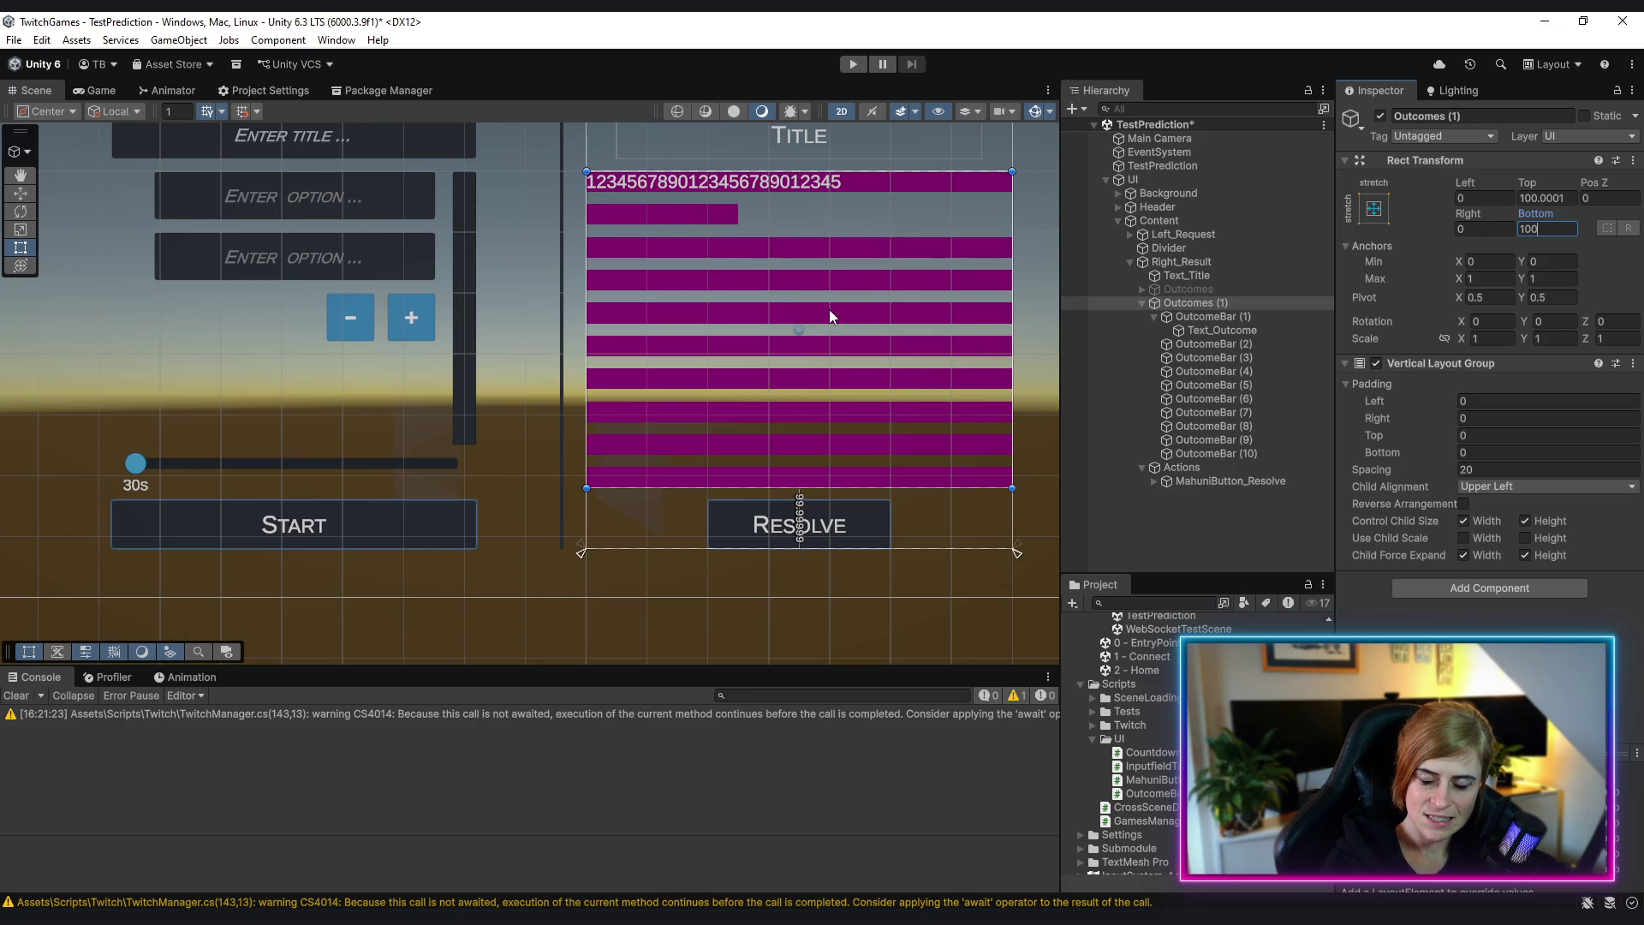
pyautogui.click(1248, 560)
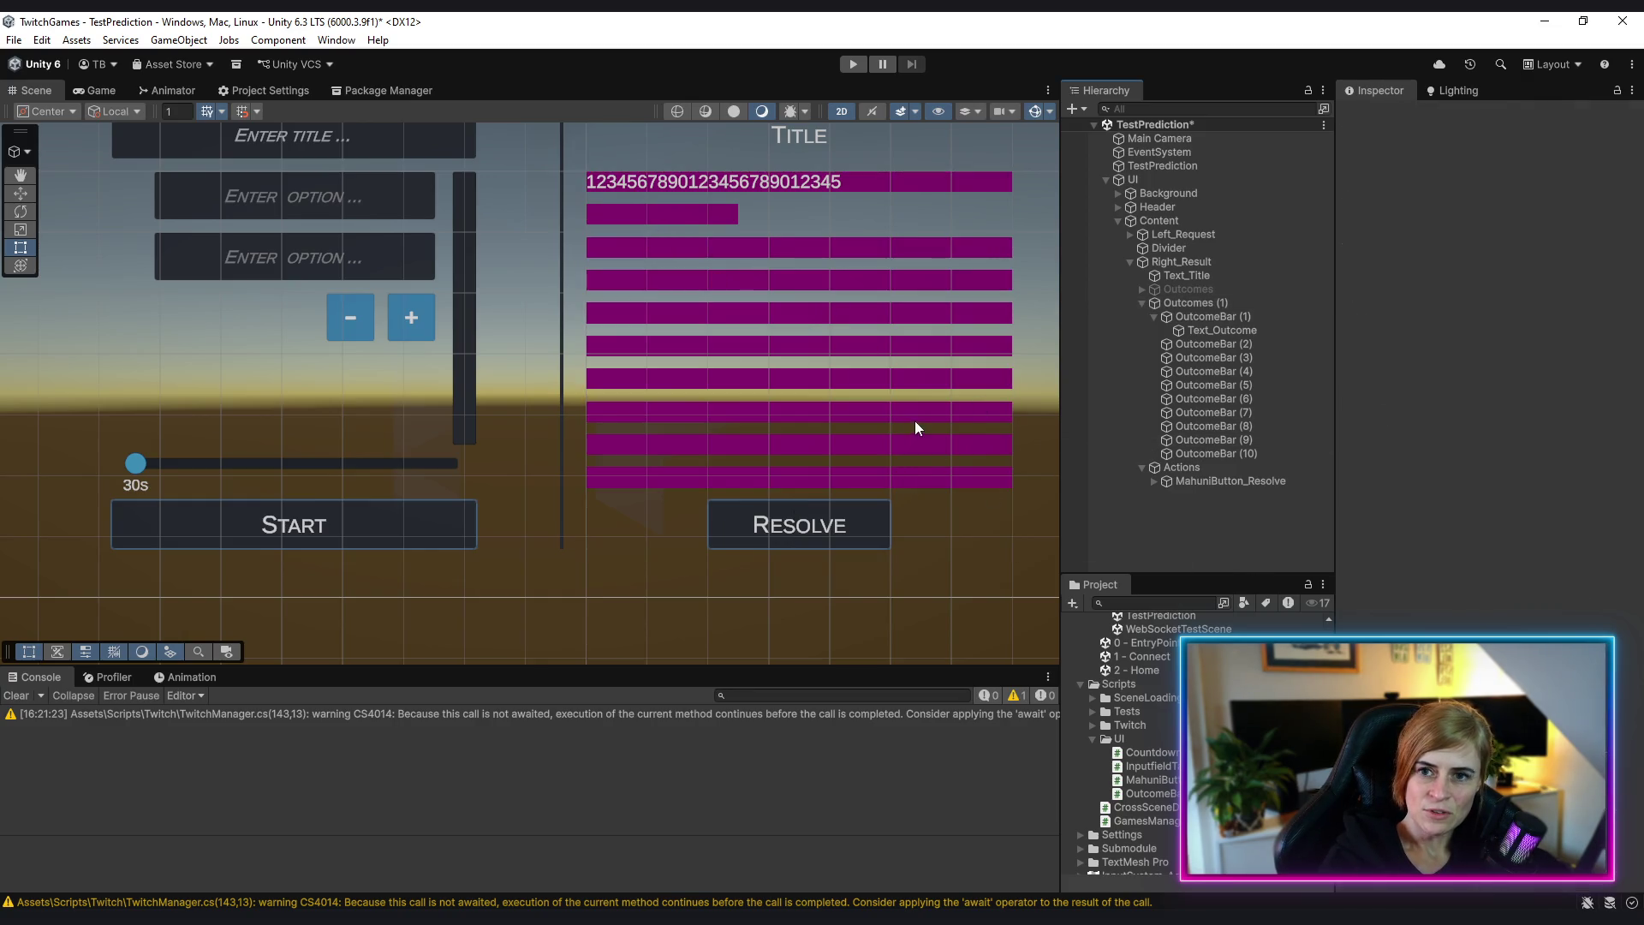
pyautogui.moveTo(914, 428); pyautogui.dragTo(820, 448)
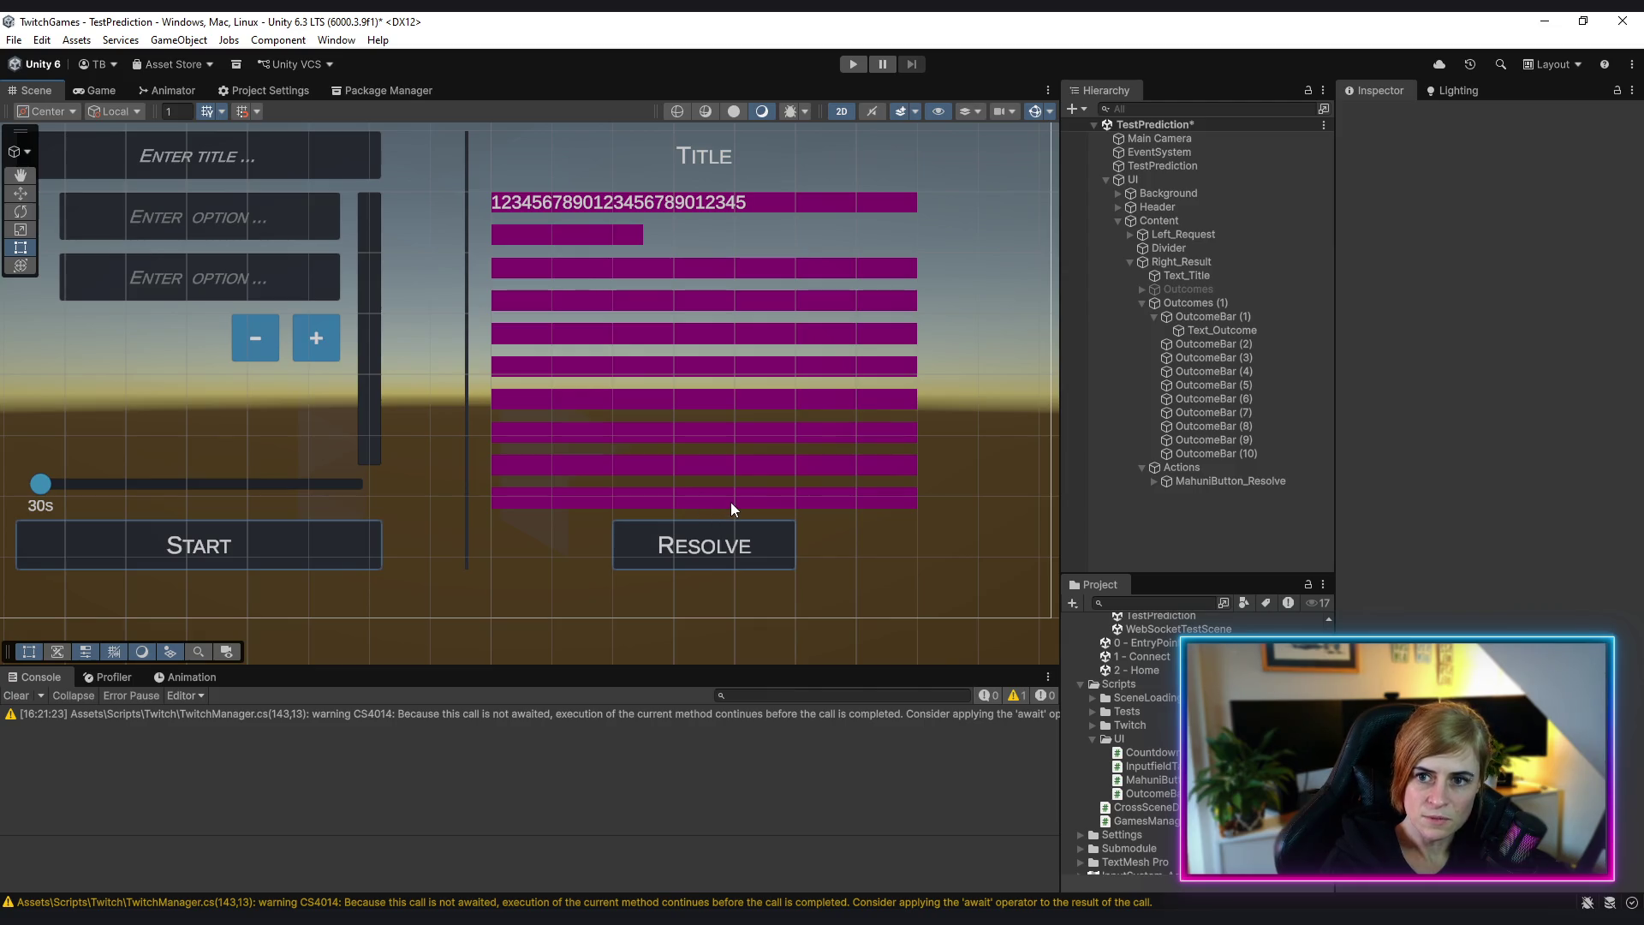
pyautogui.click(1251, 331)
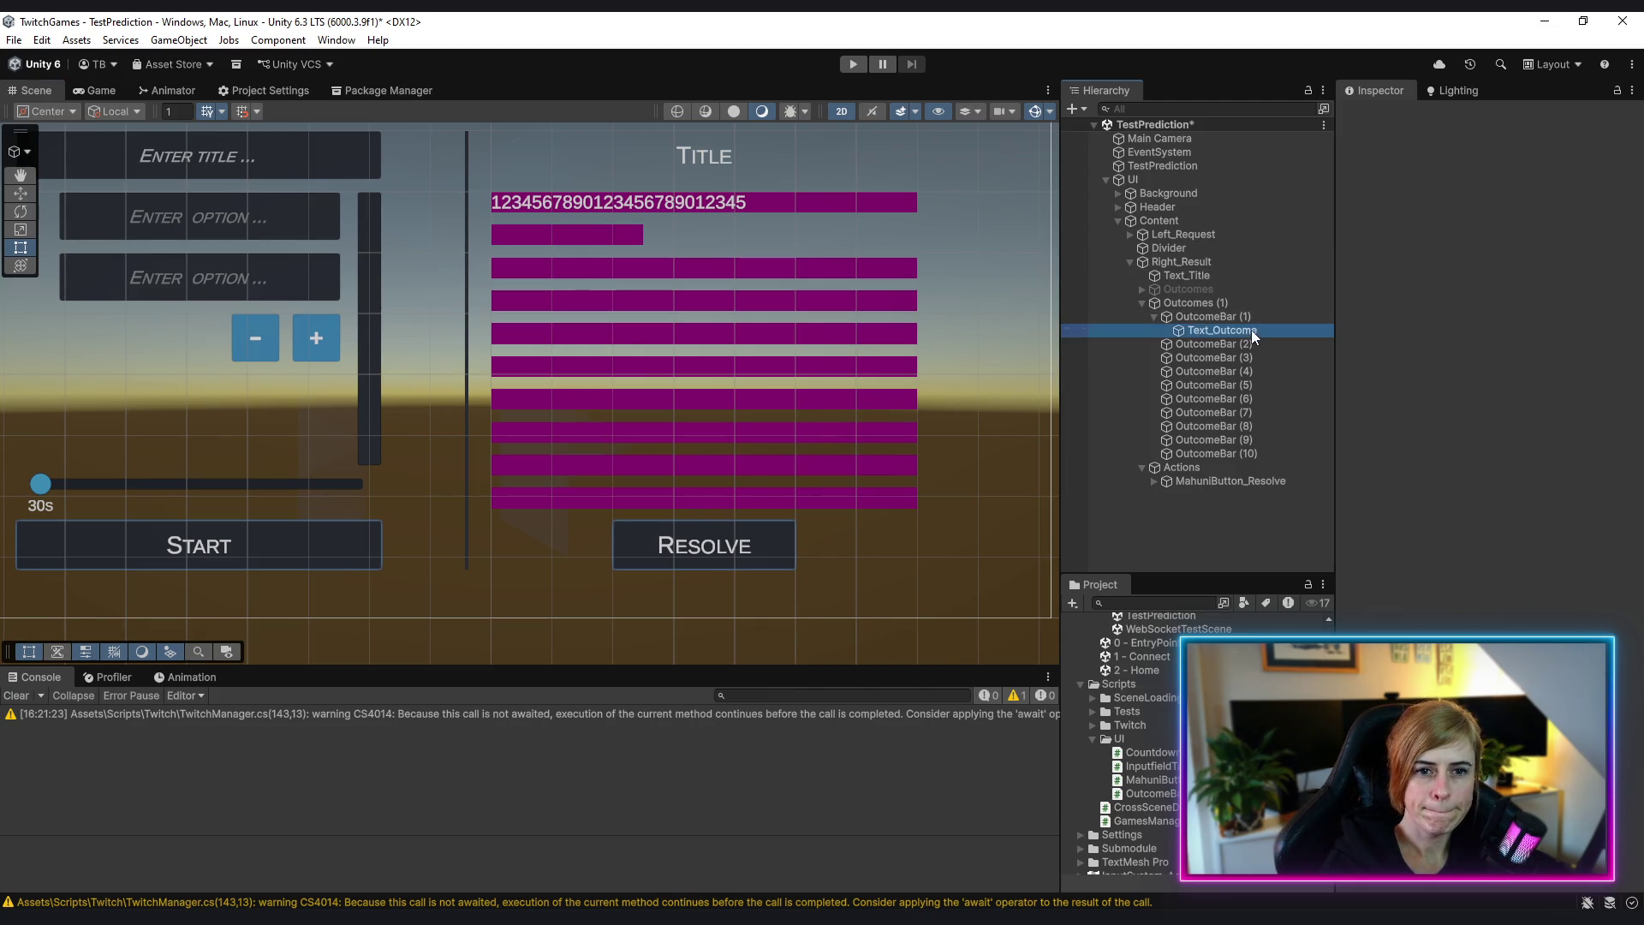
# Set Text_Outcome's Rect Transform Left and Right offsets to 20, insetting the label in the bar
pyautogui.click(1483, 199)
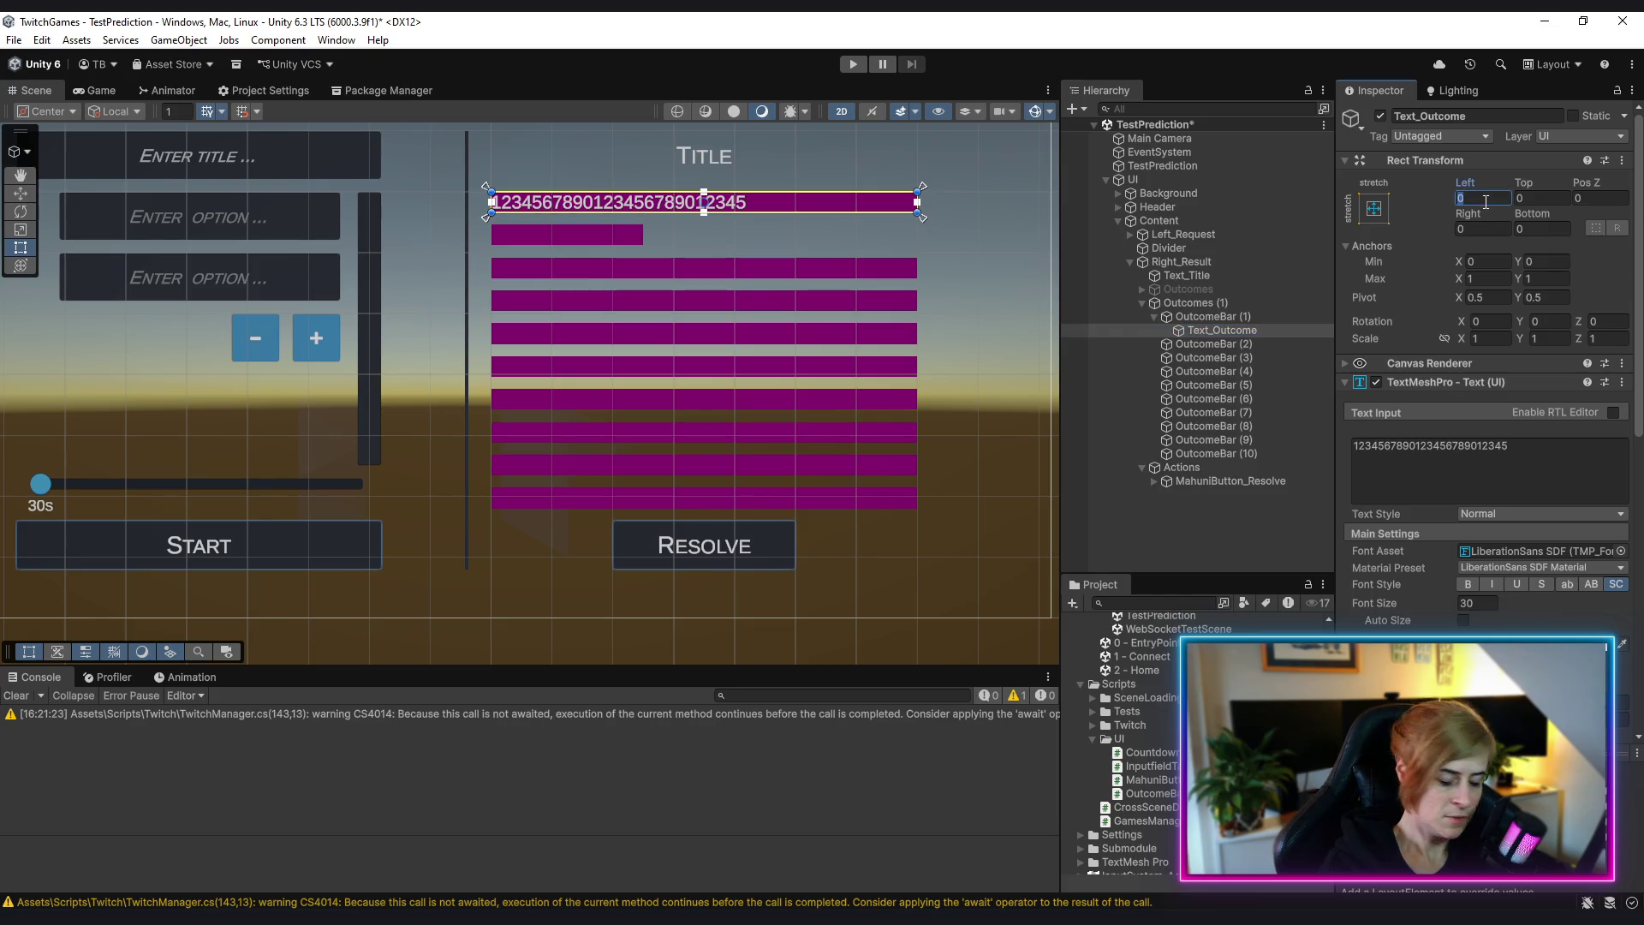
pyautogui.write('2')
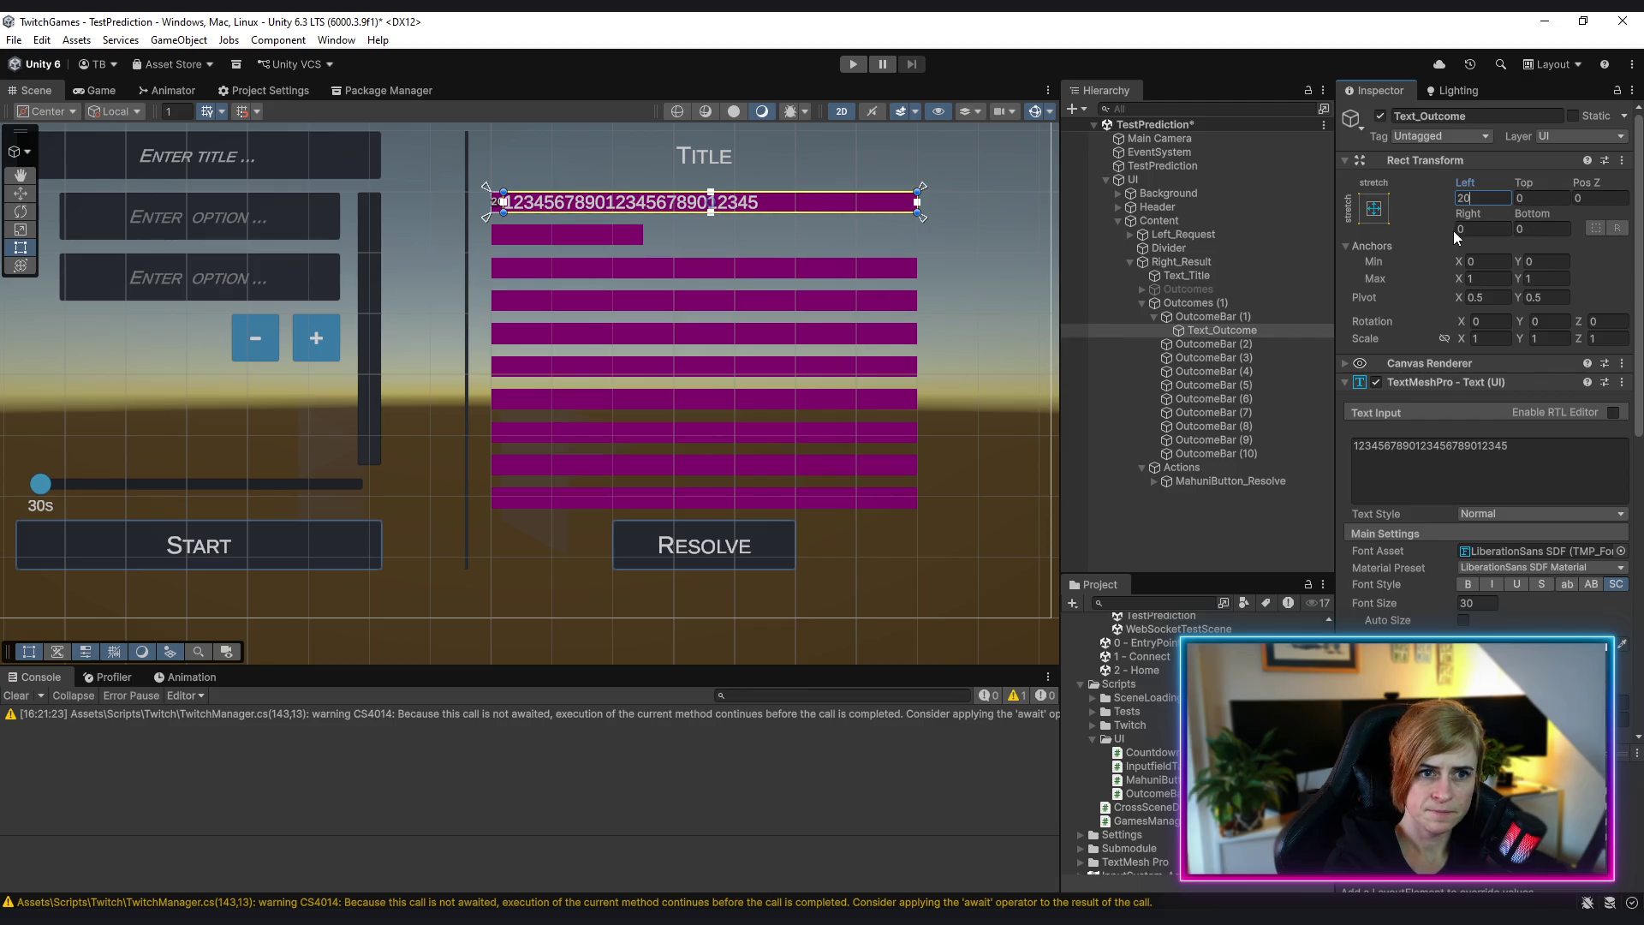
pyautogui.click(1484, 229)
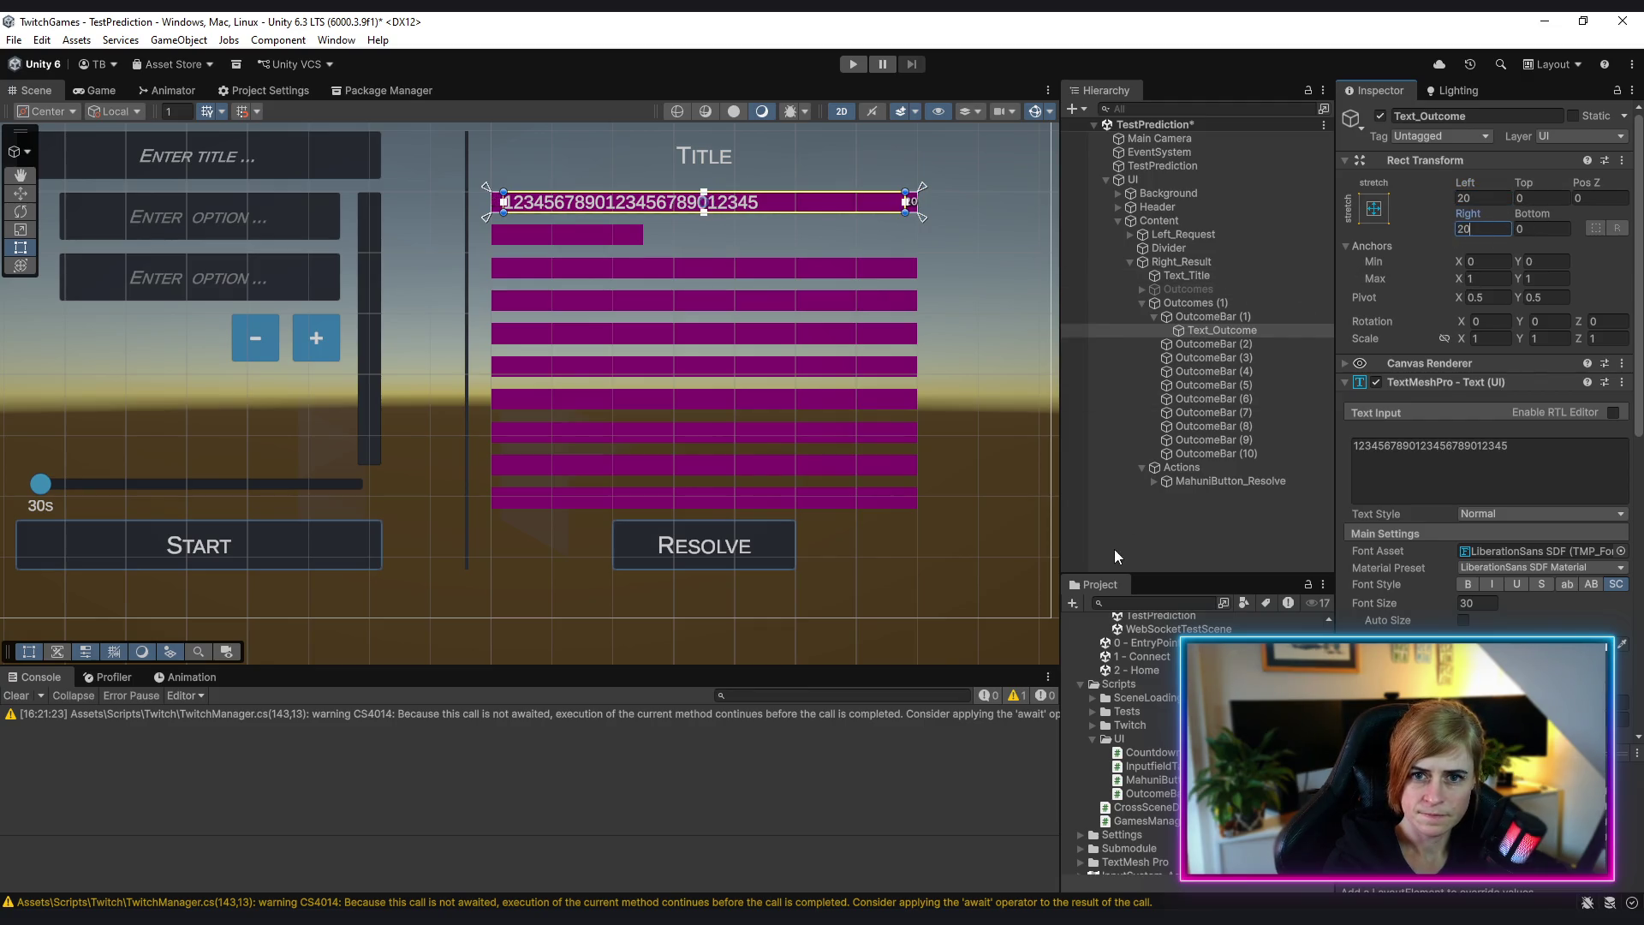
pyautogui.click(1211, 531)
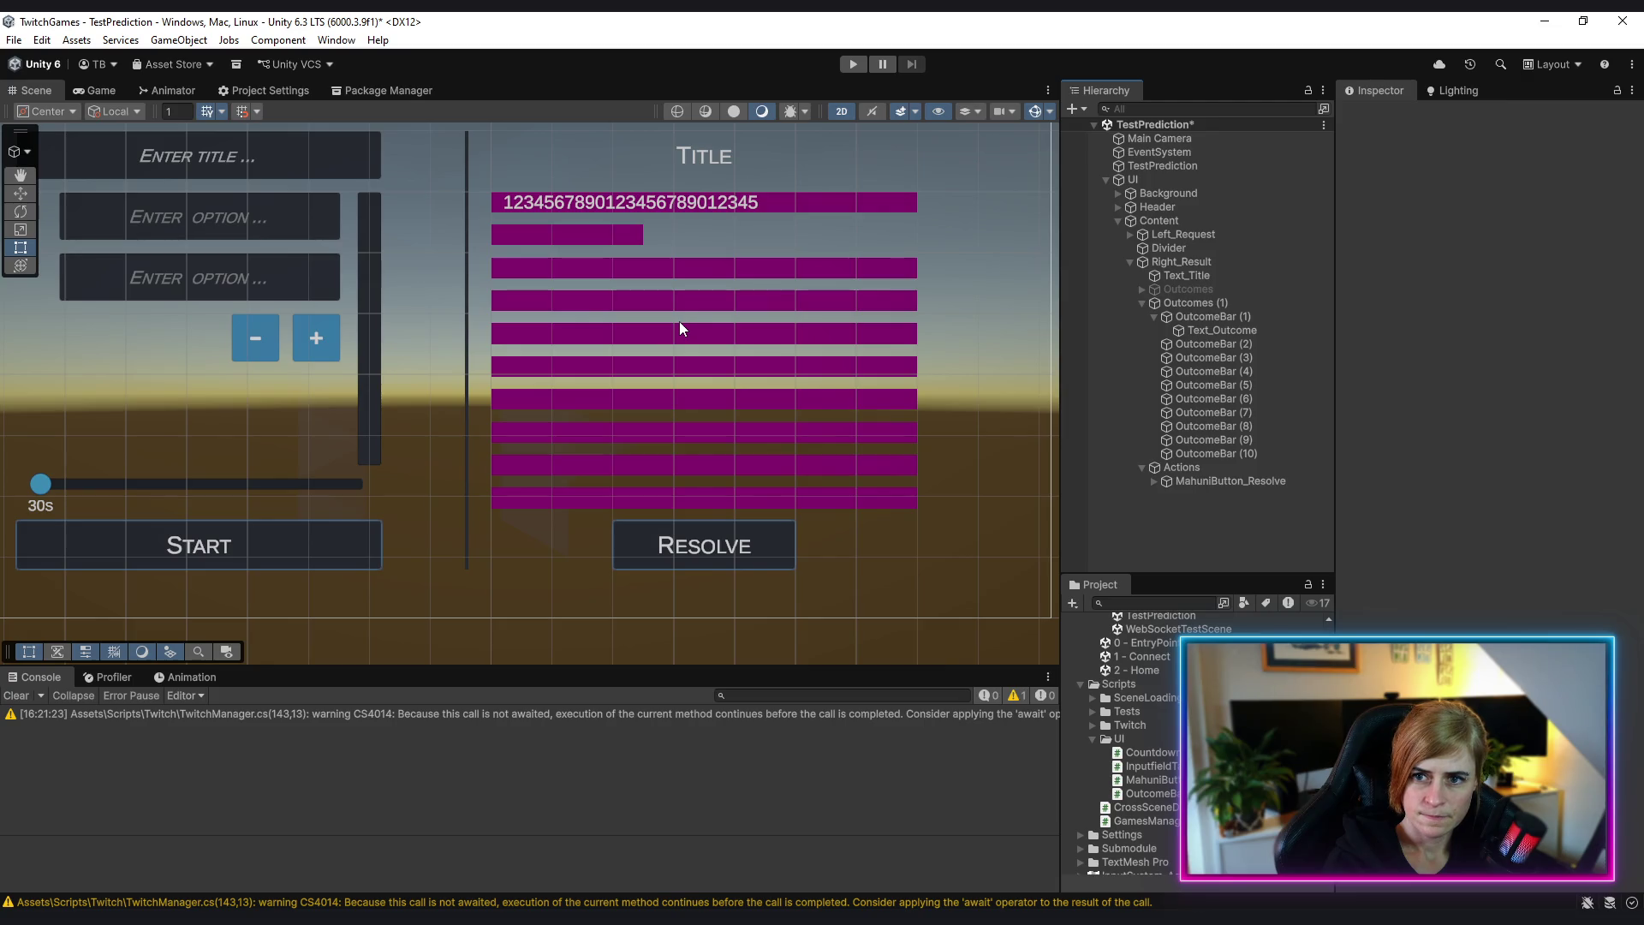
pyautogui.scroll(1, 505, 341)
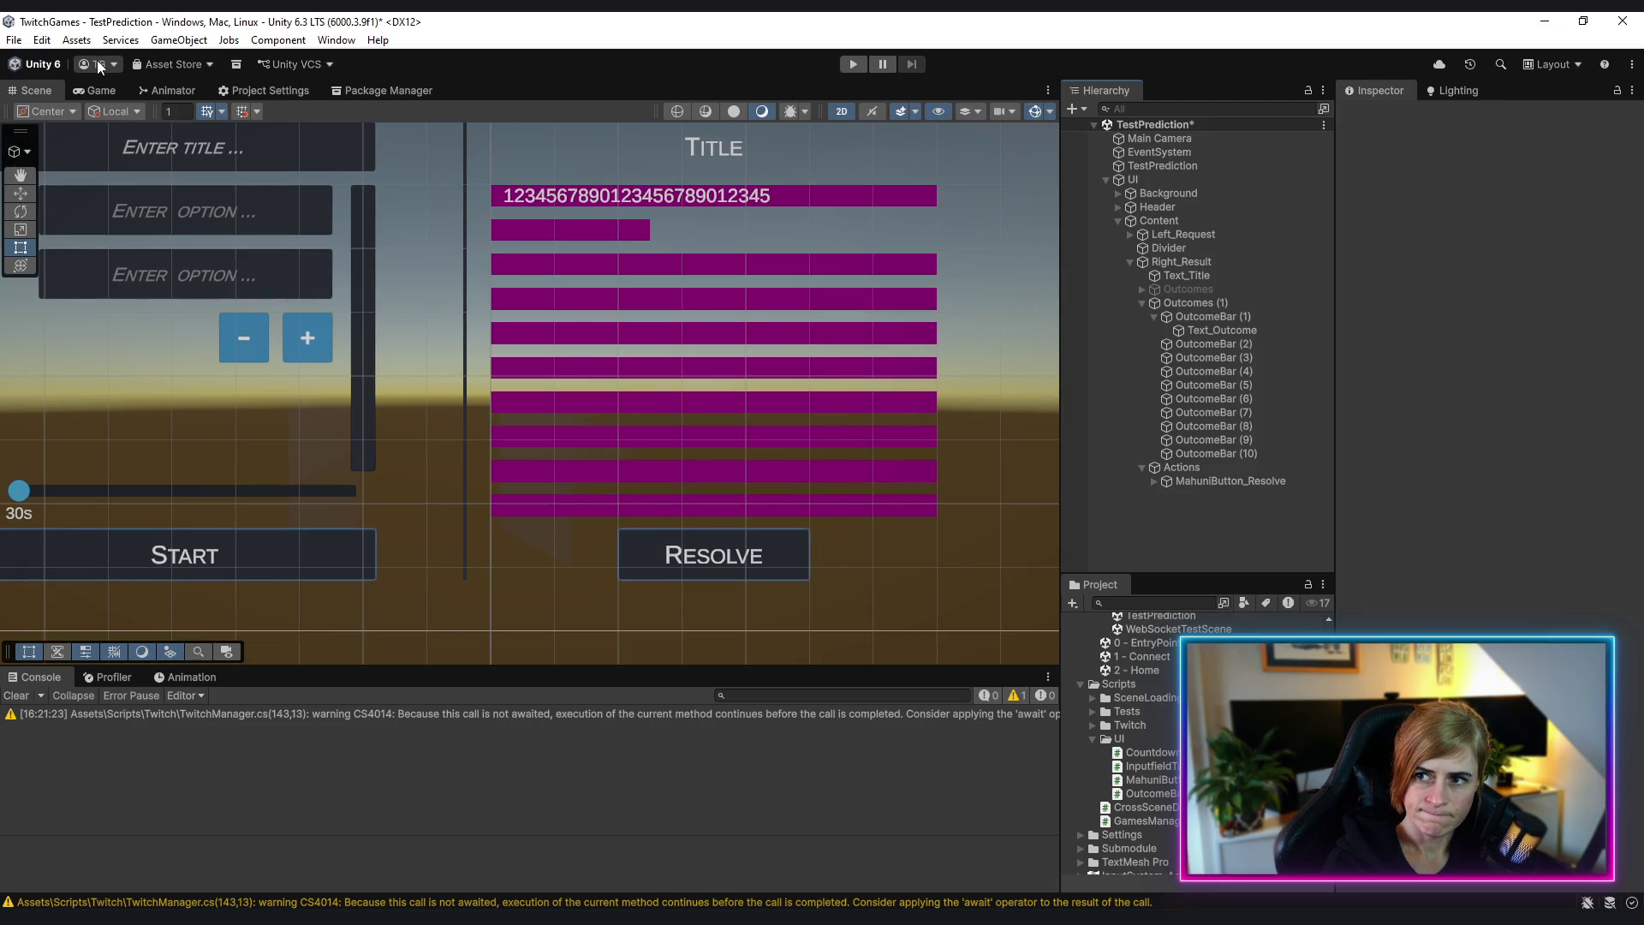
pyautogui.click(100, 90)
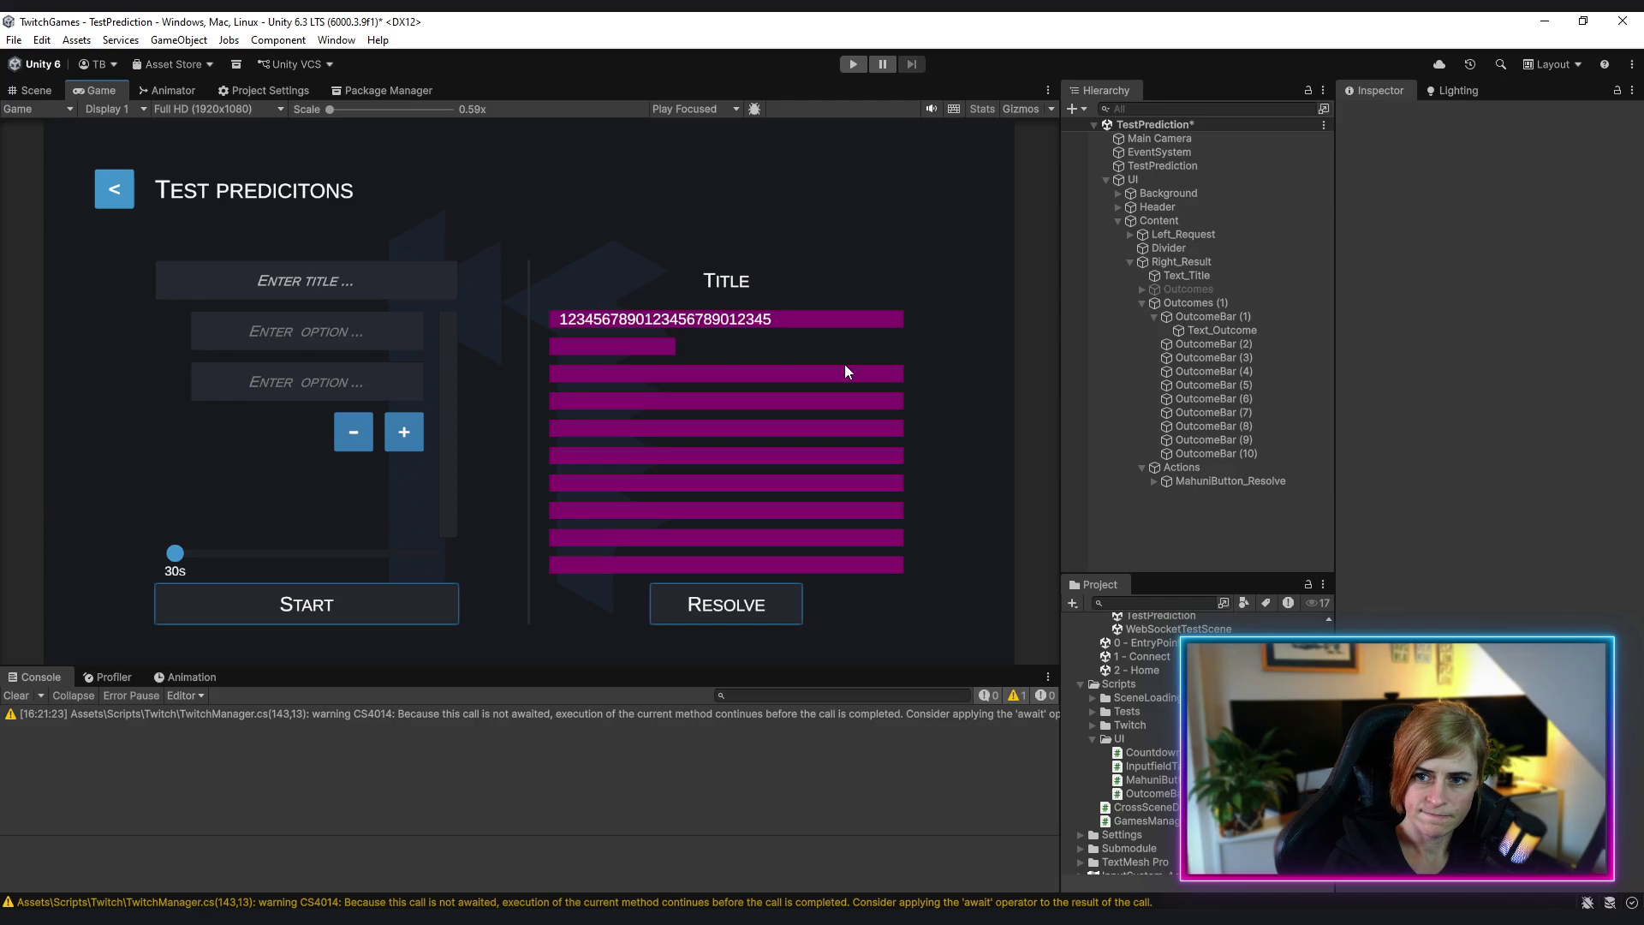
pyautogui.scroll(1, 710, 360)
pyautogui.scroll(-1, 710, 360)
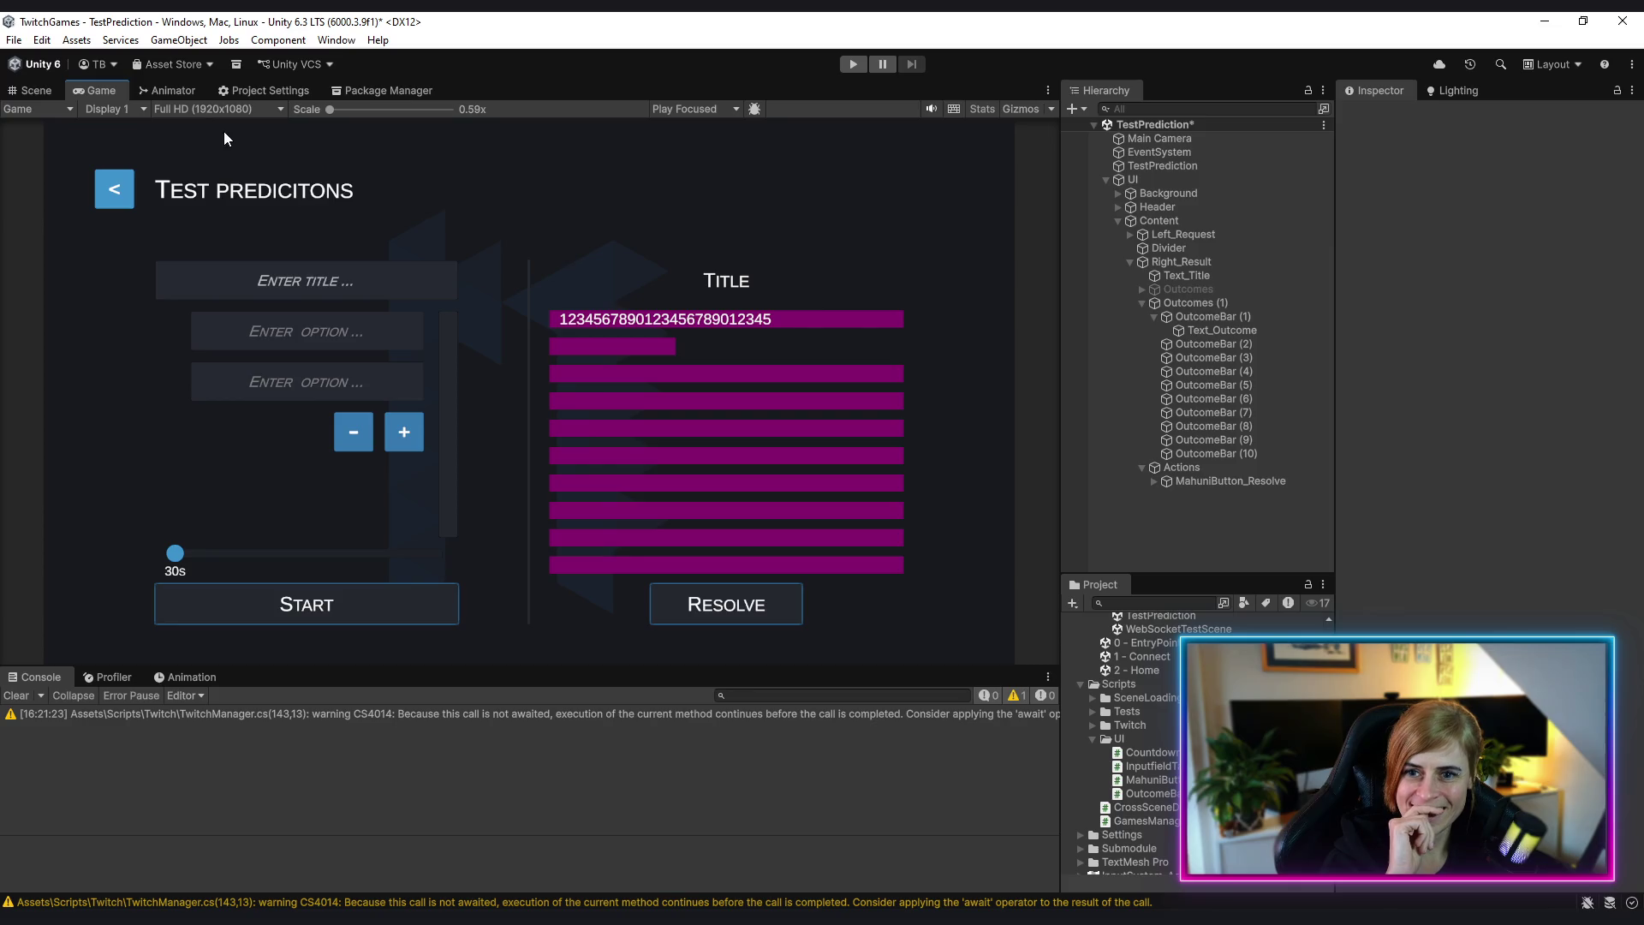
pyautogui.click(19, 92)
pyautogui.scroll(1, 738, 284)
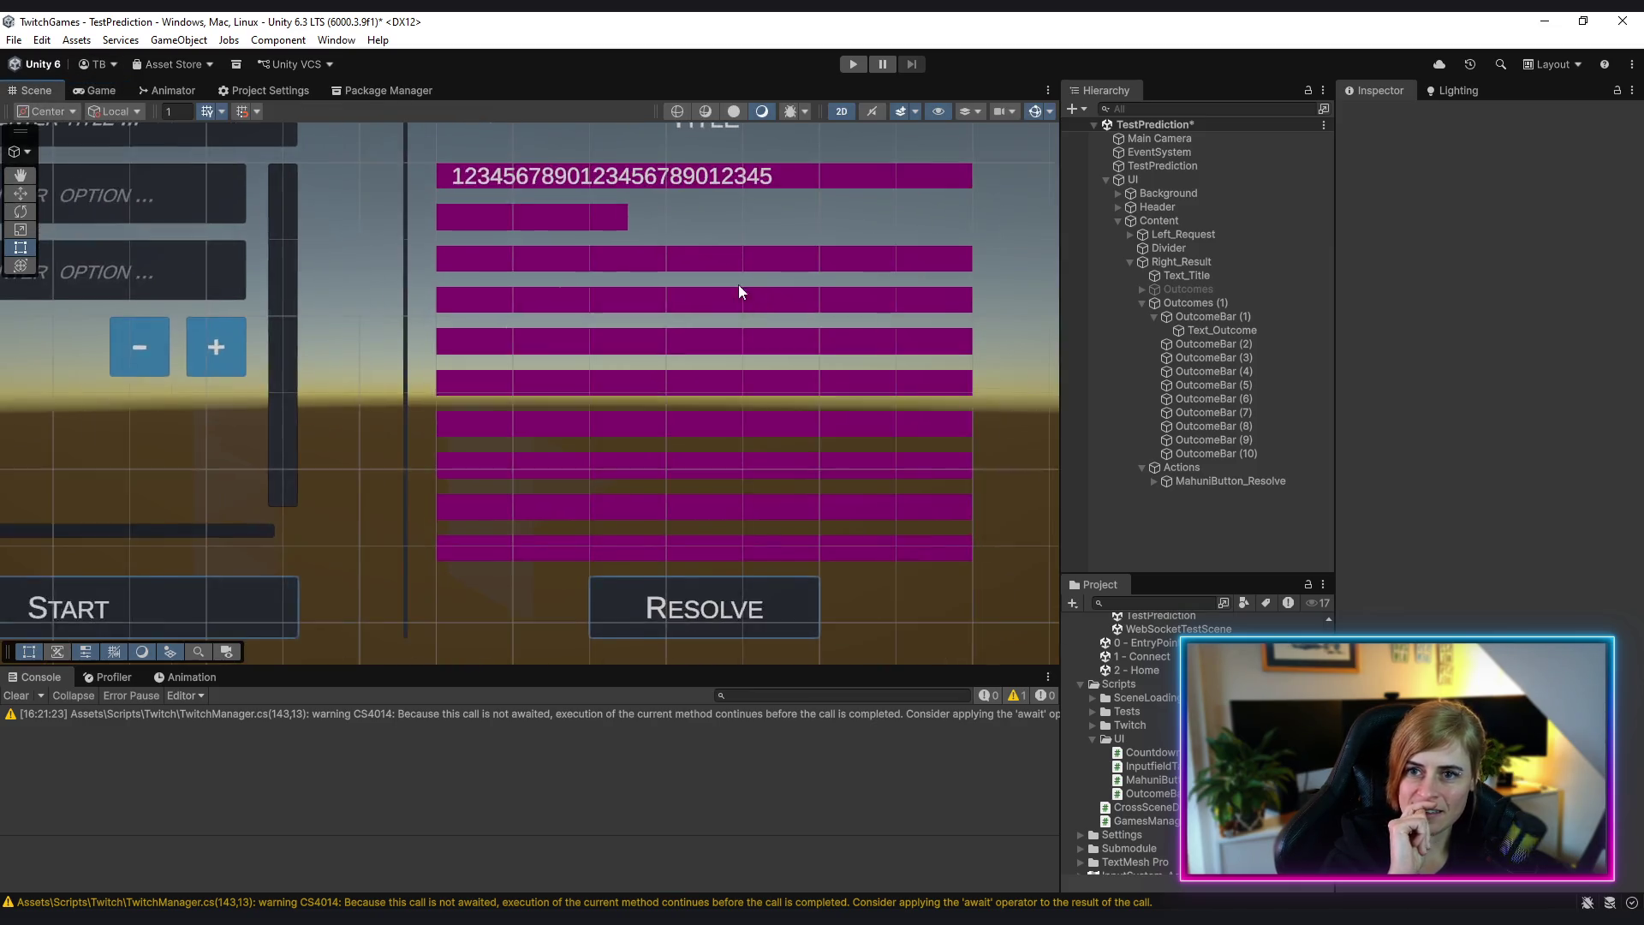
pyautogui.scroll(-1, 720, 260)
pyautogui.moveTo(720, 259); pyautogui.dragTo(693, 313)
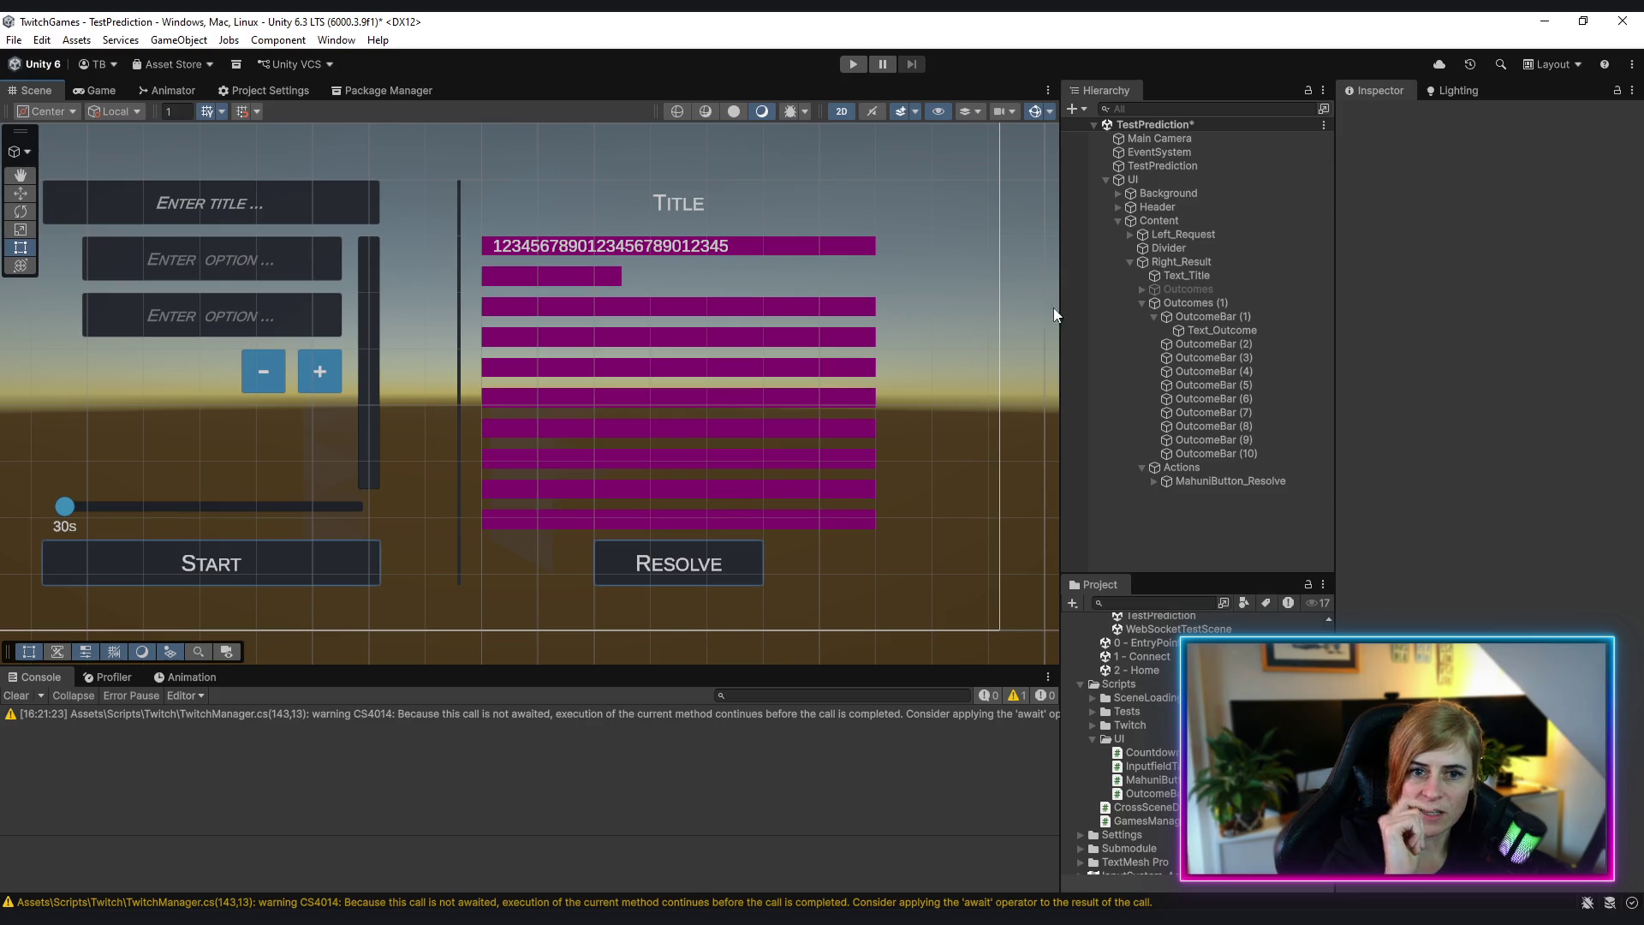
pyautogui.click(1194, 316)
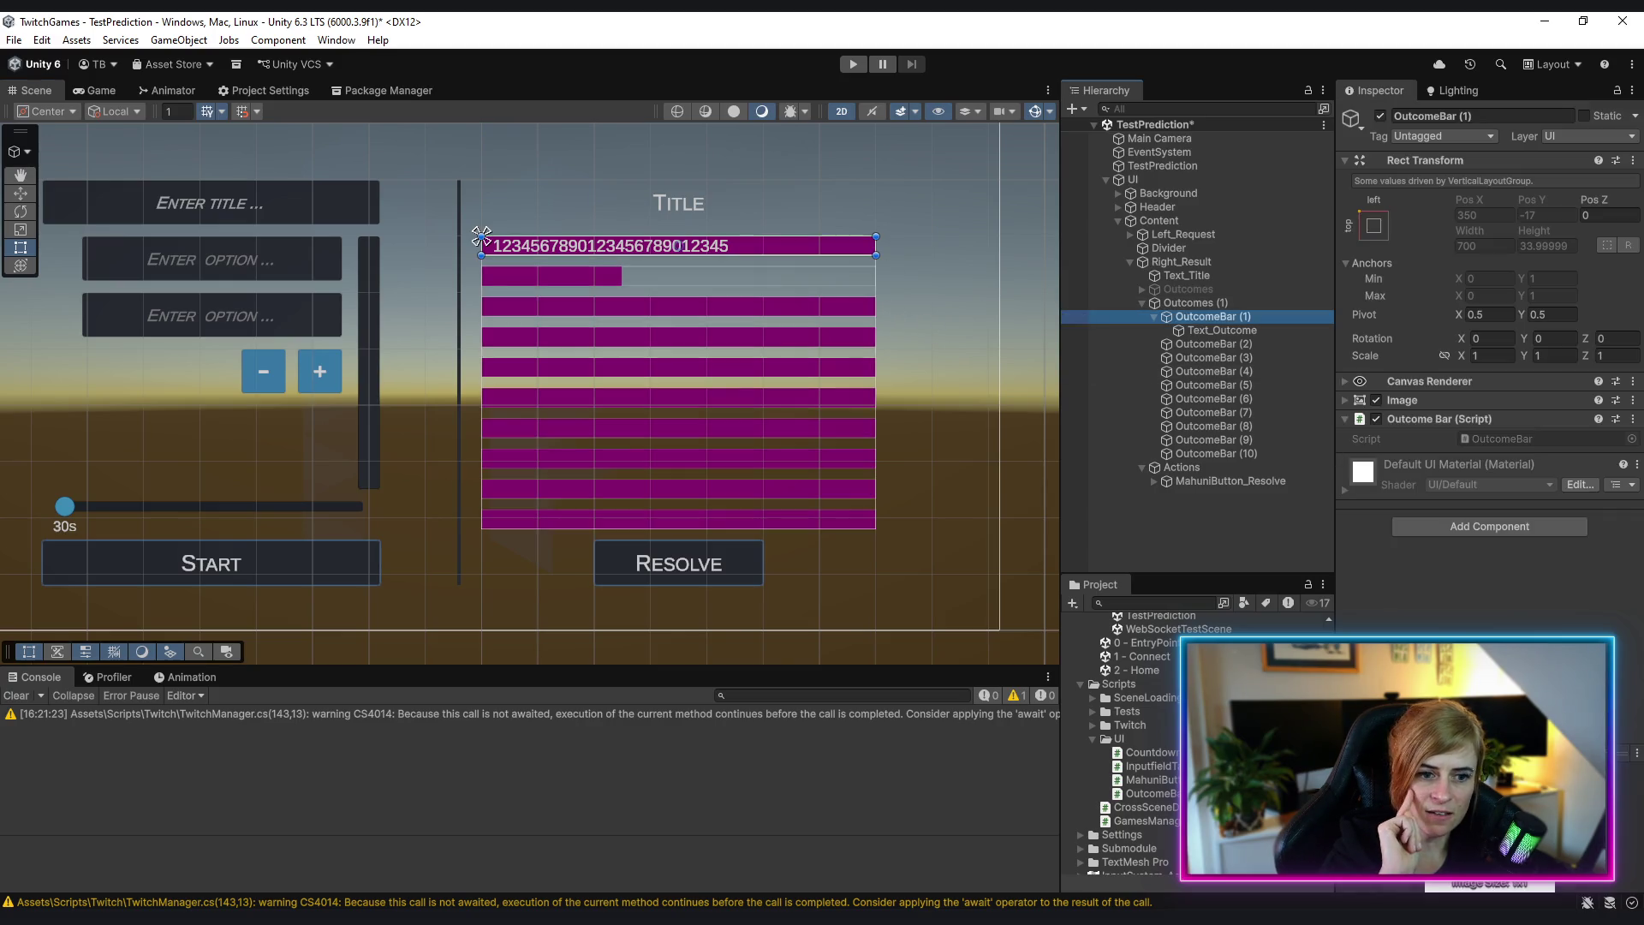
# Inspect OutcomeBar (1)'s Image fill amount and fill method options
pyautogui.click(1343, 400)
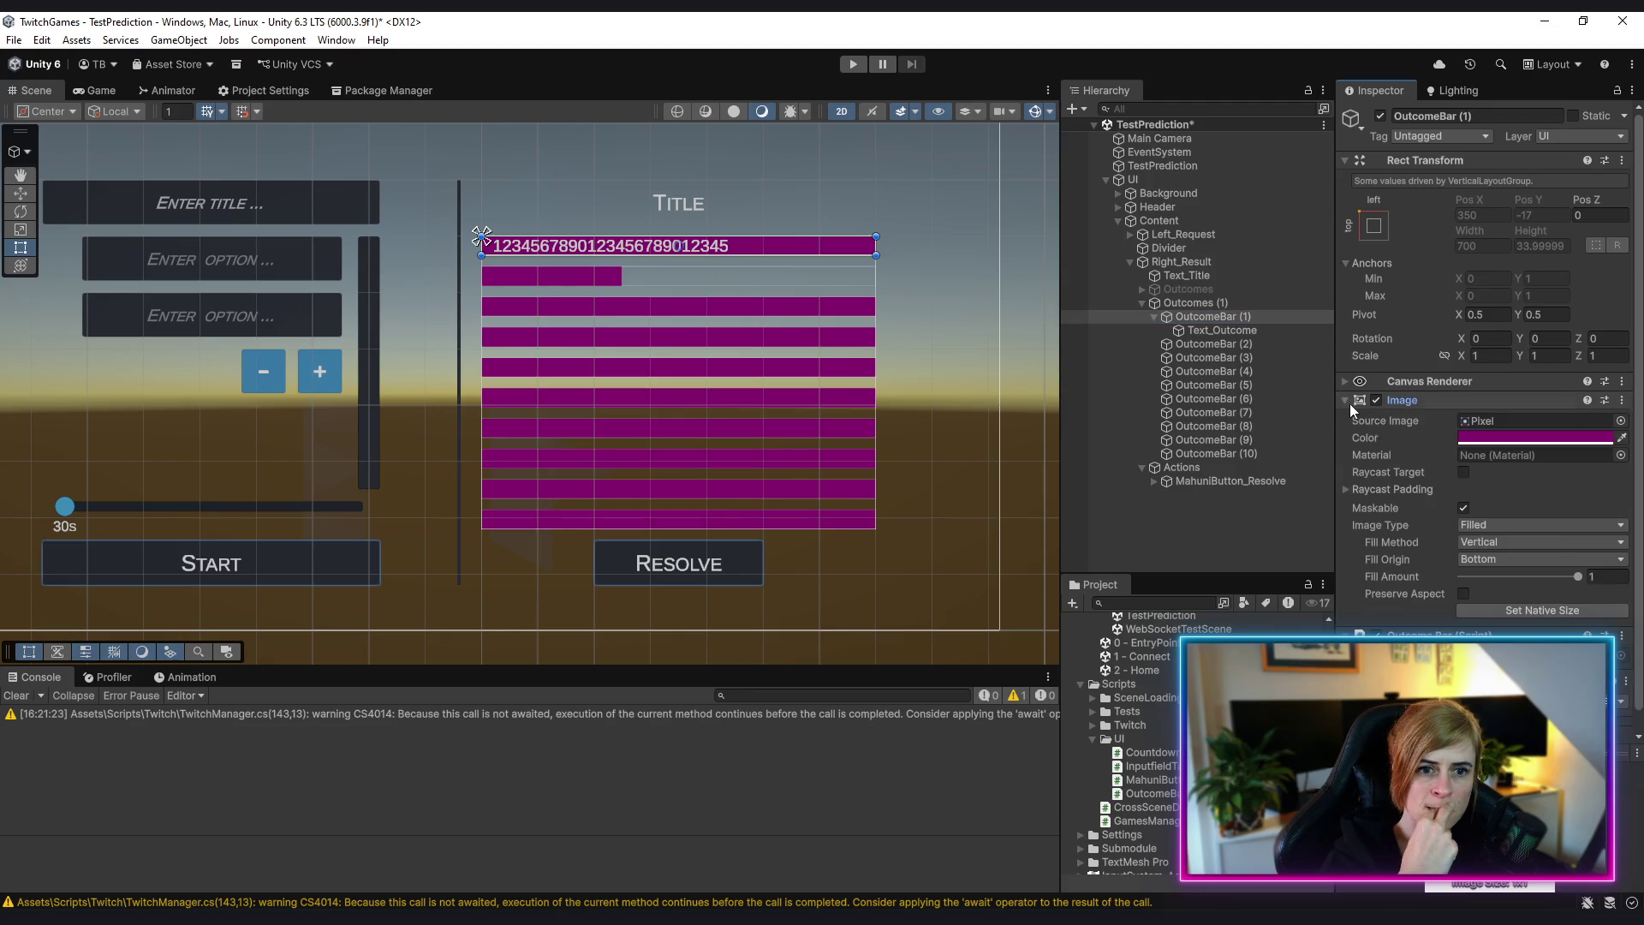
pyautogui.click(1601, 581)
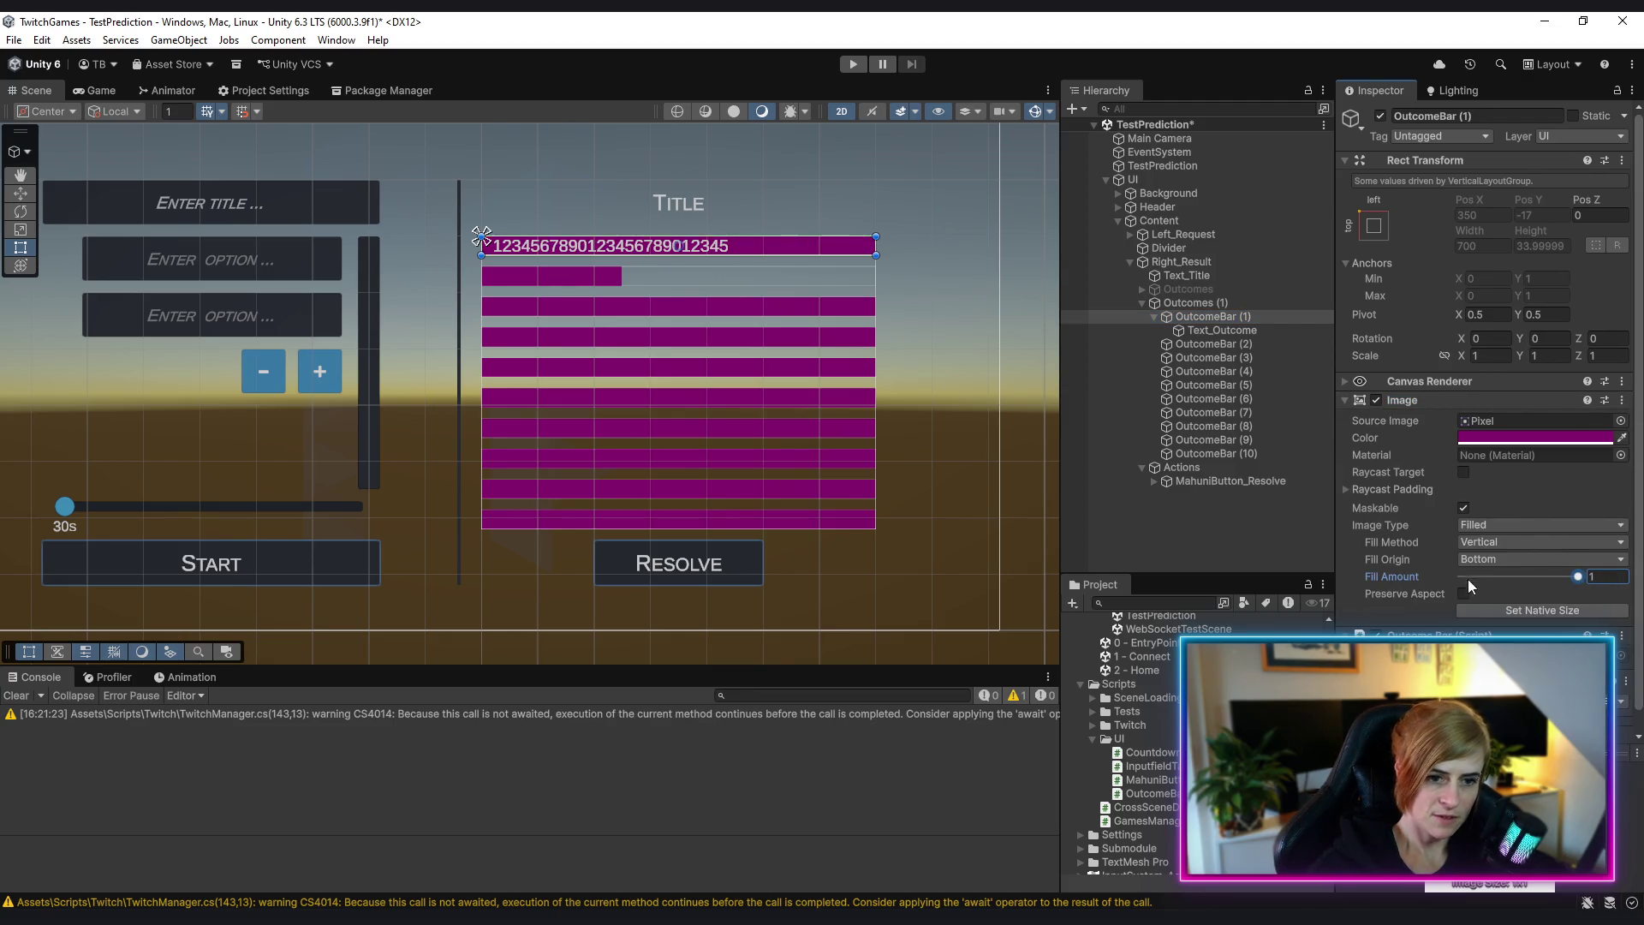
pyautogui.click(1492, 548)
pyautogui.click(1194, 321)
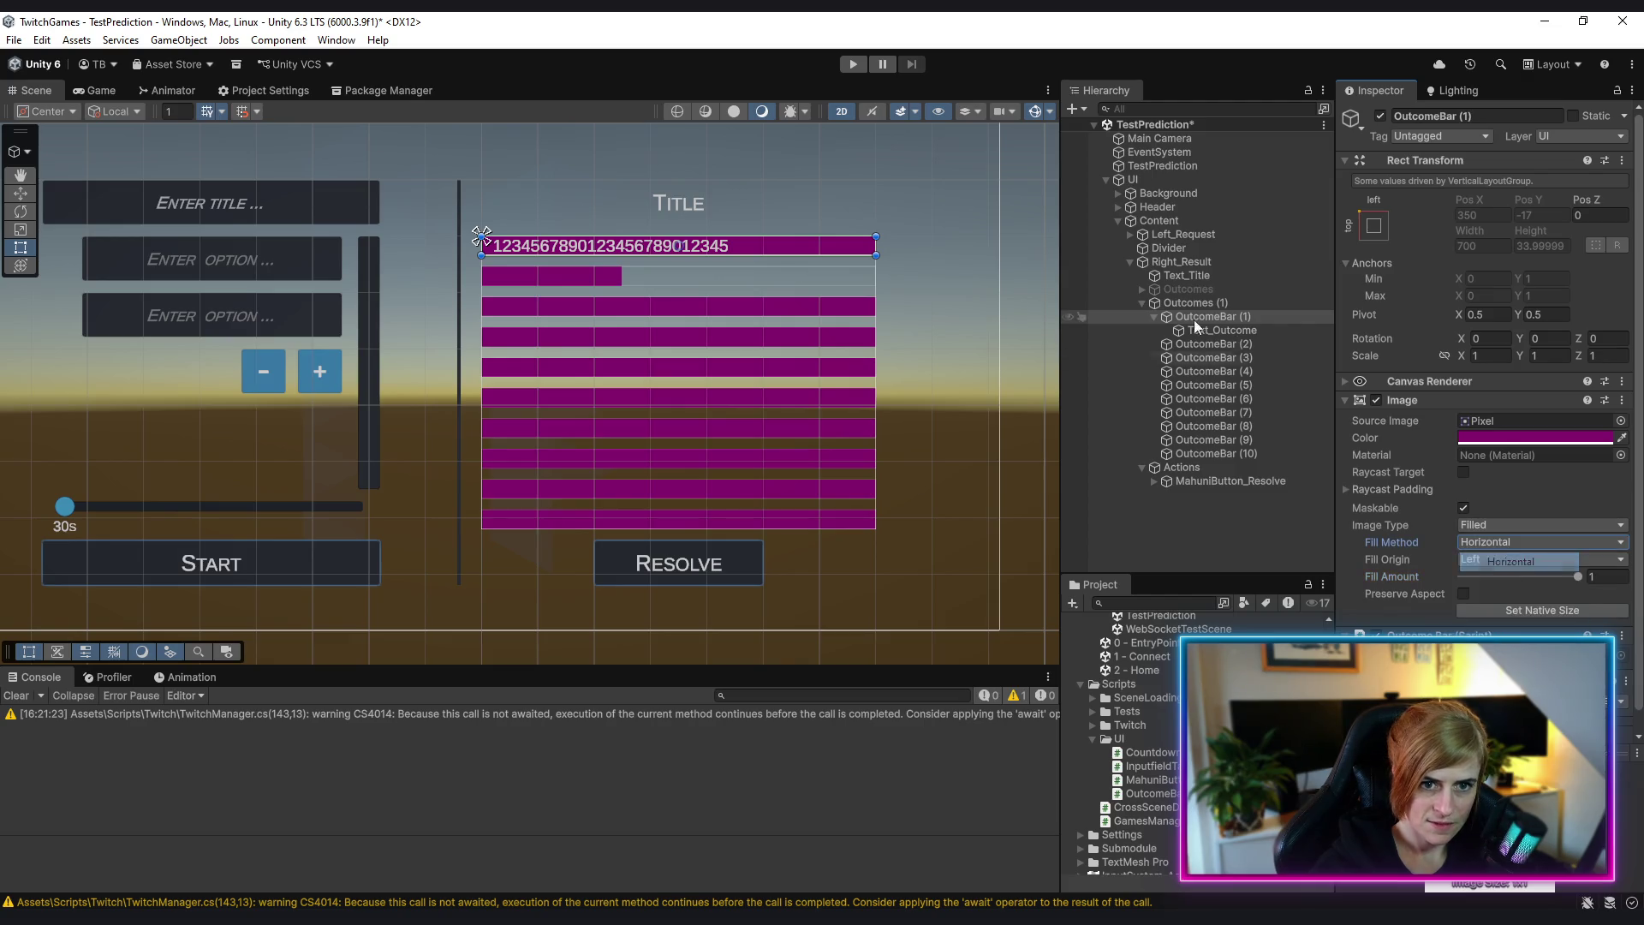
# Set the Image Fill Method of OutcomeBar (2)-(10) to Horizontal
pyautogui.click(1191, 344)
pyautogui.keyDown('shift'); pyautogui.click(1214, 452); pyautogui.keyUp('shift')
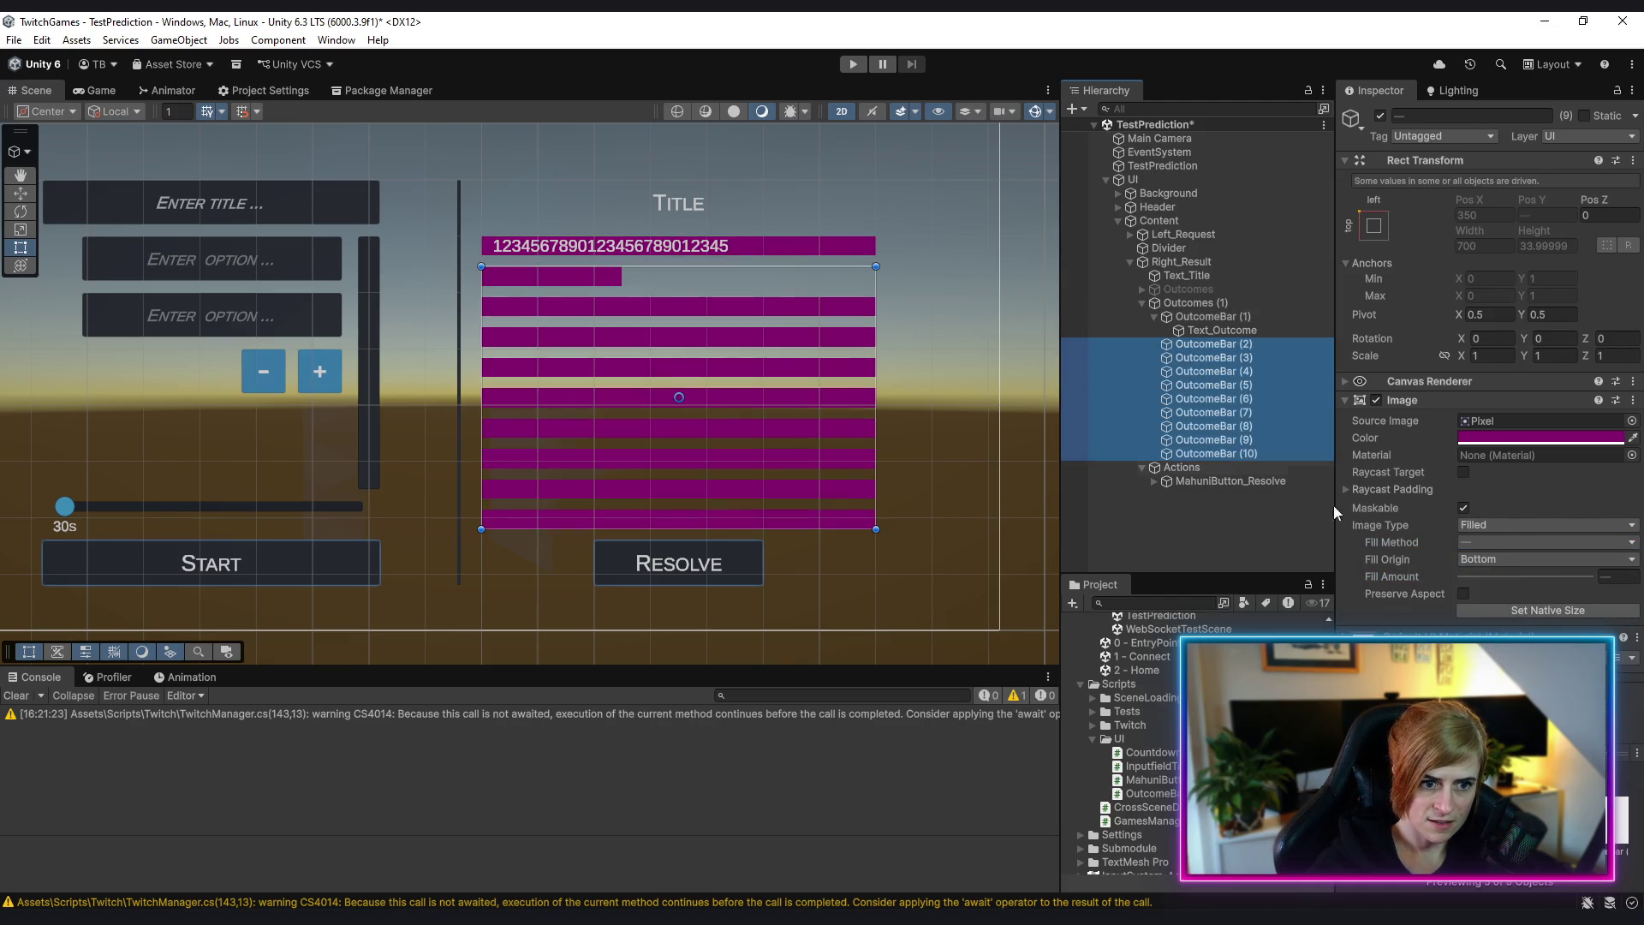
pyautogui.click(1474, 542)
pyautogui.click(1543, 562)
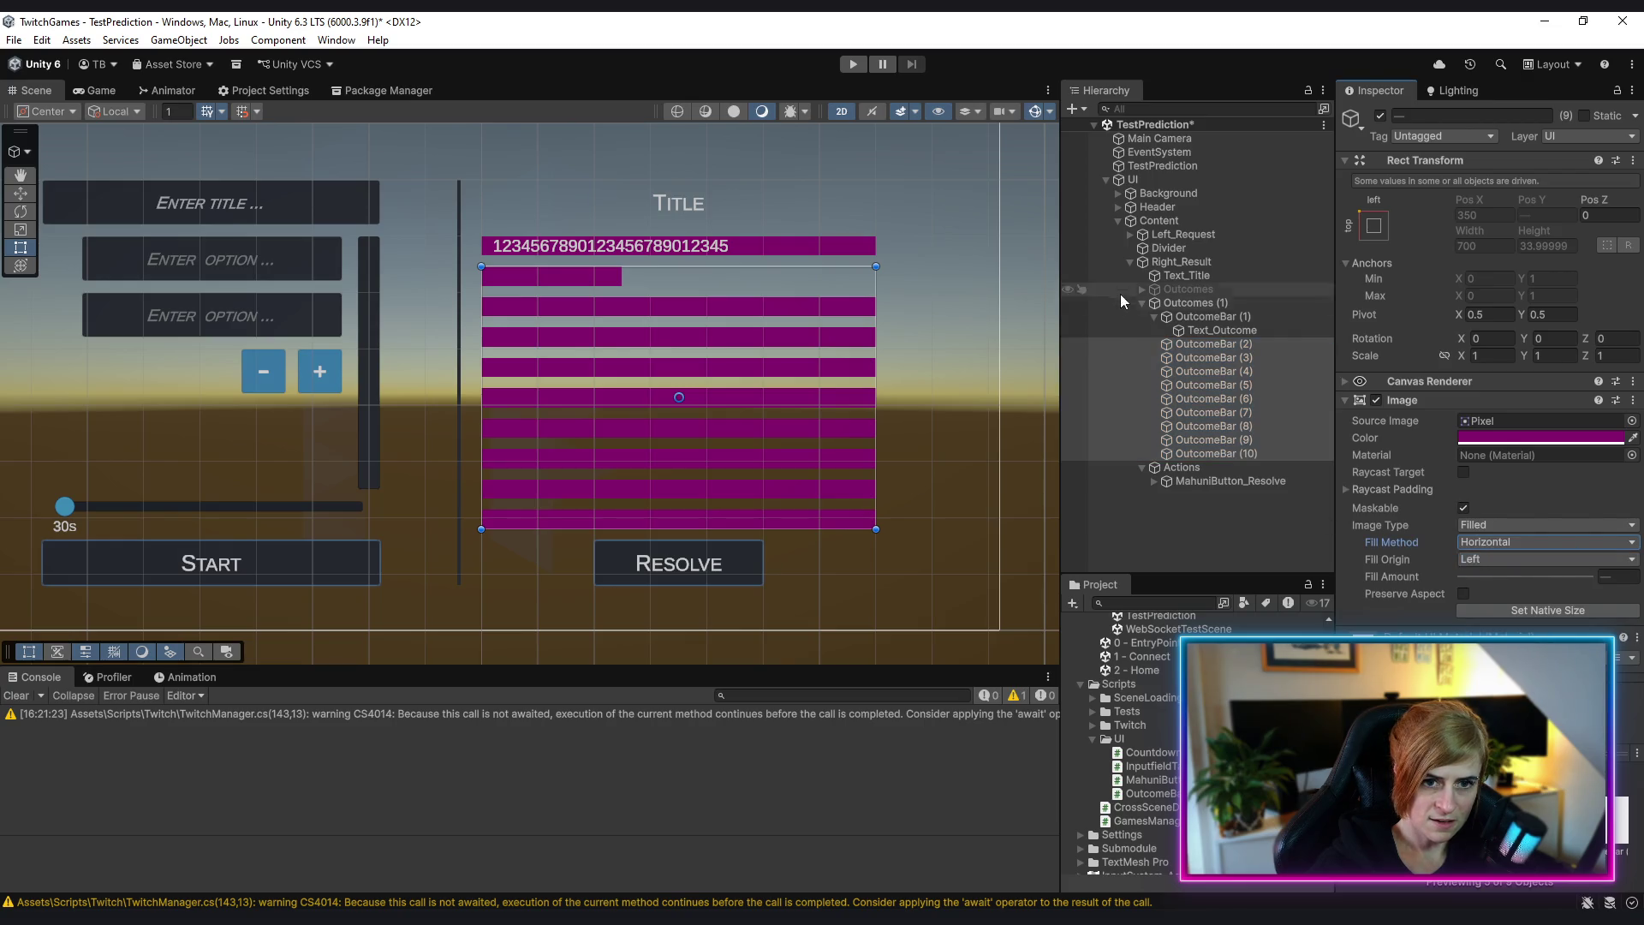
# Drag OutcomeBar (1)'s Fill Amount down to about 0.037 and switch to the Game view
pyautogui.click(1222, 317)
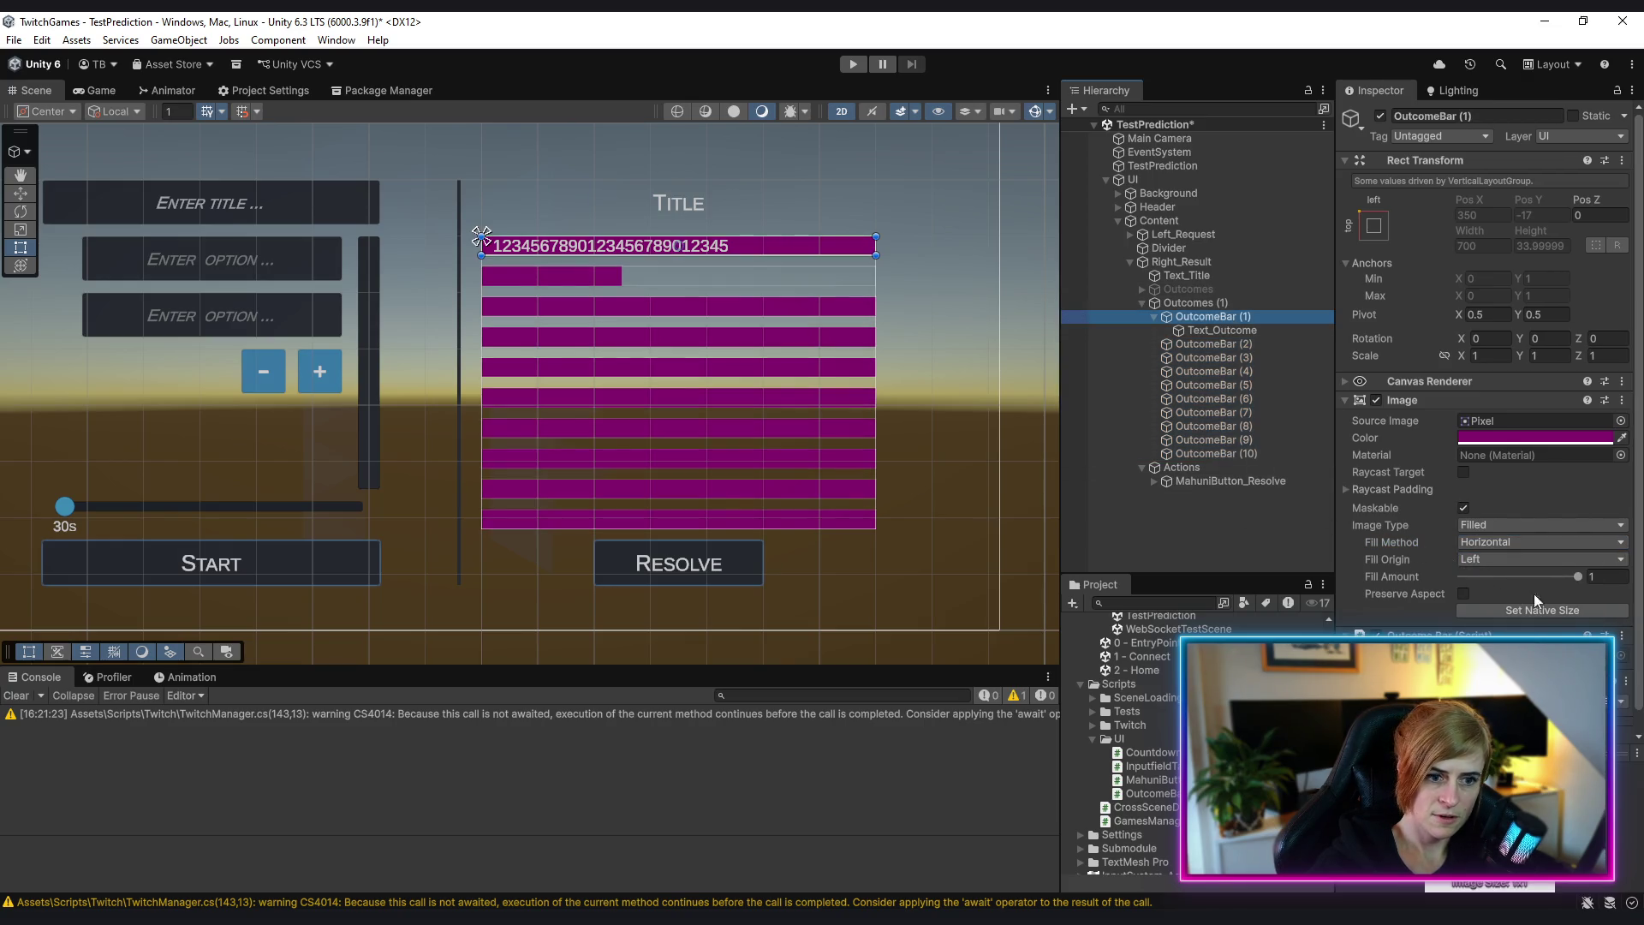
pyautogui.moveTo(1578, 582); pyautogui.dragTo(1469, 568)
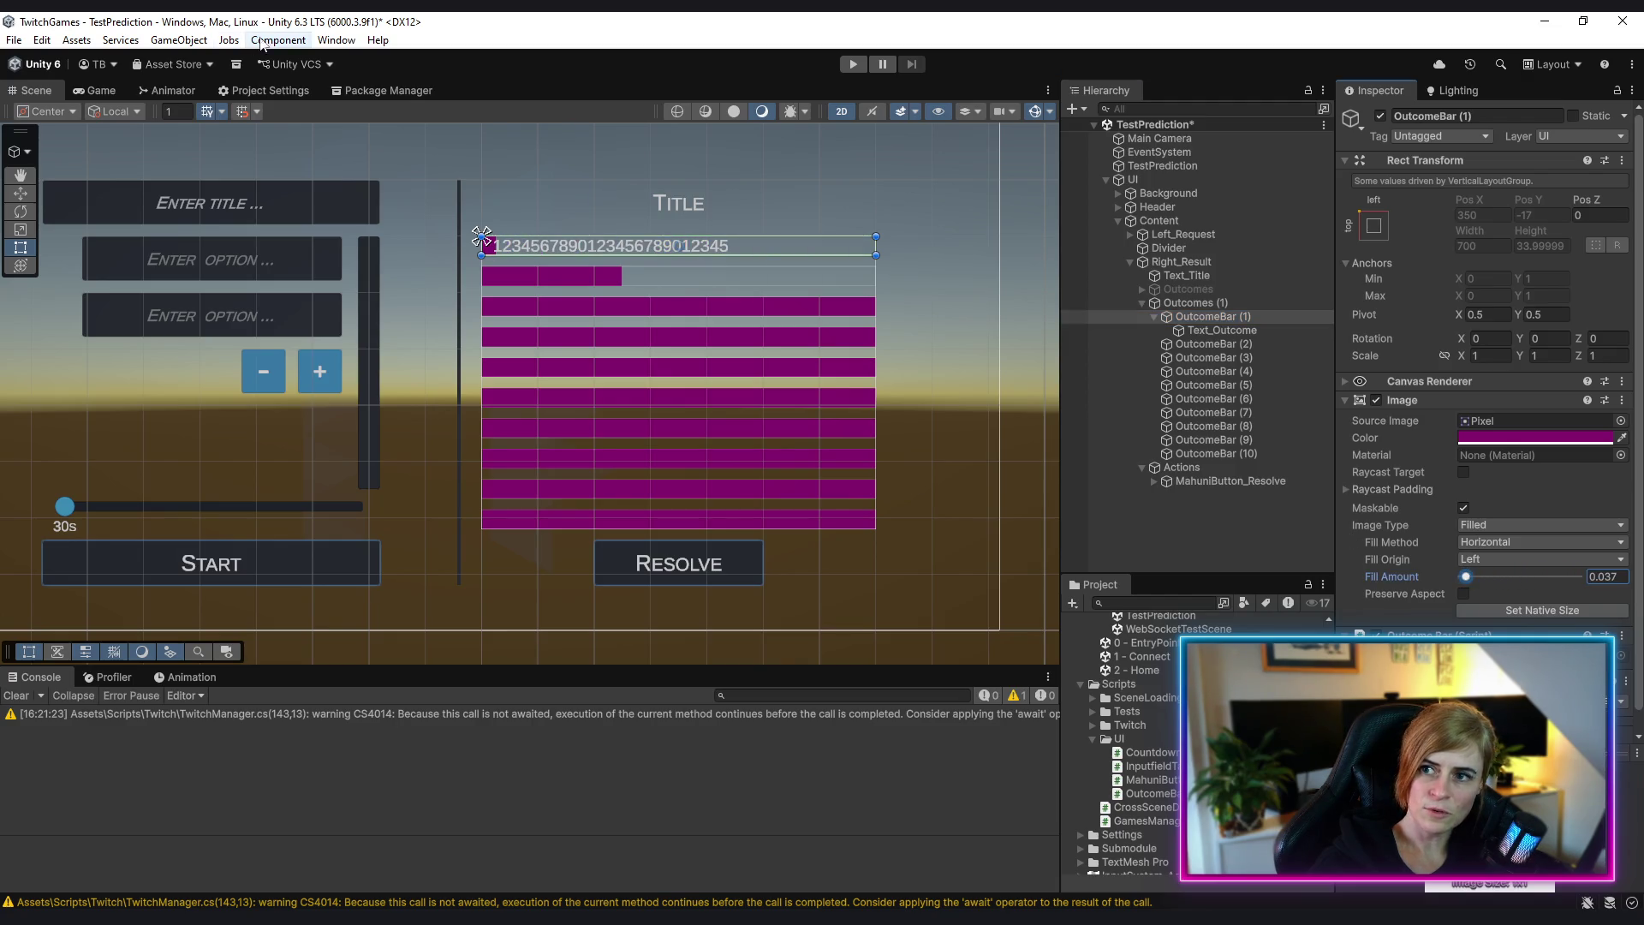
pyautogui.hotkey('ctrl', '2')
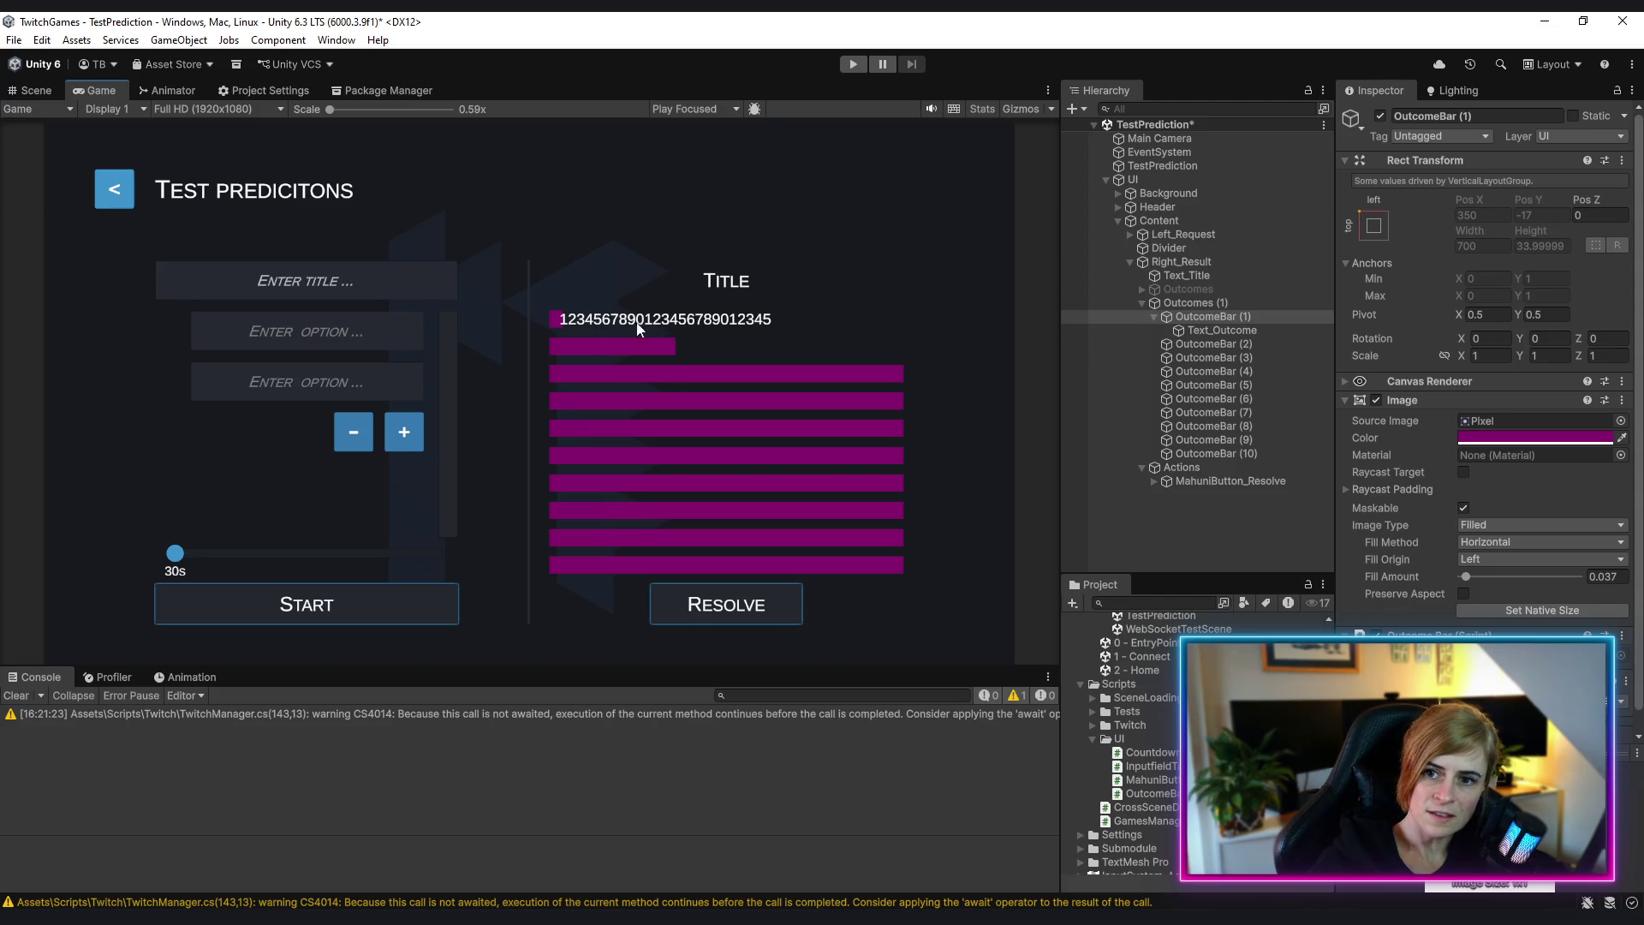
# Raise OutcomeBar (1)'s Fill Amount back to 1 so the magenta bar spans full width in the Game view
pyautogui.moveTo(1467, 579); pyautogui.dragTo(1489, 578)
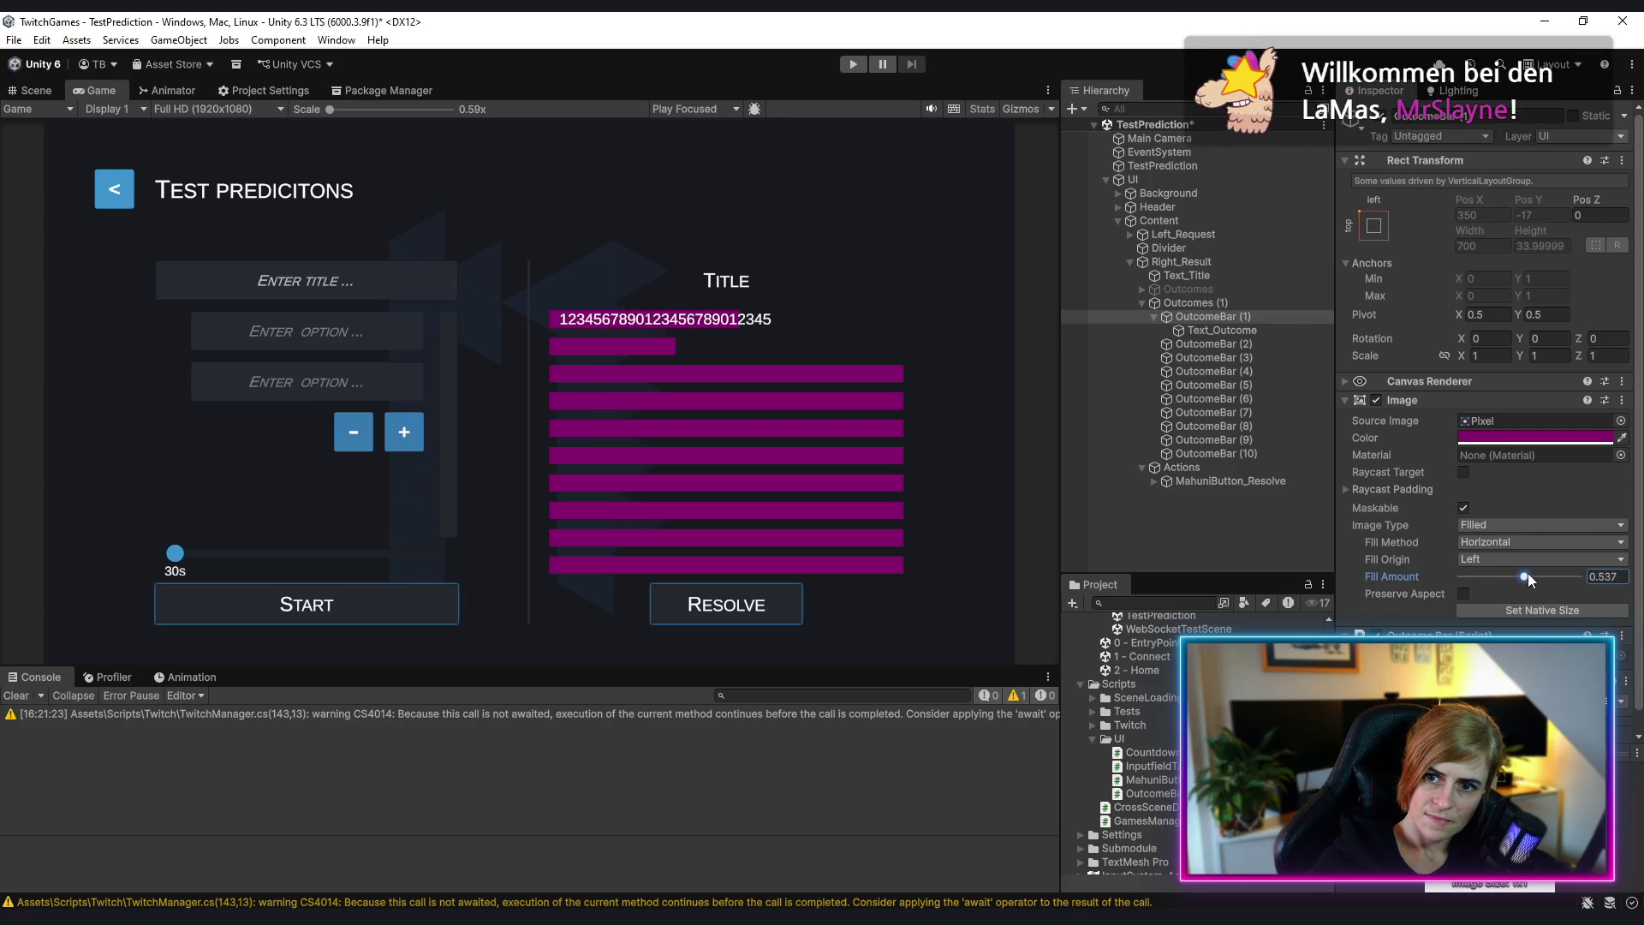
pyautogui.moveTo(1488, 574); pyautogui.dragTo(1584, 580)
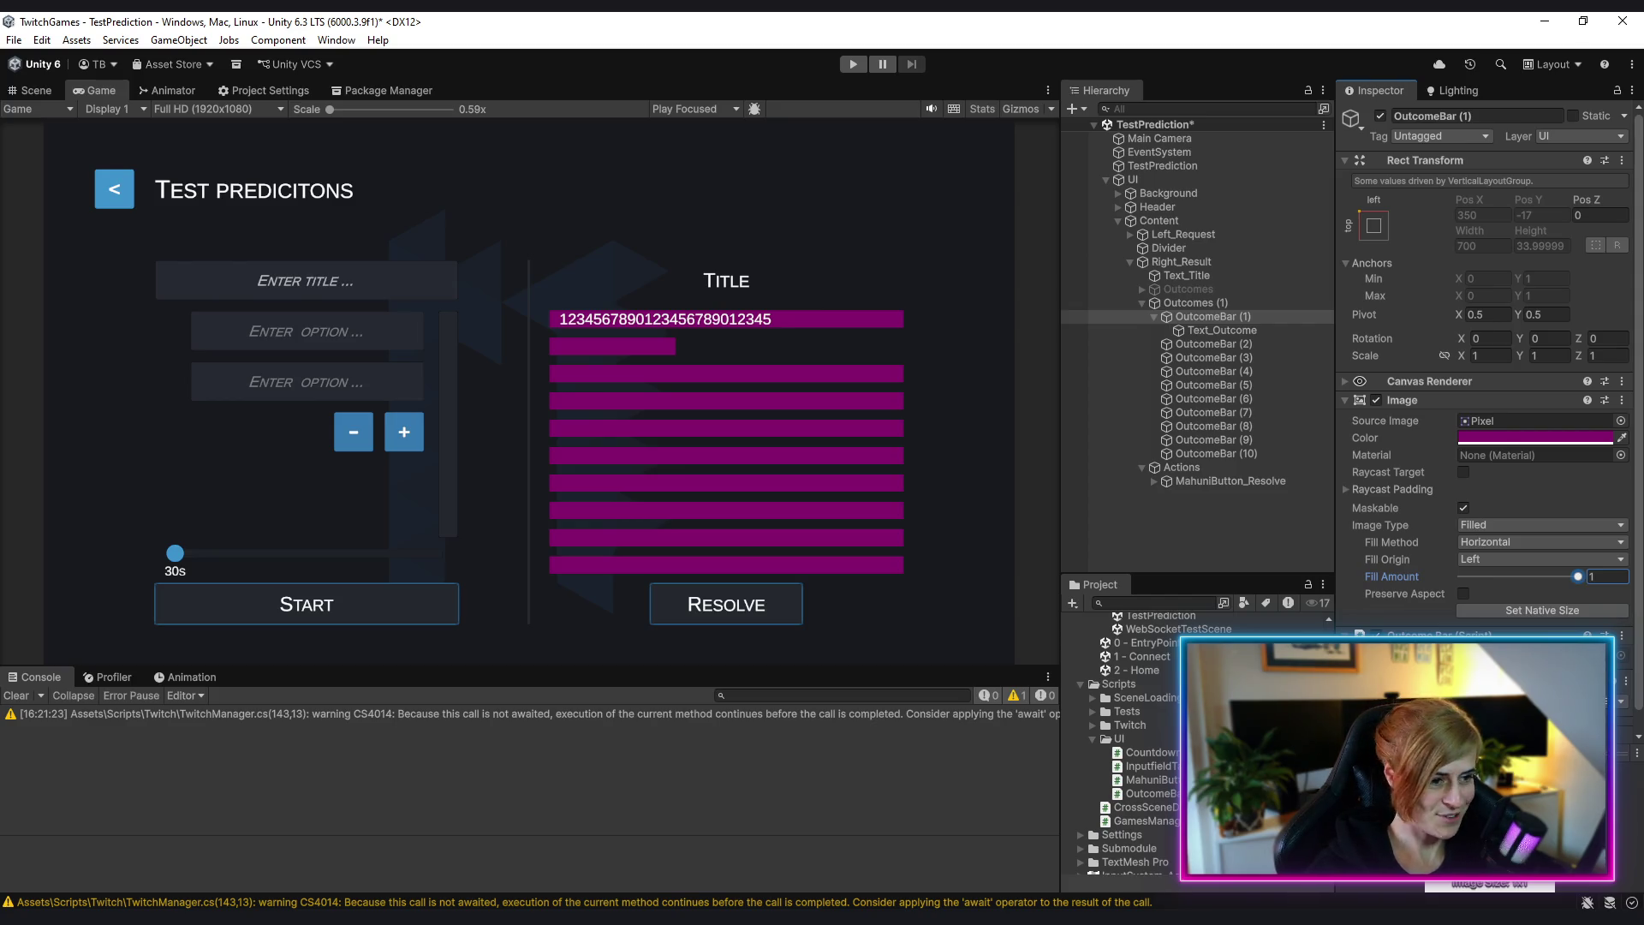
pyautogui.hotkey('alt', 'Tab')
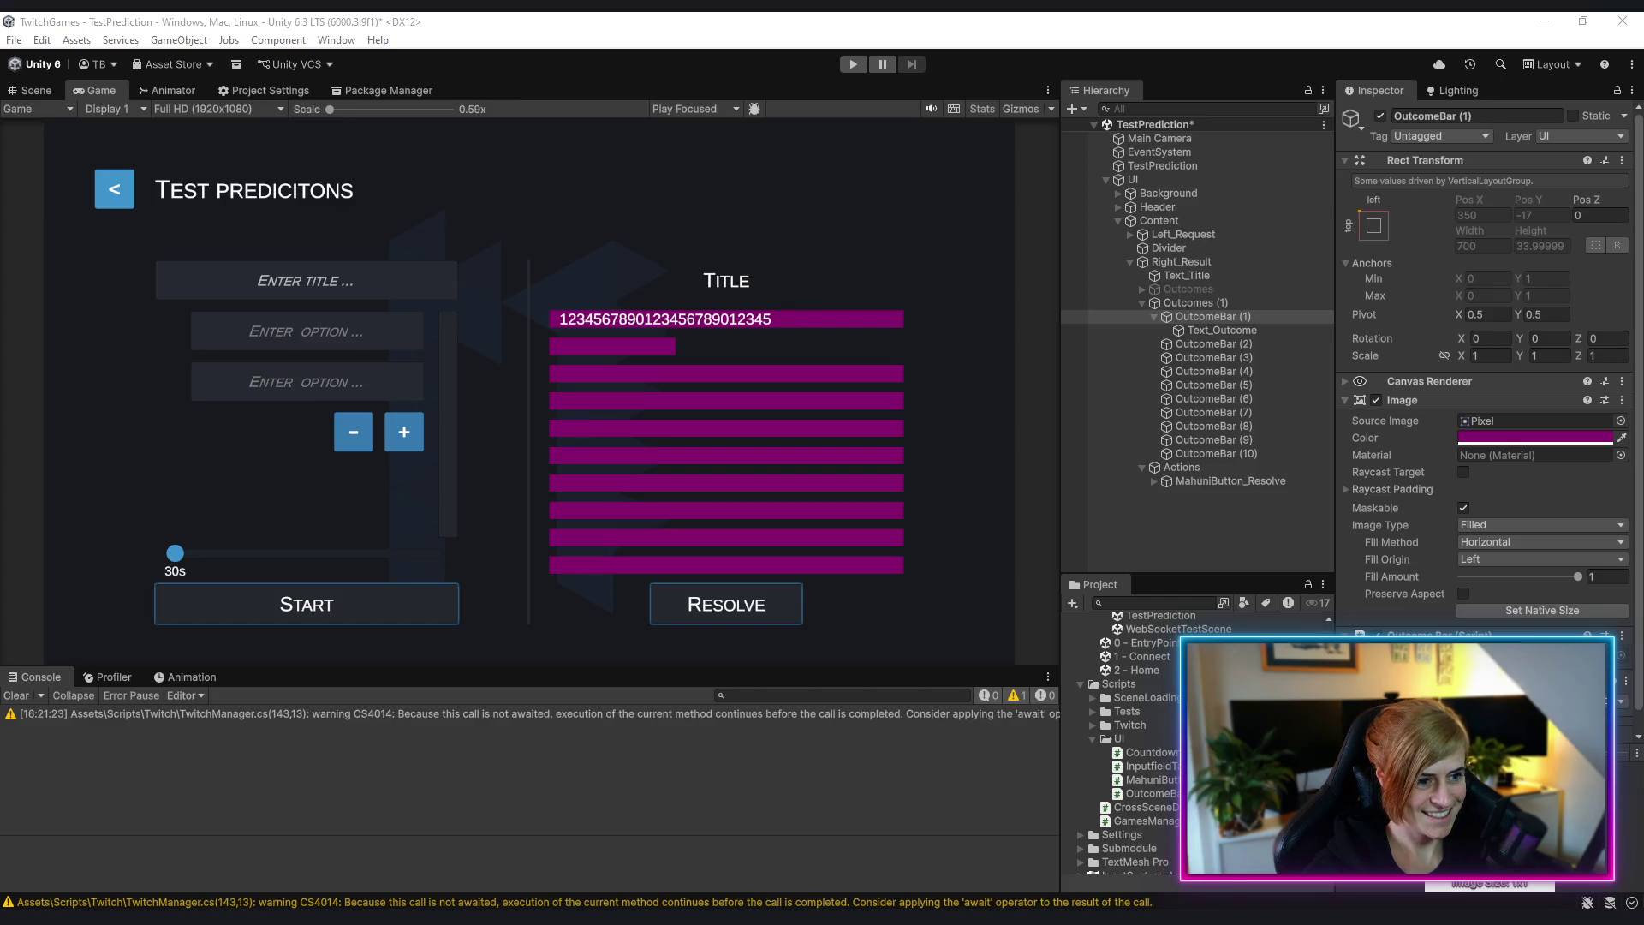
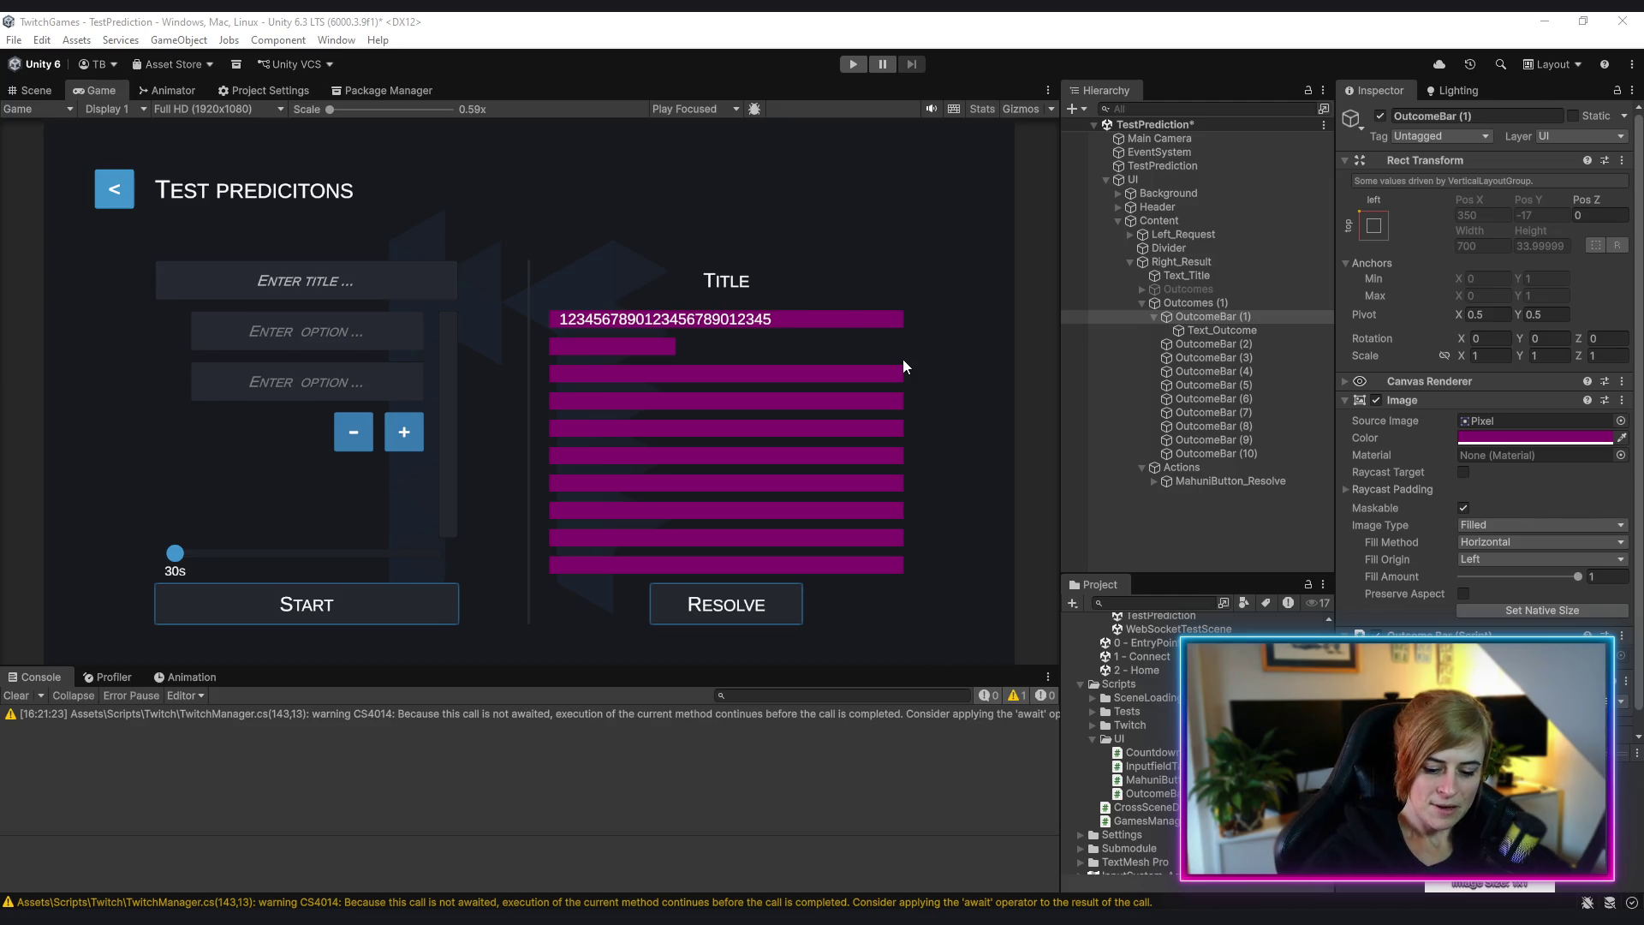
pyautogui.scroll(-1, 1474, 485)
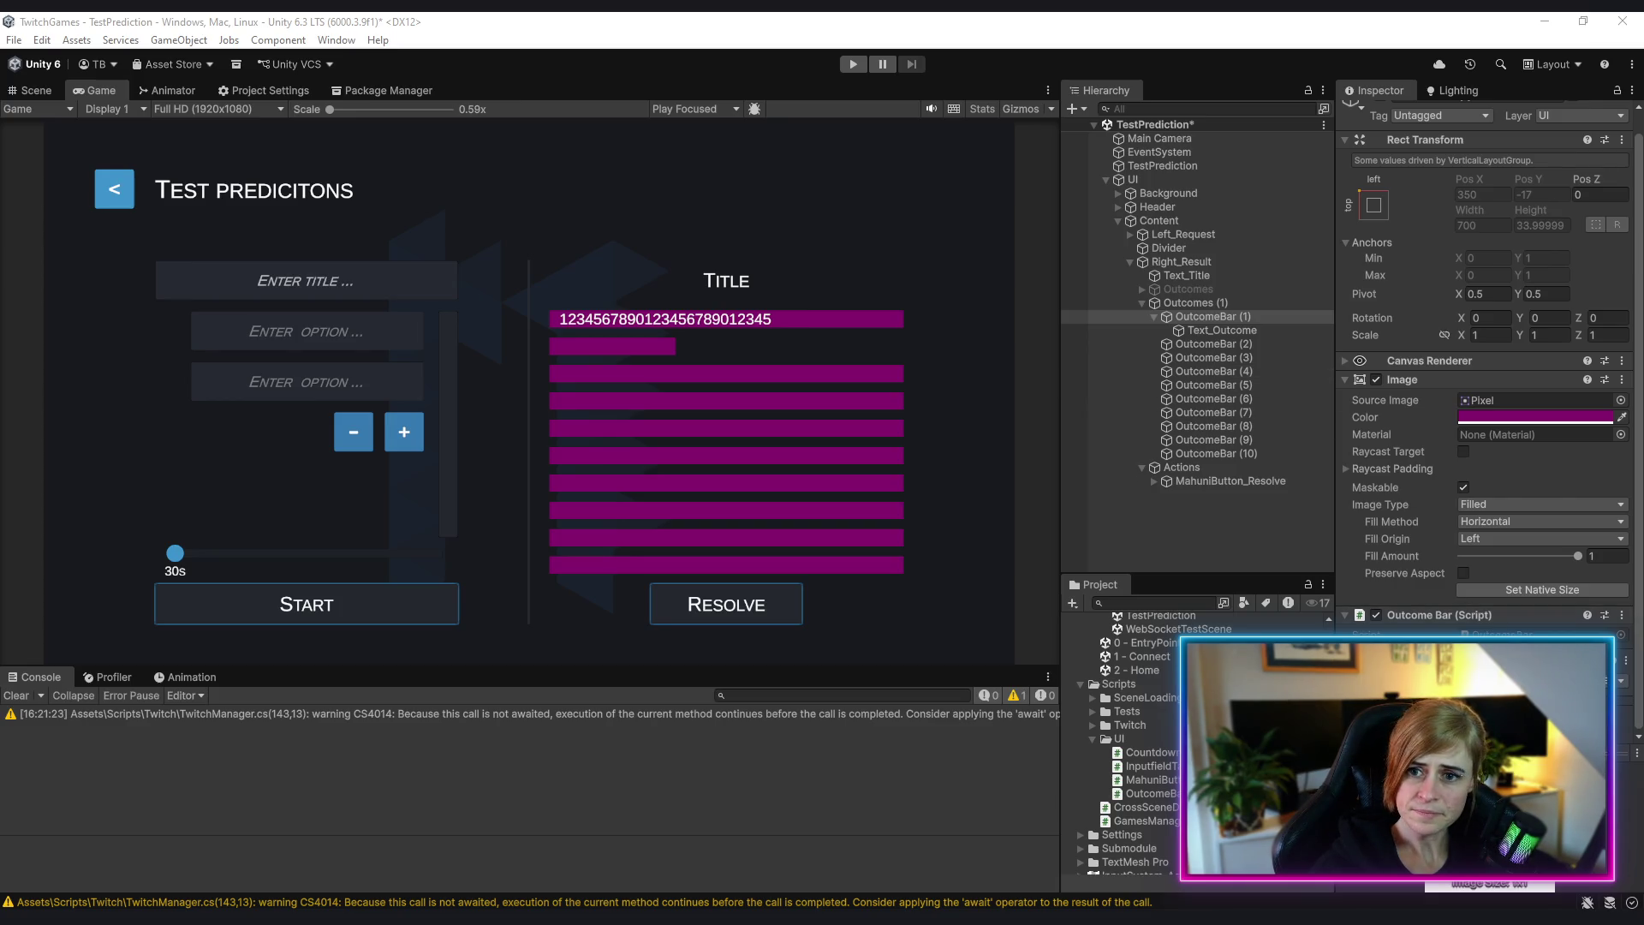
# Open the OutcomeBar script from the Project panel for editing in Rider
pyautogui.doubleClick(1149, 793)
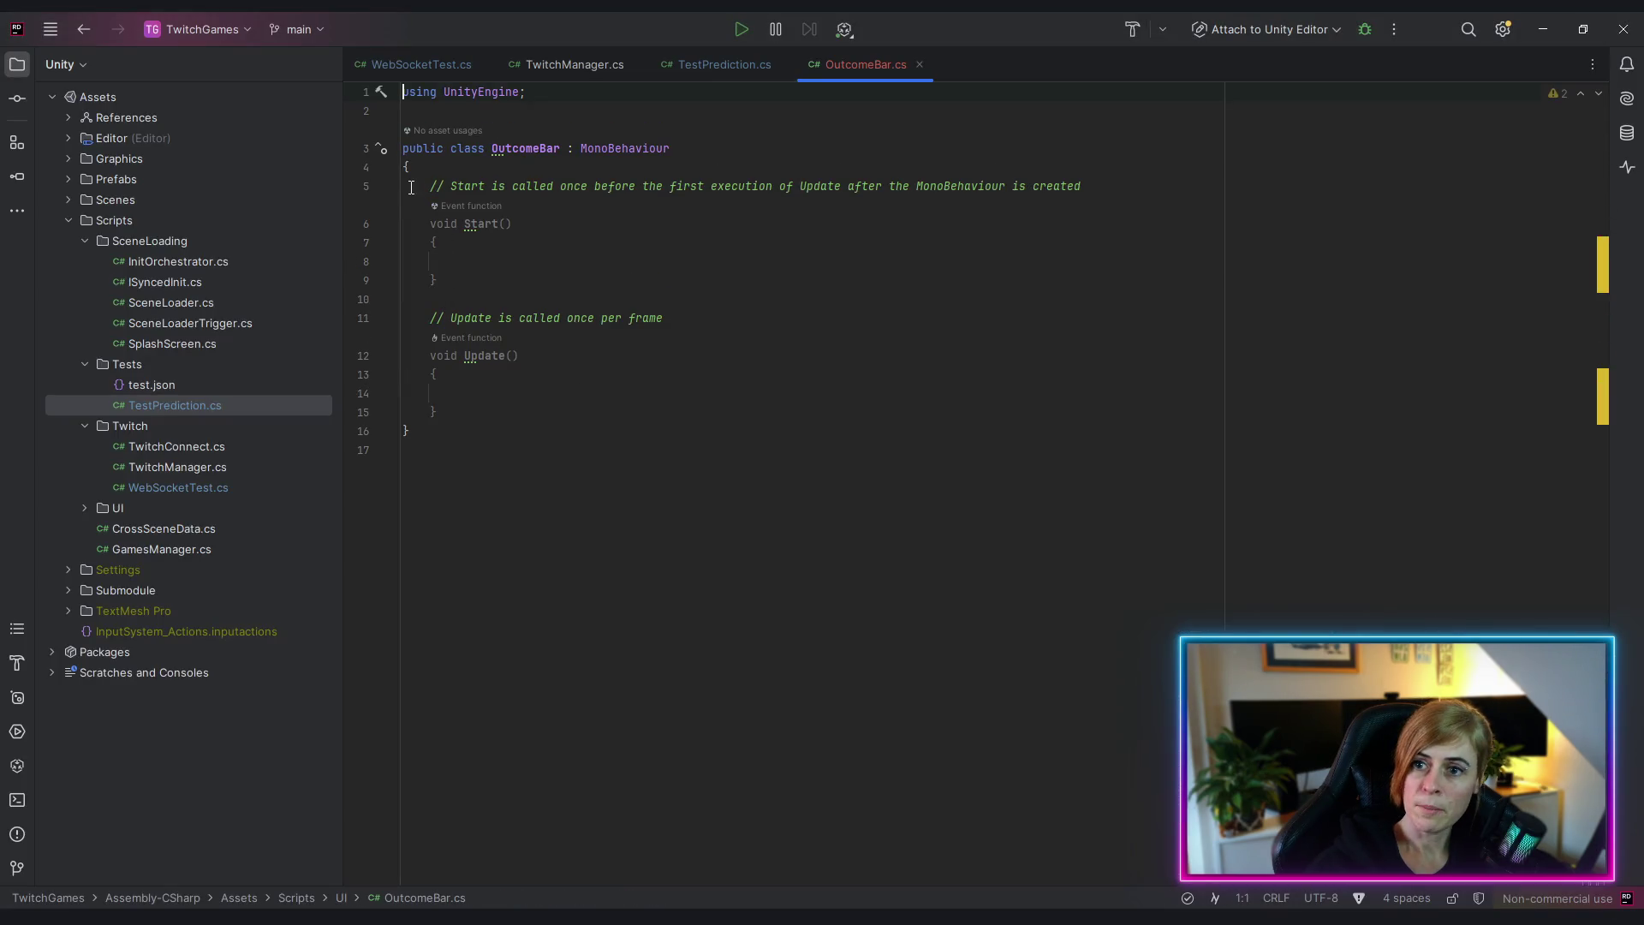
# Delete the default Start and Update methods and open Countdown.cs for reference
pyautogui.moveTo(443, 209); pyautogui.dragTo(502, 412)
pyautogui.press('BackSpace')
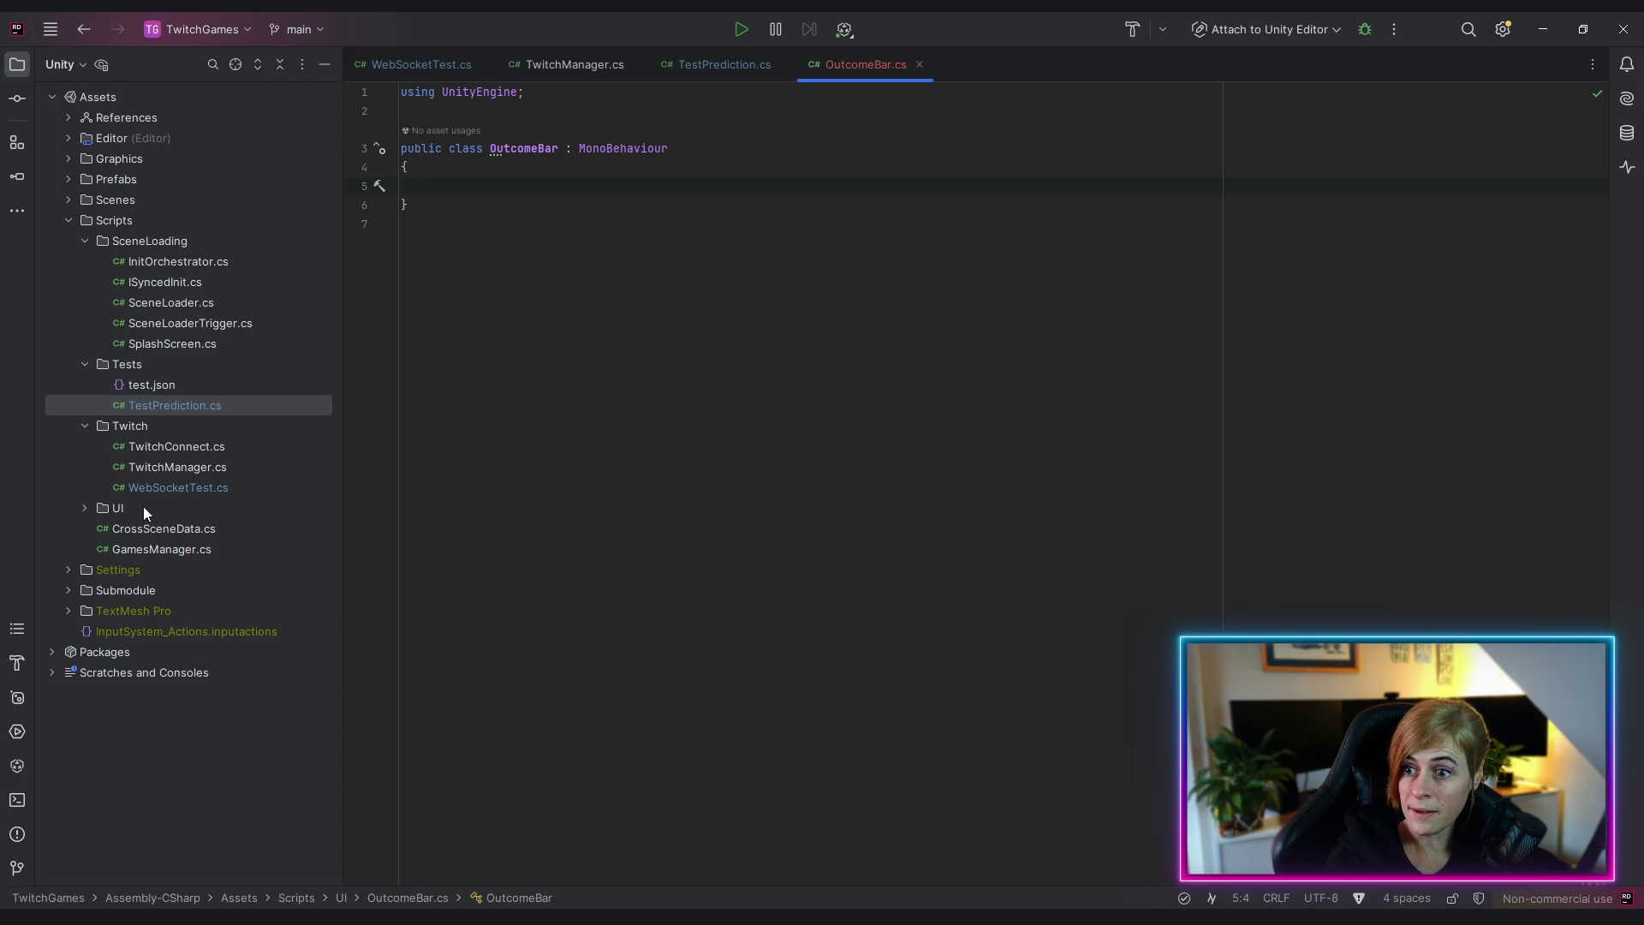
pyautogui.click(84, 508)
pyautogui.click(192, 530)
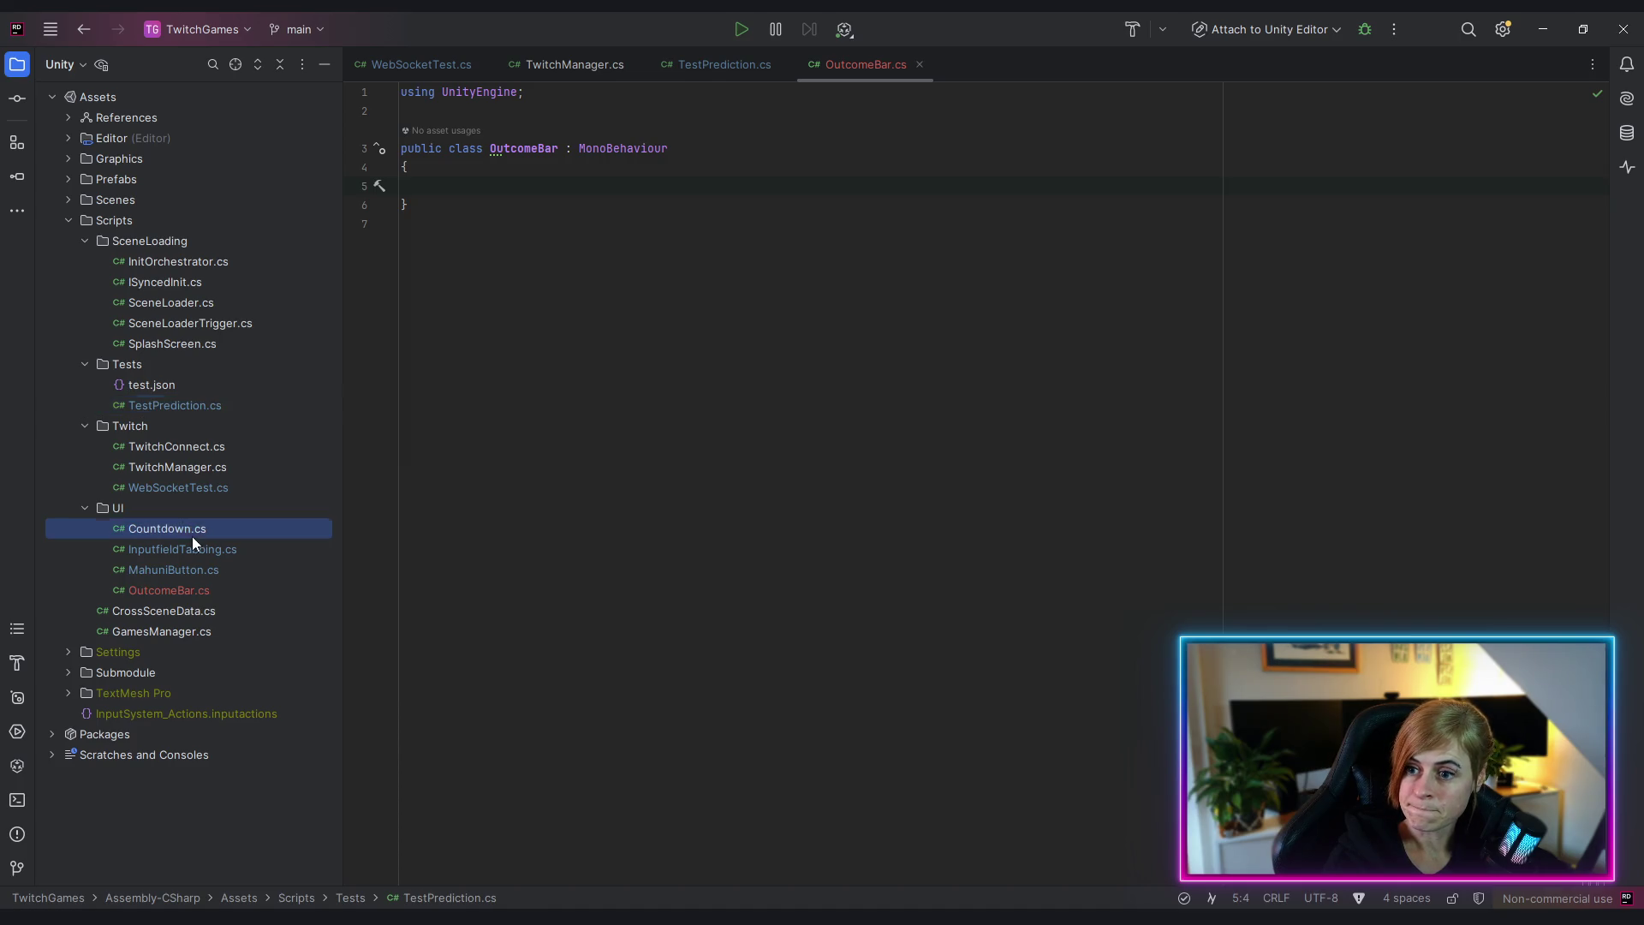
pyautogui.doubleClick(174, 528)
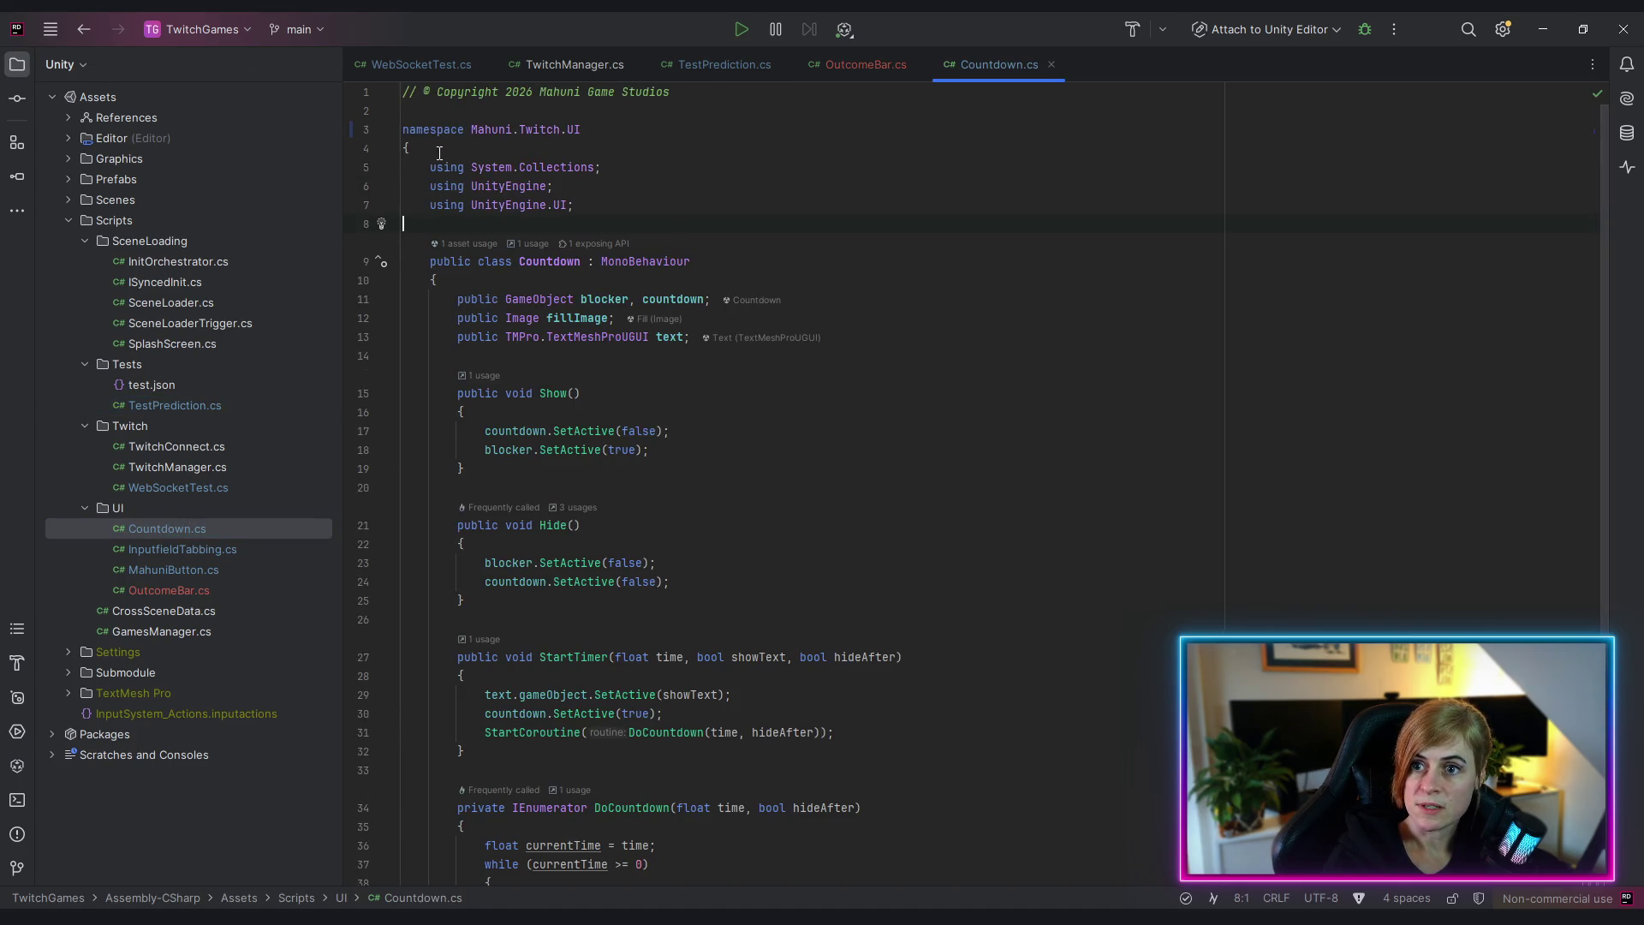
# Paste the copyright header and wrap OutcomeBar in the Mahuni.Twitch.UI namespace
pyautogui.click(828, 66)
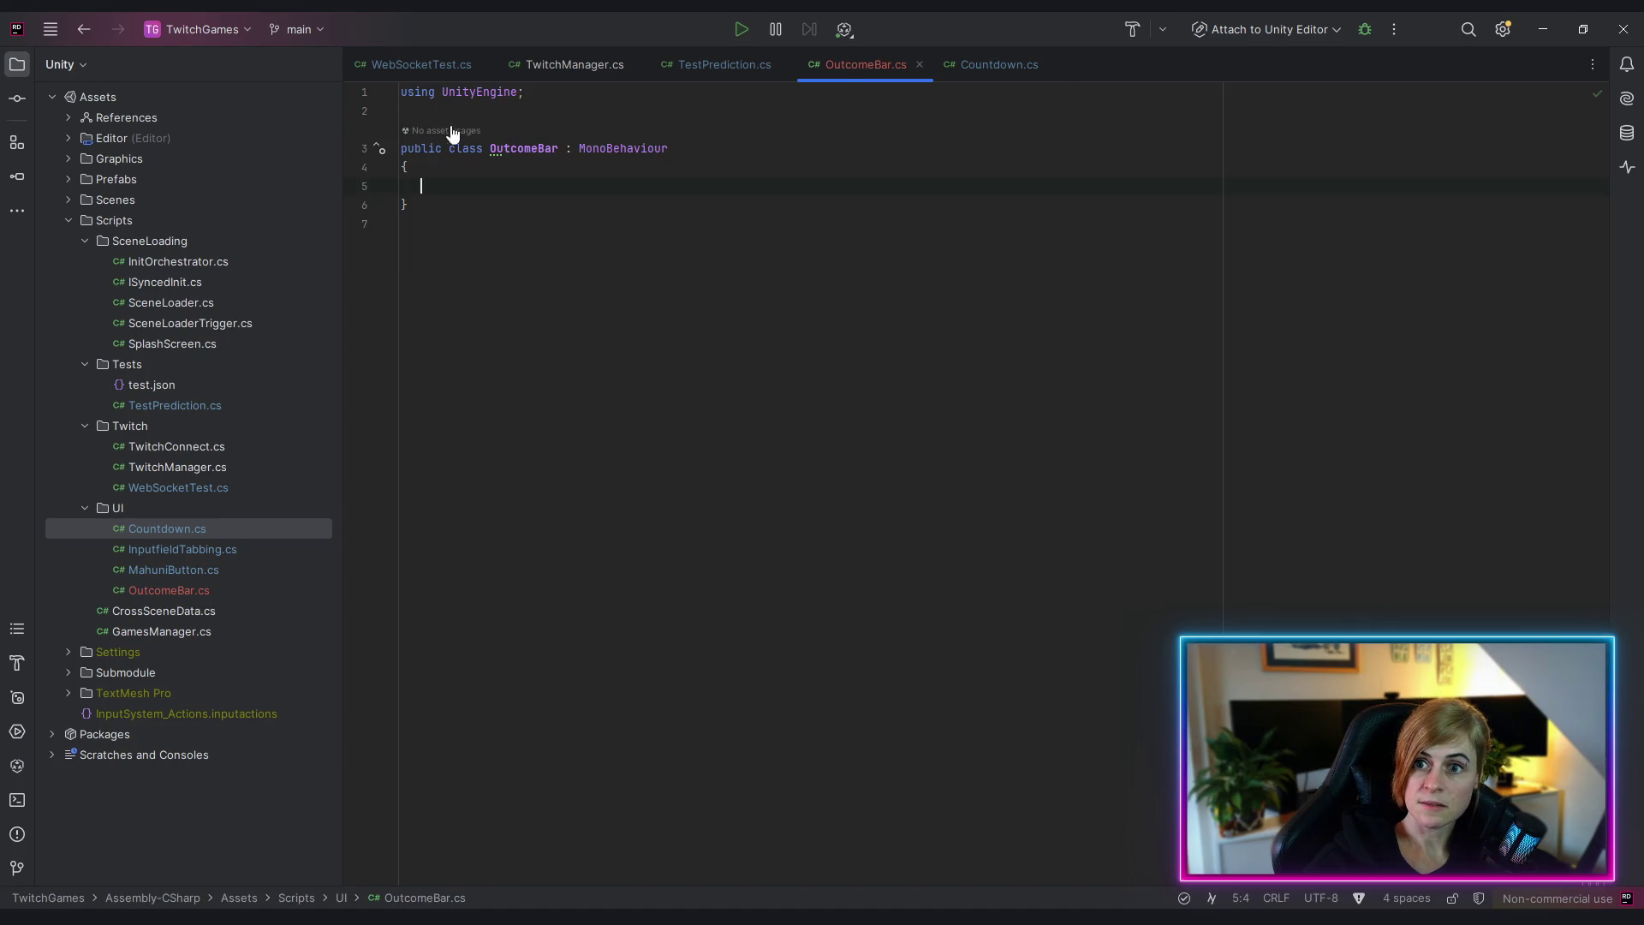
pyautogui.hotkey('ctrl', 'Home')
pyautogui.press('Return')
pyautogui.press('Return')
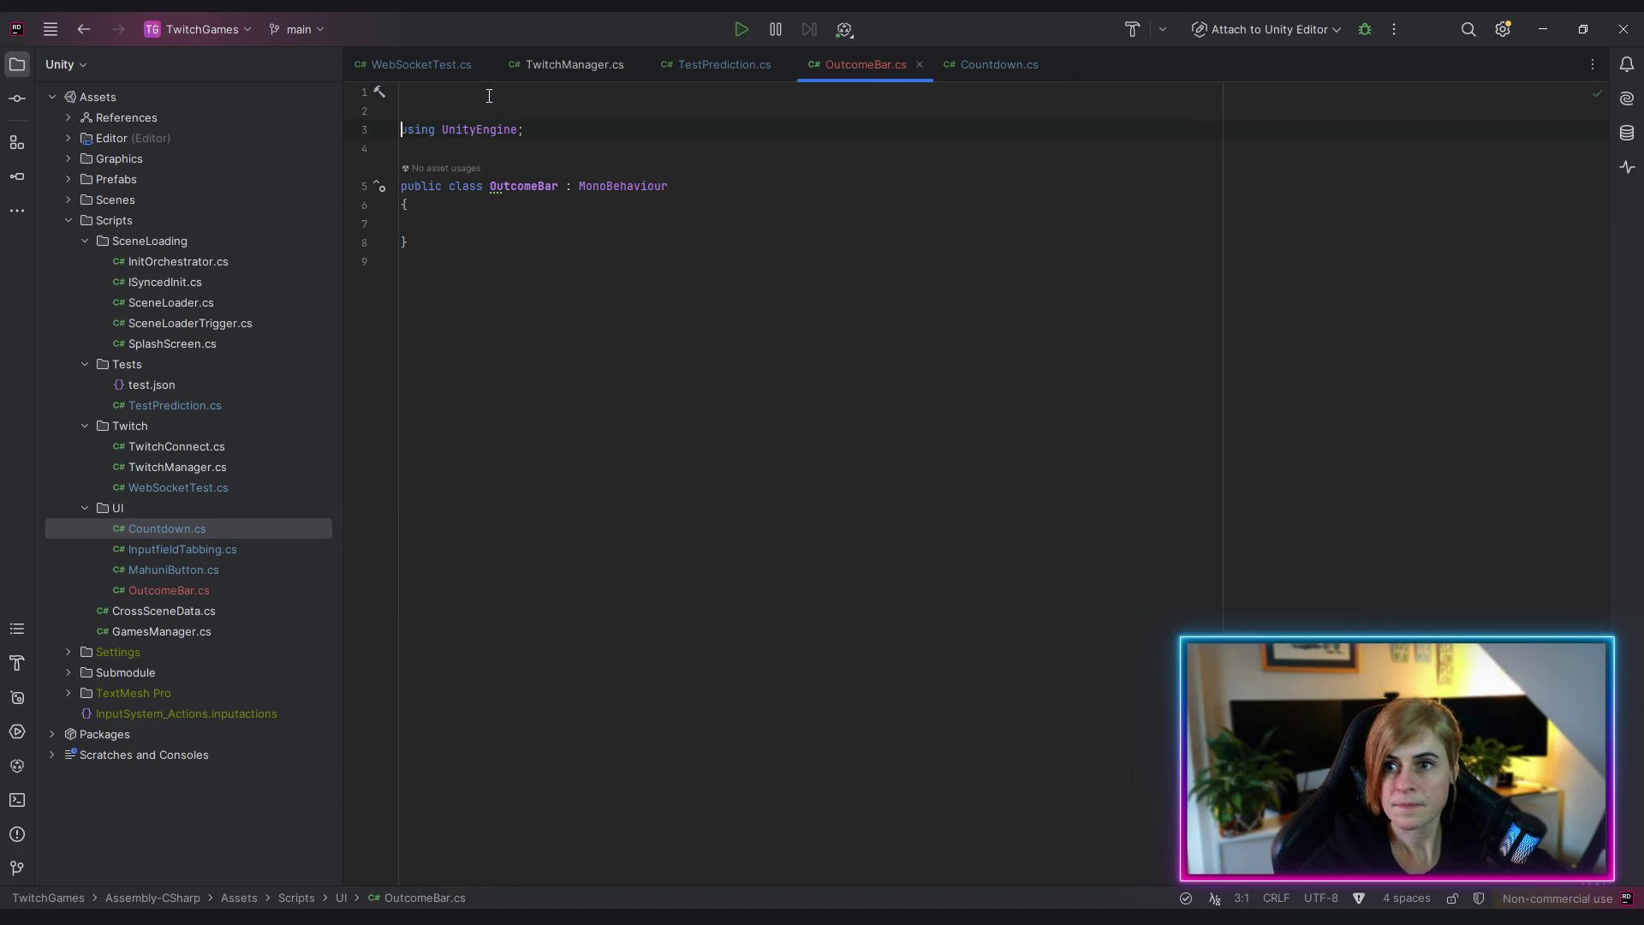
pyautogui.write('// © Copyright 2026 Mahuni Game Studios  namespace Mahuni.Twitch.UI {')
pyautogui.click(483, 307)
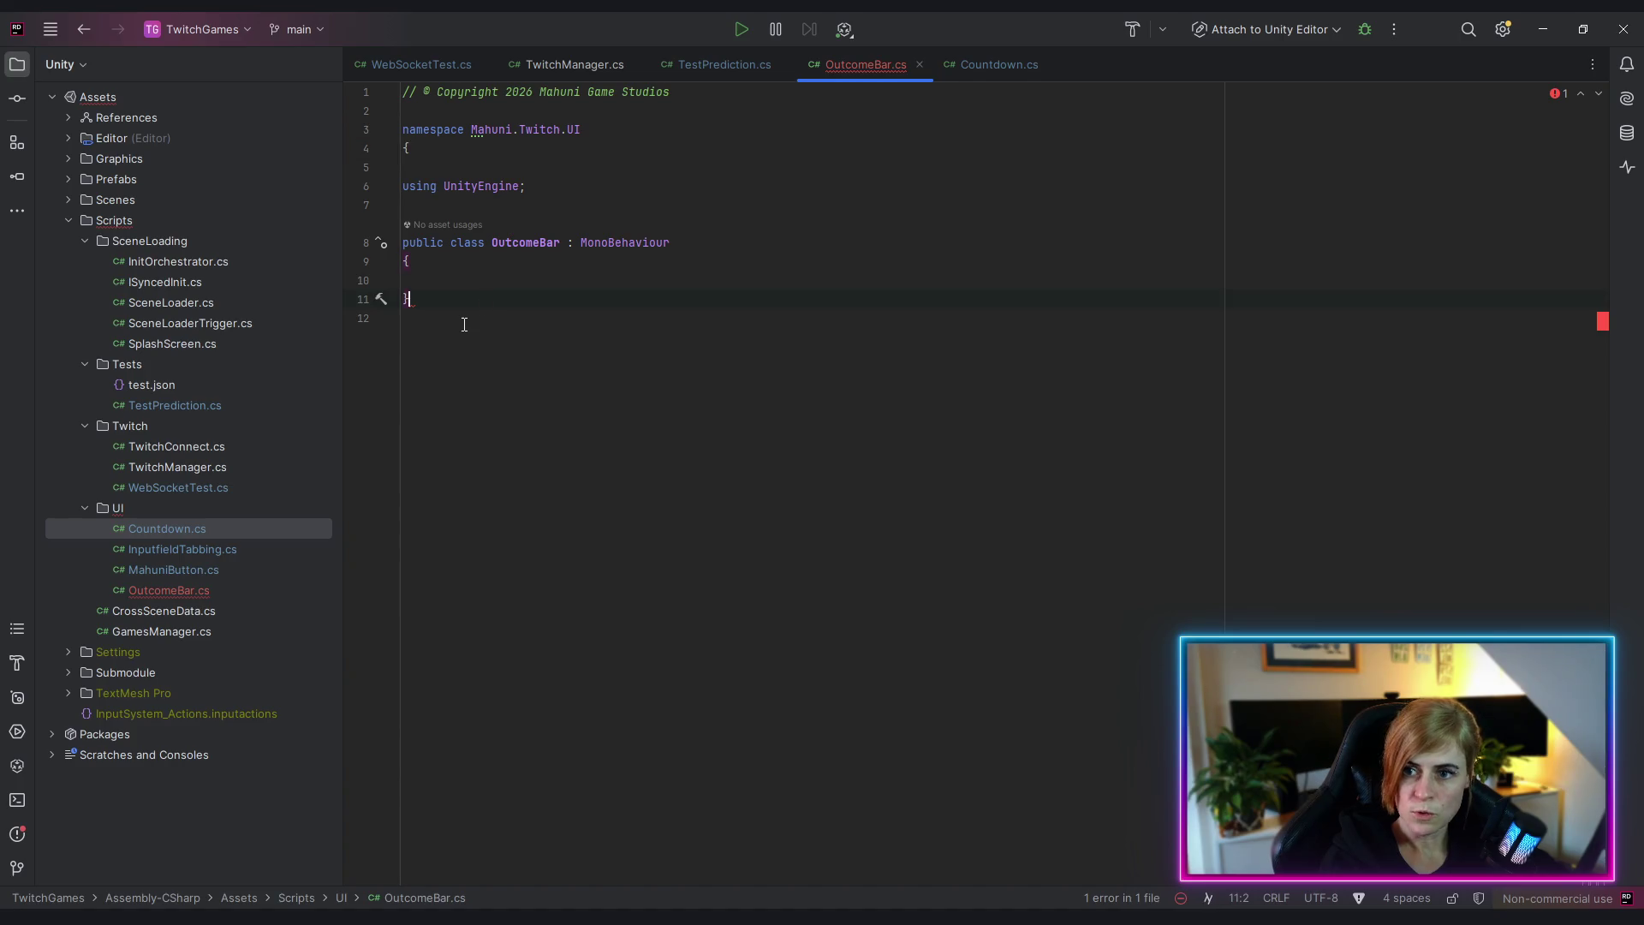
pyautogui.press('Return')
pyautogui.write('}')
pyautogui.click(424, 167)
pyautogui.press('BackSpace')
# Declare 'public Image fillImage;' and import UnityEngine.UI for the Image type
pyautogui.click(561, 262)
pyautogui.write('public Image')
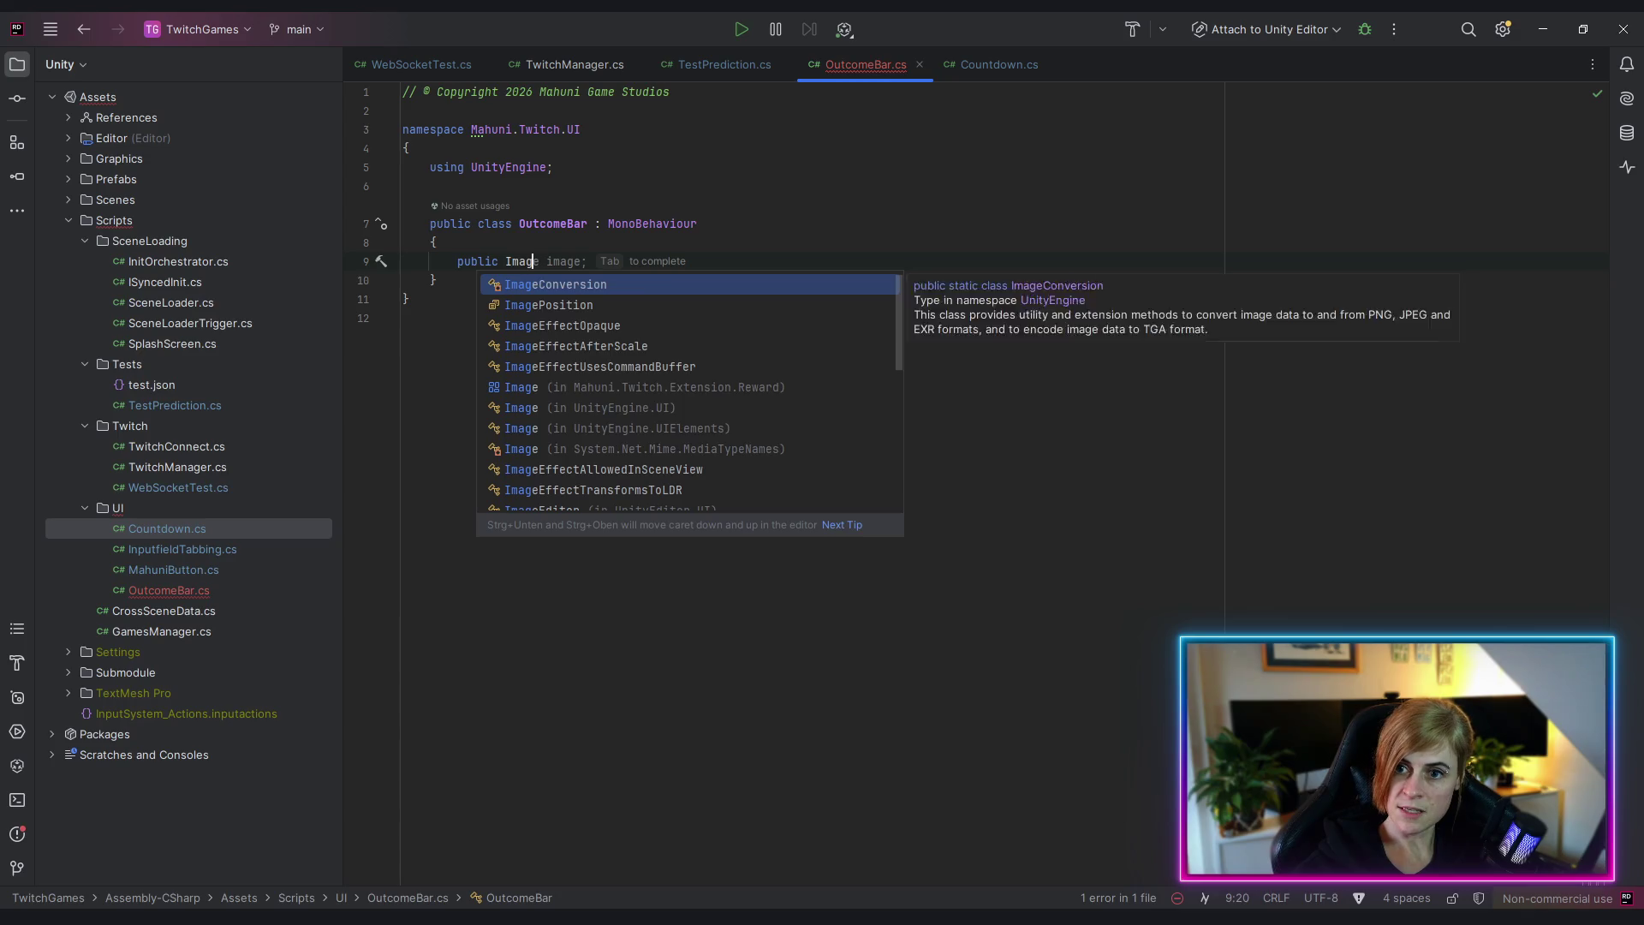
pyautogui.write(' image;')
pyautogui.press('Left')
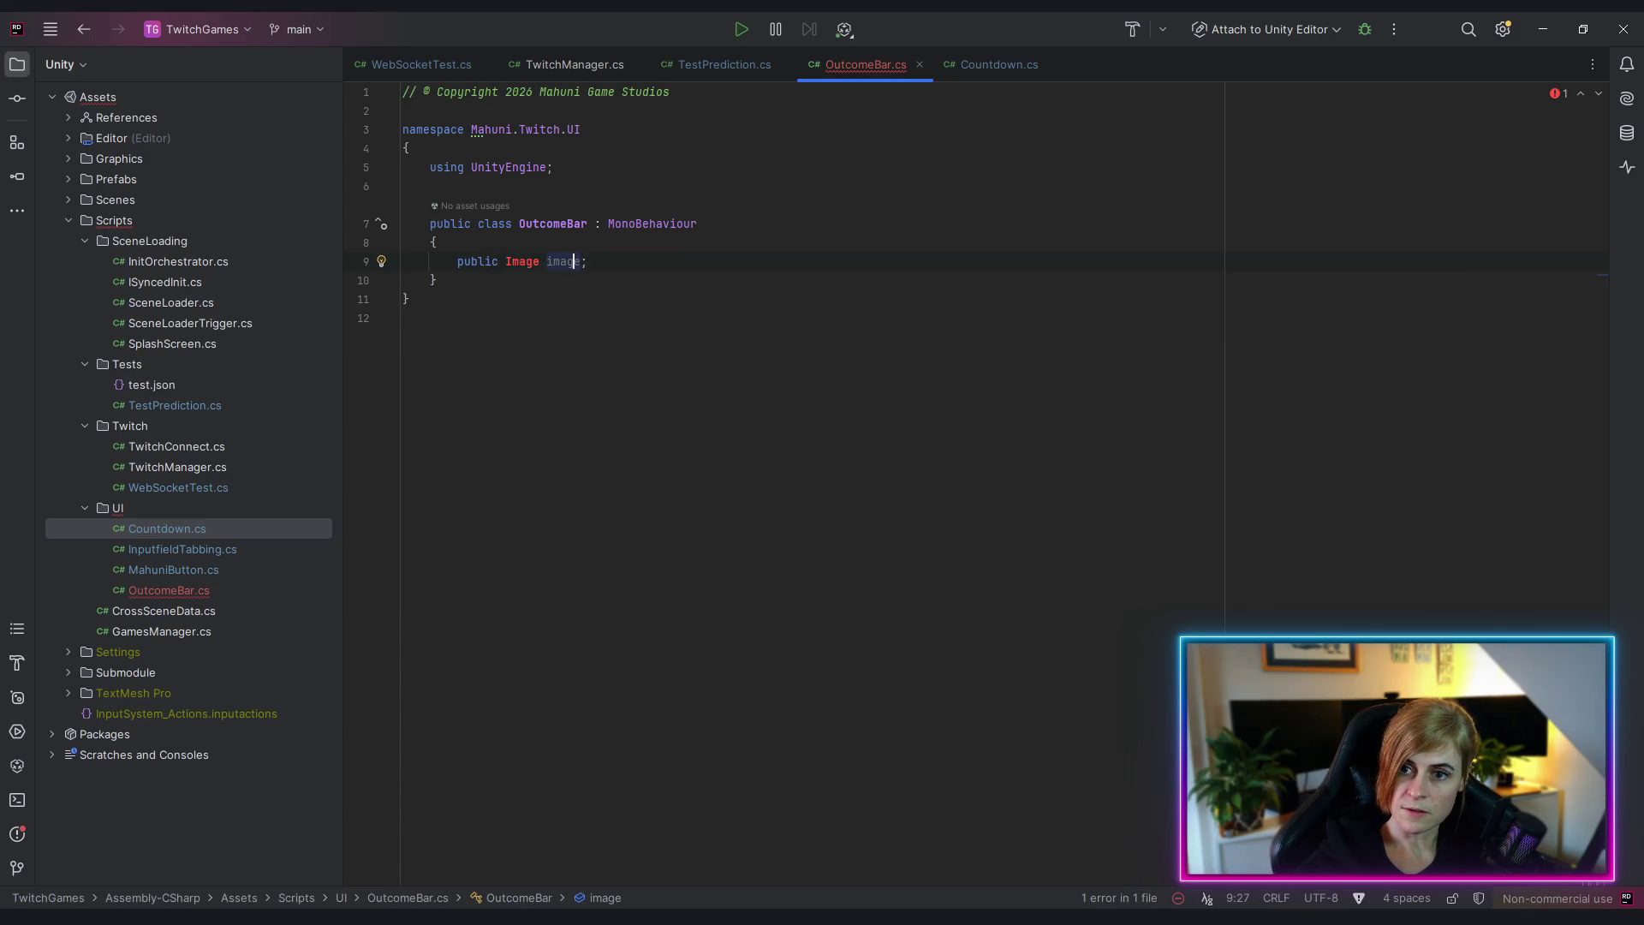
pyautogui.write('fill')
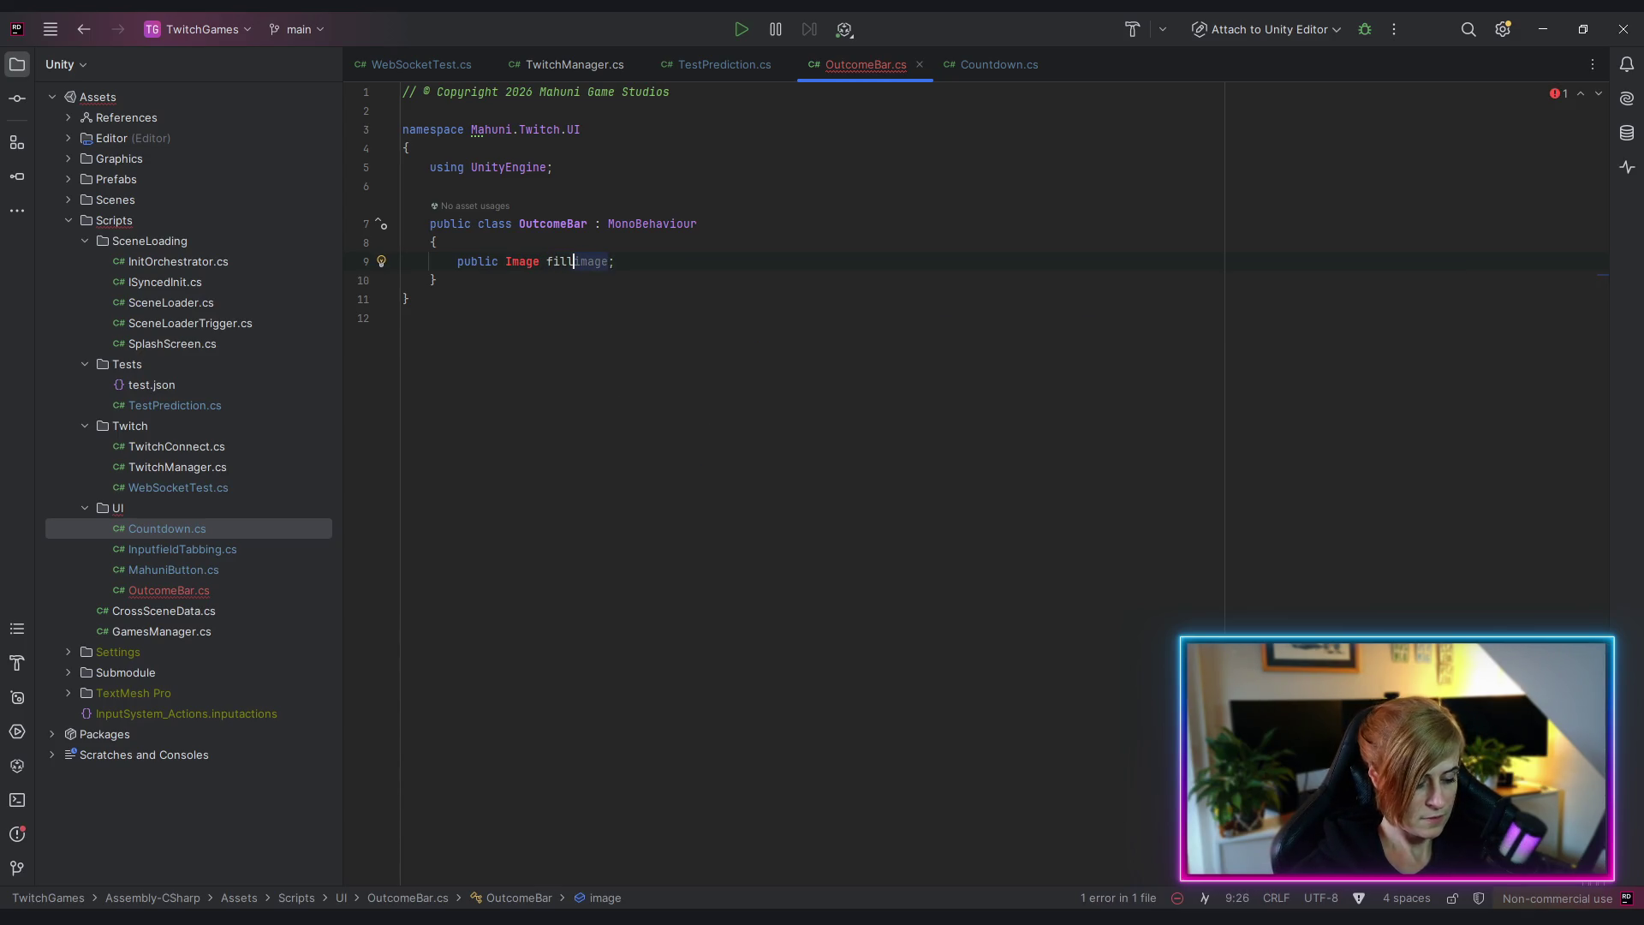
pyautogui.hotkey('ctrl', 'Left')
pyautogui.hotkey('ctrl', 'Left')
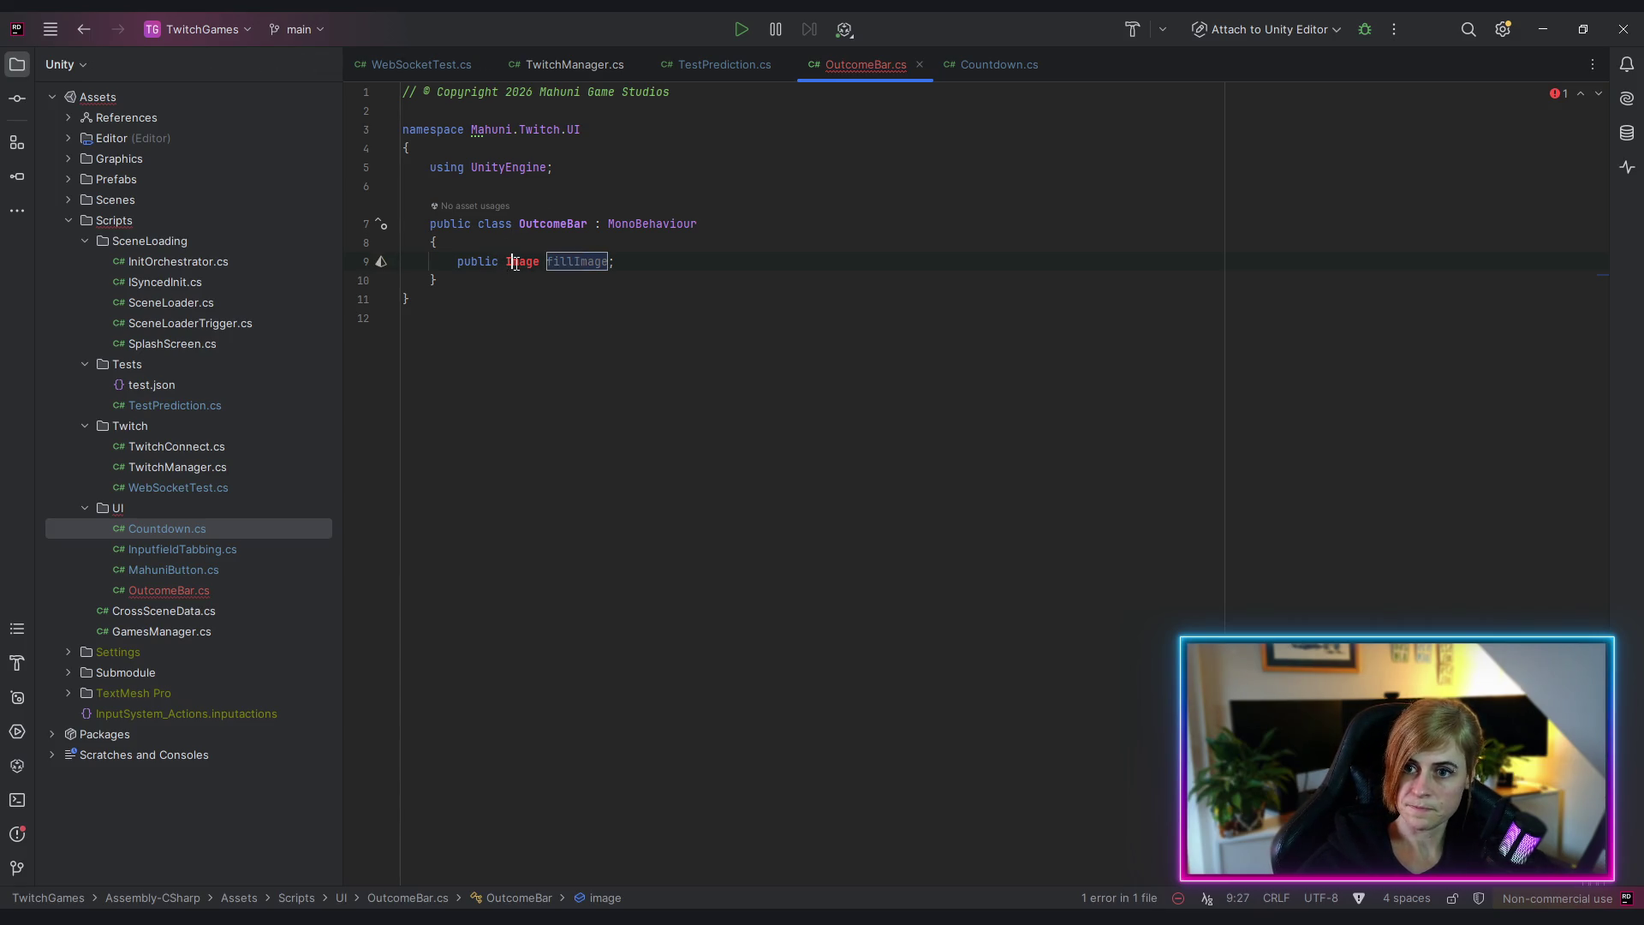
pyautogui.hotkey('alt', 'Return')
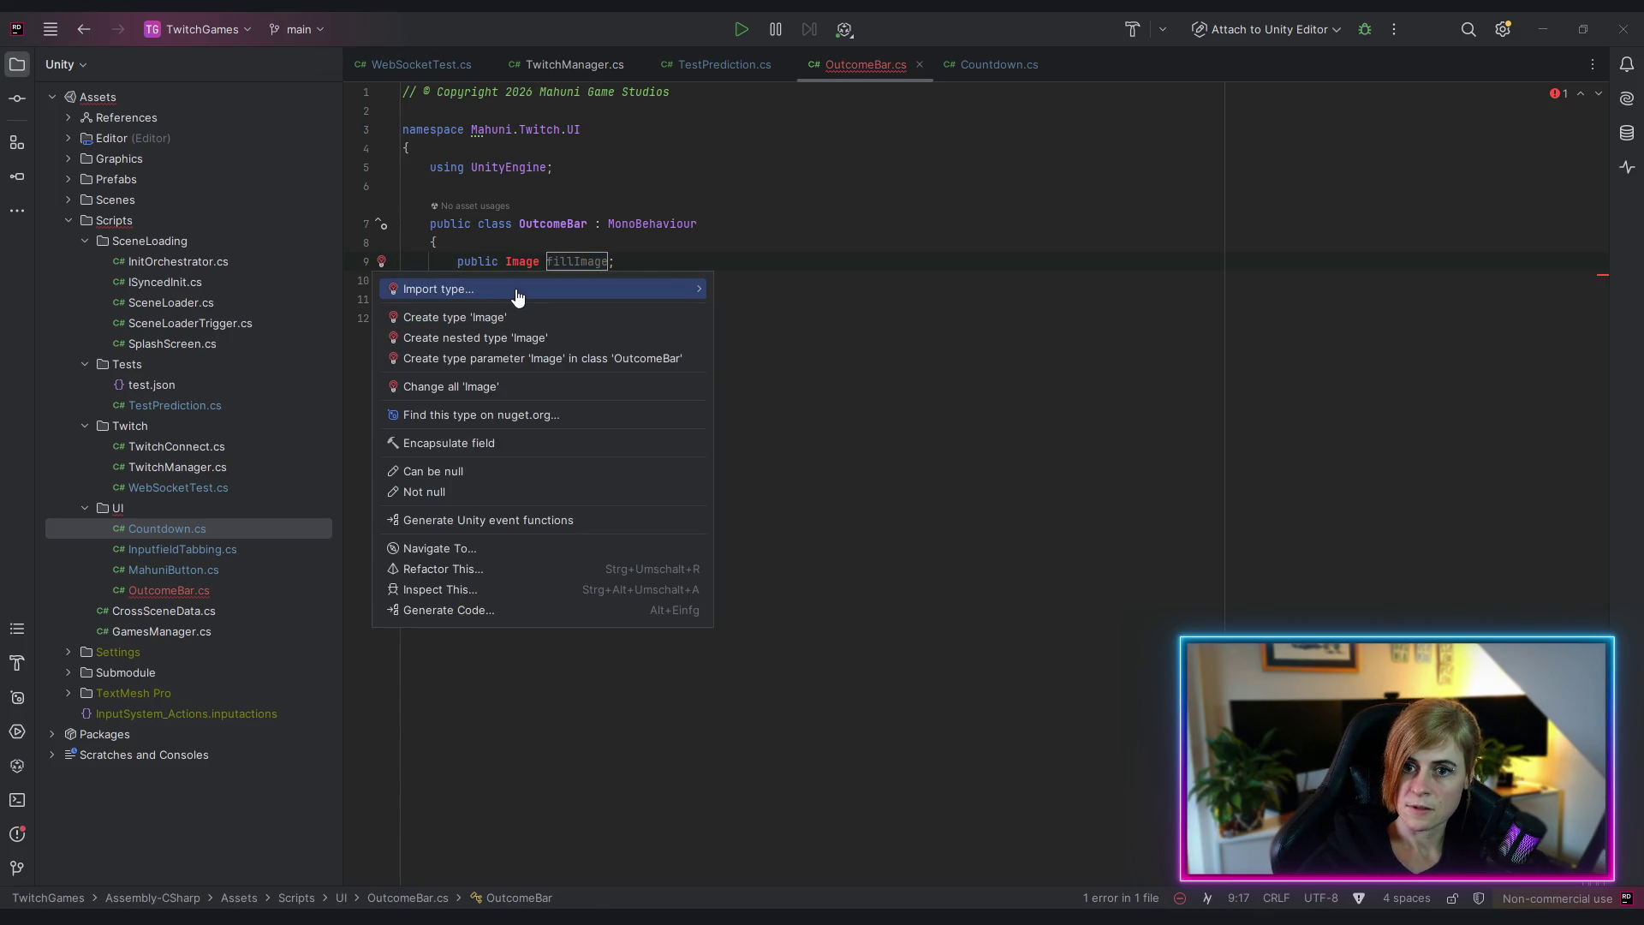
pyautogui.click(930, 338)
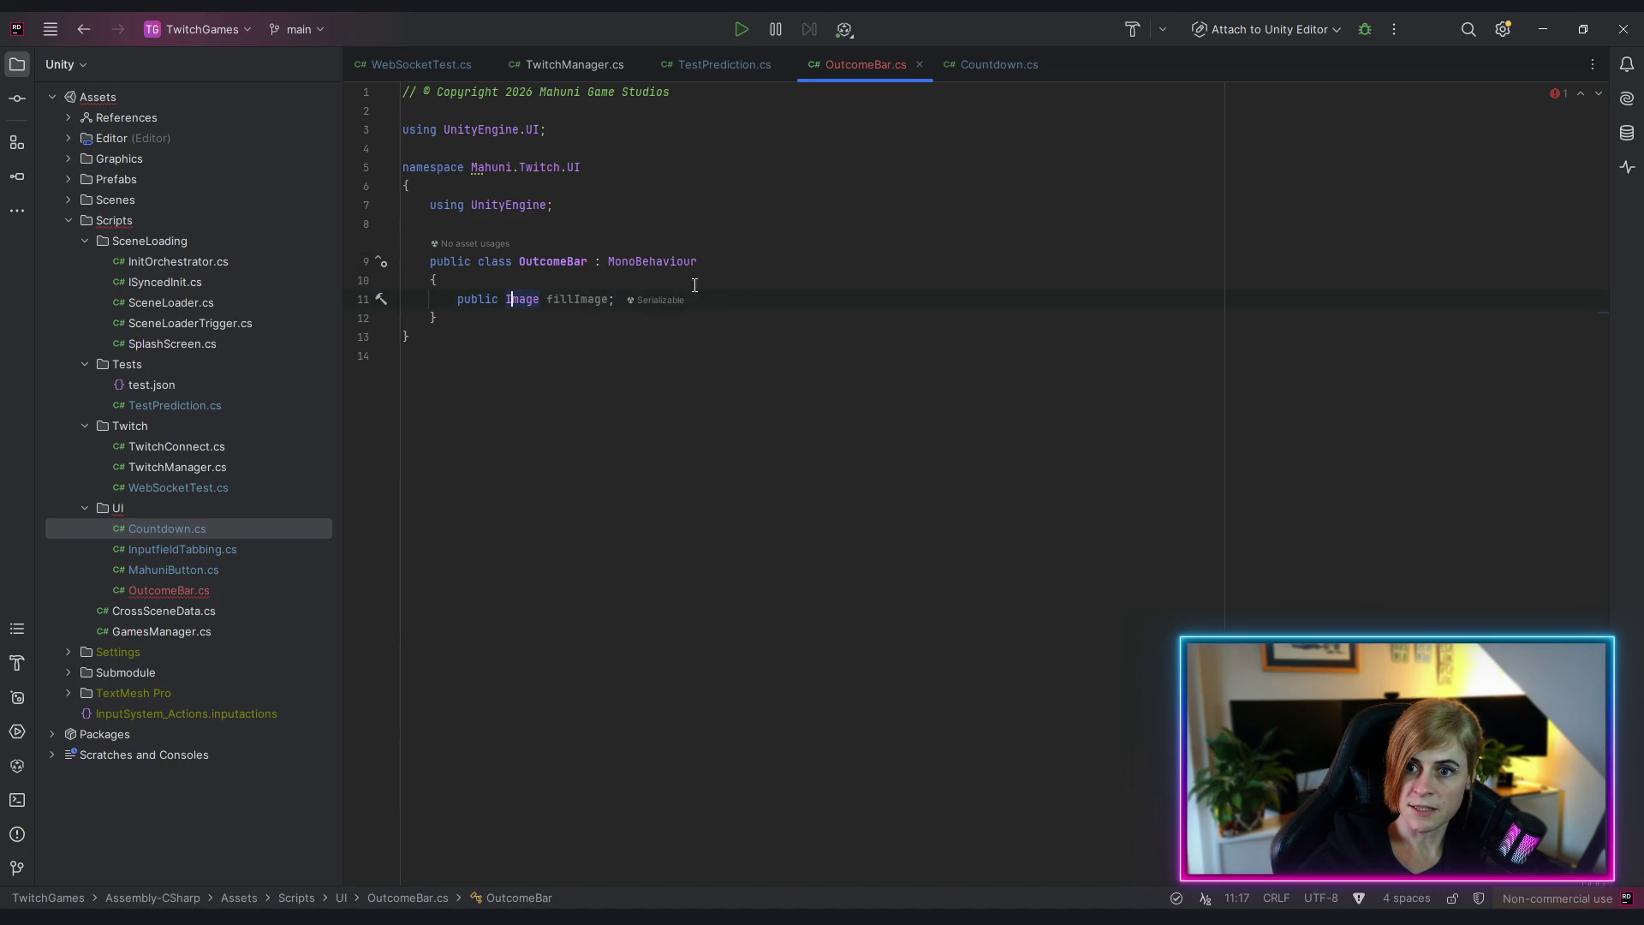
# Add a 'public TextMeshProUGUI outcomeText;' field with the TMPro import
pyautogui.press('Return')
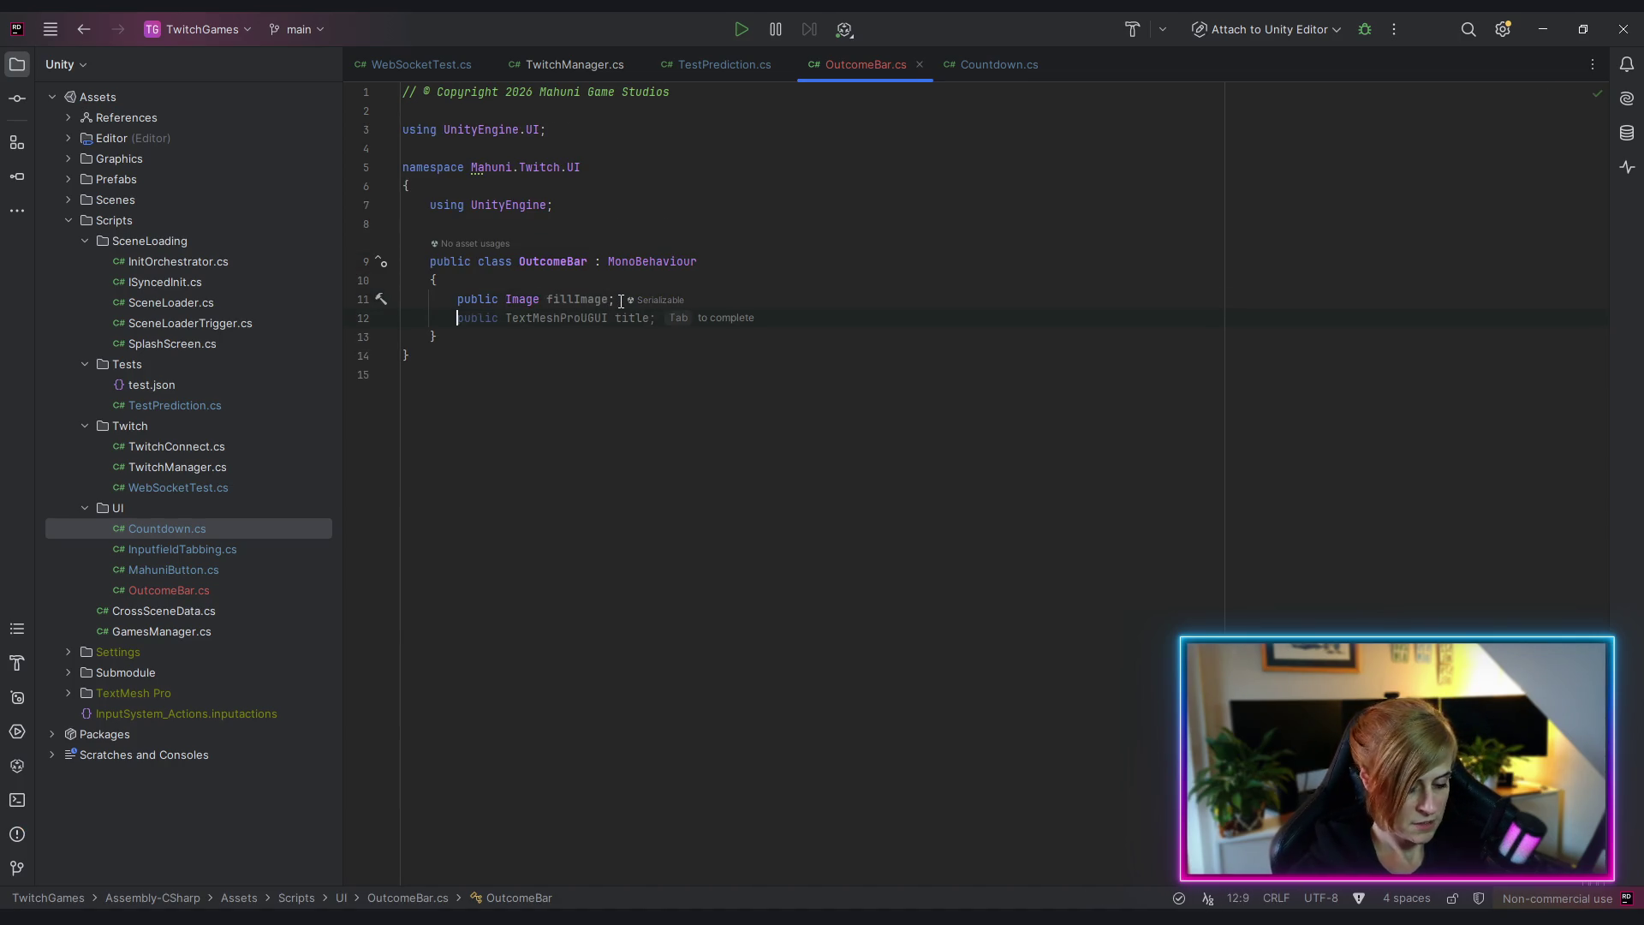
pyautogui.write('public')
pyautogui.press('Tab')
pyautogui.write('t')
pyautogui.write('outcome')
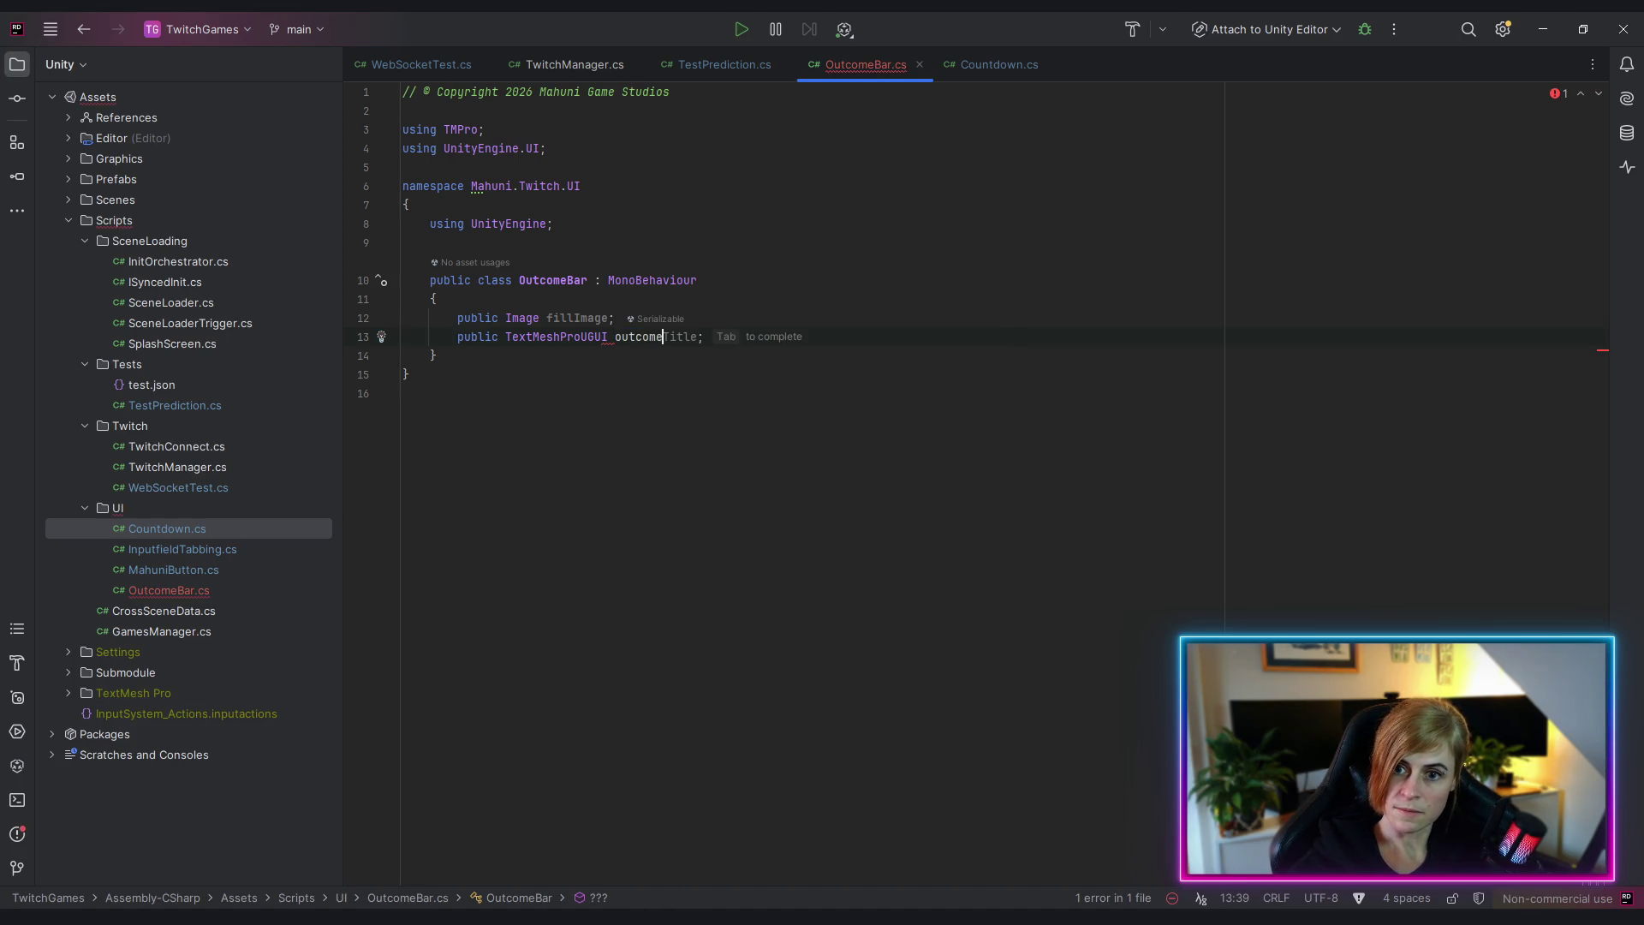
pyautogui.write('Text;')
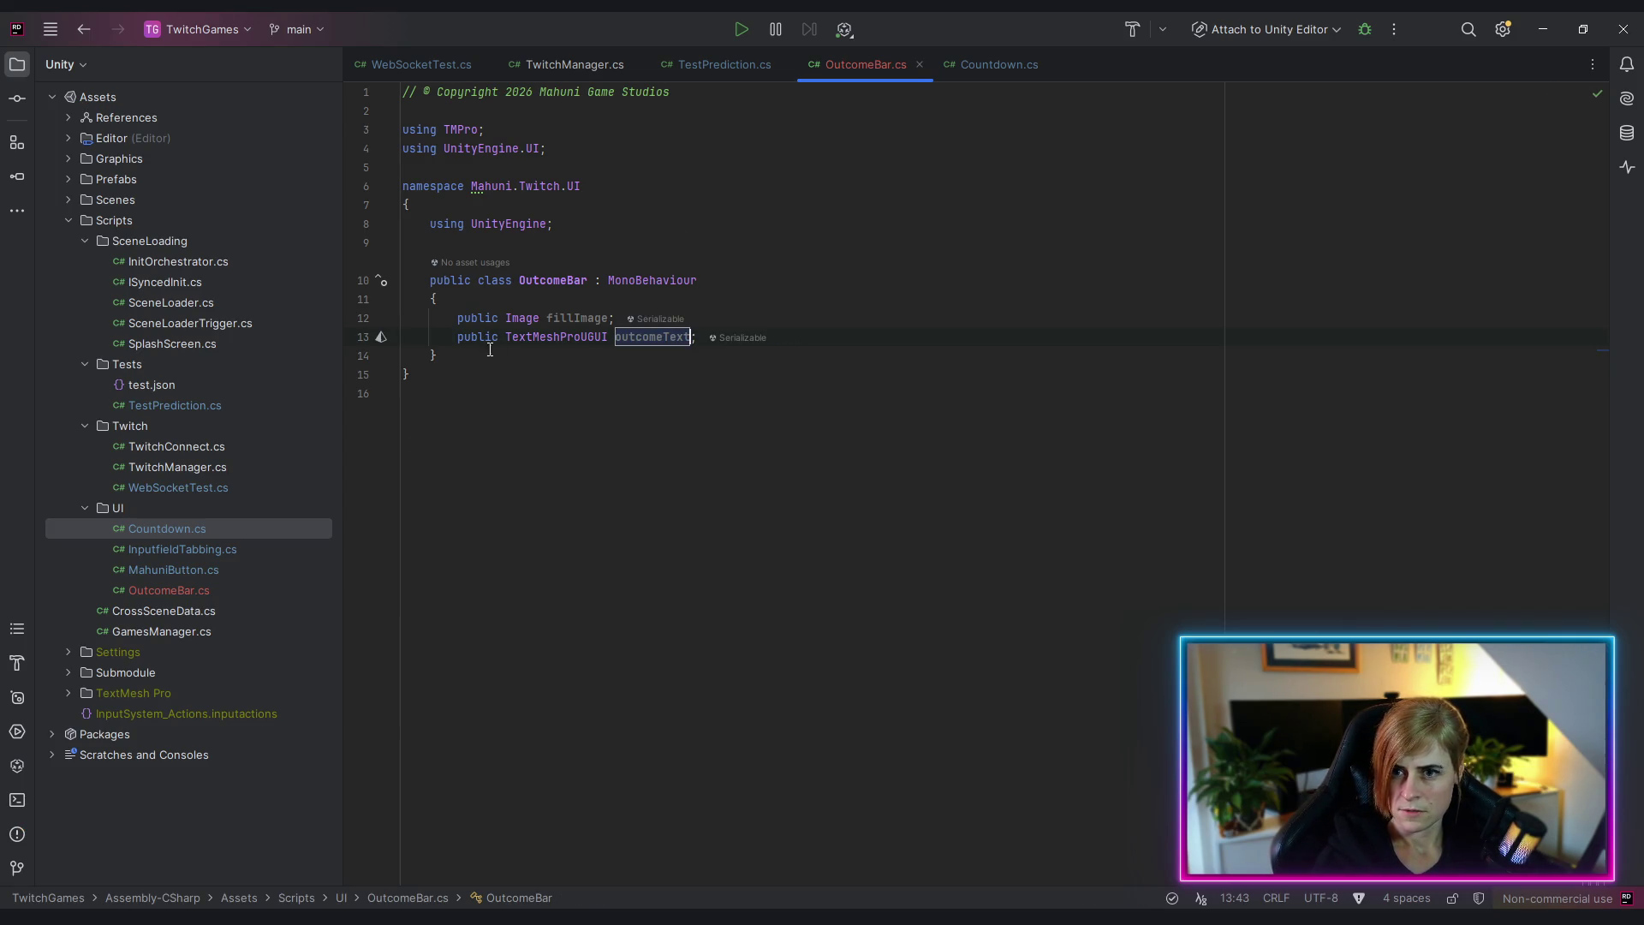
pyautogui.press('Return')
pyautogui.press('Return')
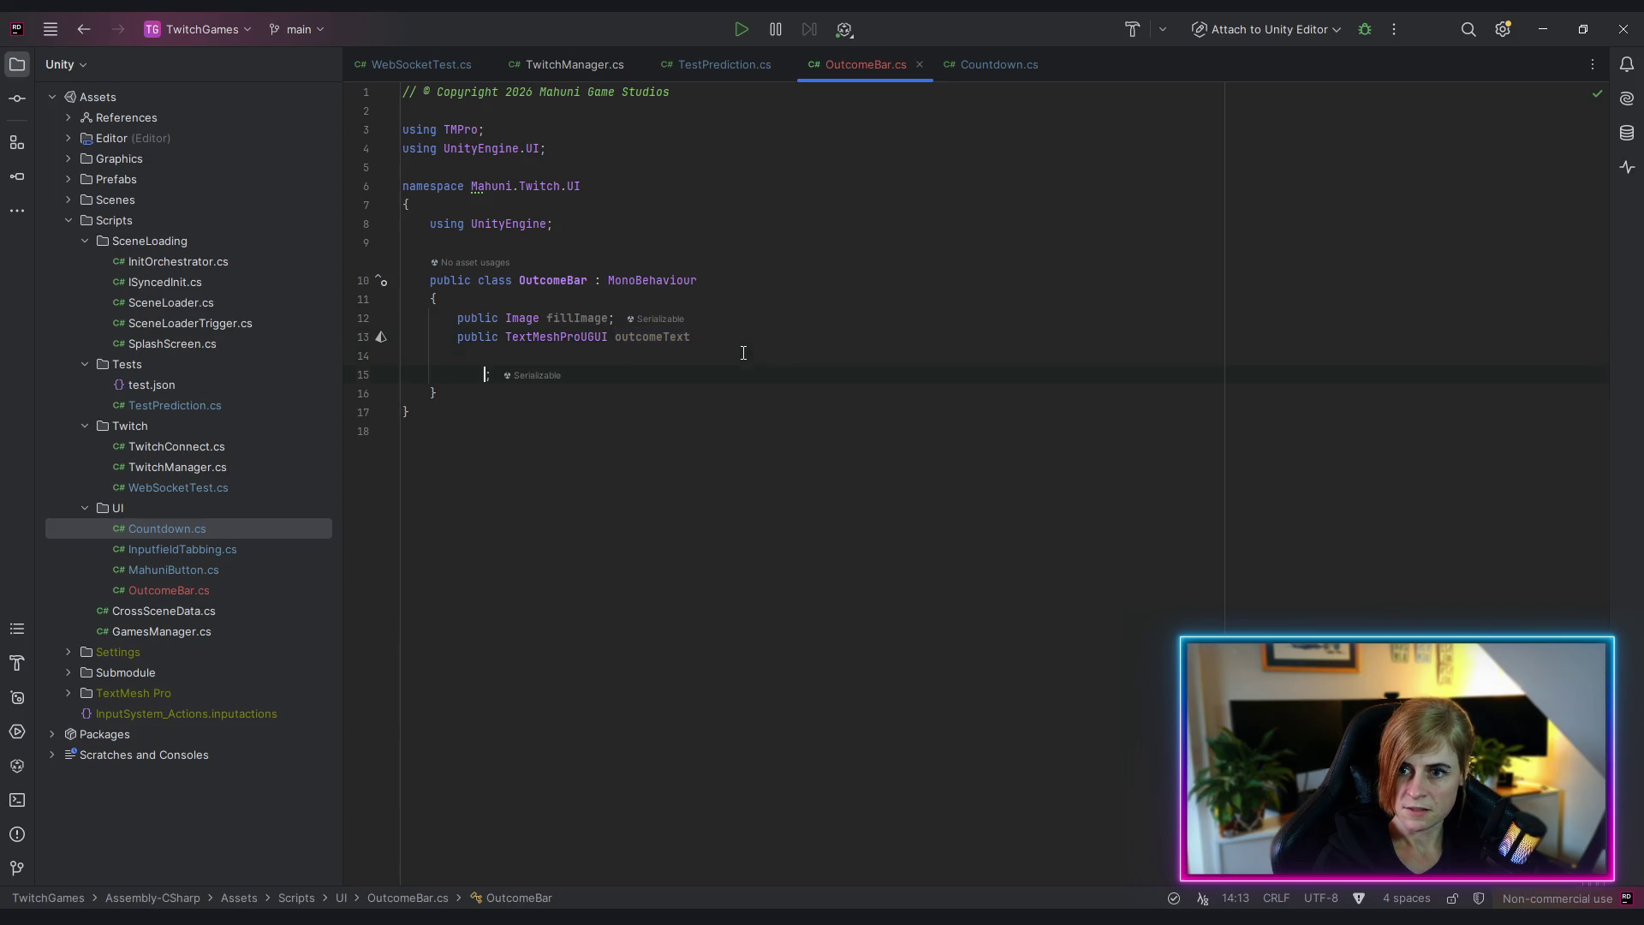
pyautogui.hotkey('ctrl', 'z')
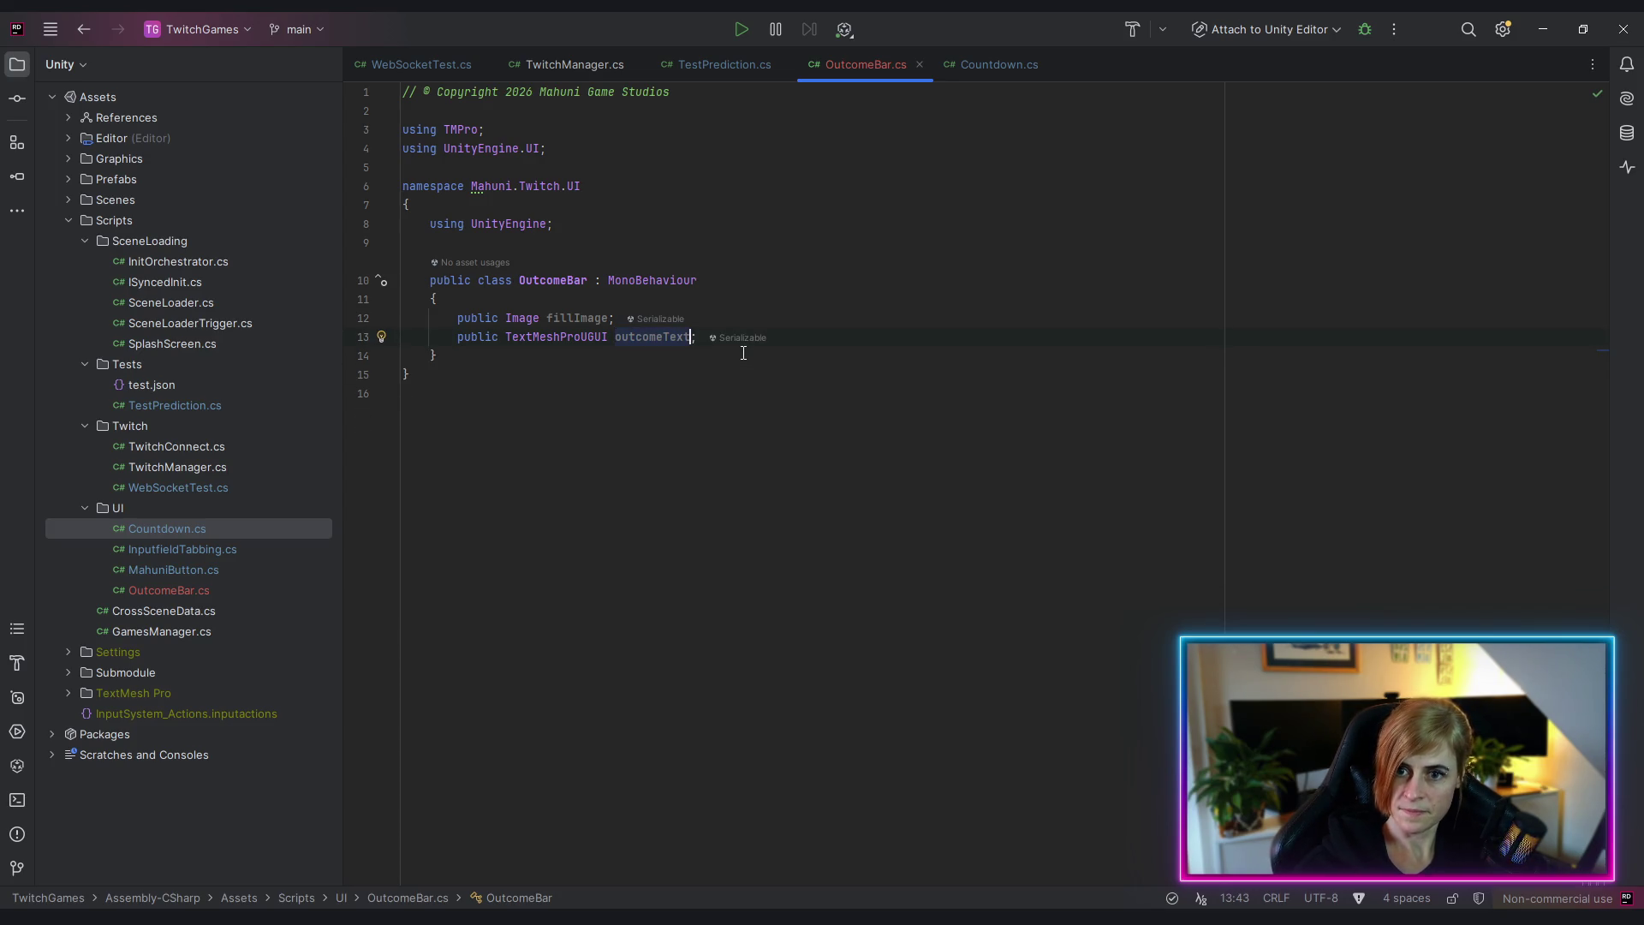
pyautogui.press('Return')
pyautogui.press('Return')
pyautogui.write('public ')
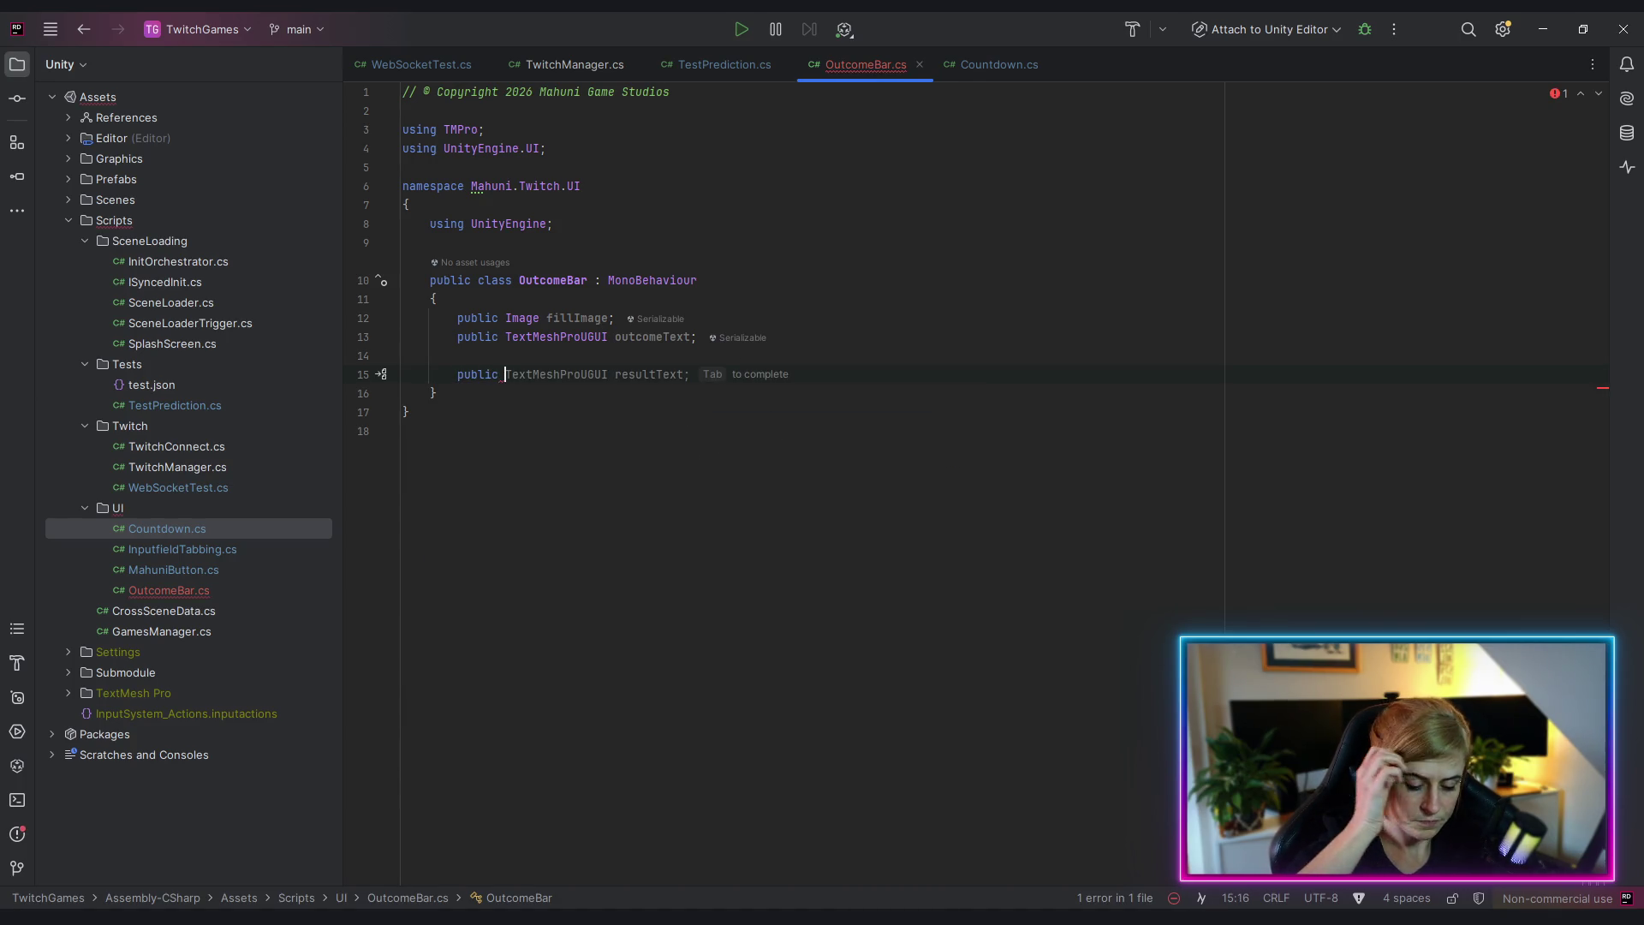
pyautogui.write('Tvoid ')
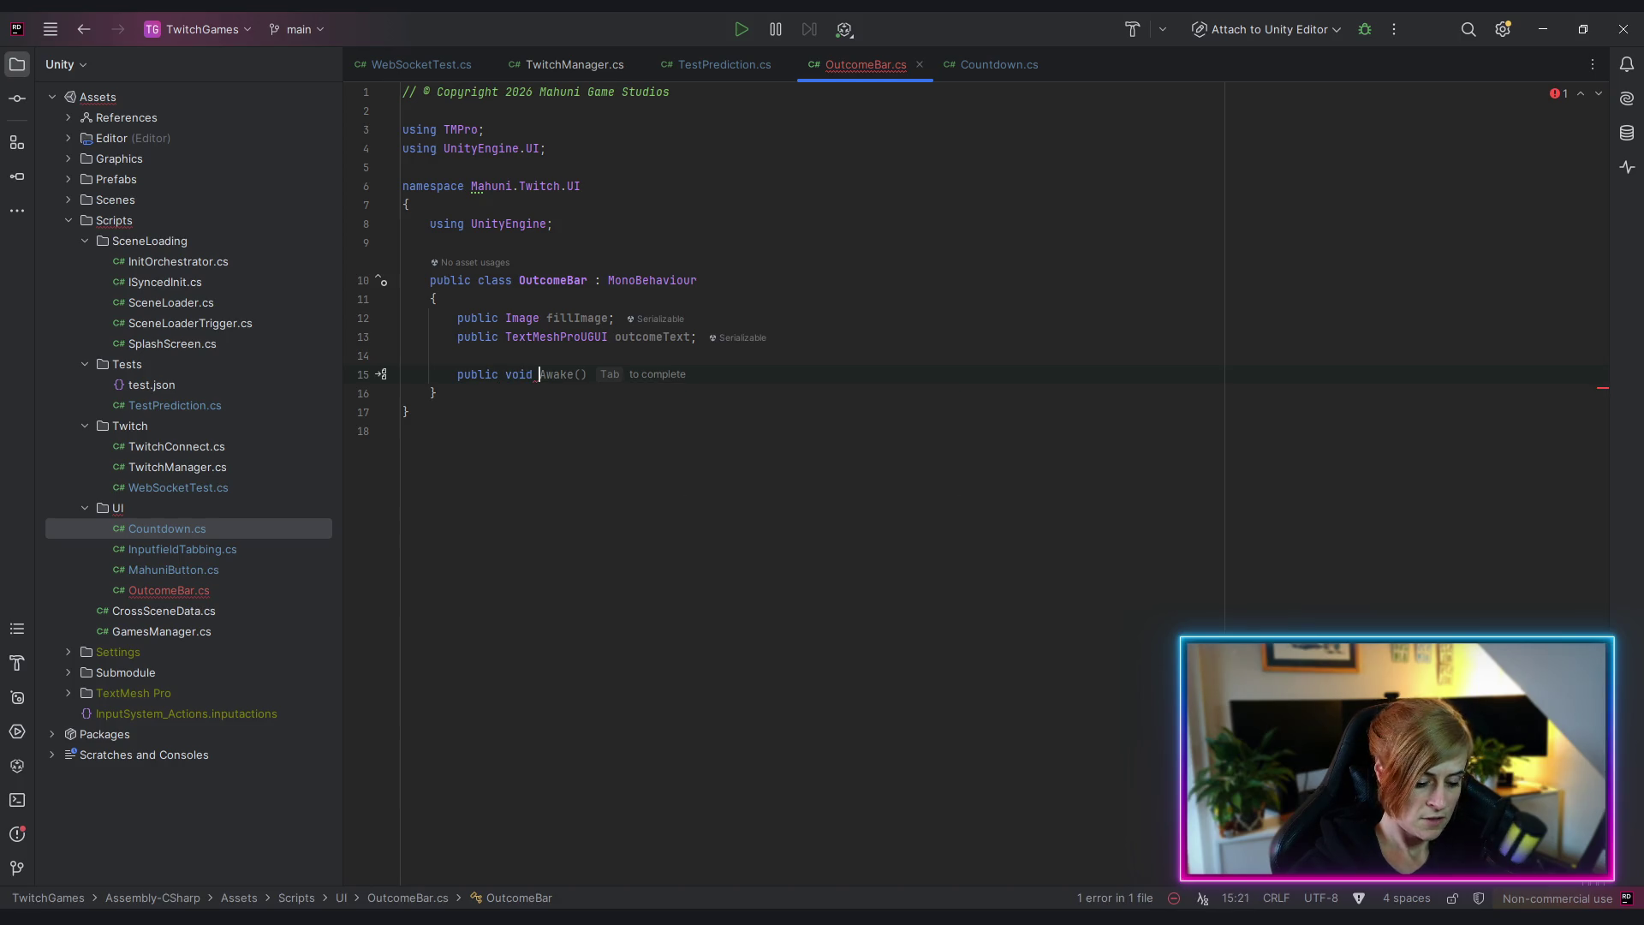
pyautogui.write('OnValue')
# Stub empty OnValueChanged(float value) and SetText(string text) methods
pyautogui.press('Tab')
pyautogui.press('Return')
pyautogui.write('{')
pyautogui.press('Return')
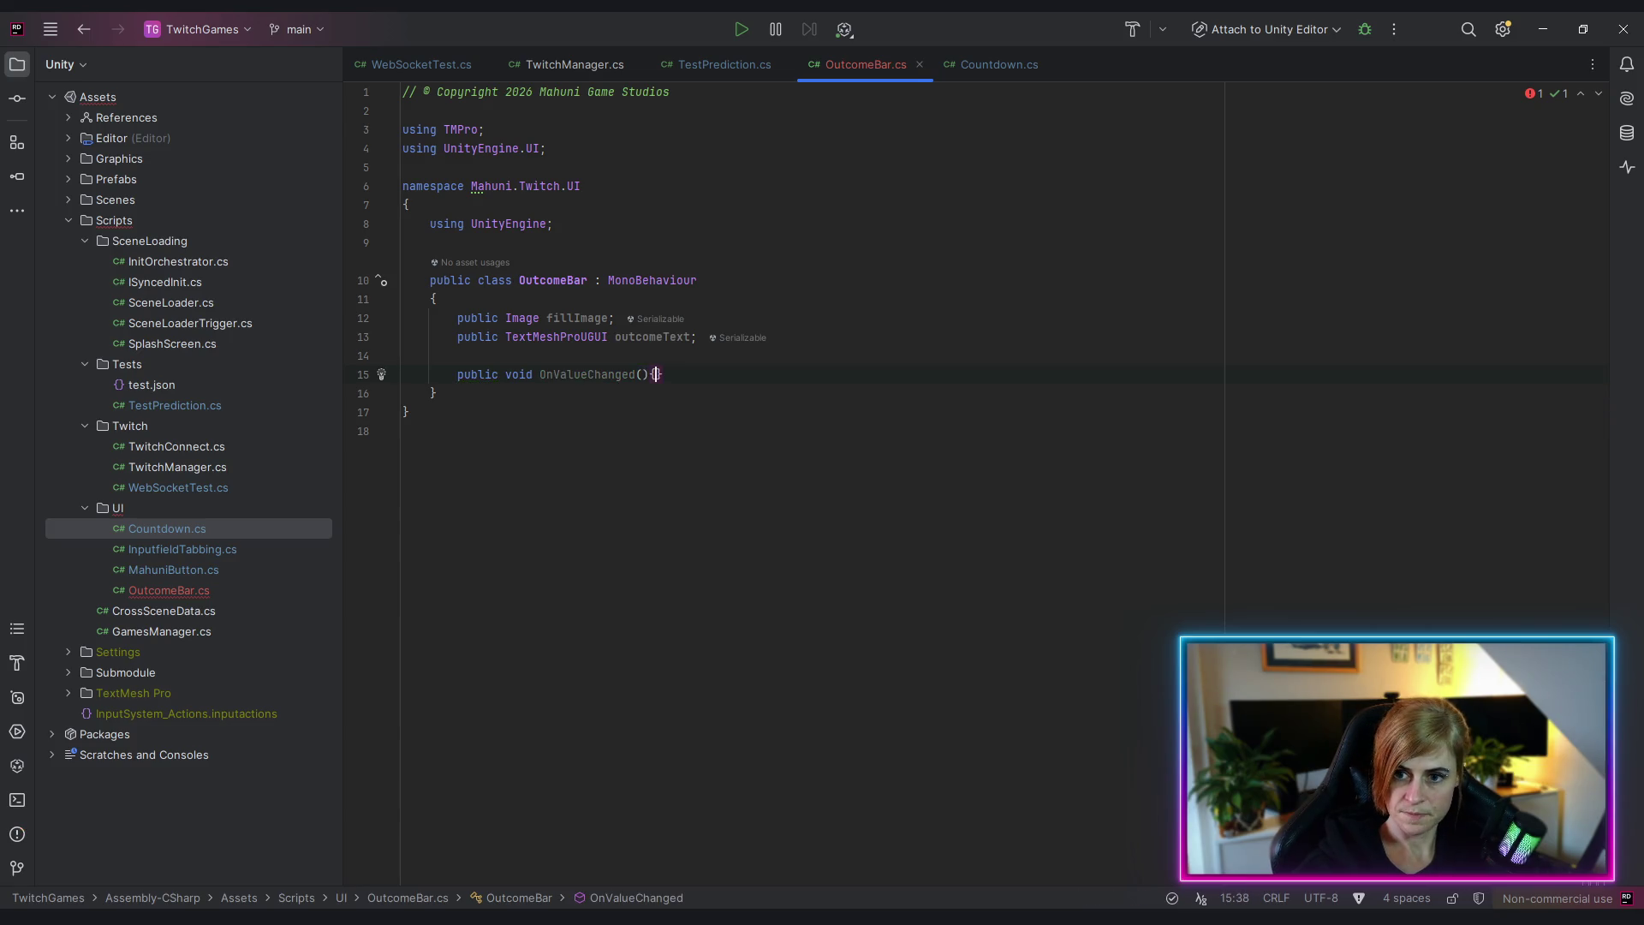
pyautogui.press('Up')
pyautogui.press('Up')
pyautogui.press('End')
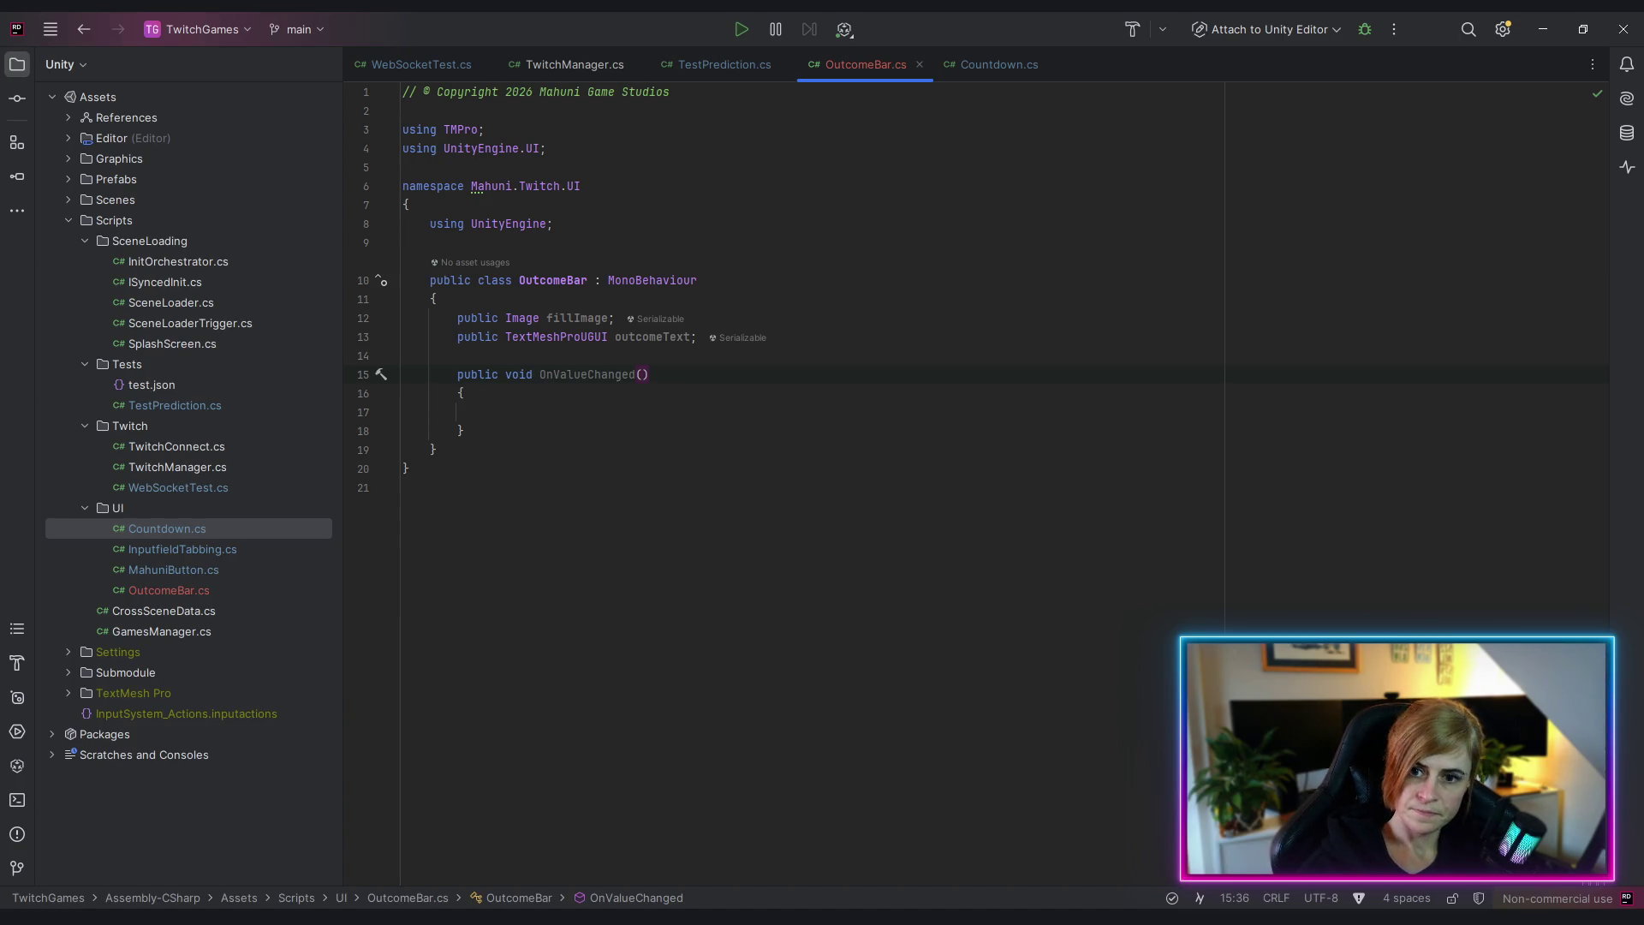
pyautogui.write('flioa')
pyautogui.write('oa')
pyautogui.press('Return')
pyautogui.press('Return')
pyautogui.press('Up')
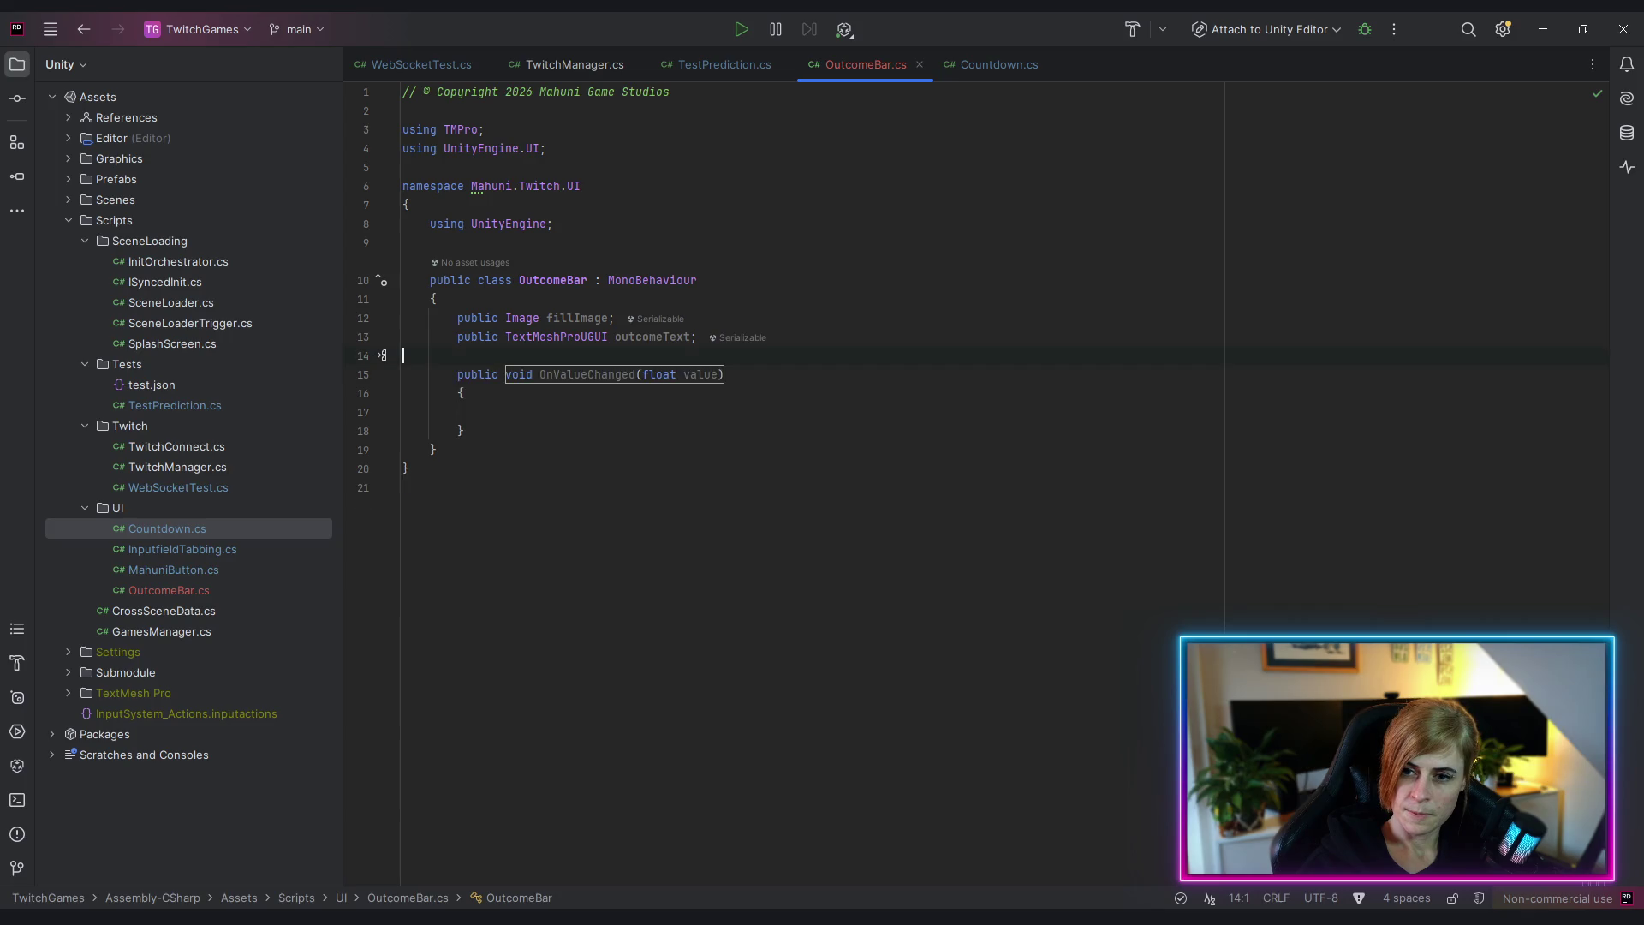
pyautogui.press('Return')
pyautogui.press('Return')
pyautogui.press('Up')
pyautogui.write('public void ')
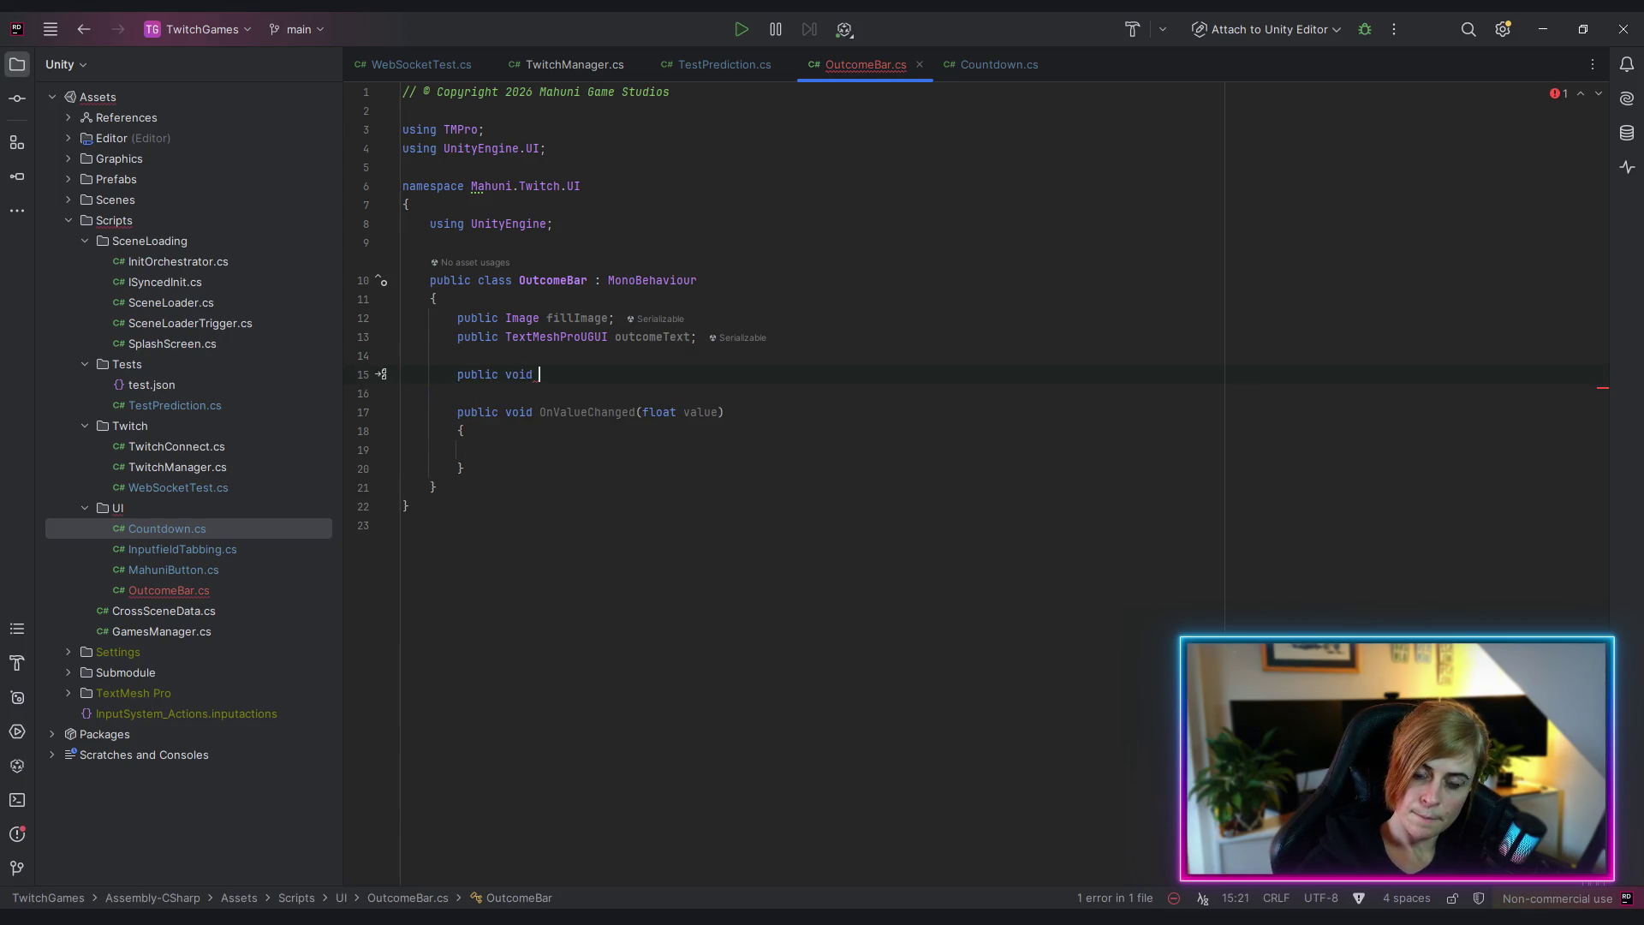
pyautogui.write('Set')
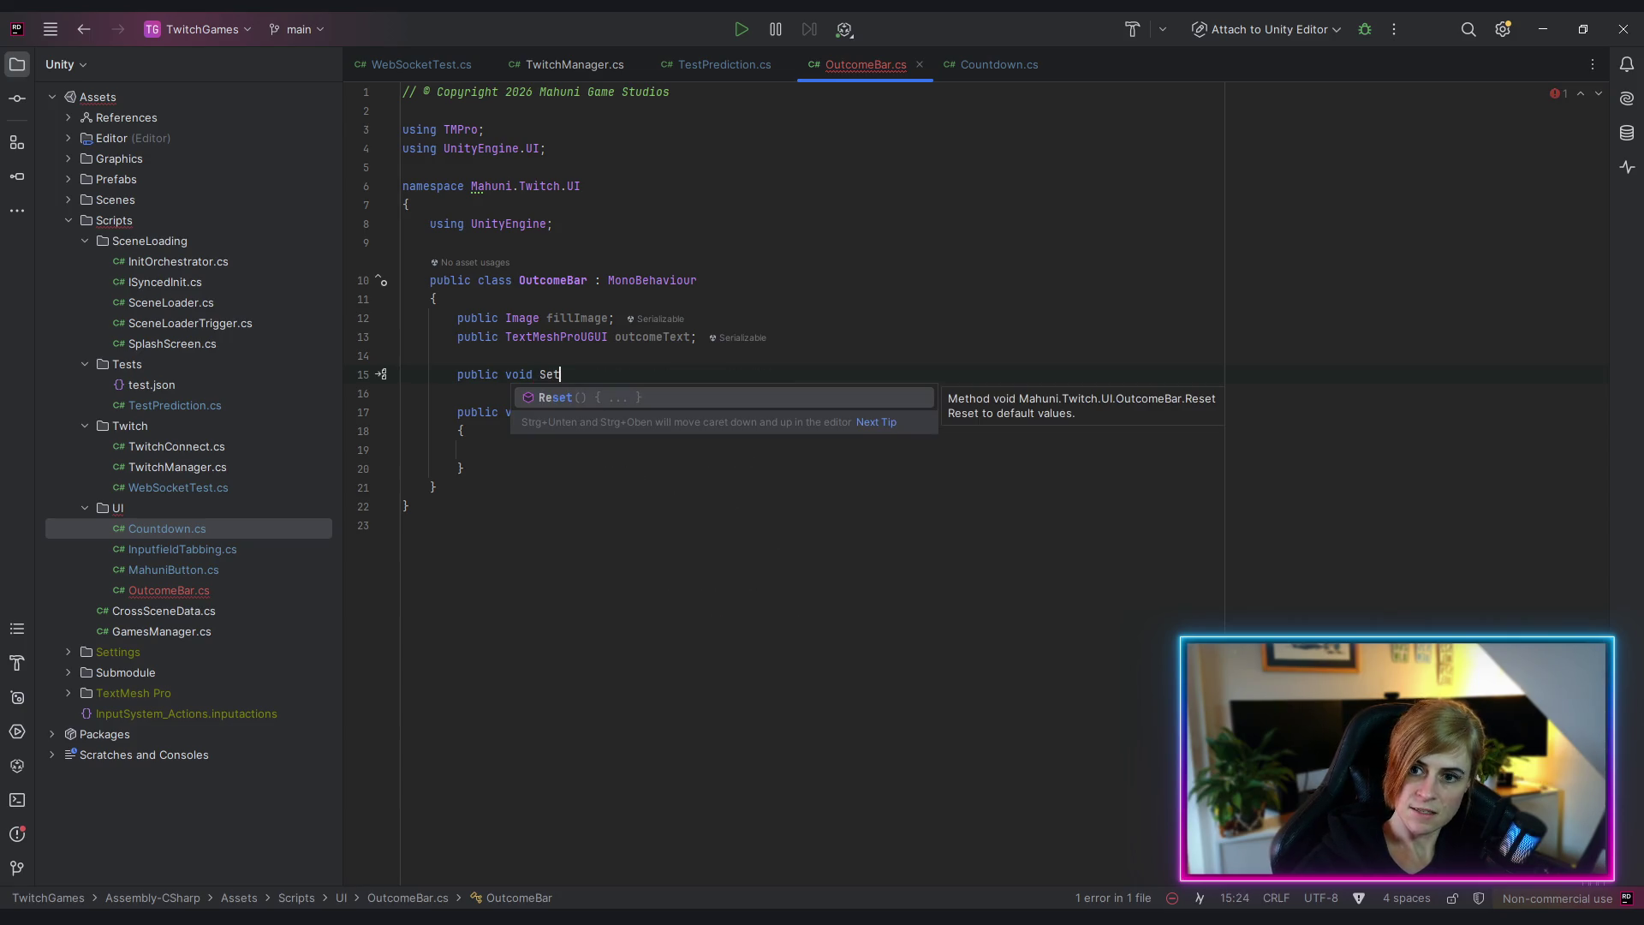
pyautogui.write('Text(string text)')
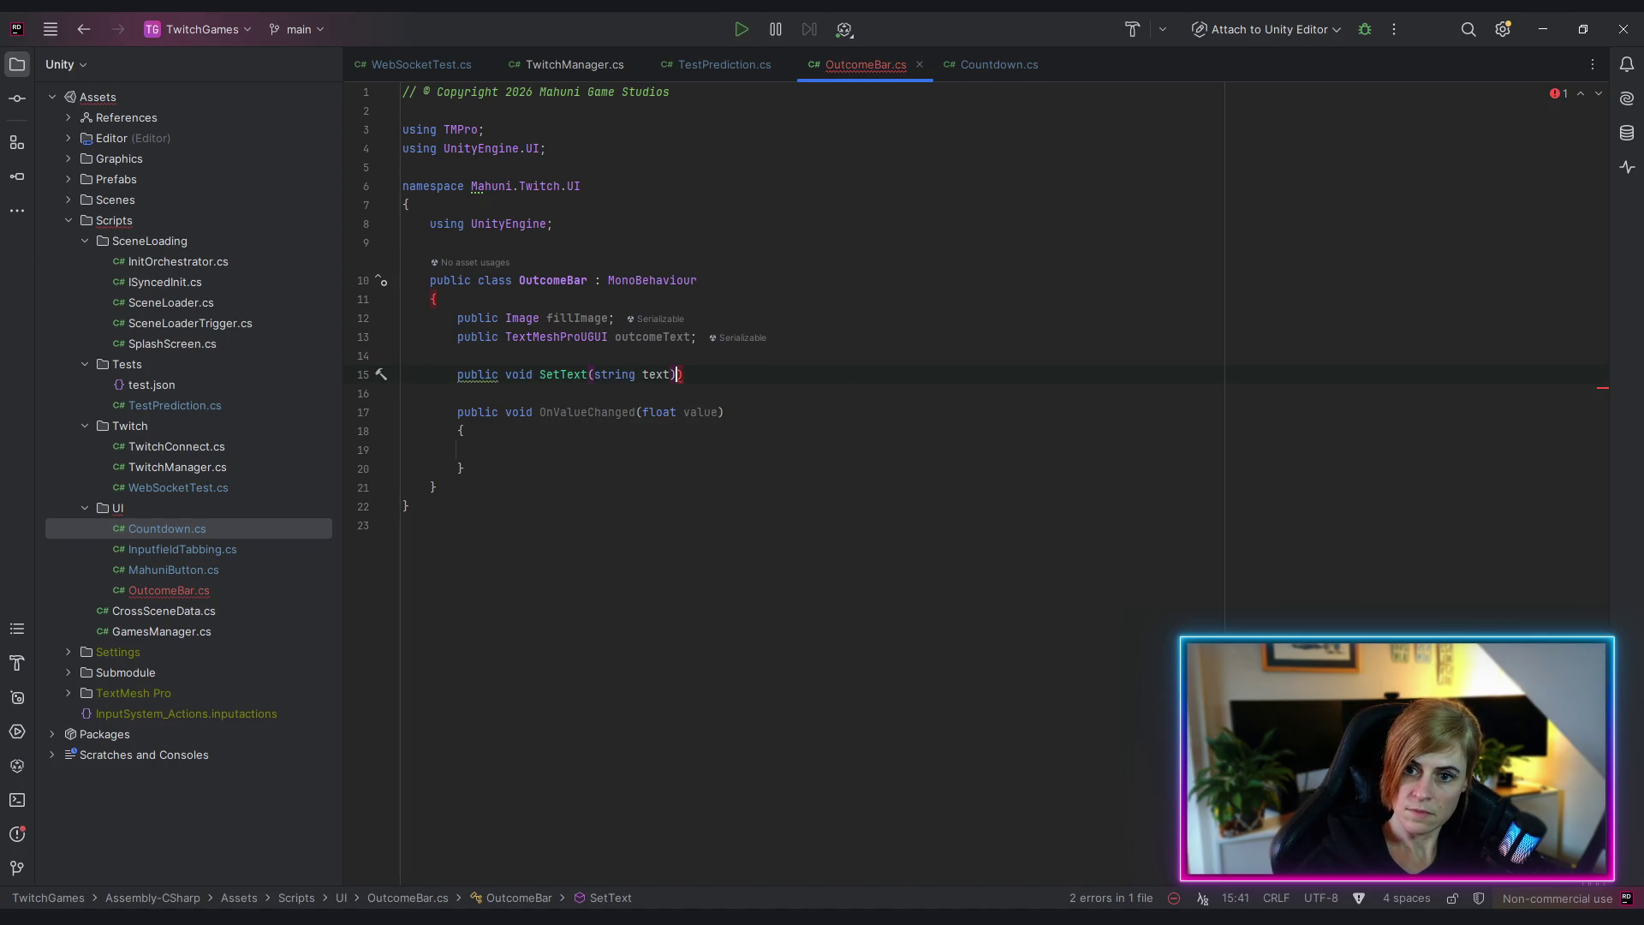
pyautogui.write('{')
pyautogui.press('Return')
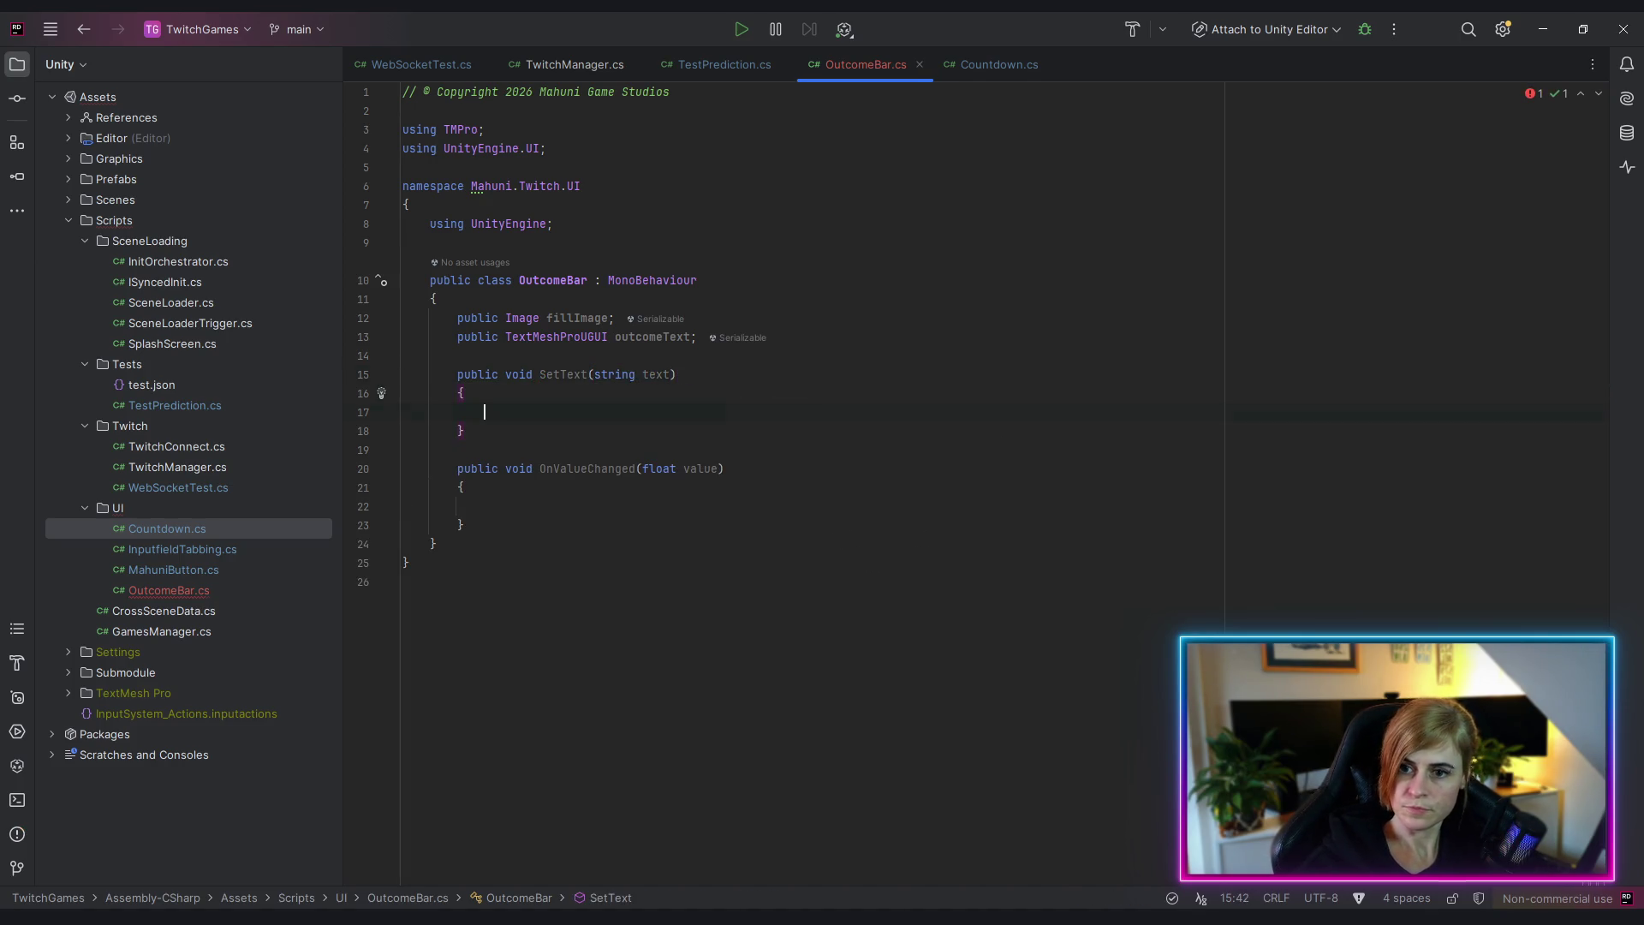
# Make SetText assign outcomeText.text and OnValueChanged set fillImage.fillAmount = value
pyautogui.press('Tab')
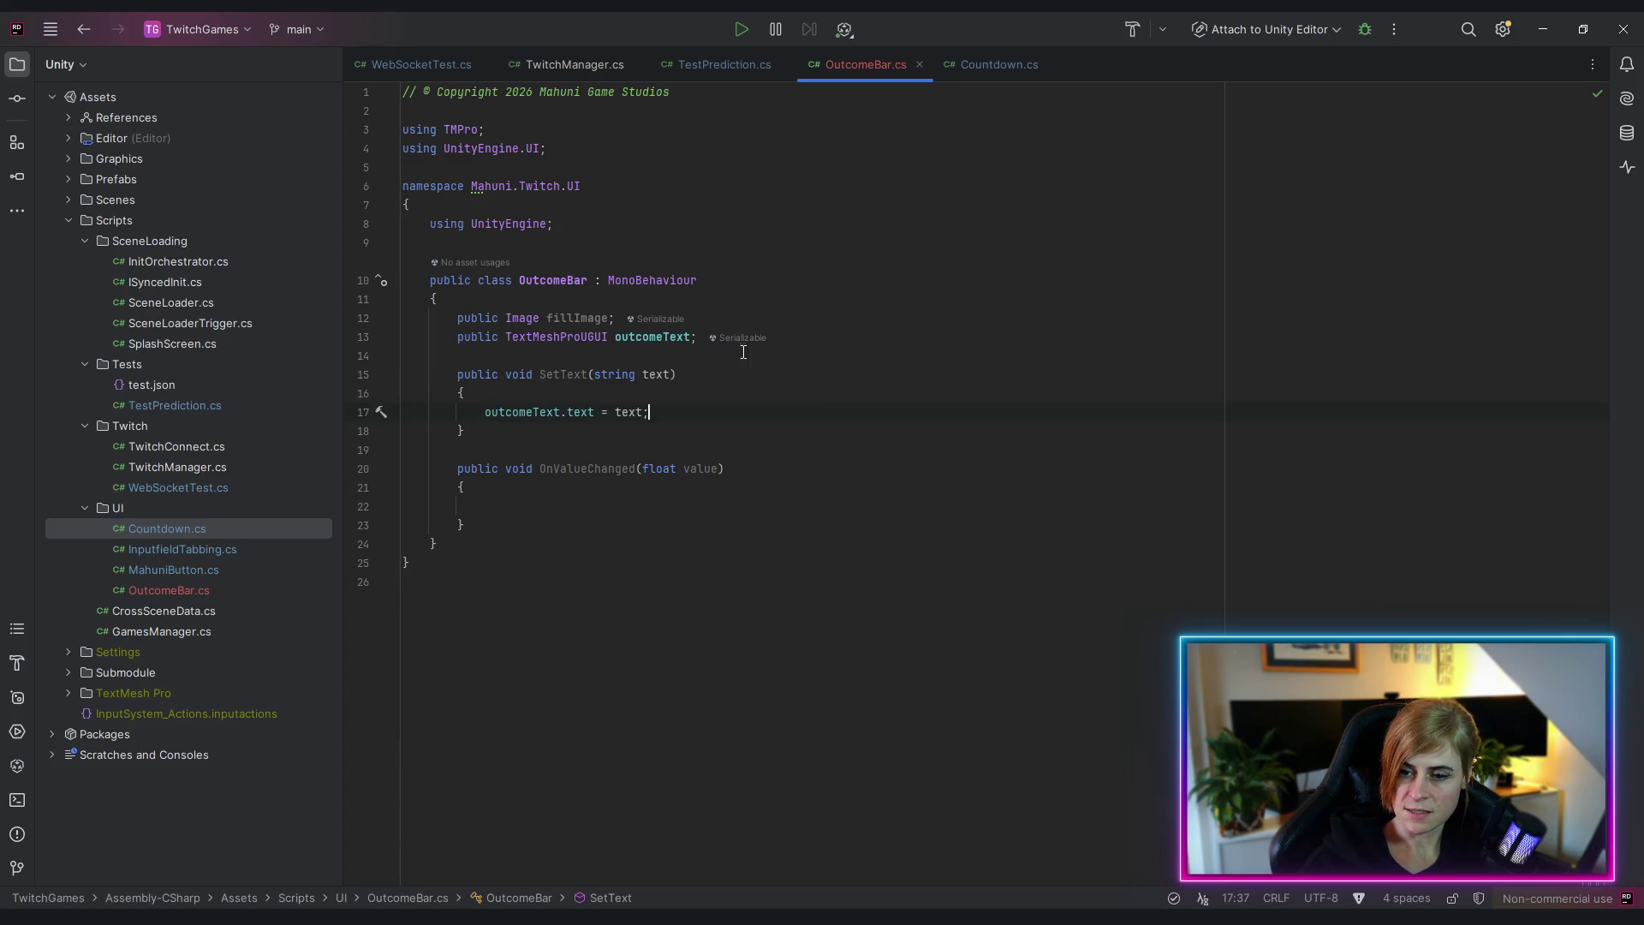
pyautogui.click(571, 503)
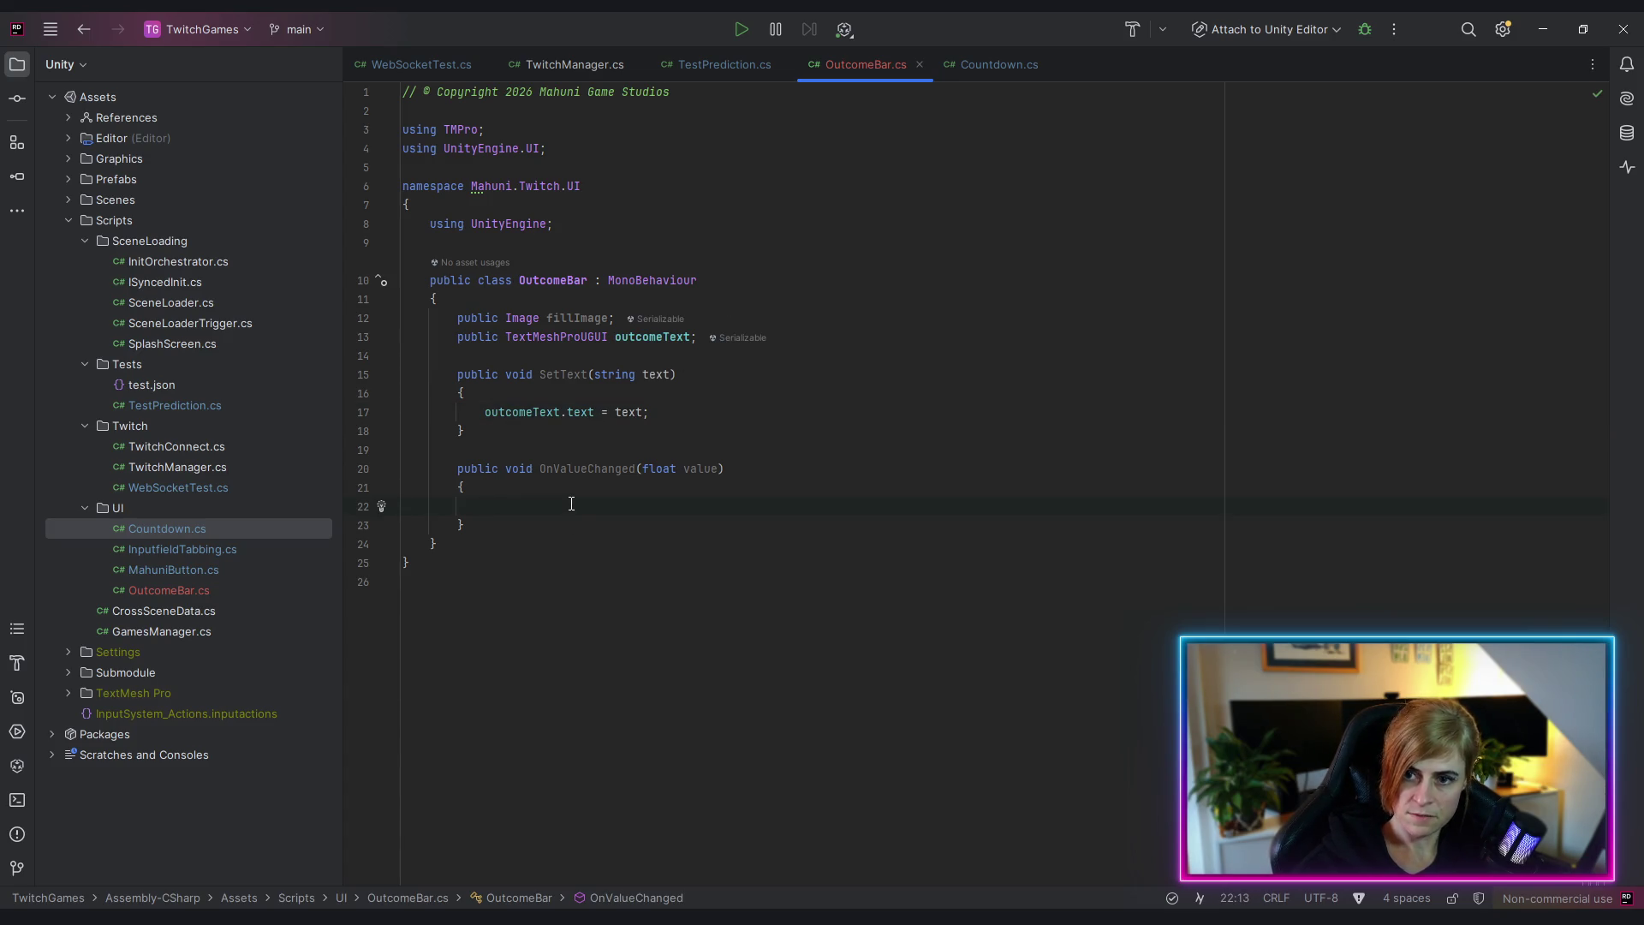
pyautogui.write('fill')
pyautogui.press('Tab')
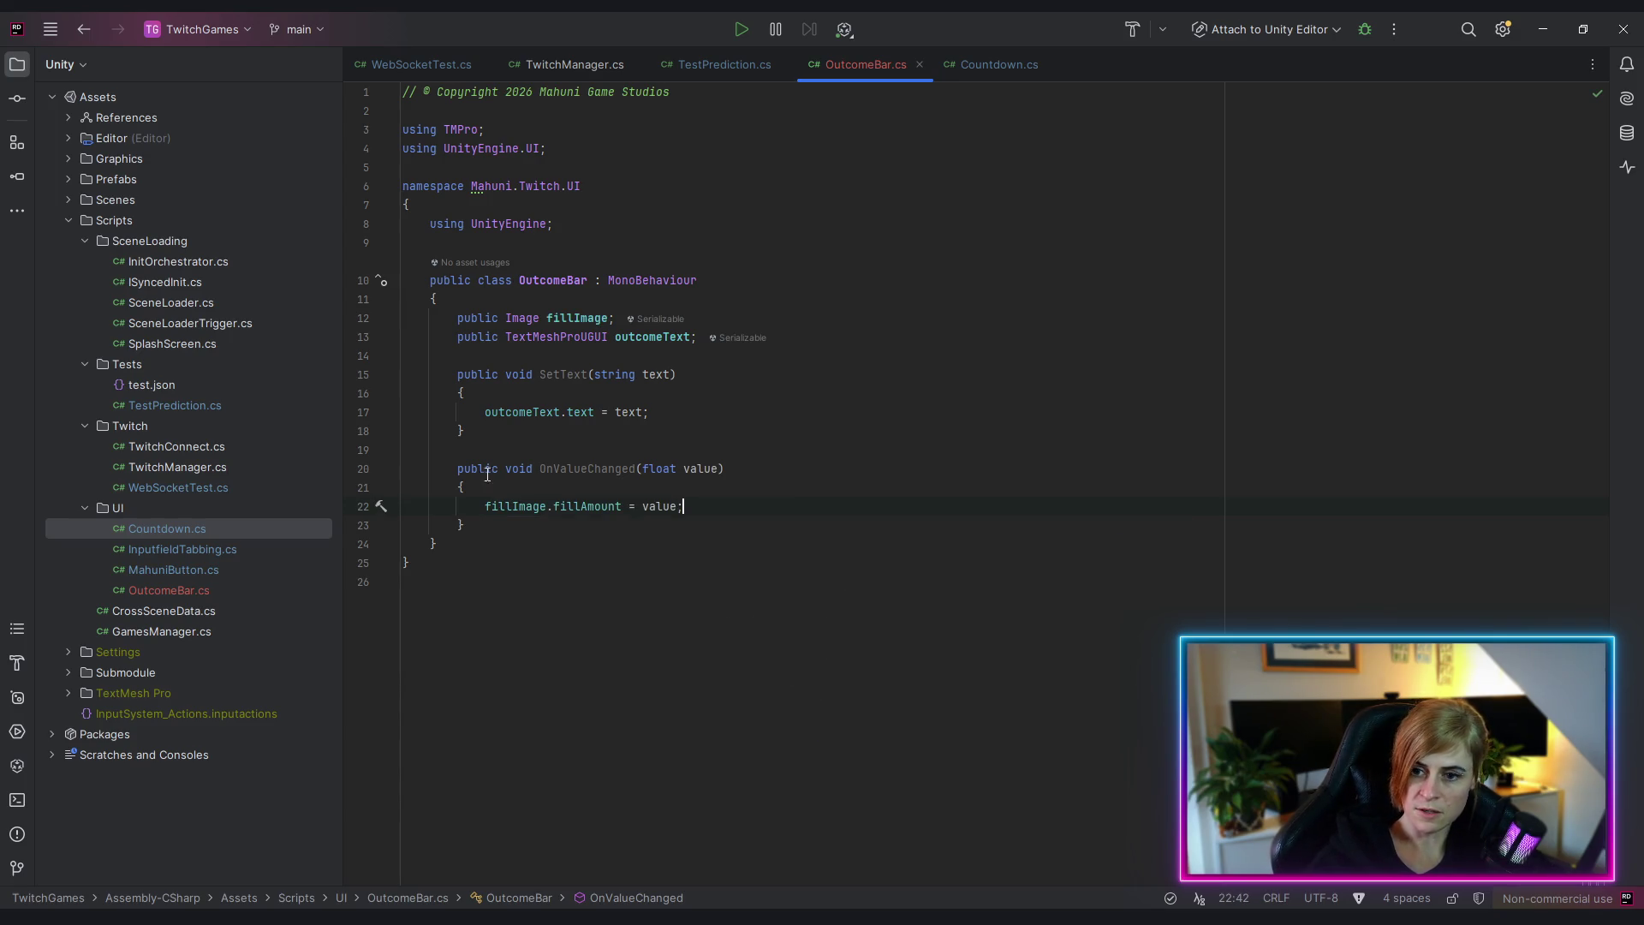
pyautogui.click(594, 504)
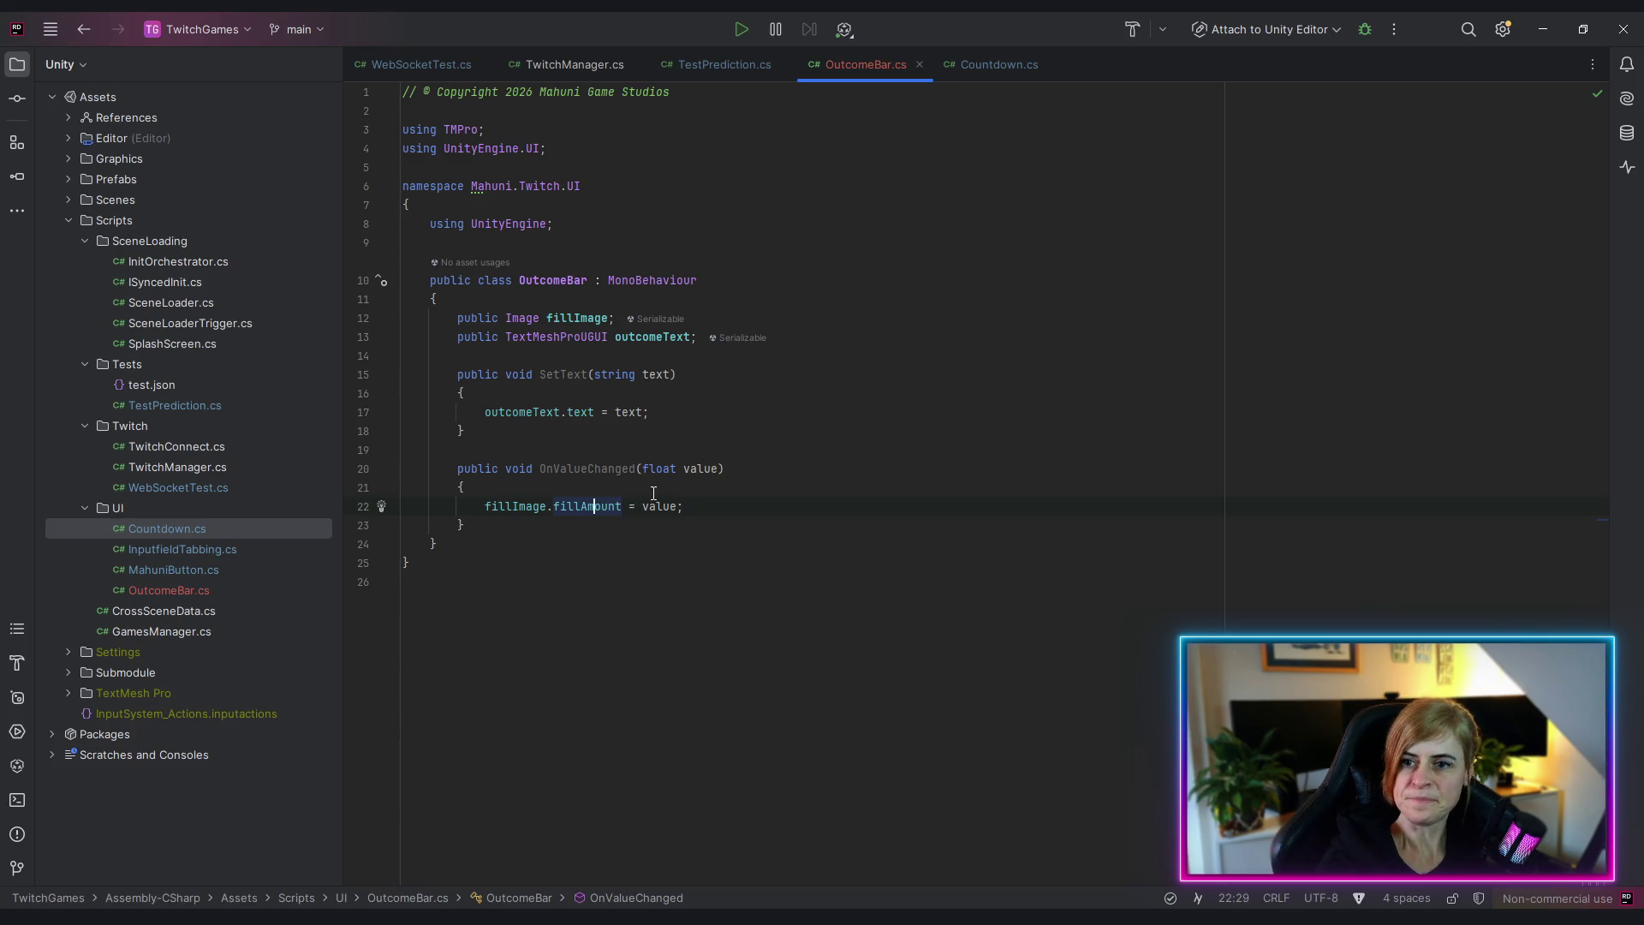
# Change TestPrediction's outcomeResults from List<TextMeshProUGUI> to List<OutcomeBar>
pyautogui.doubleClick(554, 282)
pyautogui.hotkey('ctrl', 'c')
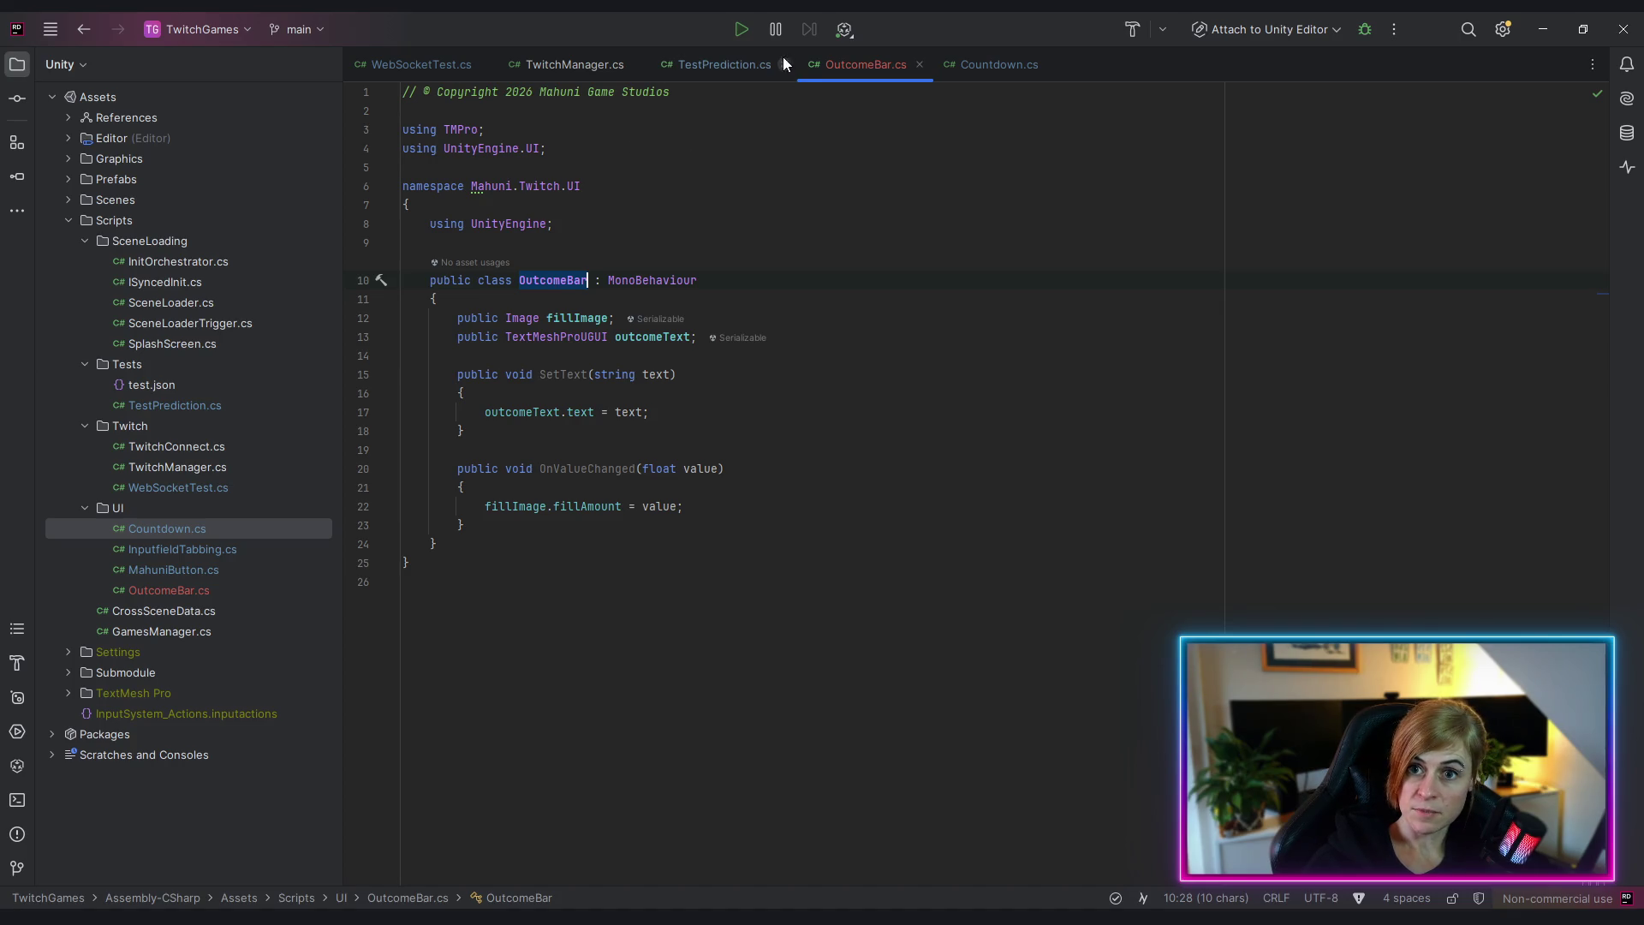
pyautogui.click(718, 63)
pyautogui.doubleClick(600, 430)
pyautogui.hotkey('ctrl', 'v')
pyautogui.press('Down')
pyautogui.press('Down')
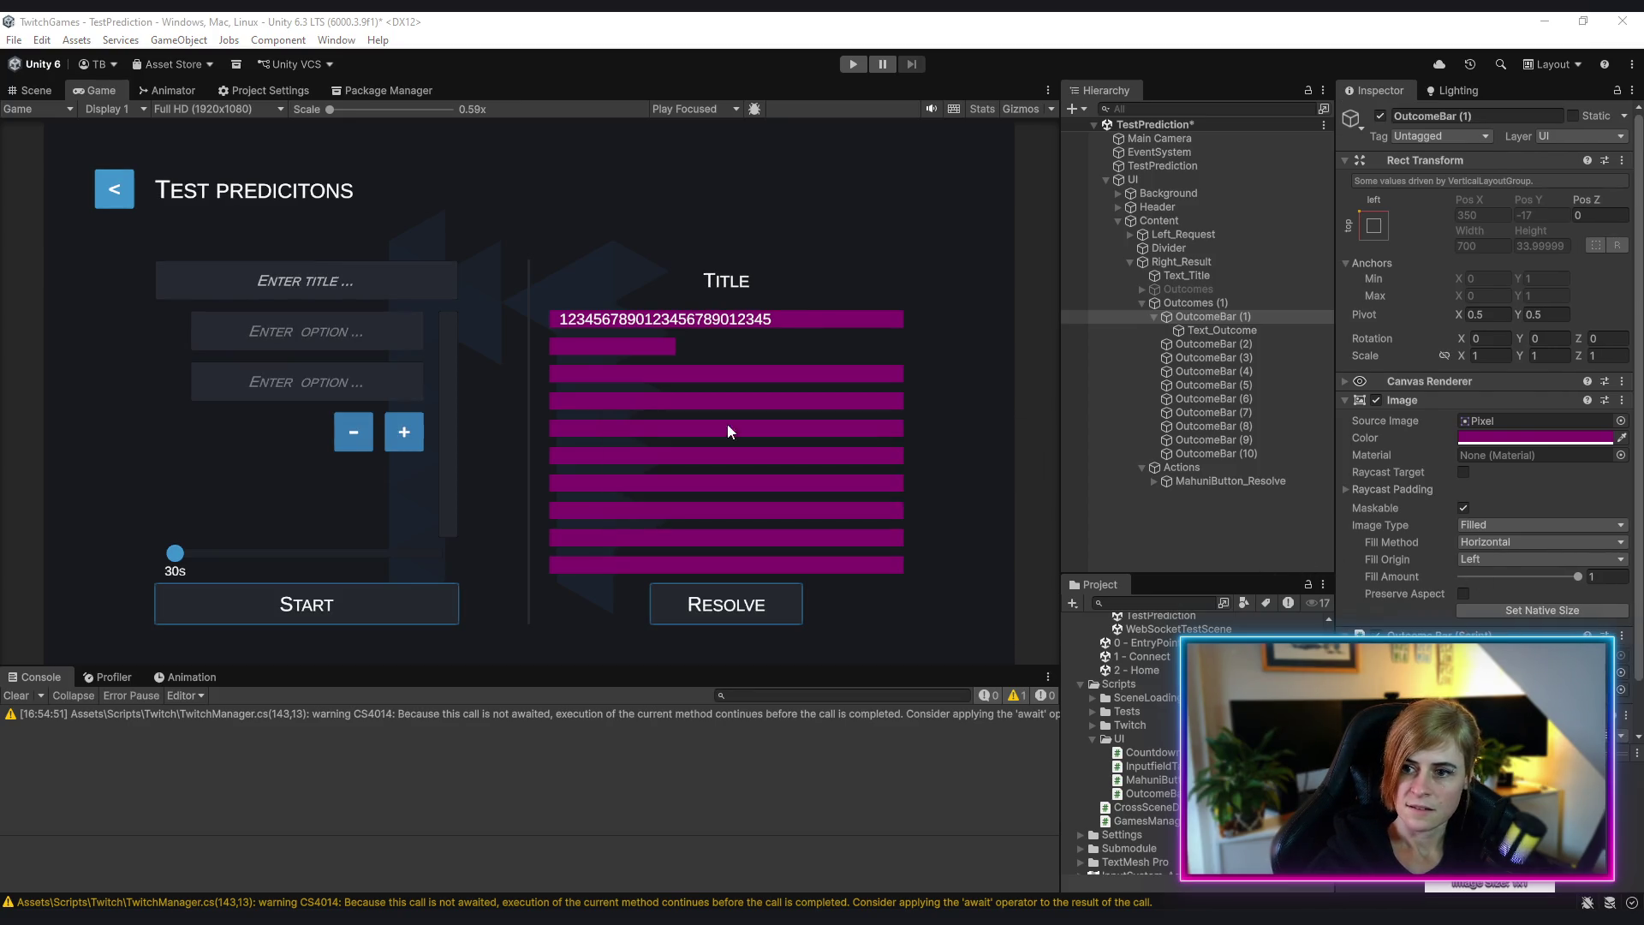
# Inspect TestPrediction's fields and delete the old greyed-out Outcomes object
pyautogui.click(1191, 167)
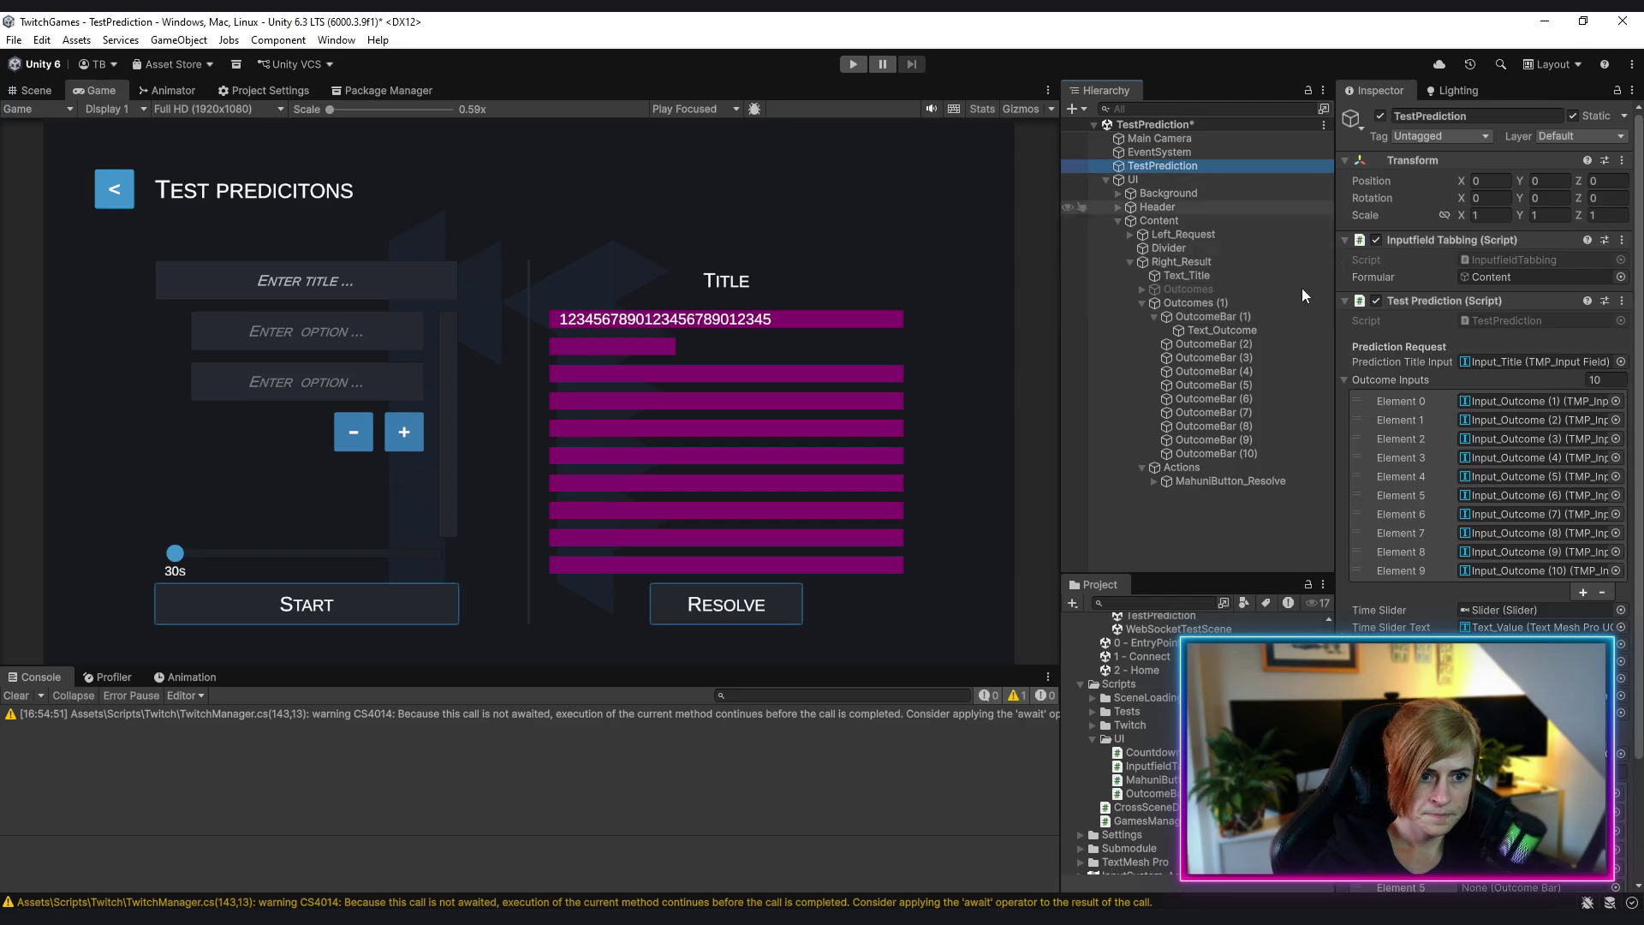
pyautogui.click(1342, 380)
pyautogui.click(1553, 536)
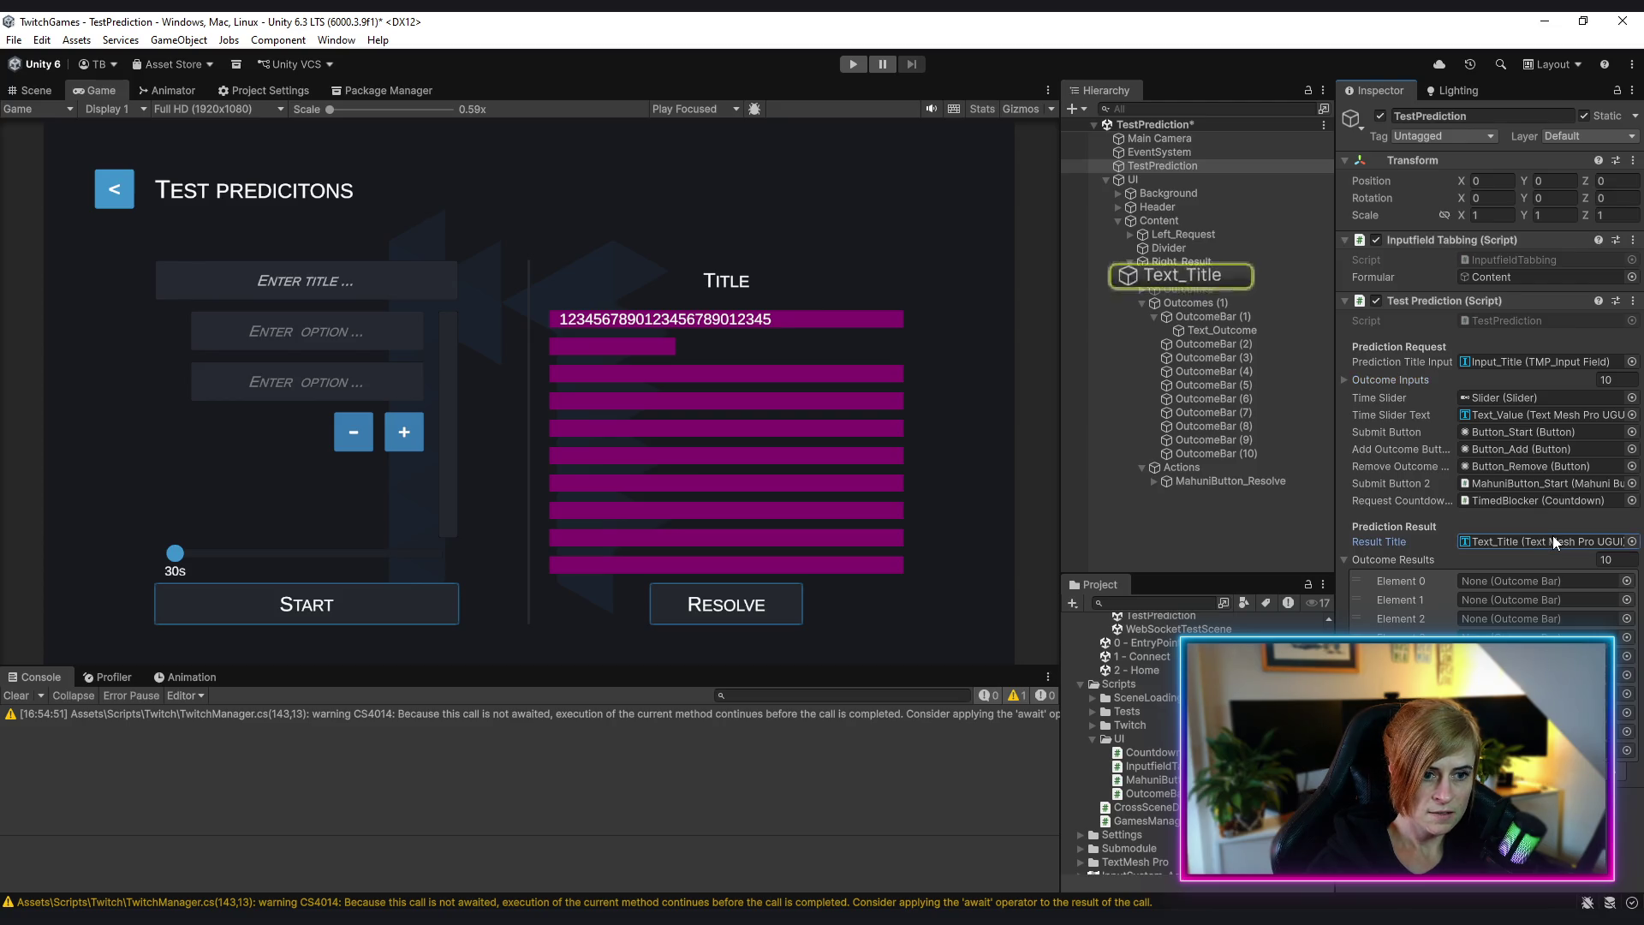
pyautogui.click(1229, 291)
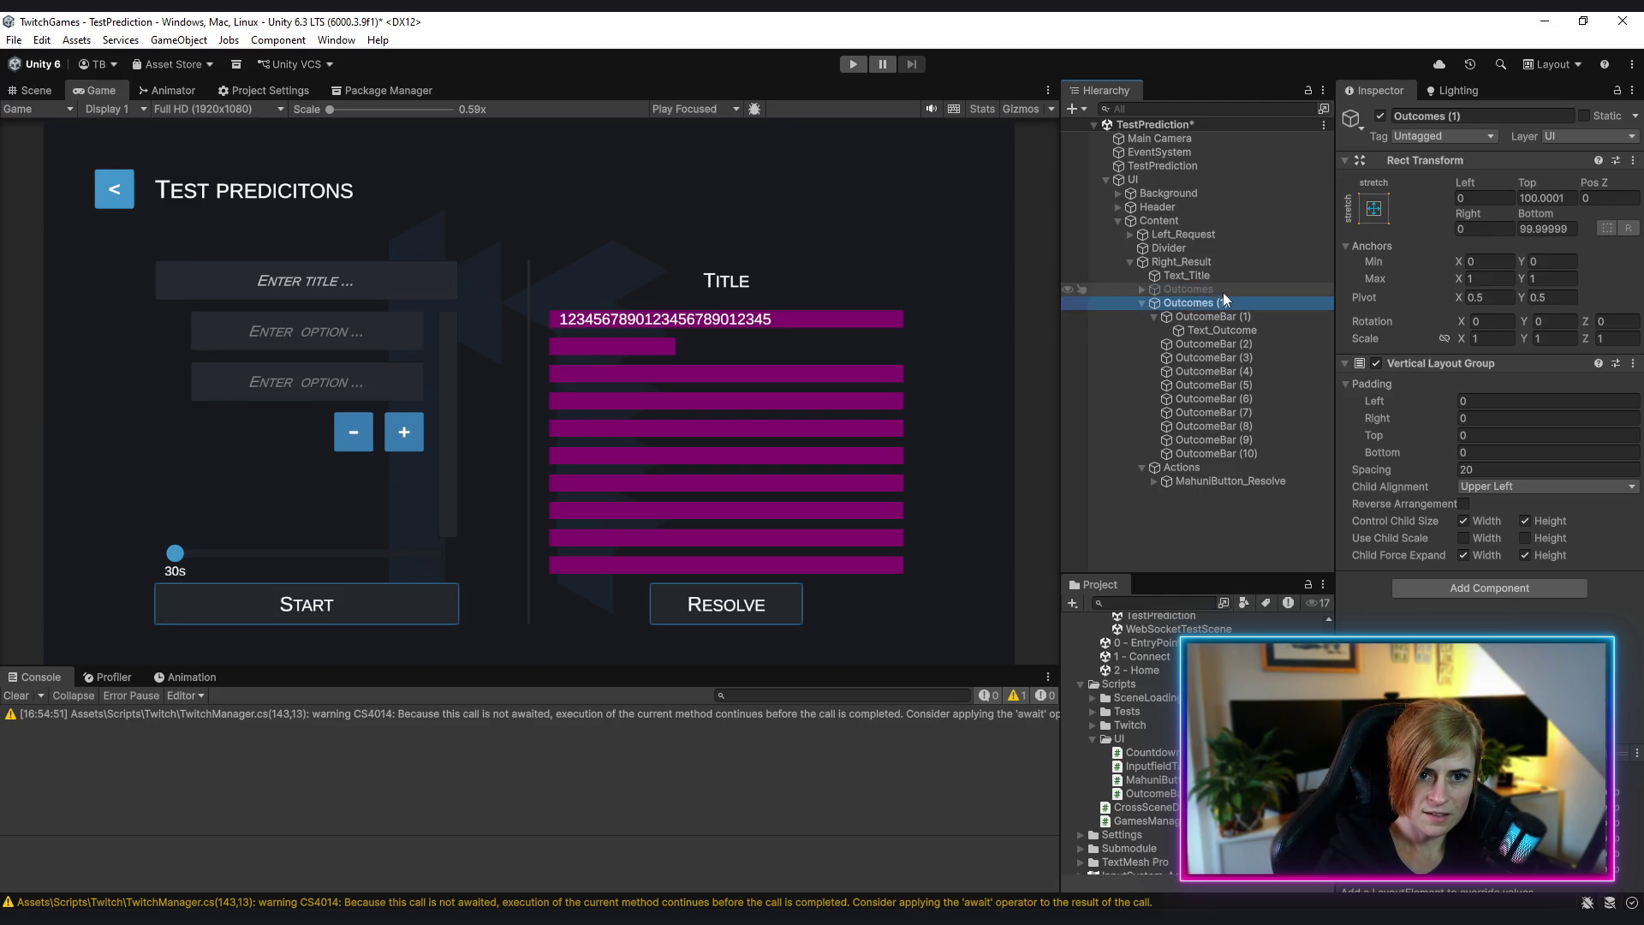
pyautogui.press('Delete')
# Rename the Outcomes (1) container to Outcomes
pyautogui.click(1209, 293)
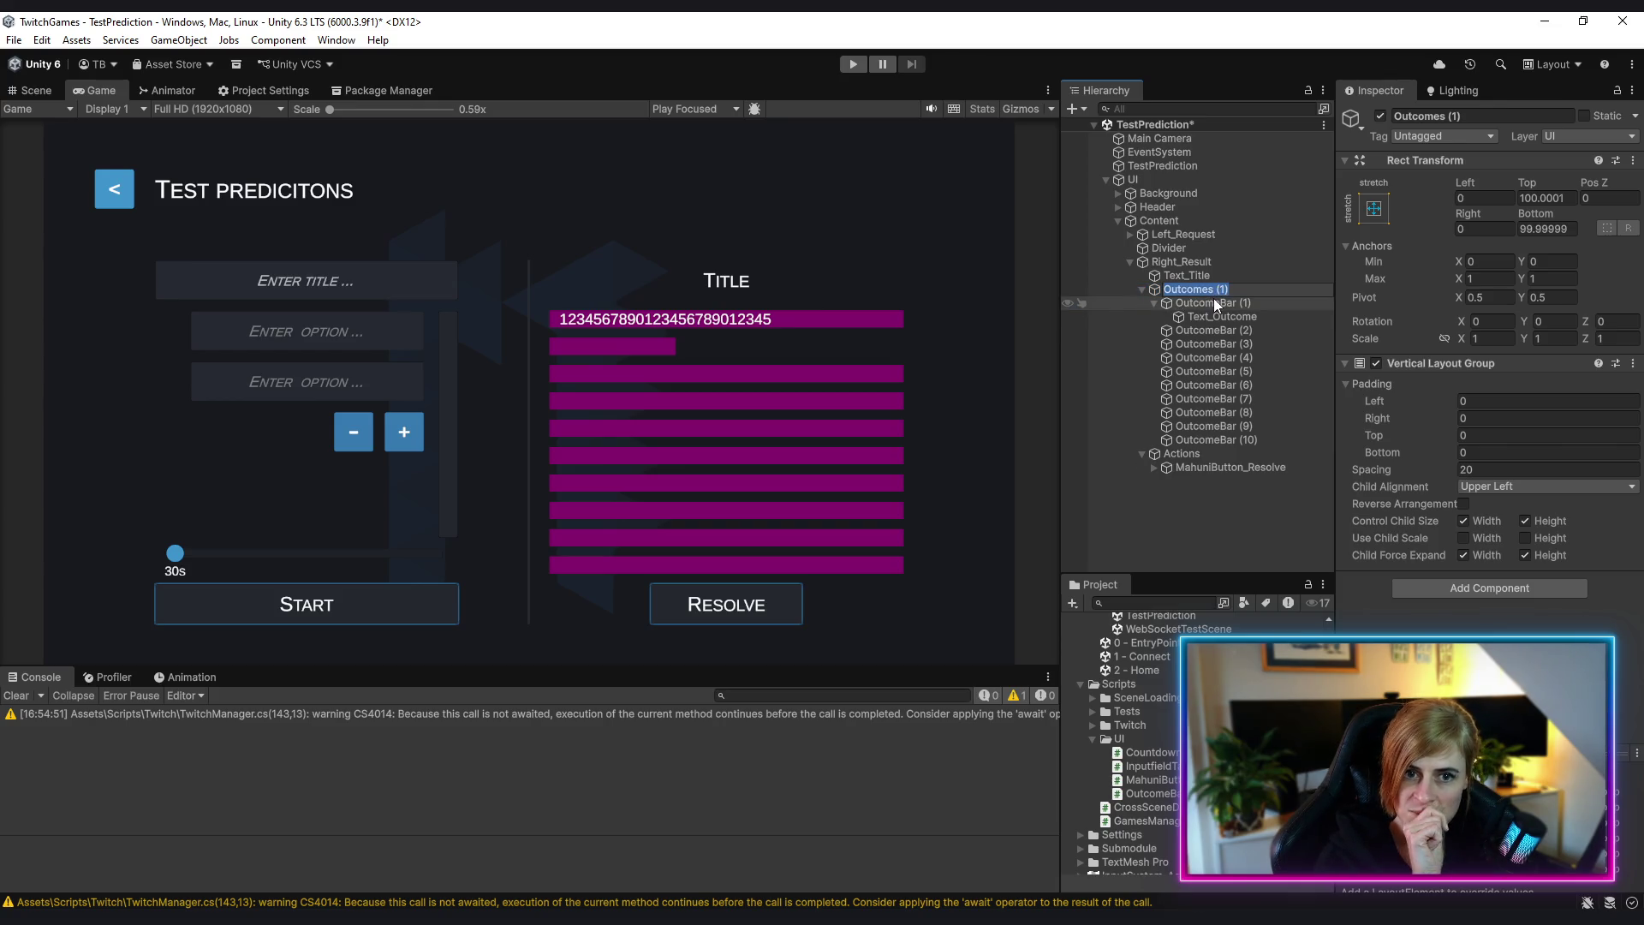
pyautogui.click(1214, 299)
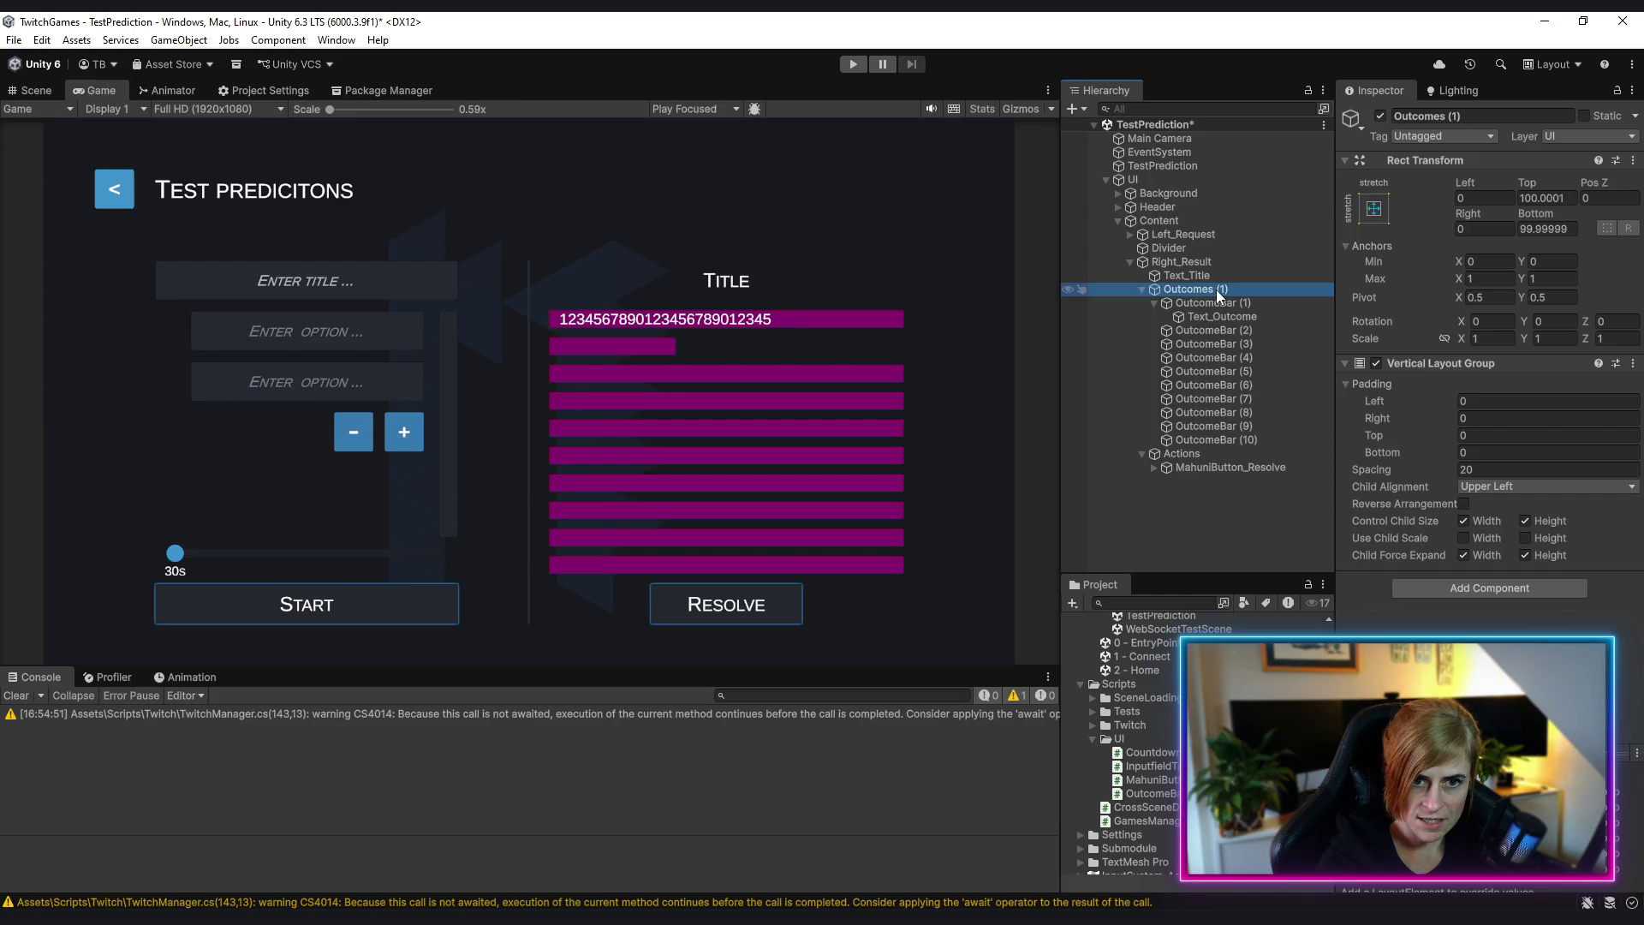
pyautogui.click(1209, 291)
pyautogui.press('BackSpace')
pyautogui.press('Return')
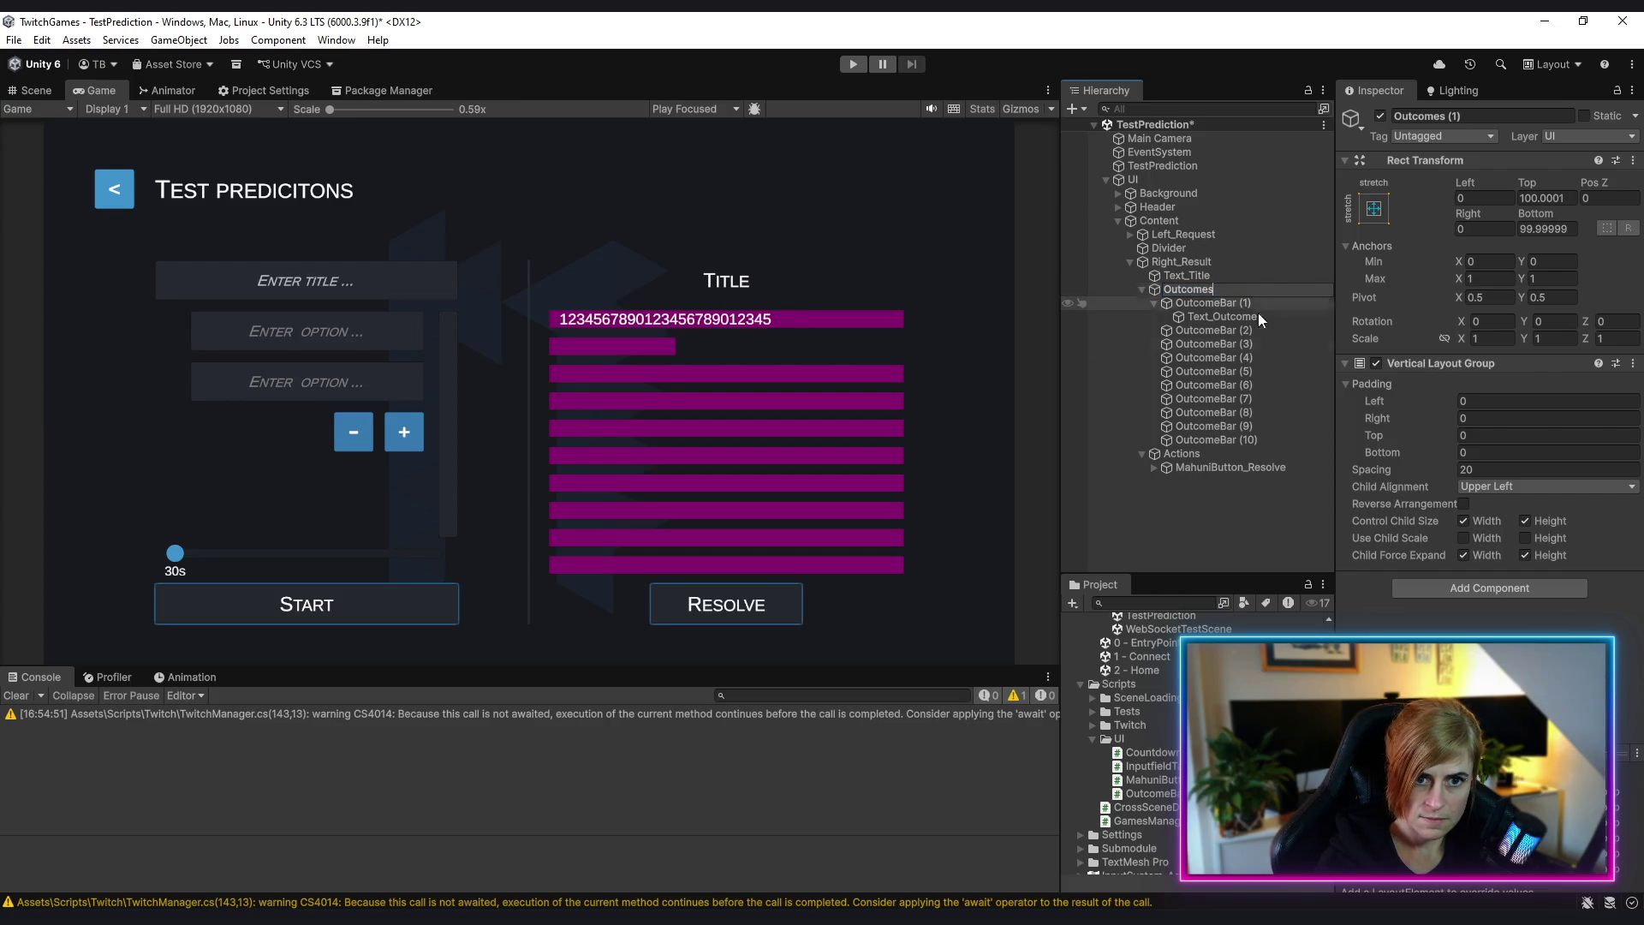
# Assign OutcomeBar (1)'s own Image as Fill Image and Text_Outcome as Outcome Text
pyautogui.click(1228, 300)
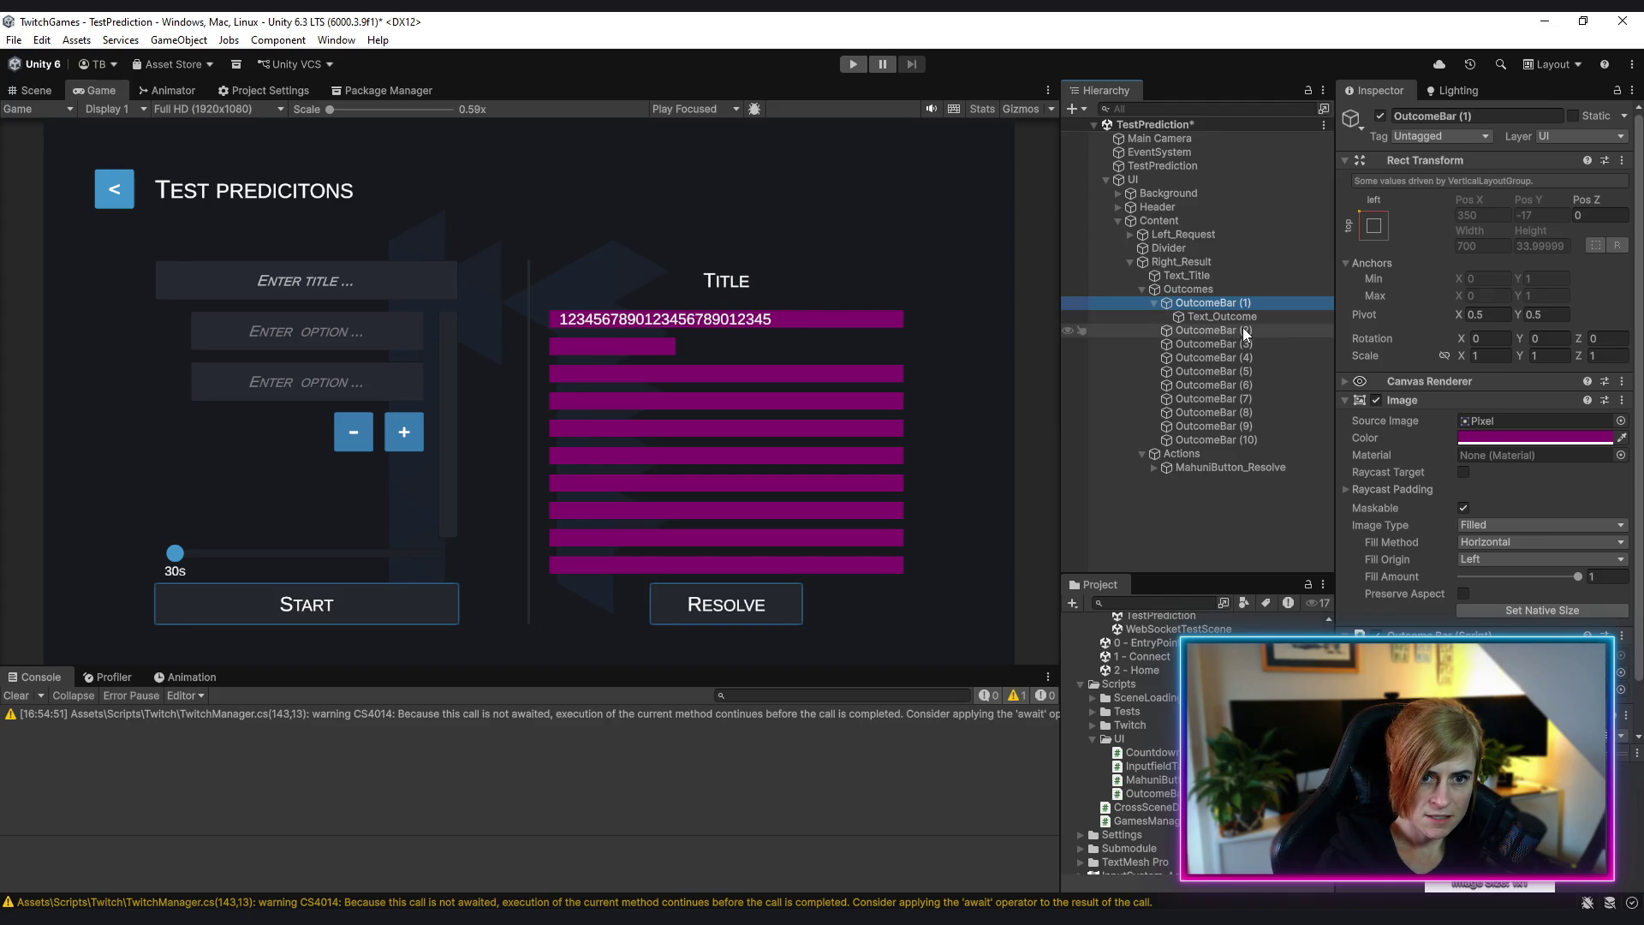
pyautogui.scroll(-2, 1540, 569)
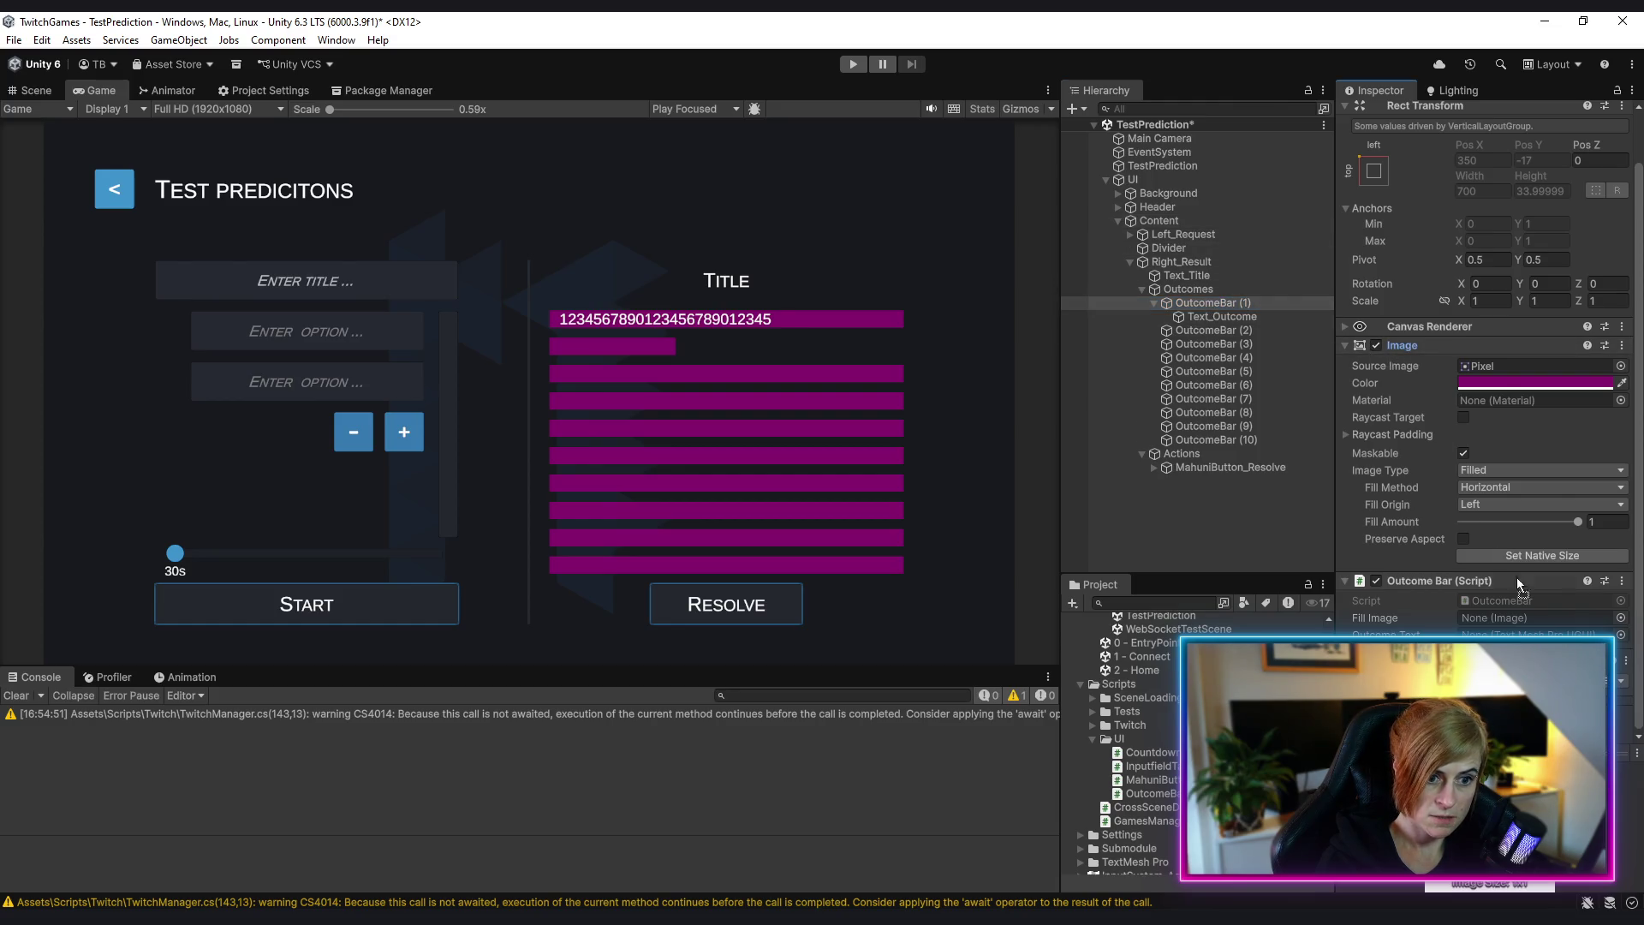
pyautogui.moveTo(1410, 351); pyautogui.dragTo(1529, 616)
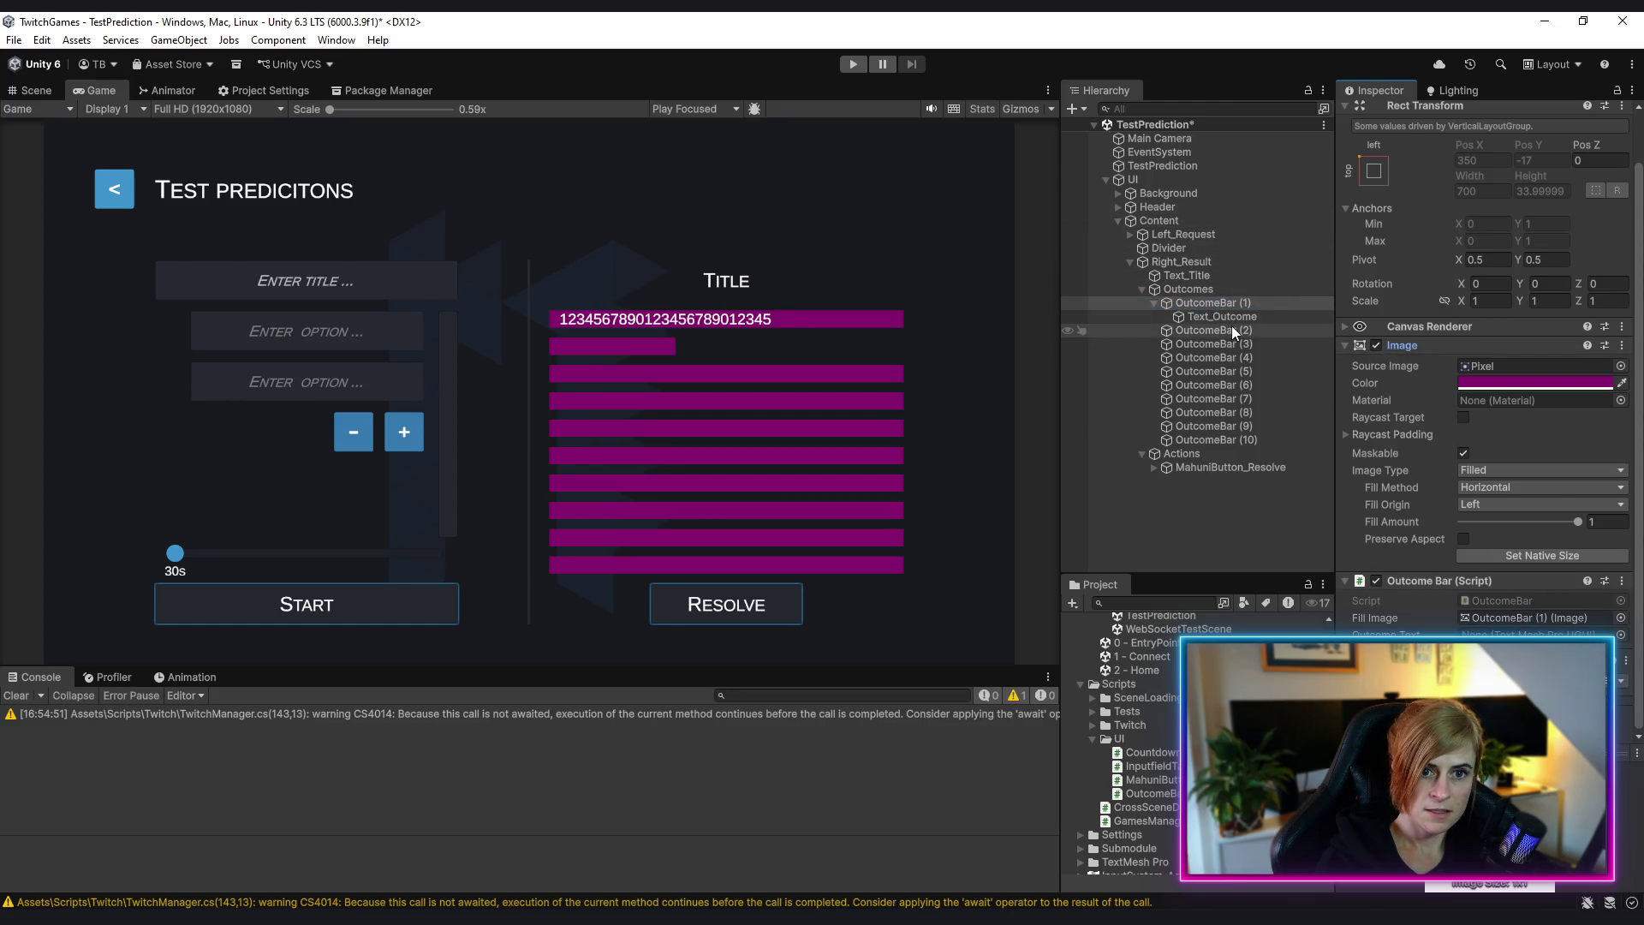
pyautogui.moveTo(1233, 319); pyautogui.dragTo(1528, 632)
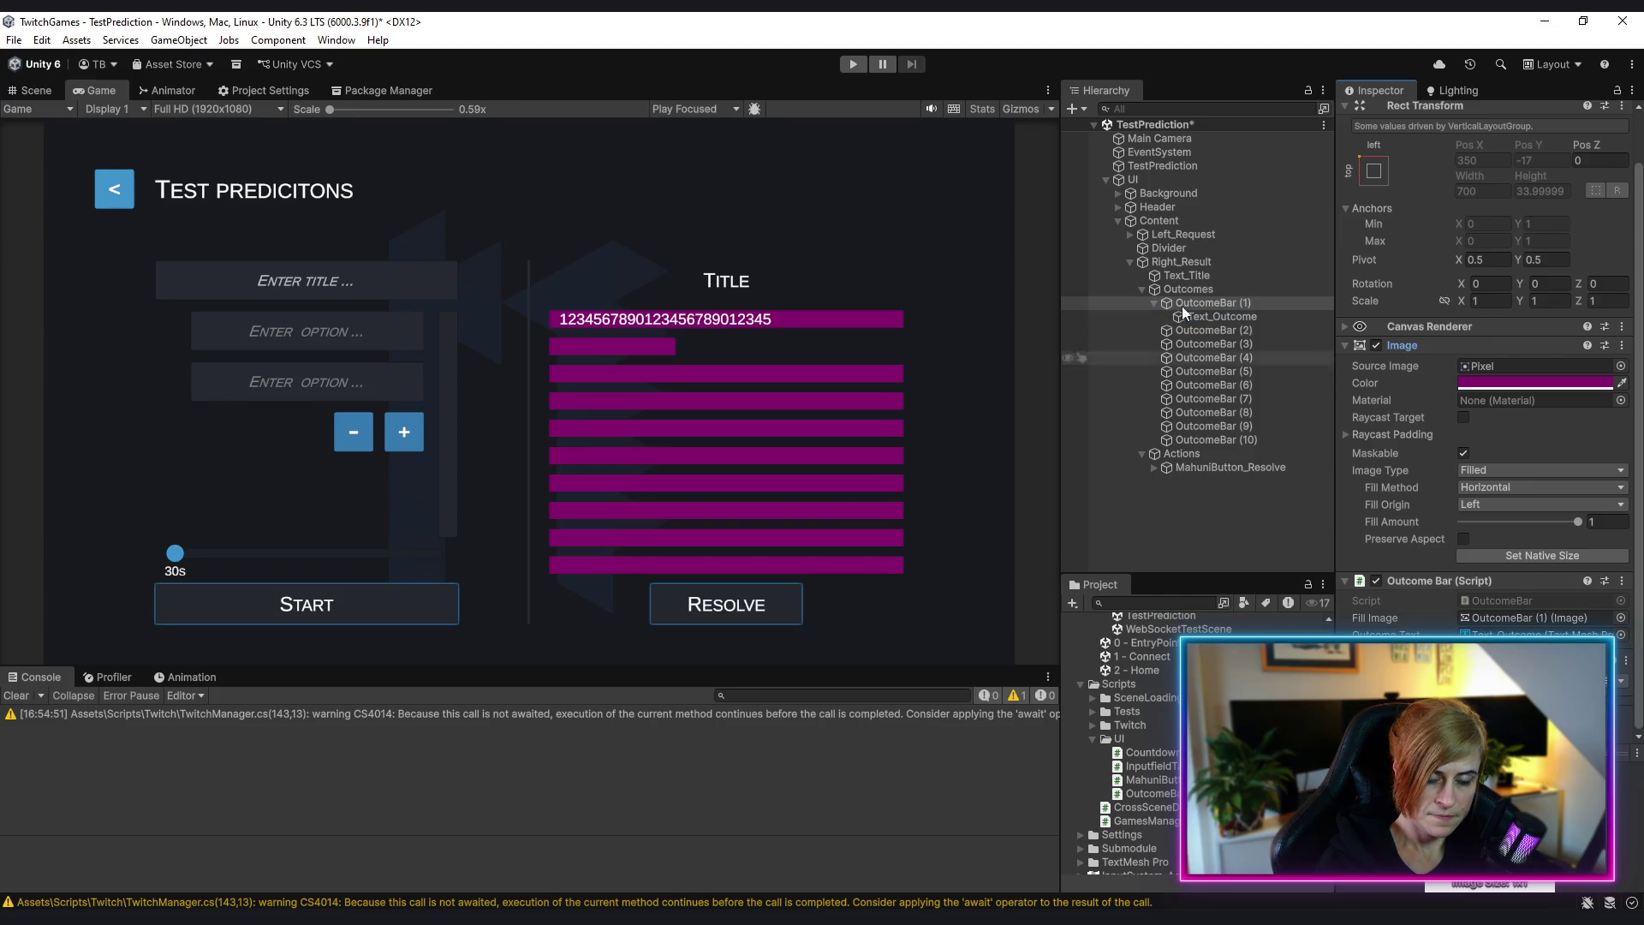
# Delete OutcomeBar (2)–(10) and duplicate the configured OutcomeBar (1) back up to ten bars
pyautogui.click(1238, 331)
pyautogui.keyDown('ctrl'); pyautogui.click(1245, 438); pyautogui.keyUp('ctrl')
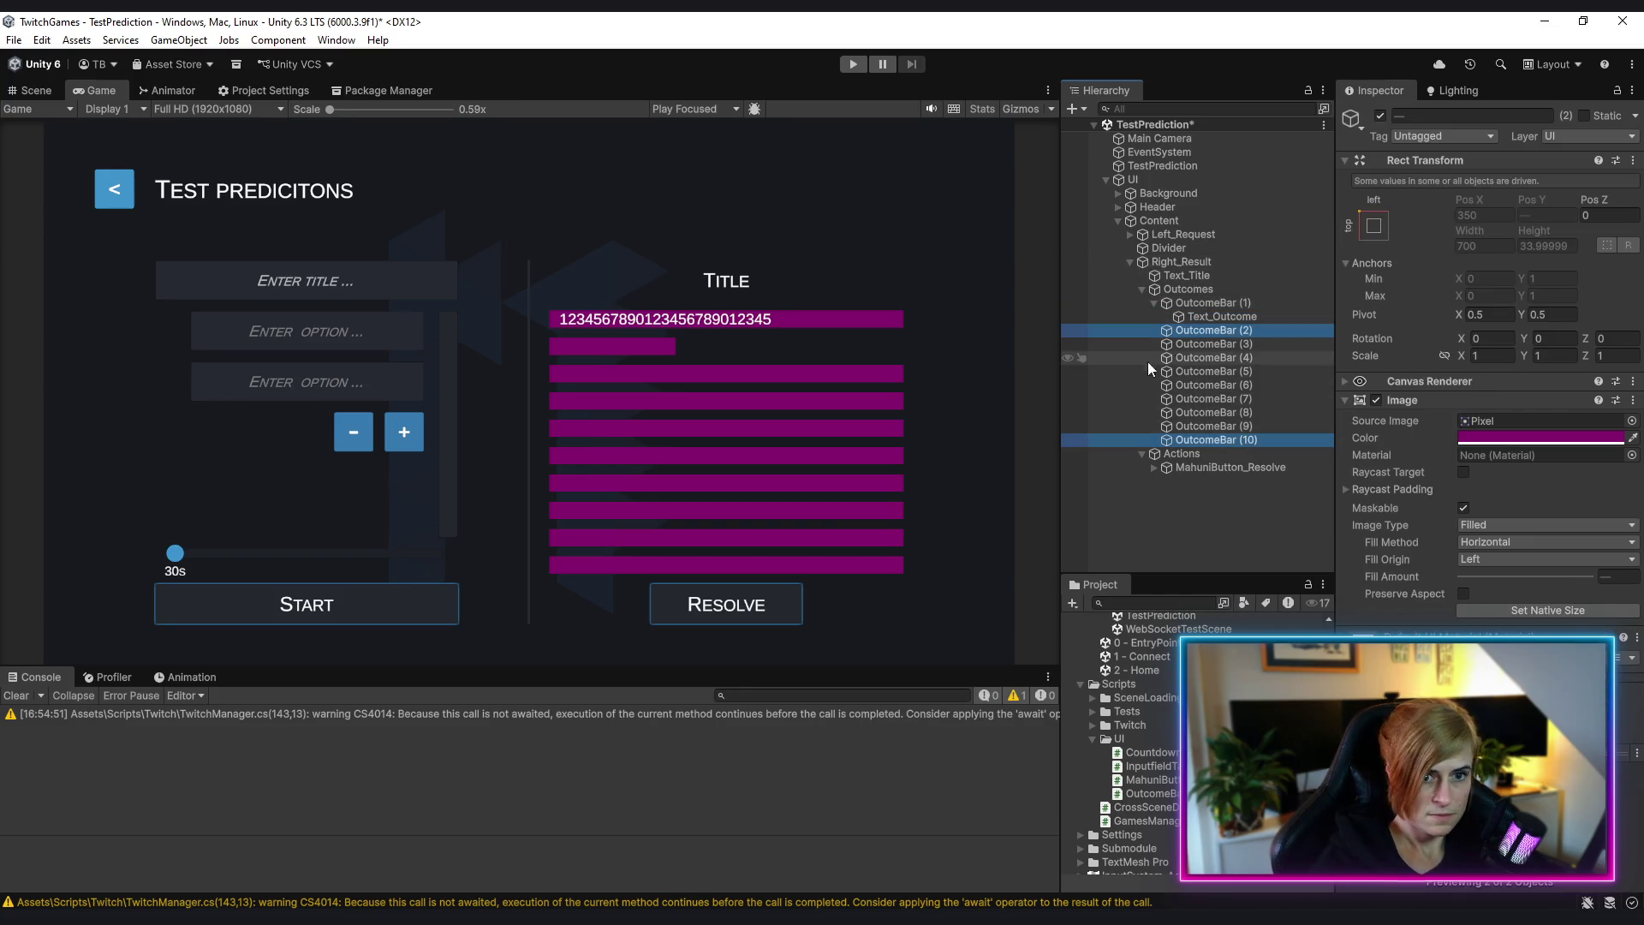
pyautogui.keyDown('ctrl'); pyautogui.click(1246, 439); pyautogui.keyUp('ctrl')
pyautogui.keyDown('shift'); pyautogui.click(1250, 441); pyautogui.keyUp('shift')
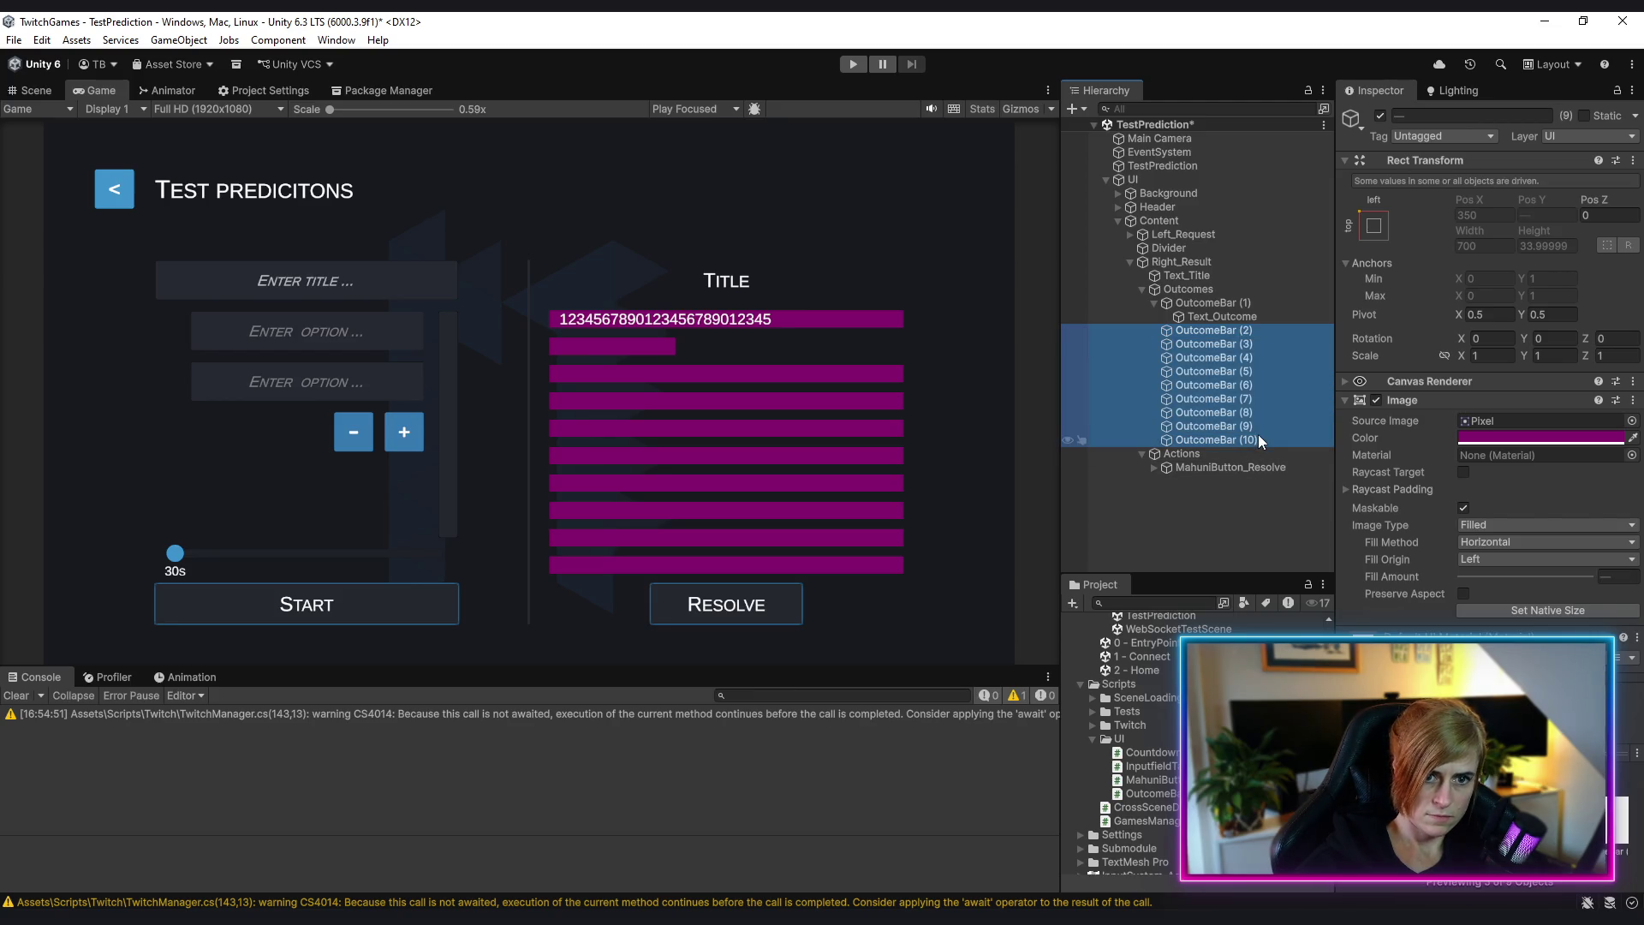
pyautogui.press('Delete')
pyautogui.click(1234, 302)
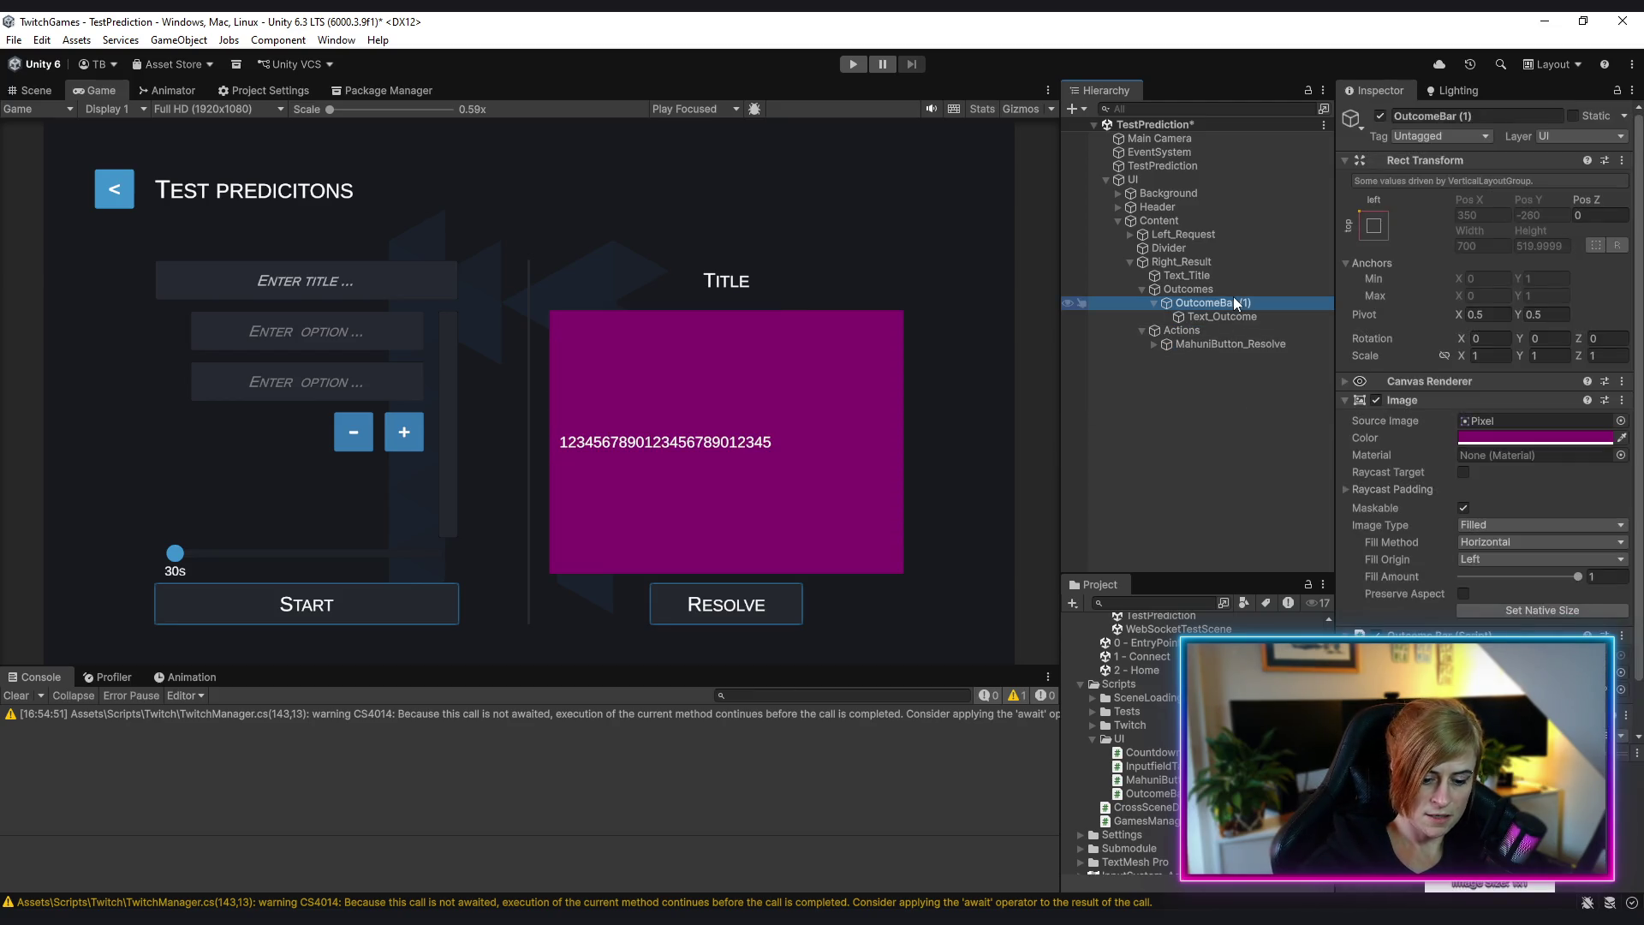
pyautogui.hotkey('ctrl', 'd')
pyautogui.hotkey('ctrl', 'd')
pyautogui.hotkey('ctrl', 'd')
pyautogui.hotkey('ctrl', 'd')
pyautogui.hotkey('ctrl', 'd')
pyautogui.hotkey('ctrl', 'd')
pyautogui.hotkey('ctrl', 'd')
pyautogui.hotkey('ctrl', 'd')
pyautogui.hotkey('ctrl', 'd')
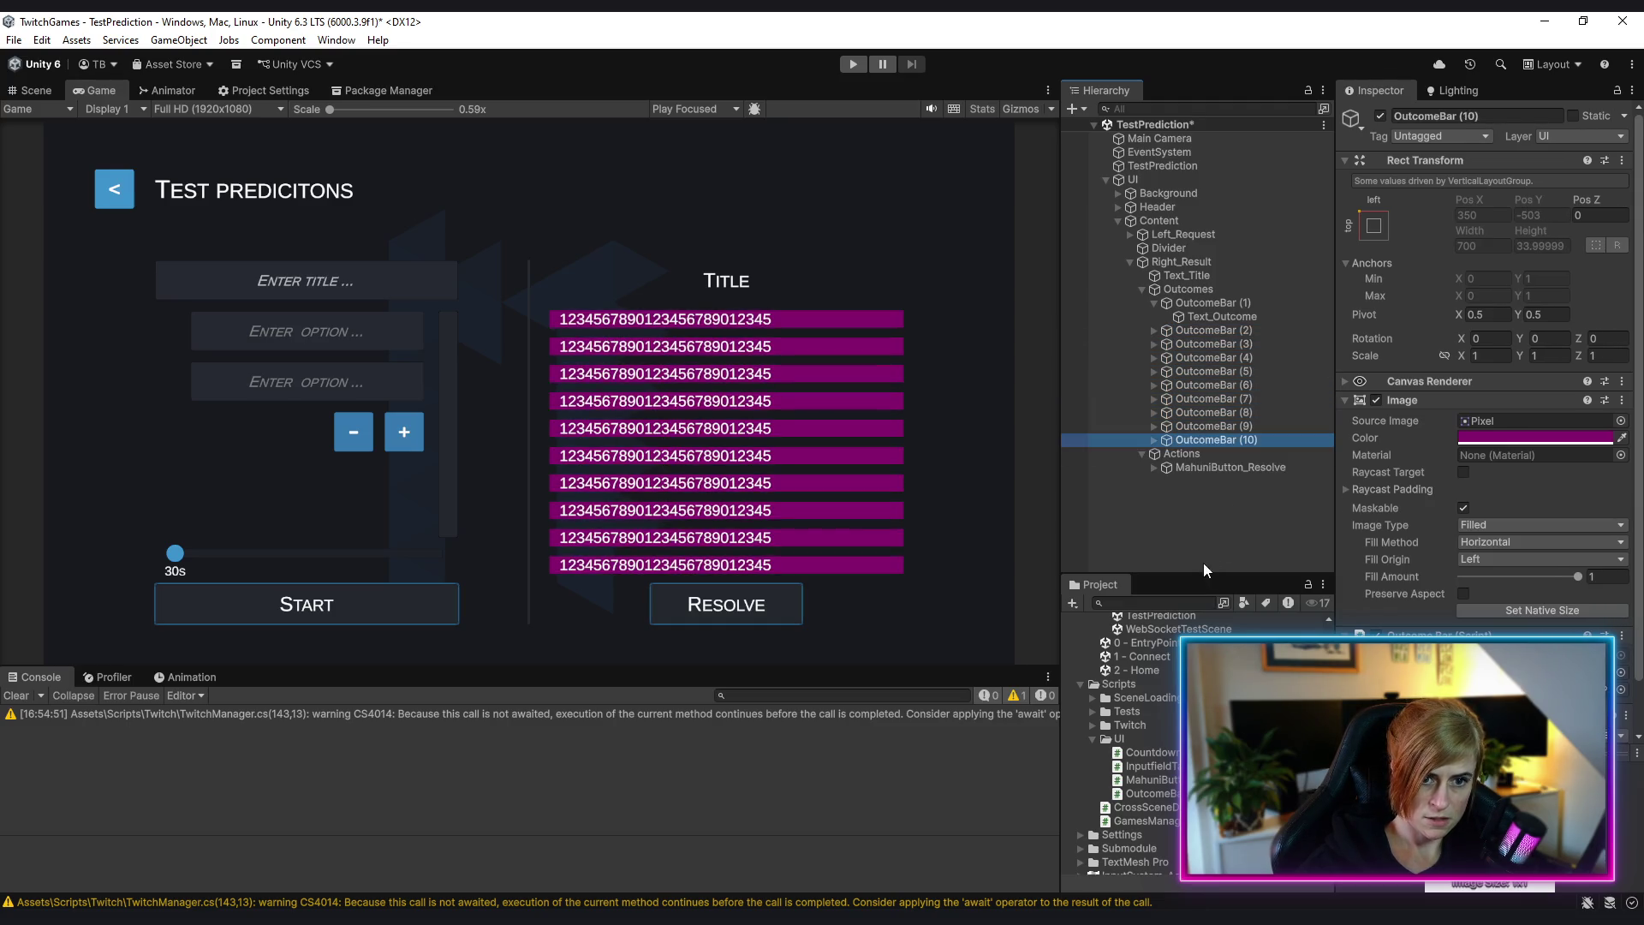
pyautogui.click(1211, 550)
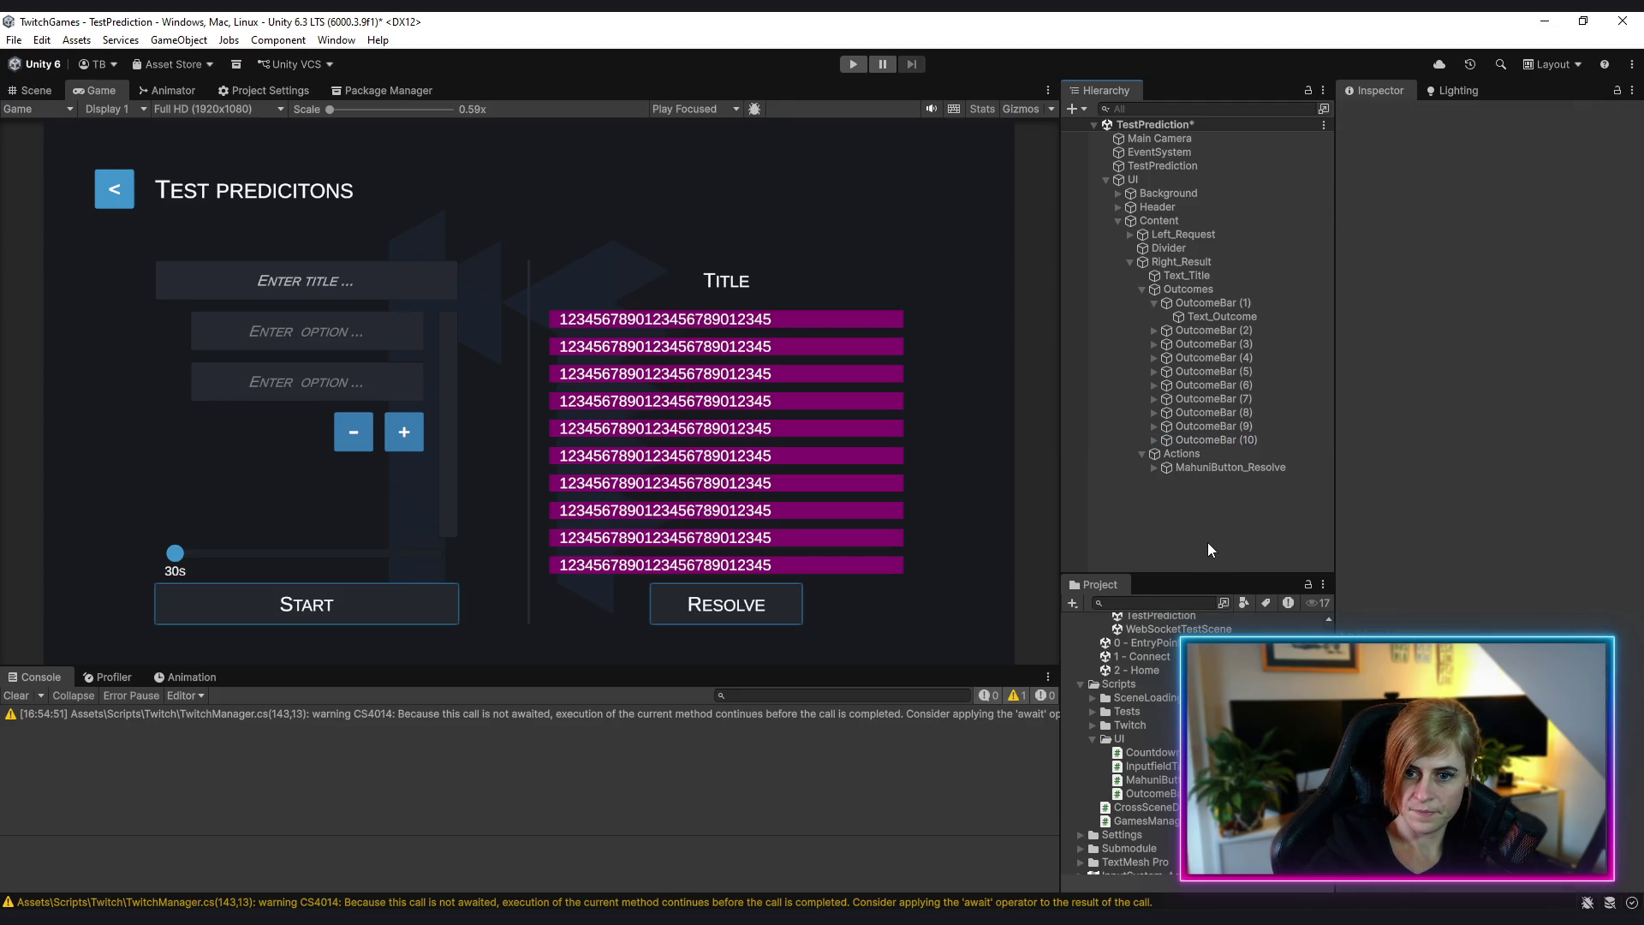
pyautogui.click(1155, 303)
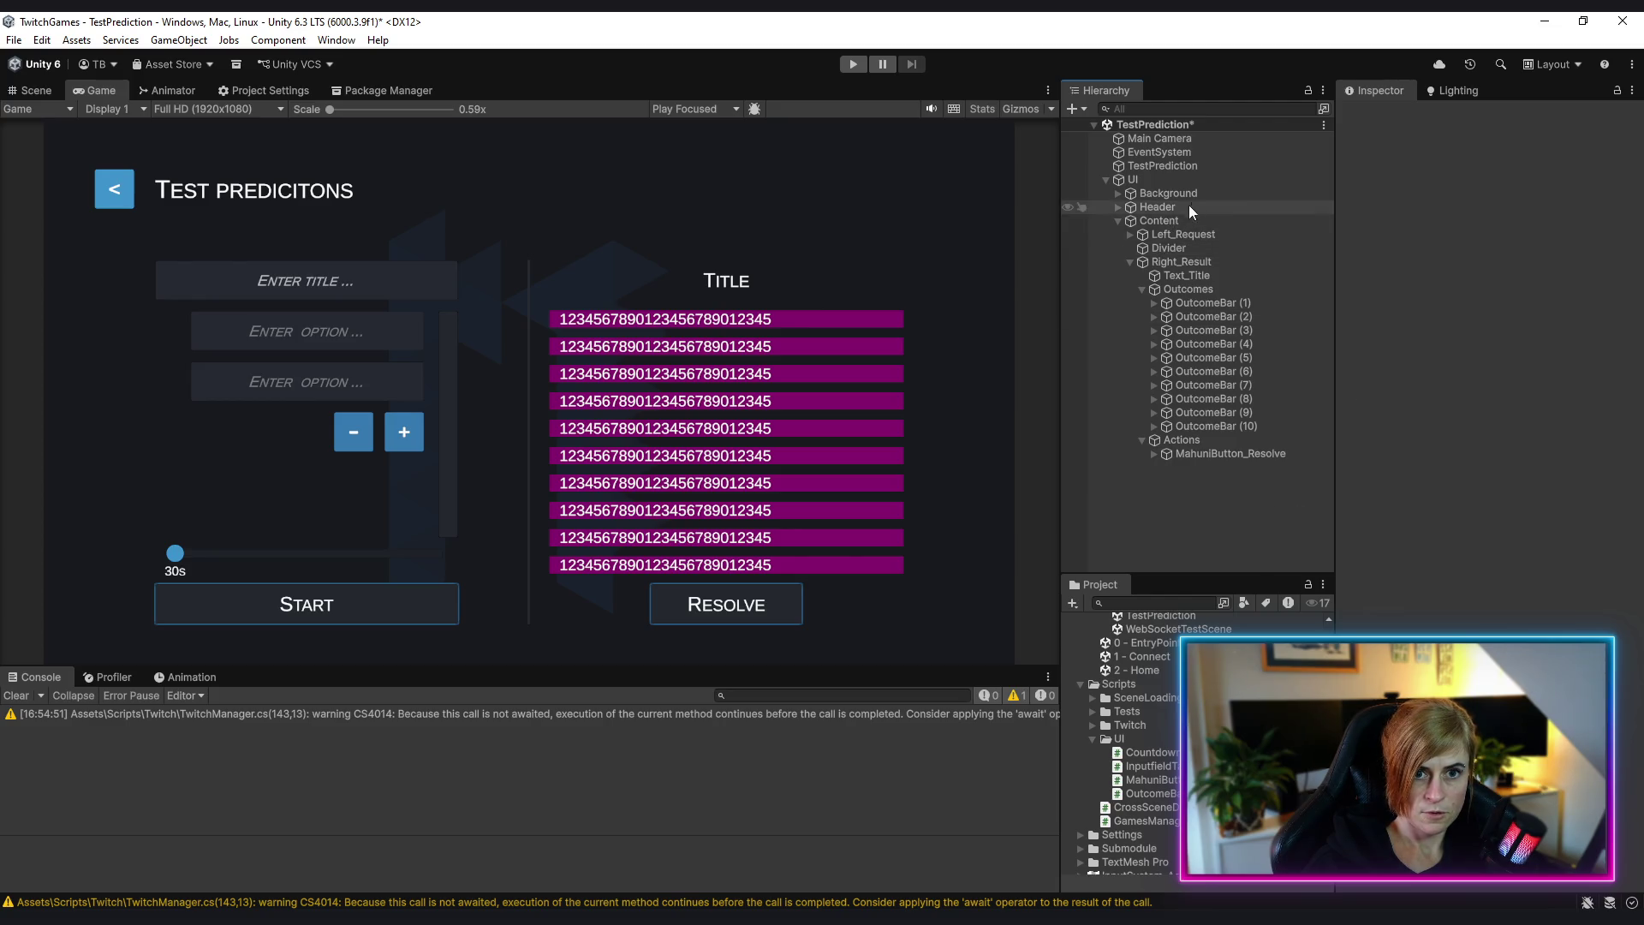
pyautogui.click(1175, 163)
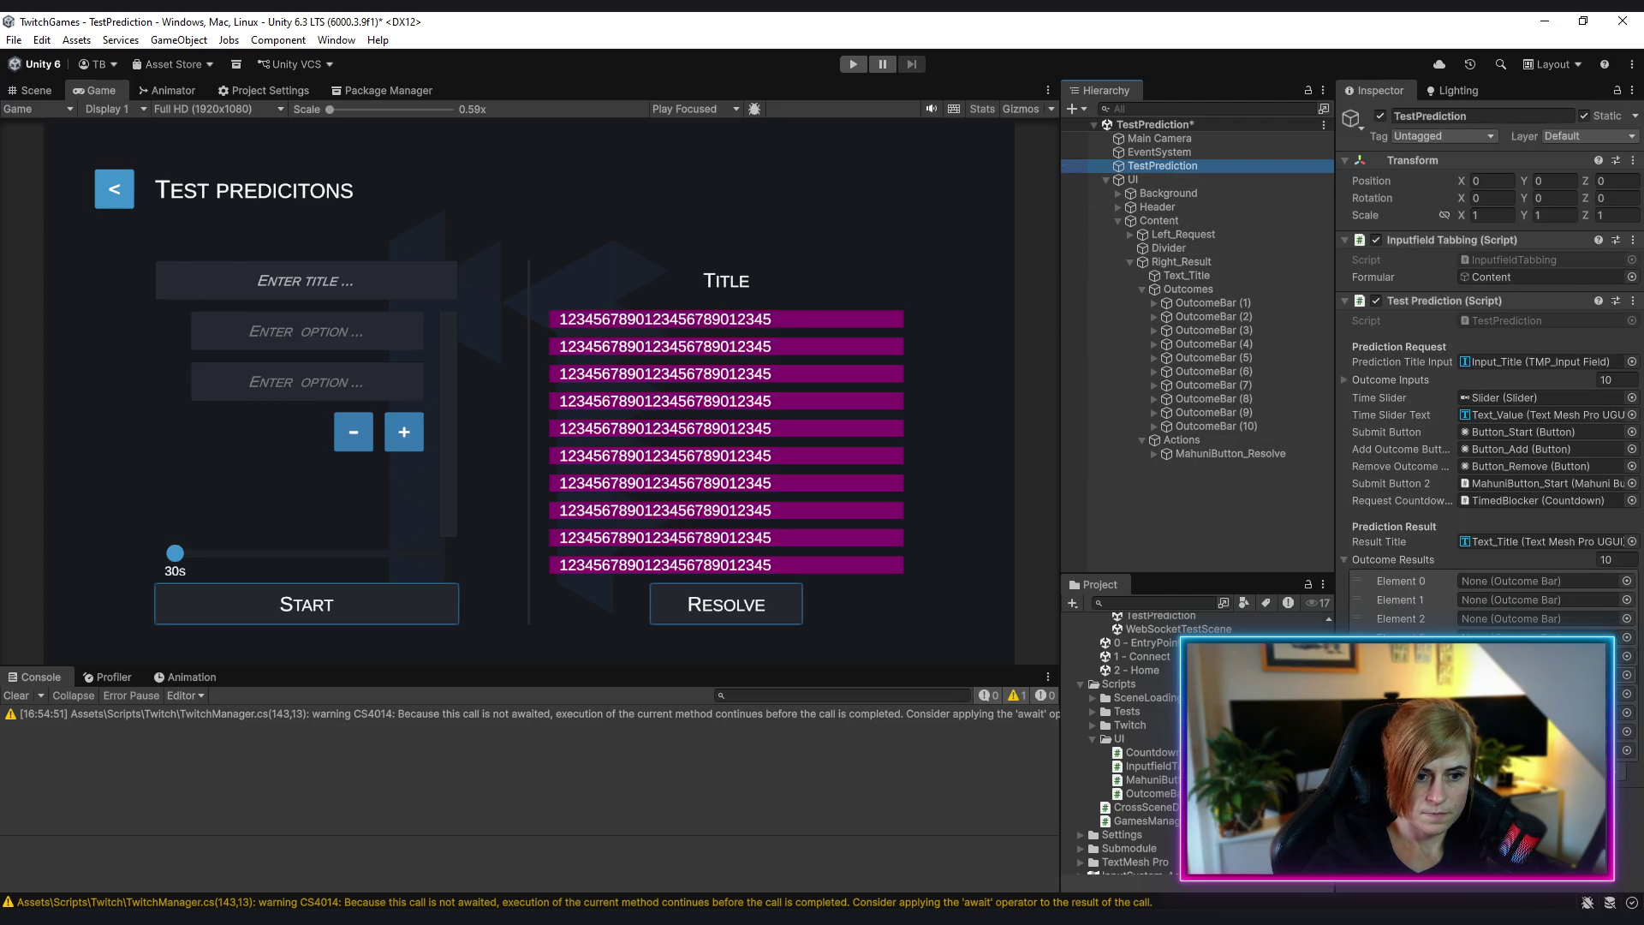
# Drag OutcomeBar (1)–(10) into TestPrediction's Outcome Results elements 0–9
pyautogui.moveTo(1205, 304); pyautogui.dragTo(1529, 581)
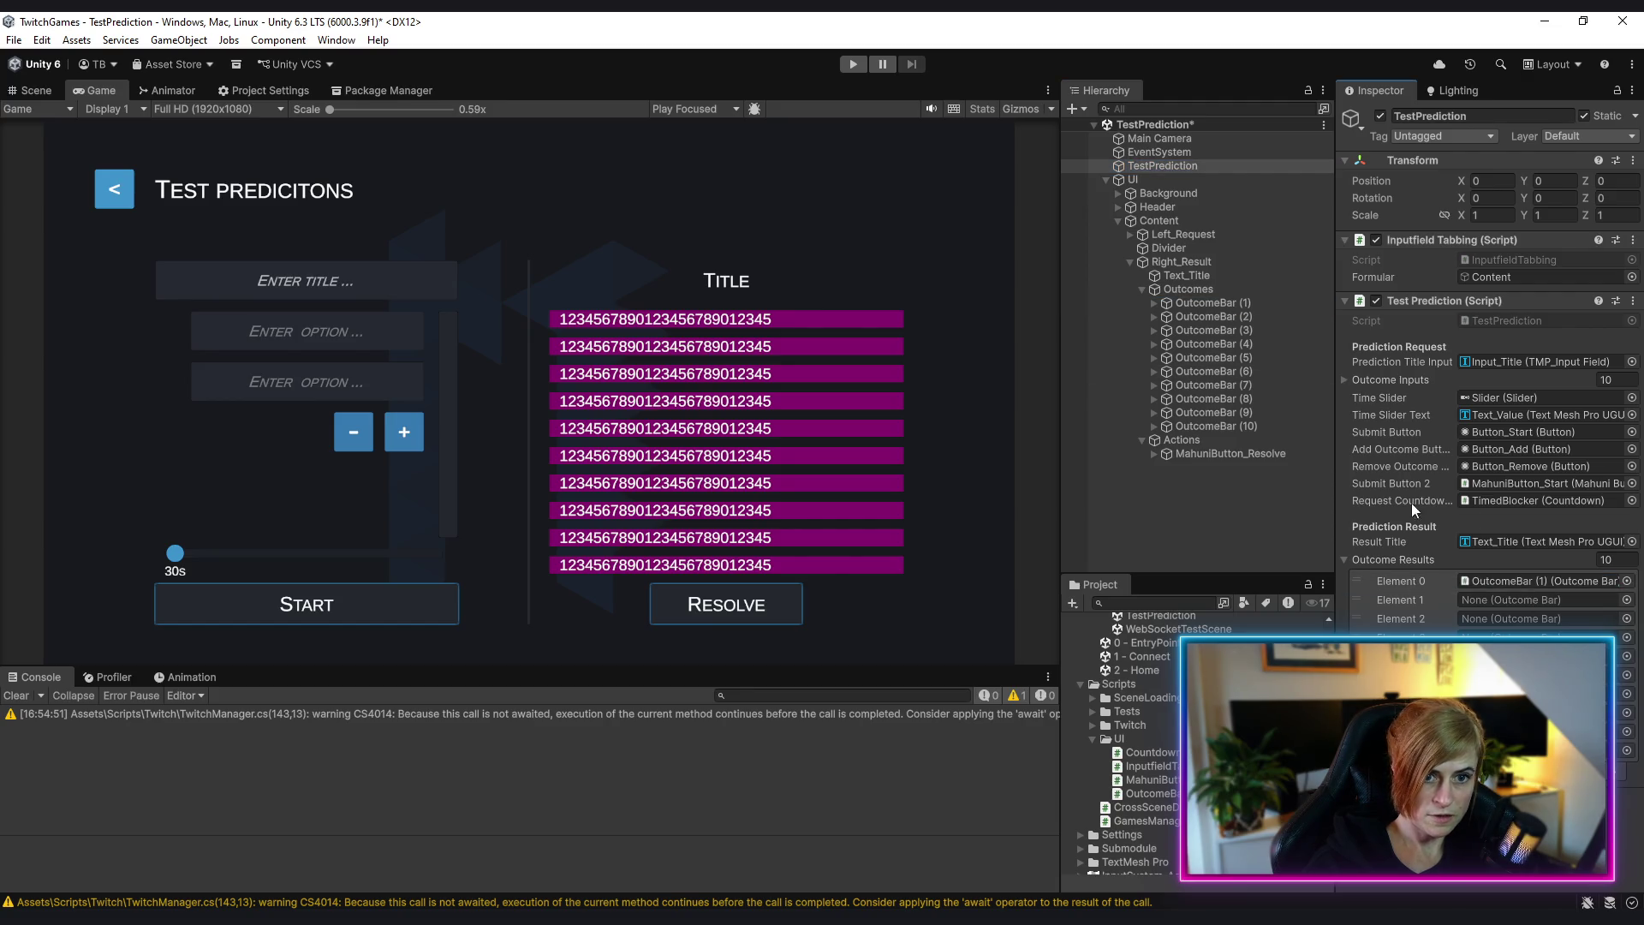
pyautogui.moveTo(1208, 316); pyautogui.dragTo(1530, 600)
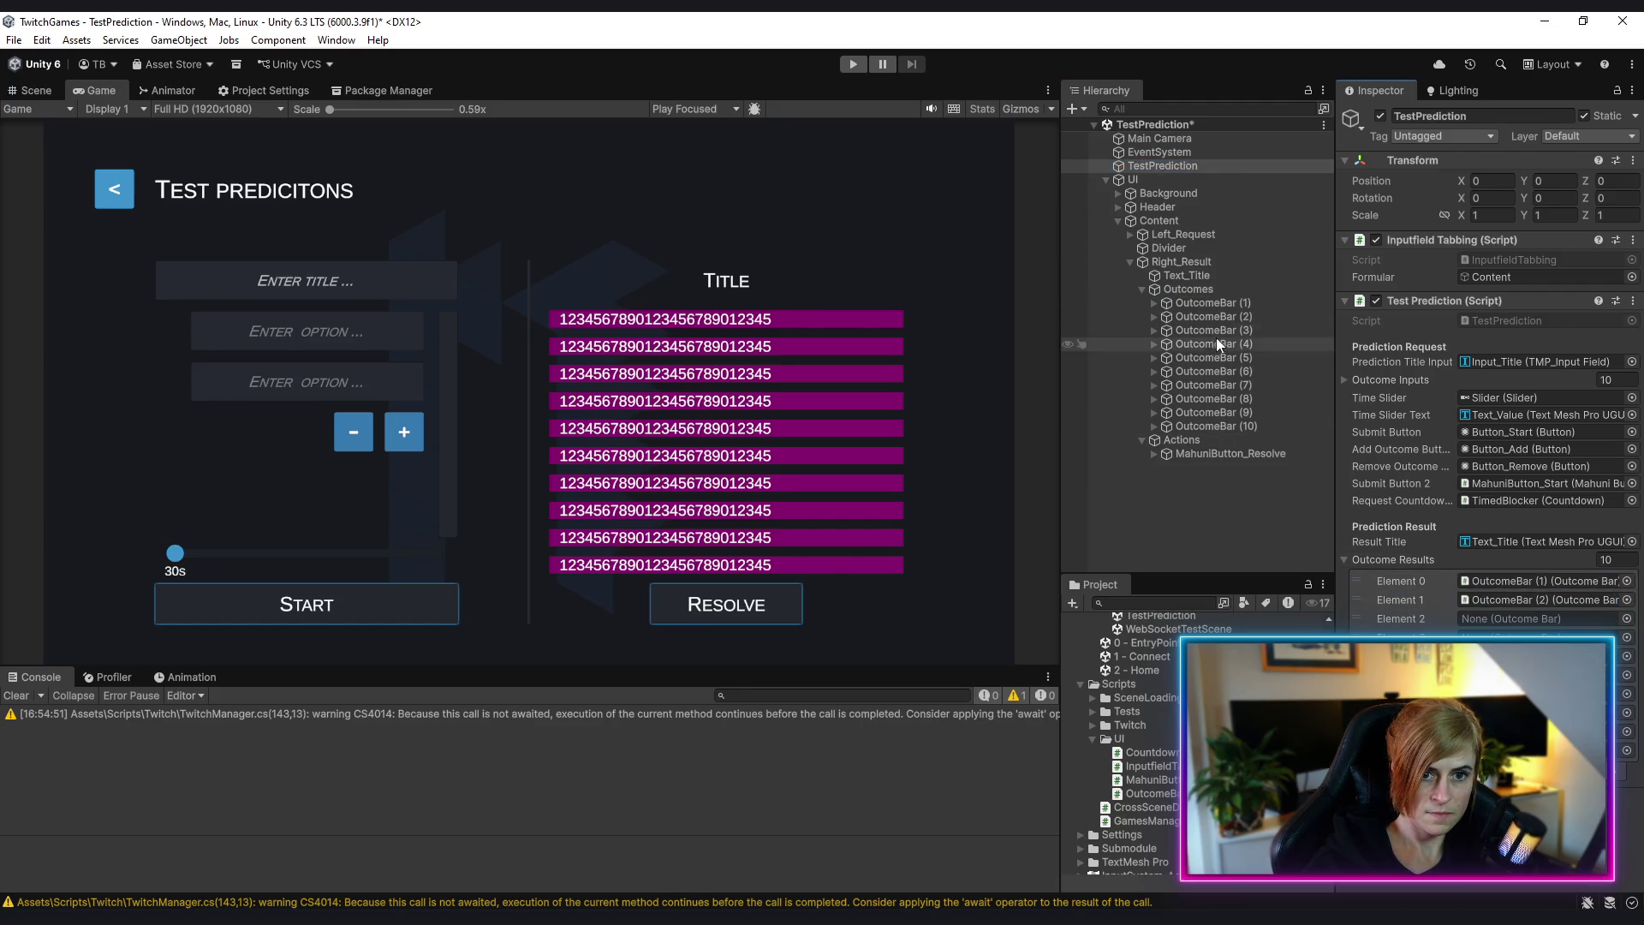
pyautogui.moveTo(1208, 330); pyautogui.dragTo(1529, 619)
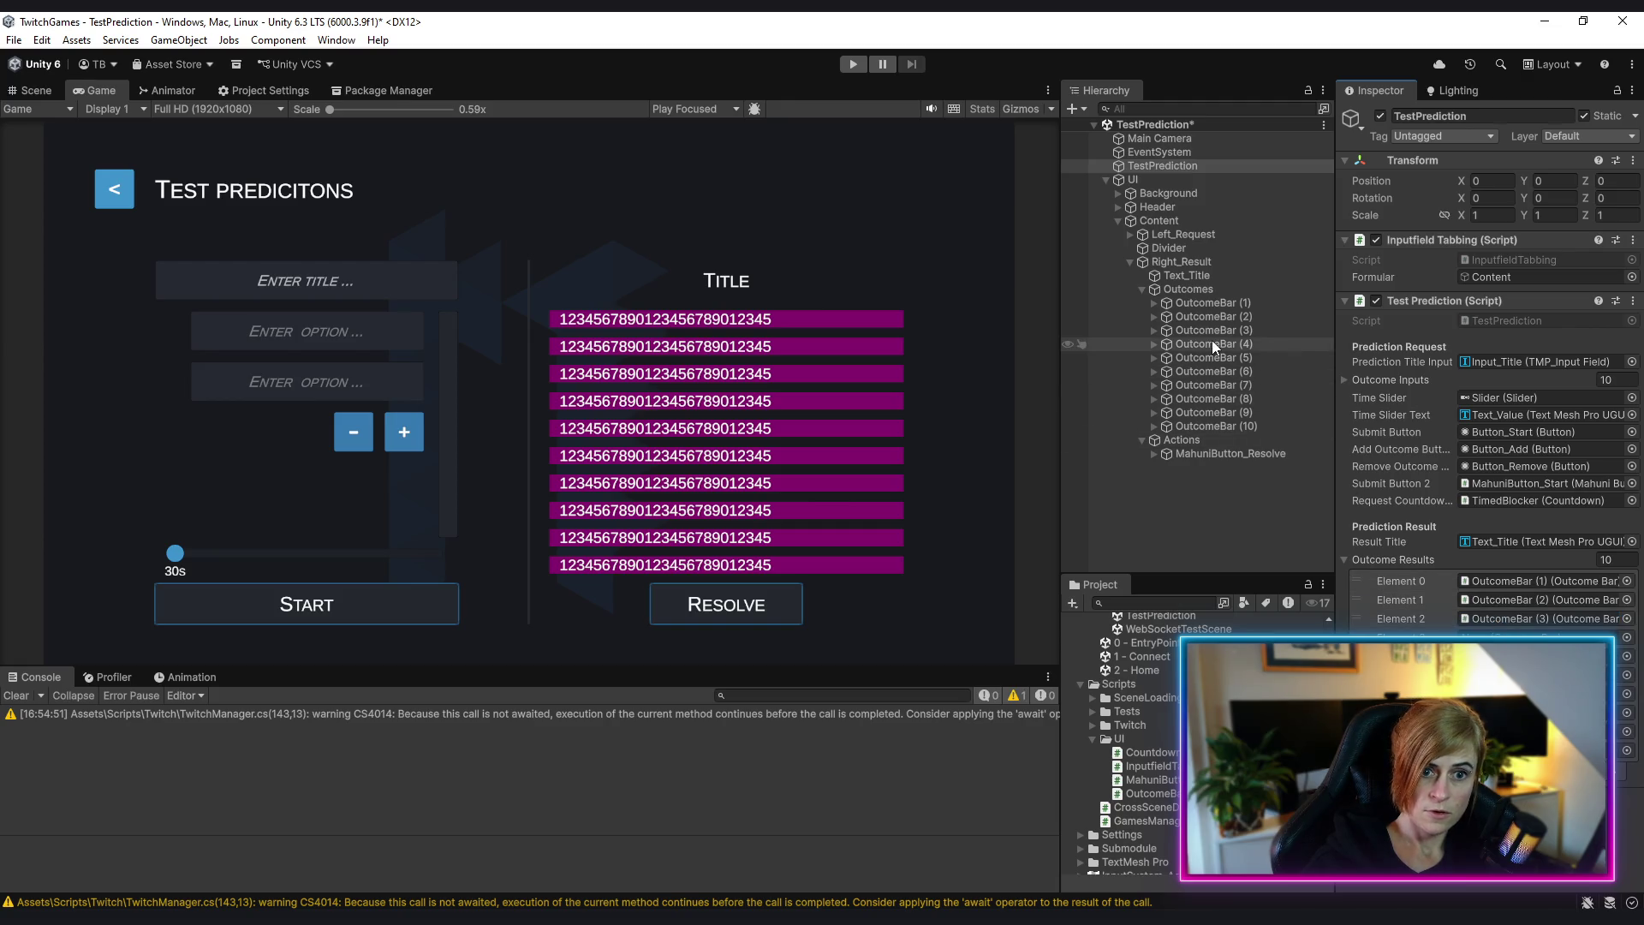
pyautogui.moveTo(1214, 344); pyautogui.dragTo(1528, 635)
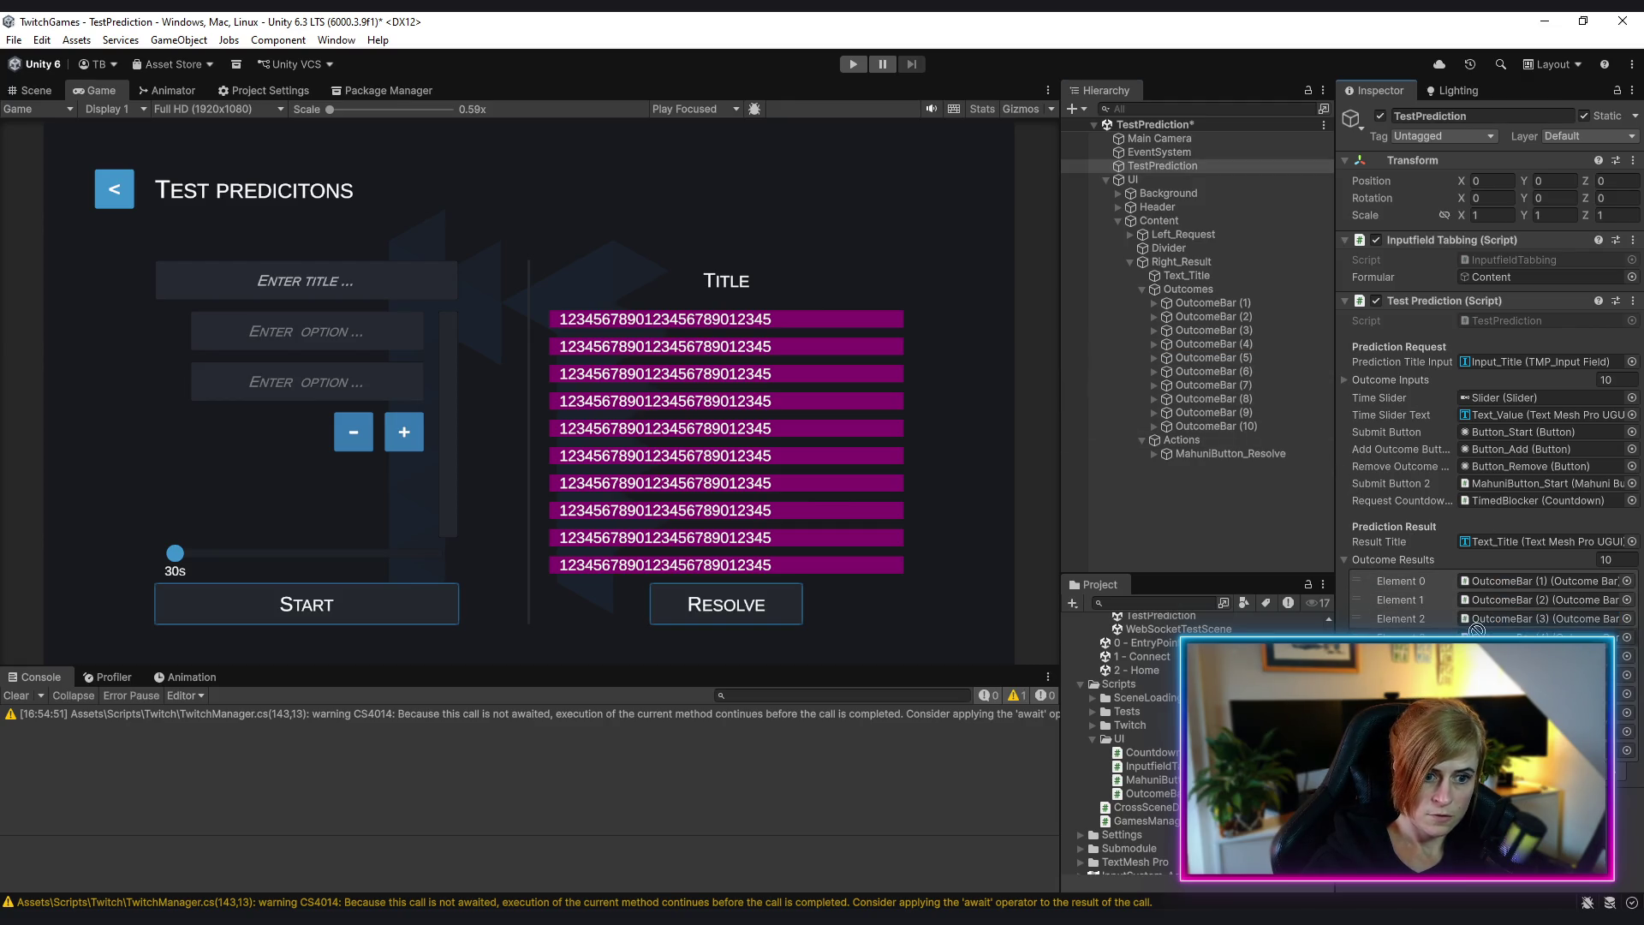
pyautogui.moveTo(1215, 357); pyautogui.dragTo(1530, 654)
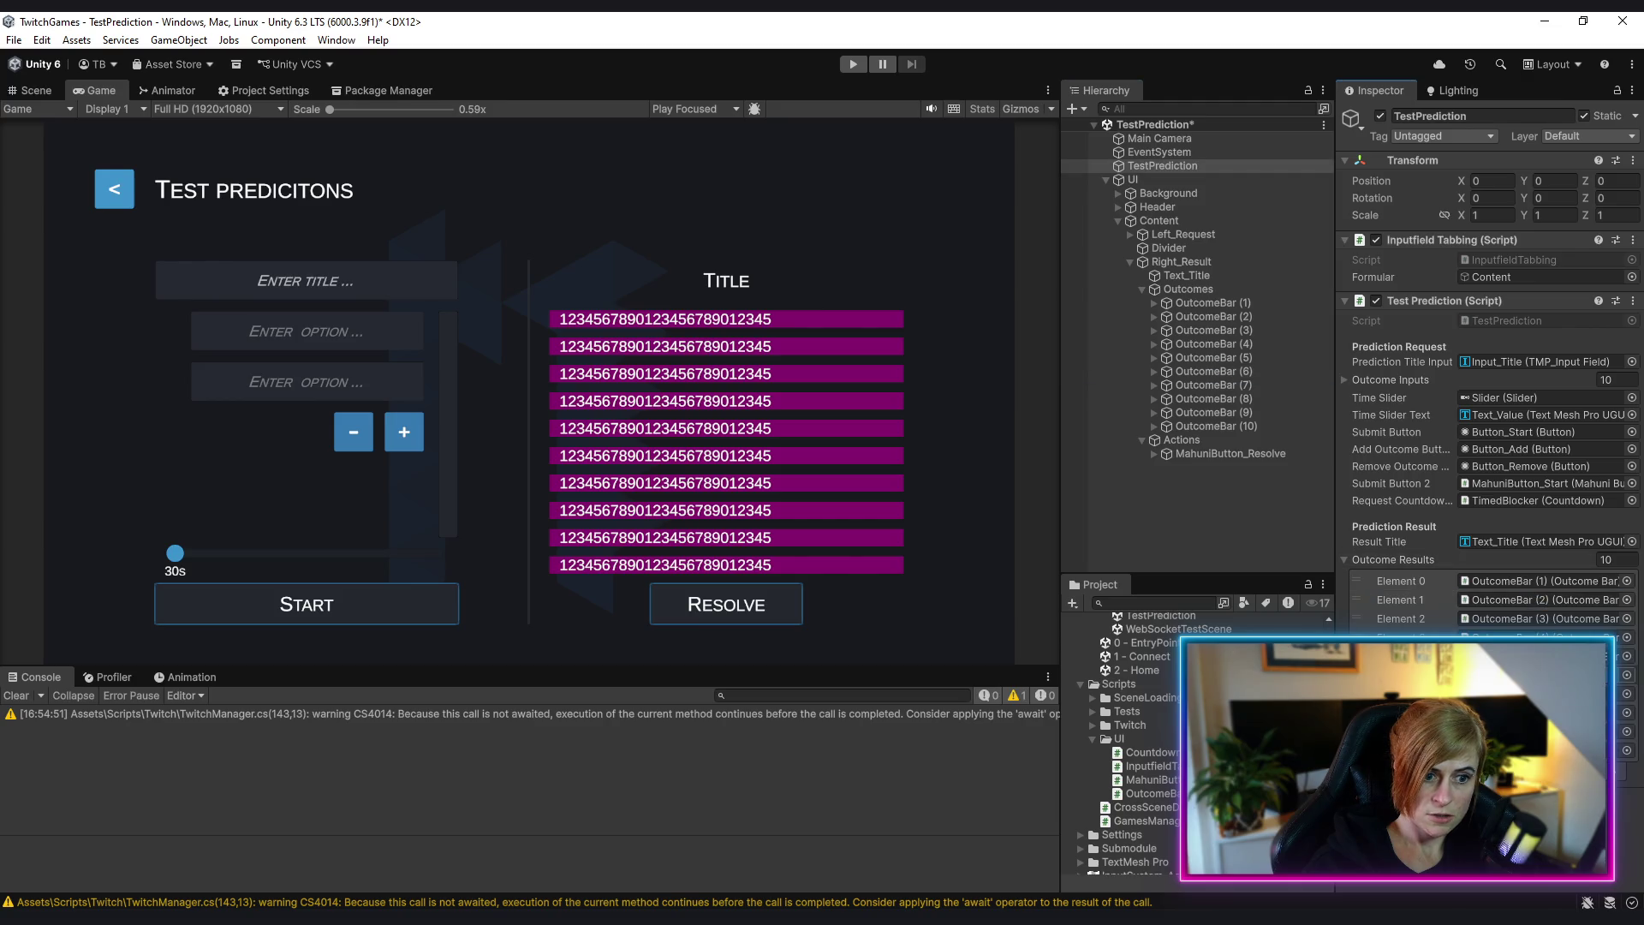
pyautogui.moveTo(1214, 371); pyautogui.dragTo(1528, 673)
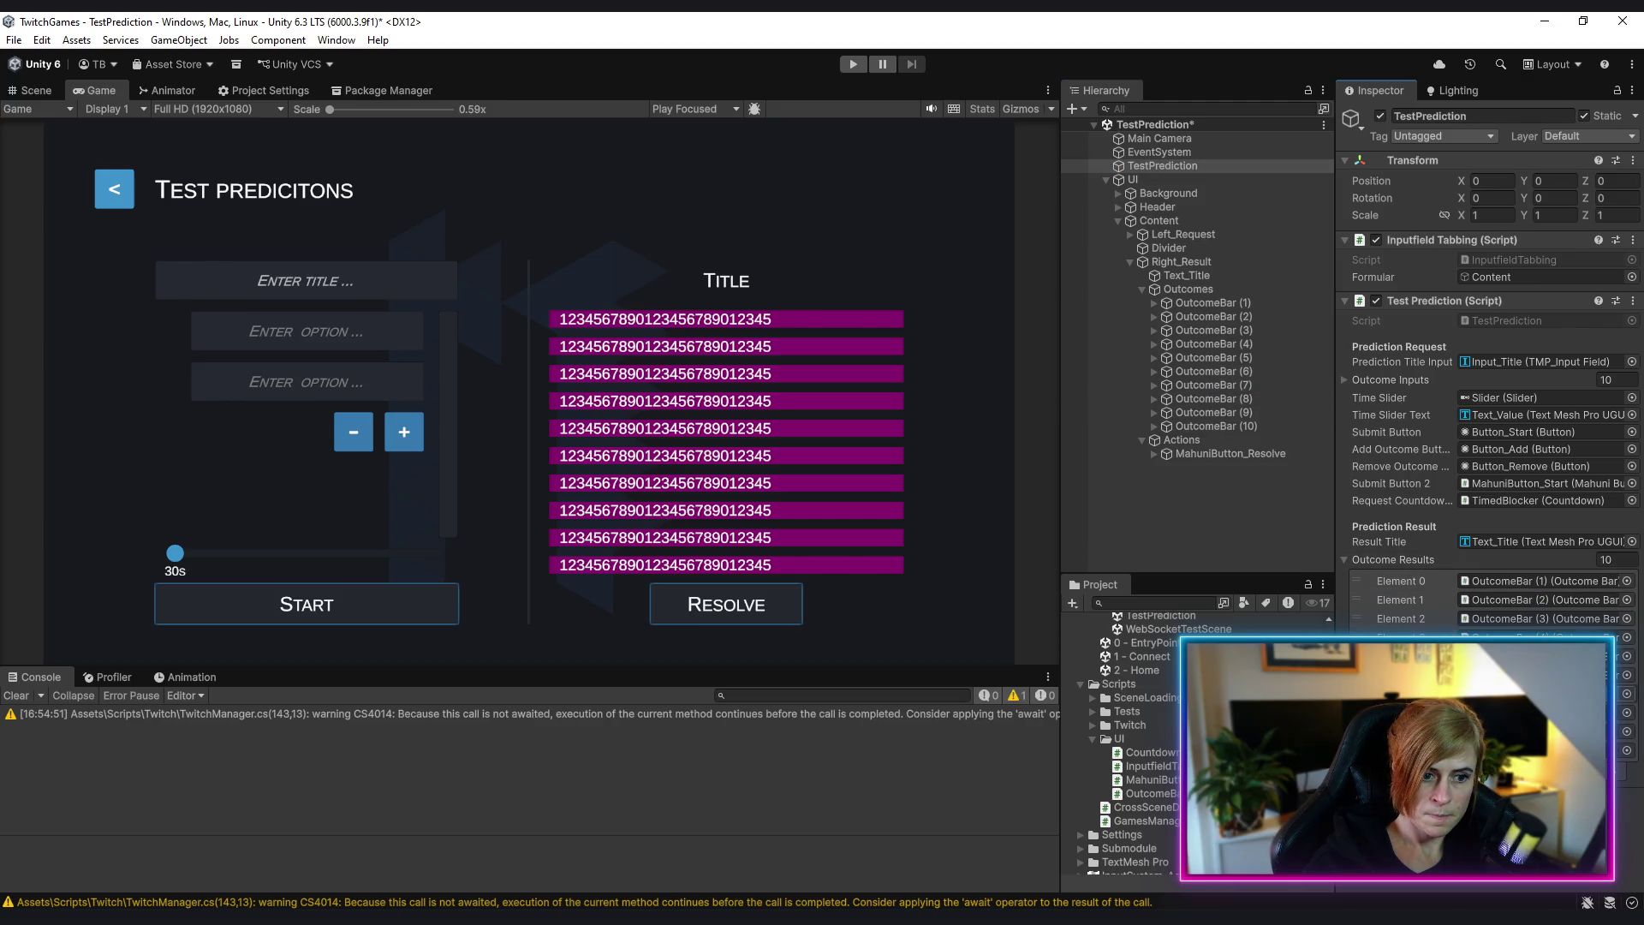
pyautogui.moveTo(1215, 383); pyautogui.dragTo(1529, 692)
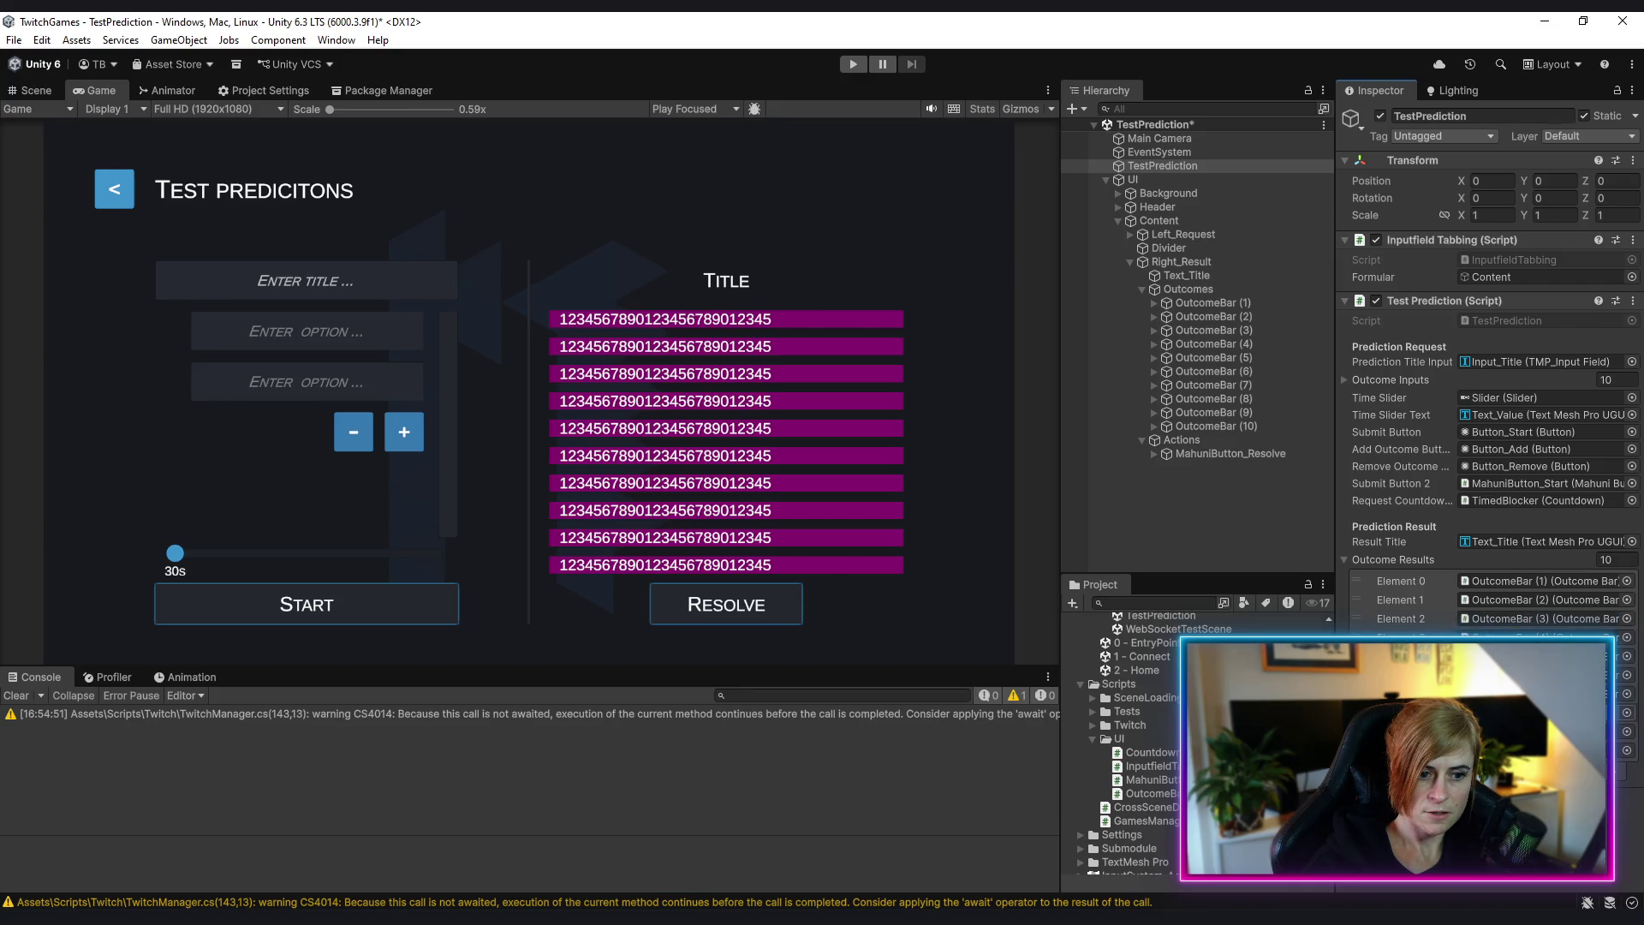
pyautogui.moveTo(1213, 399); pyautogui.dragTo(1529, 600)
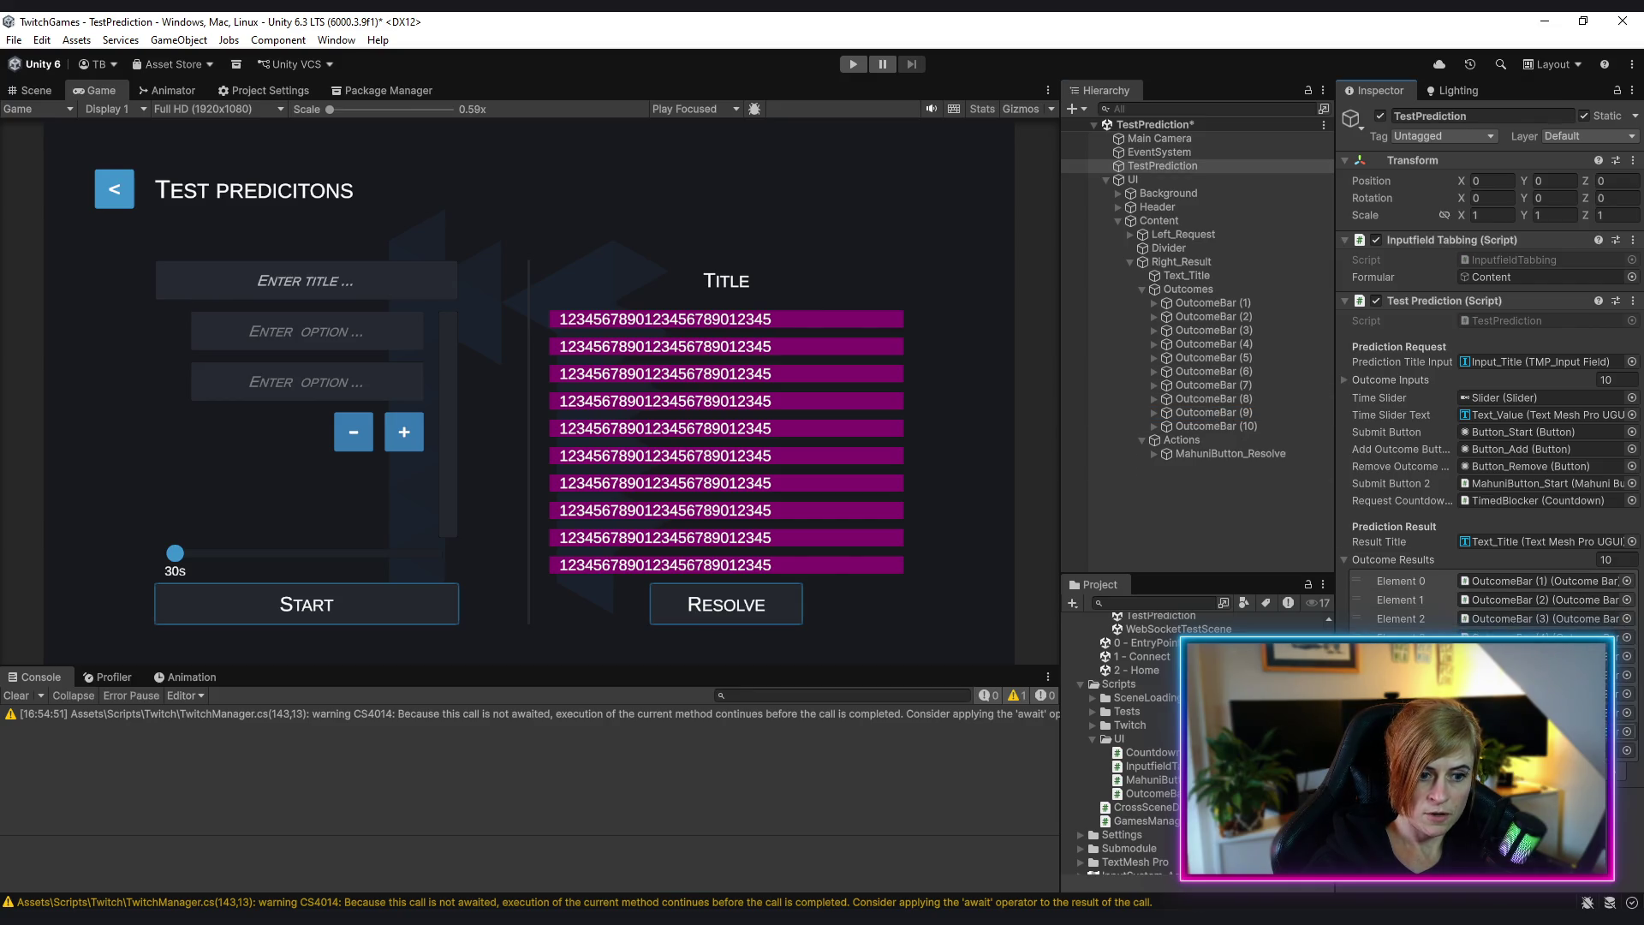
pyautogui.moveTo(1215, 426); pyautogui.dragTo(1529, 748)
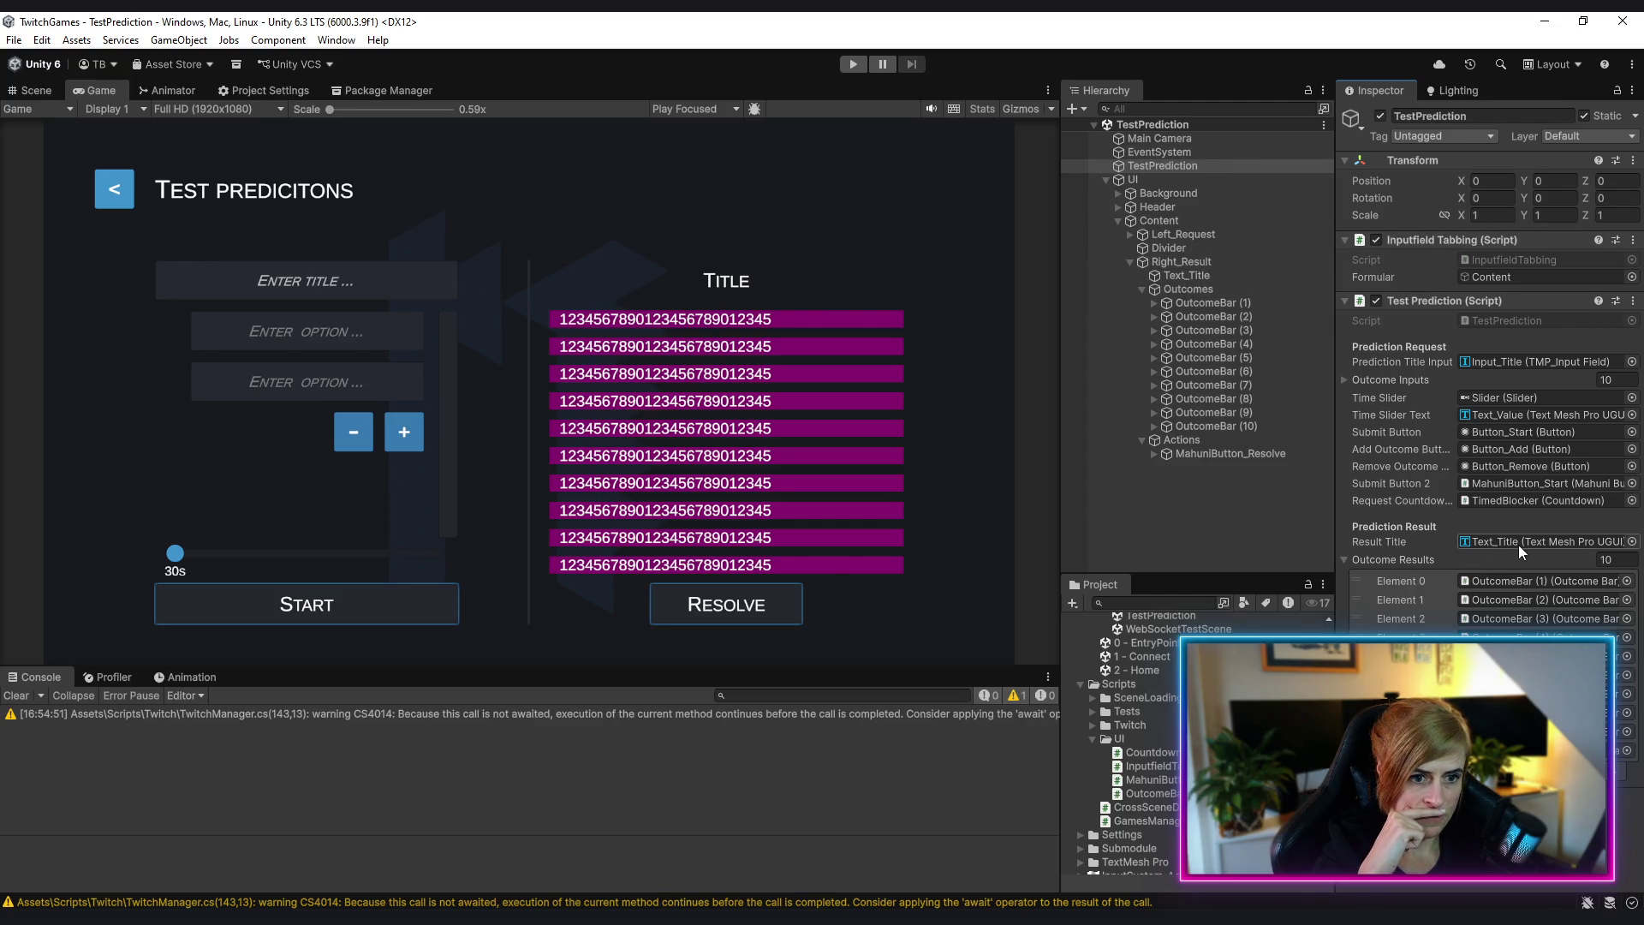
# Insert a '#region Request' header right after TestPrediction's Awake method
pyautogui.hotkey('alt', 'Tab')
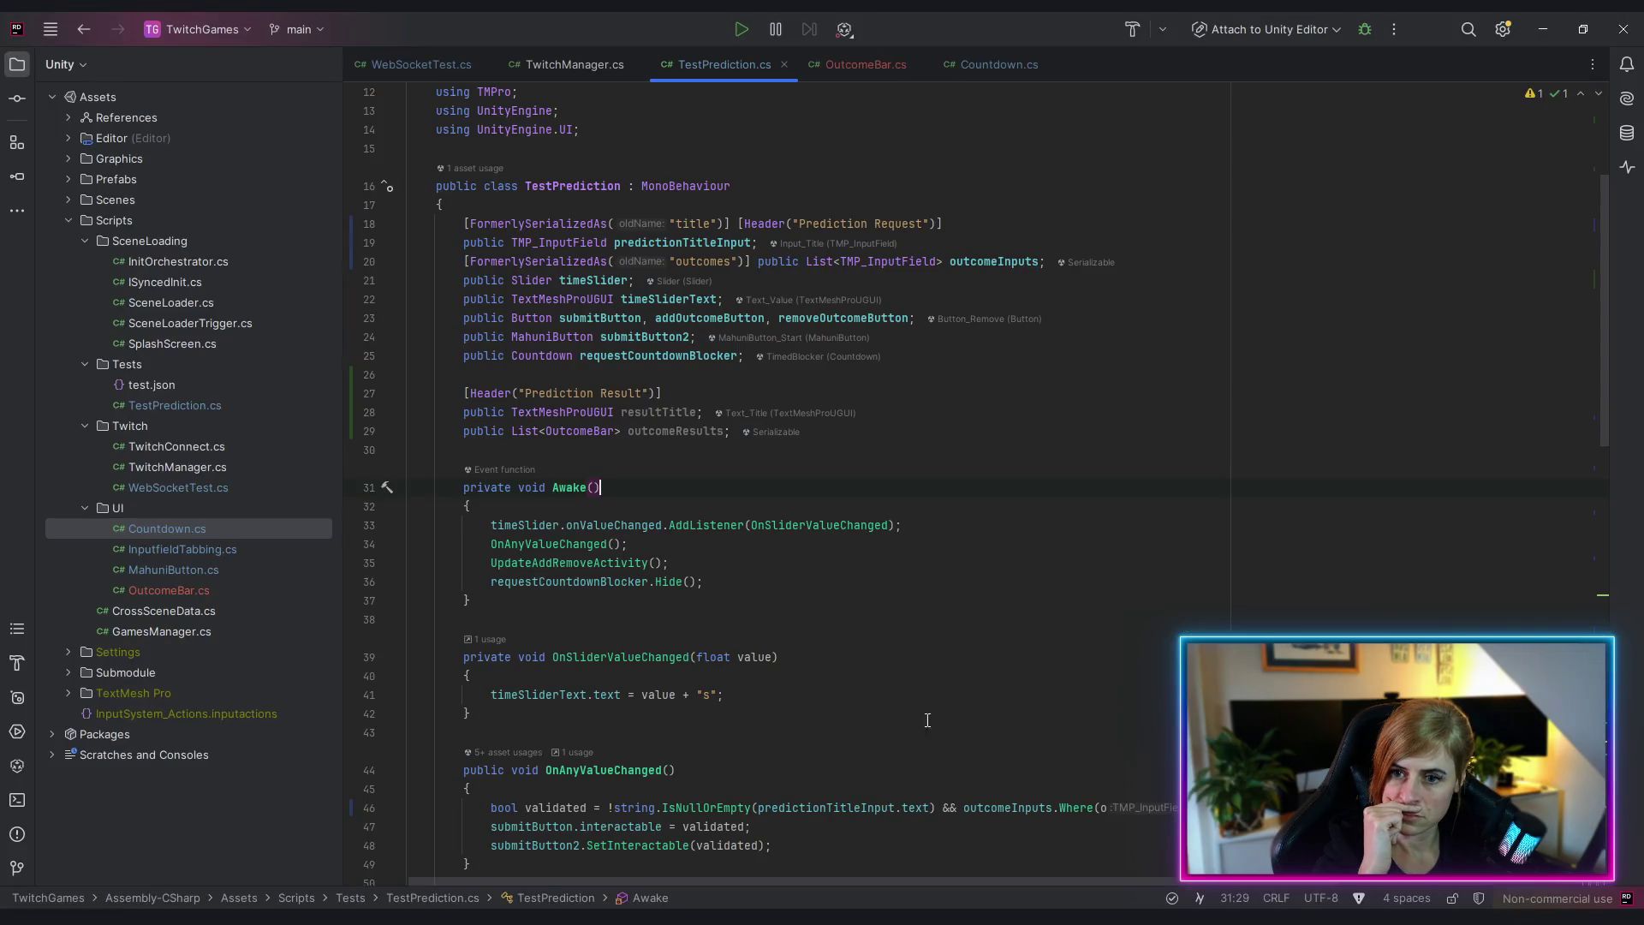
pyautogui.scroll(-1, 576, 568)
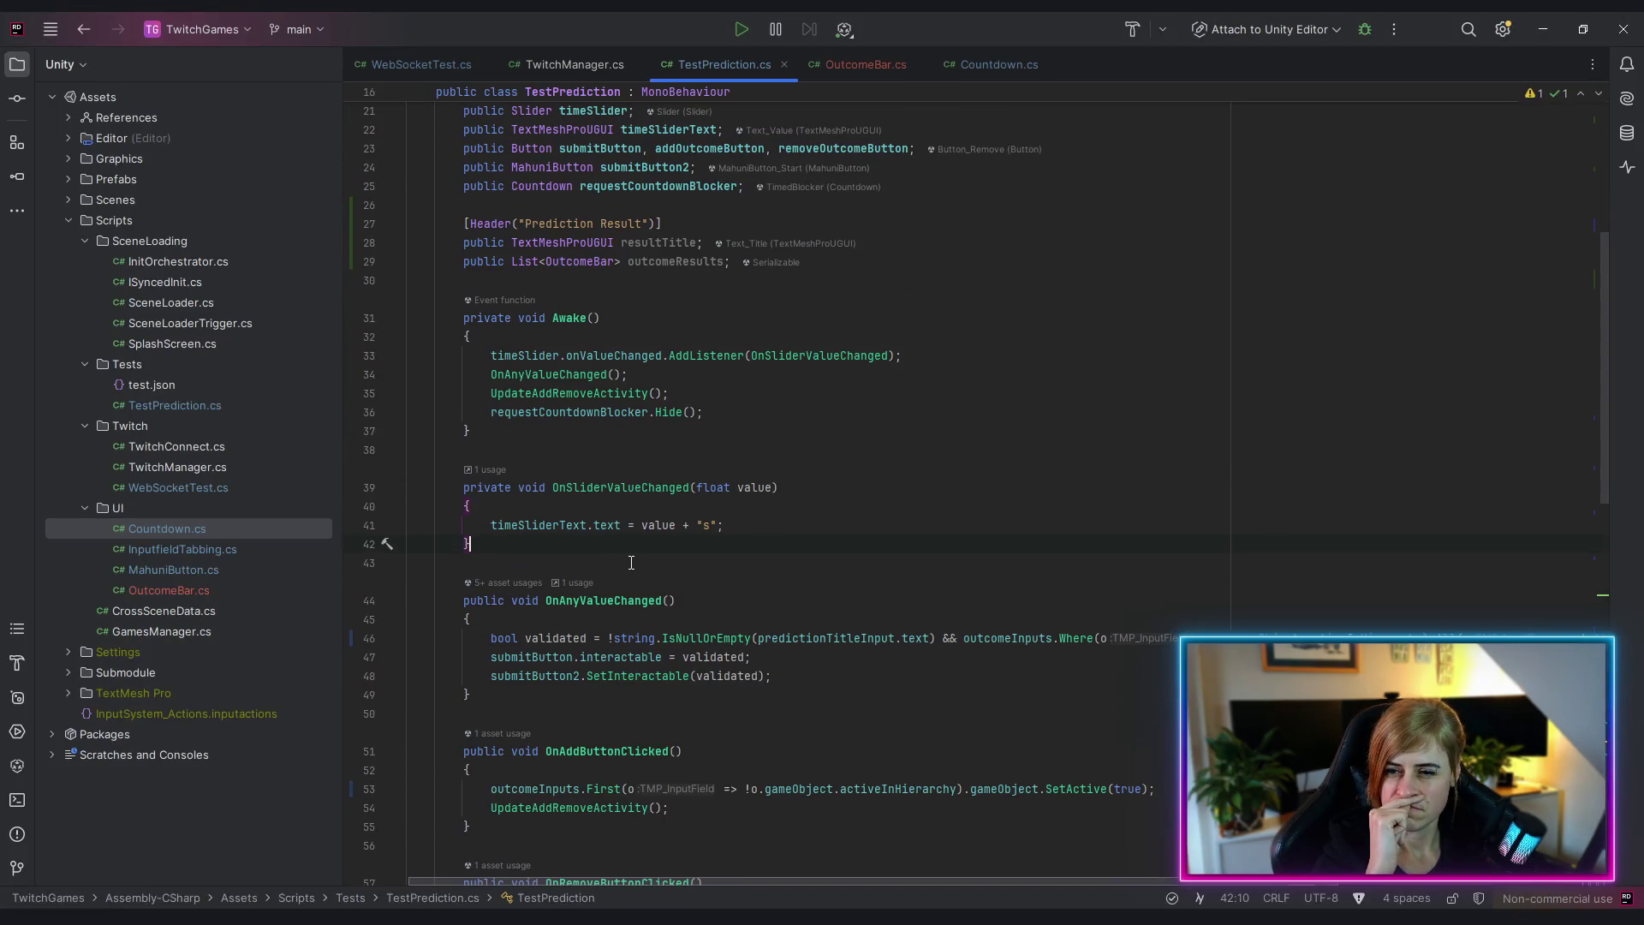
pyautogui.click(512, 434)
pyautogui.press('Return')
pyautogui.press('Return')
pyautogui.write('#re')
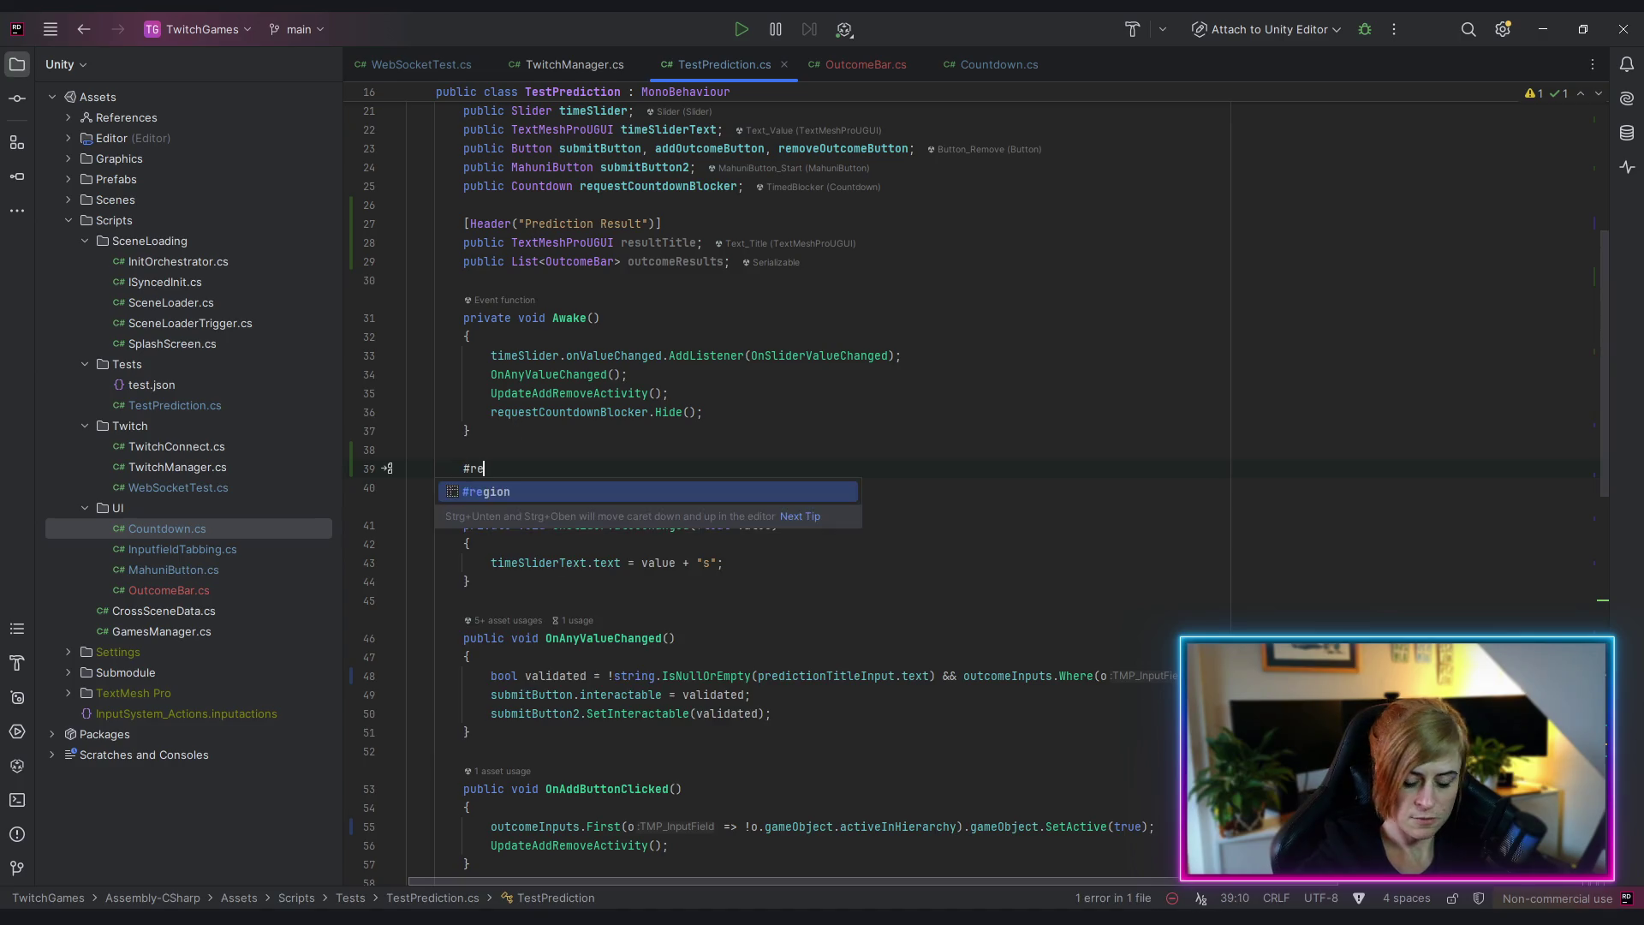
pyautogui.press('Return')
pyautogui.write('Requ')
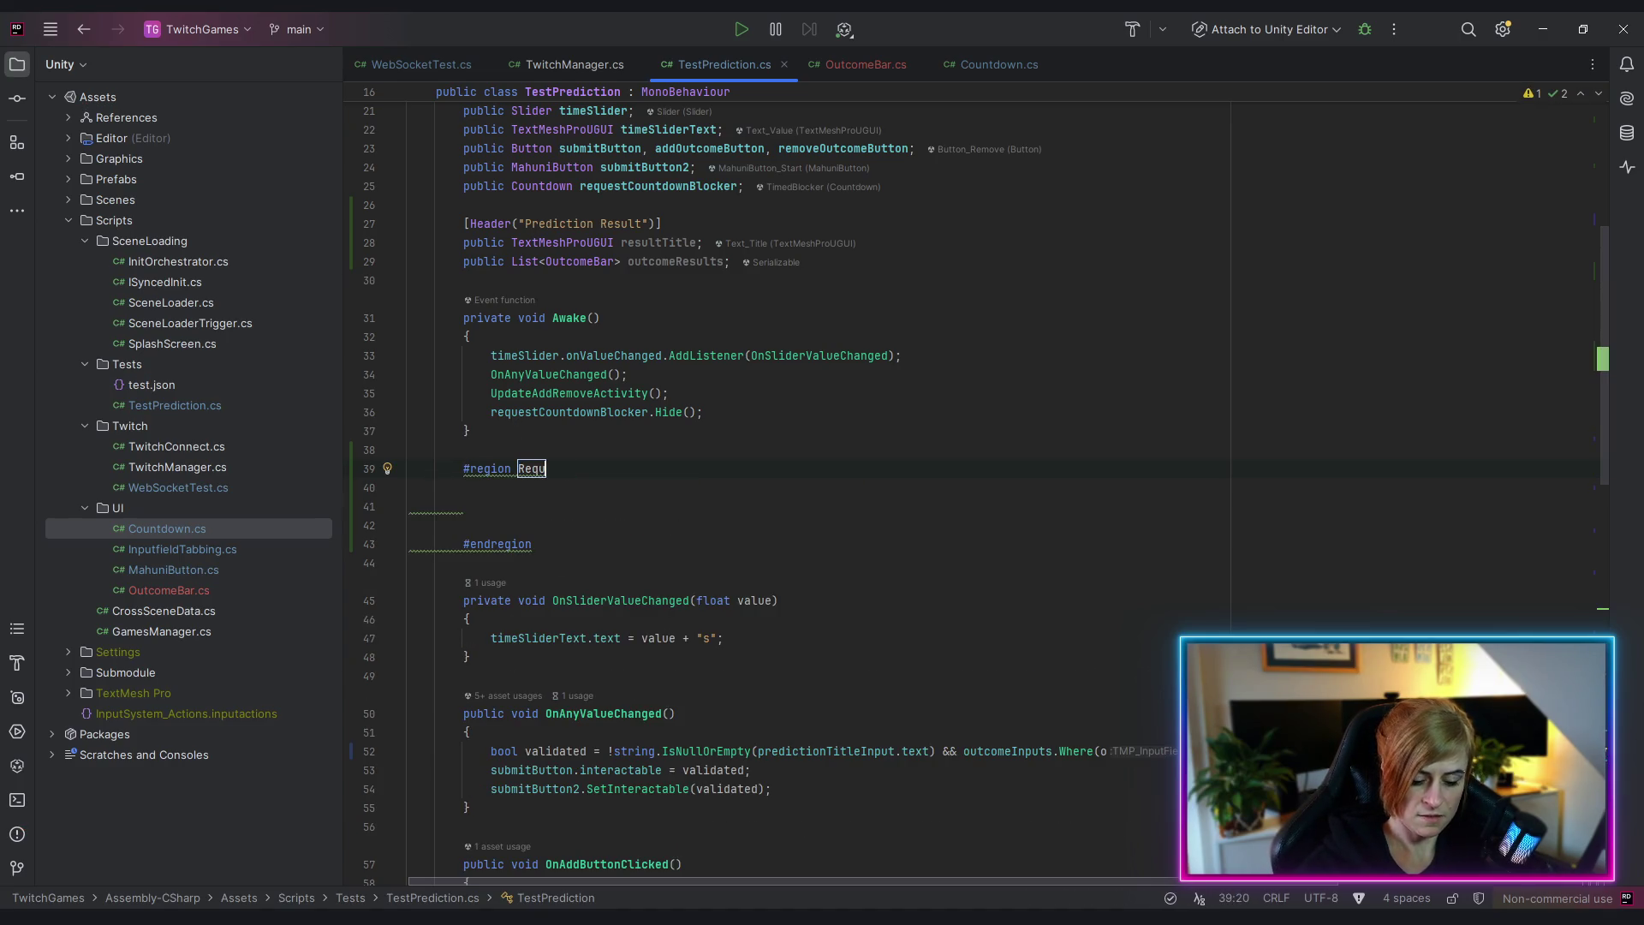
pyautogui.moveTo(462, 545); pyautogui.dragTo(590, 544)
pyautogui.press('BackSpace')
pyautogui.scroll(-5, 589, 542)
pyautogui.scroll(-5, 590, 543)
pyautogui.scroll(-5, 598, 565)
pyautogui.scroll(-4, 611, 599)
# Close the Request region after the last method, add an empty Result region, and fold Request
pyautogui.click(504, 736)
pyautogui.press('Return')
pyautogui.press('Return')
pyautogui.write('#endregion')
pyautogui.press('Return')
pyautogui.press('Return')
pyautogui.write('#region')
pyautogui.press('Return')
pyautogui.write('Result')
pyautogui.scroll(5, 394, 665)
pyautogui.scroll(5, 451, 682)
pyautogui.scroll(5, 515, 701)
pyautogui.scroll(3, 585, 721)
pyautogui.click(600, 696)
pyautogui.press('Delete')
pyautogui.press('Delete')
pyautogui.press('Delete')
pyautogui.press('Delete')
pyautogui.scroll(-3, 706, 545)
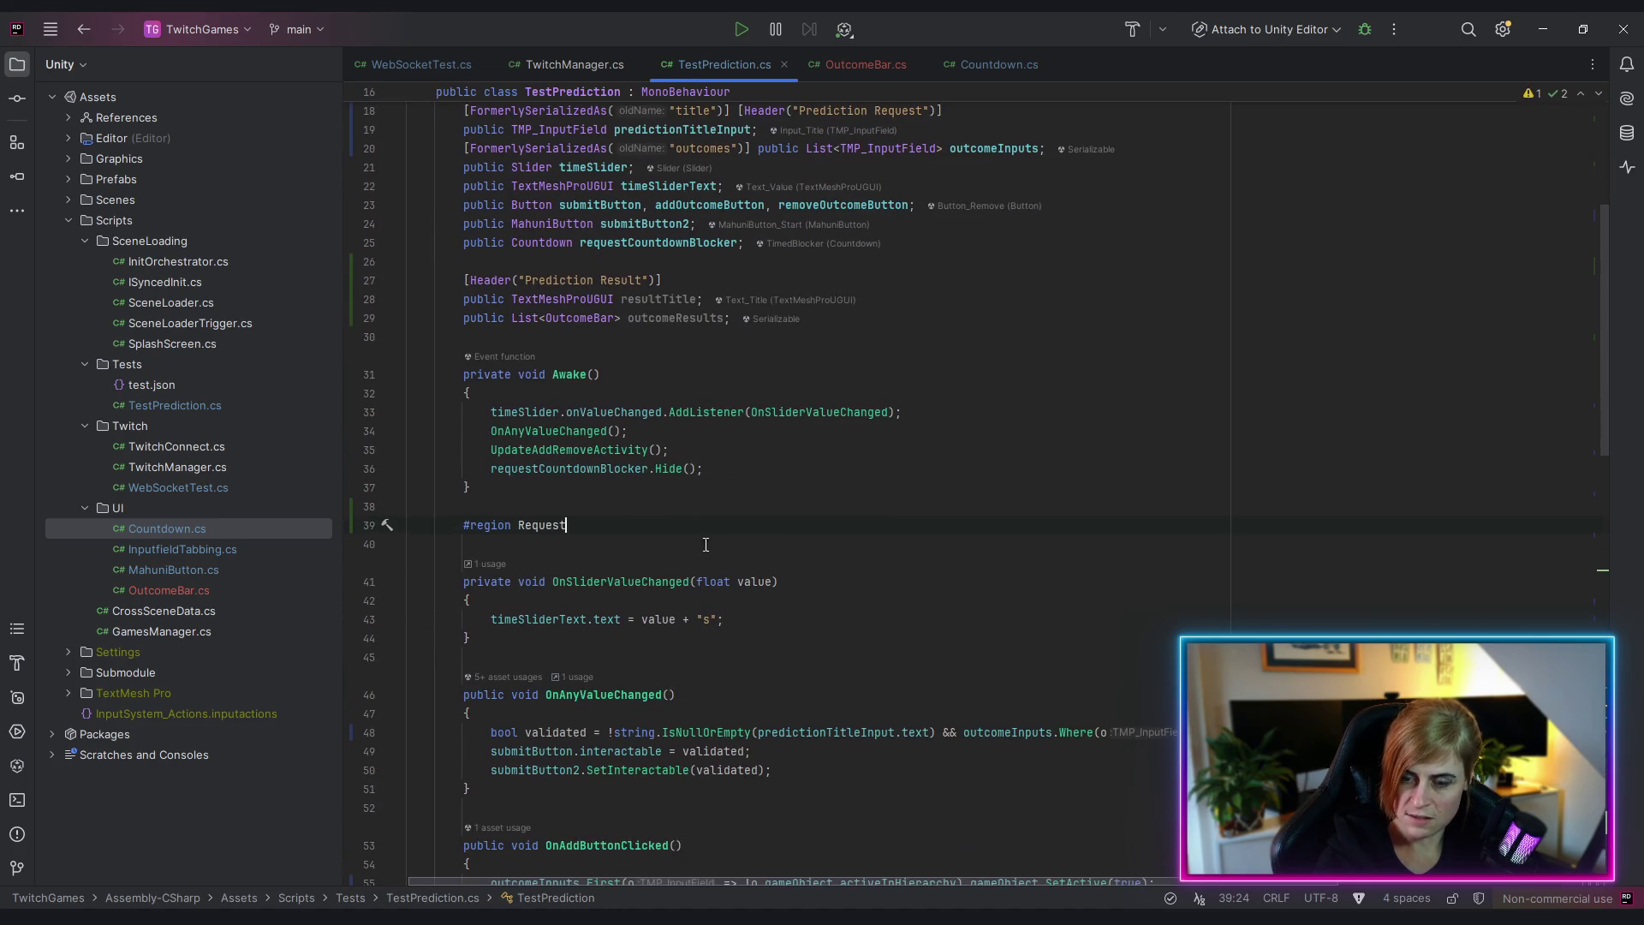
pyautogui.click(400, 525)
pyautogui.click(471, 704)
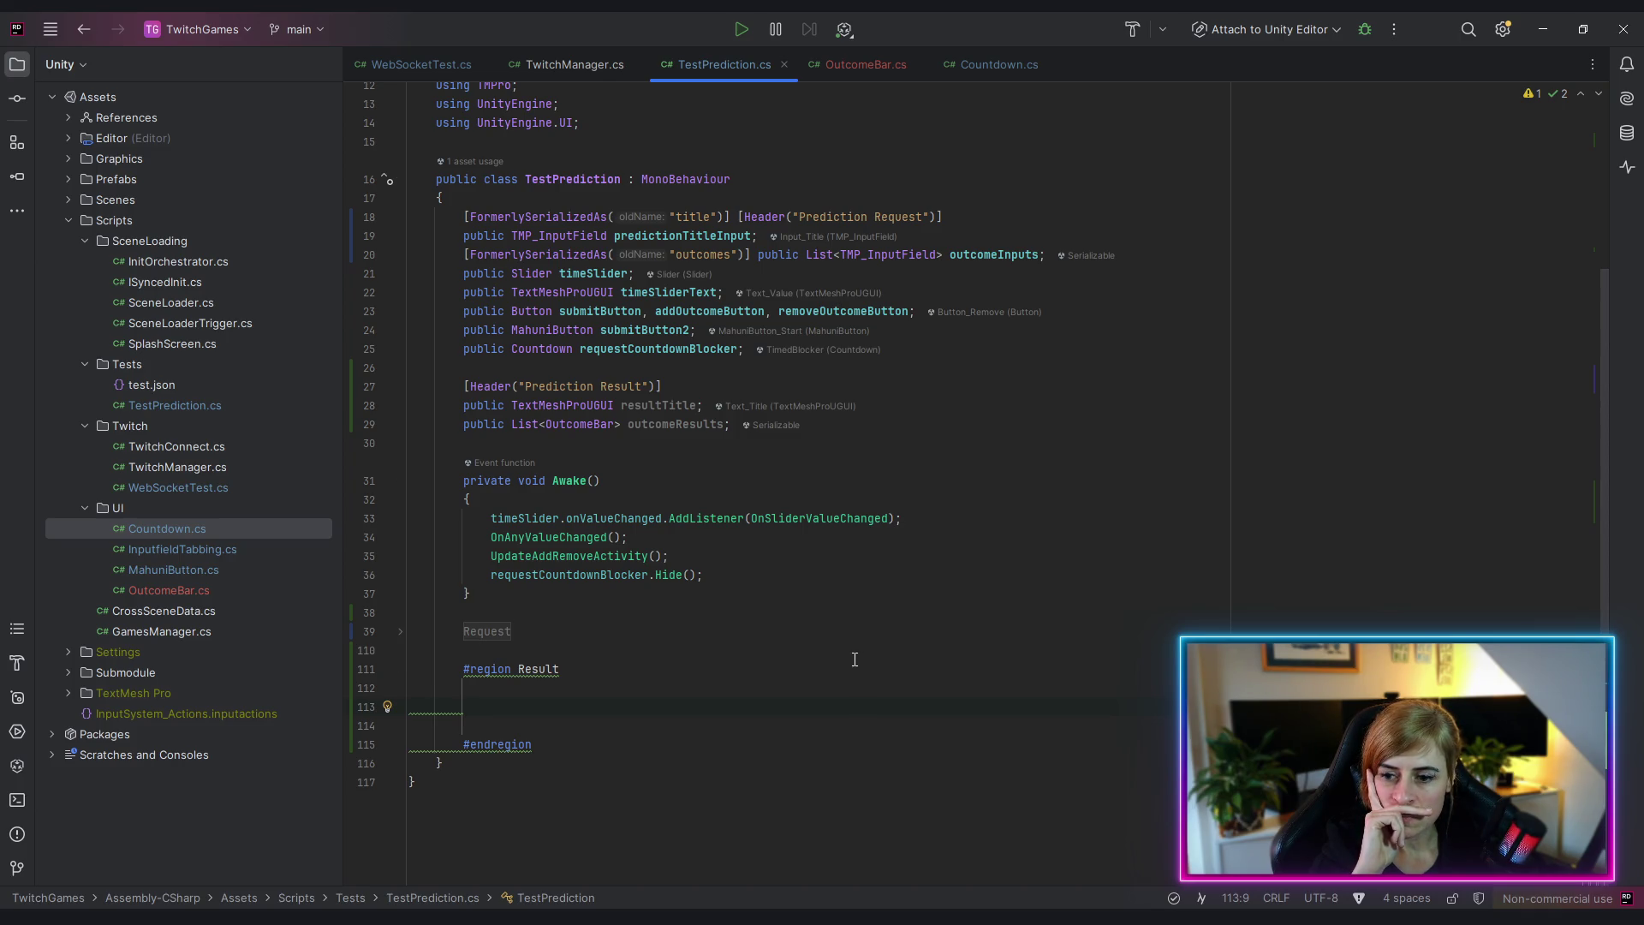
pyautogui.write('publ')
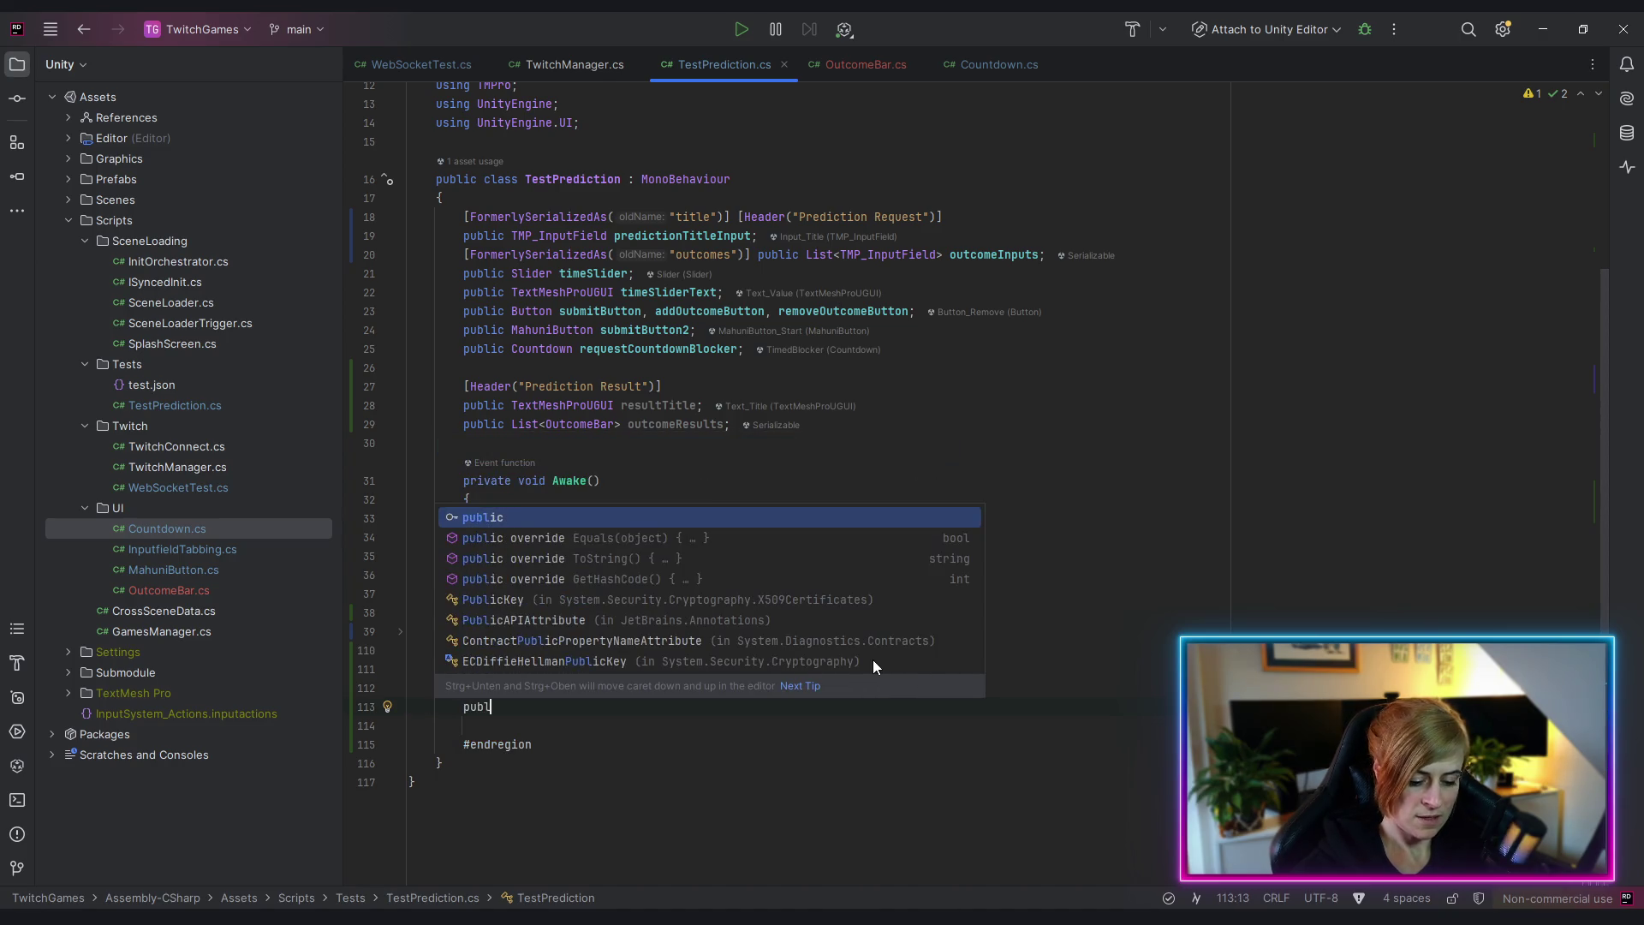
# Declare private void ResetResult() and remove the FormerlySerializedAs attributes from both fields
pyautogui.press('BackSpace')
pyautogui.press('BackSpace')
pyautogui.press('BackSpace')
pyautogui.write('rivat')
pyautogui.press('BackSpace')
pyautogui.write('e void ResetResult(')
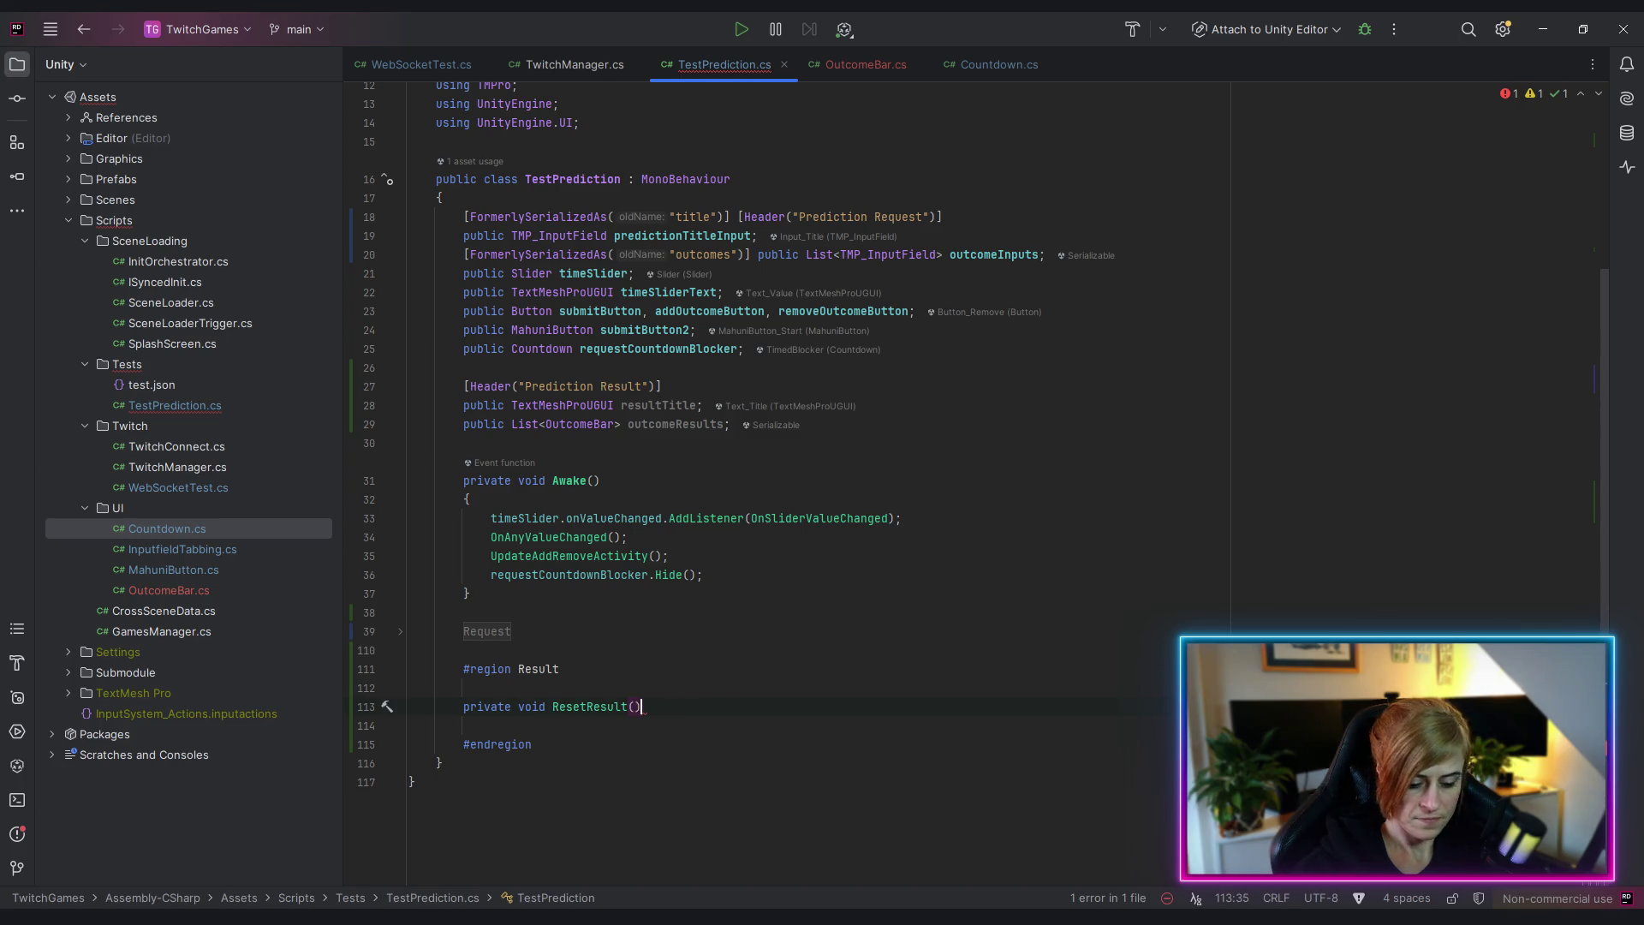
pyautogui.press('Return')
pyautogui.write('{')
pyautogui.press('Return')
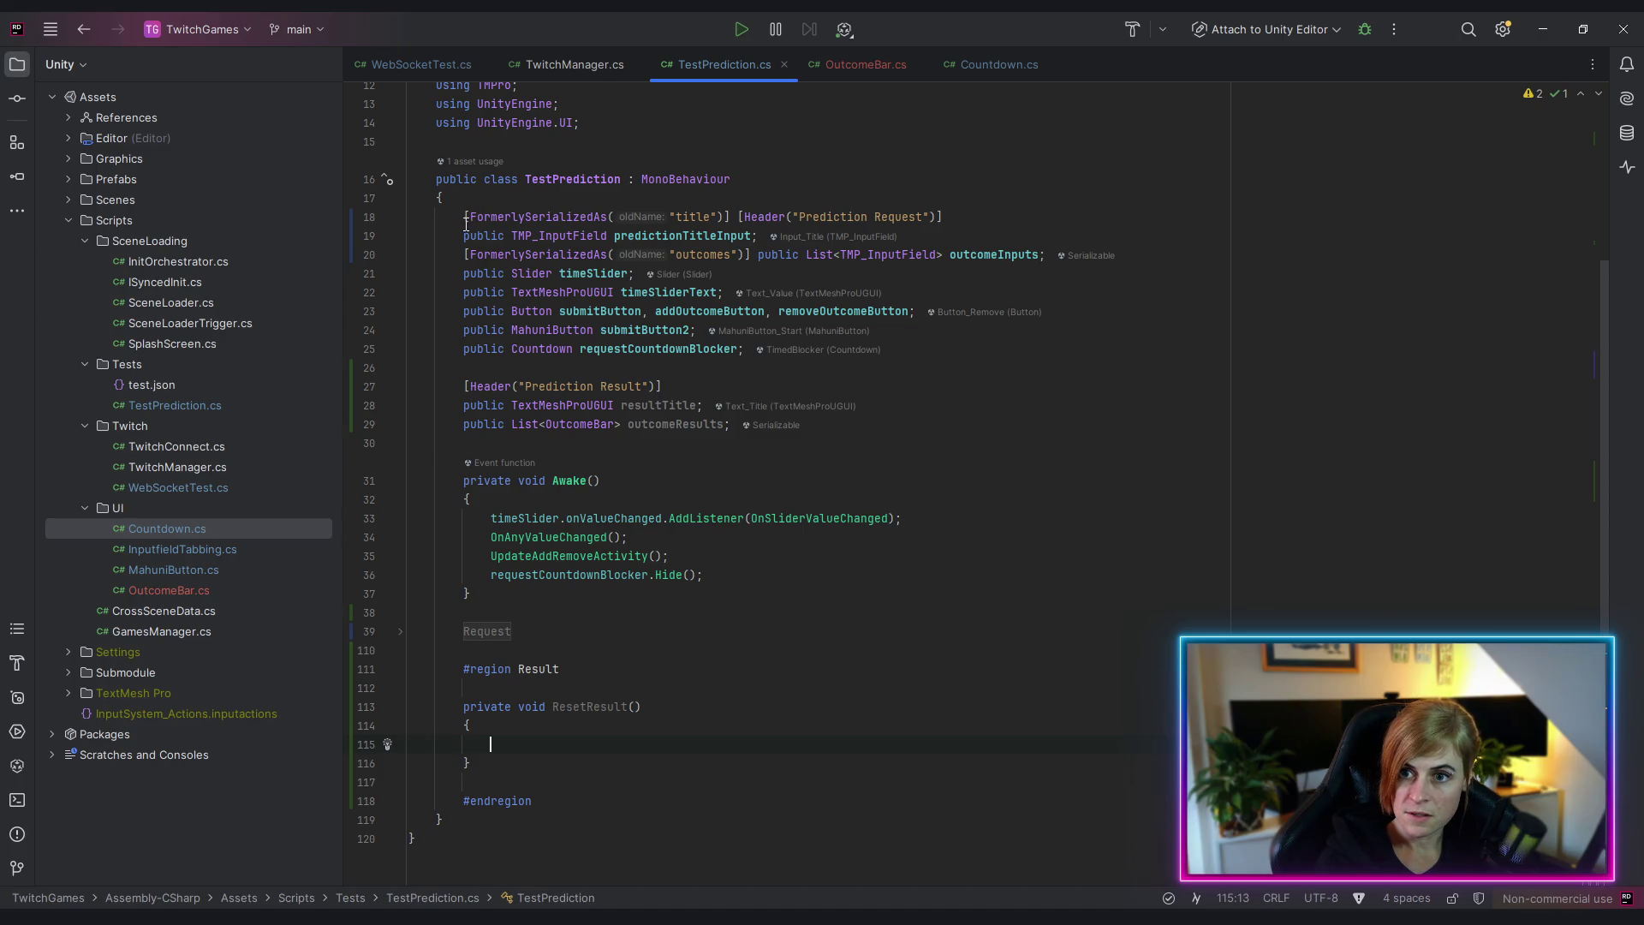
pyautogui.moveTo(518, 217); pyautogui.dragTo(737, 216)
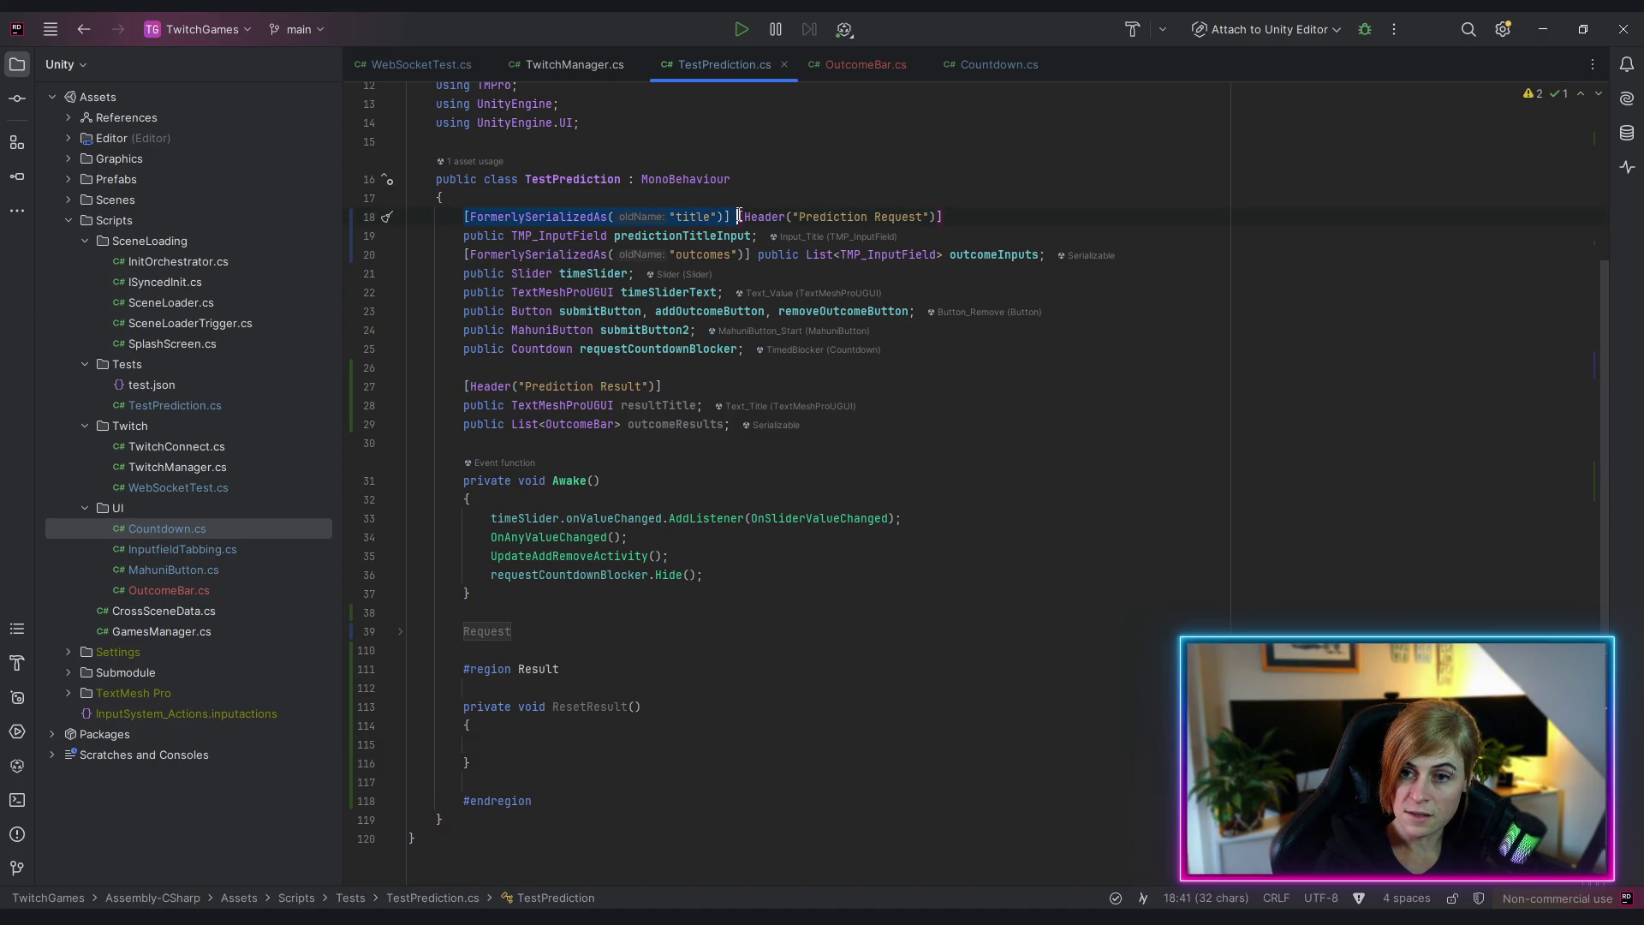
pyautogui.press('BackSpace')
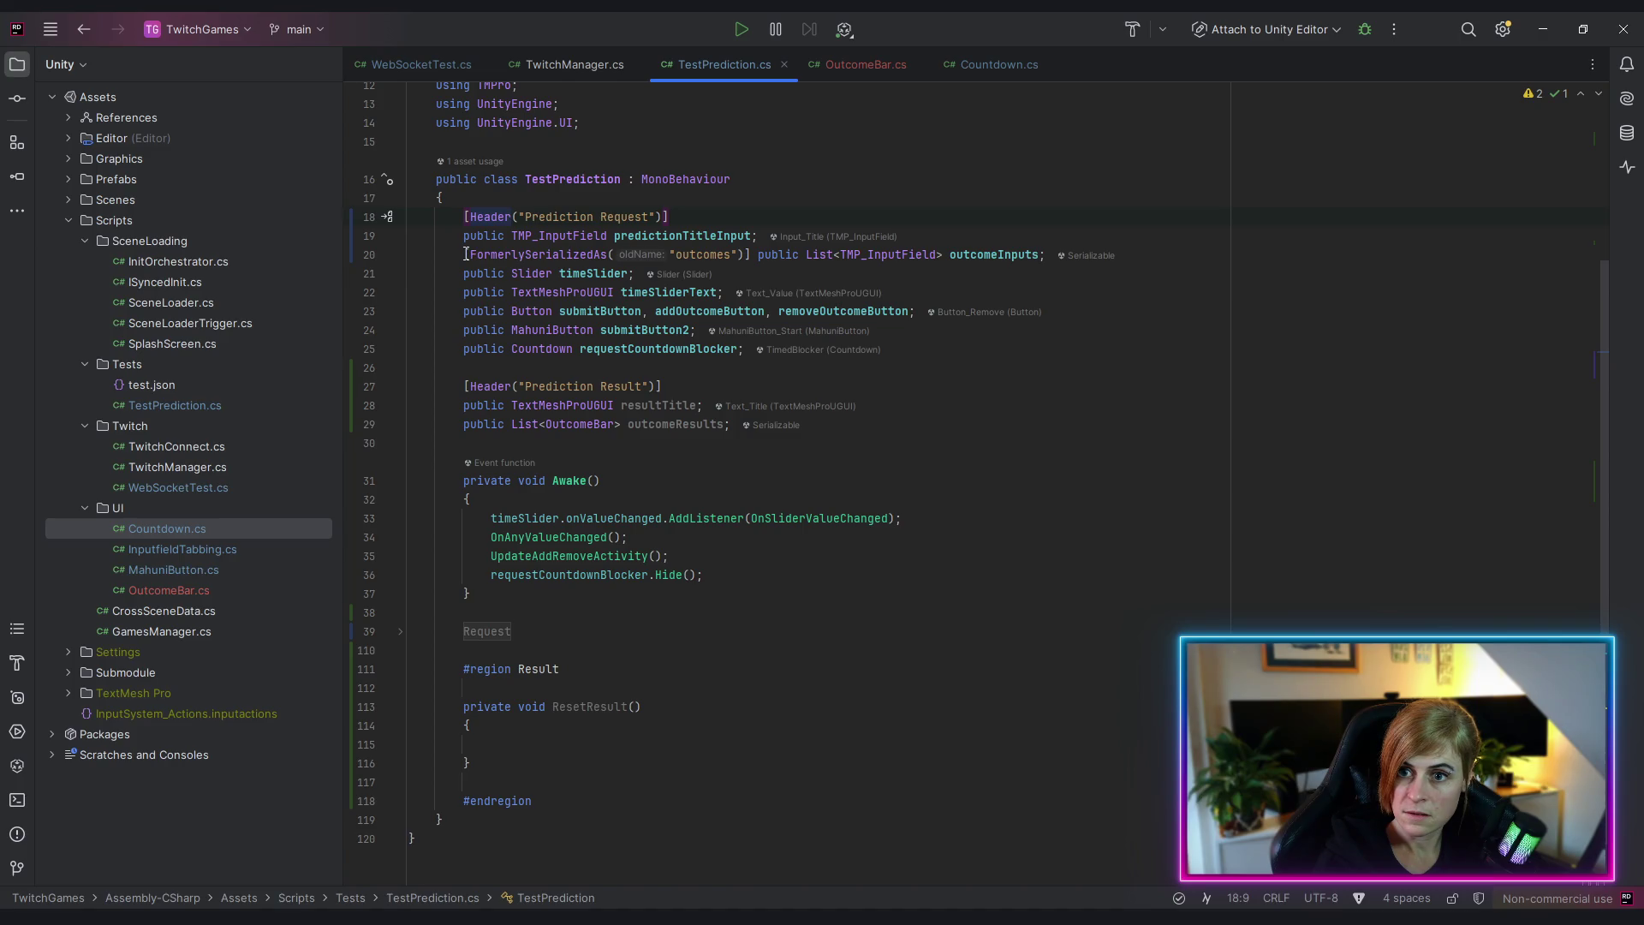
pyautogui.moveTo(656, 257); pyautogui.dragTo(760, 254)
pyautogui.press('BackSpace')
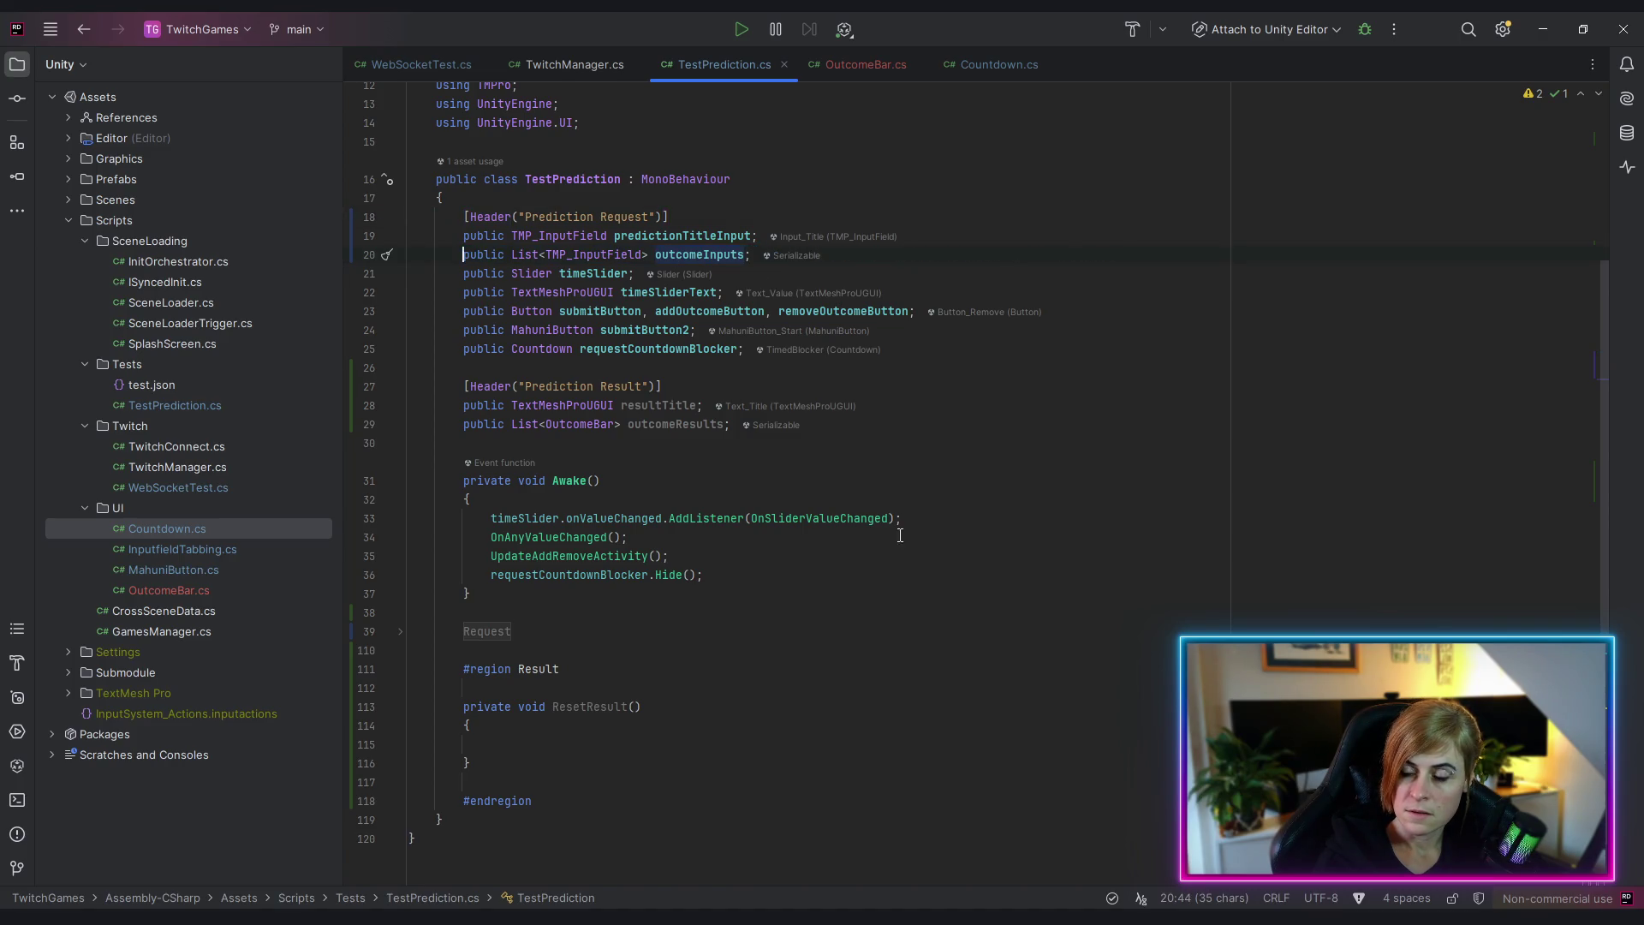
# Fill ResetResult with resultTitle.text = "No prediction running." and outcomeResults.ForEach(o => o.SetText(string.Empty))
pyautogui.click(596, 747)
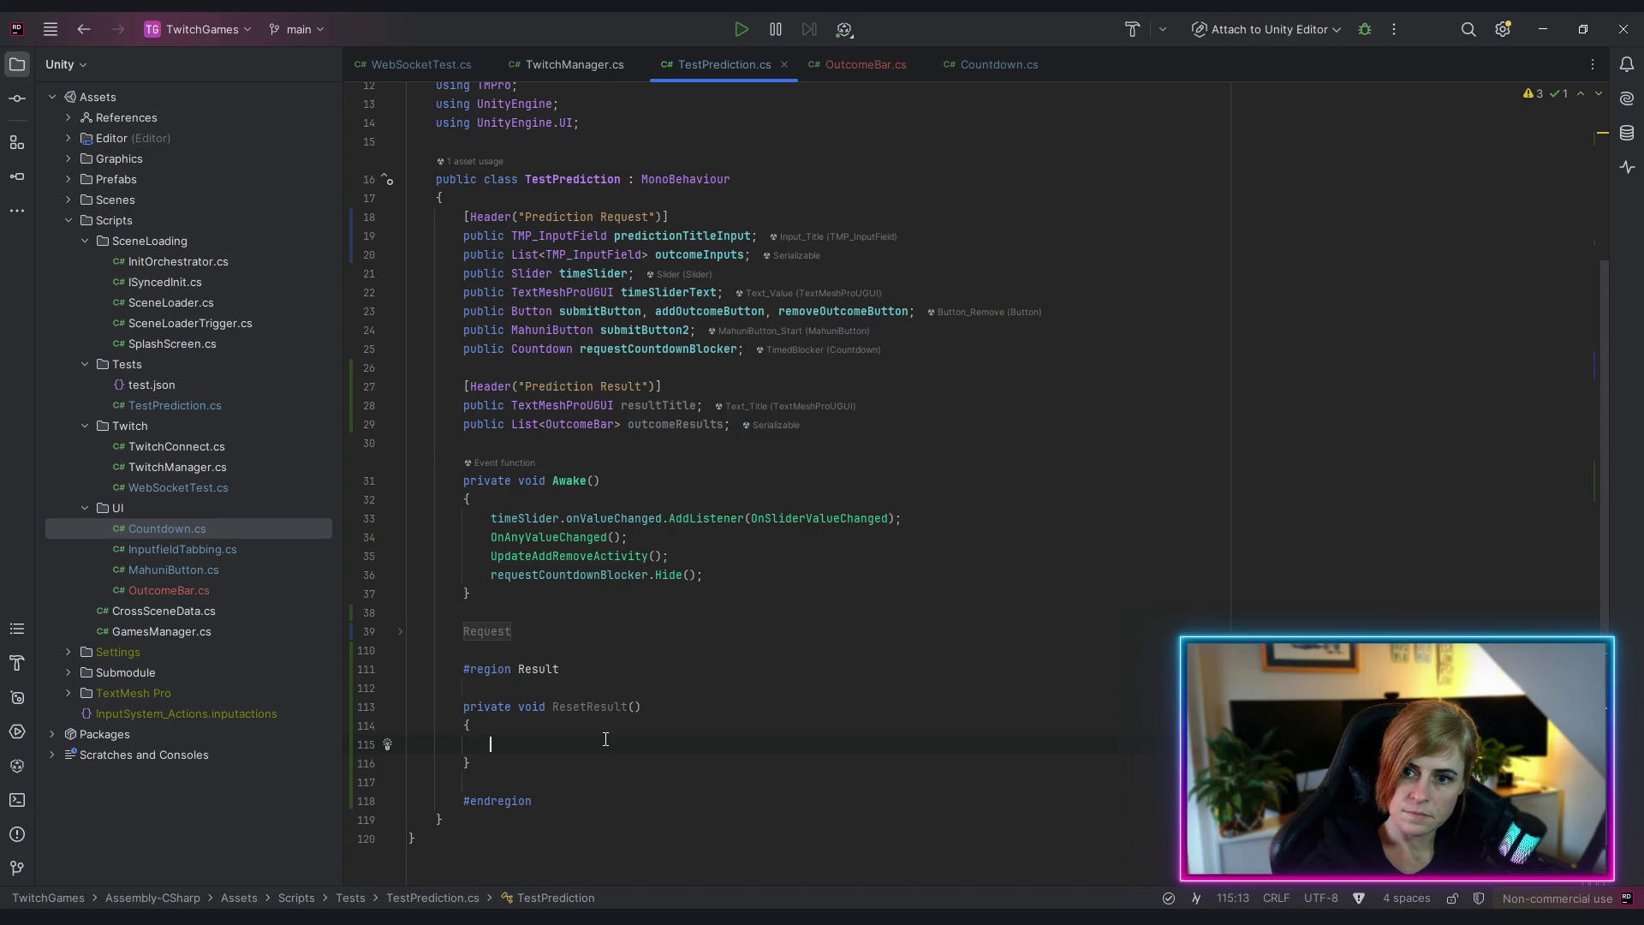
pyautogui.write('resu')
pyautogui.press('Return')
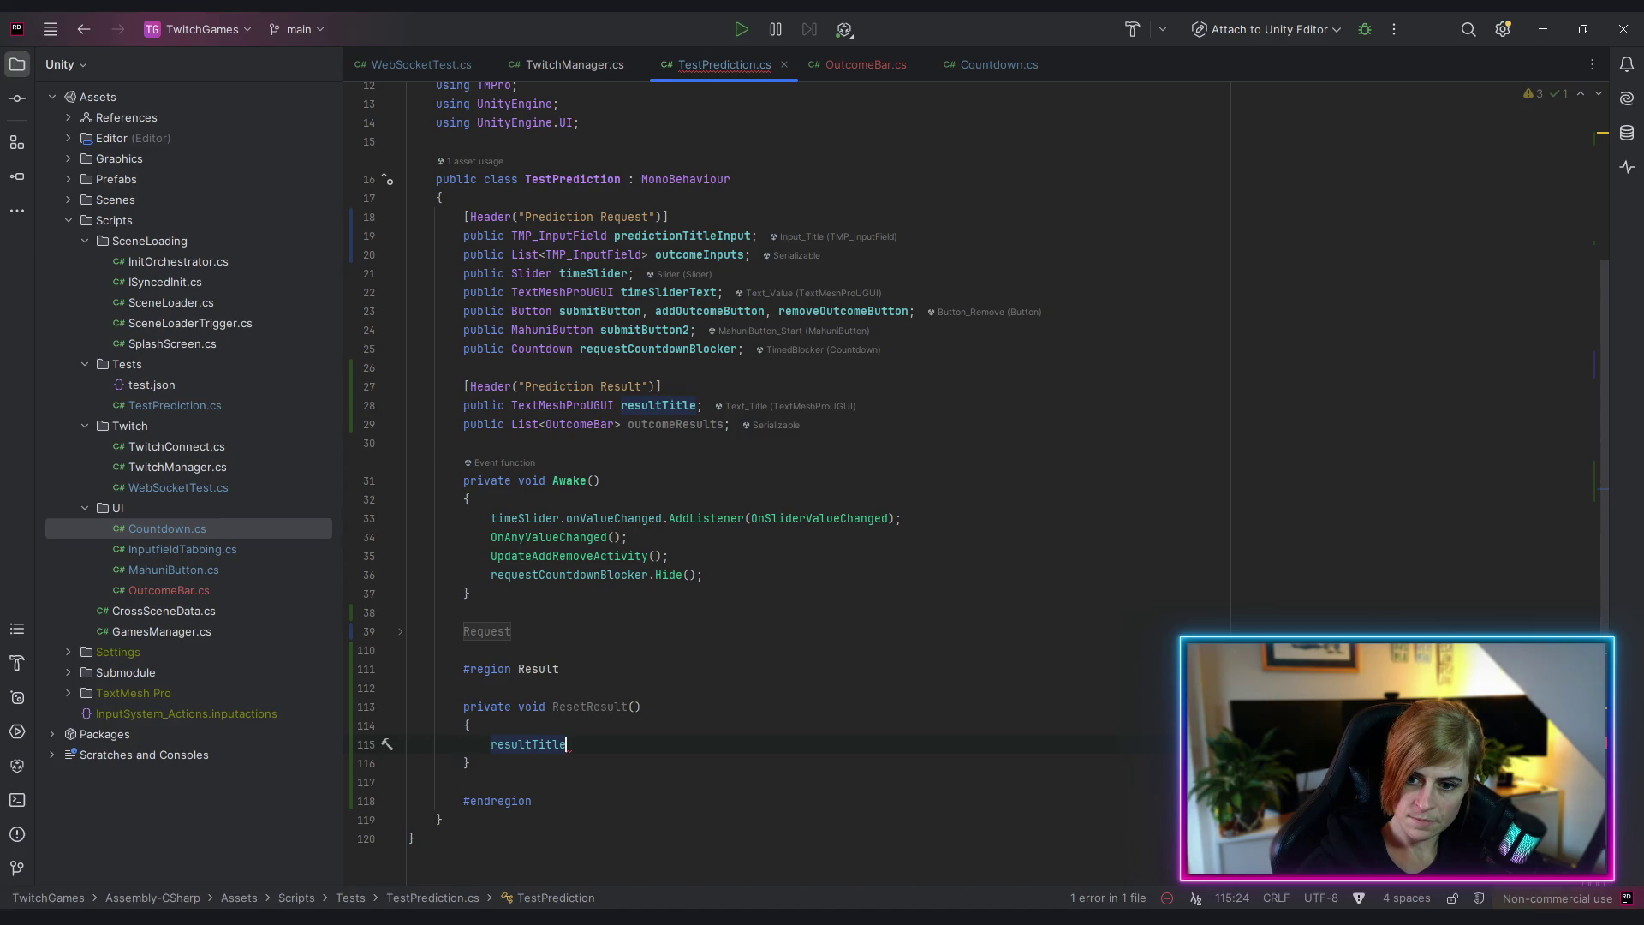
pyautogui.write('.')
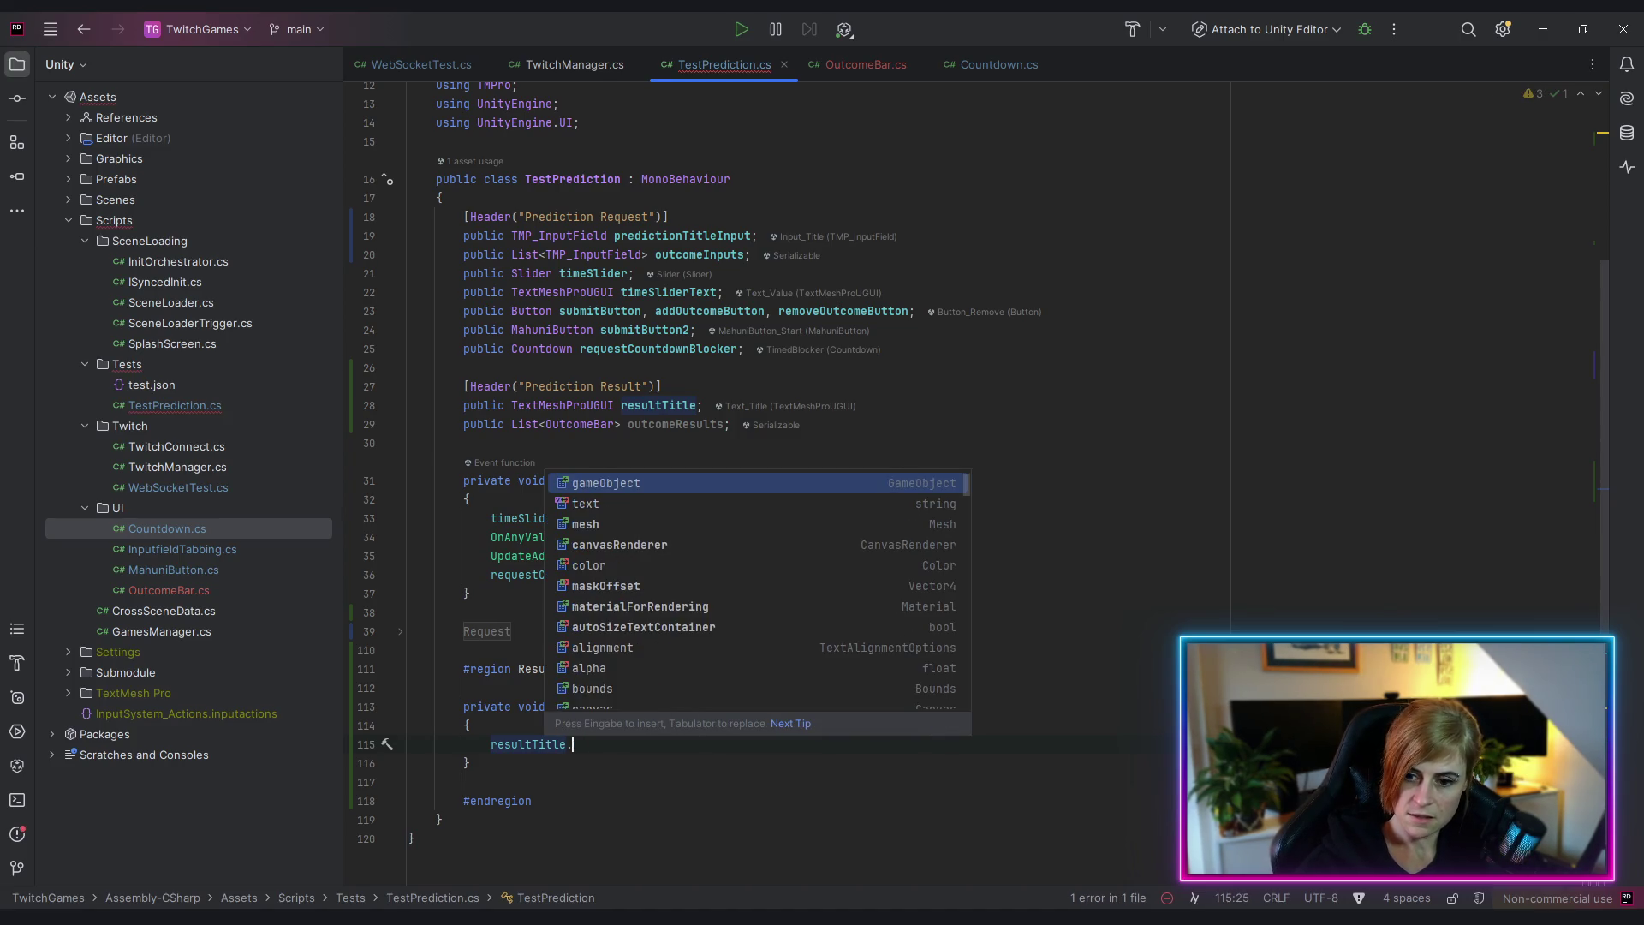
pyautogui.write('t')
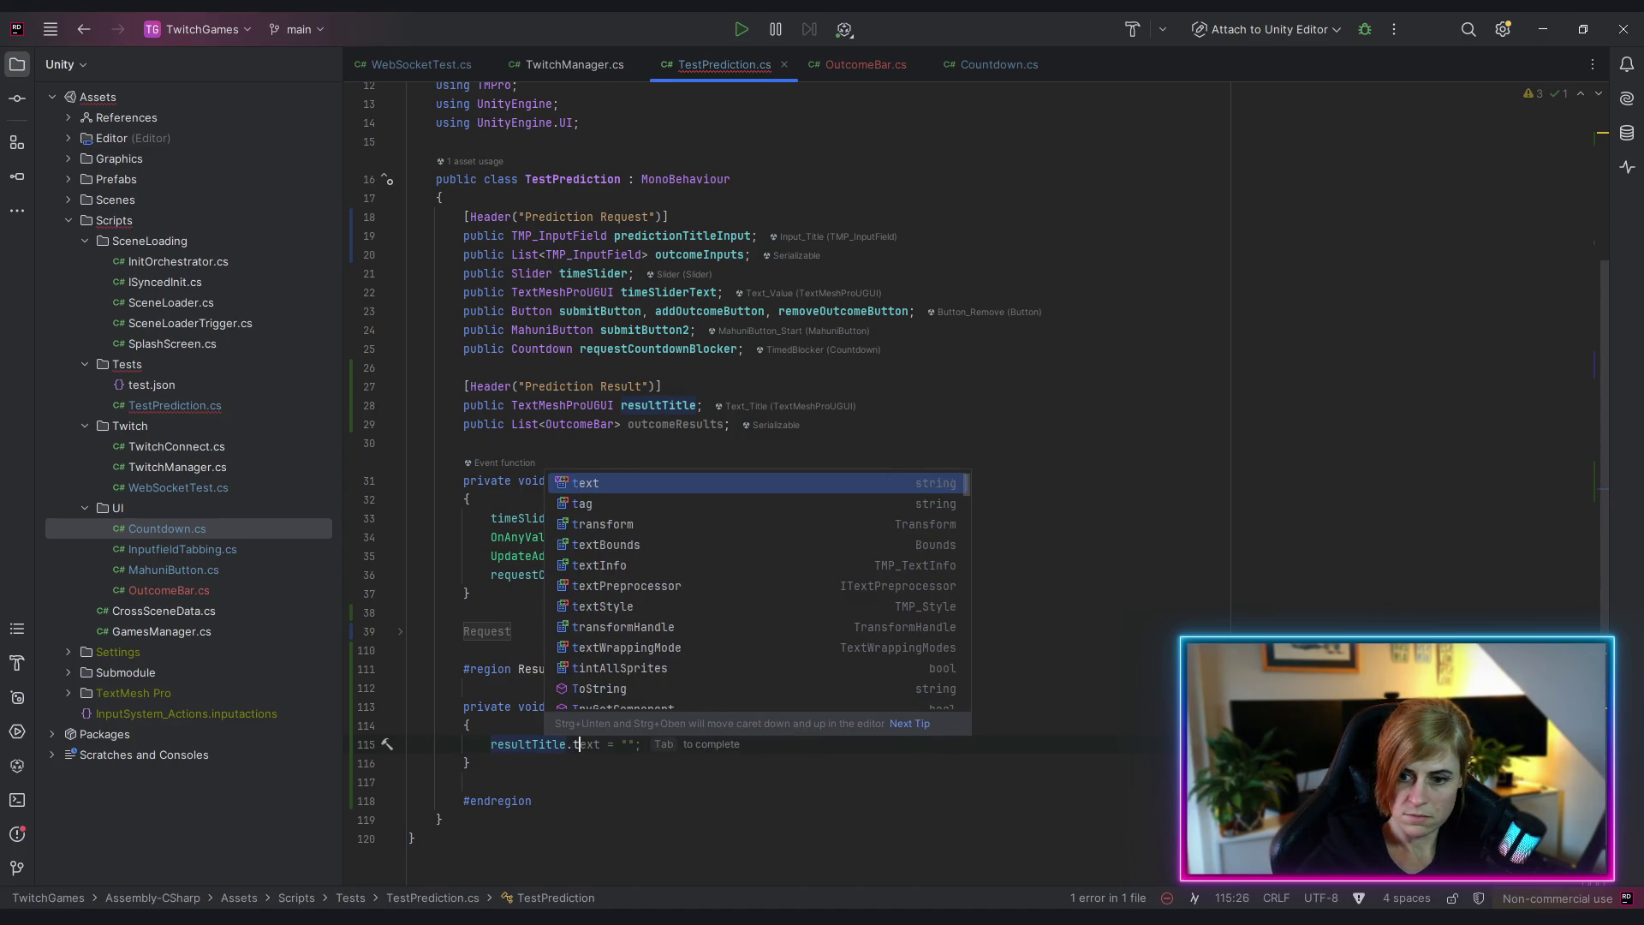
pyautogui.press('Return')
pyautogui.press('Tab')
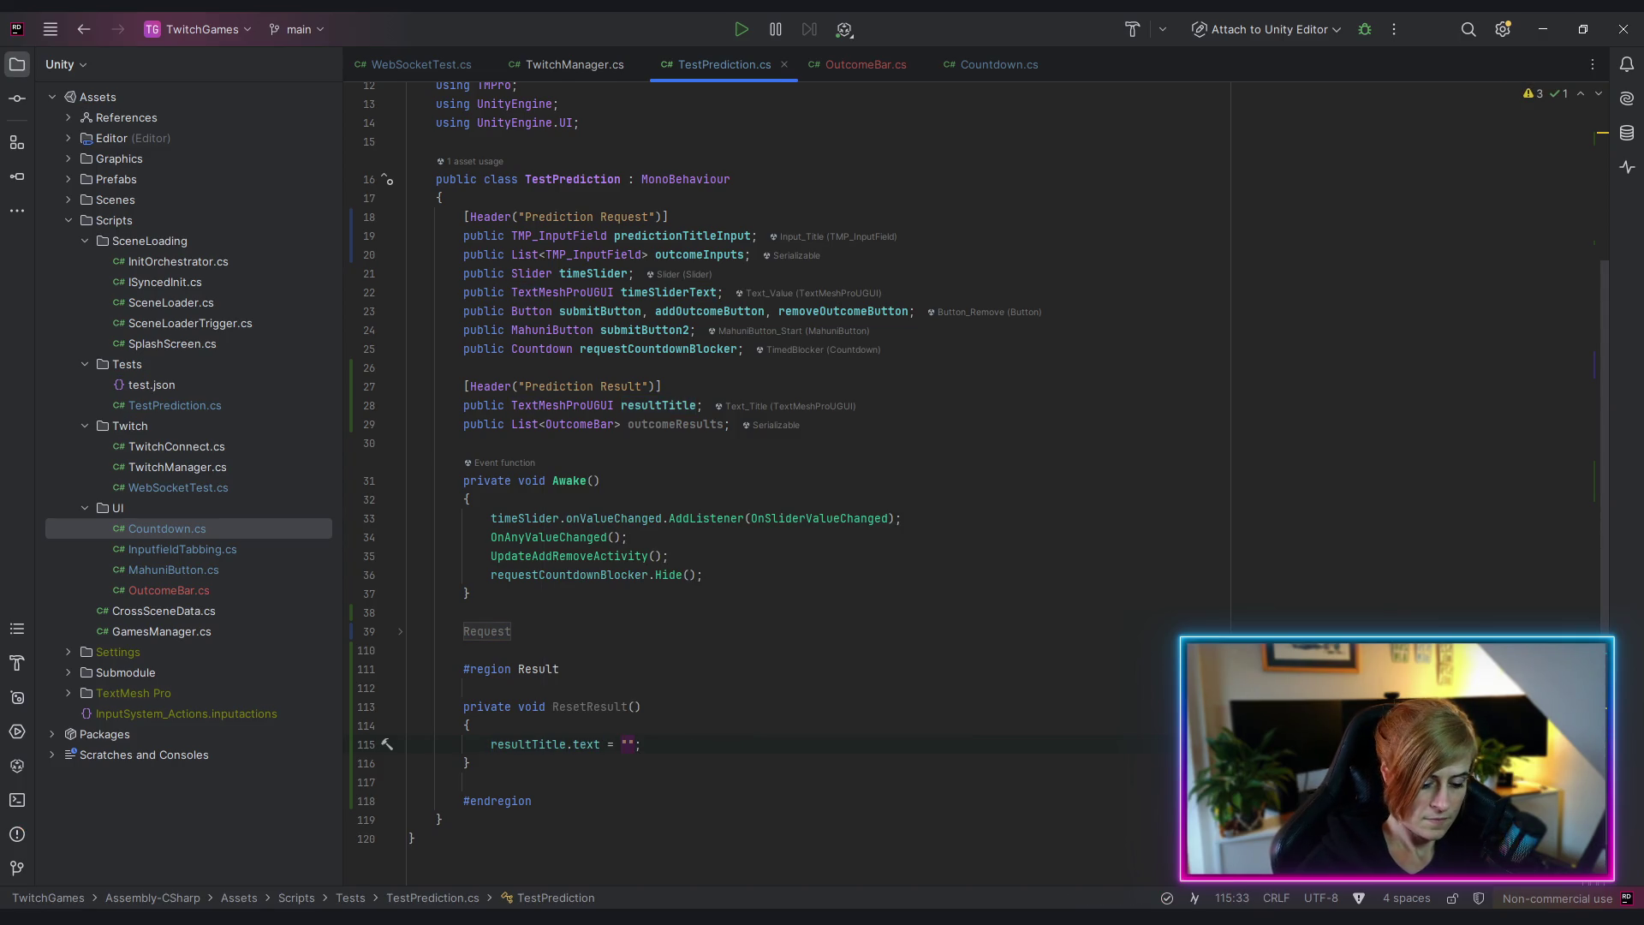
pyautogui.write('No predic')
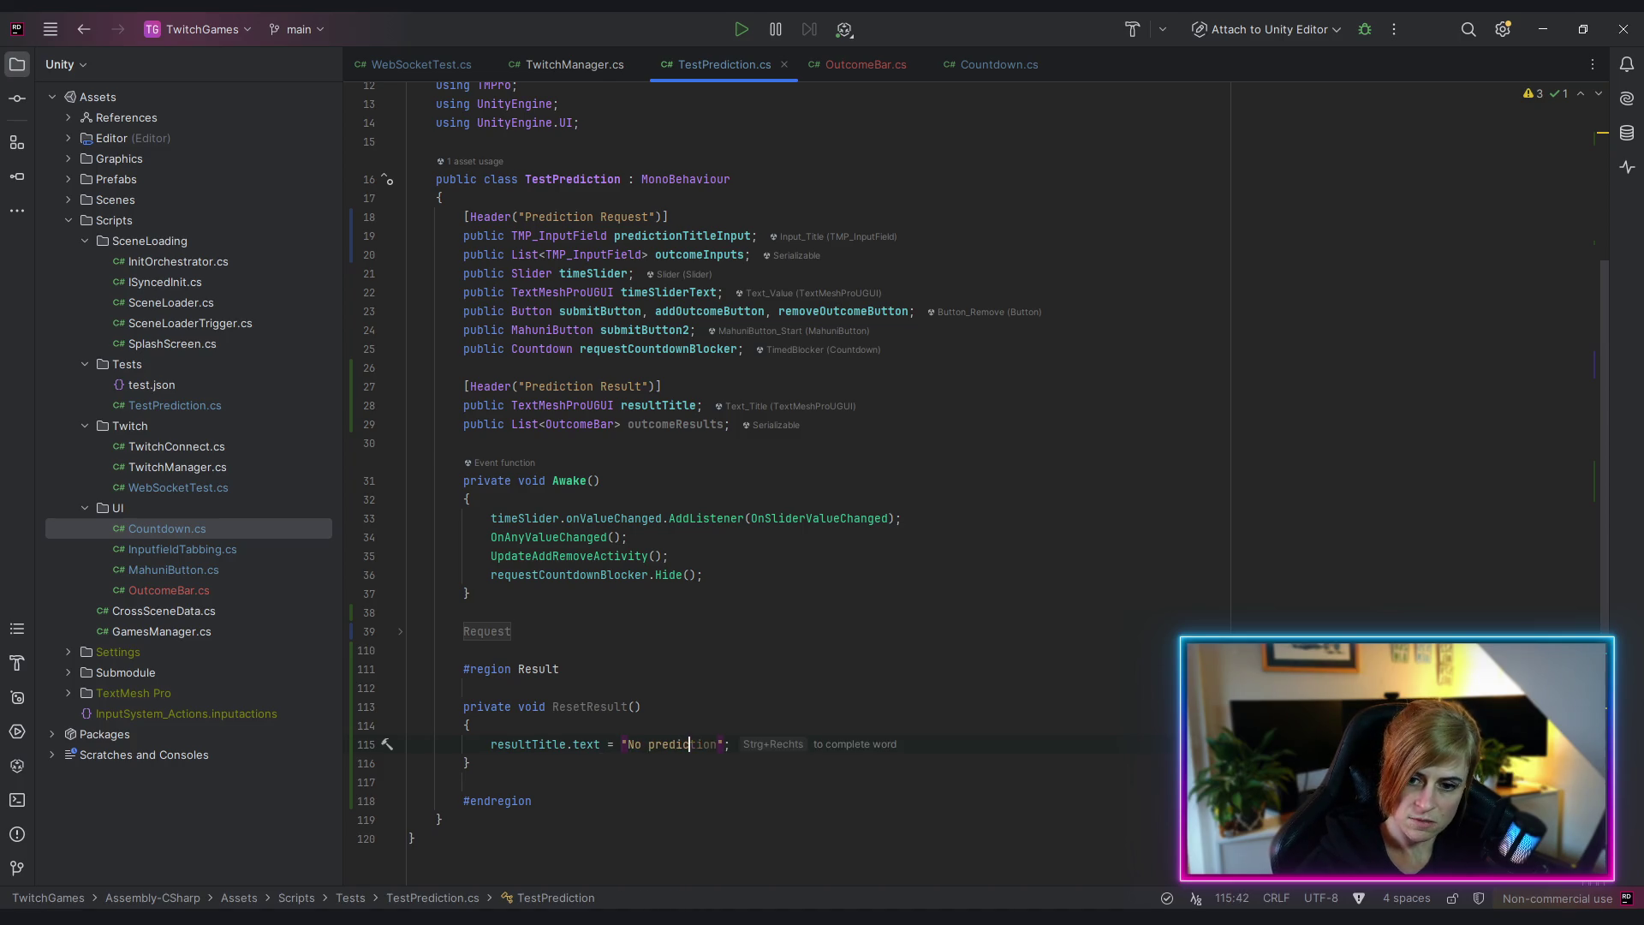
pyautogui.write('tion running.')
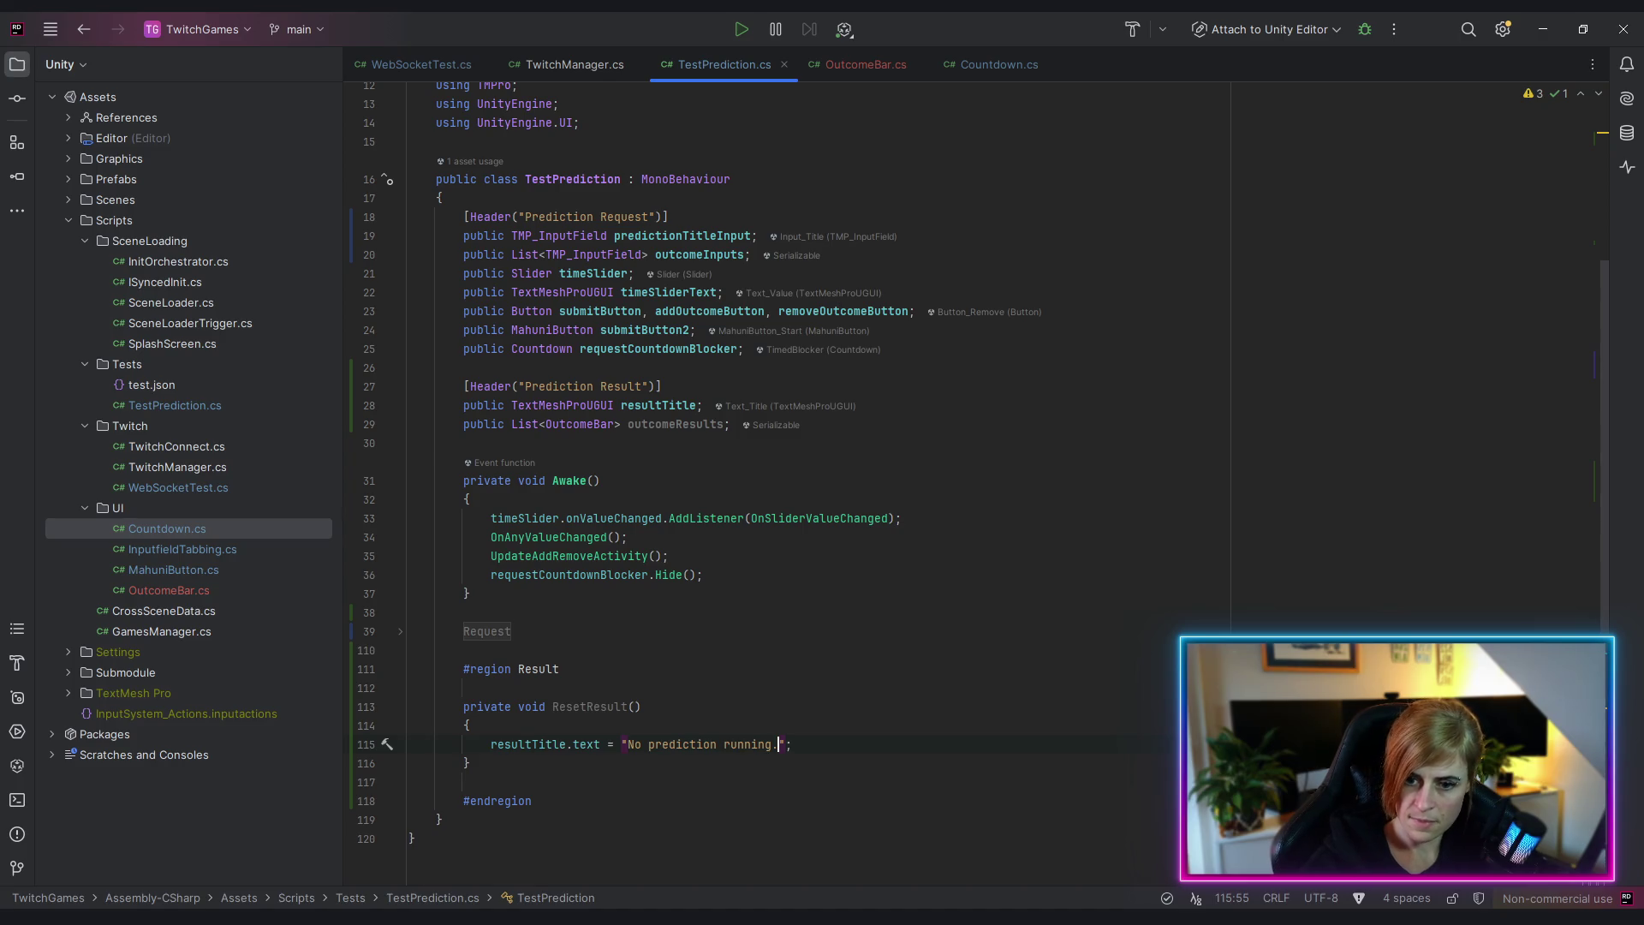
pyautogui.press('End')
pyautogui.press('Return')
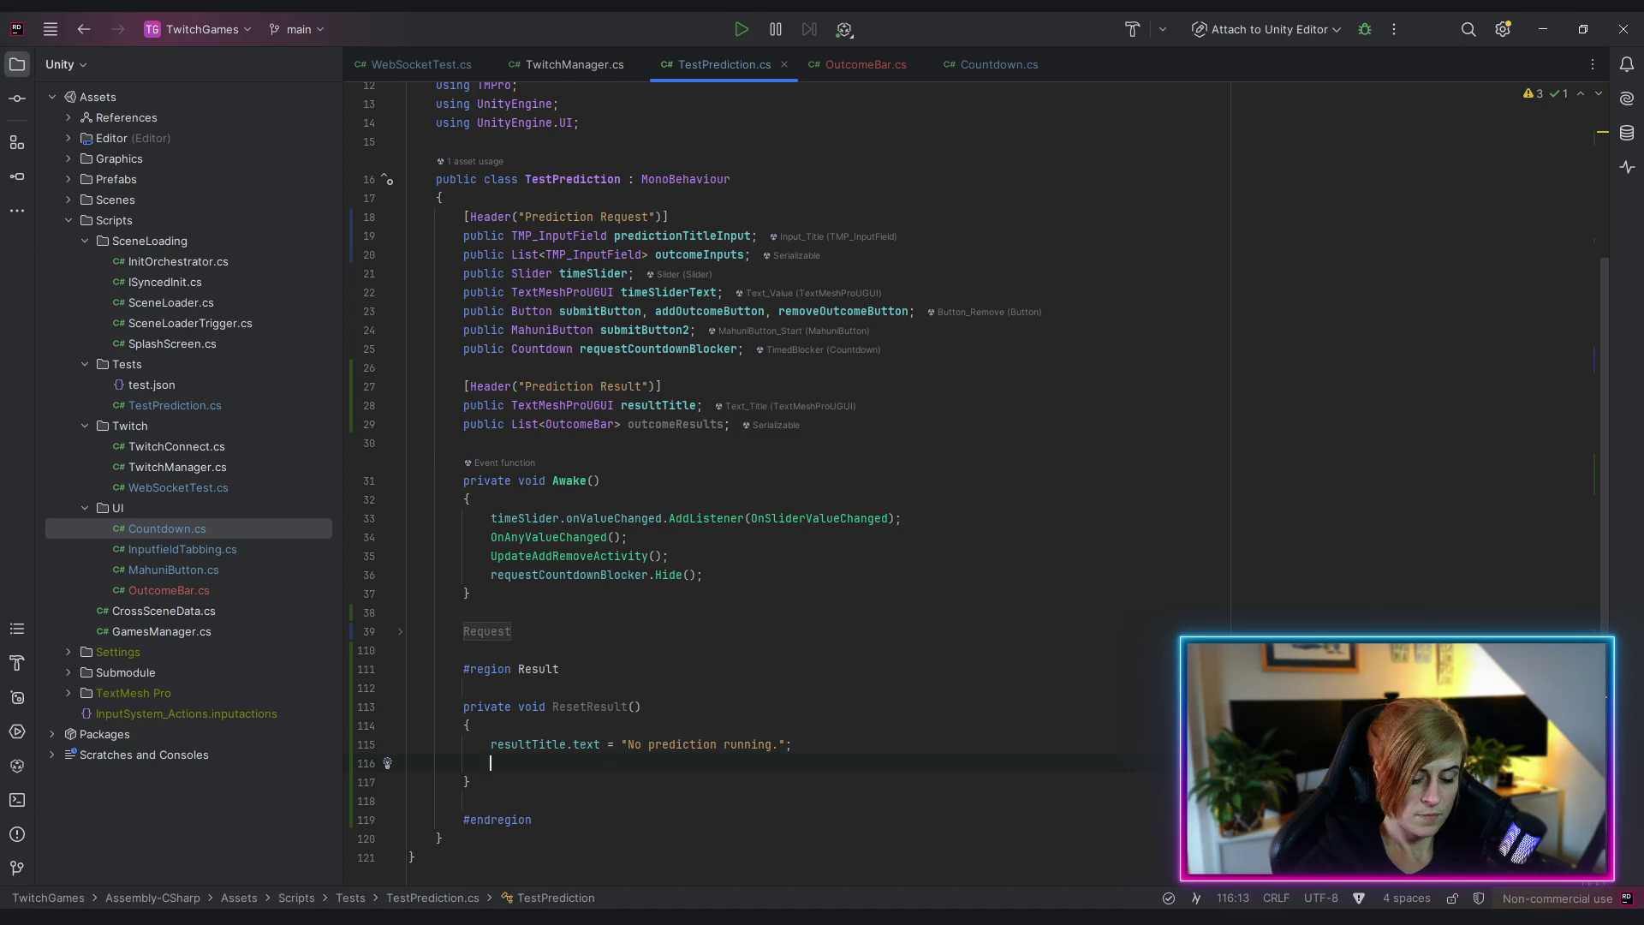
pyautogui.write('out')
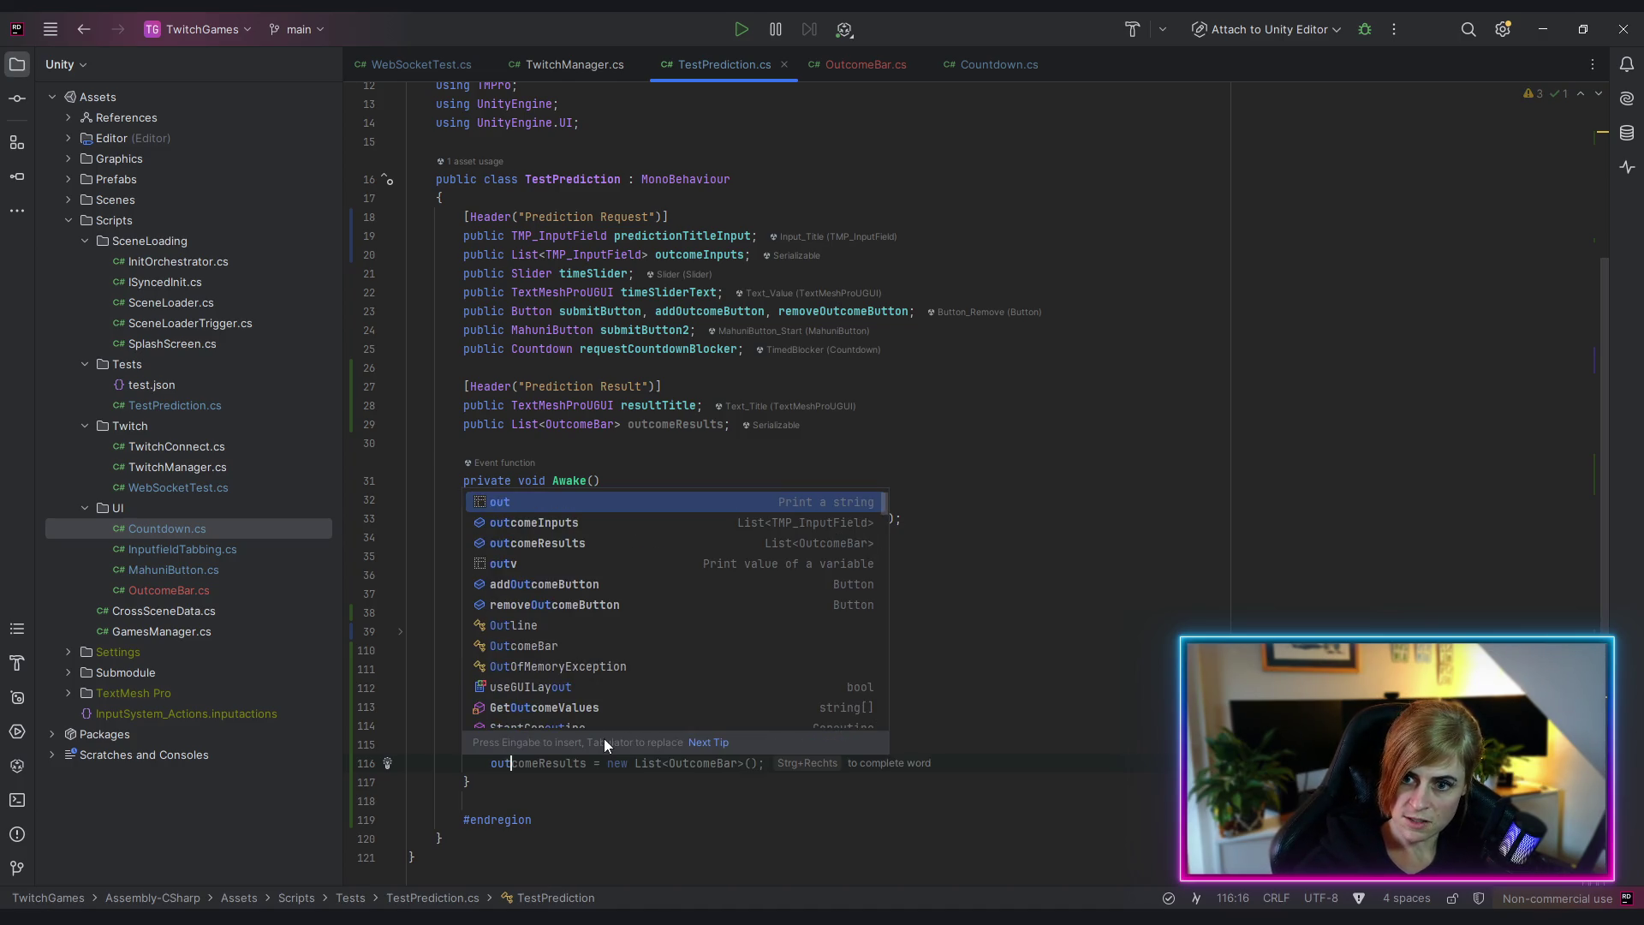
pyautogui.press('Down')
pyautogui.press('Return')
pyautogui.write('.fo')
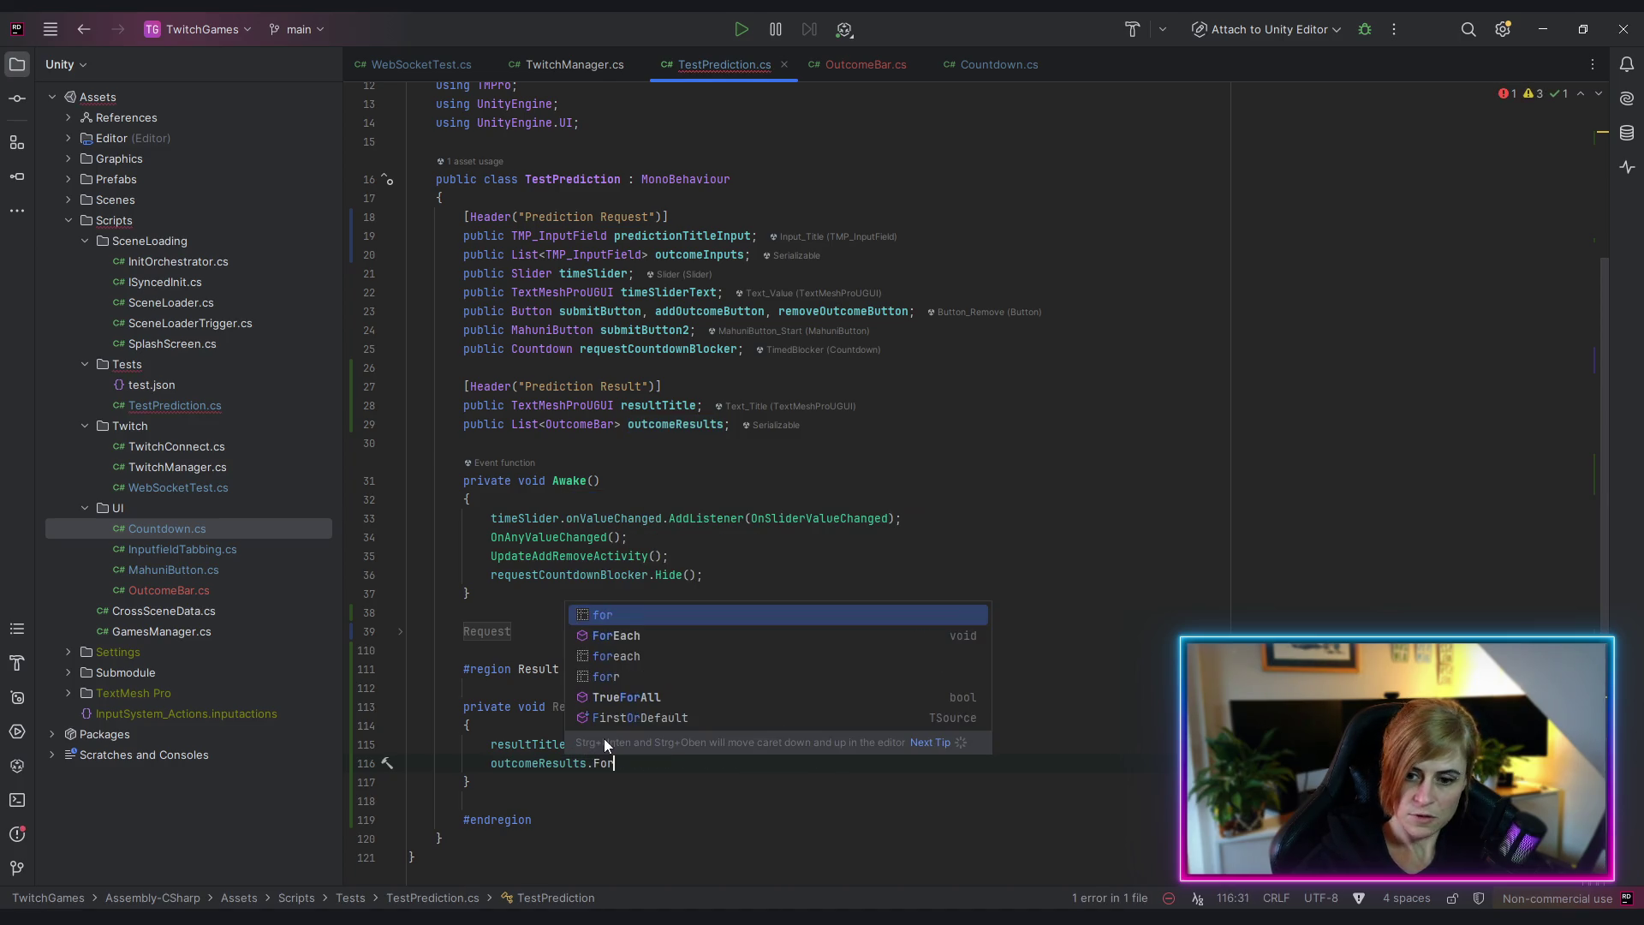
pyautogui.press('Return')
pyautogui.write('o => o')
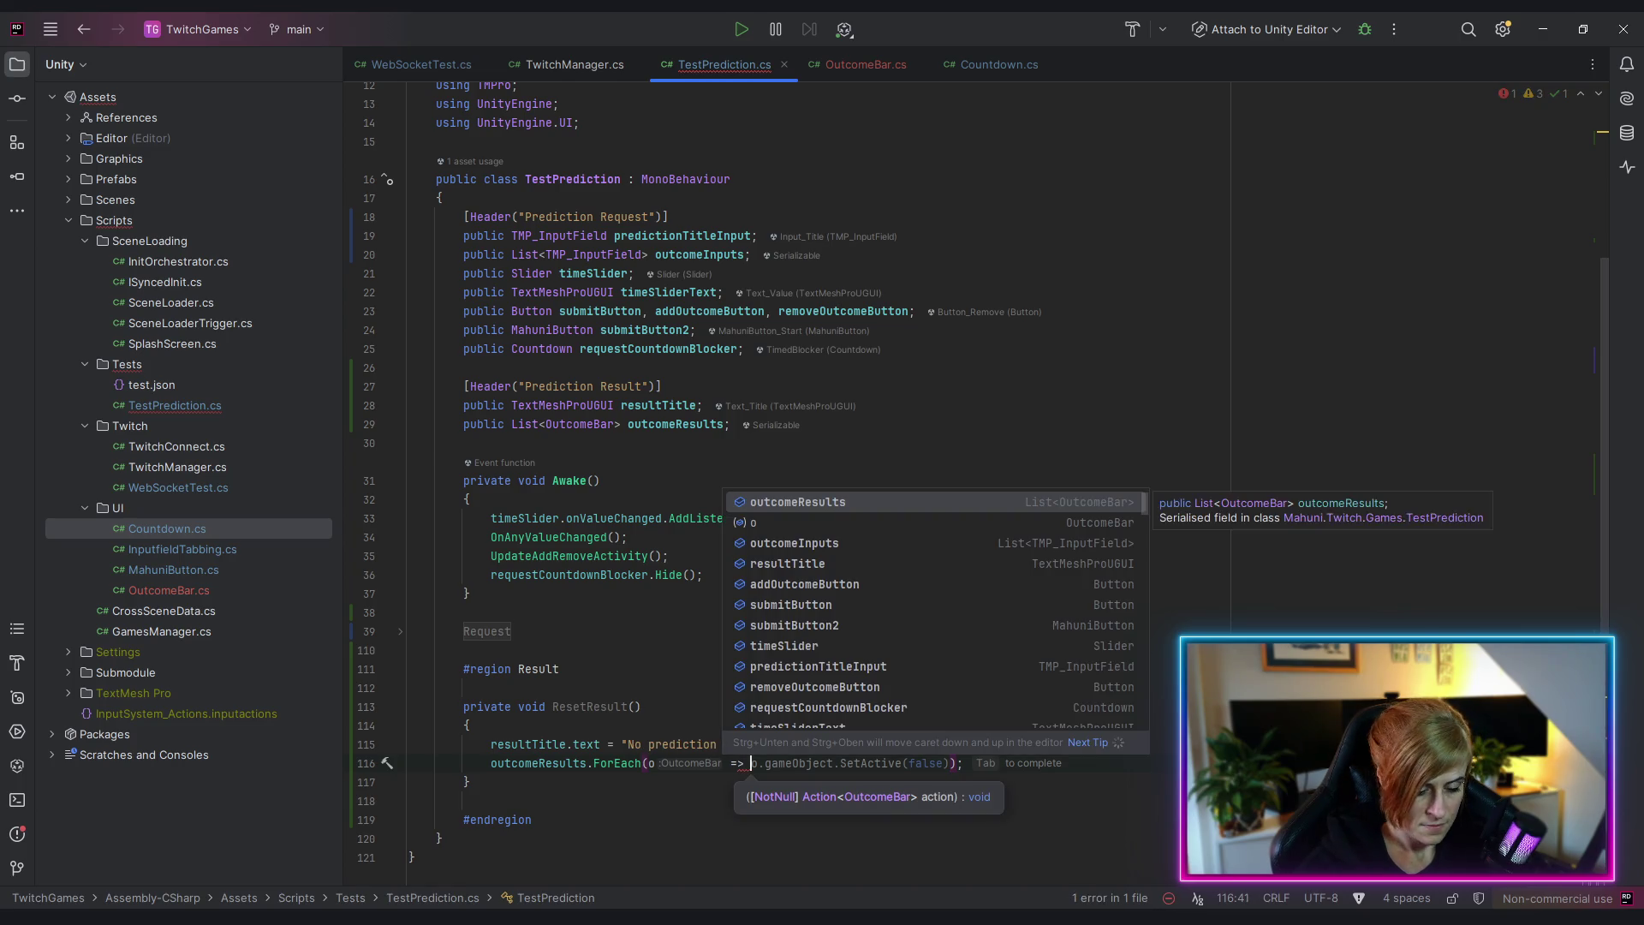
pyautogui.write('.')
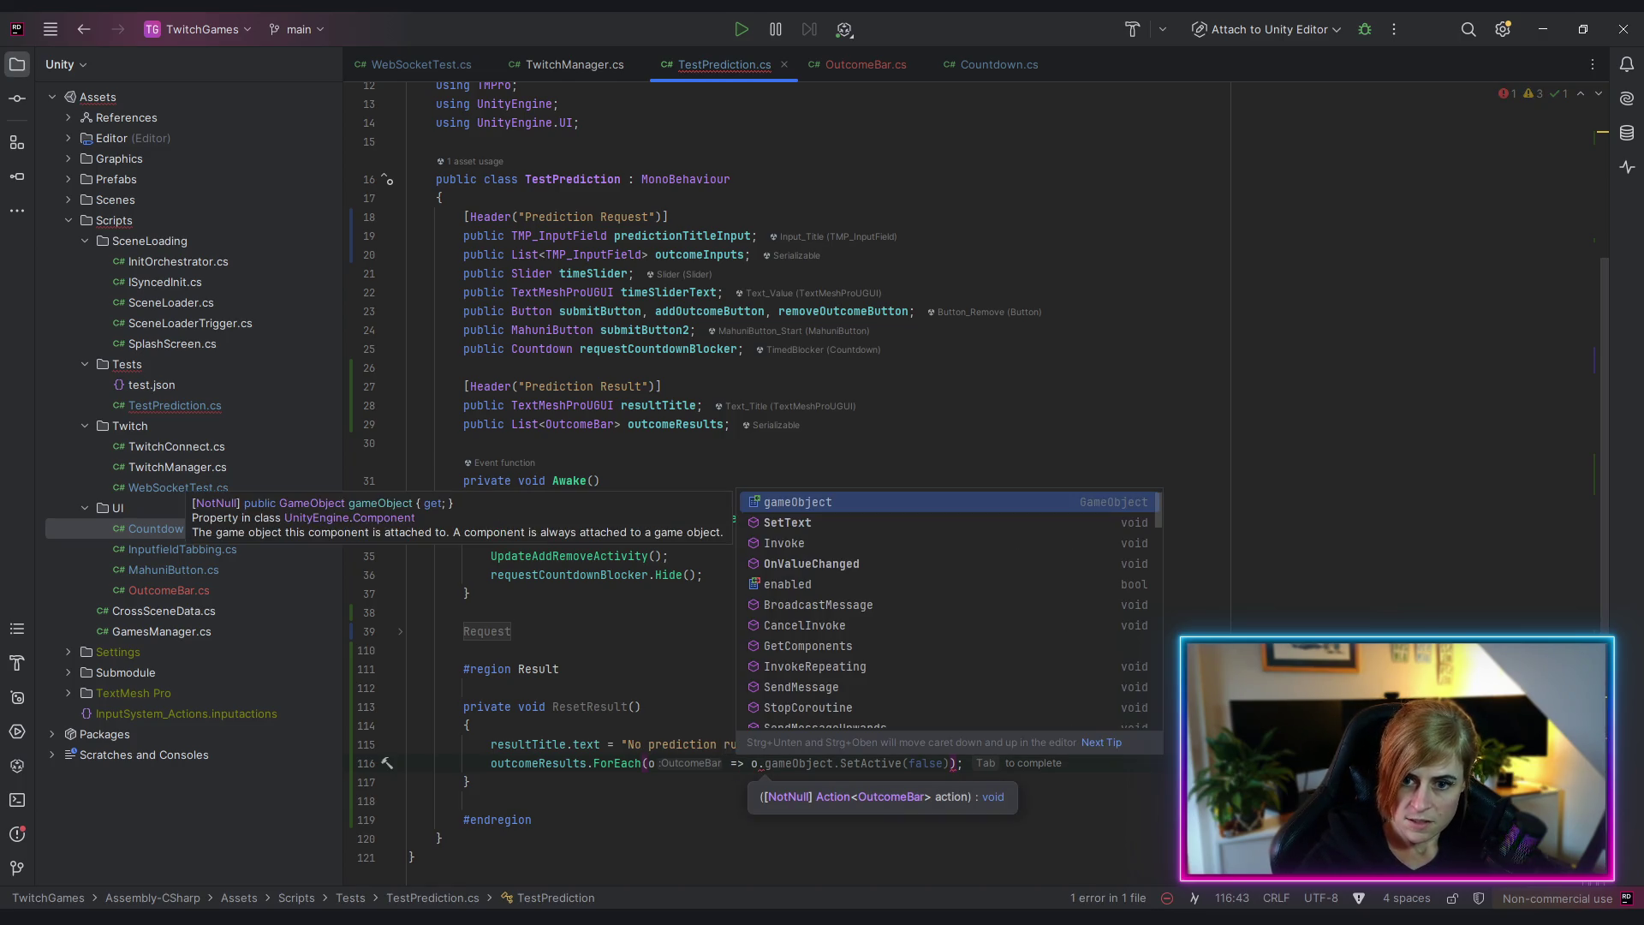
pyautogui.write('SetText(string.e')
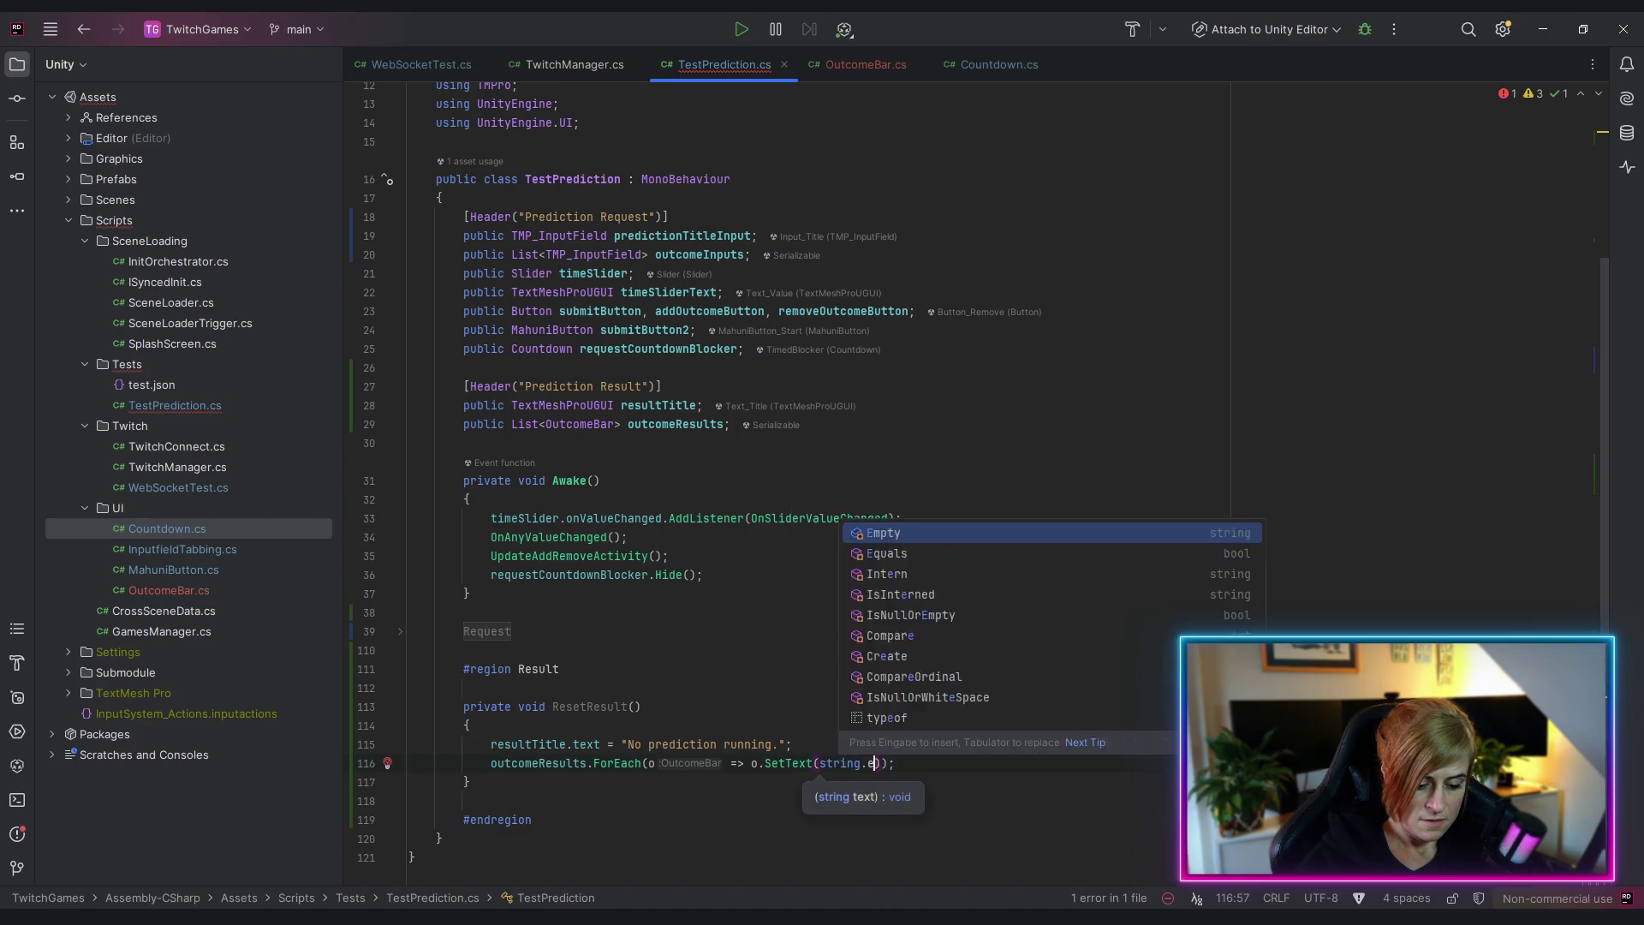
pyautogui.press('Return')
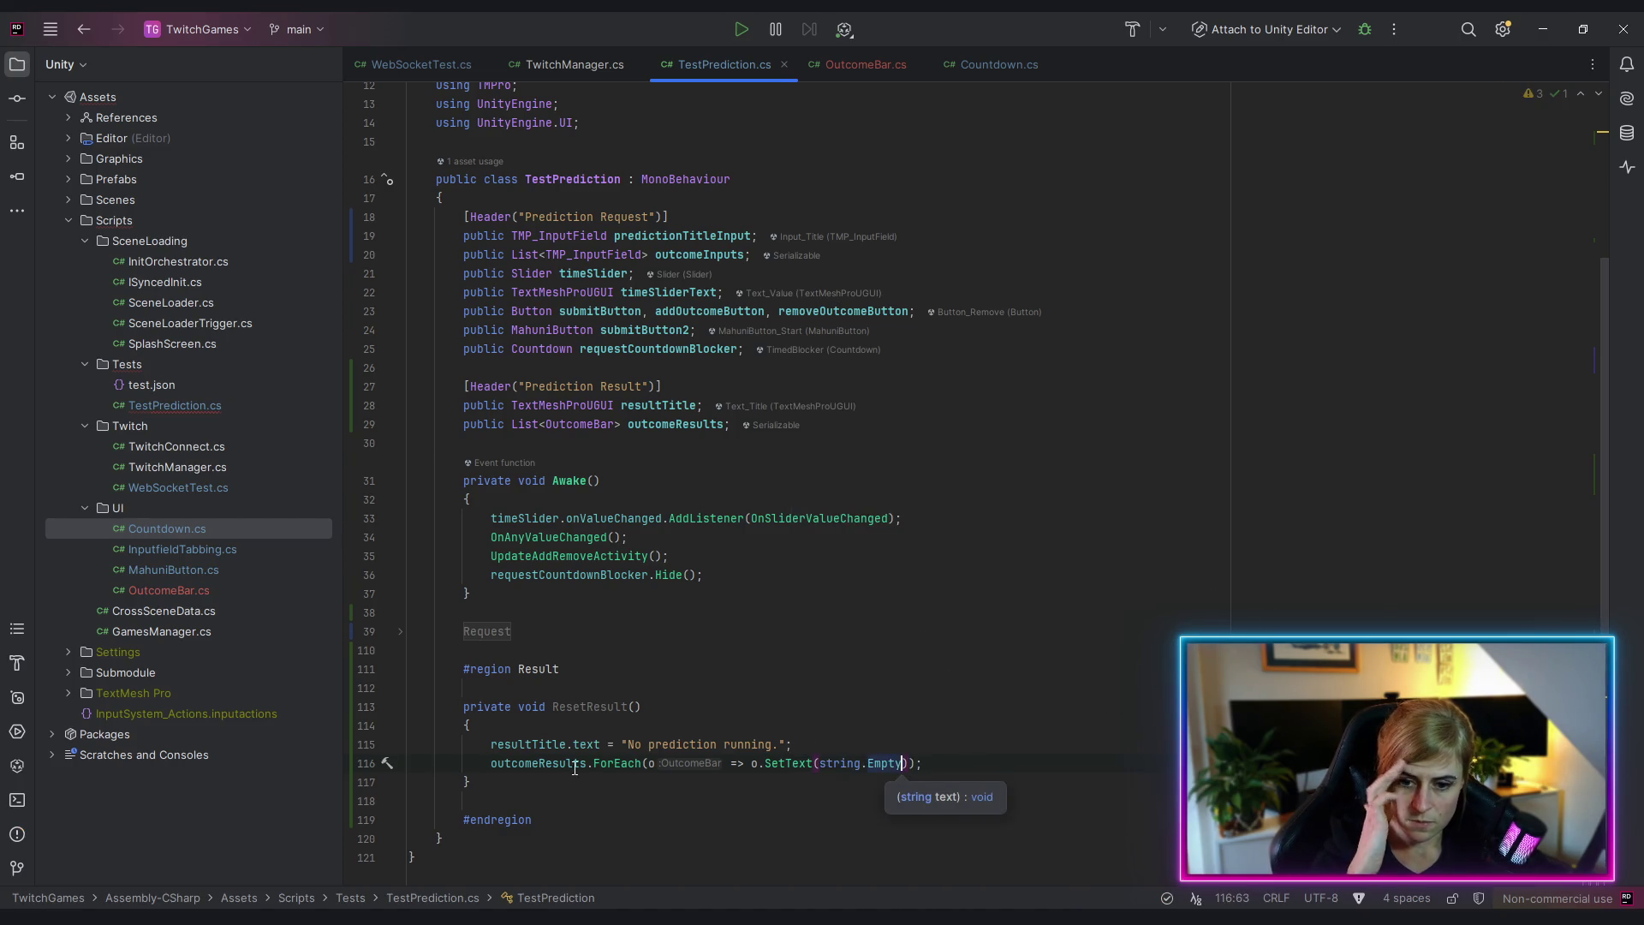
pyautogui.click(668, 797)
pyautogui.scroll(-2, 716, 784)
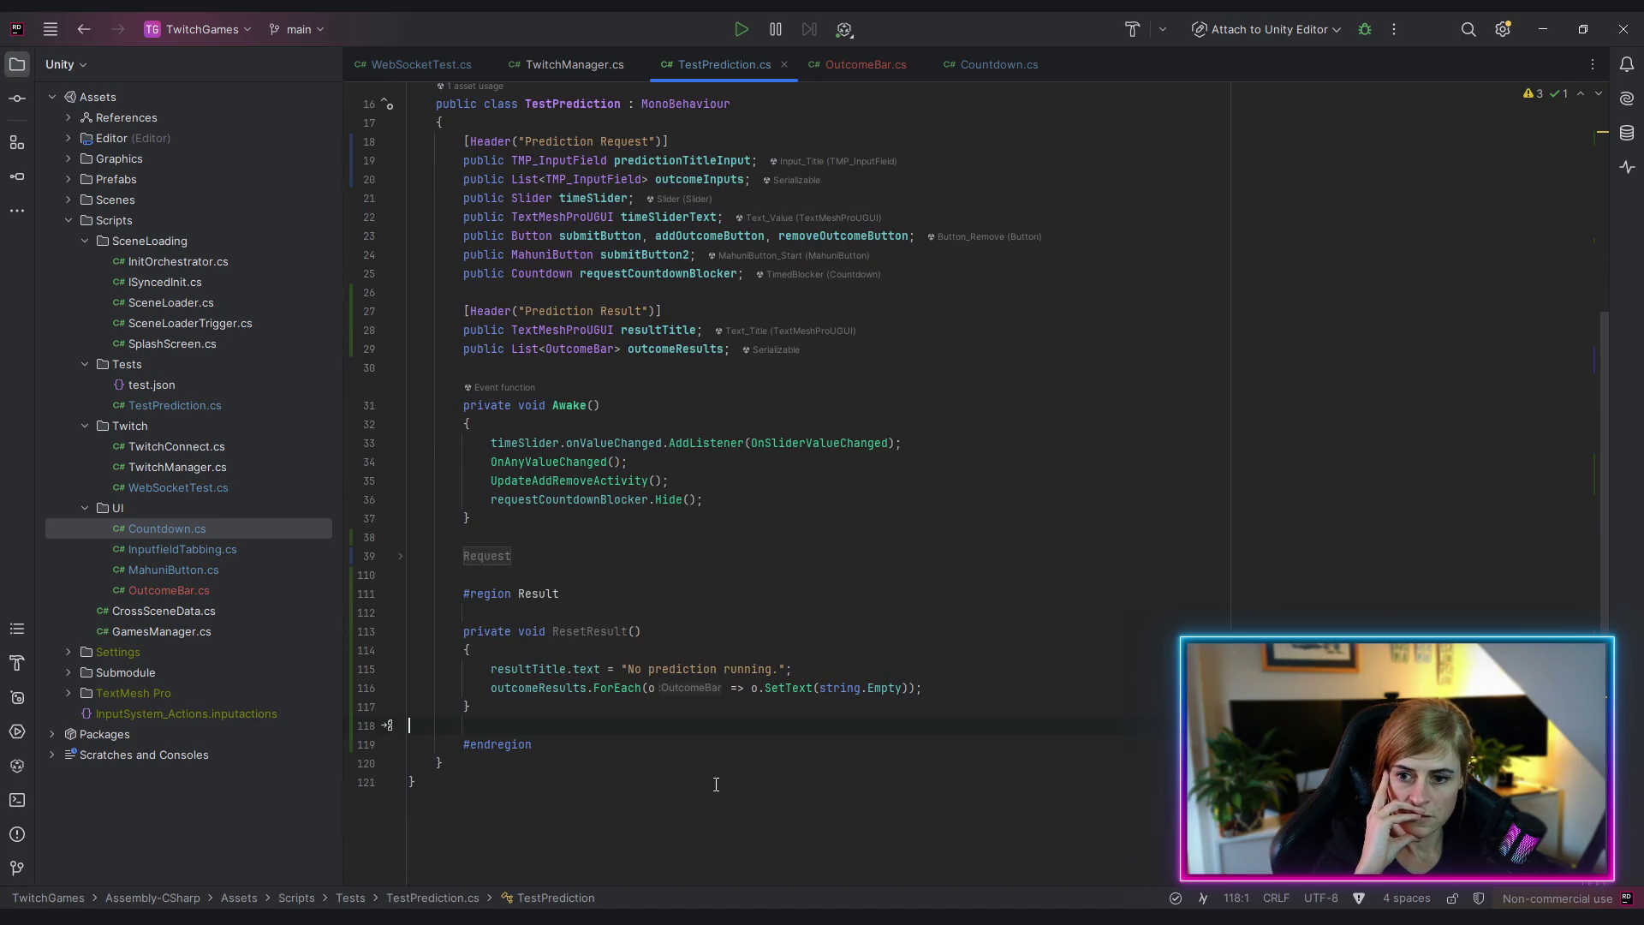
pyautogui.click(673, 630)
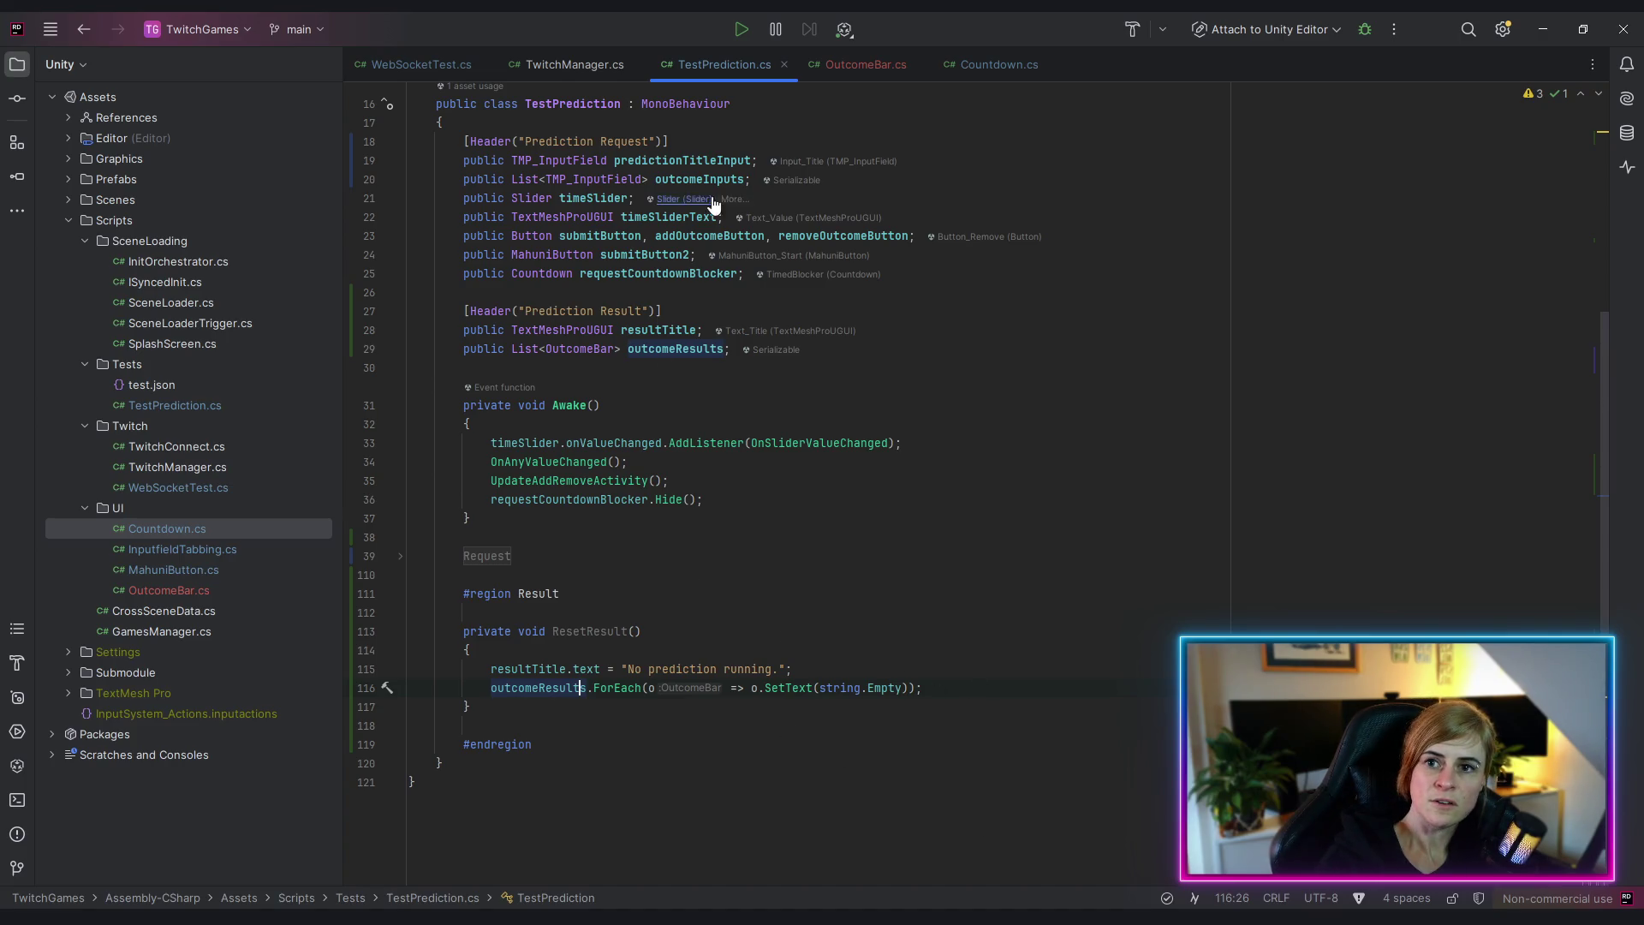
pyautogui.click(865, 65)
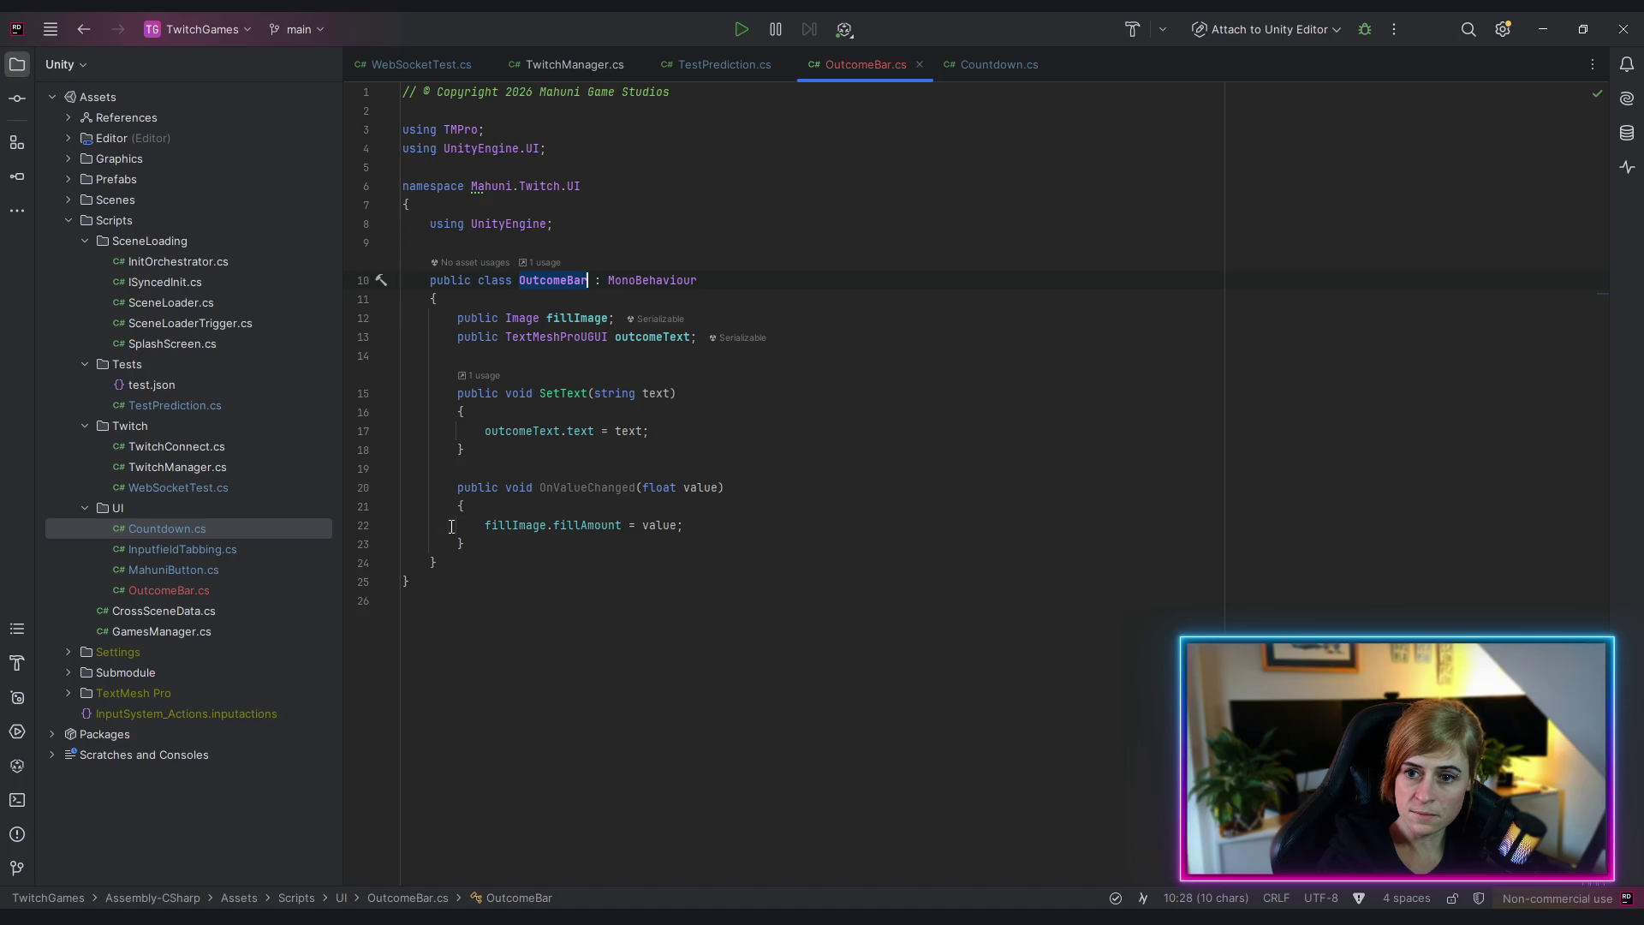
# Add public void Reset() to OutcomeBar calling SetText(string.Empty) and OnValueChanged(0)
pyautogui.click(527, 545)
pyautogui.press('Return')
pyautogui.press('Return')
pyautogui.write('public void Re')
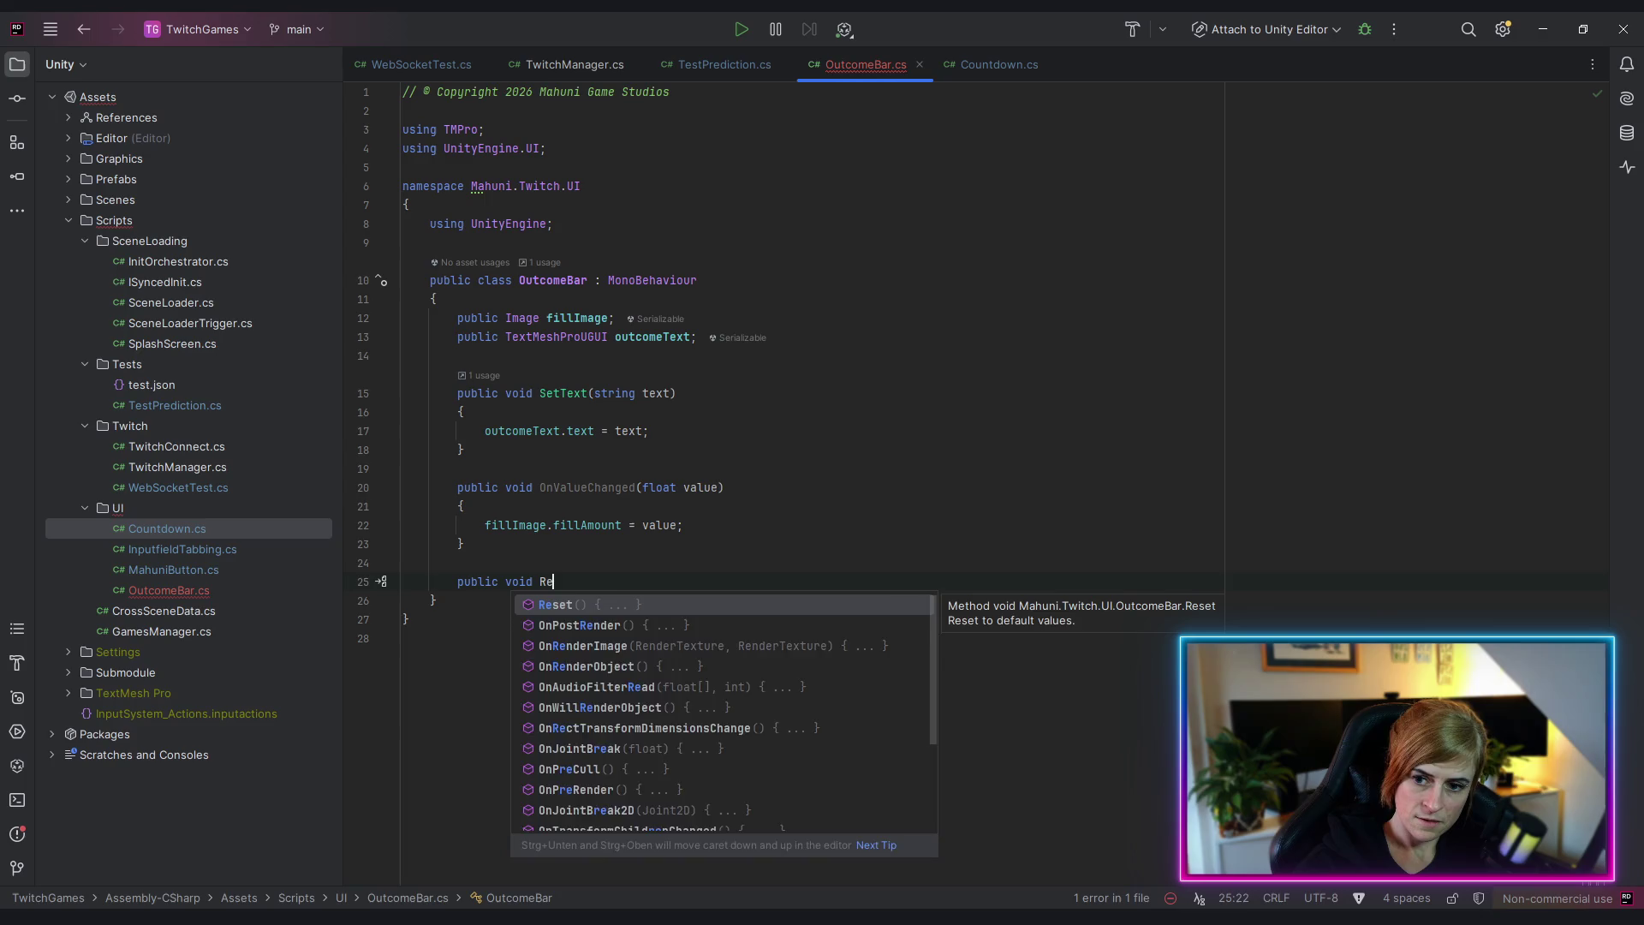
pyautogui.write('set')
pyautogui.press('Return')
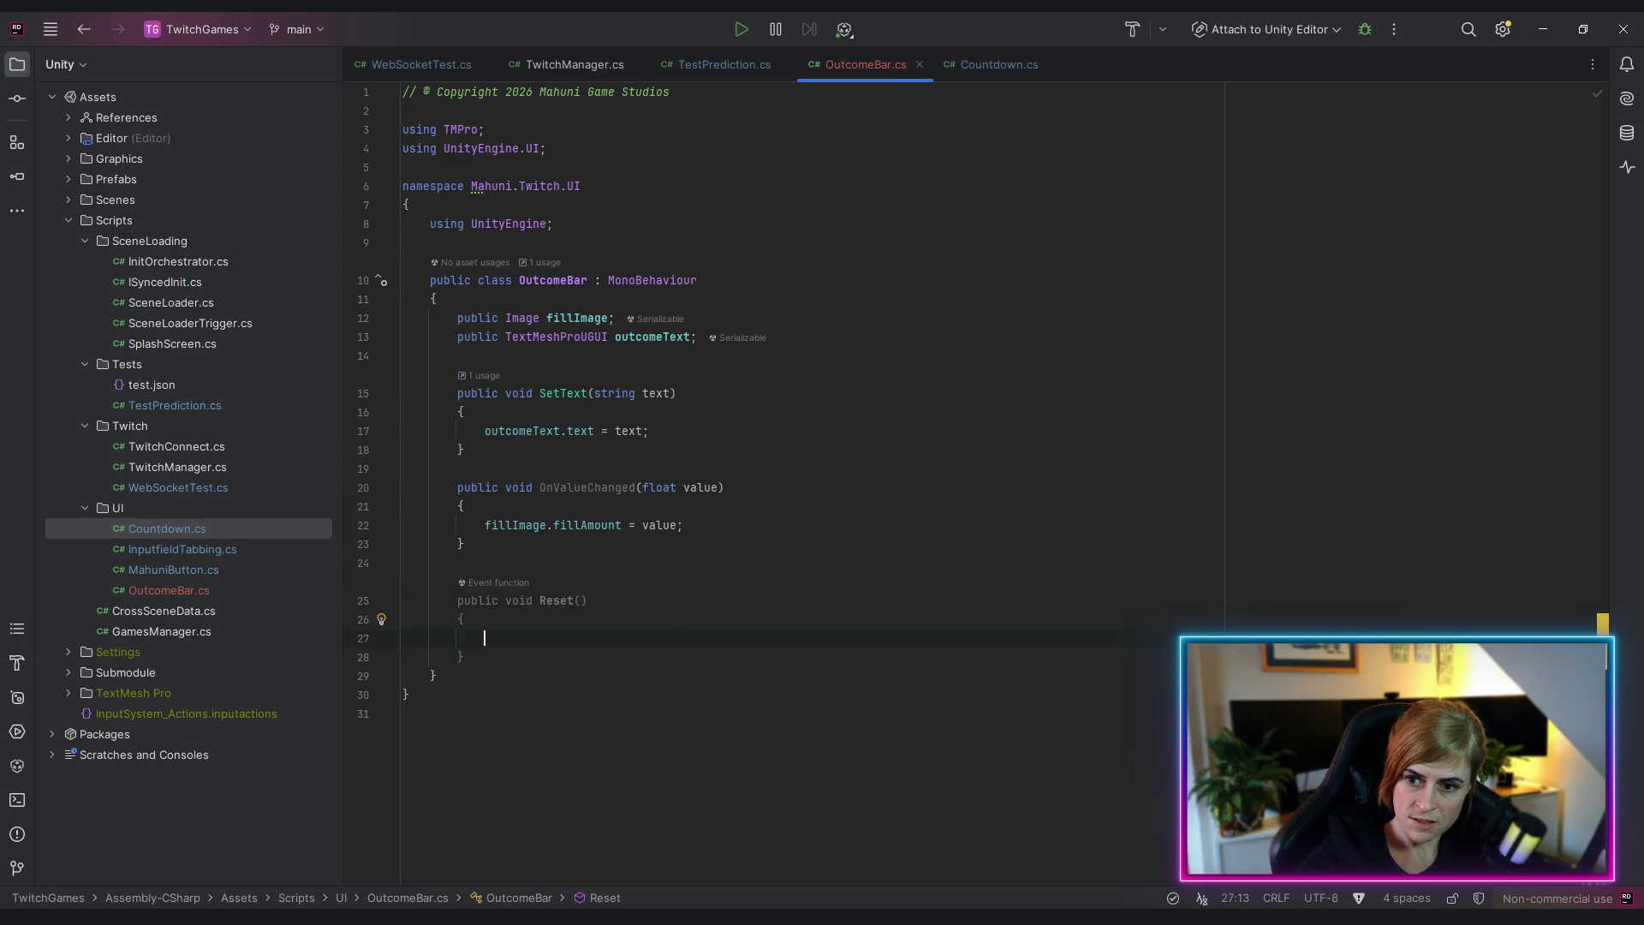
pyautogui.write('s')
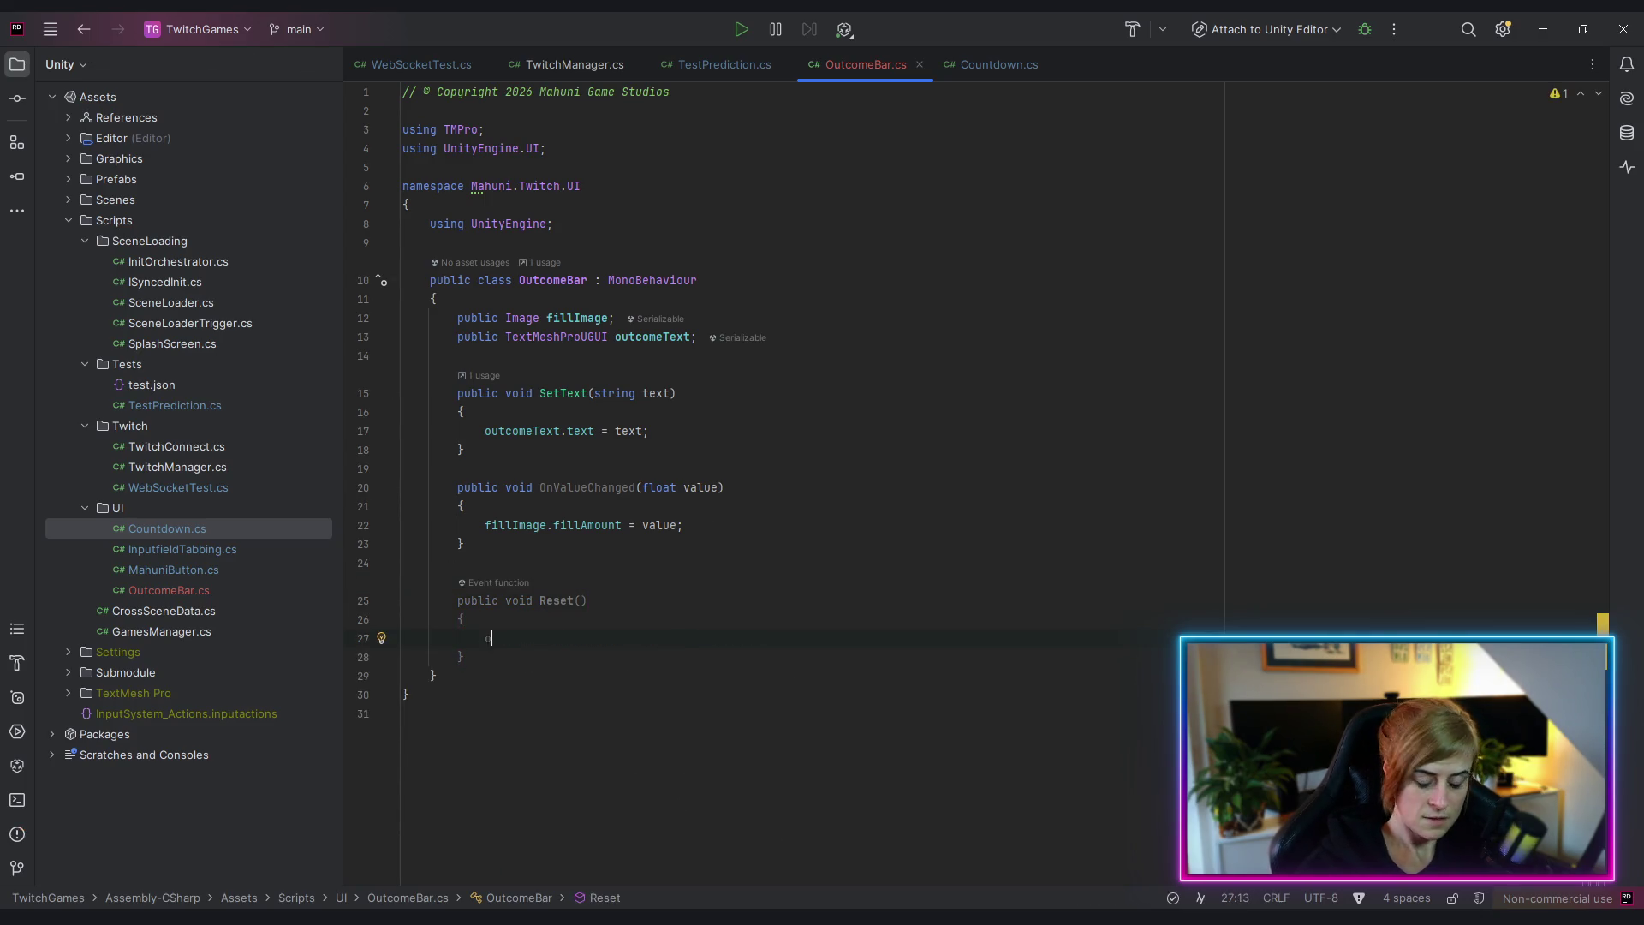
pyautogui.write('et')
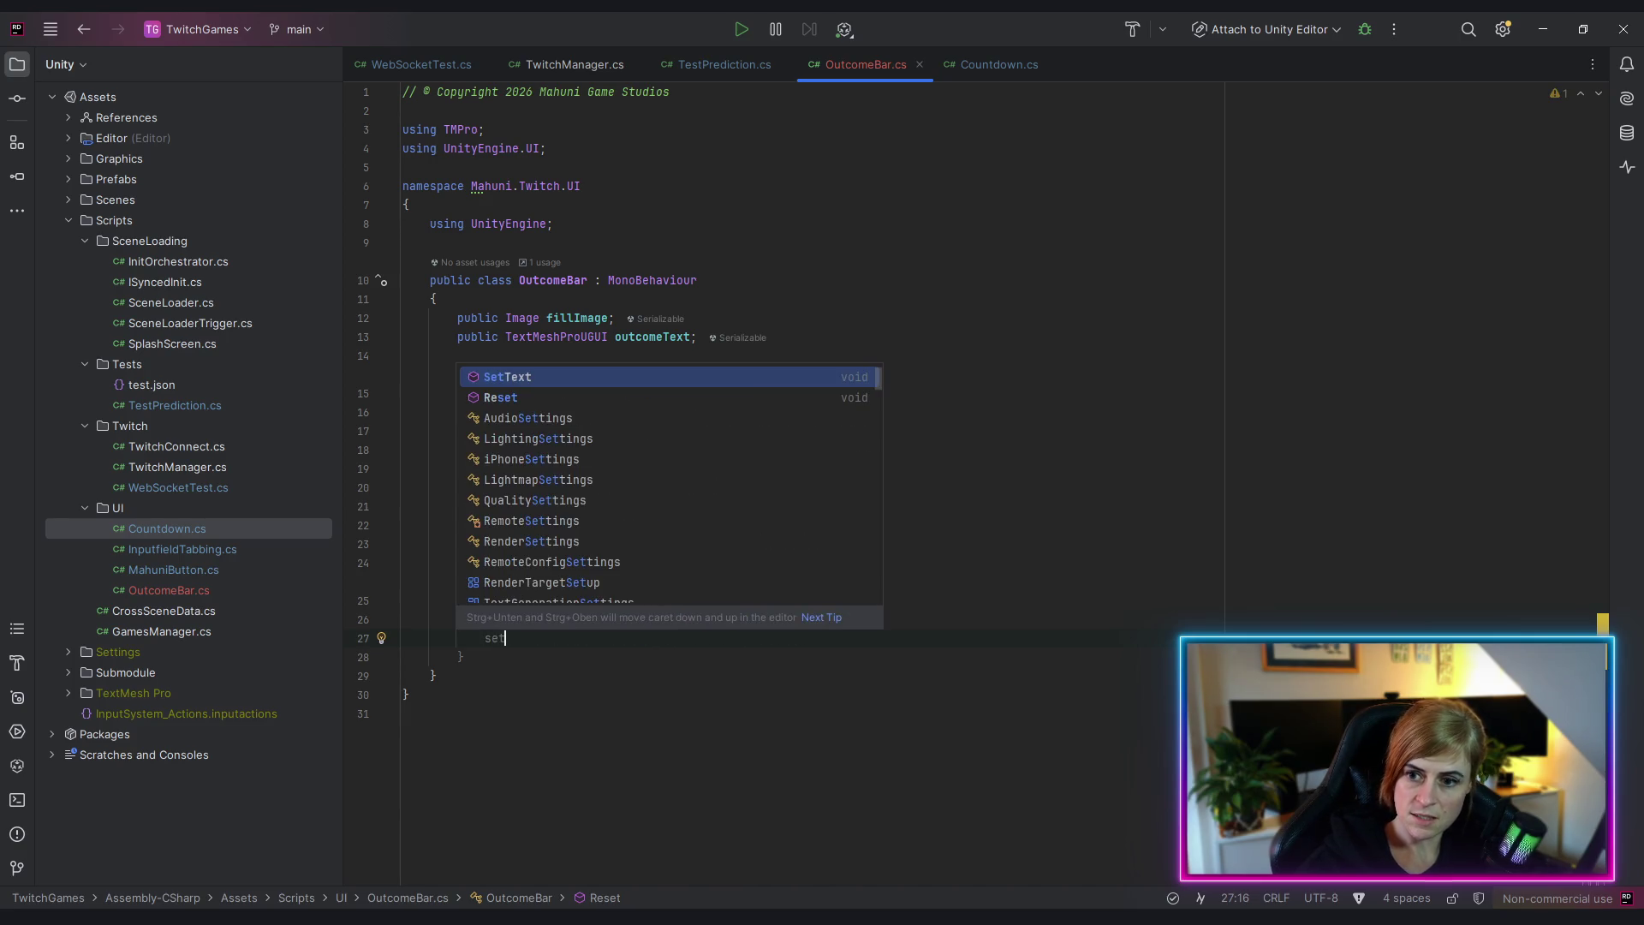
pyautogui.press('Return')
pyautogui.write('string.e);')
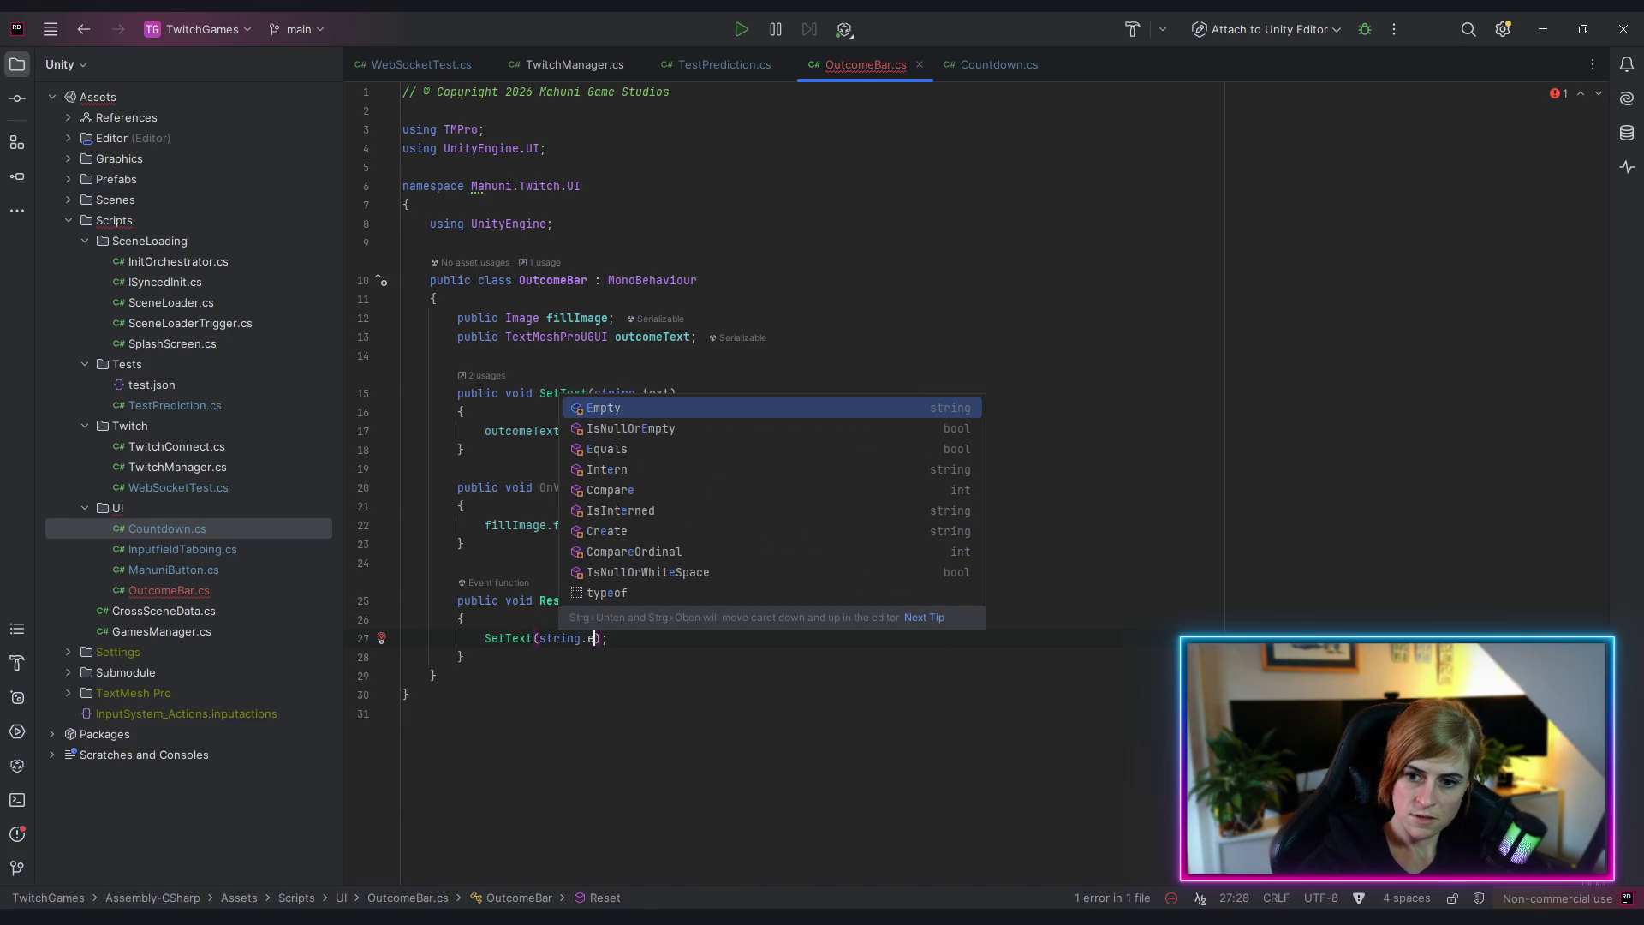
pyautogui.press('Tab')
pyautogui.press('Return')
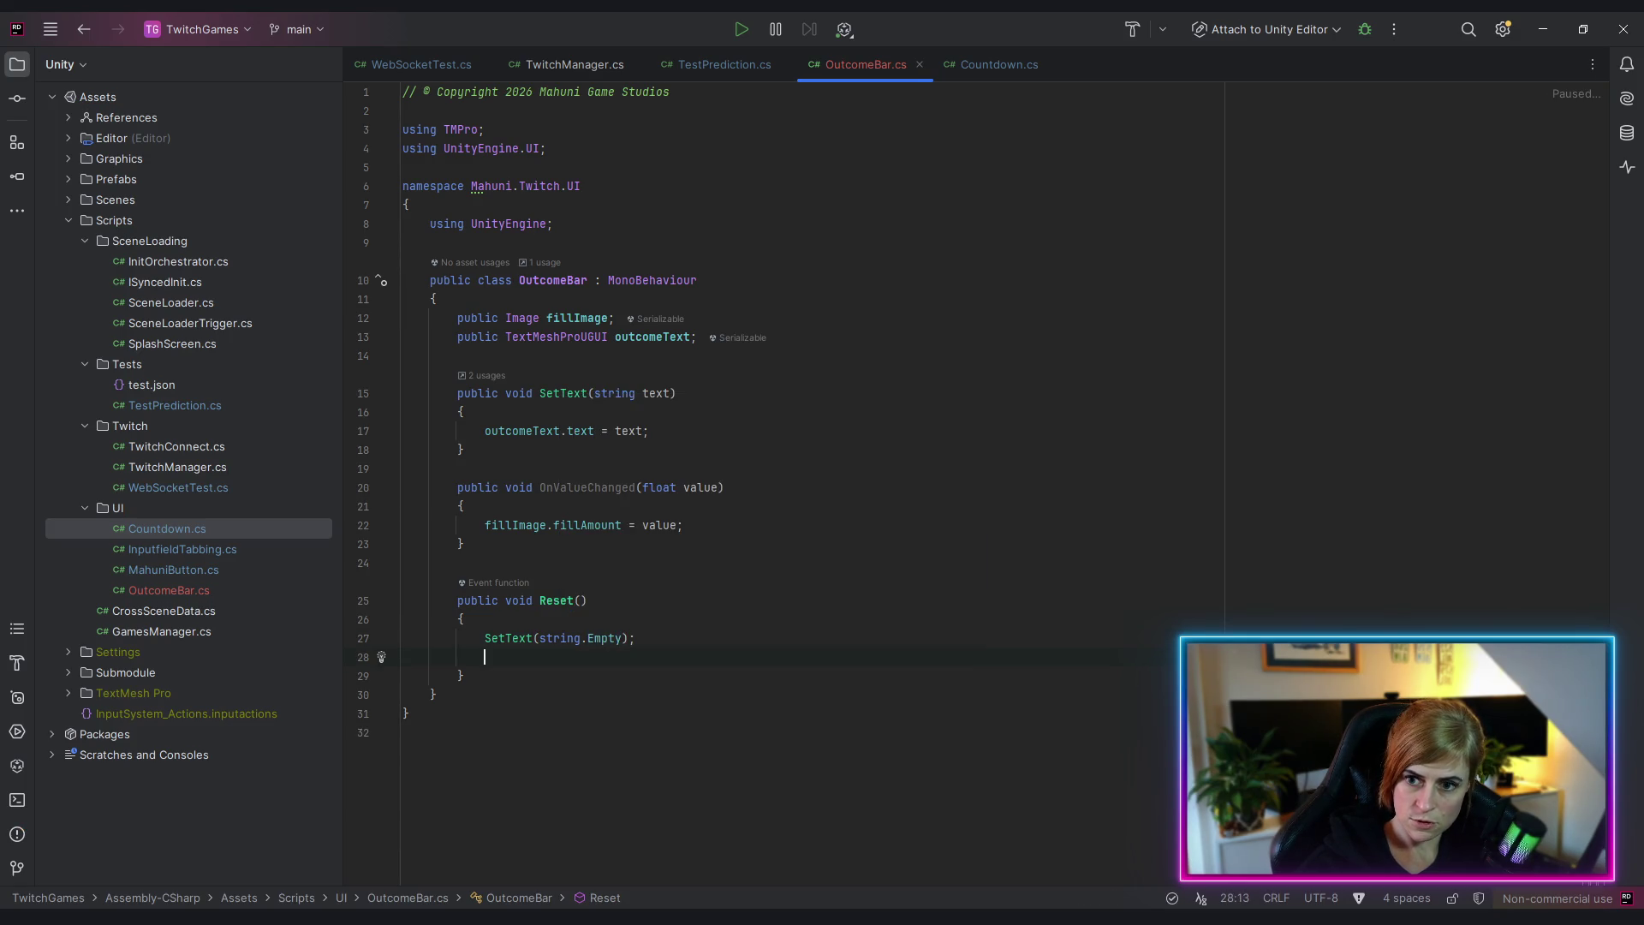
pyautogui.write('onV')
pyautogui.press('Return')
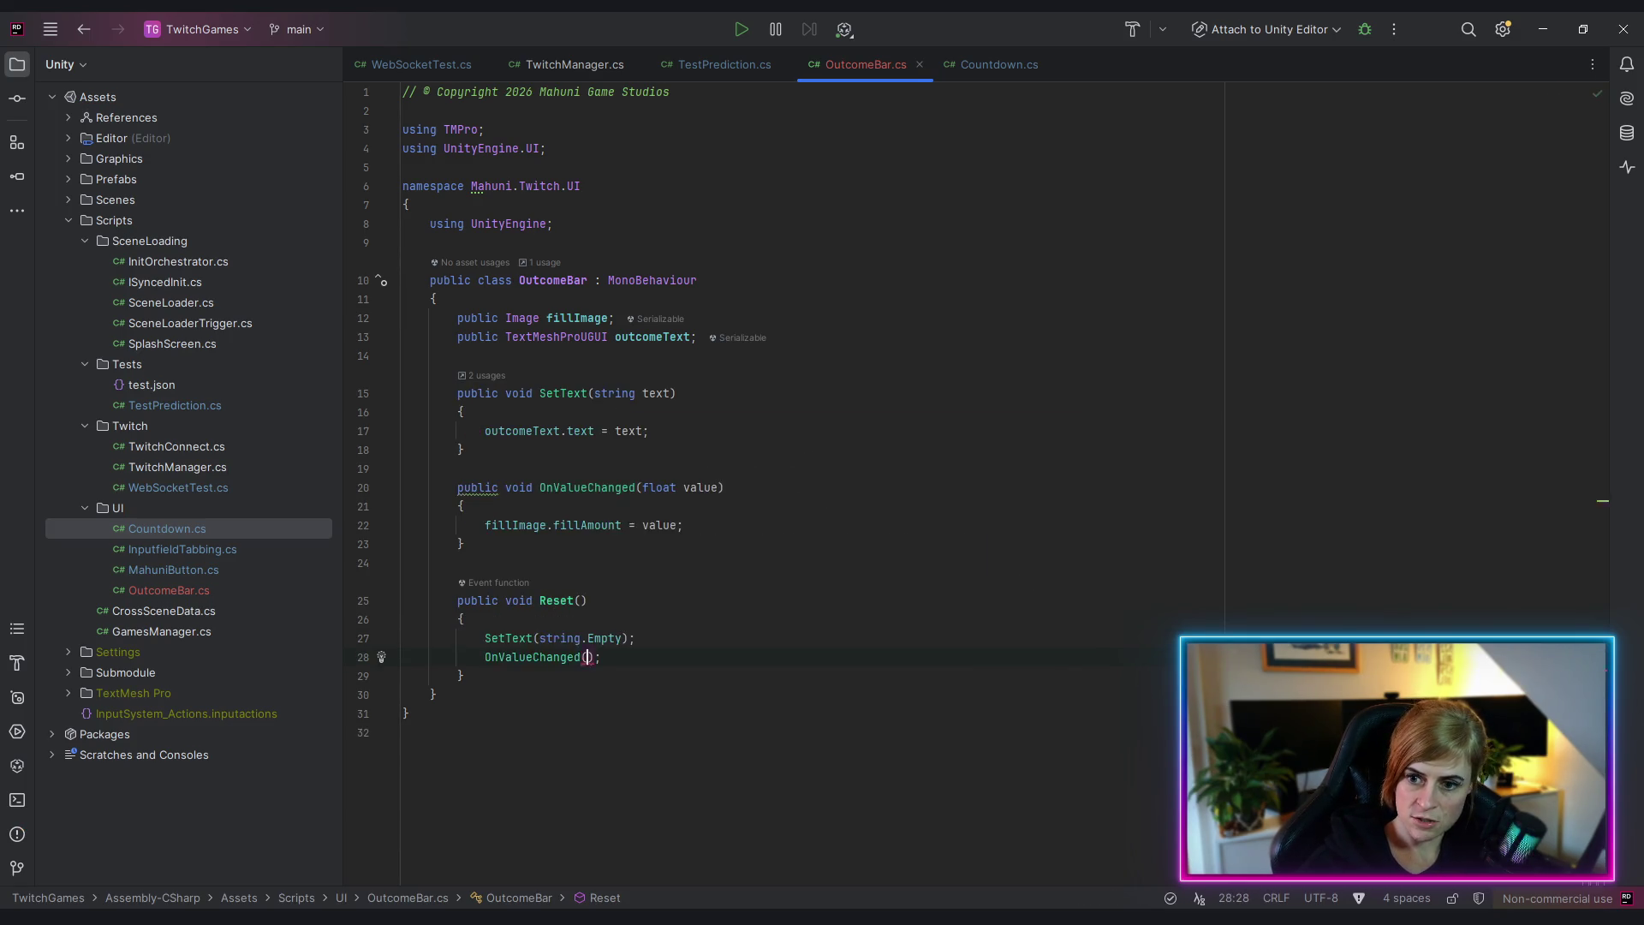
pyautogui.click(625, 739)
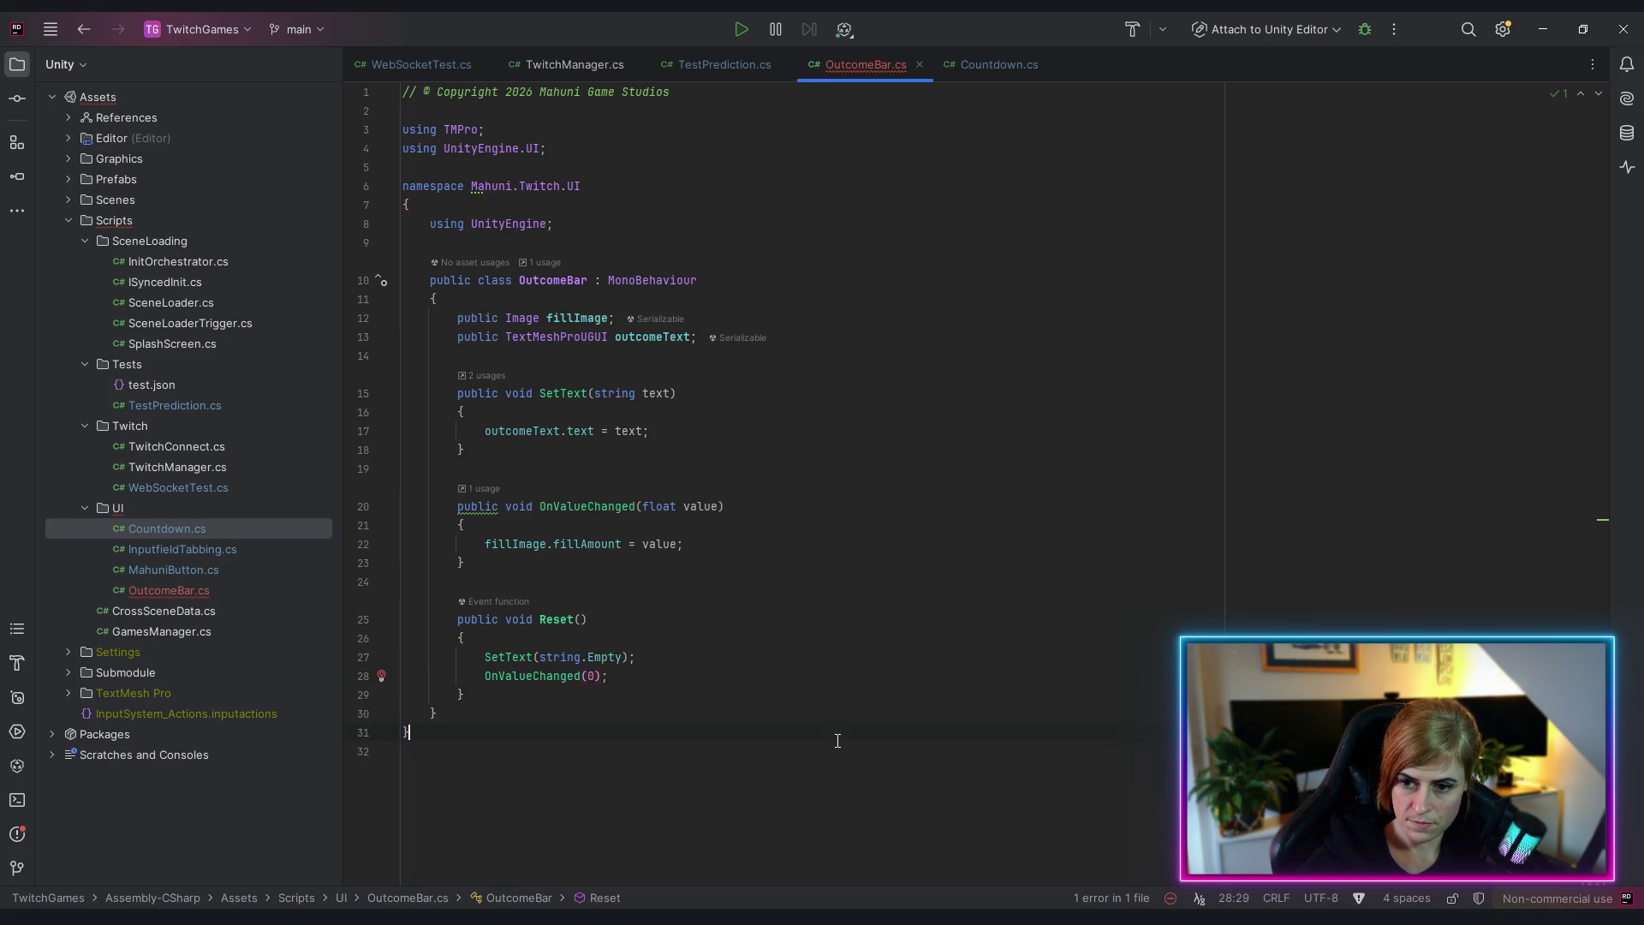
# Replace SetText(string.Empty) in ResetResult with a call to o.Reset()
pyautogui.moveTo(541, 619); pyautogui.dragTo(605, 617)
pyautogui.hotkey('ctrl', 'c')
pyautogui.click(717, 69)
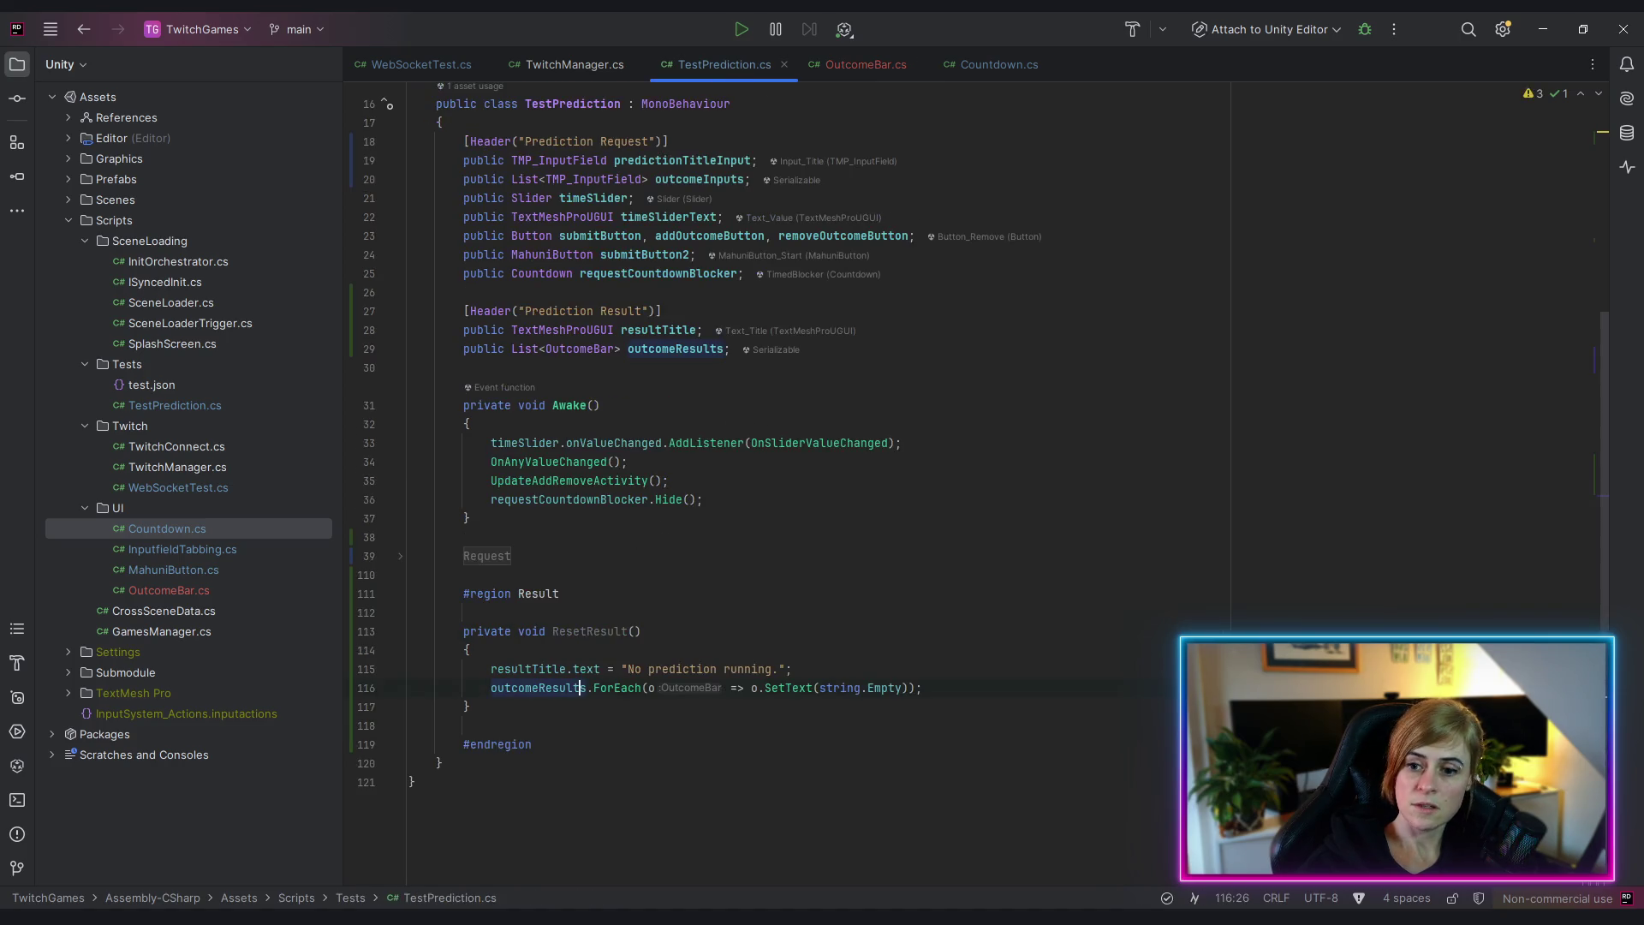
pyautogui.moveTo(765, 692); pyautogui.dragTo(907, 691)
pyautogui.hotkey('ctrl', 'v')
pyautogui.click(787, 759)
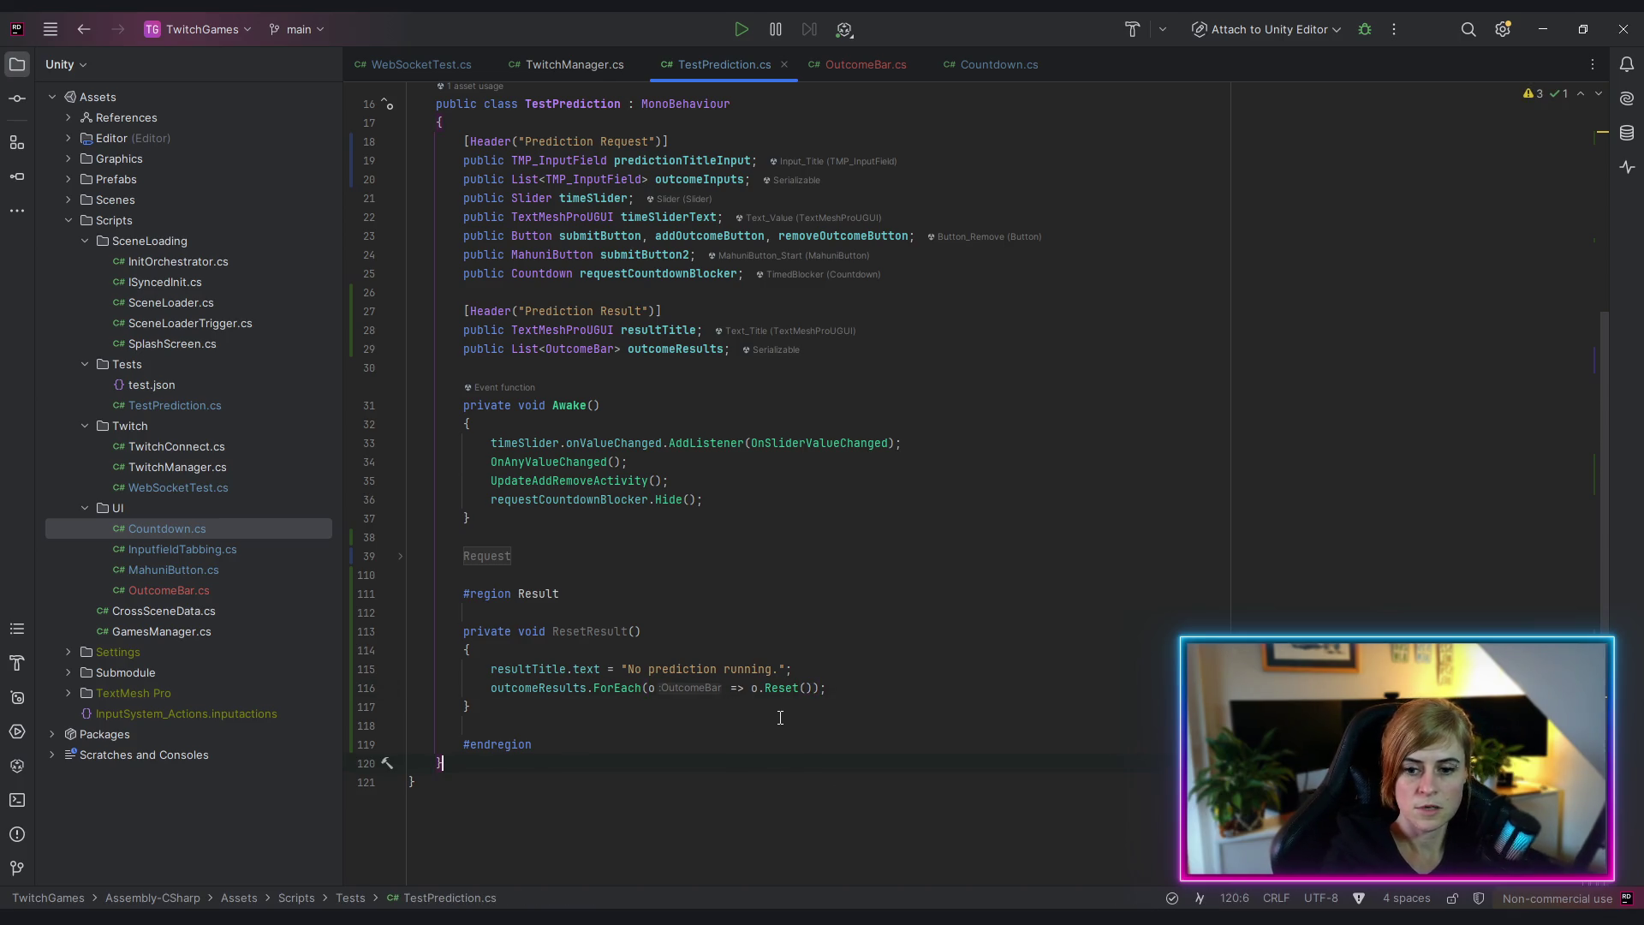
# Call ResetResult() from Awake and label its sections with // Request and // Result comments
pyautogui.click(768, 722)
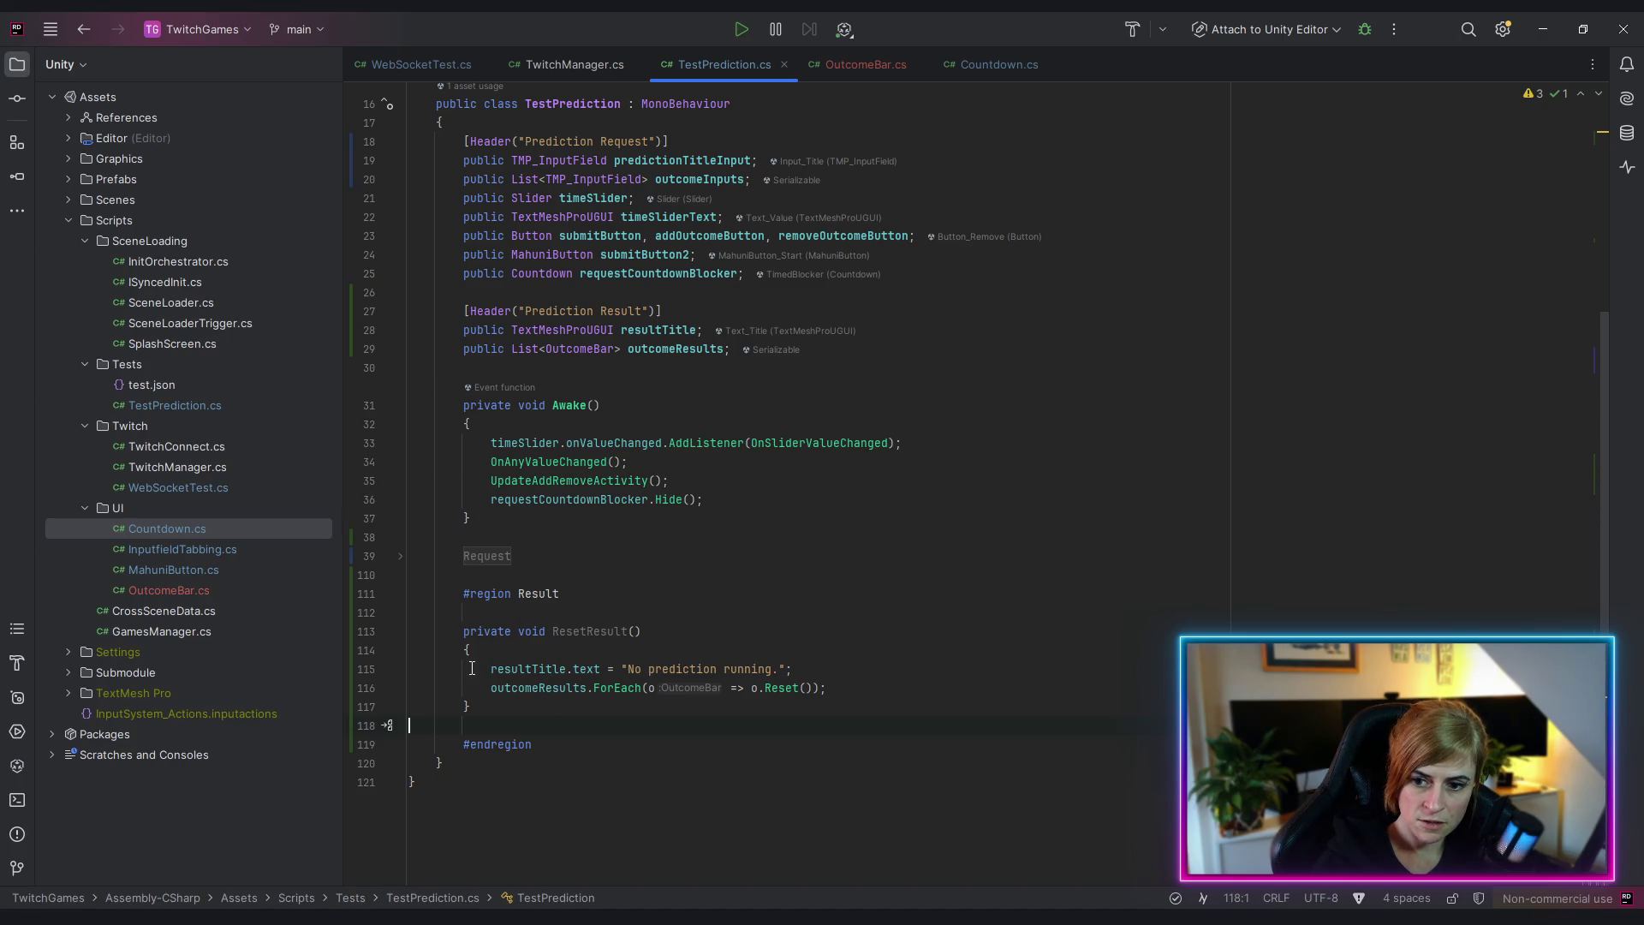
pyautogui.click(864, 676)
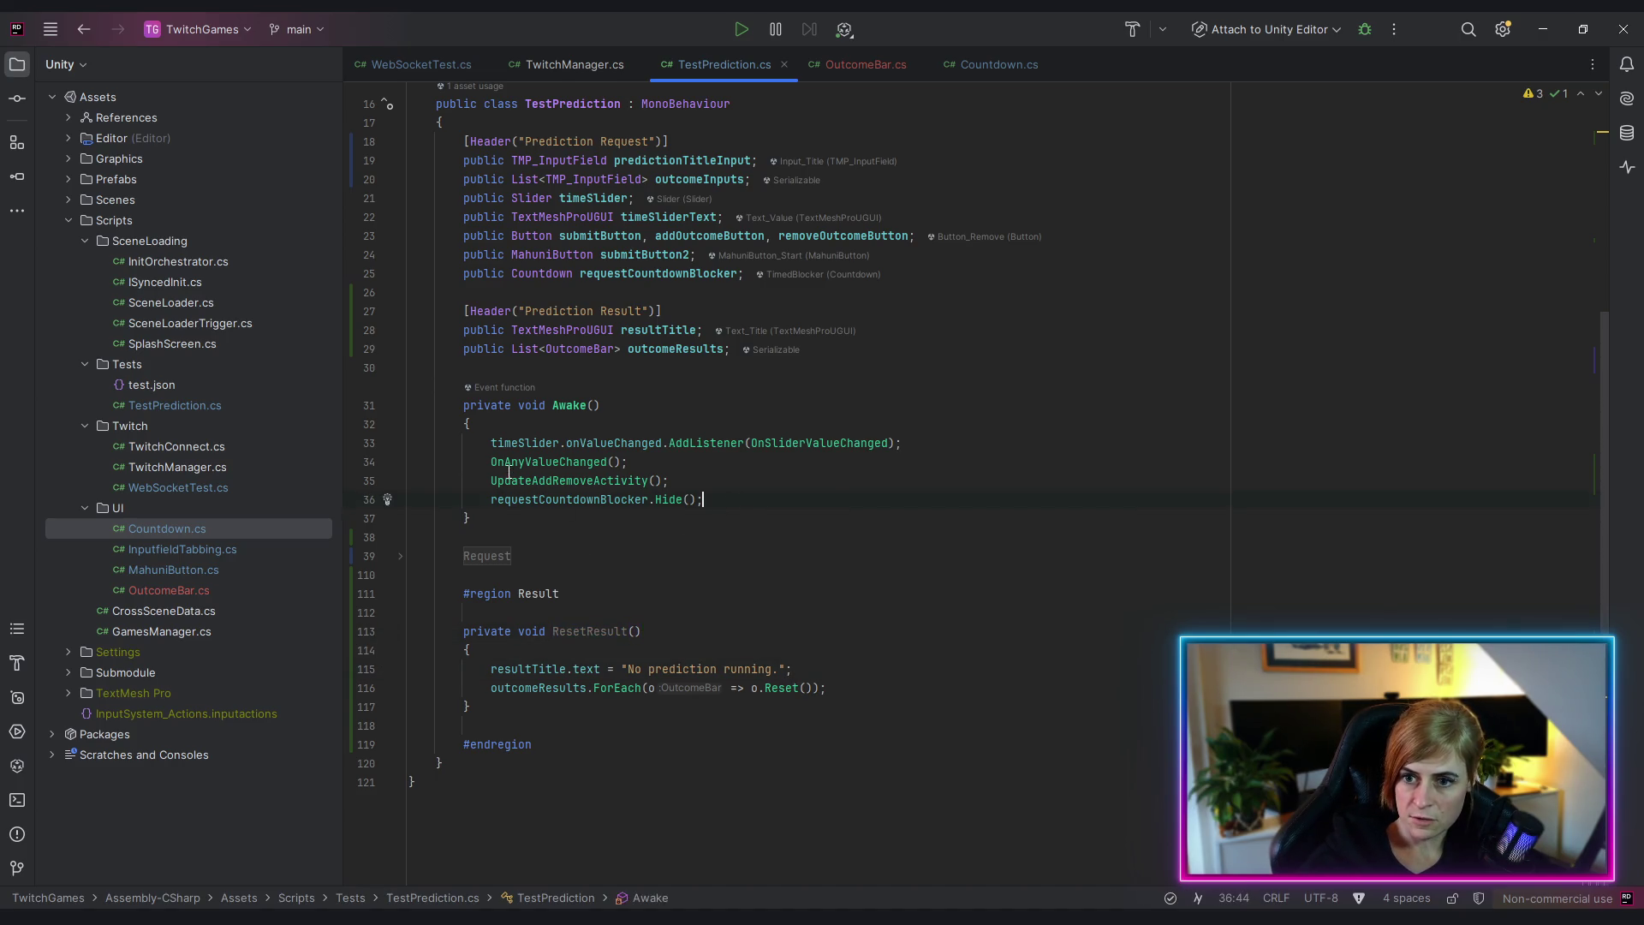
pyautogui.press('Return')
pyautogui.press('Return')
pyautogui.write('ResetResult()')
pyautogui.write(';')
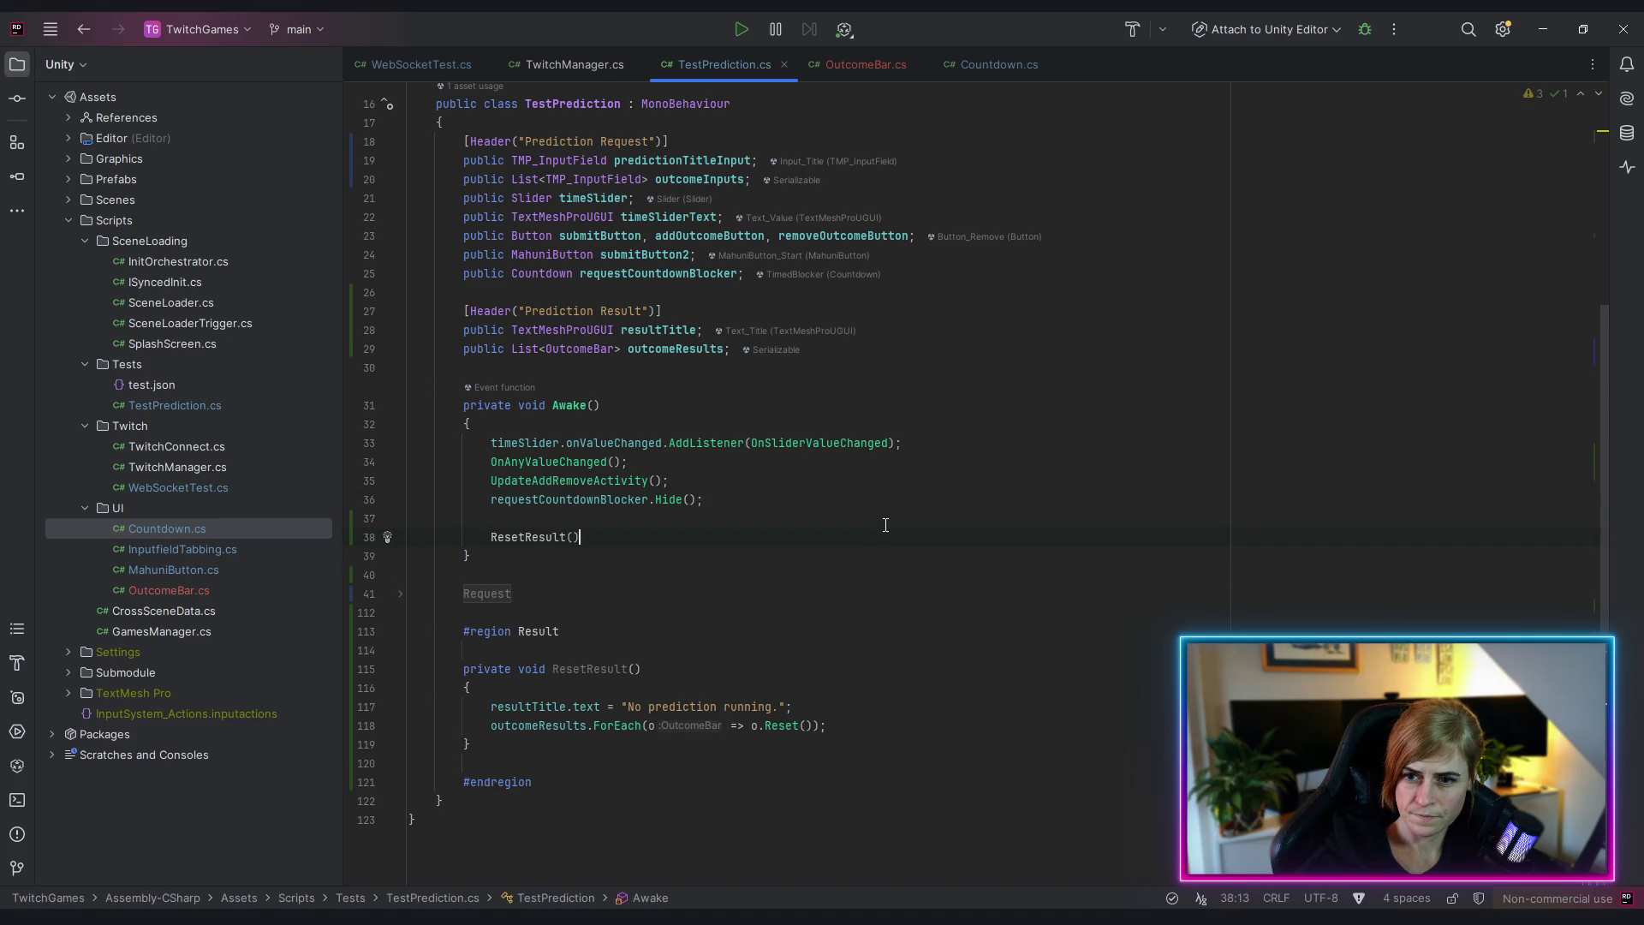
pyautogui.click(486, 424)
pyautogui.press('Return')
pyautogui.write('//')
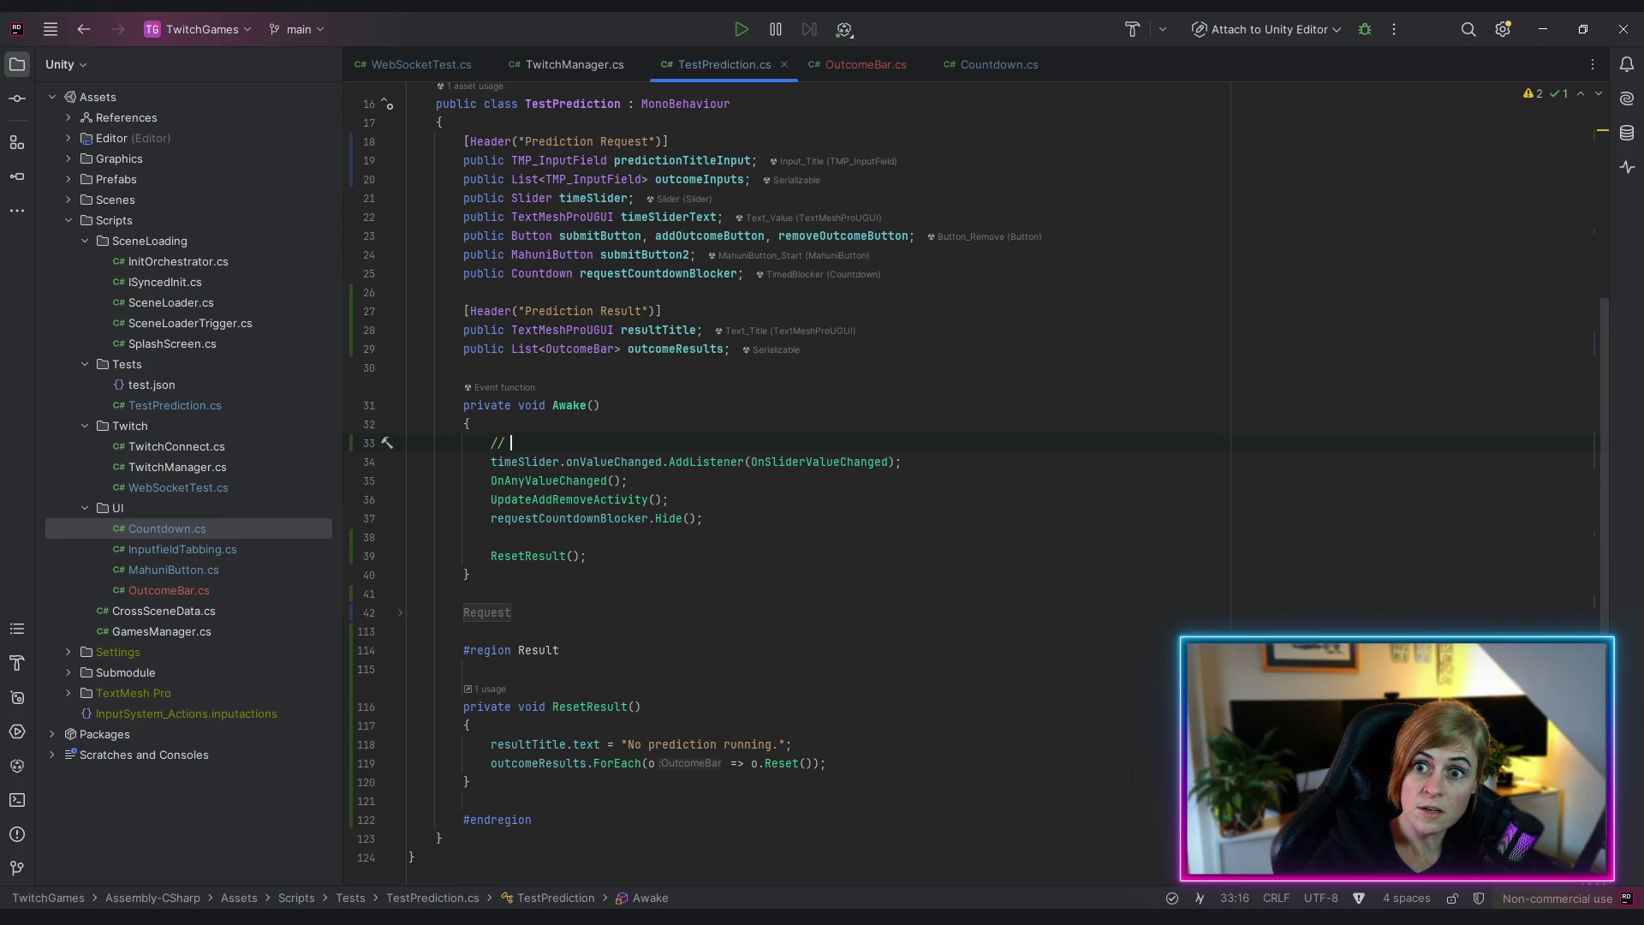
pyautogui.write('Request')
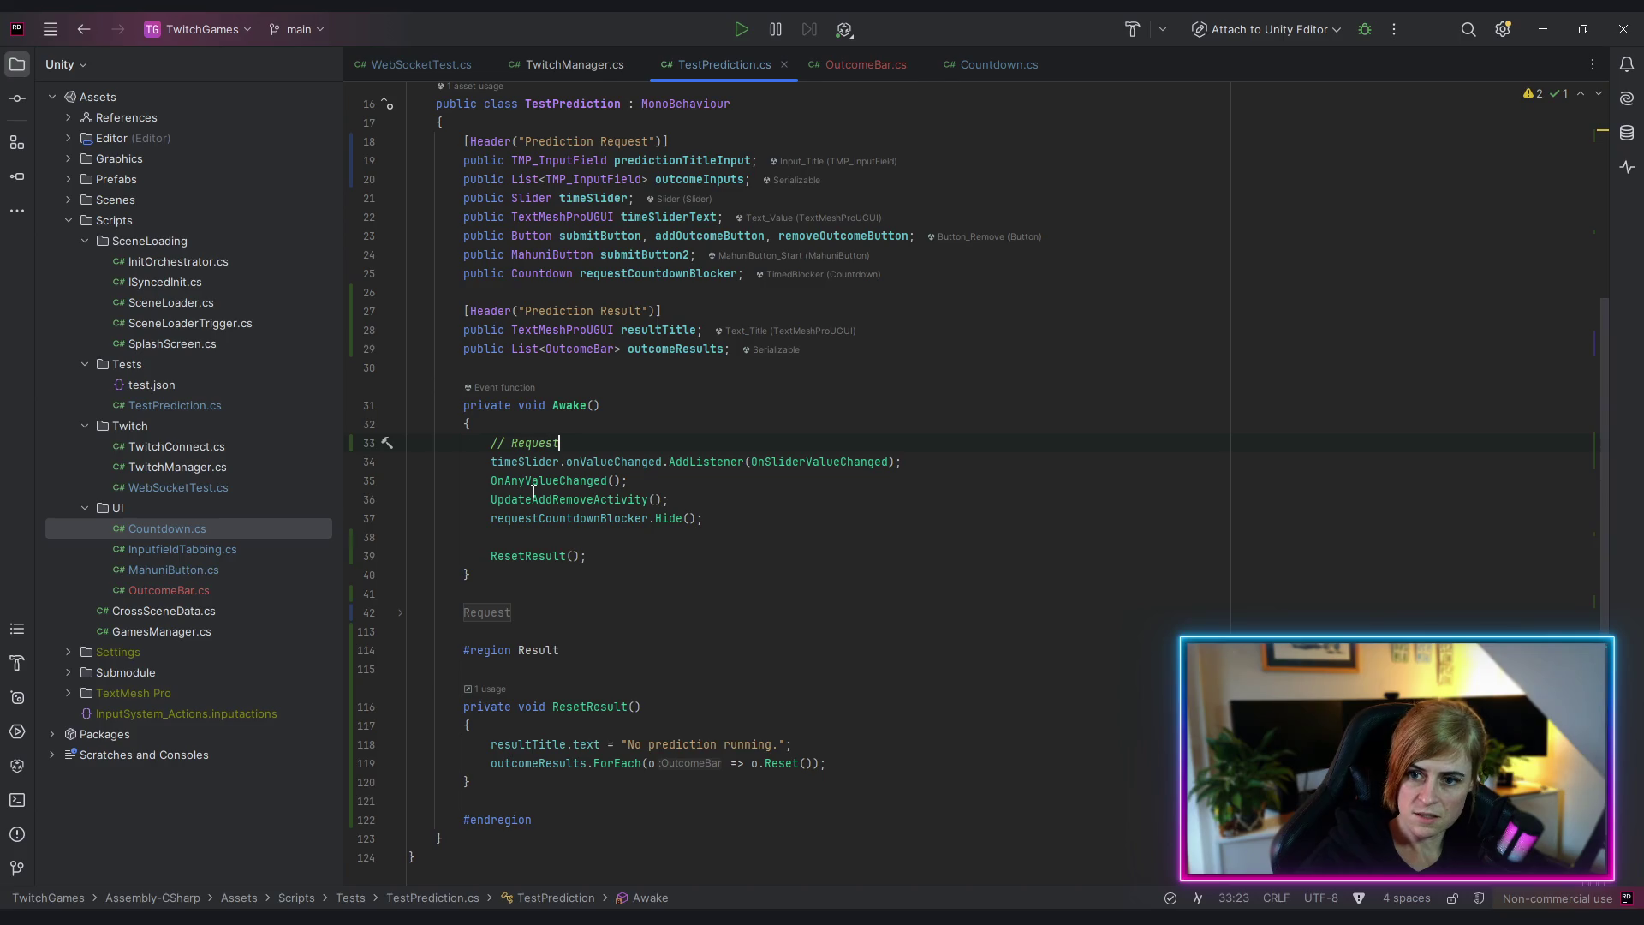
pyautogui.click(543, 529)
pyautogui.press('Return')
pyautogui.write('// ')
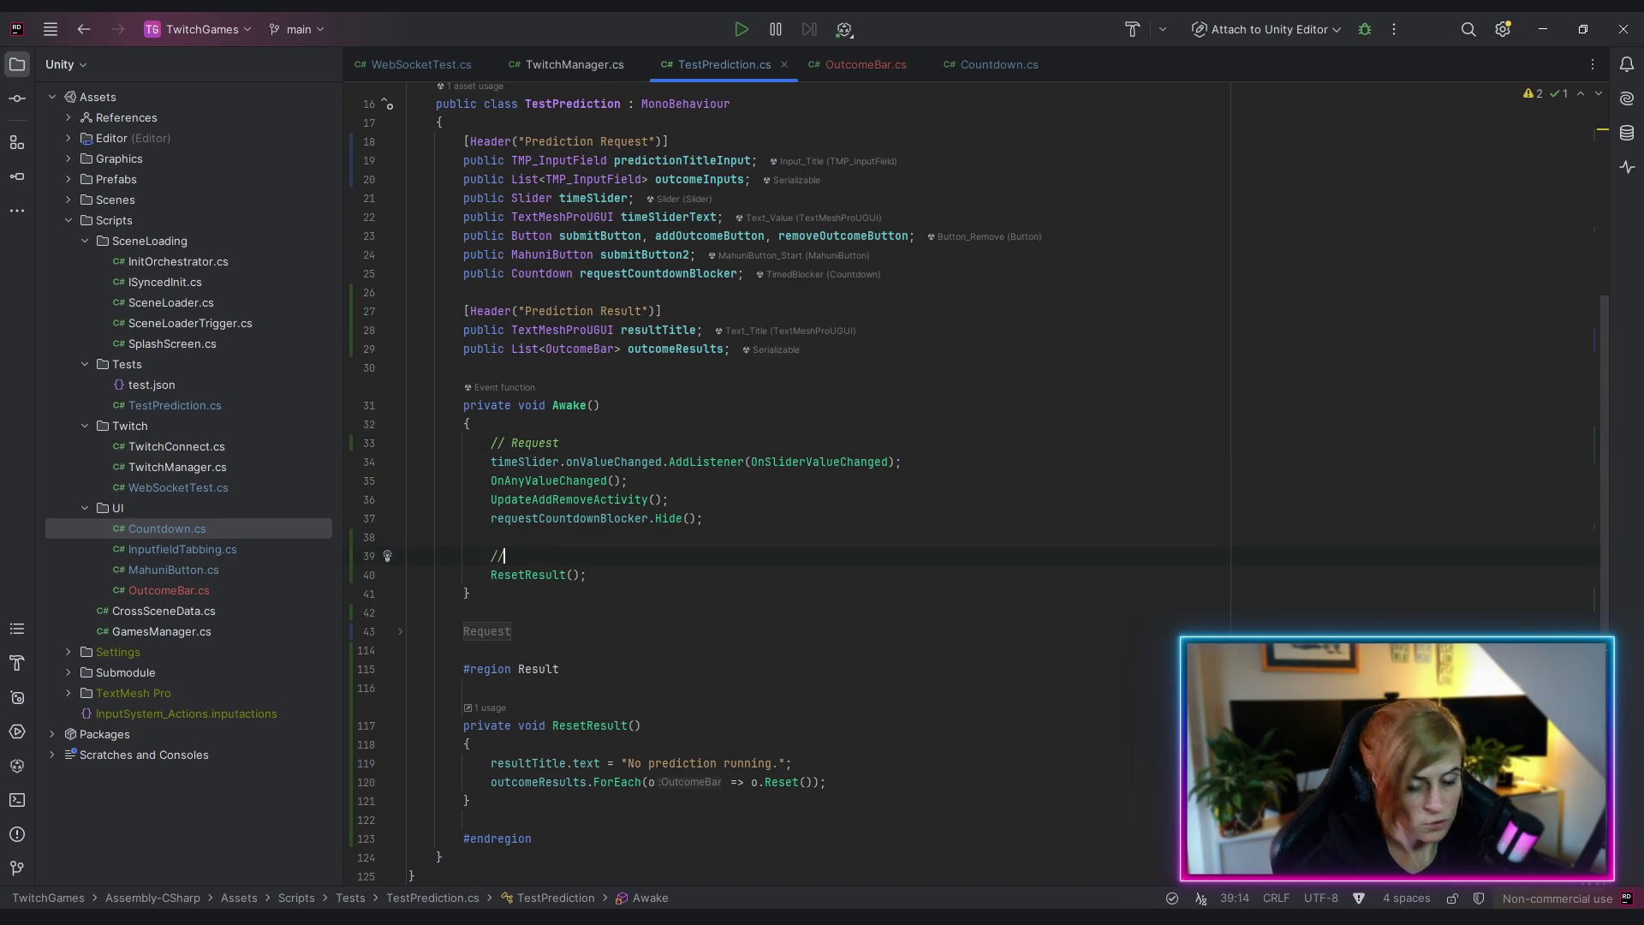
pyautogui.write('Result')
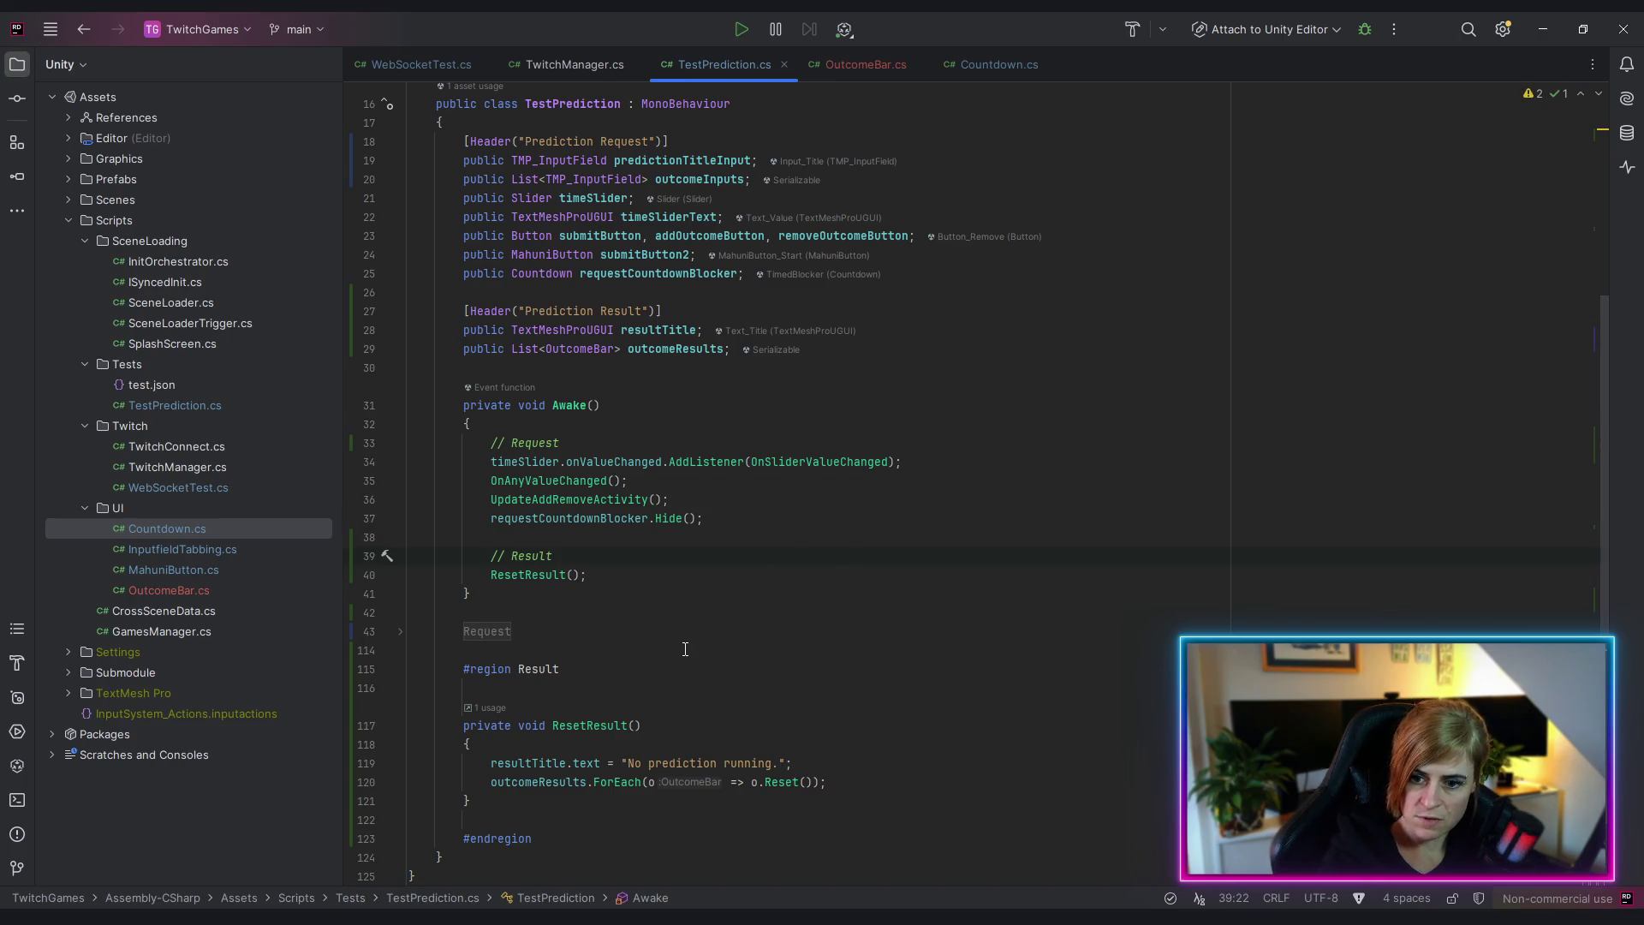
pyautogui.click(1545, 28)
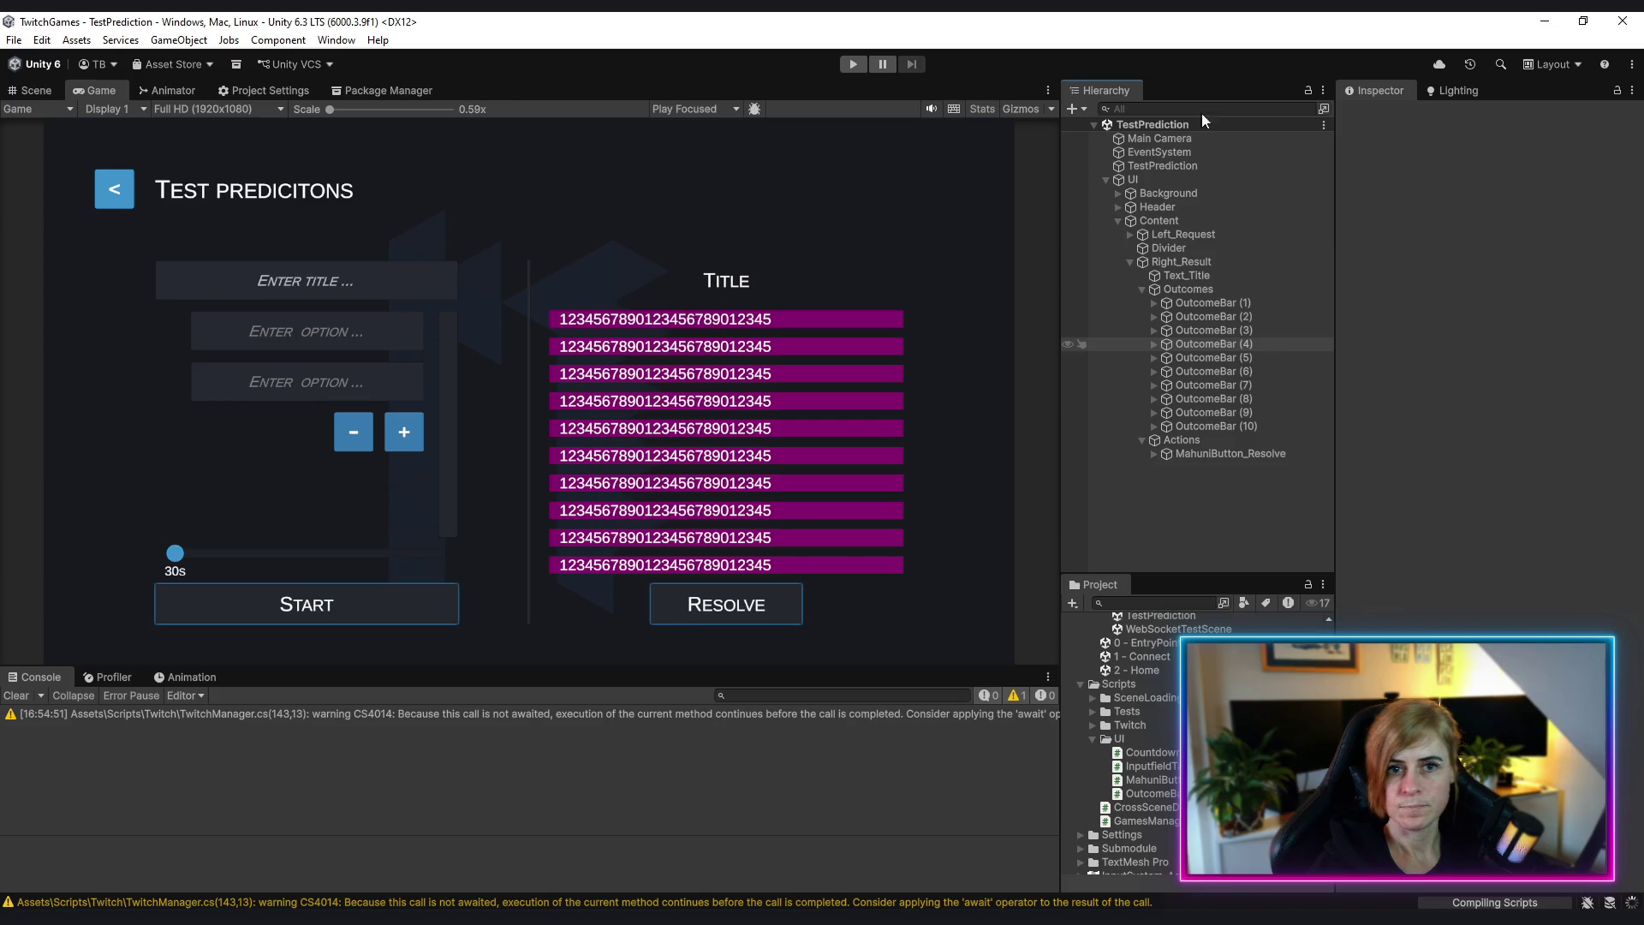
# Select TestPrediction in the Hierarchy and review its Outcome Inputs and Outcome Results lists
pyautogui.click(1163, 166)
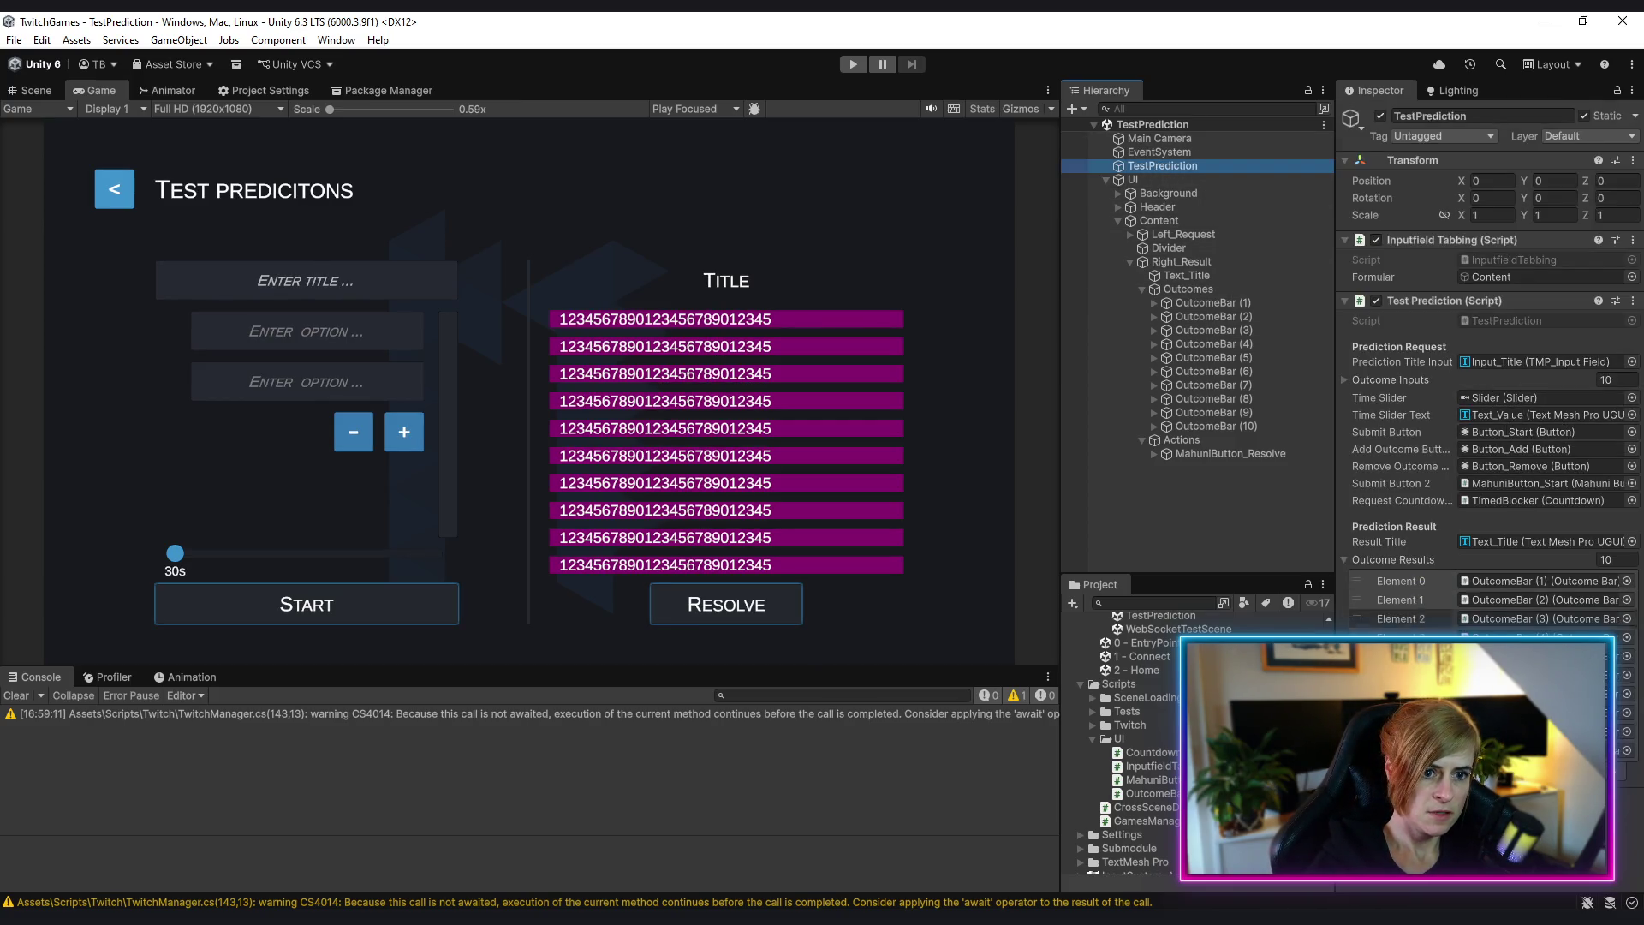
pyautogui.click(1342, 380)
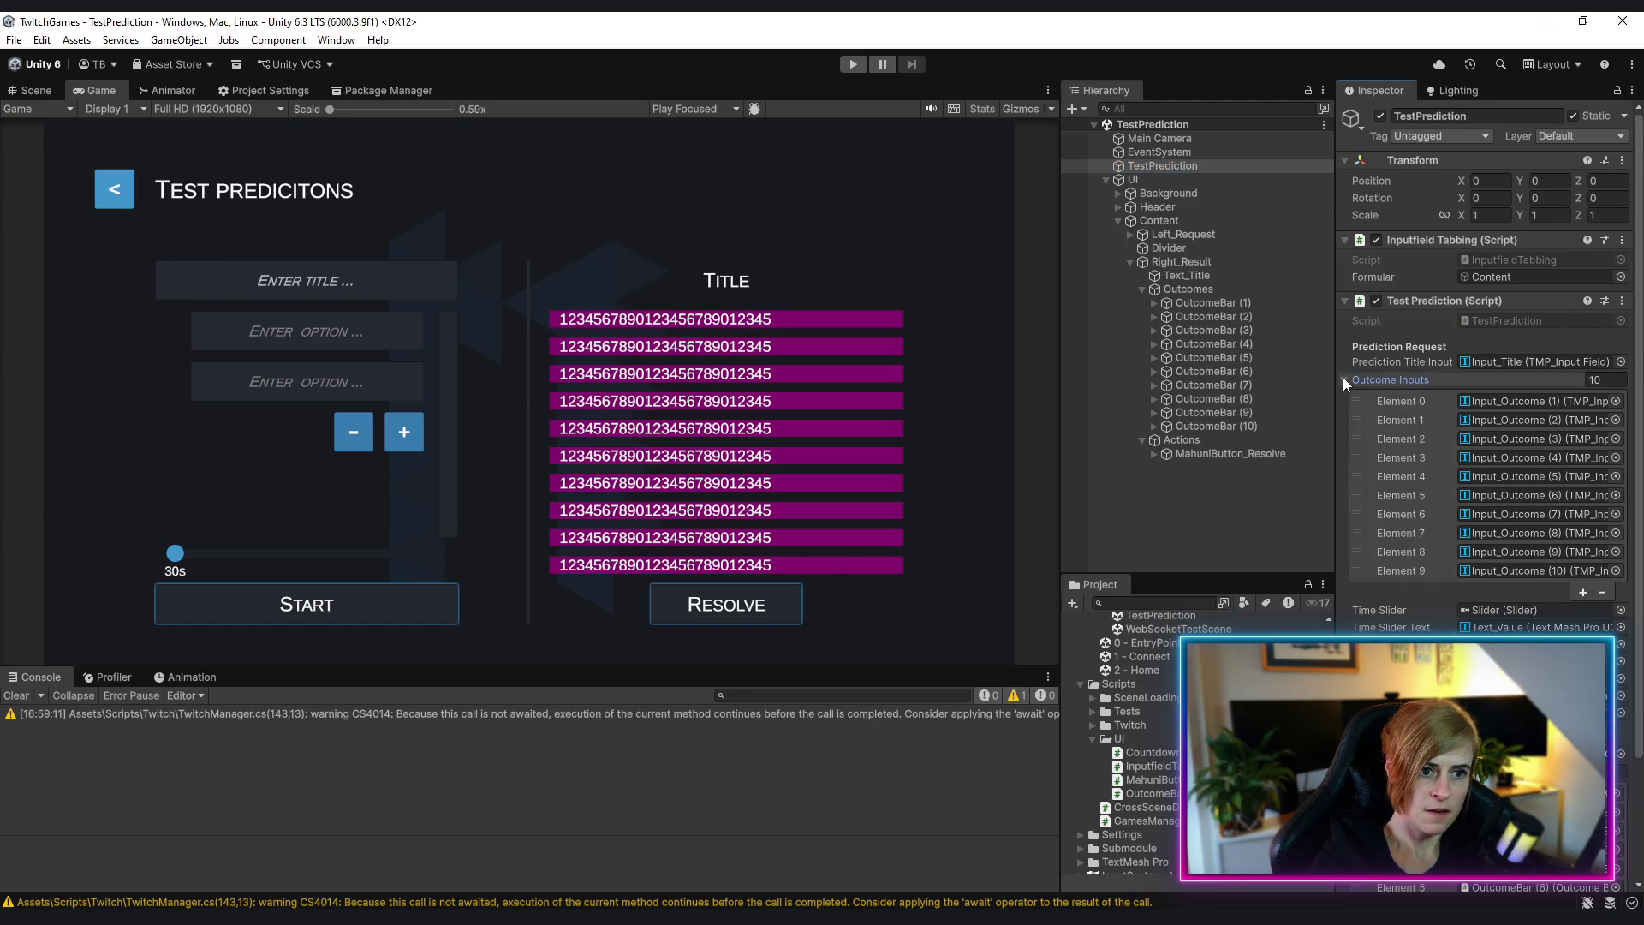
pyautogui.click(1342, 380)
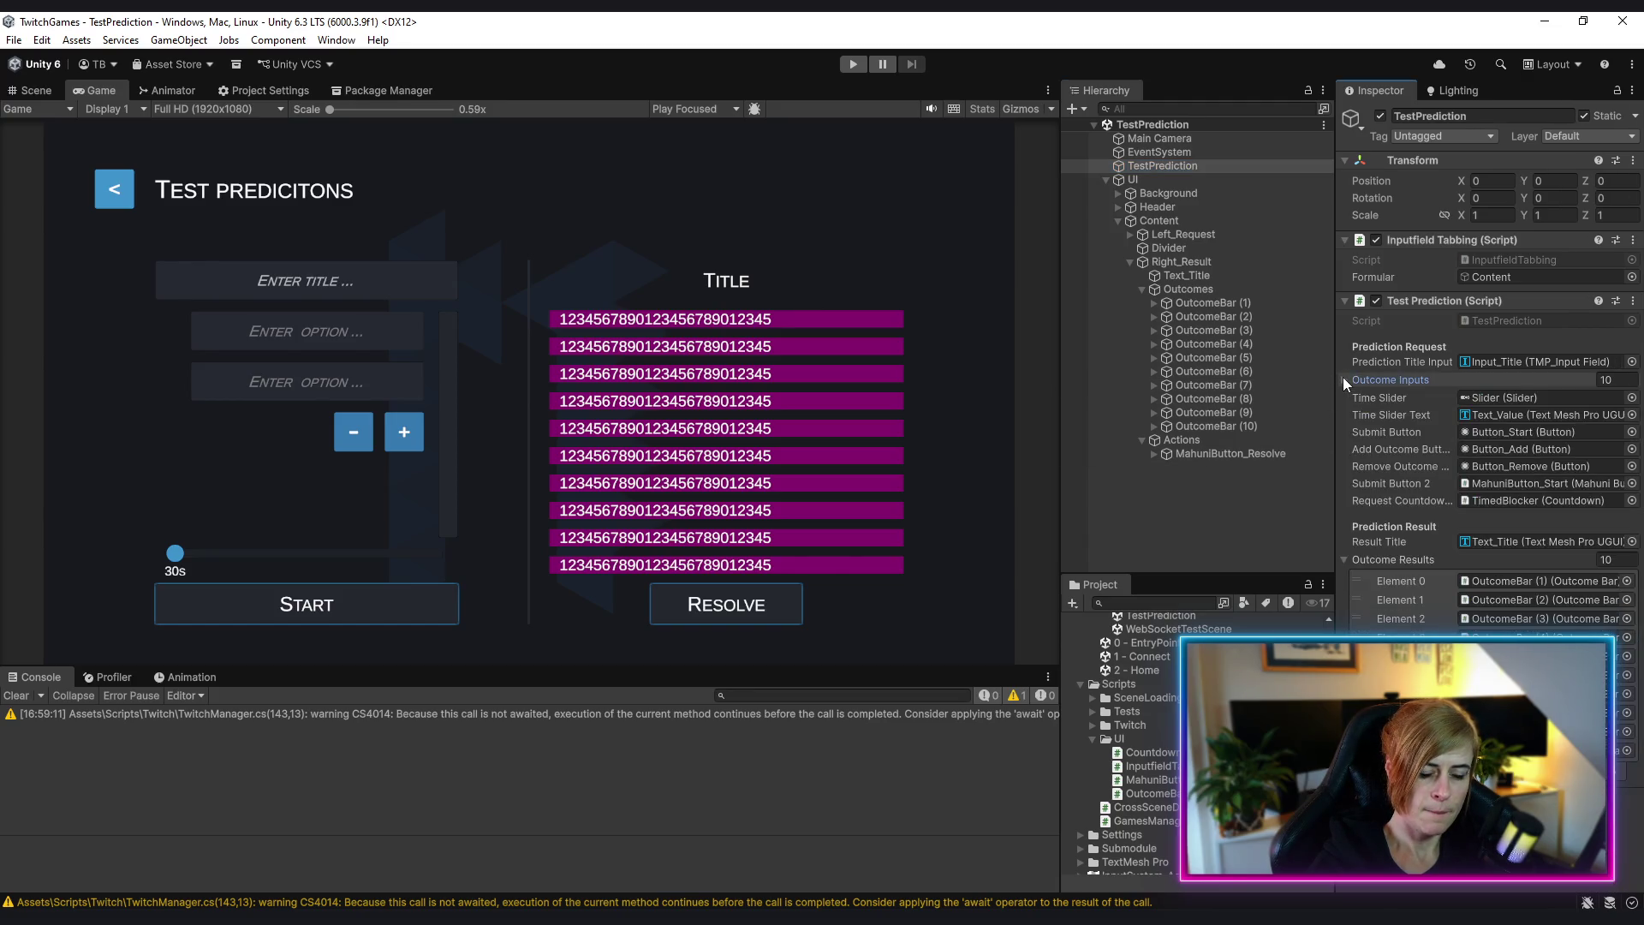
pyautogui.click(1348, 558)
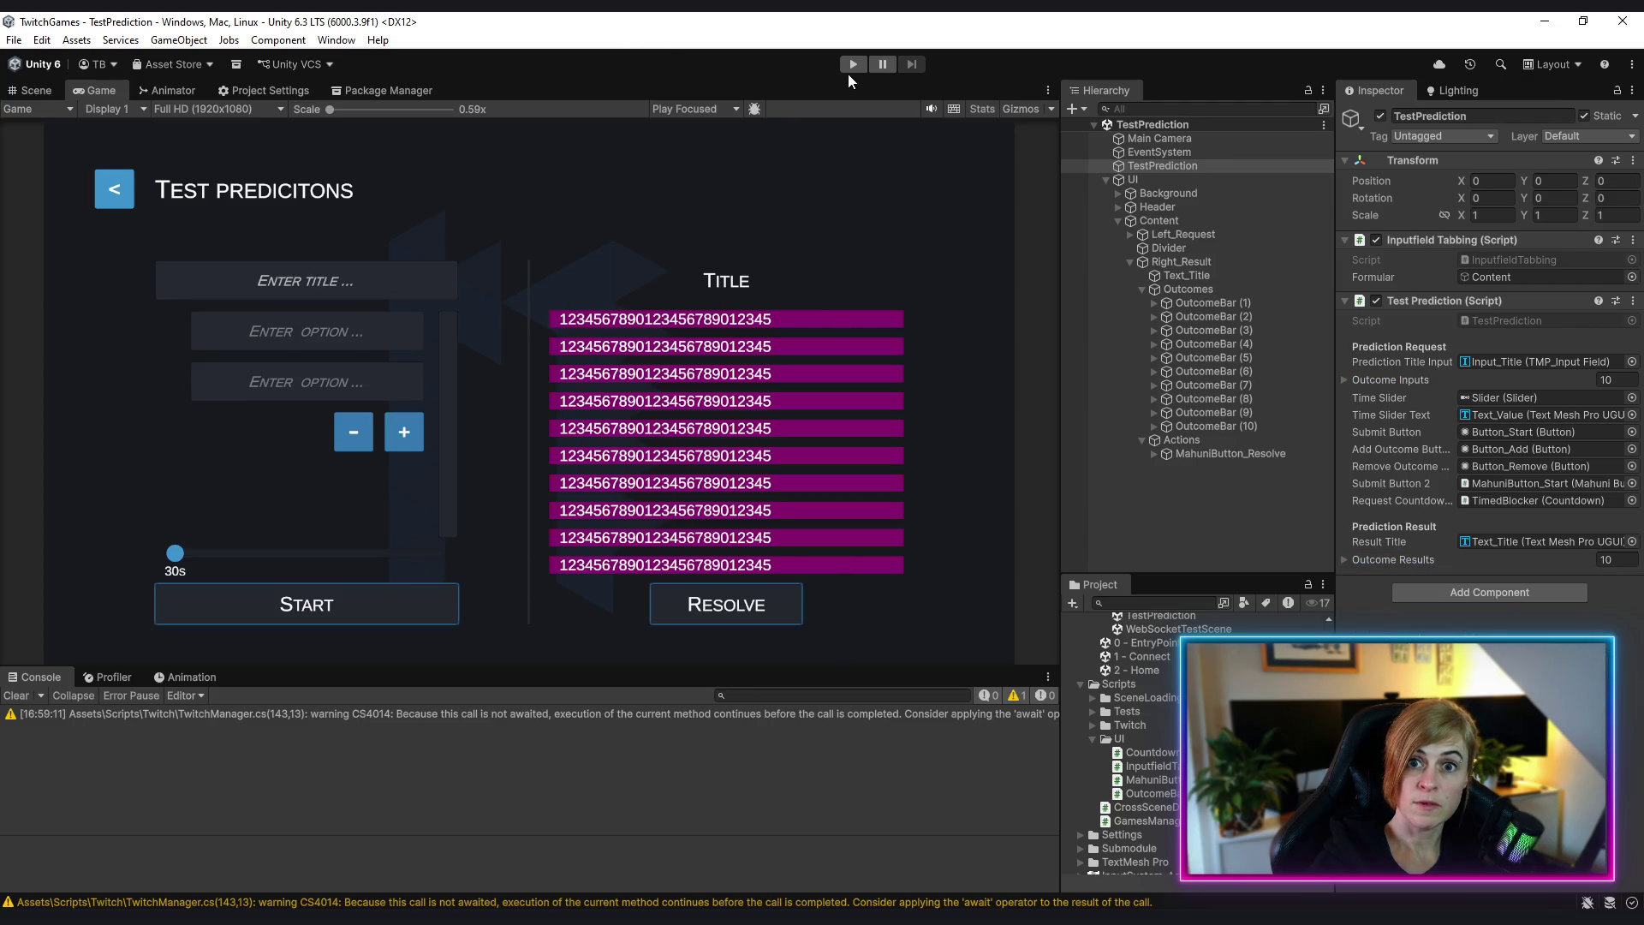
# Start a play test of the game in the Unity editor
pyautogui.click(853, 64)
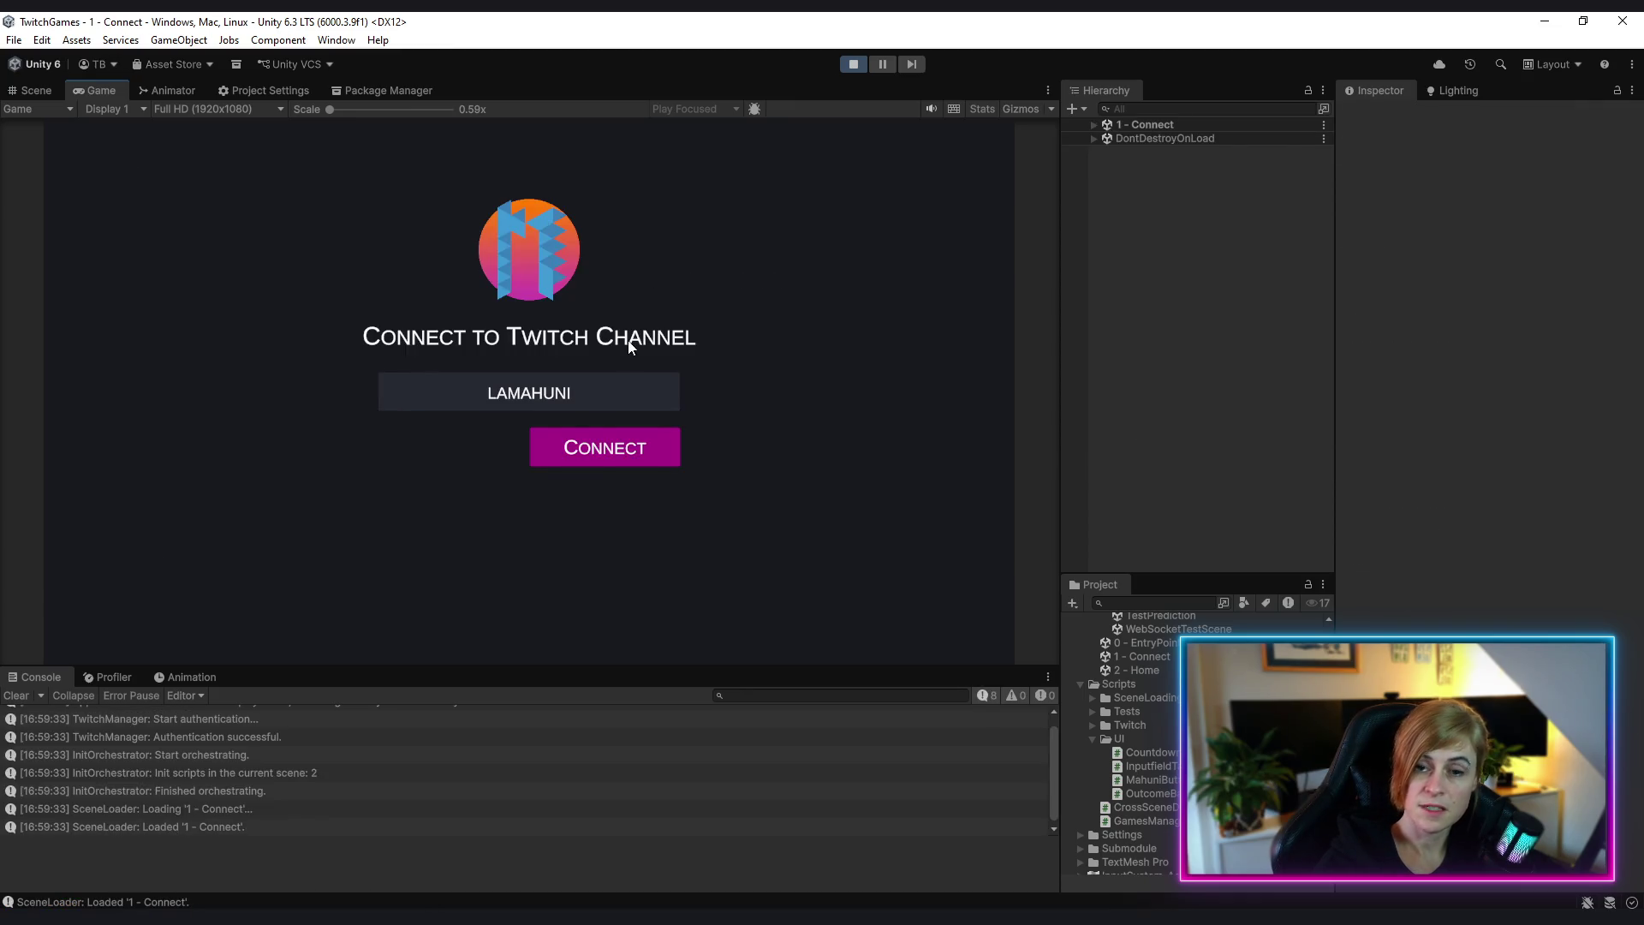
# Connect to Twitch, check Test Prediction shows 'No prediction running.', then stop the play test
pyautogui.click(629, 448)
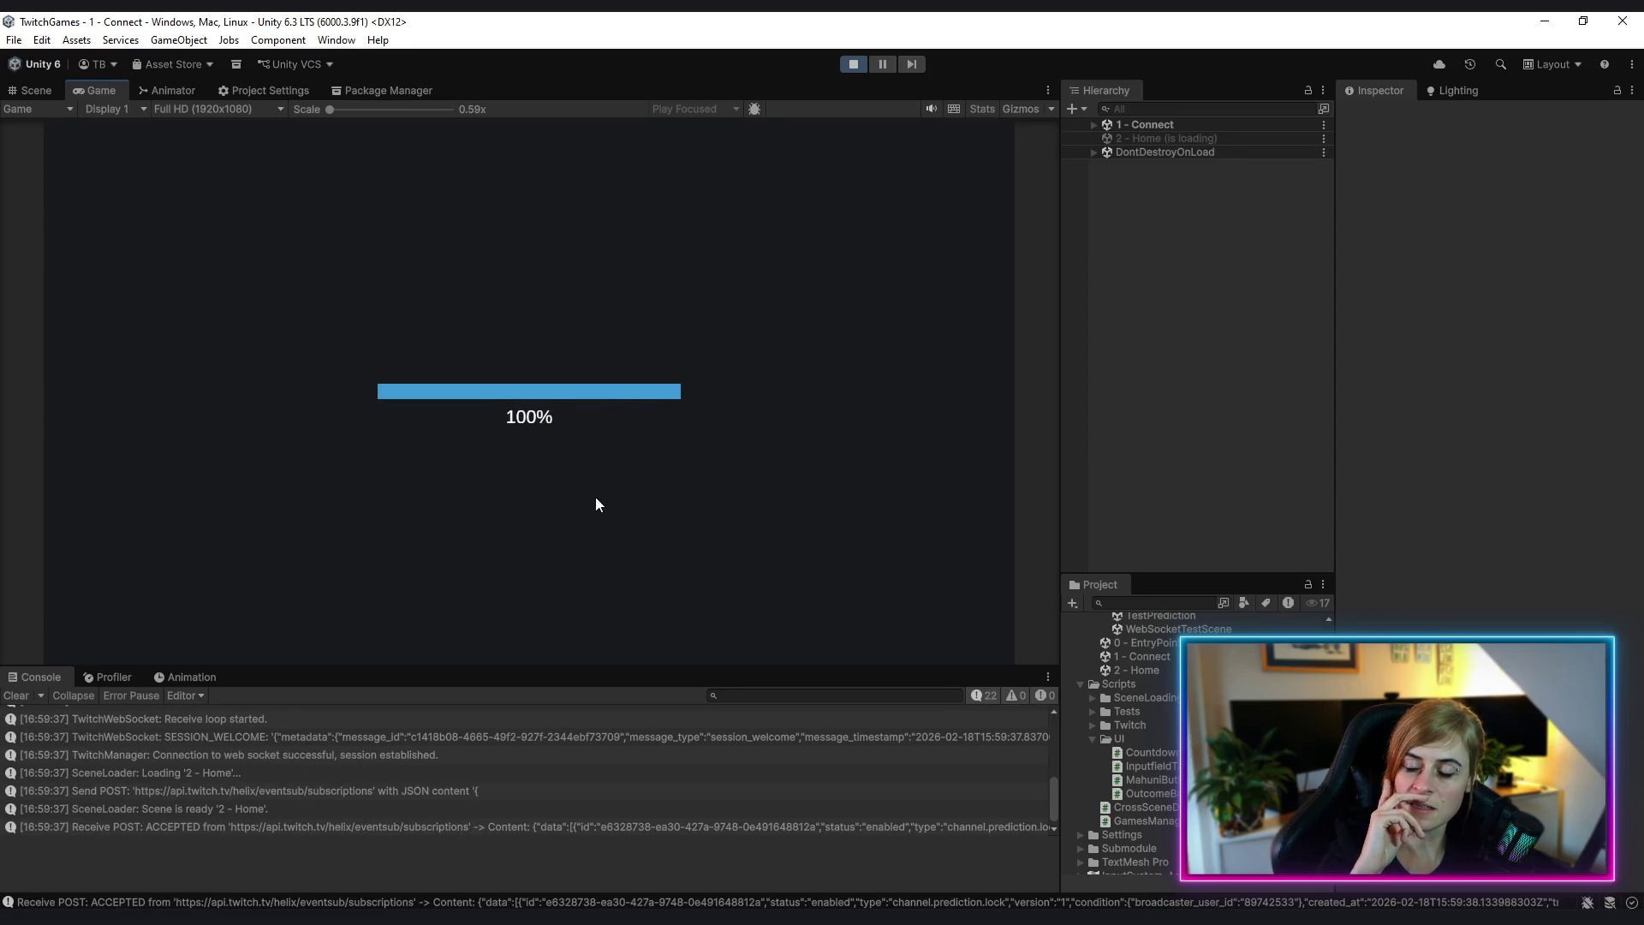
pyautogui.click(320, 322)
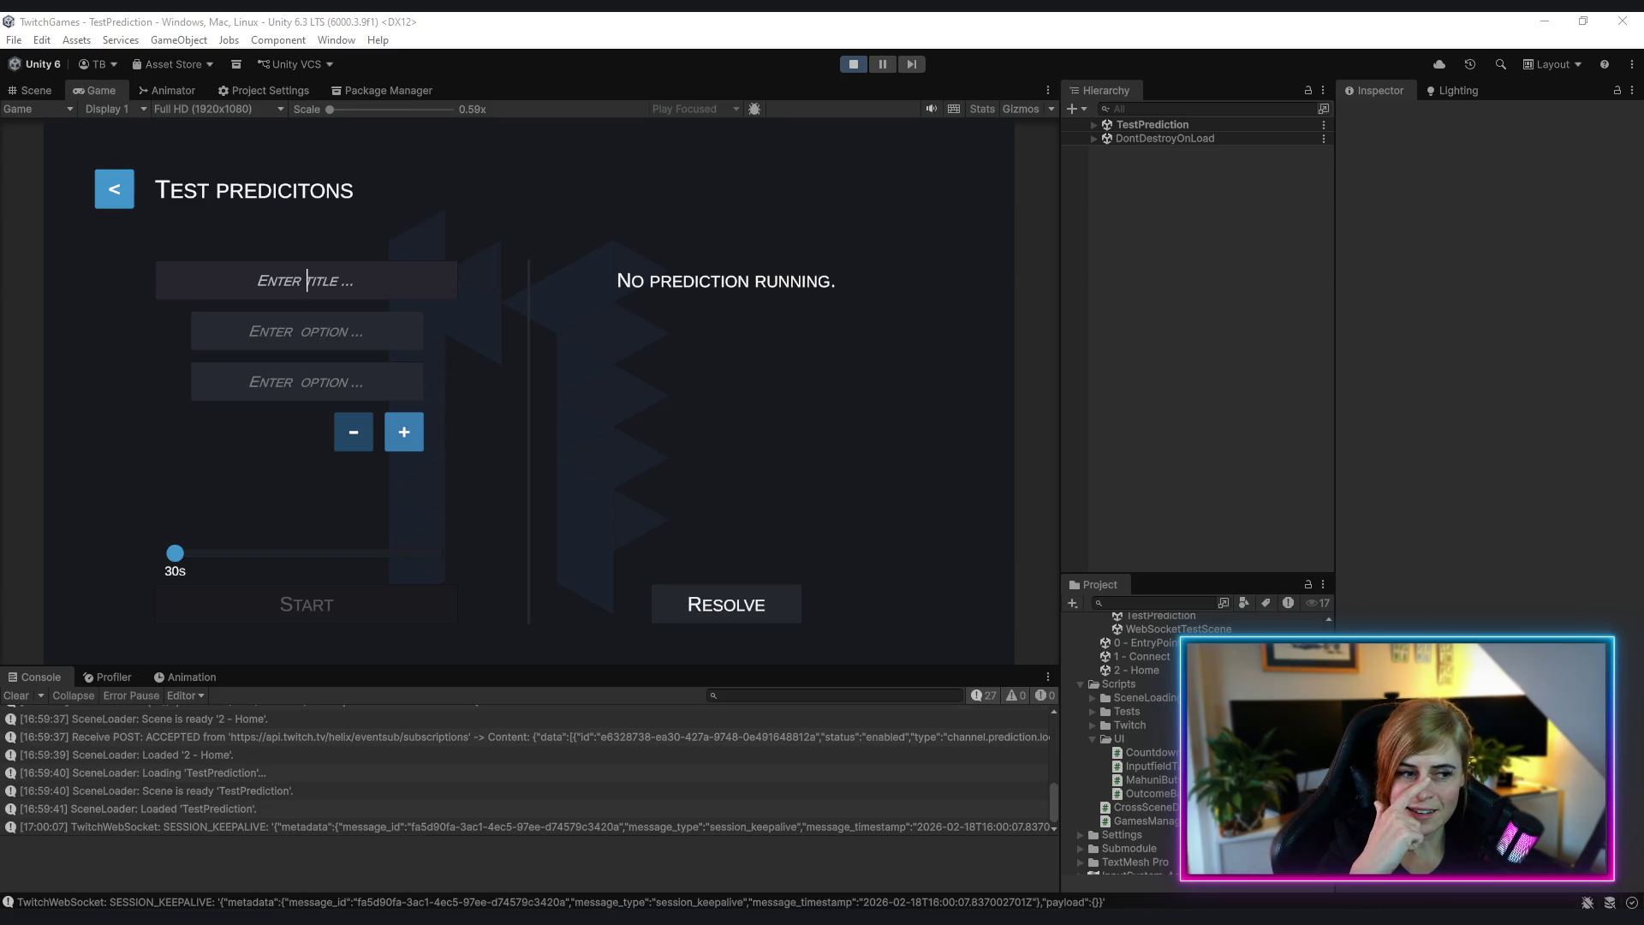
pyautogui.click(307, 281)
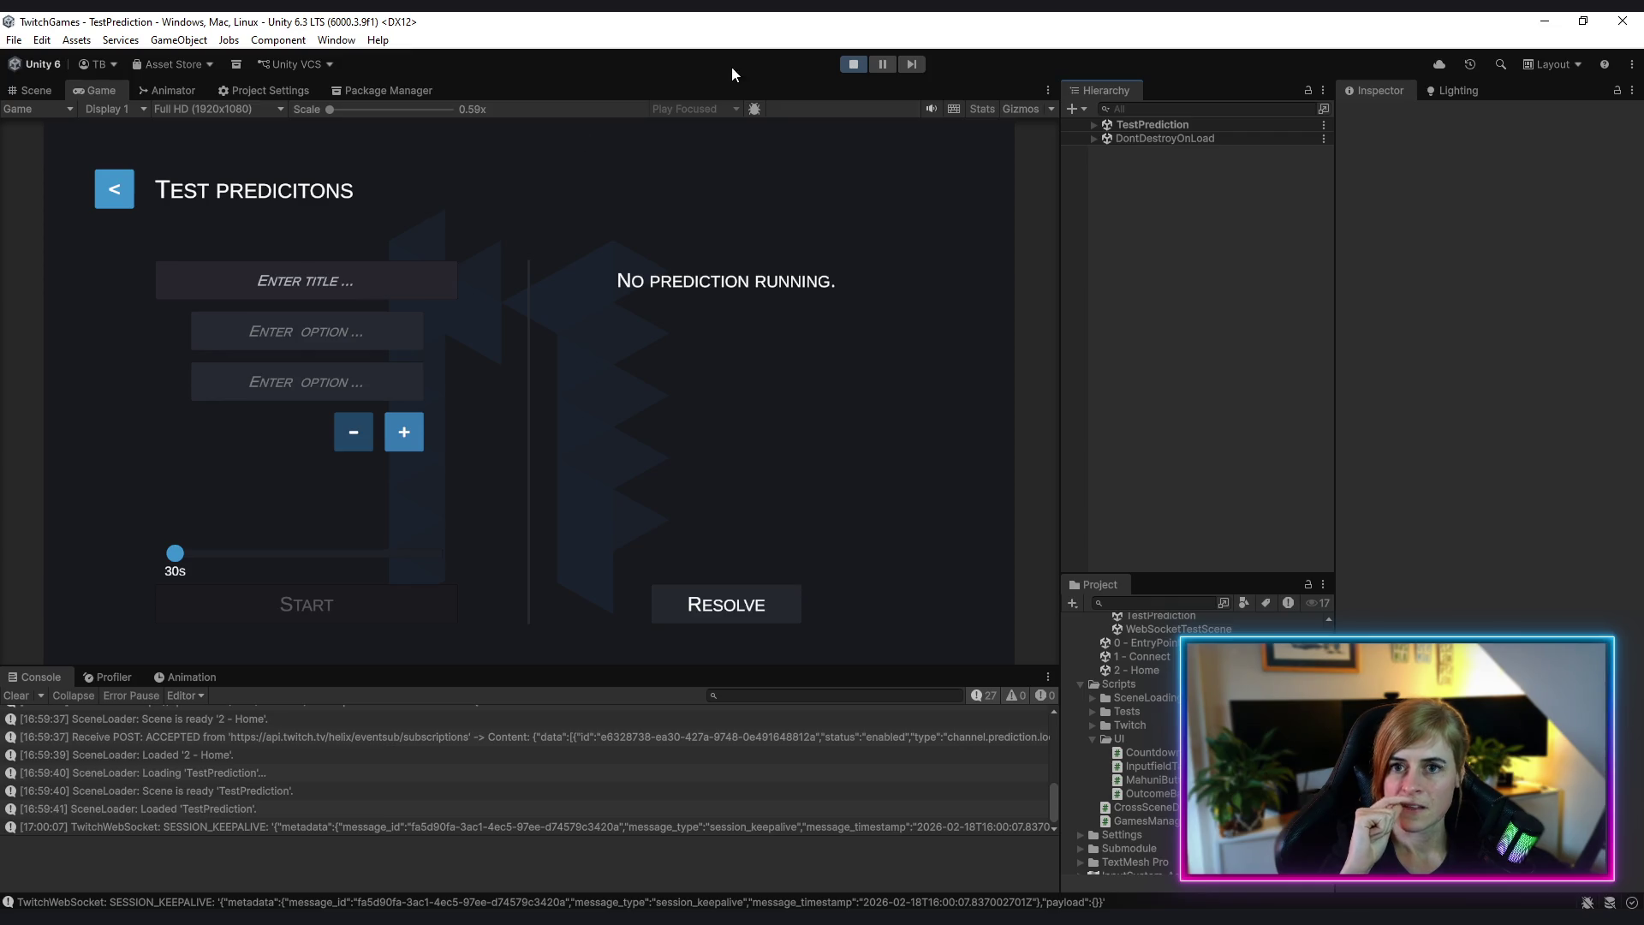
pyautogui.click(853, 63)
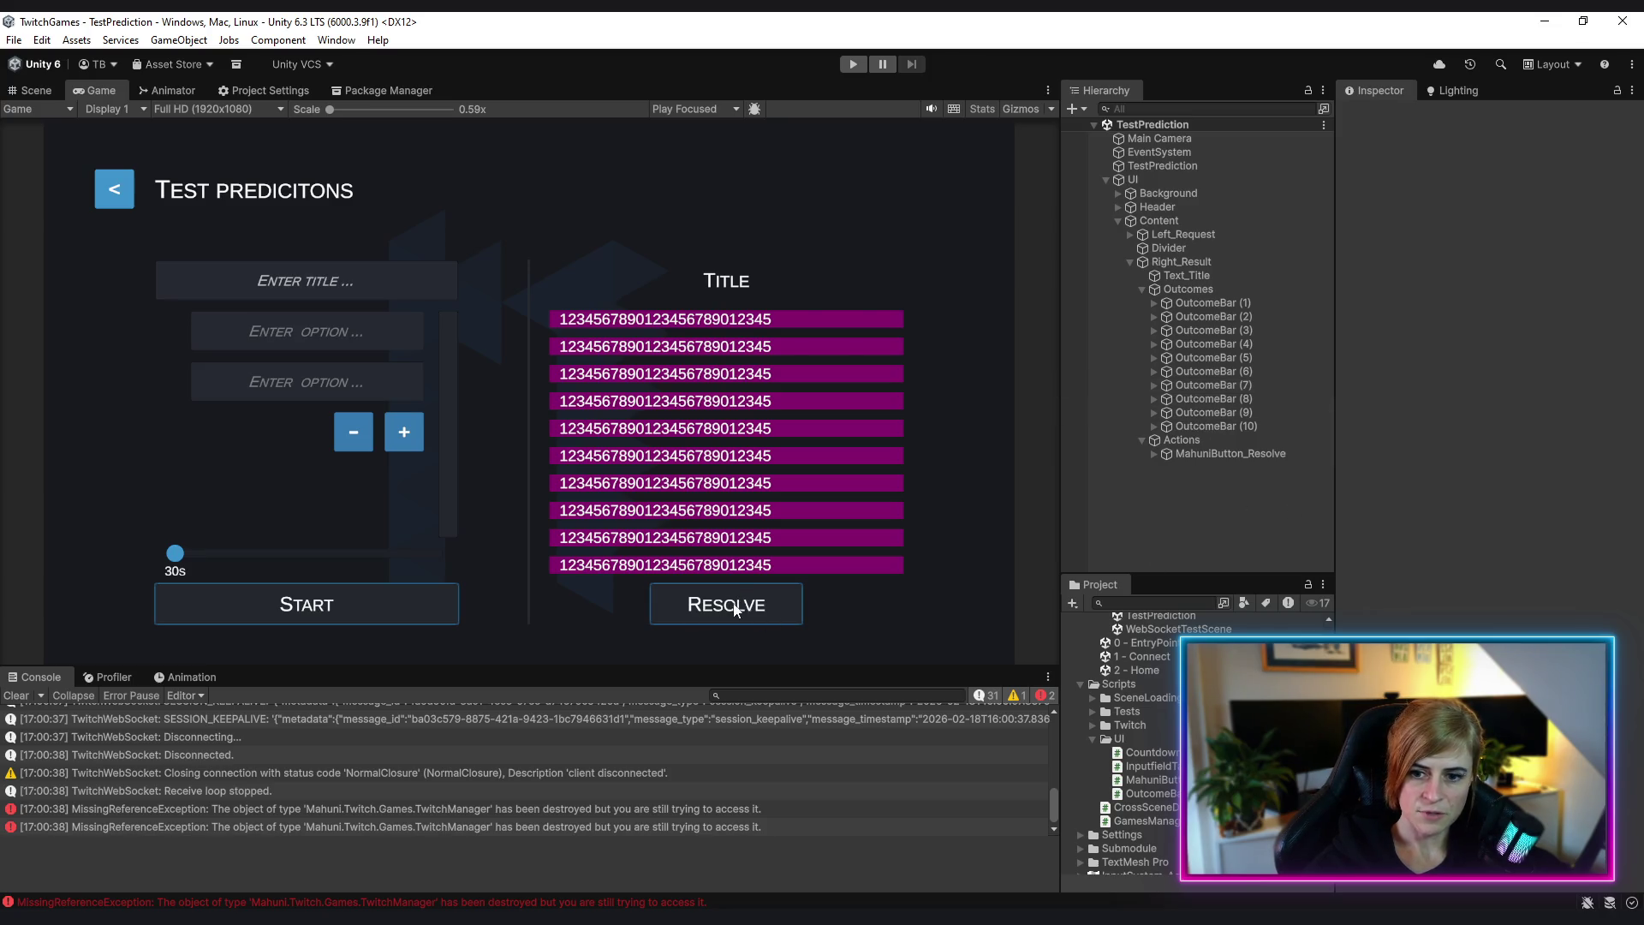
# Collapse the Resolve button's Image and Outline components in the Inspector
pyautogui.hotkey('alt', 'Tab')
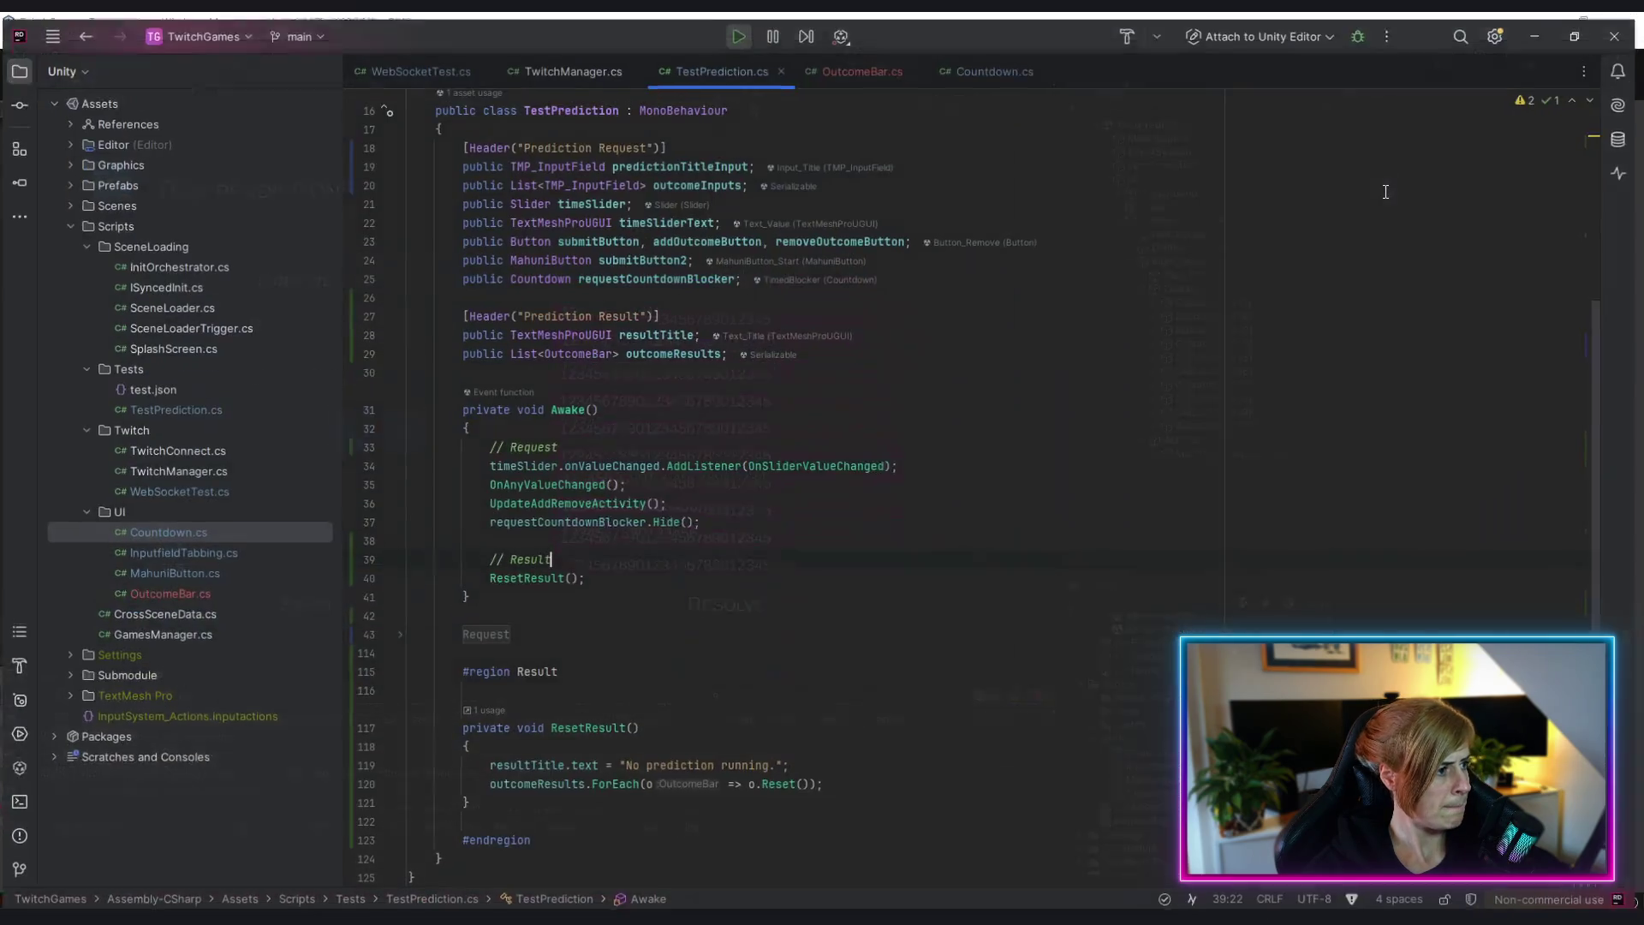
pyautogui.click(727, 349)
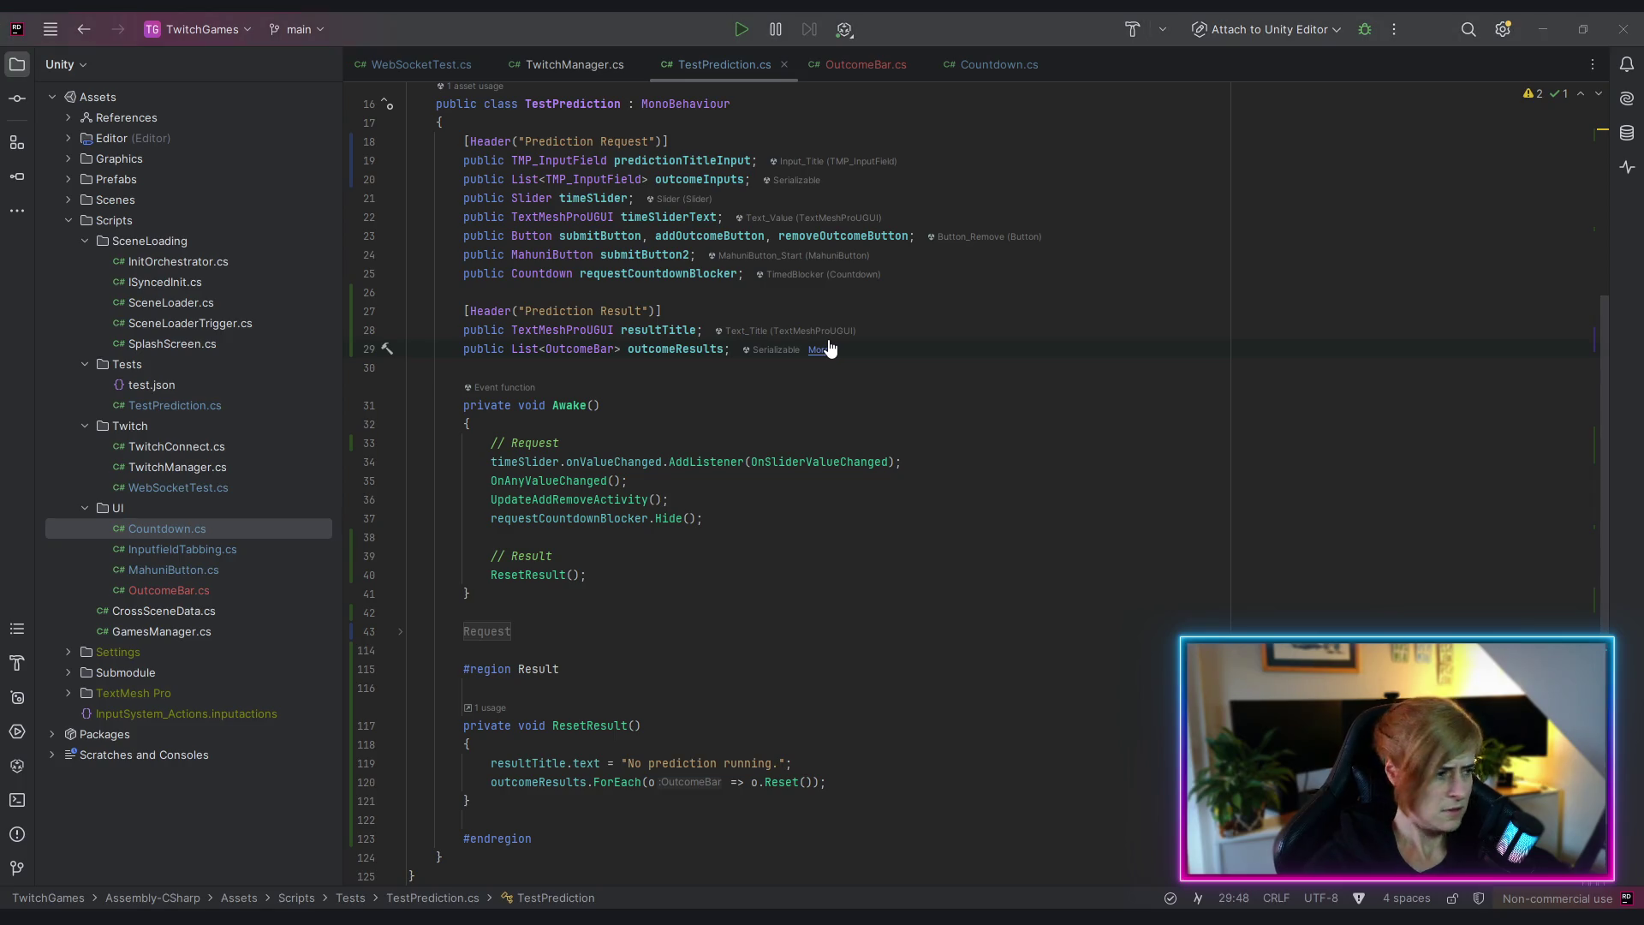
pyautogui.hotkey('alt', 'Tab')
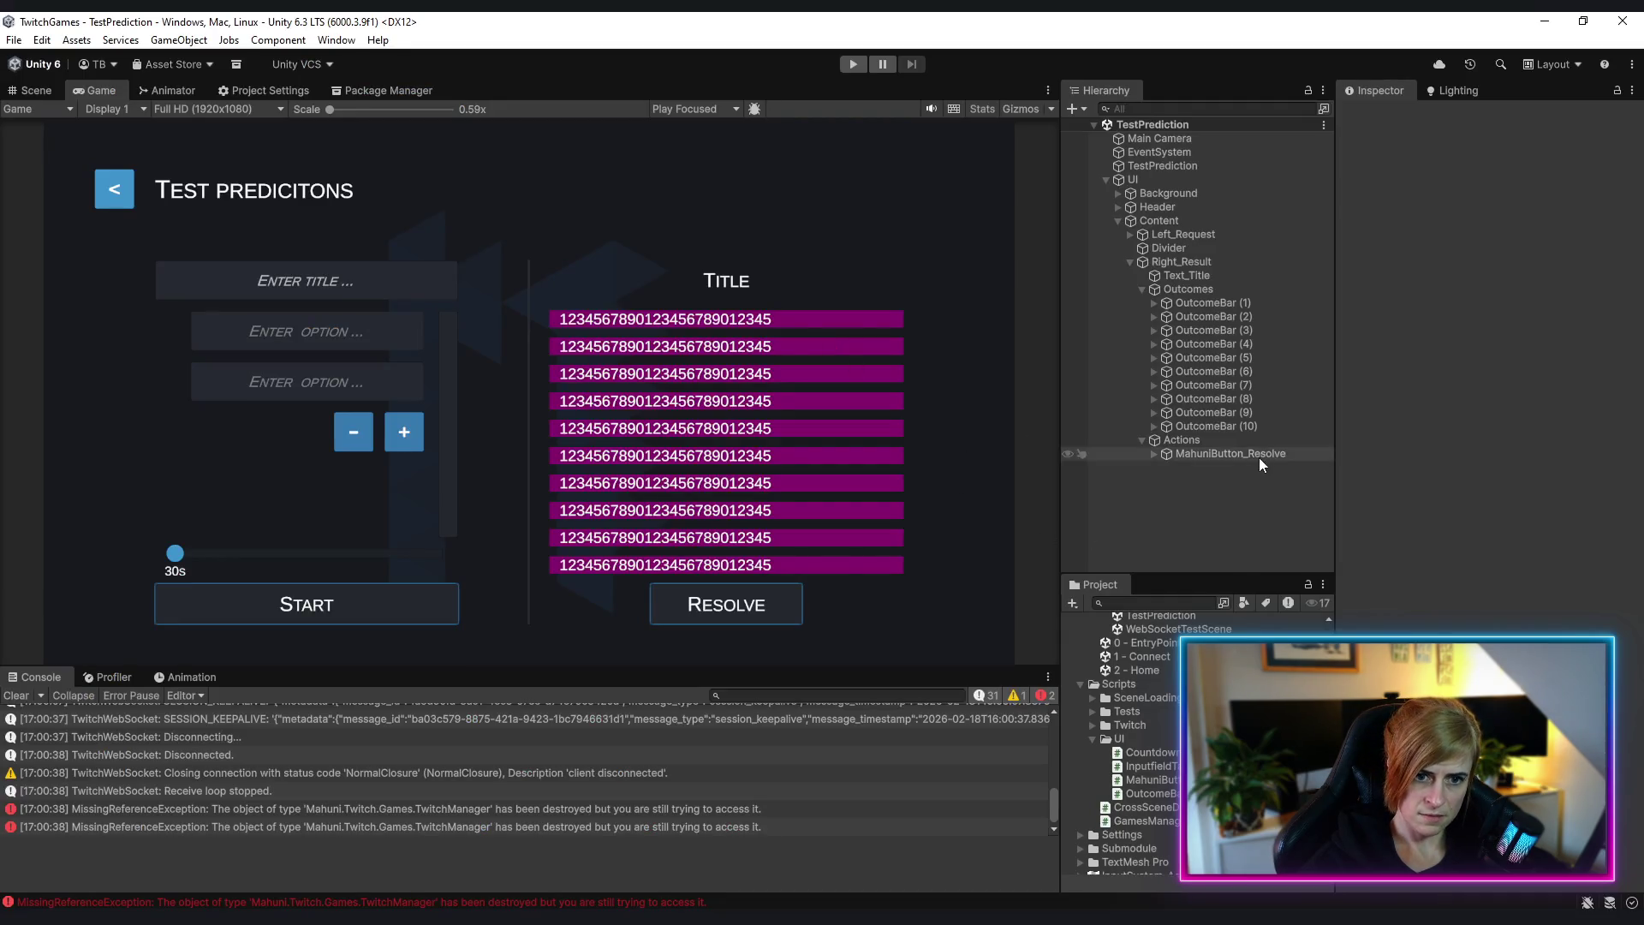
pyautogui.click(1260, 457)
pyautogui.click(1345, 382)
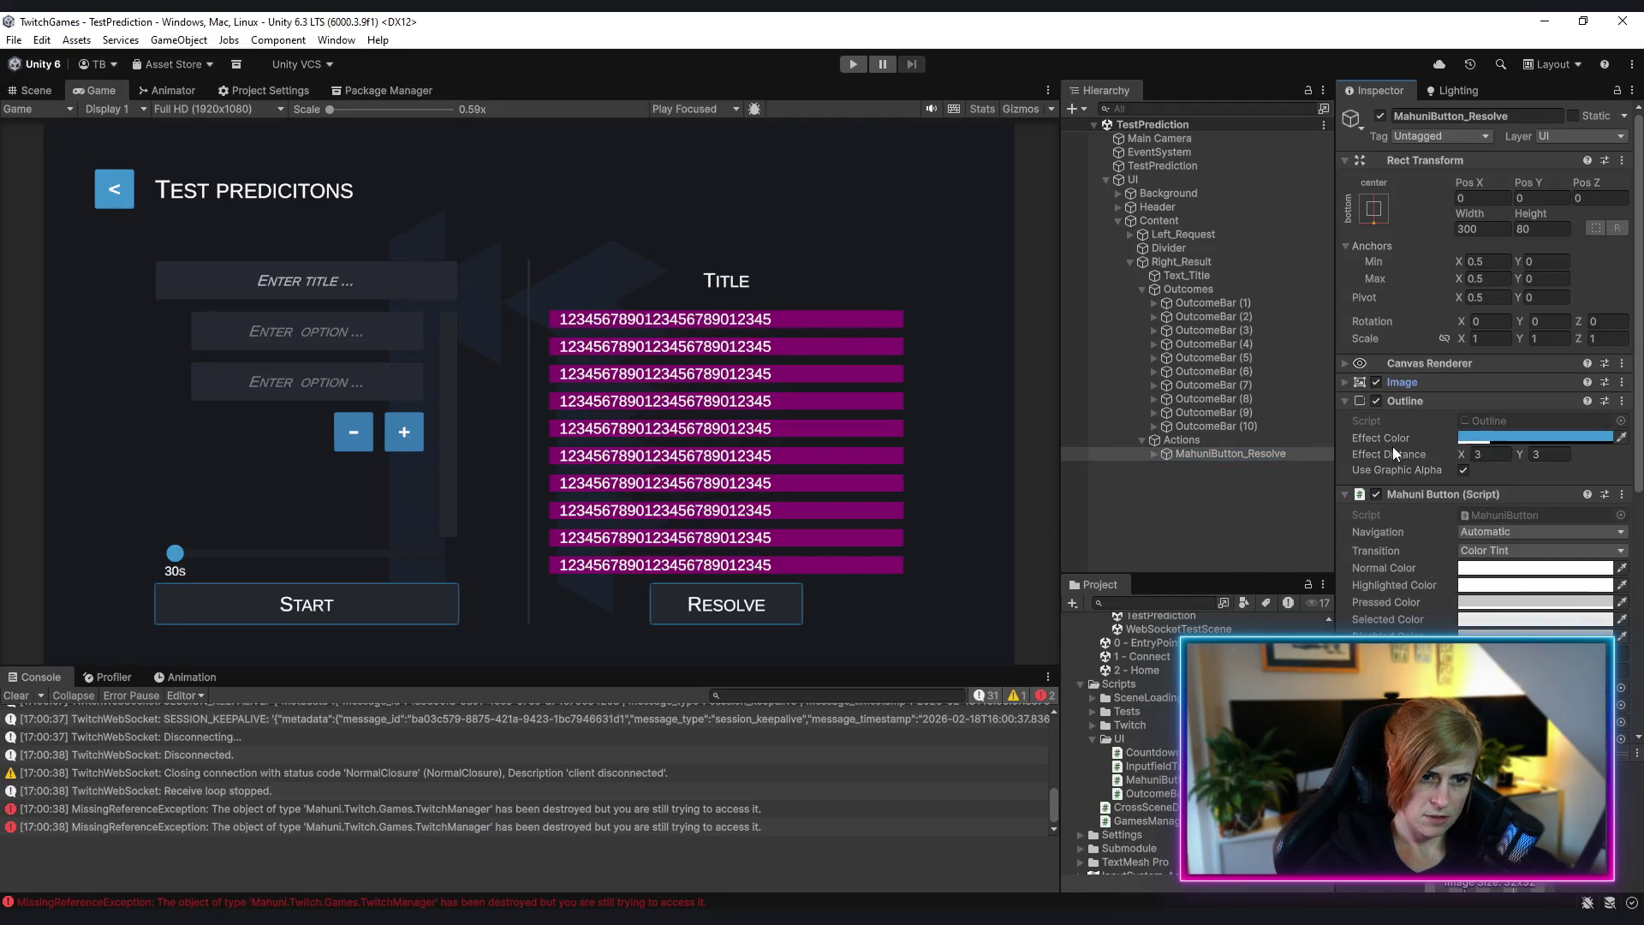
pyautogui.click(1344, 401)
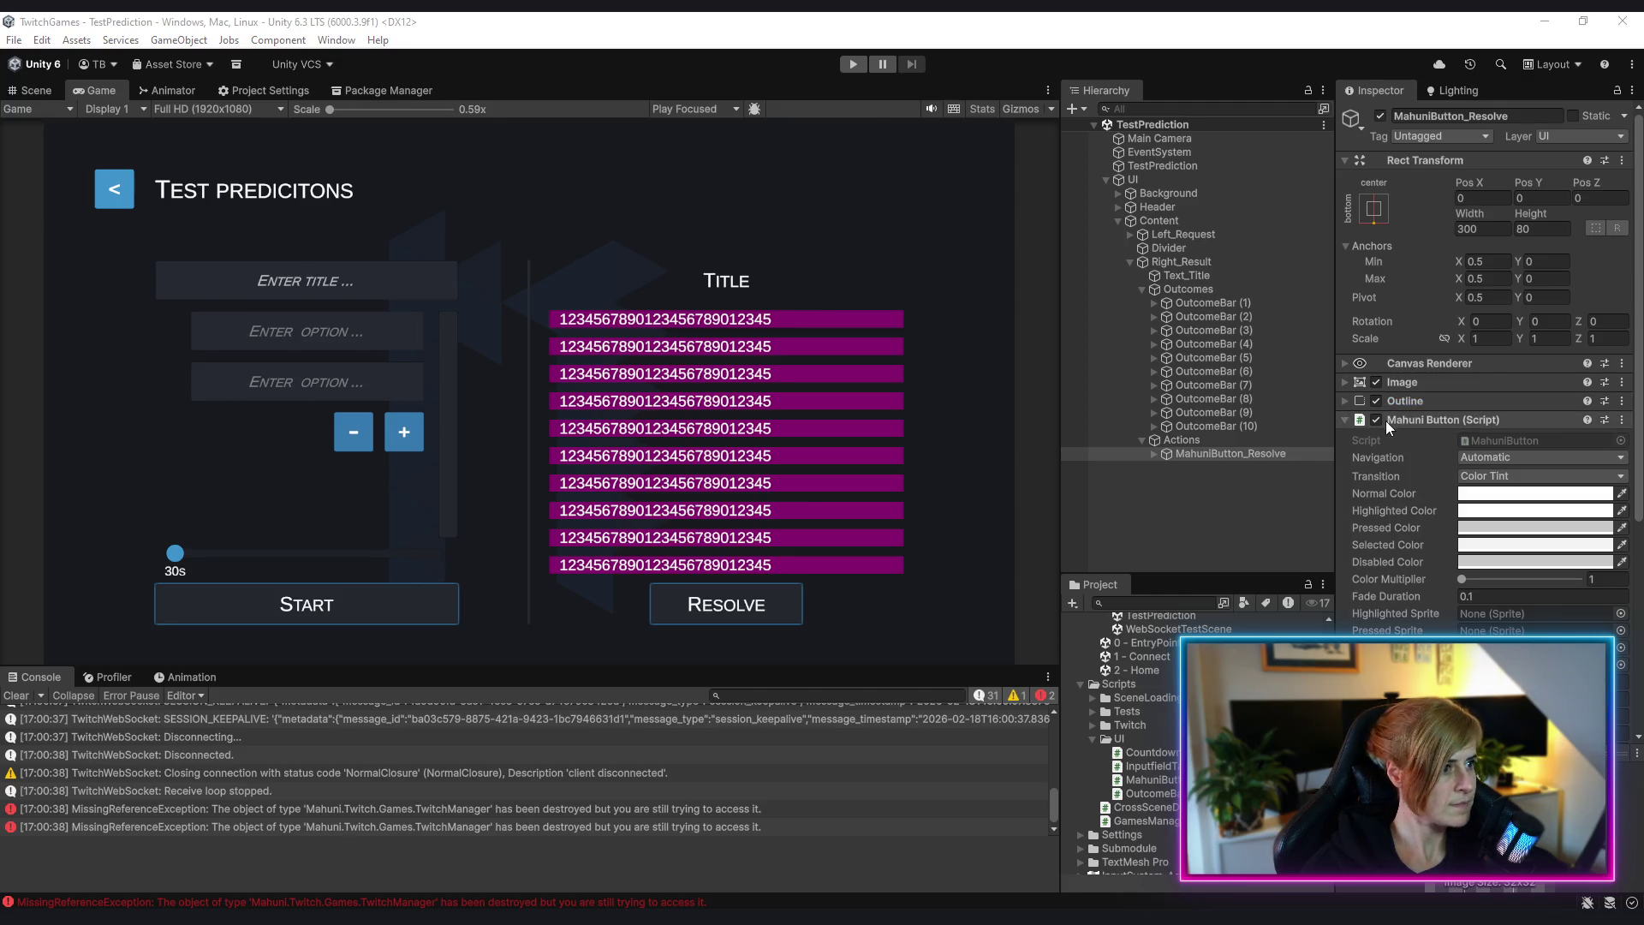
# Return to Rider and start a new field line below outcomeResults
pyautogui.hotkey('alt', 'Tab')
pyautogui.press('Return')
pyautogui.write('public ')
pyautogui.write('Mahu')
# Declare a public MahuniButton resolveButton field and jump to ResetResult
pyautogui.press('Return')
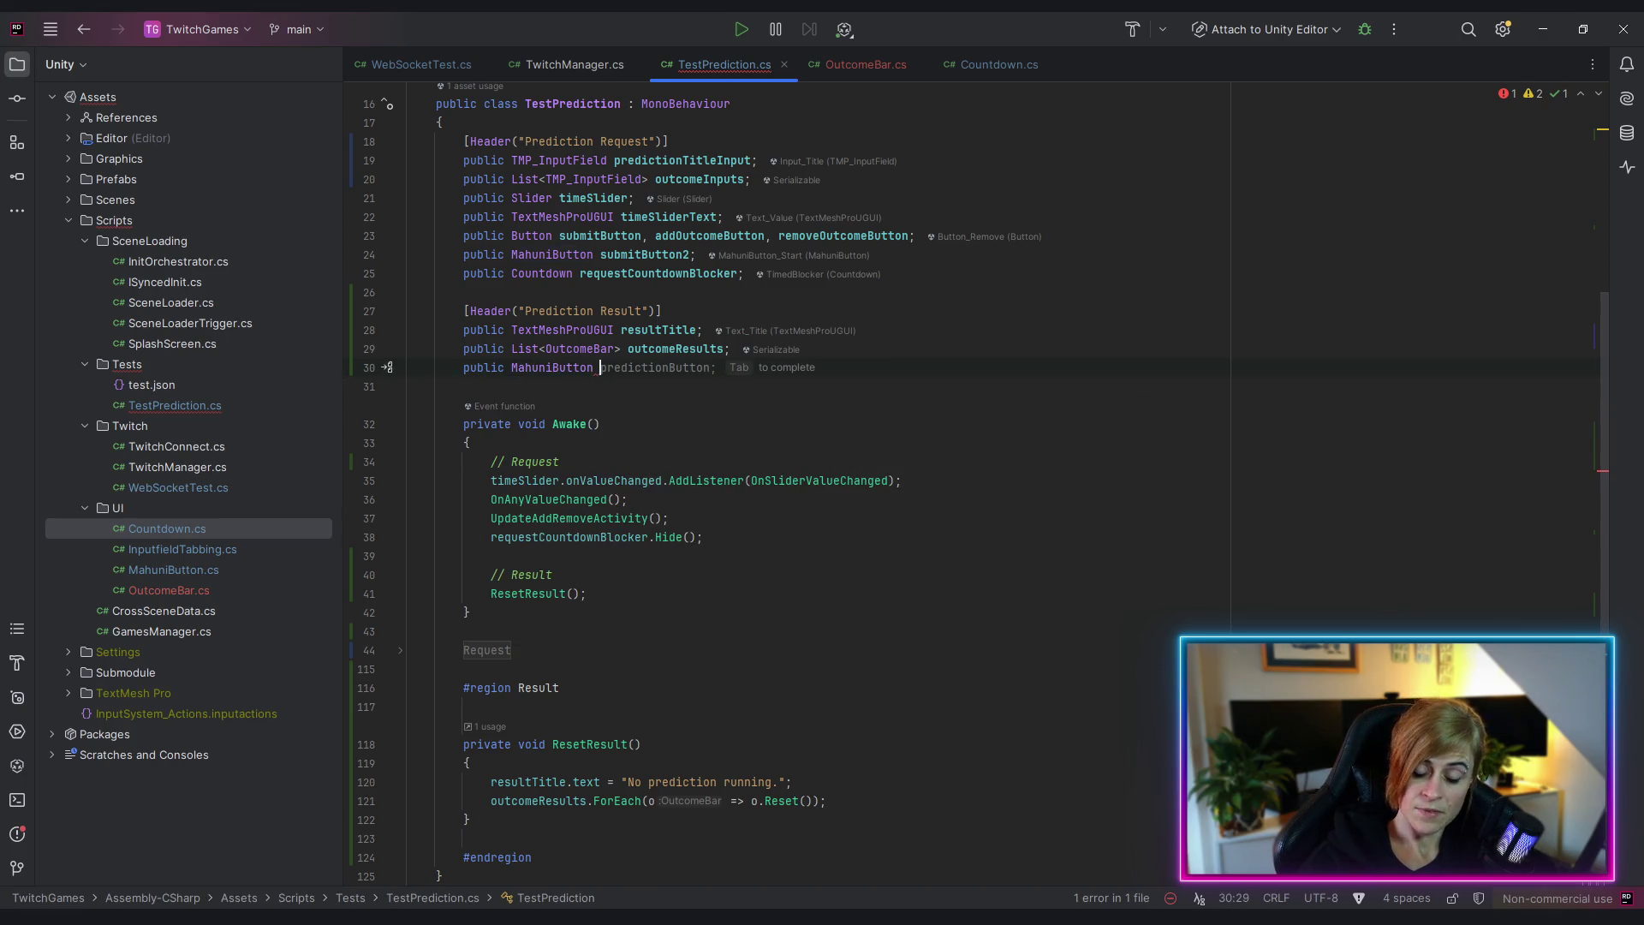
pyautogui.write('resolveButton;')
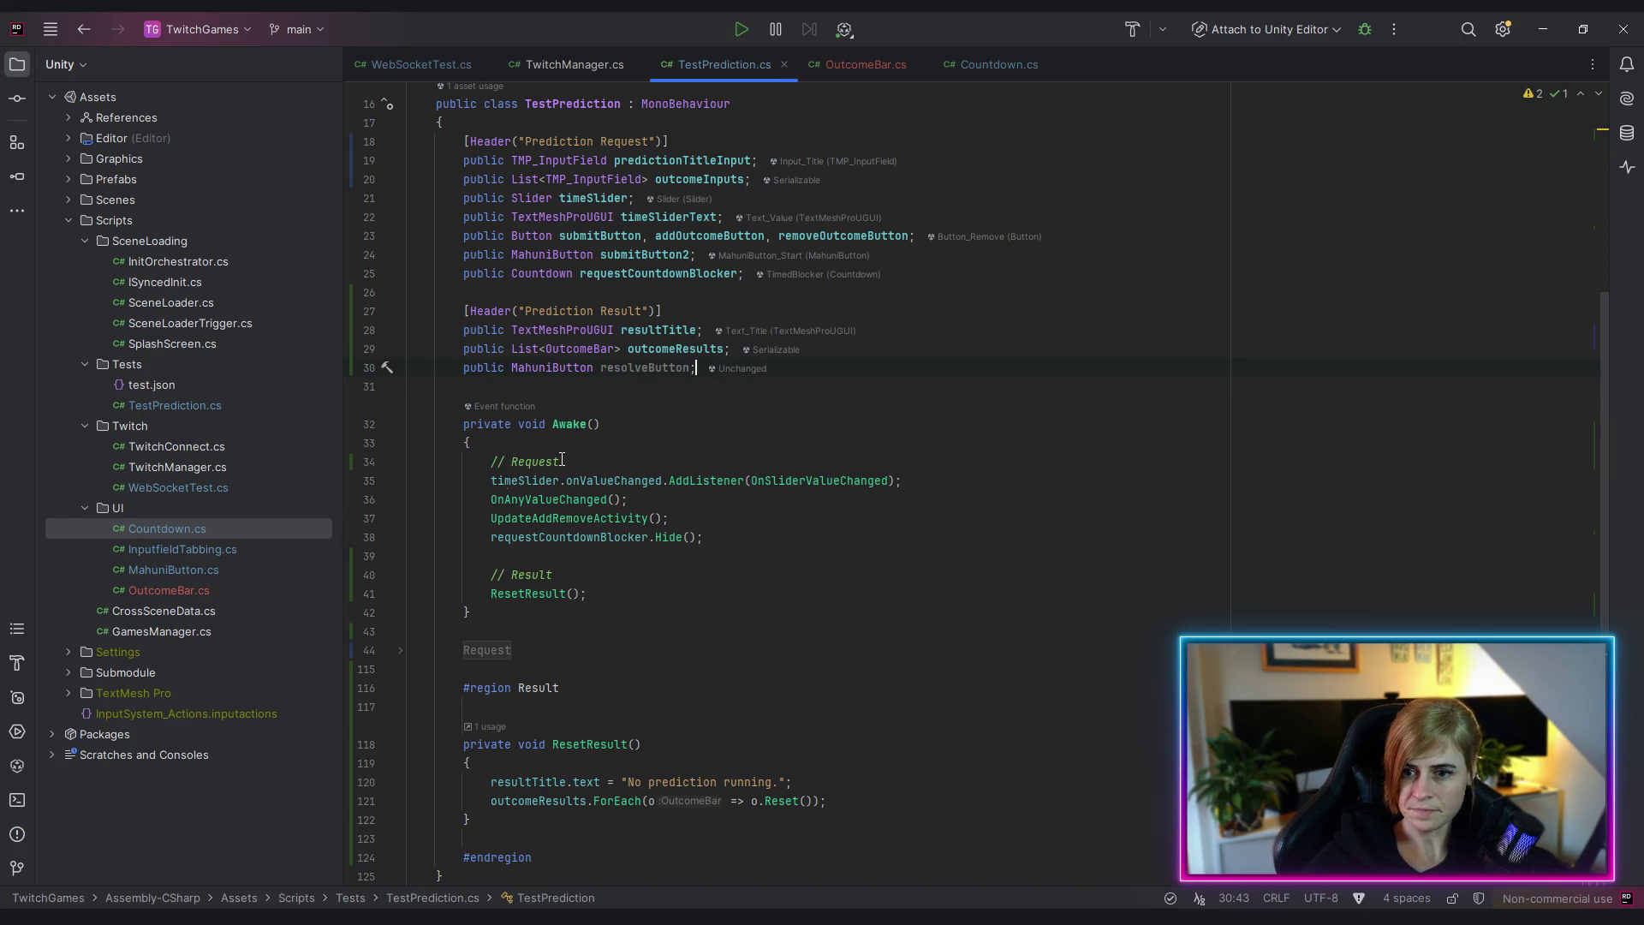
pyautogui.doubleClick(651, 367)
pyautogui.click(556, 592)
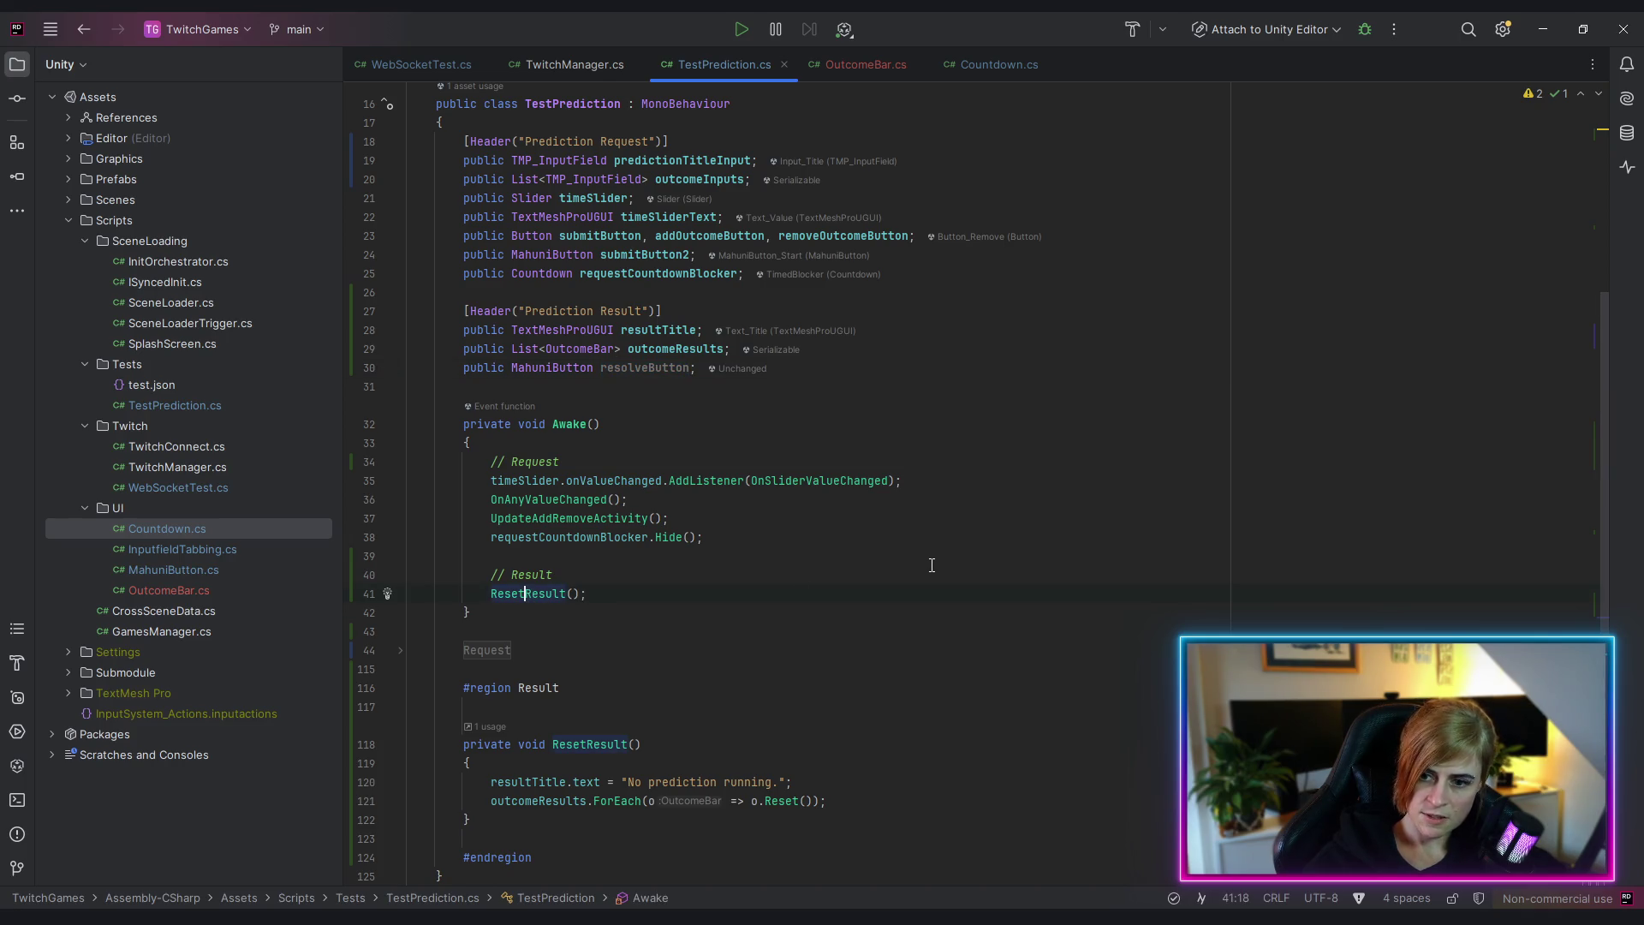
pyautogui.hotkey('ctrl', 'b')
pyautogui.scroll(-2, 912, 568)
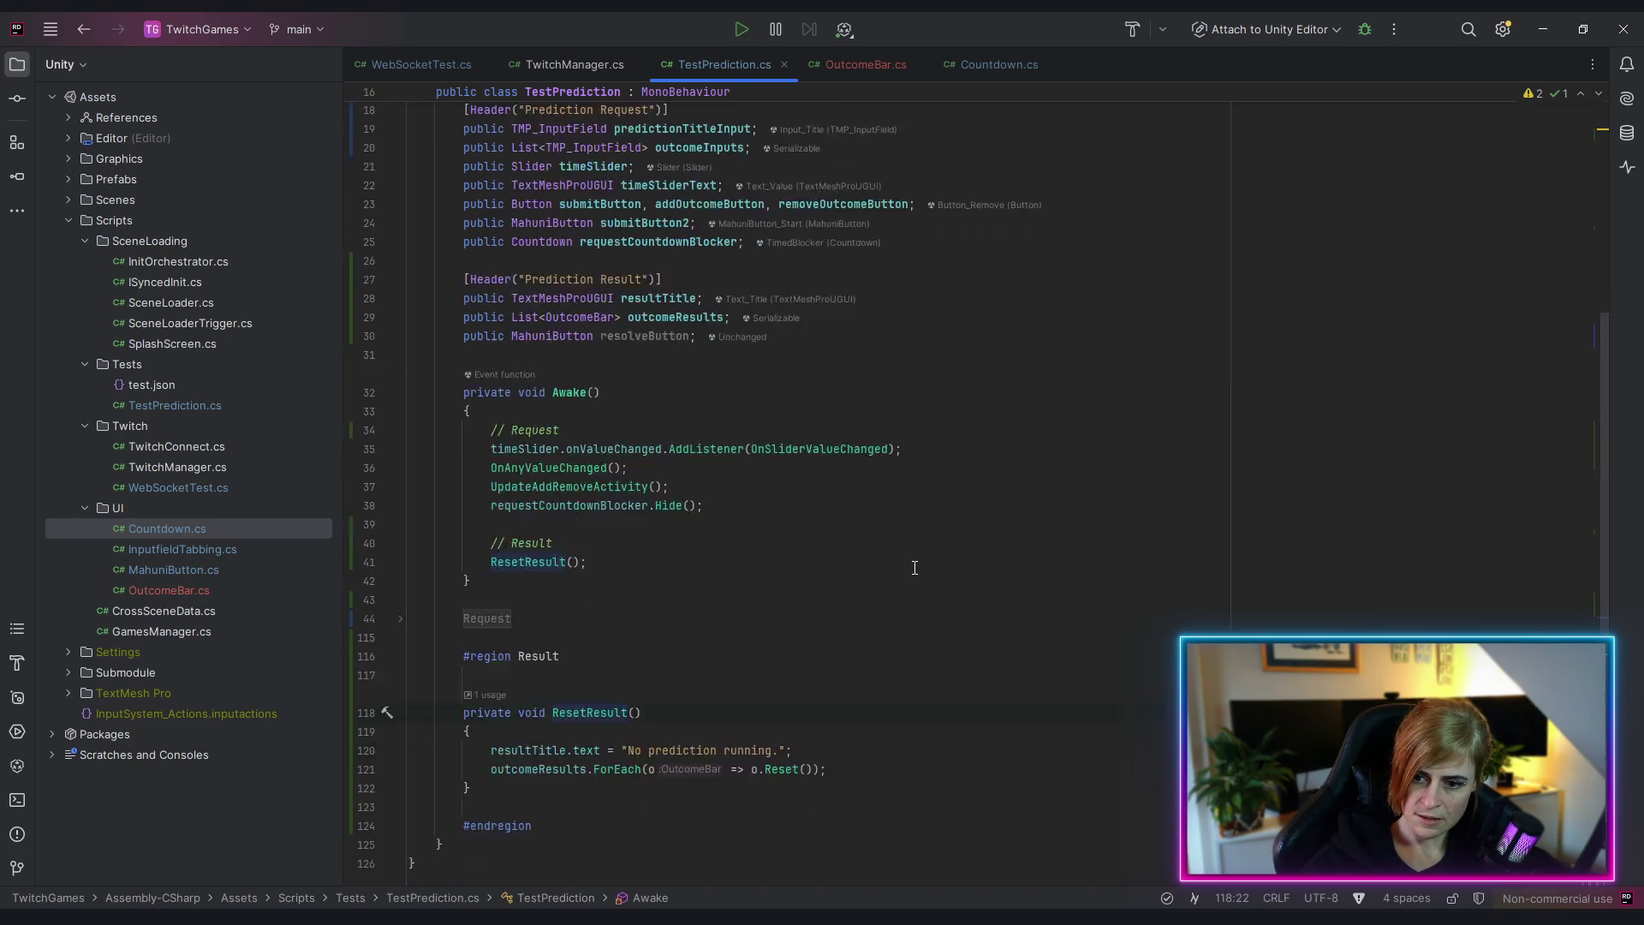
# Add resolveButton.SetInteractable(false); at the end of ResetResult
pyautogui.click(887, 687)
pyautogui.press('Return')
pyautogui.write('resolveButton')
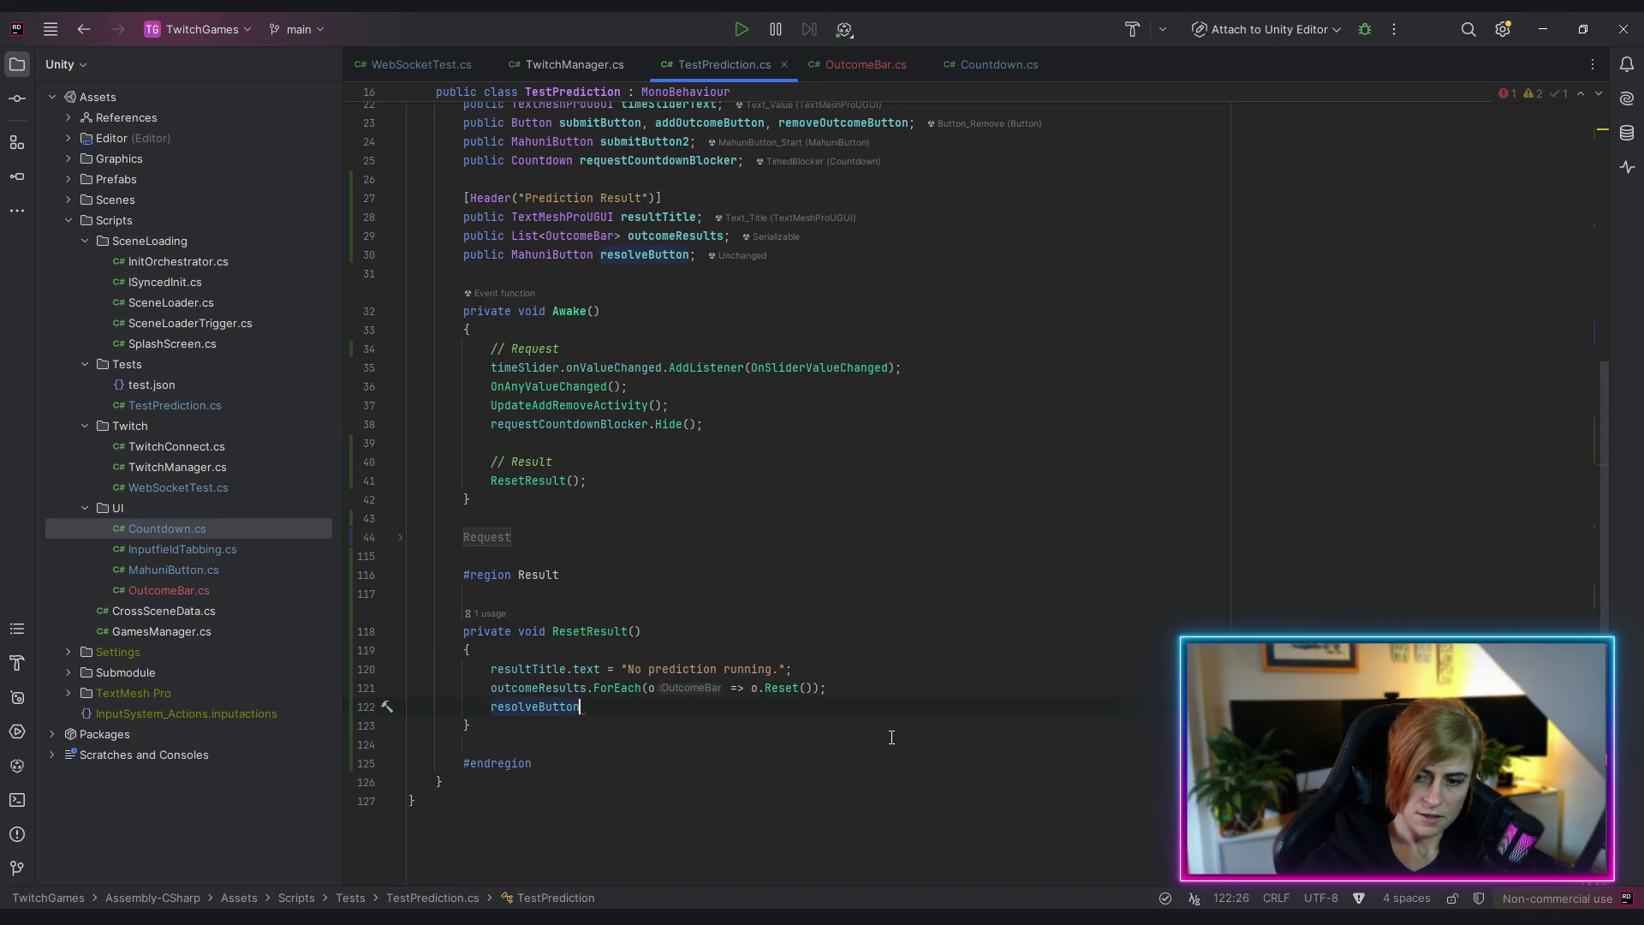
pyautogui.write('.setInter')
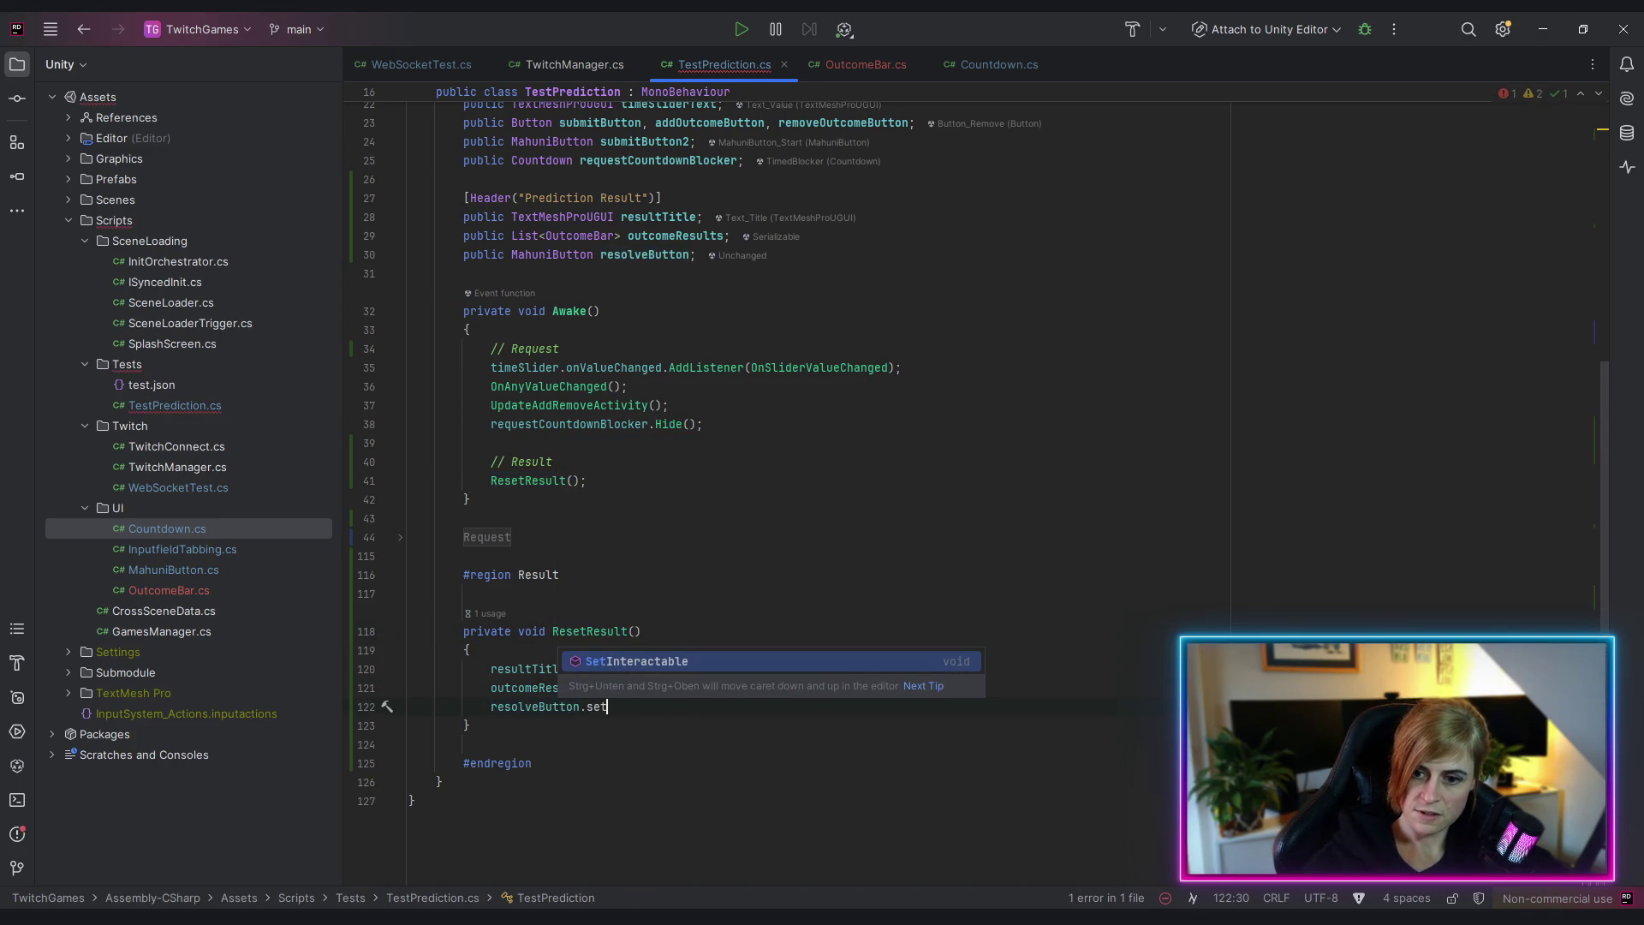
pyautogui.press('Return')
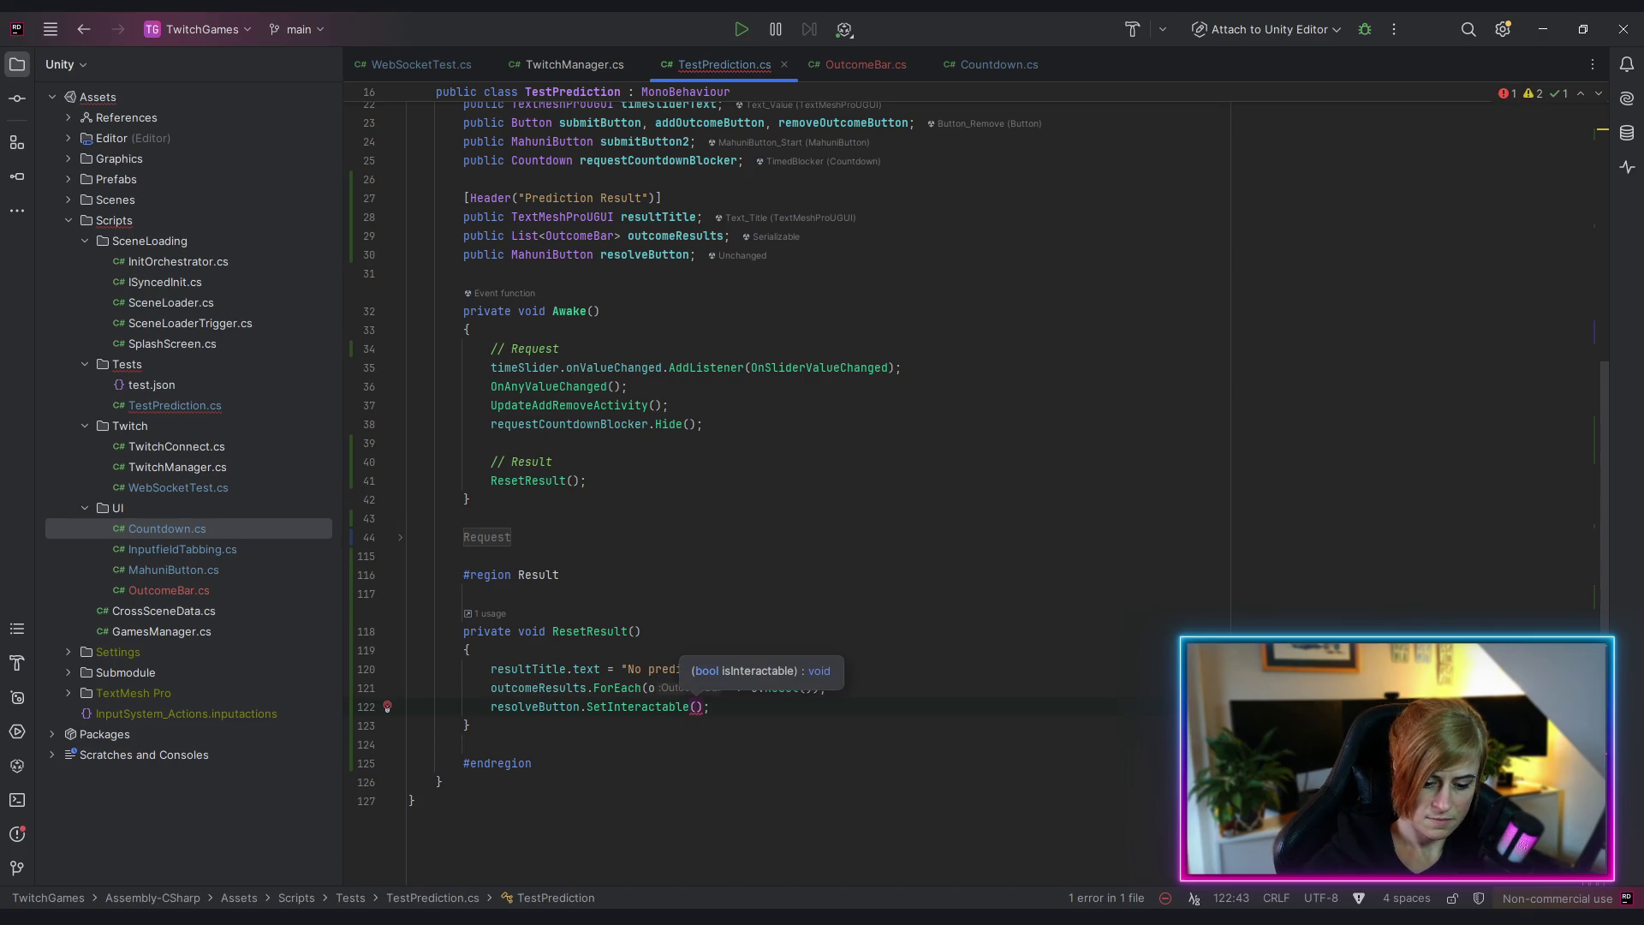
pyautogui.write('false')
pyautogui.click(996, 521)
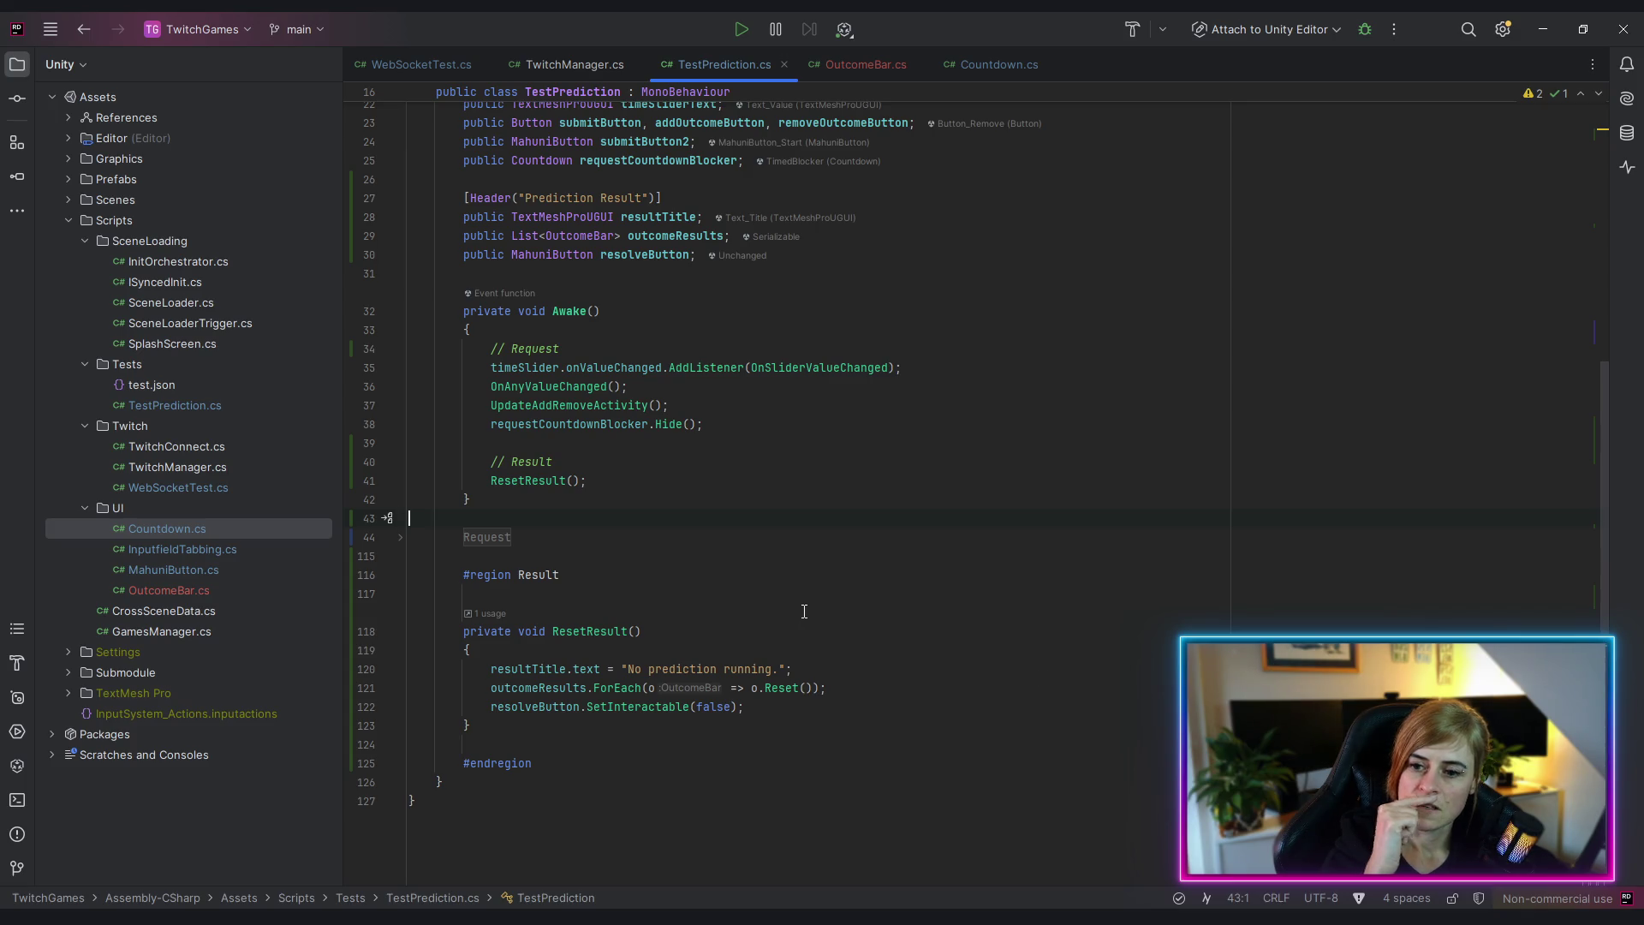
# Expand the folded Request region to review its methods down to OnSubmit
pyautogui.click(400, 540)
pyautogui.scroll(-2, 1180, 481)
pyautogui.scroll(-1, 1179, 480)
pyautogui.scroll(-1, 1177, 483)
pyautogui.scroll(-2, 1175, 482)
pyautogui.scroll(-3, 1176, 481)
pyautogui.scroll(-1, 1282, 493)
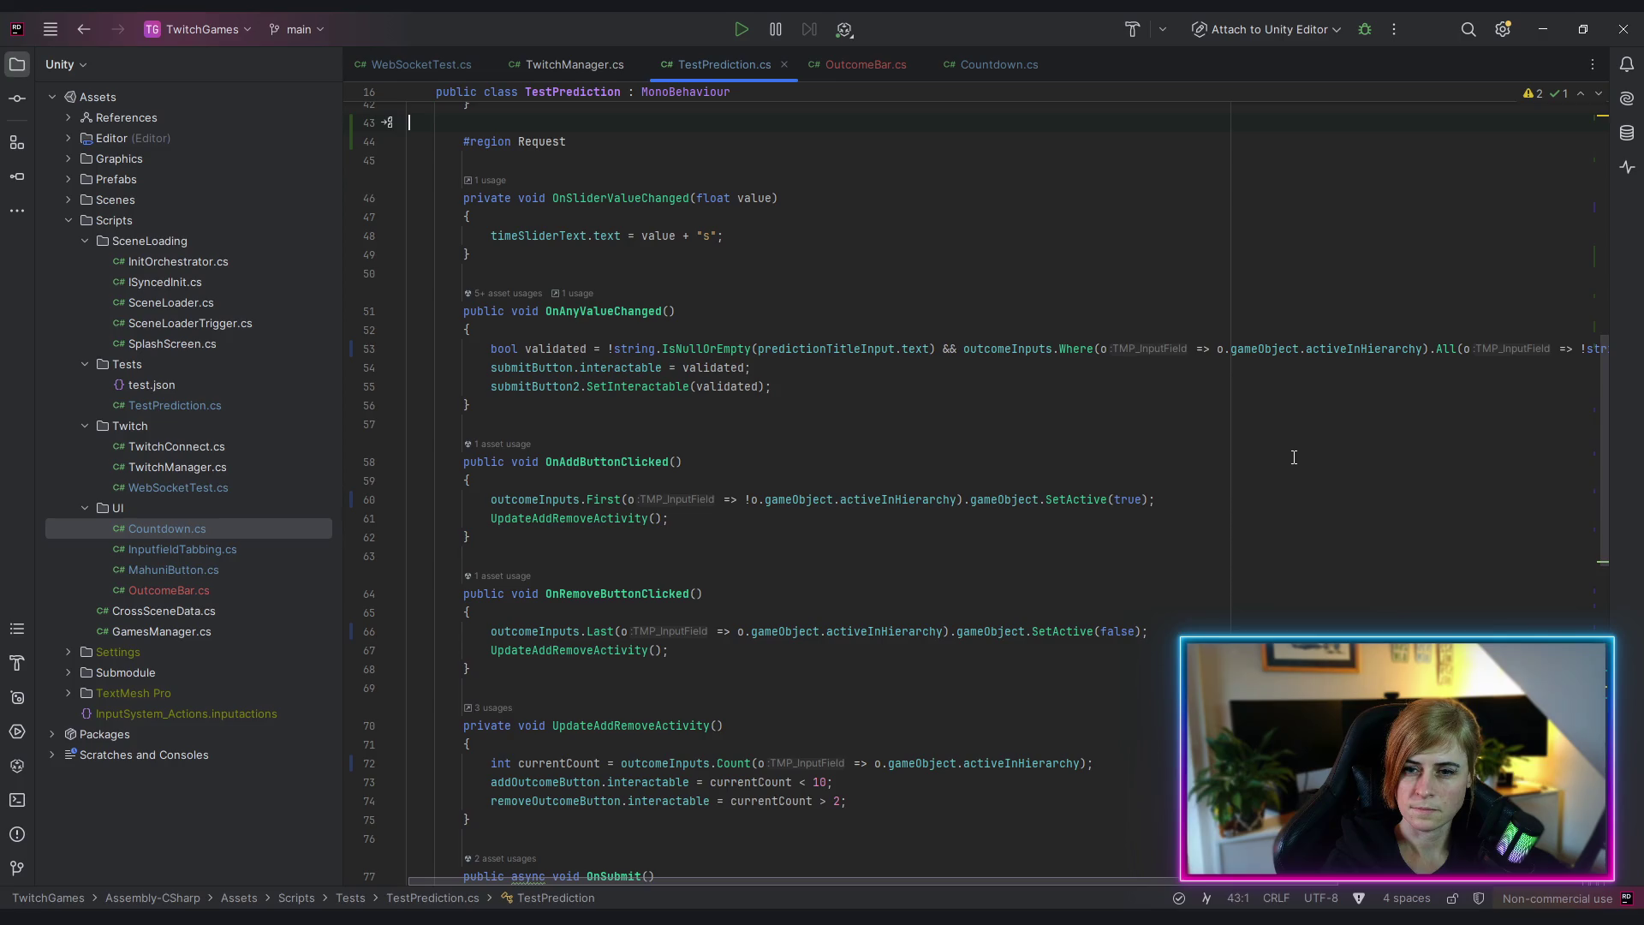
pyautogui.scroll(-2, 1293, 458)
pyautogui.scroll(-3, 1292, 457)
pyautogui.scroll(-2, 1291, 458)
pyautogui.scroll(-3, 1292, 458)
pyautogui.scroll(-3, 1292, 457)
pyautogui.scroll(-2, 1291, 459)
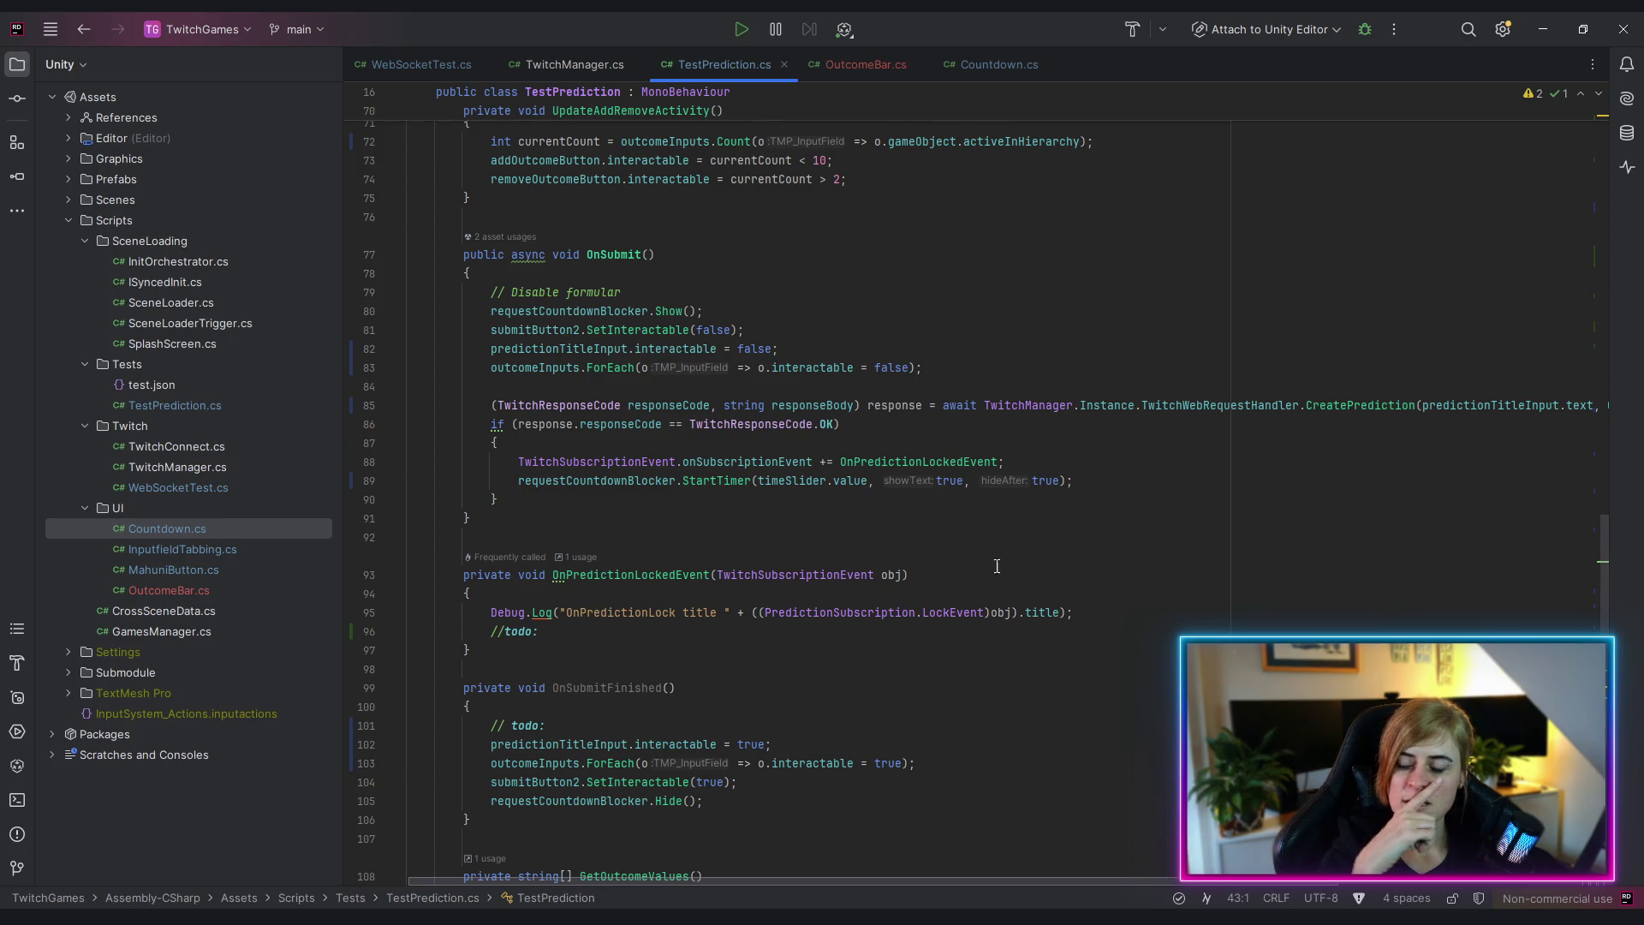
pyautogui.scroll(-3, 798, 617)
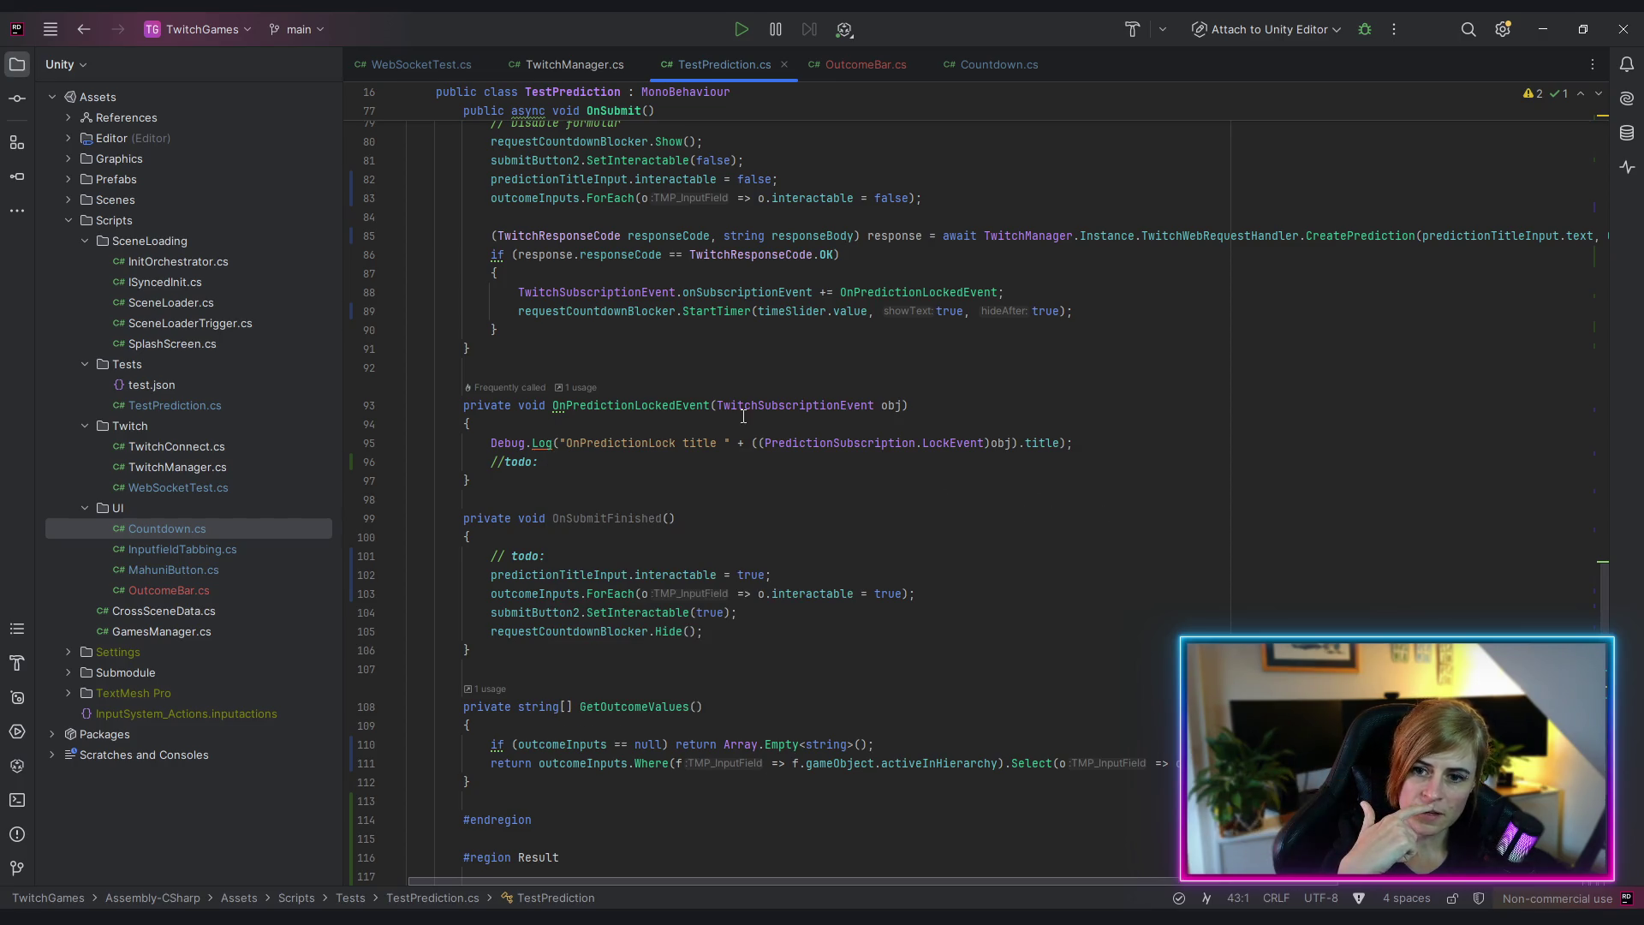
pyautogui.click(812, 406)
pyautogui.click(587, 460)
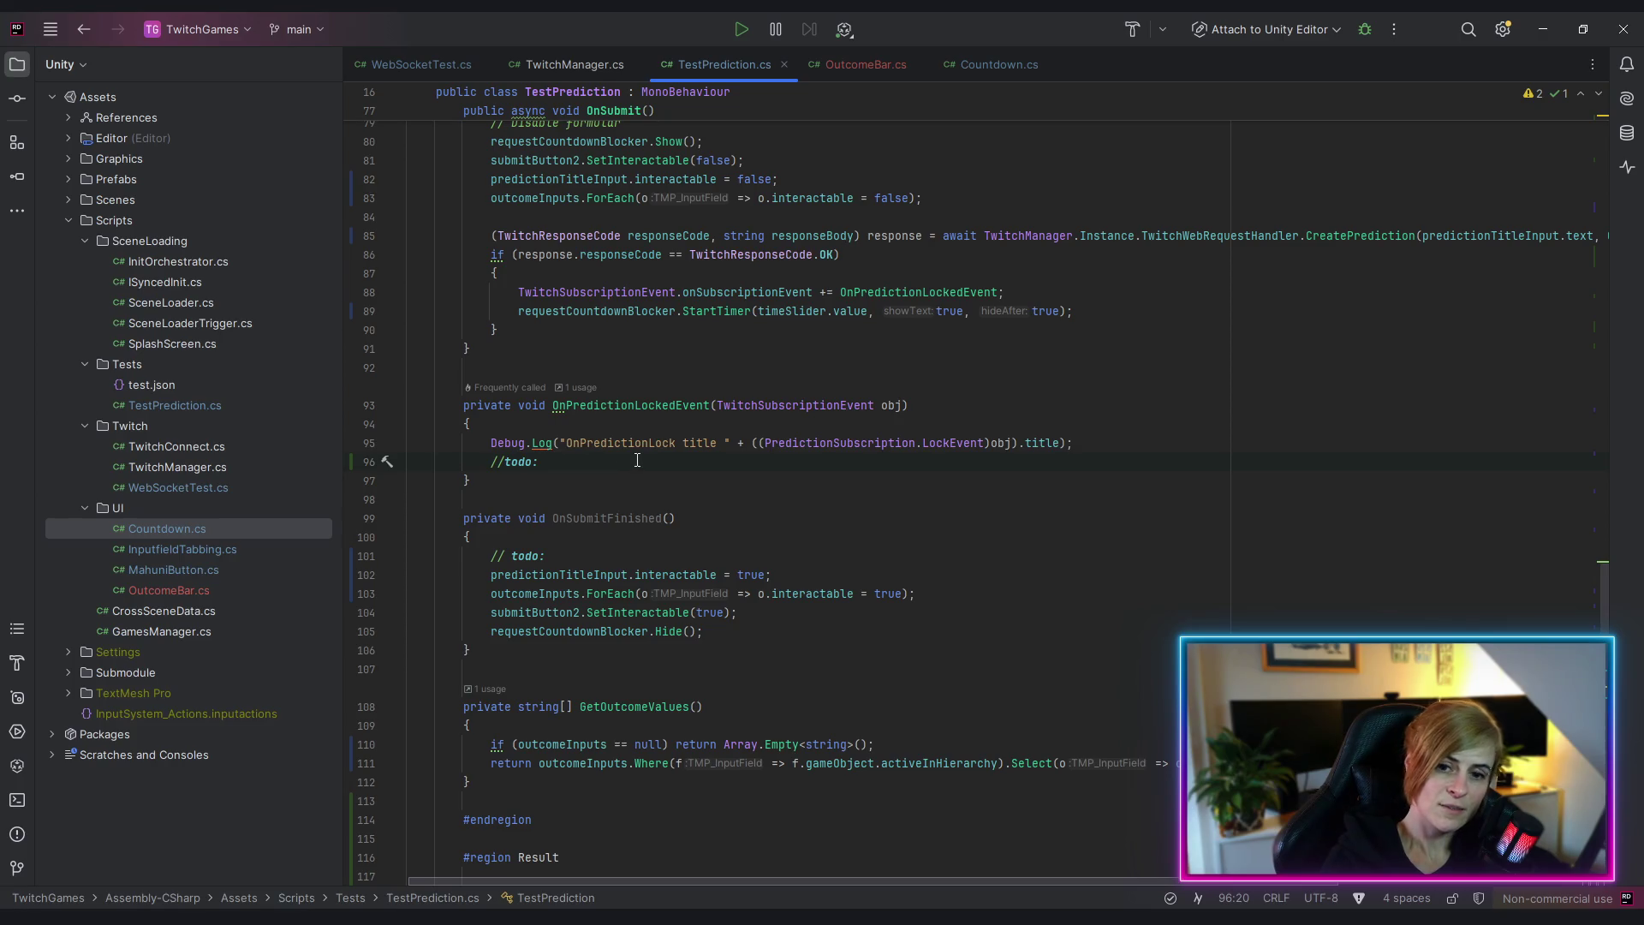
pyautogui.scroll(3, 632, 460)
pyautogui.scroll(-1, 636, 460)
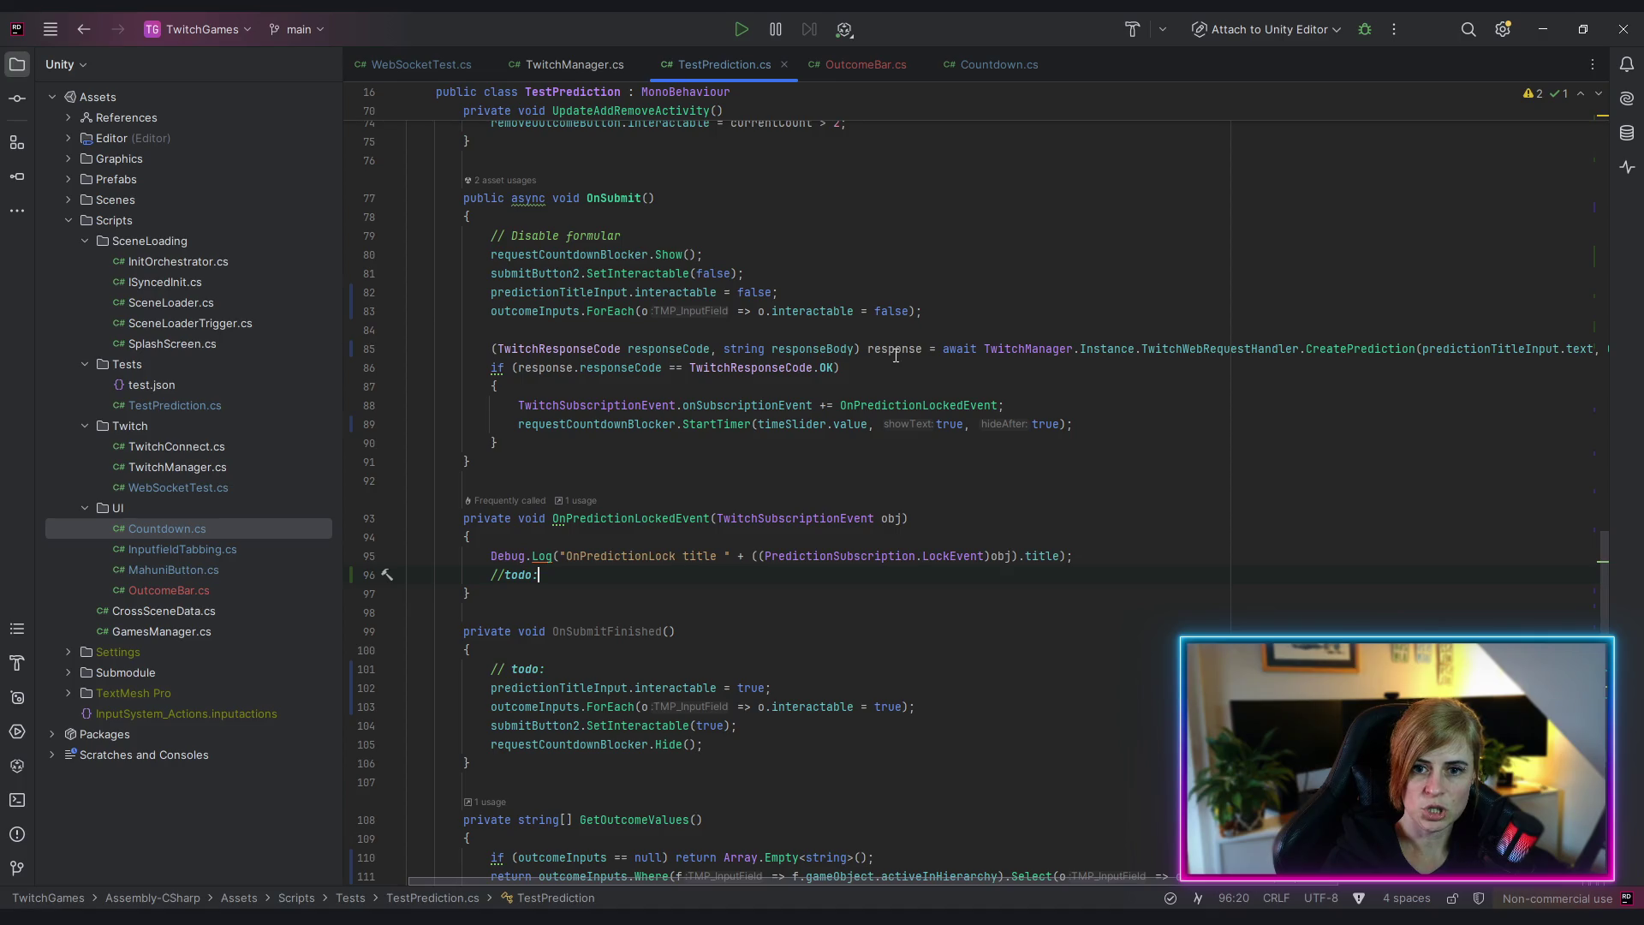
pyautogui.click(1337, 349)
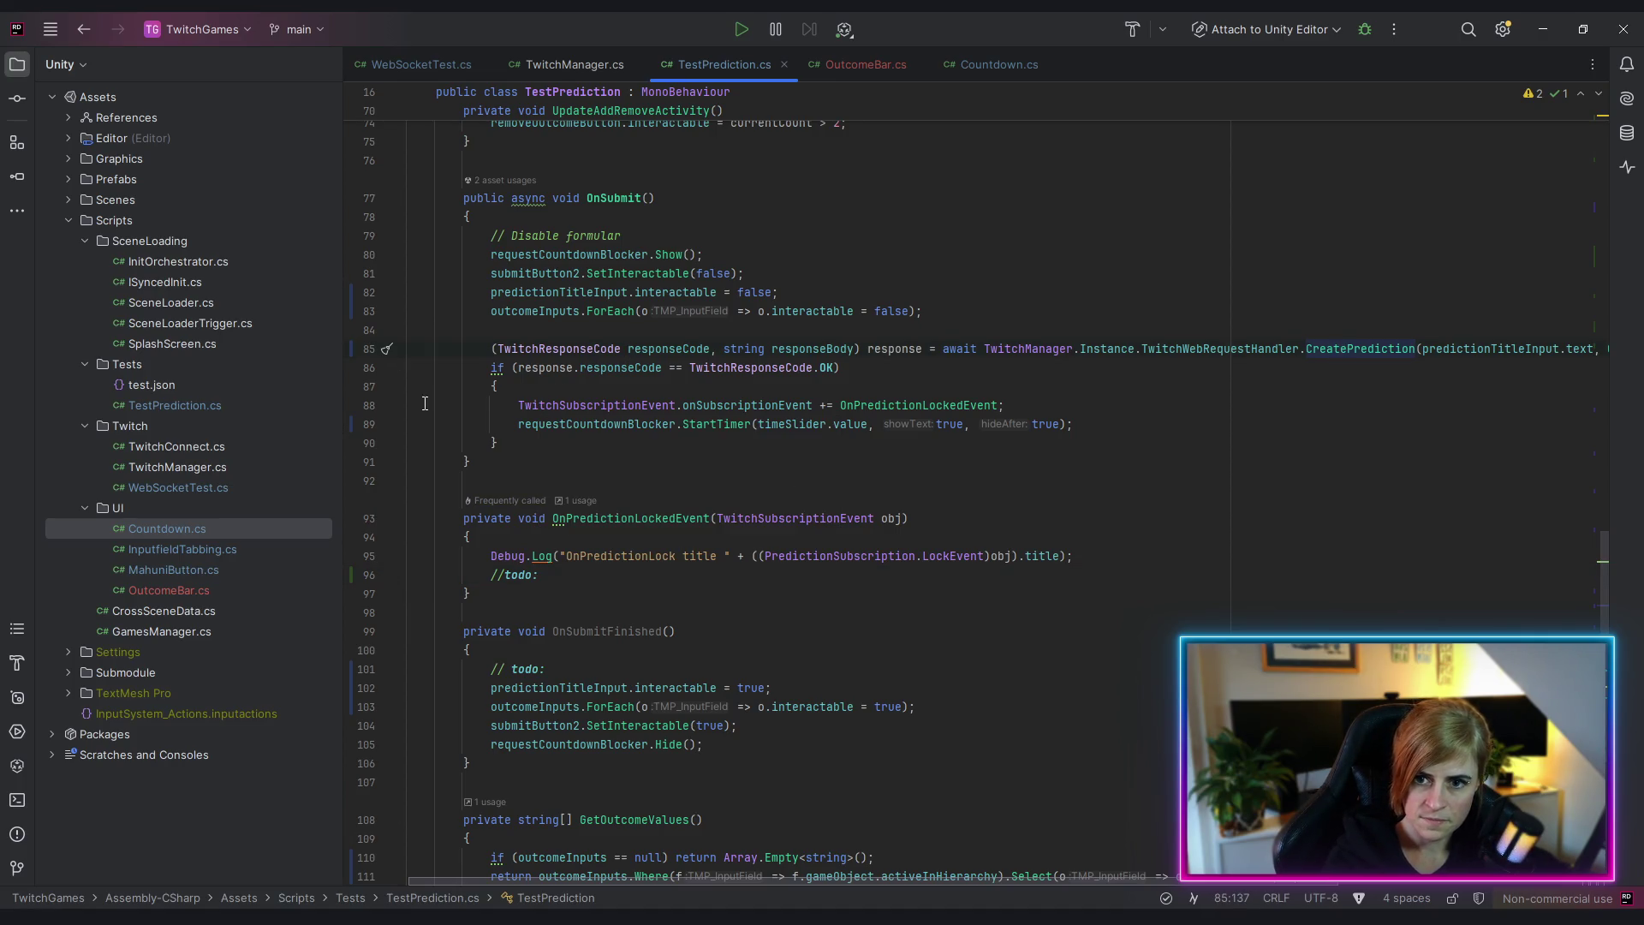
pyautogui.click(549, 391)
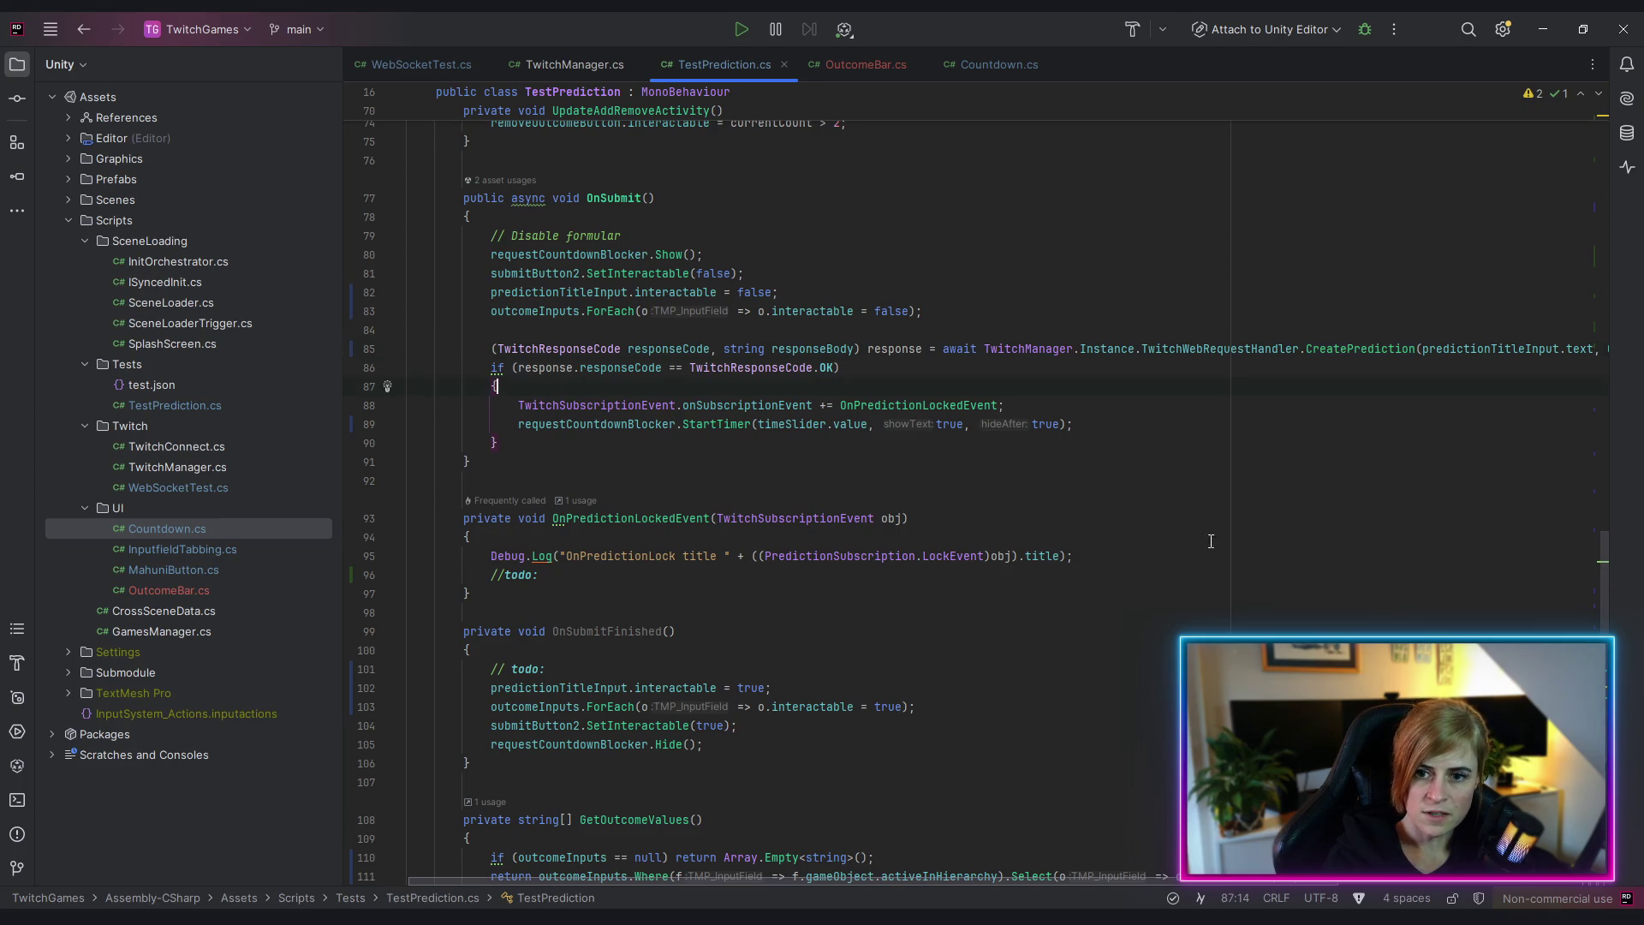
pyautogui.click(1032, 406)
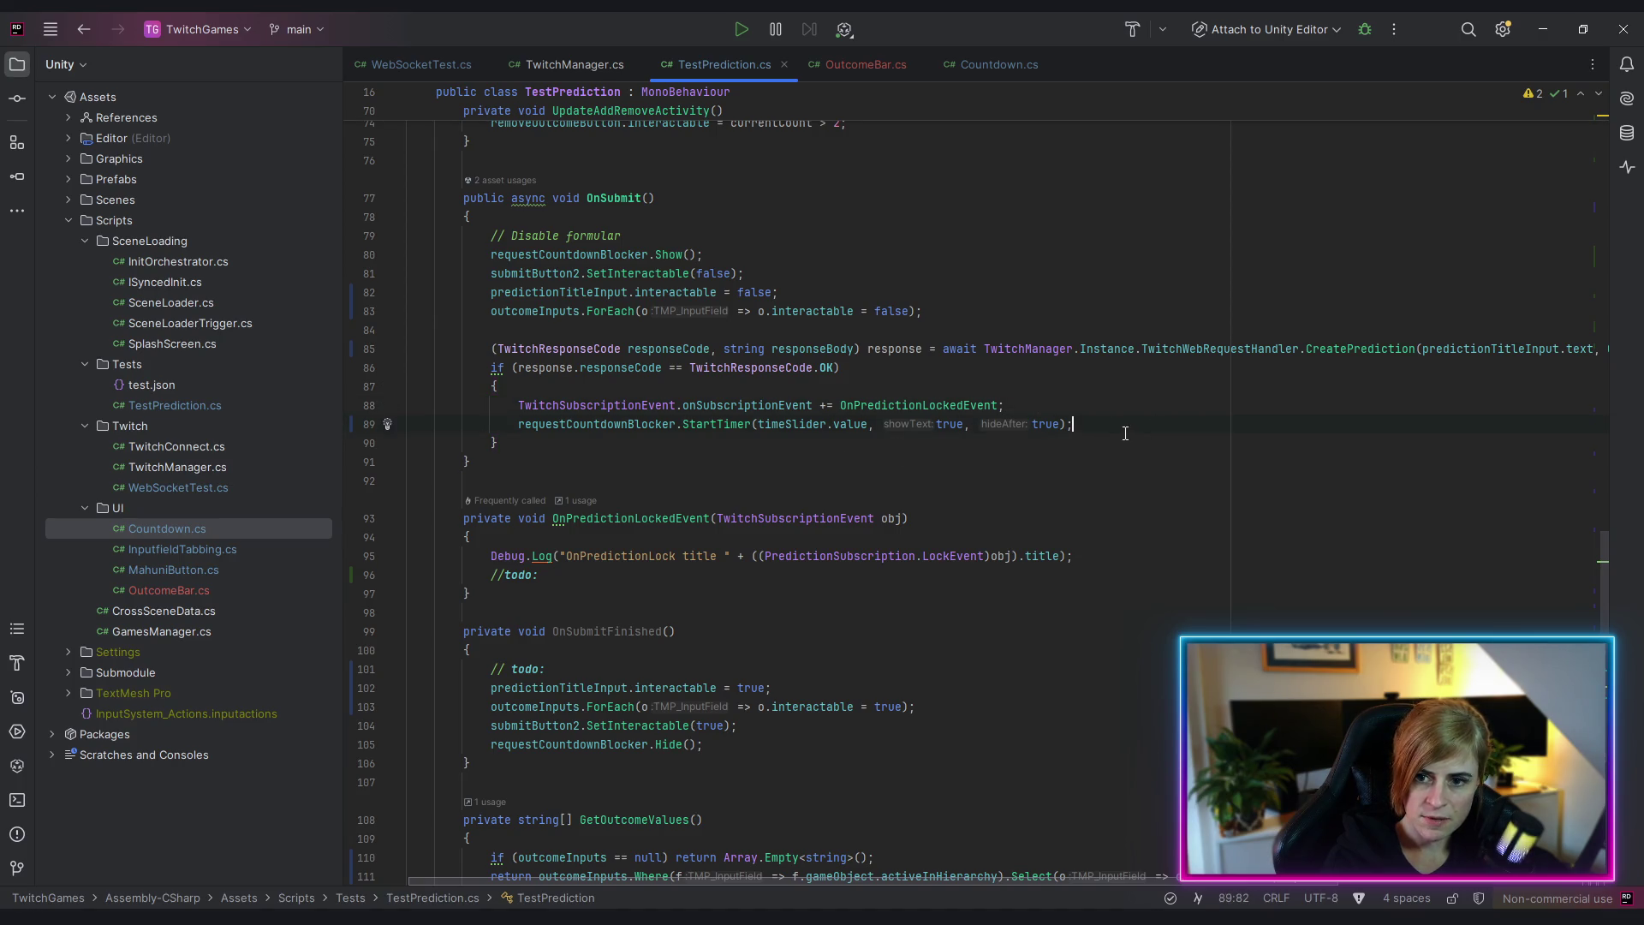
# After StartTimer in OnSubmit, set the result title text to predictionTitleInput.text
pyautogui.press('Return')
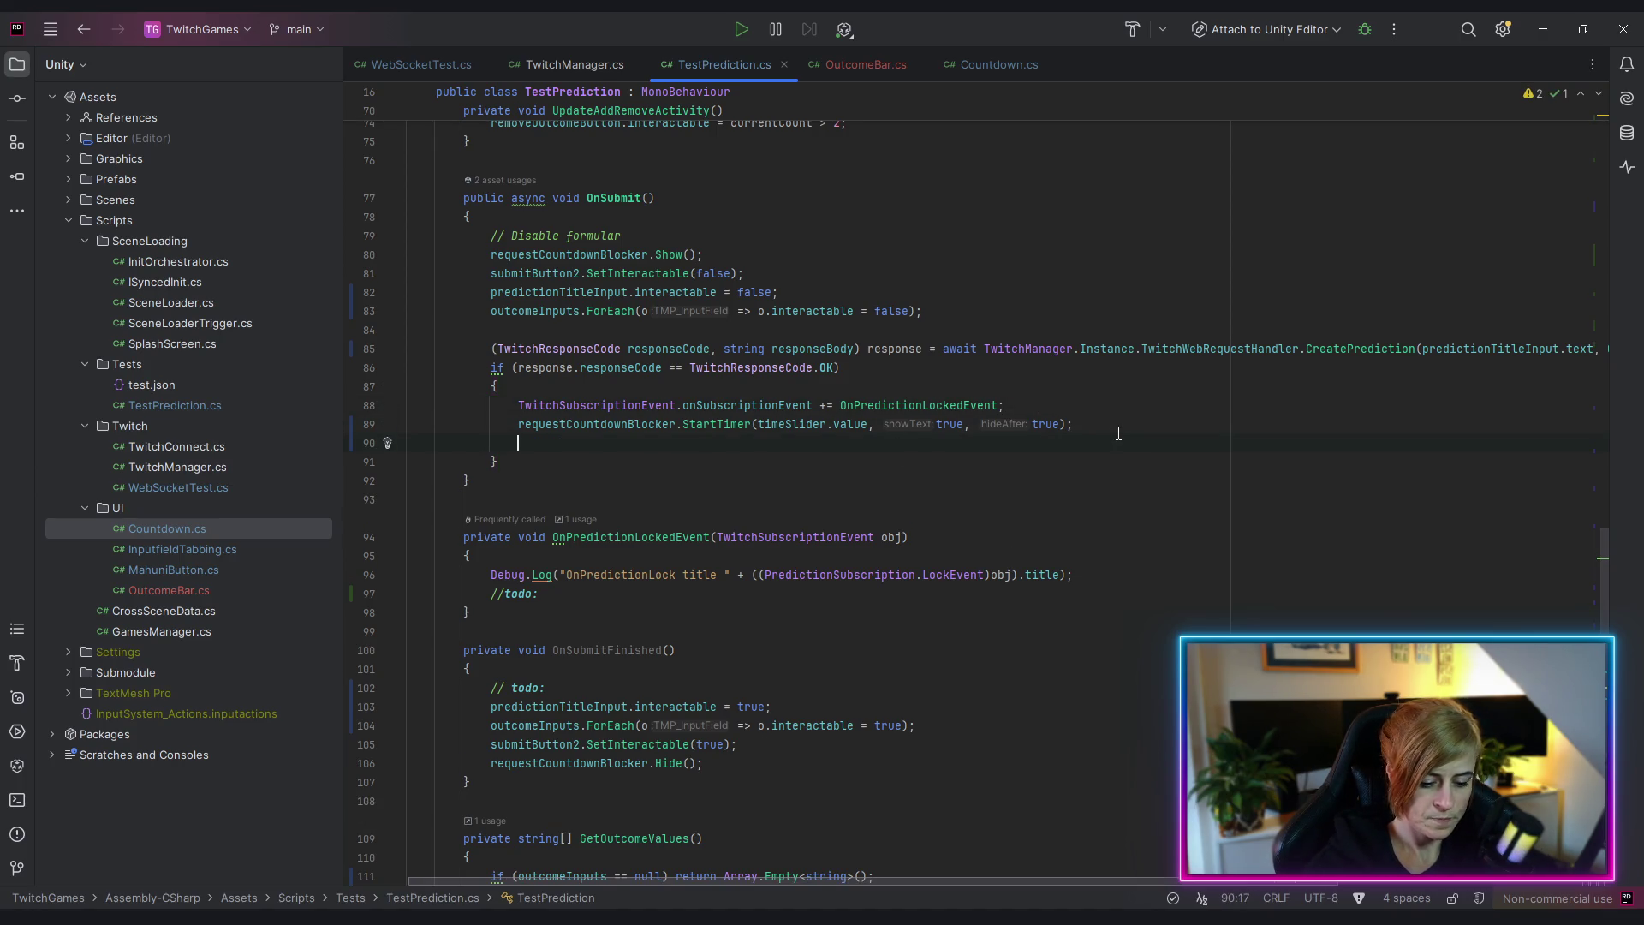
pyautogui.write('re')
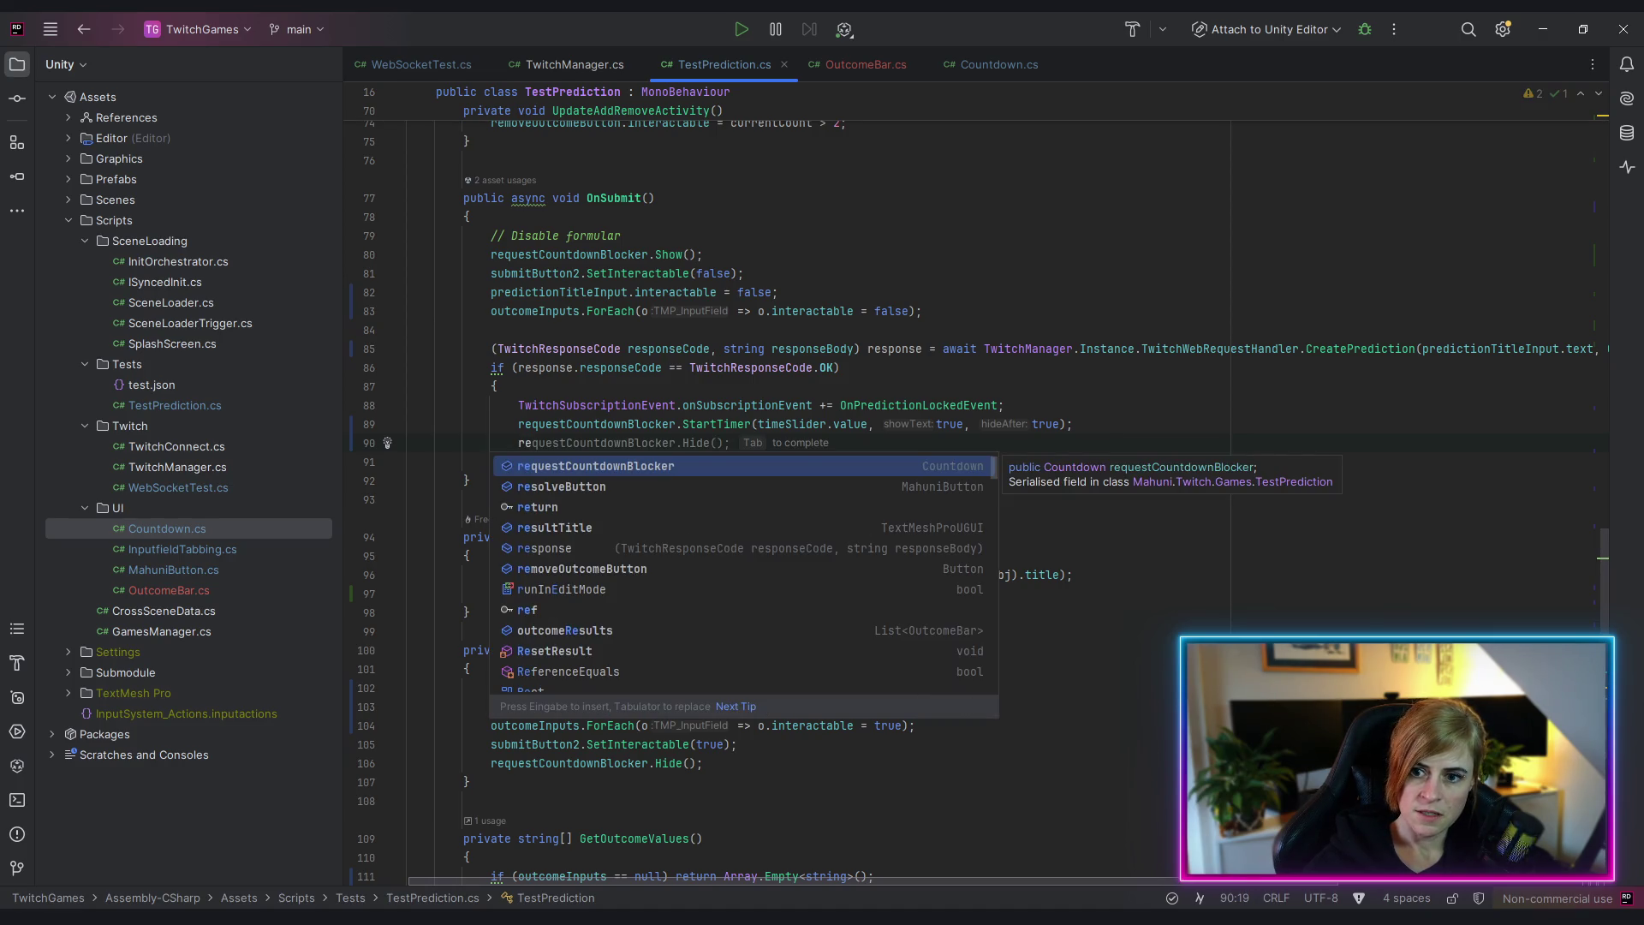
pyautogui.write('su')
pyautogui.press('Return')
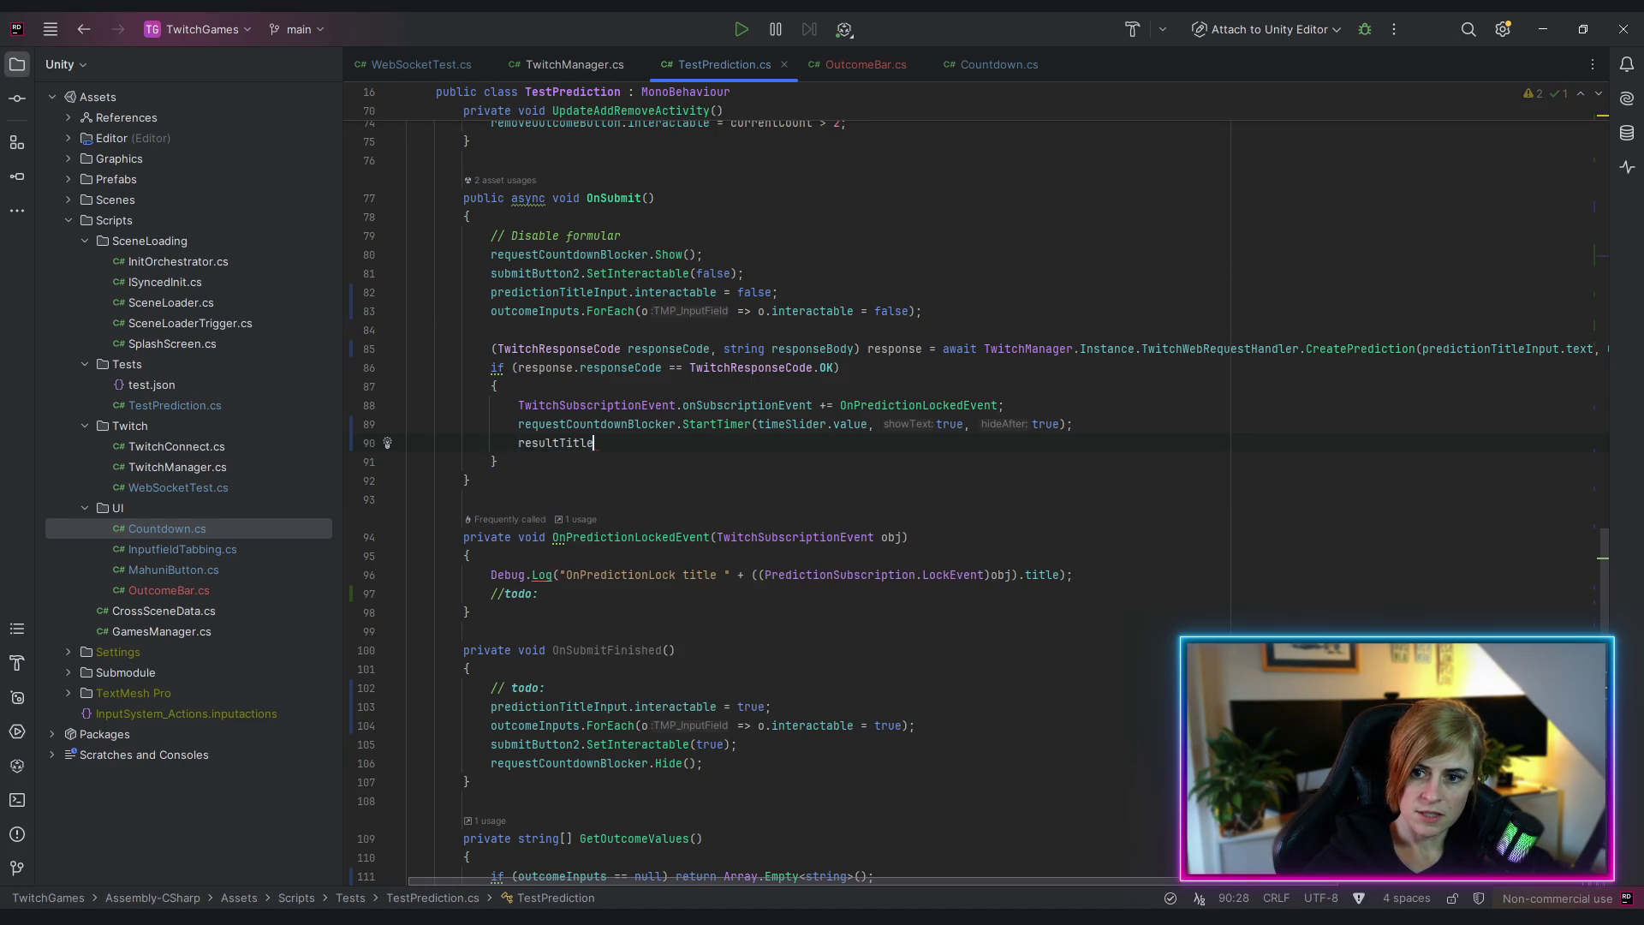
pyautogui.press('Tab')
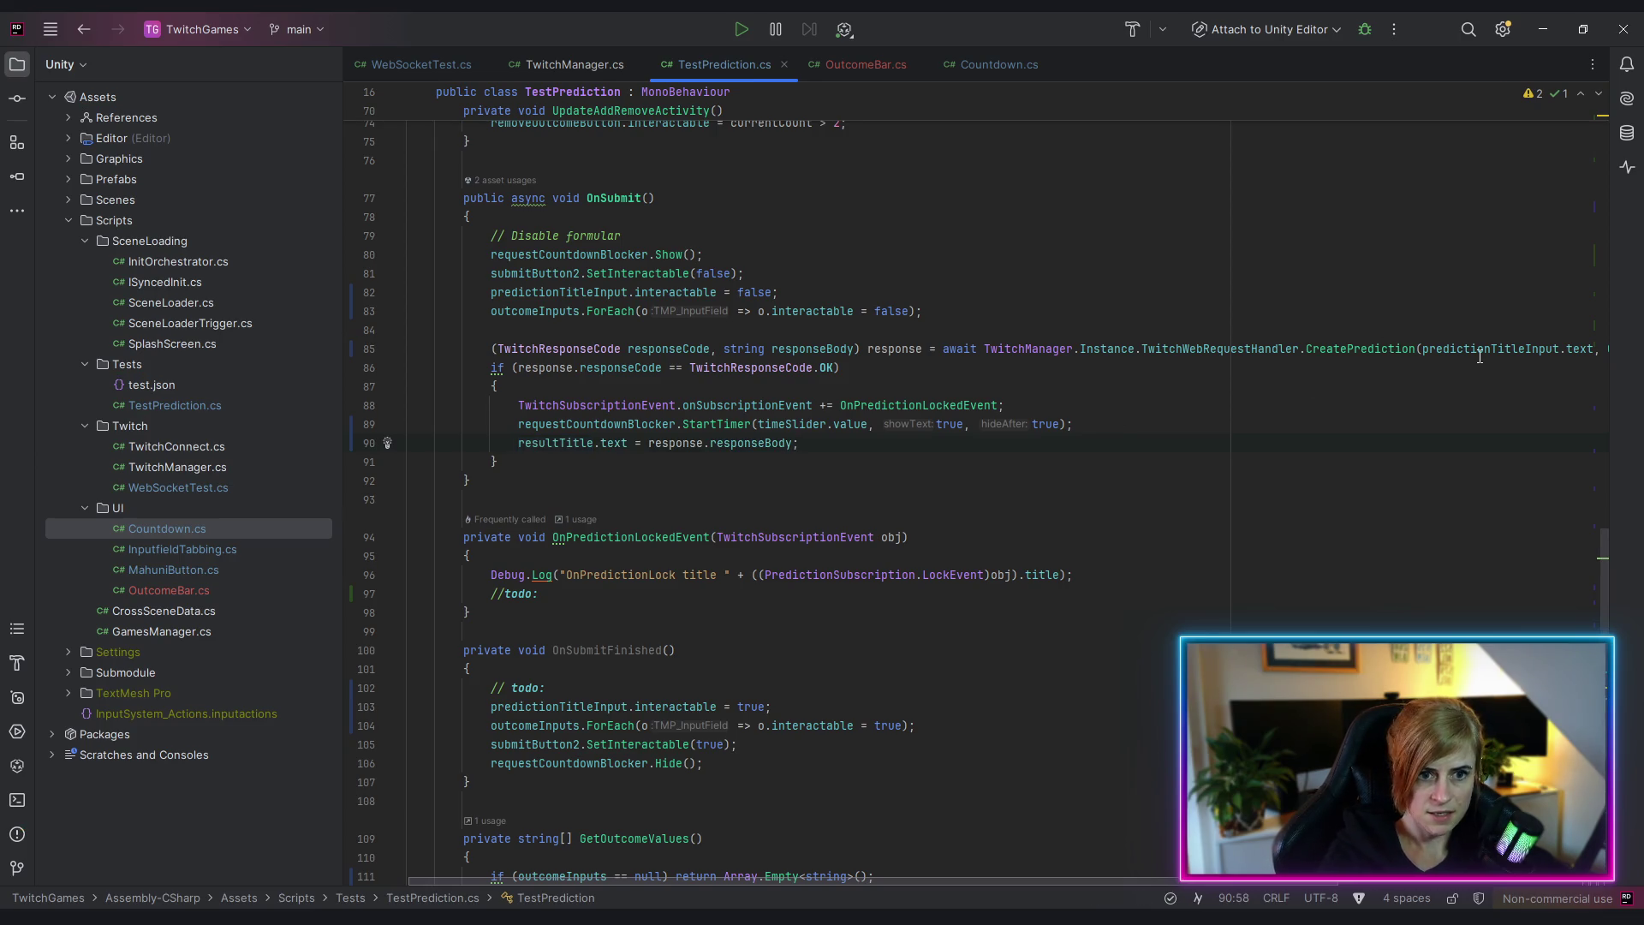
pyautogui.moveTo(1424, 350); pyautogui.dragTo(1594, 349)
pyautogui.hotkey('ctrl', 'c')
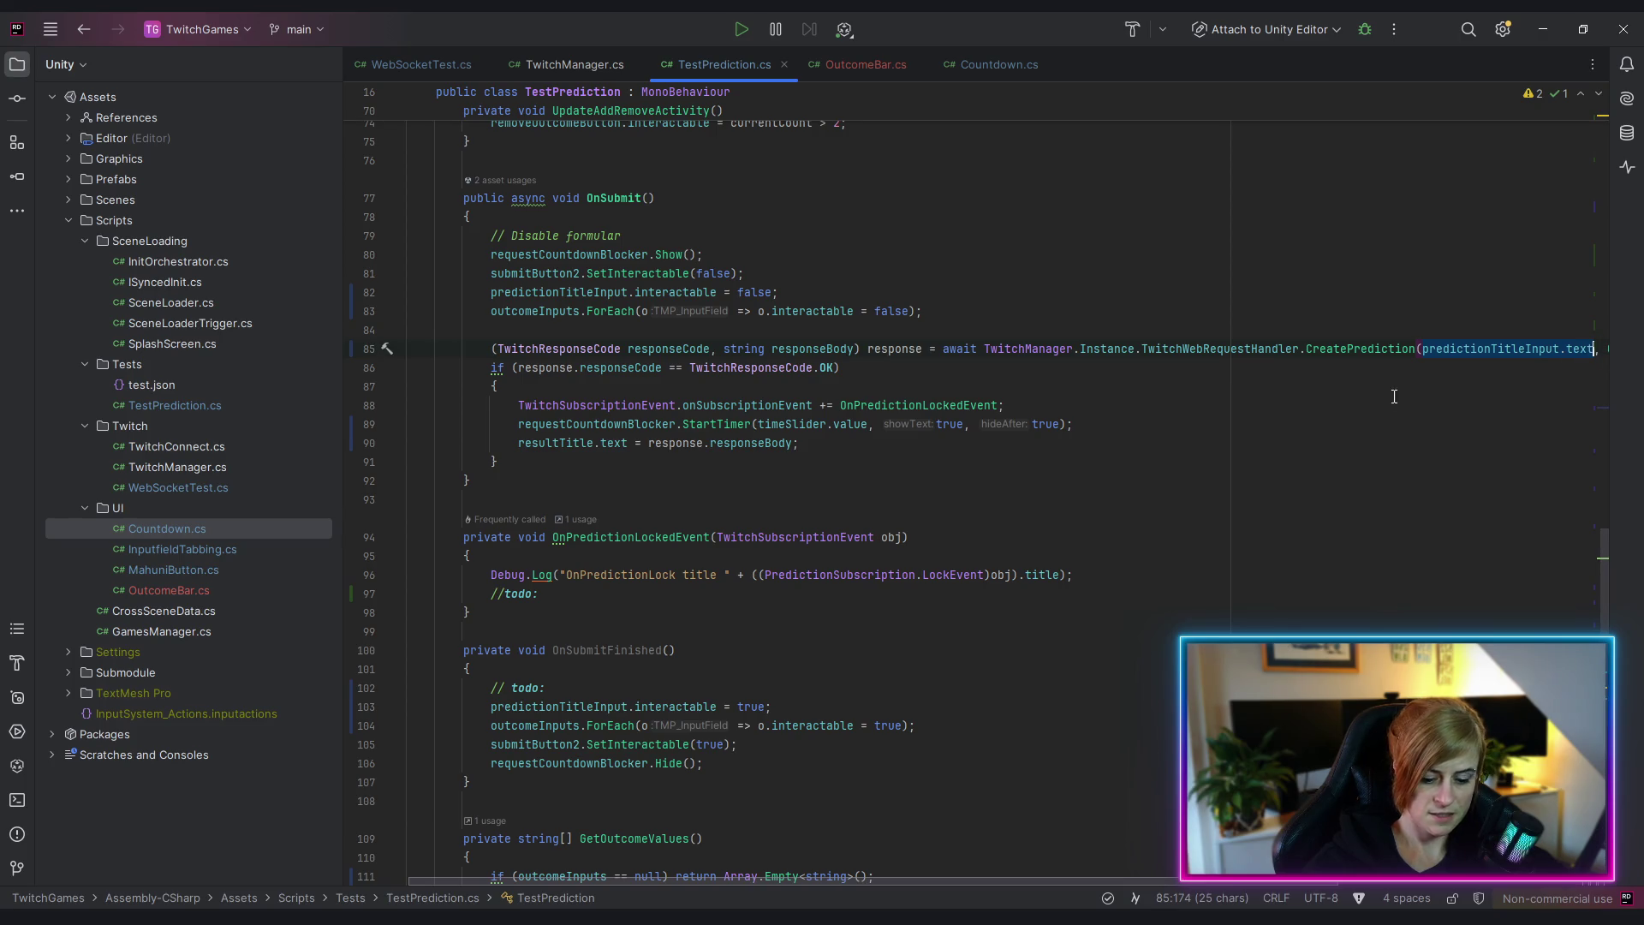
pyautogui.click(647, 443)
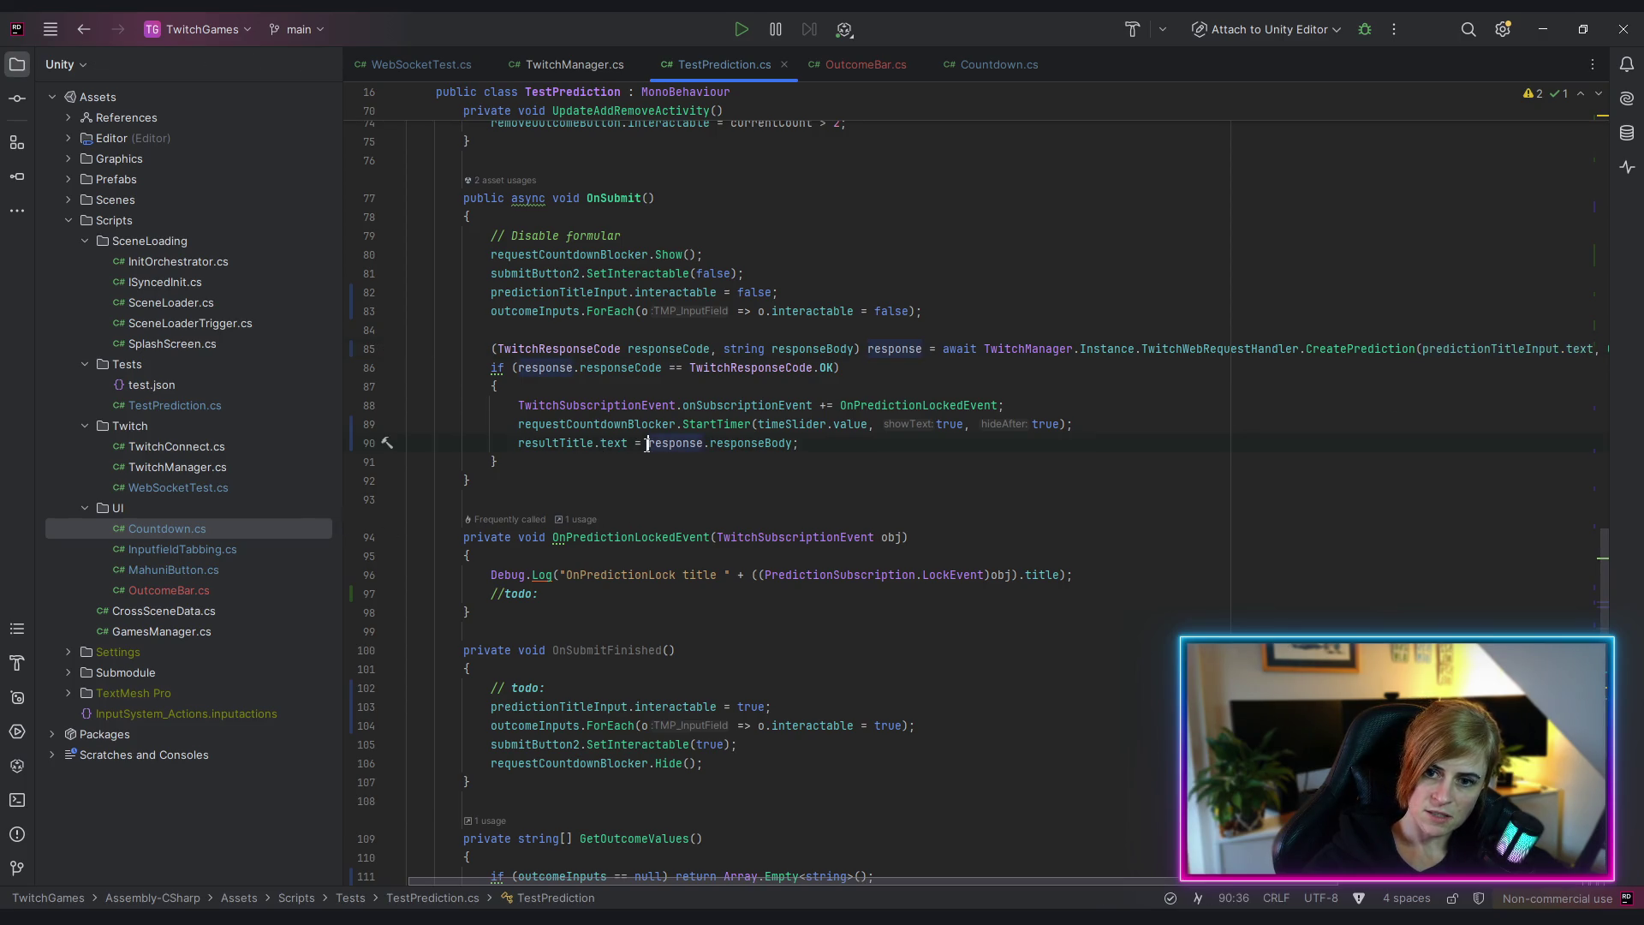
pyautogui.moveTo(647, 444); pyautogui.dragTo(798, 443)
pyautogui.hotkey('ctrl', 'v')
pyautogui.click(846, 482)
pyautogui.scroll(-5, 682, 578)
pyautogui.scroll(-1, 648, 643)
# Add blank lines below ResetResult for a new method
pyautogui.click(543, 697)
pyautogui.press('Return')
pyautogui.press('Return')
pyautogui.write('private void ')
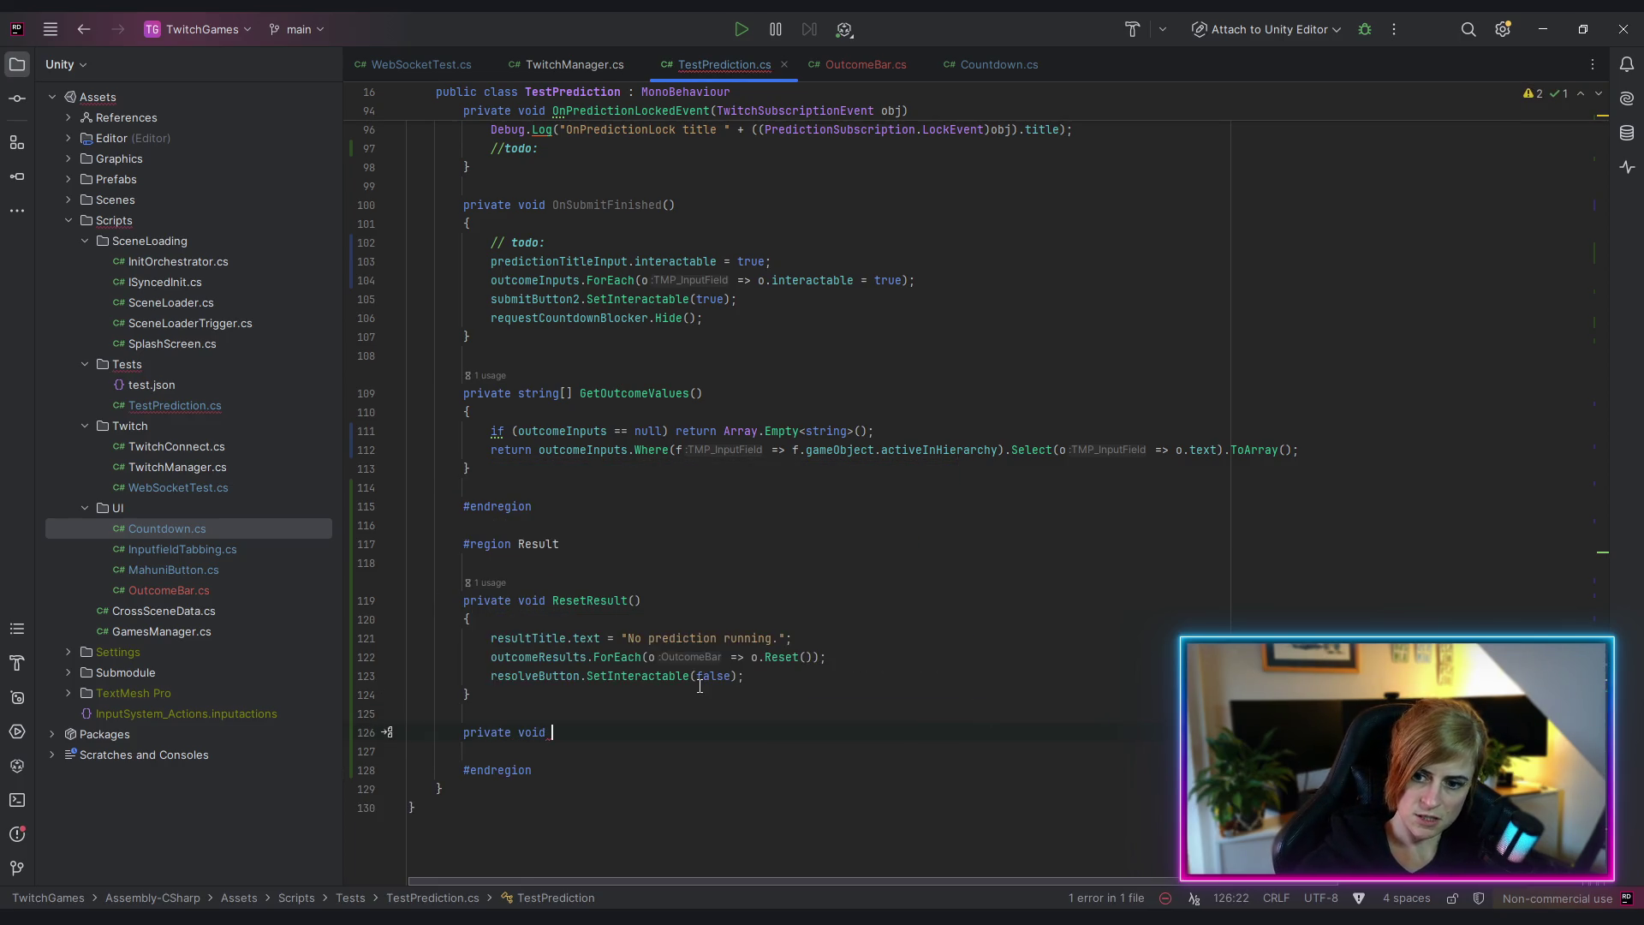
pyautogui.write('Update')
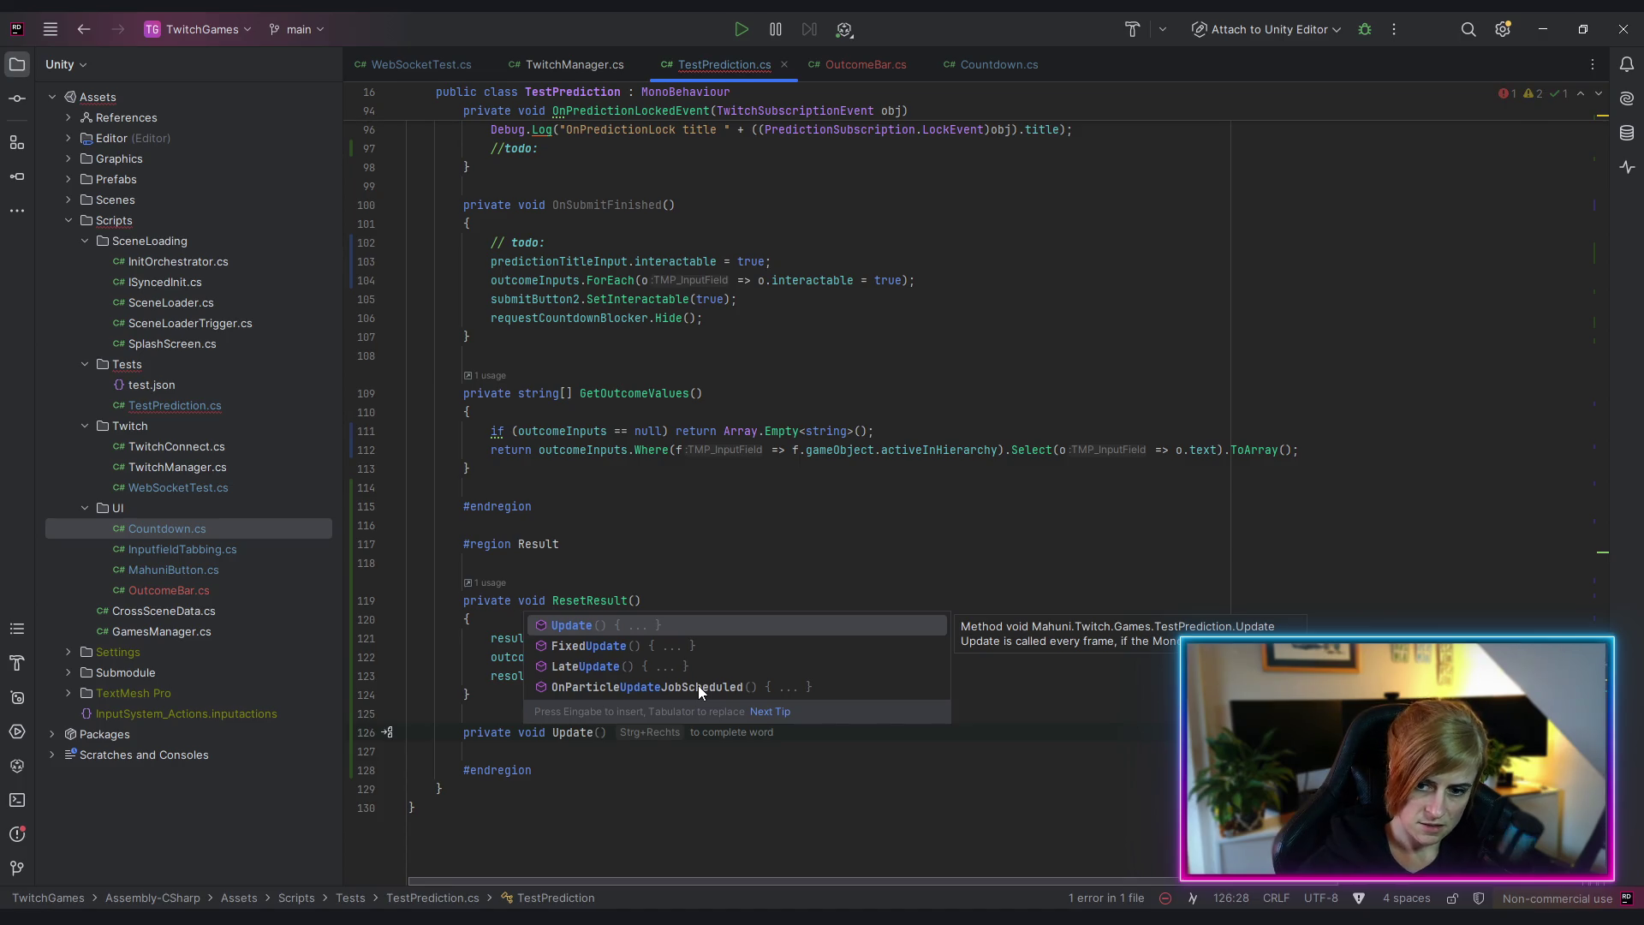
pyautogui.write('Resuk')
# Create an empty private UpdateResultText method below ResetResult
pyautogui.press('BackSpace')
pyautogui.write('lt()')
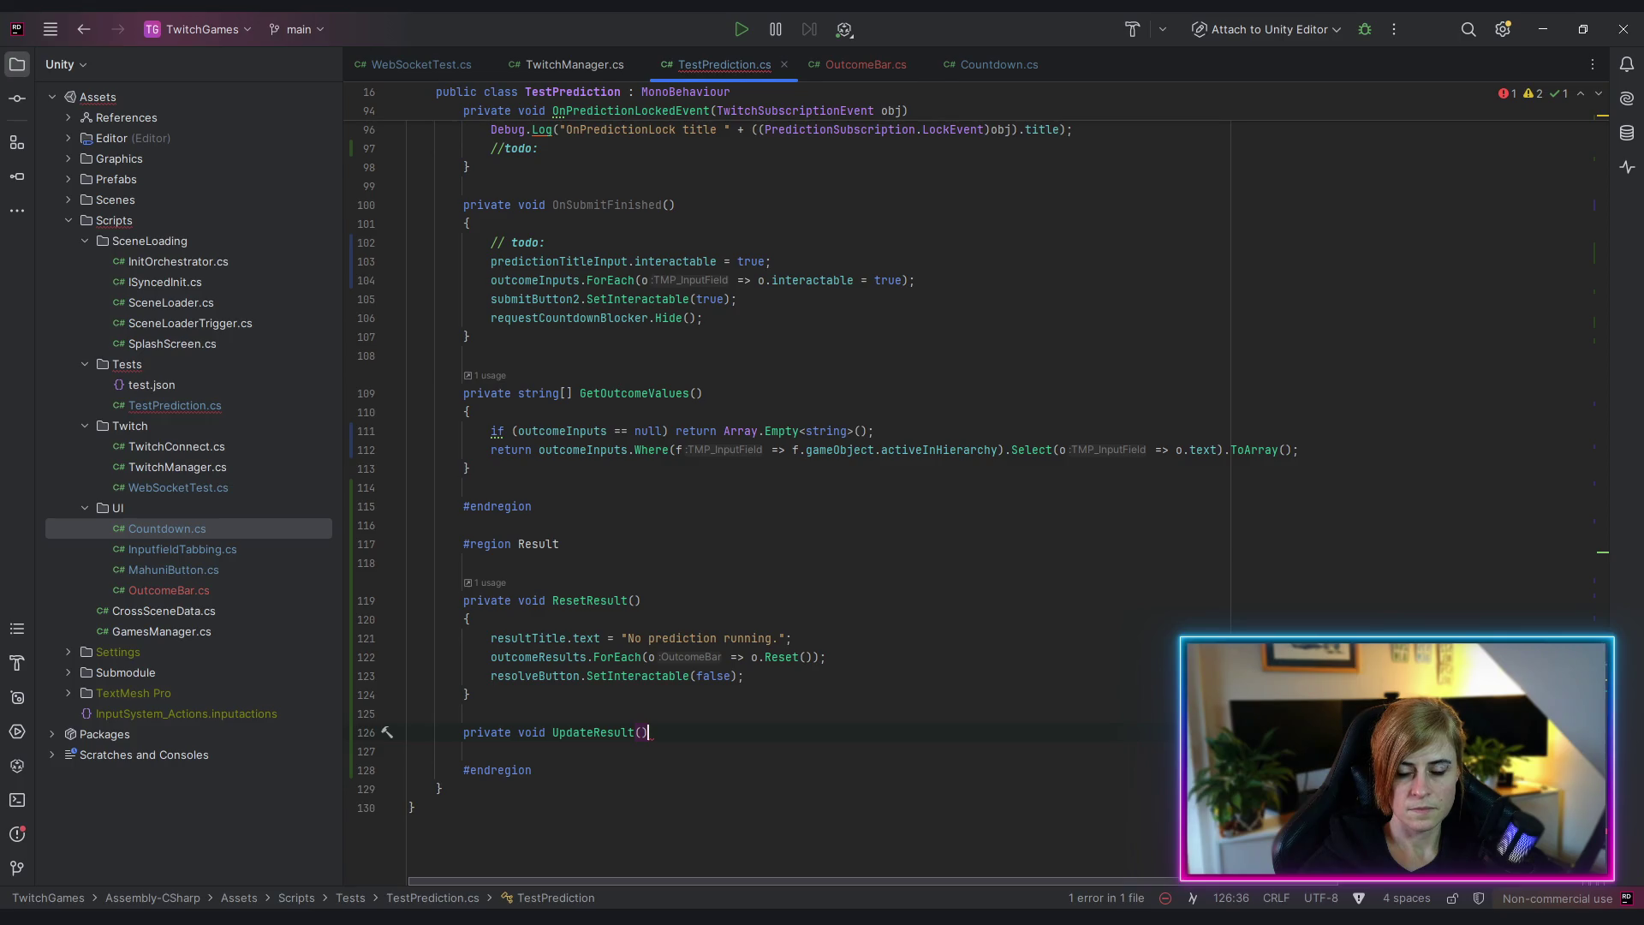
pyautogui.press('Return')
pyautogui.write('{')
pyautogui.press('Return')
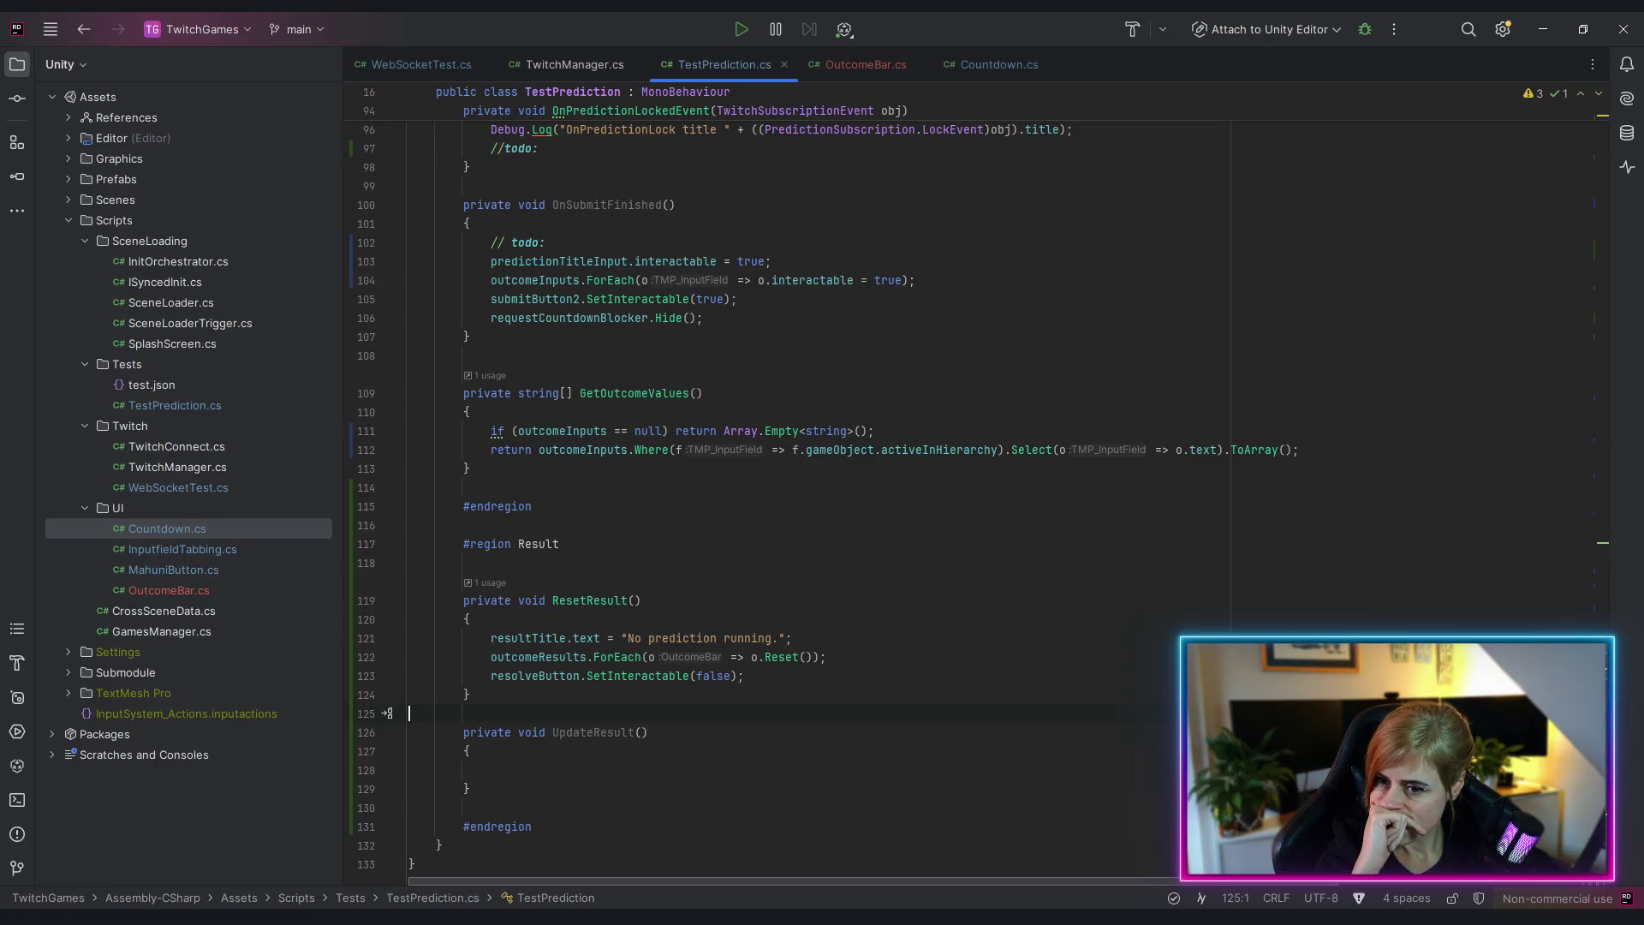
pyautogui.press('Up')
pyautogui.press('Up')
pyautogui.click(628, 732)
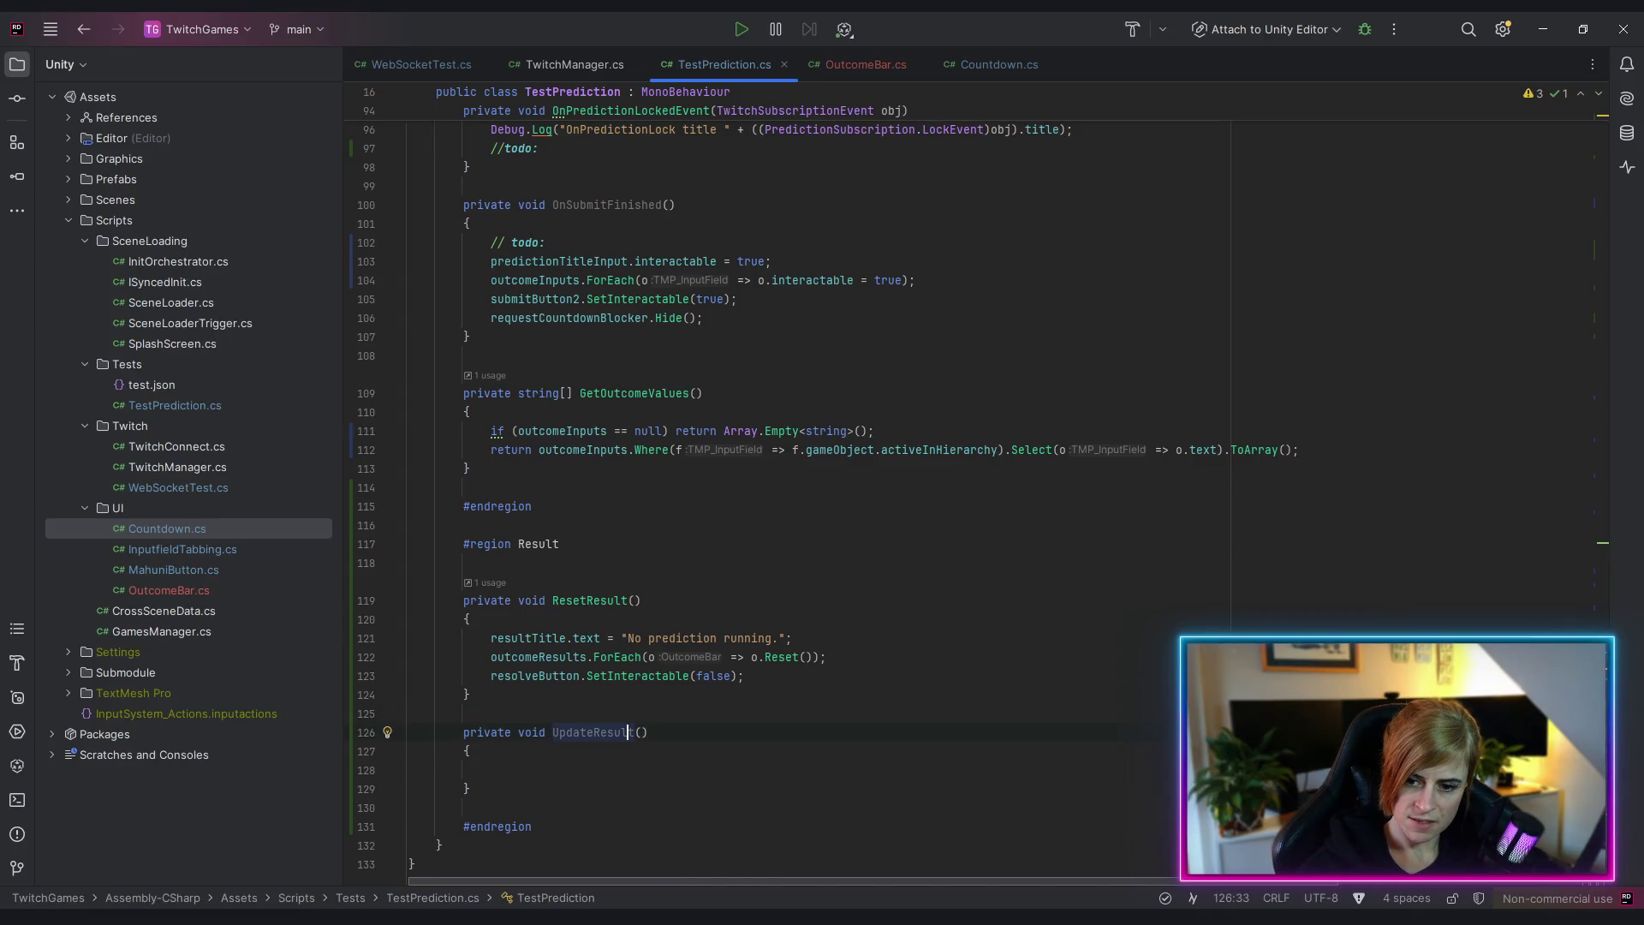
pyautogui.write('Text')
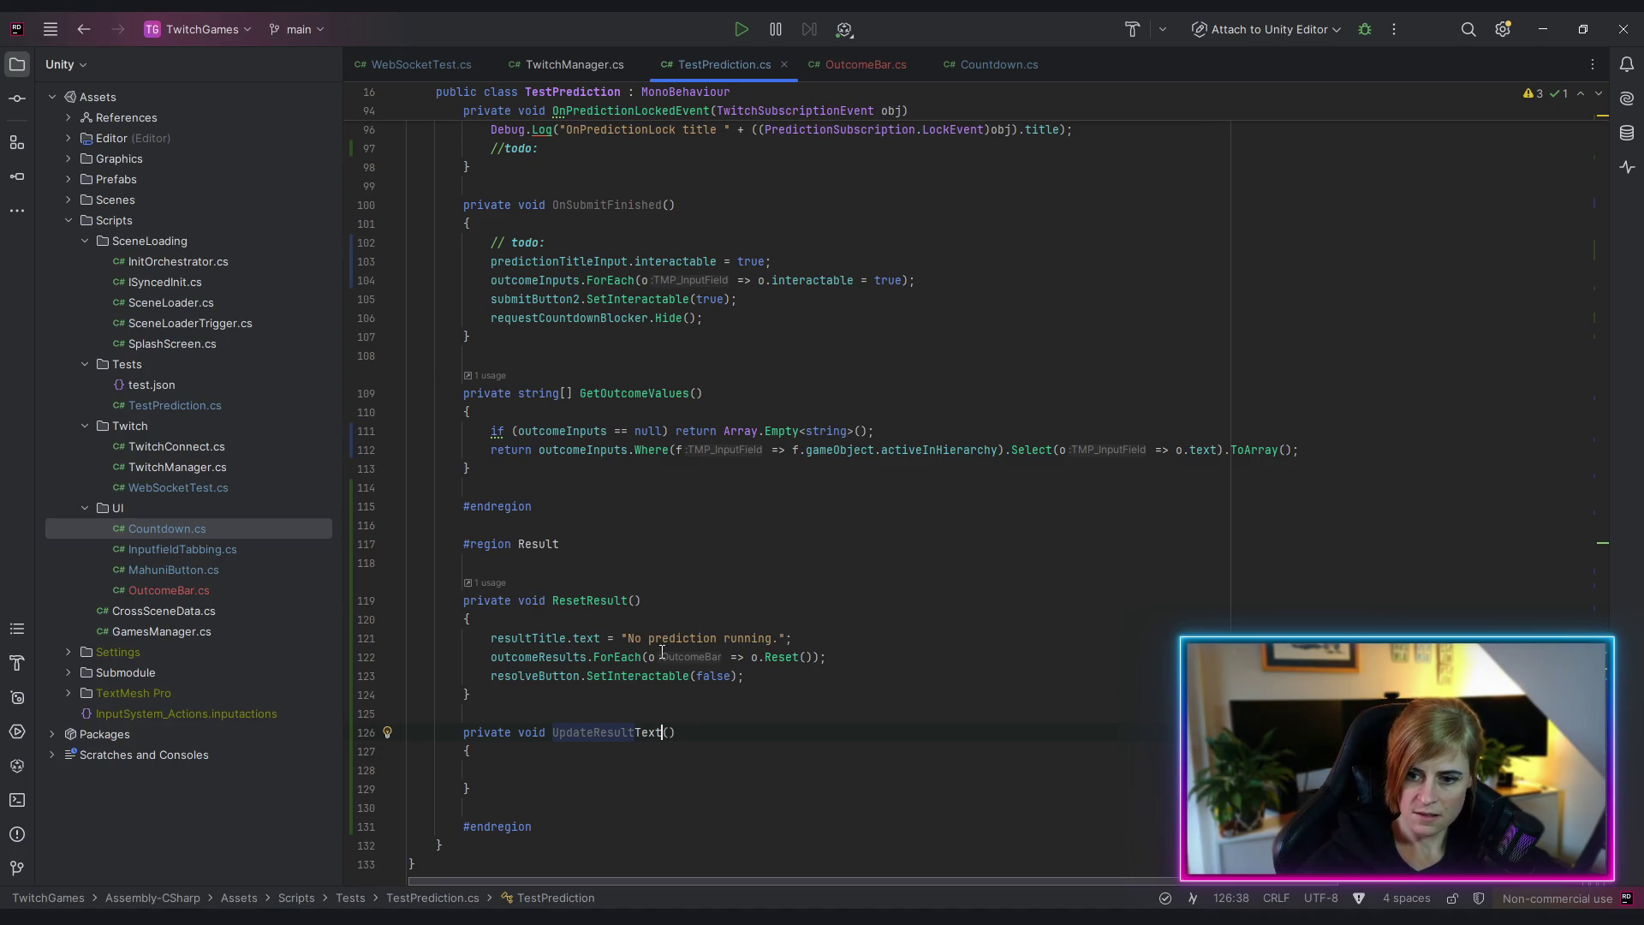
# Duplicate the method and rename the copy UpdateResultOutcome
pyautogui.moveTo(472, 789); pyautogui.dragTo(409, 733)
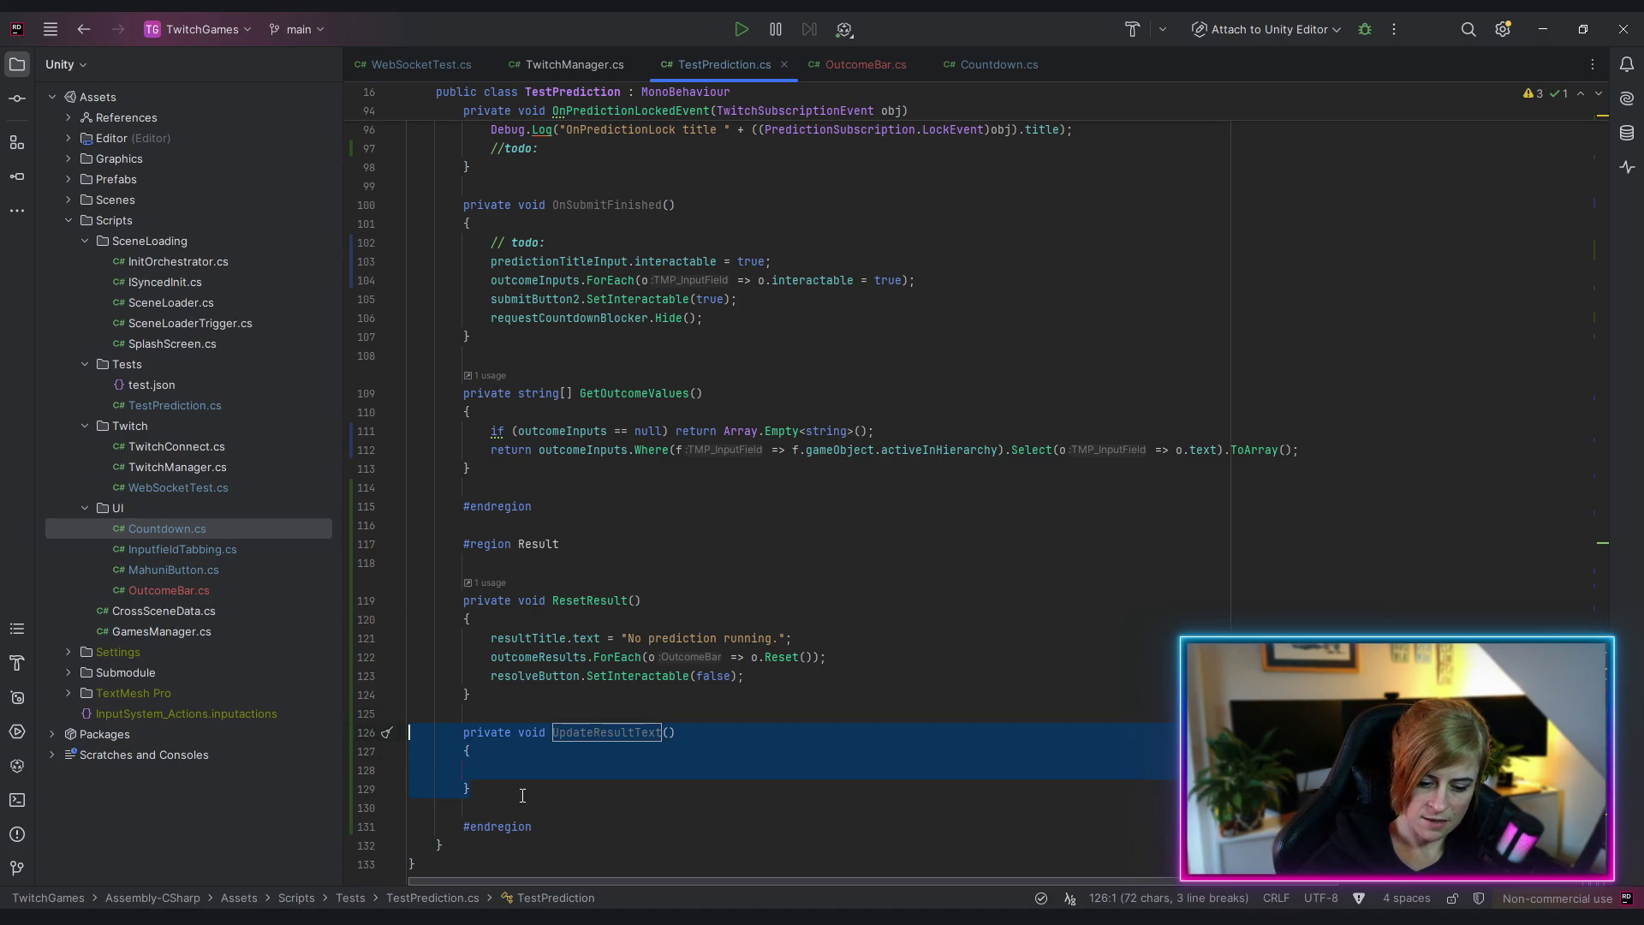
pyautogui.hotkey('ctrl', 'c')
pyautogui.click(555, 795)
pyautogui.press('Return')
pyautogui.press('Return')
pyautogui.hotkey('ctrl', 'v')
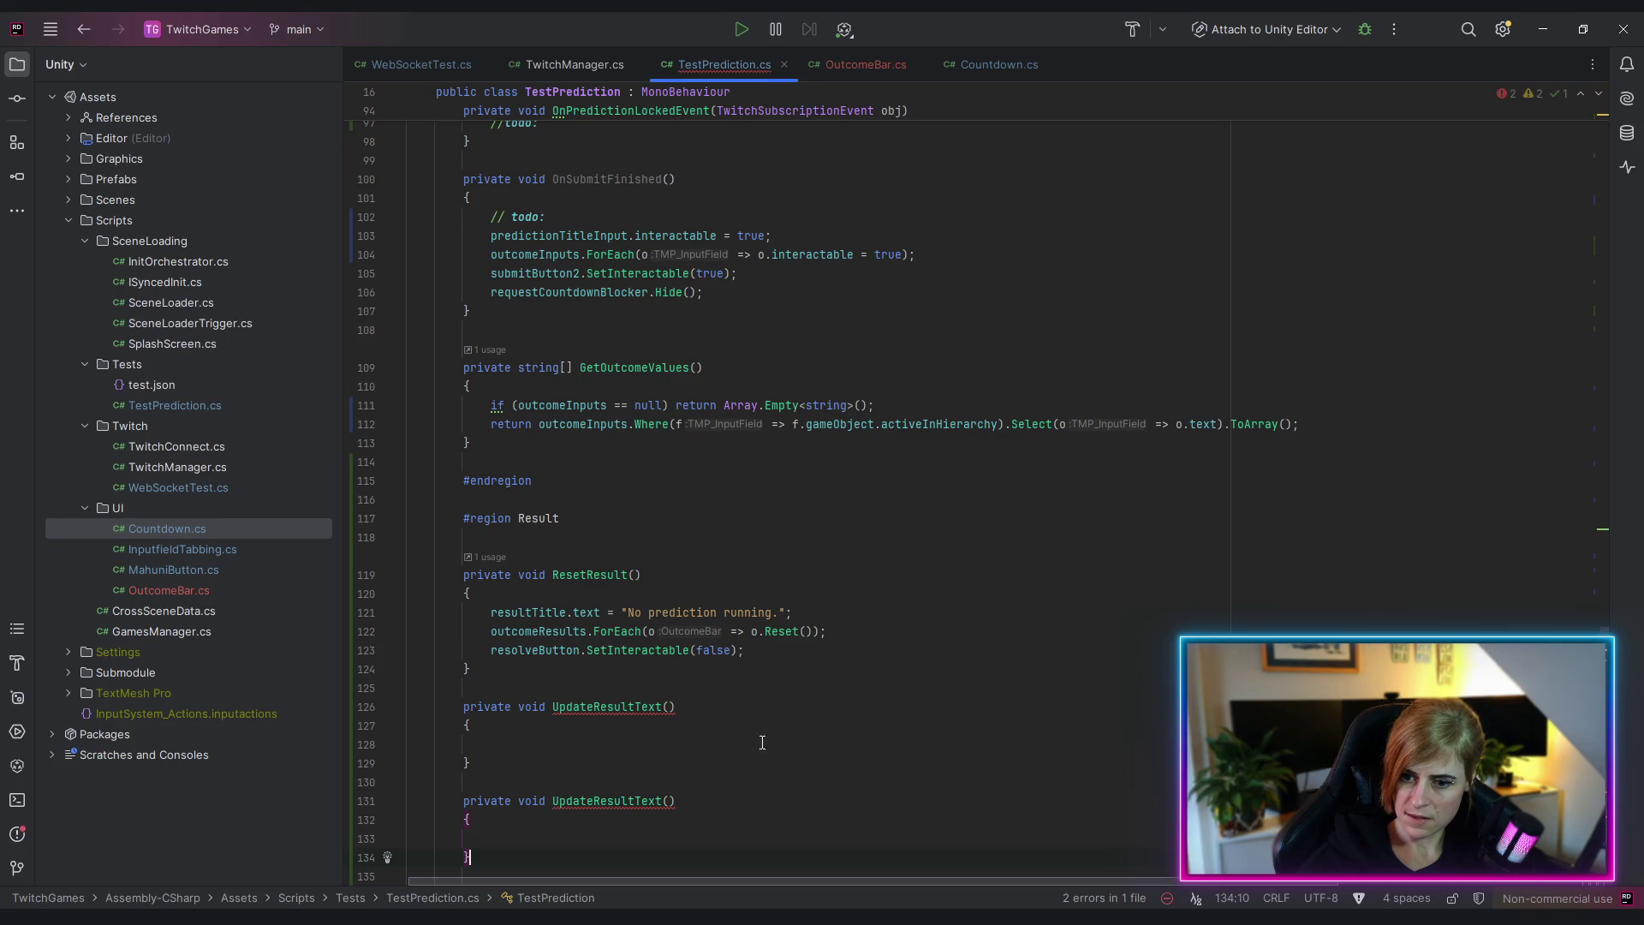
pyautogui.moveTo(635, 801); pyautogui.dragTo(663, 800)
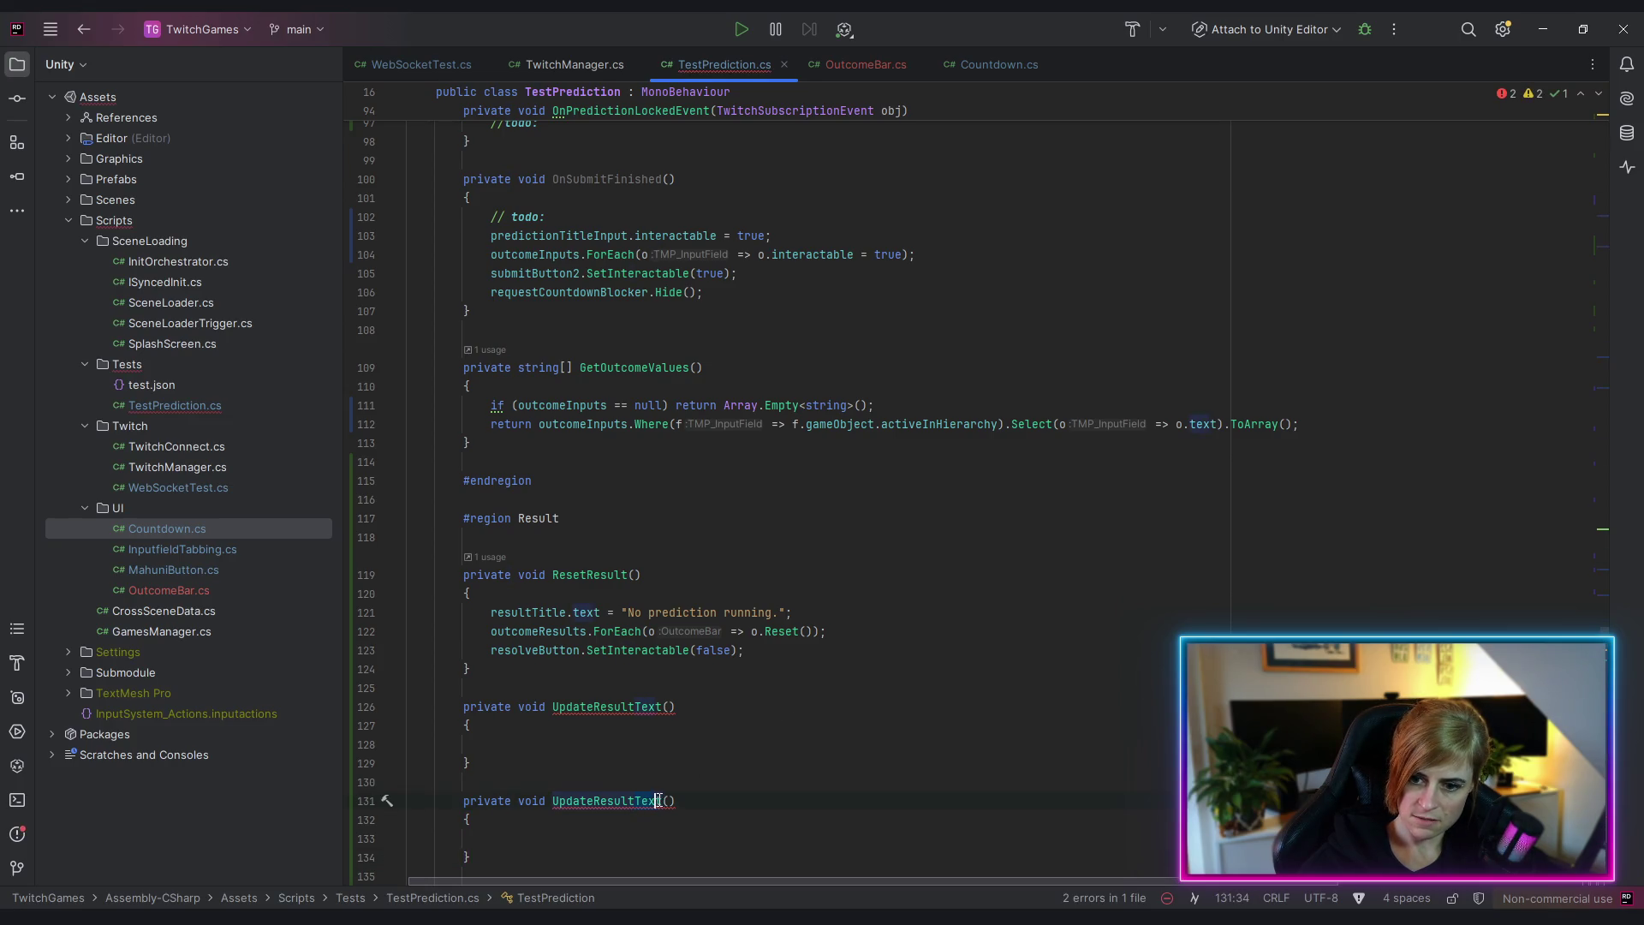
pyautogui.write('Out')
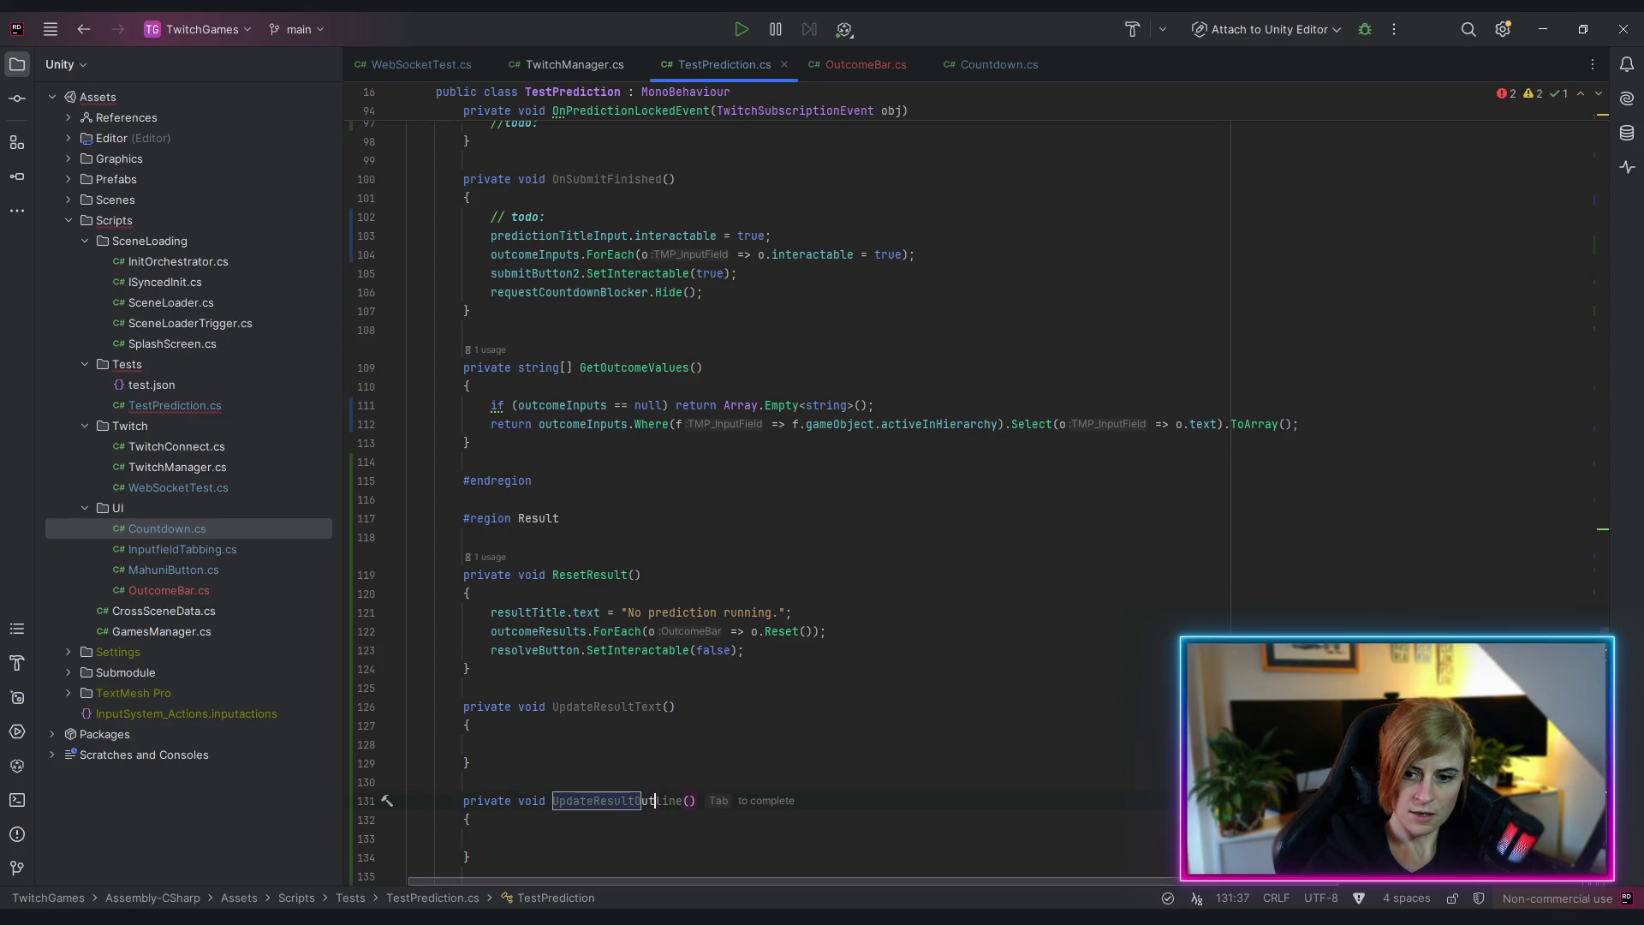
pyautogui.write('come')
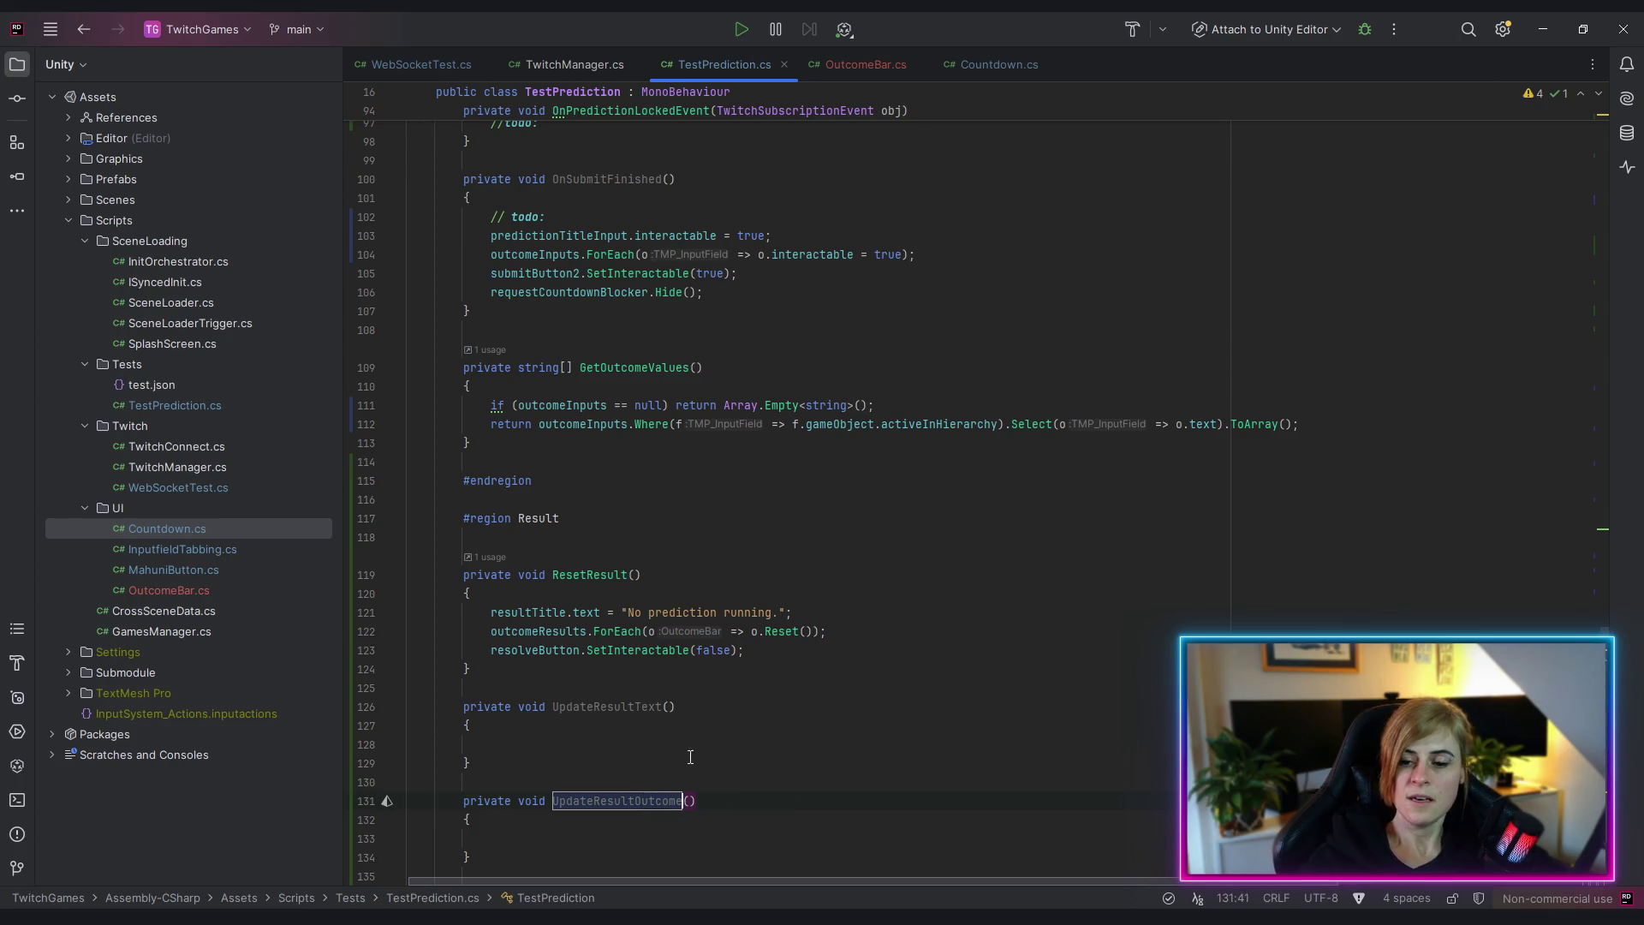
# Begin adding a string title parameter to UpdateResultText
pyautogui.click(720, 726)
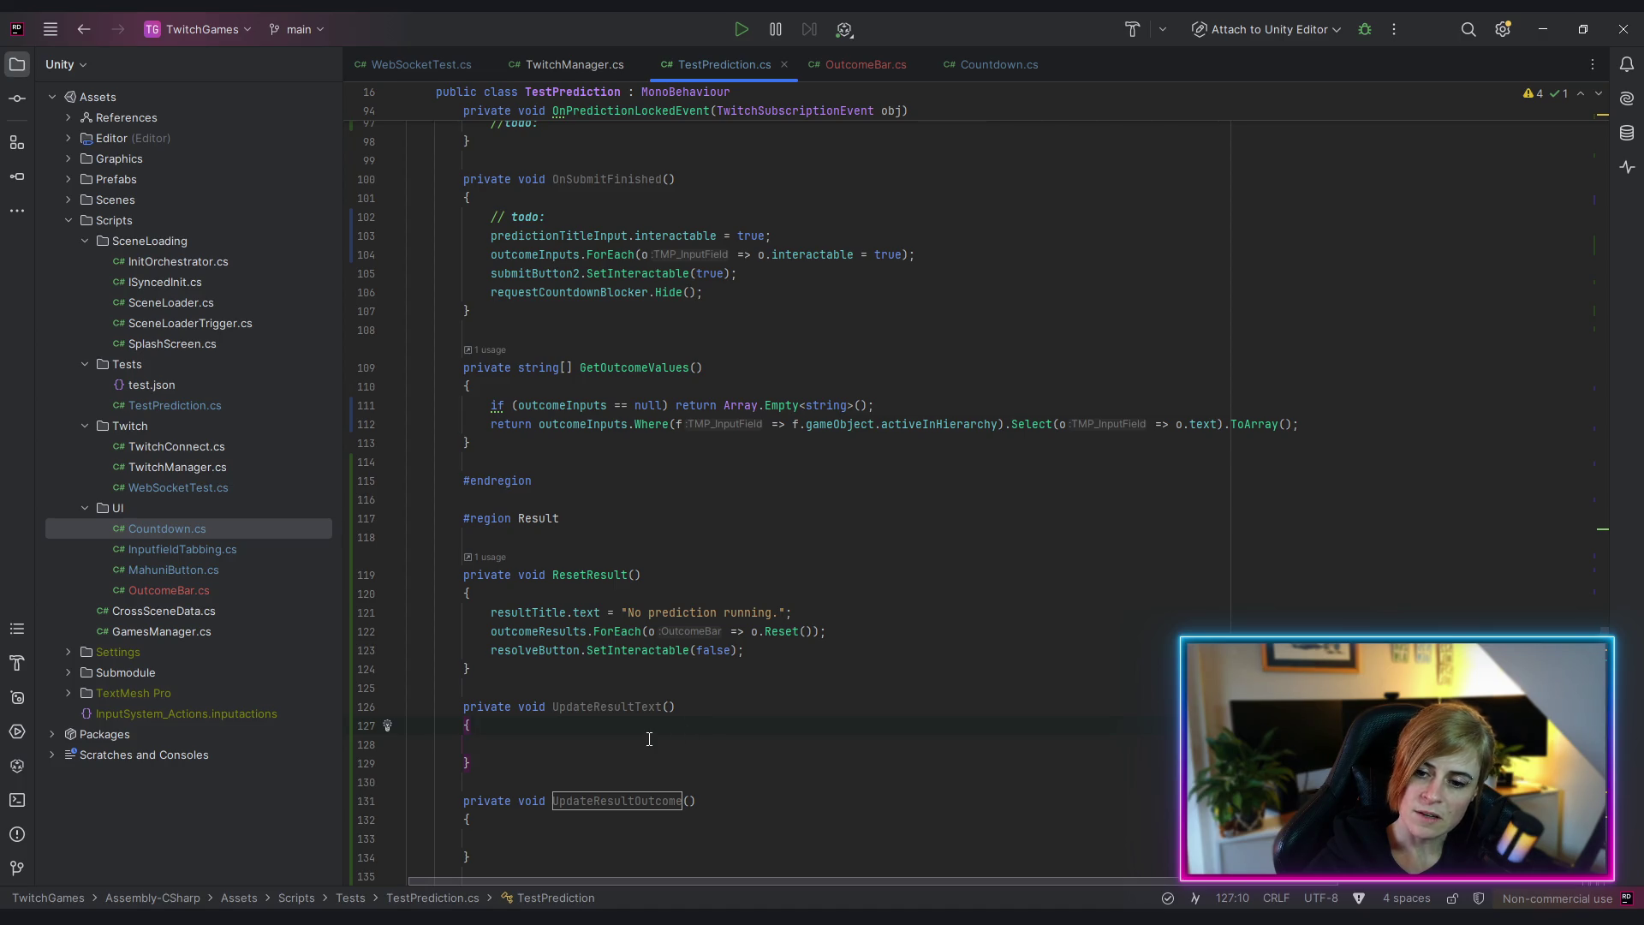
pyautogui.click(663, 704)
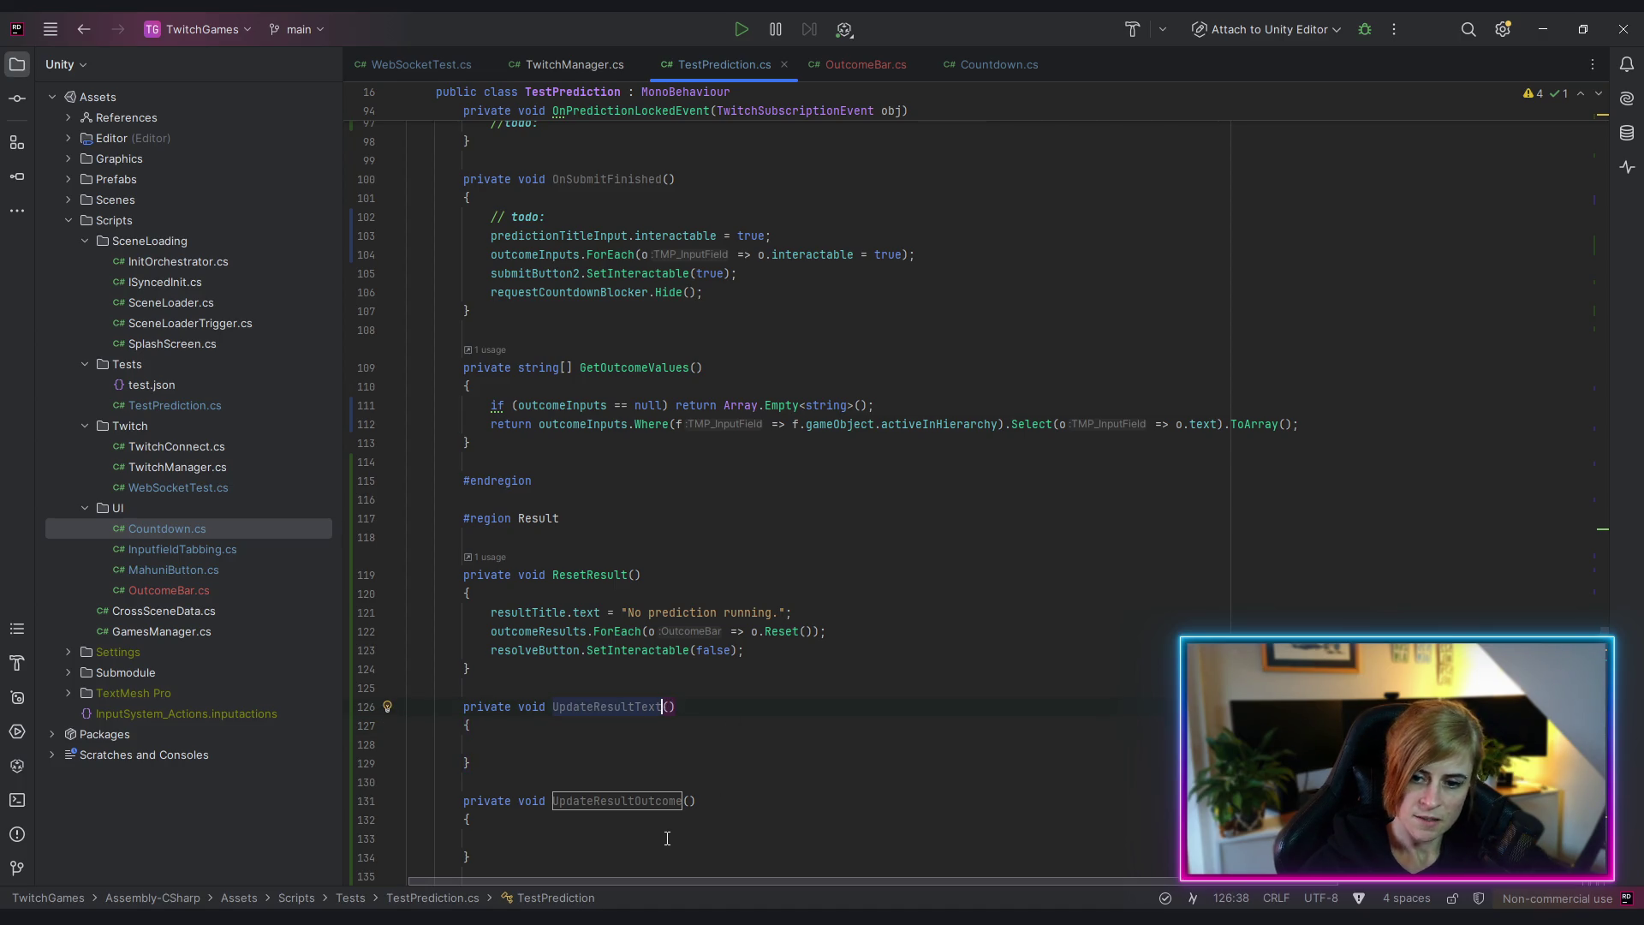
pyautogui.write('string title')
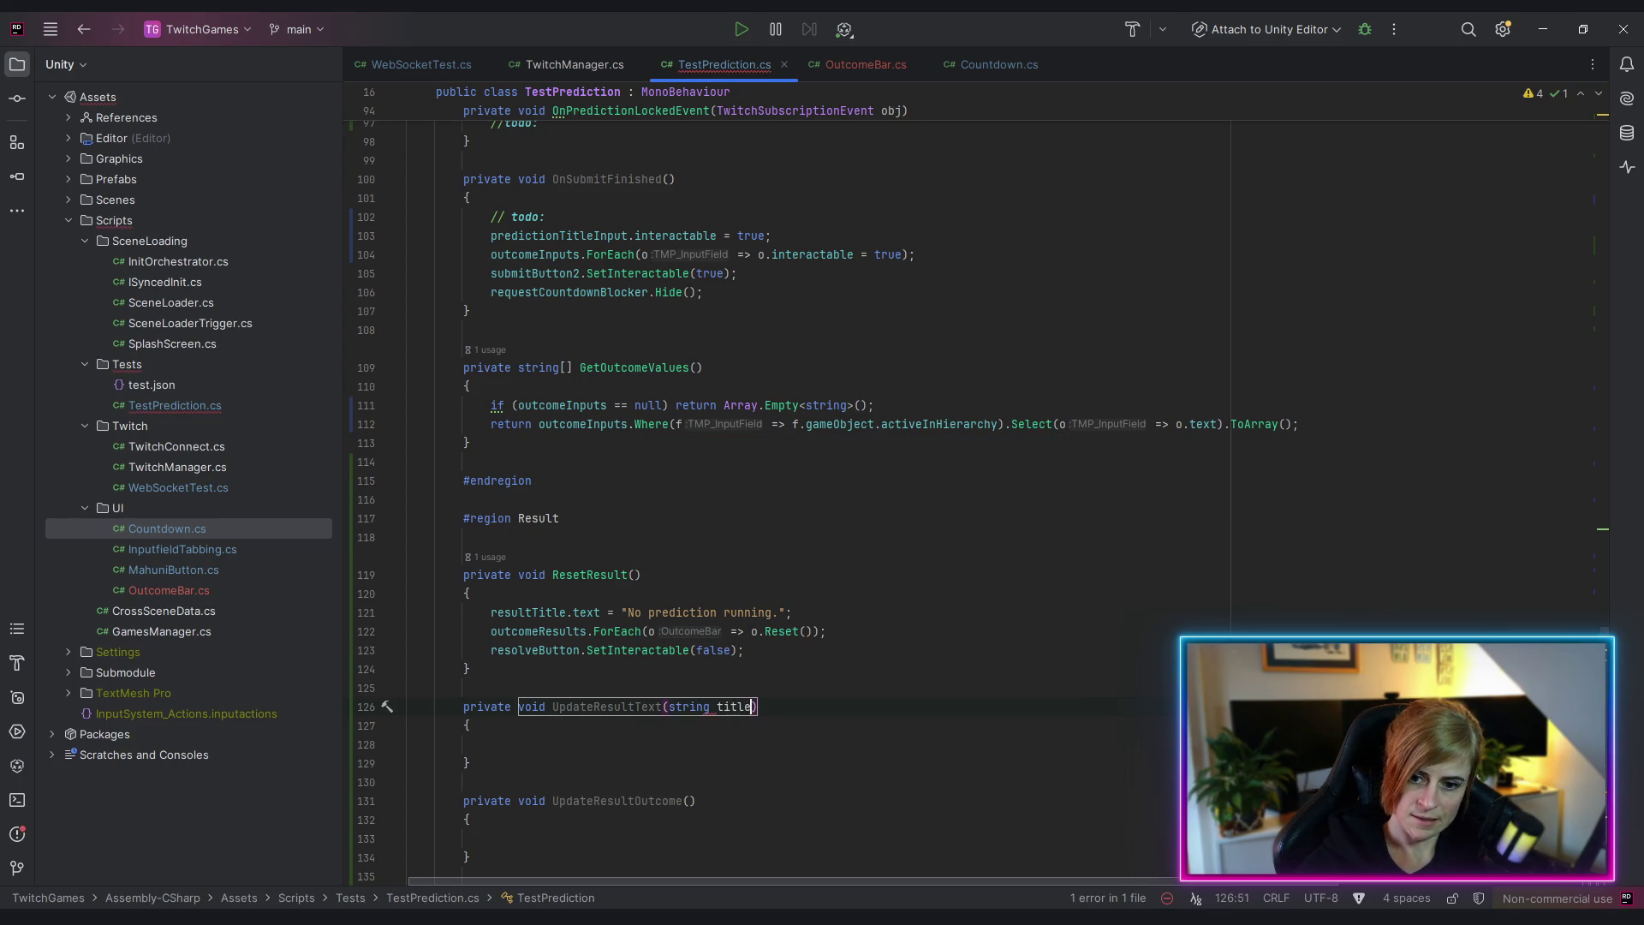
pyautogui.write(',')
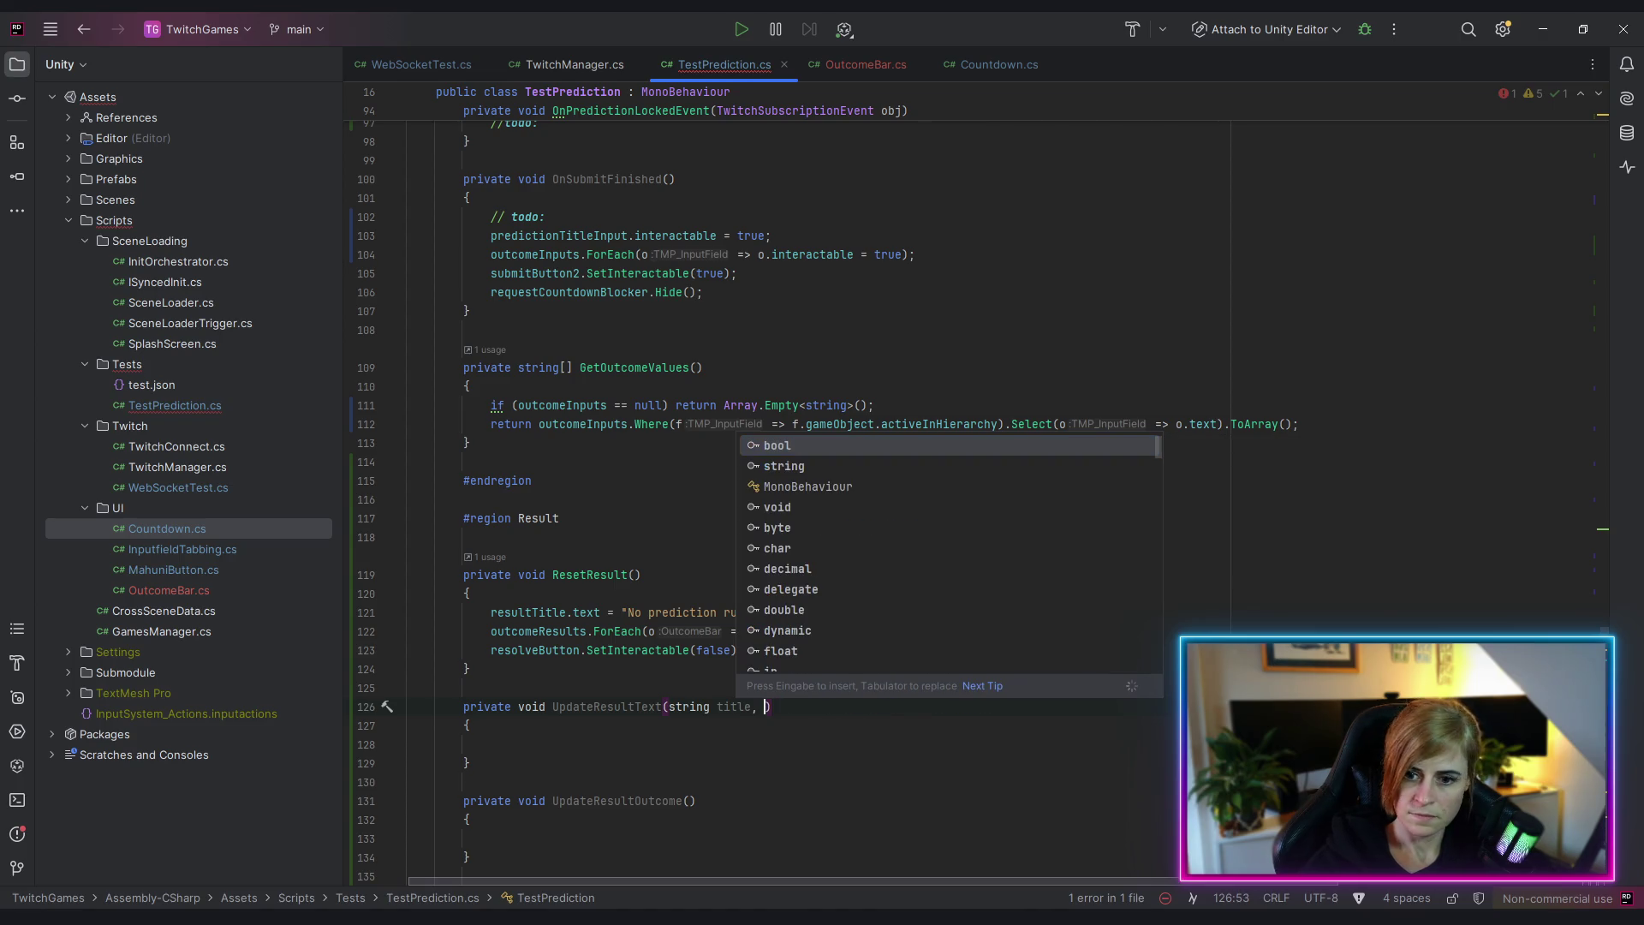
# Give UpdateResultText a string[] outcomeTexts parameter and rename the other method UpdateResultOutcomeValues
pyautogui.click(1027, 227)
pyautogui.scroll(10, 1027, 226)
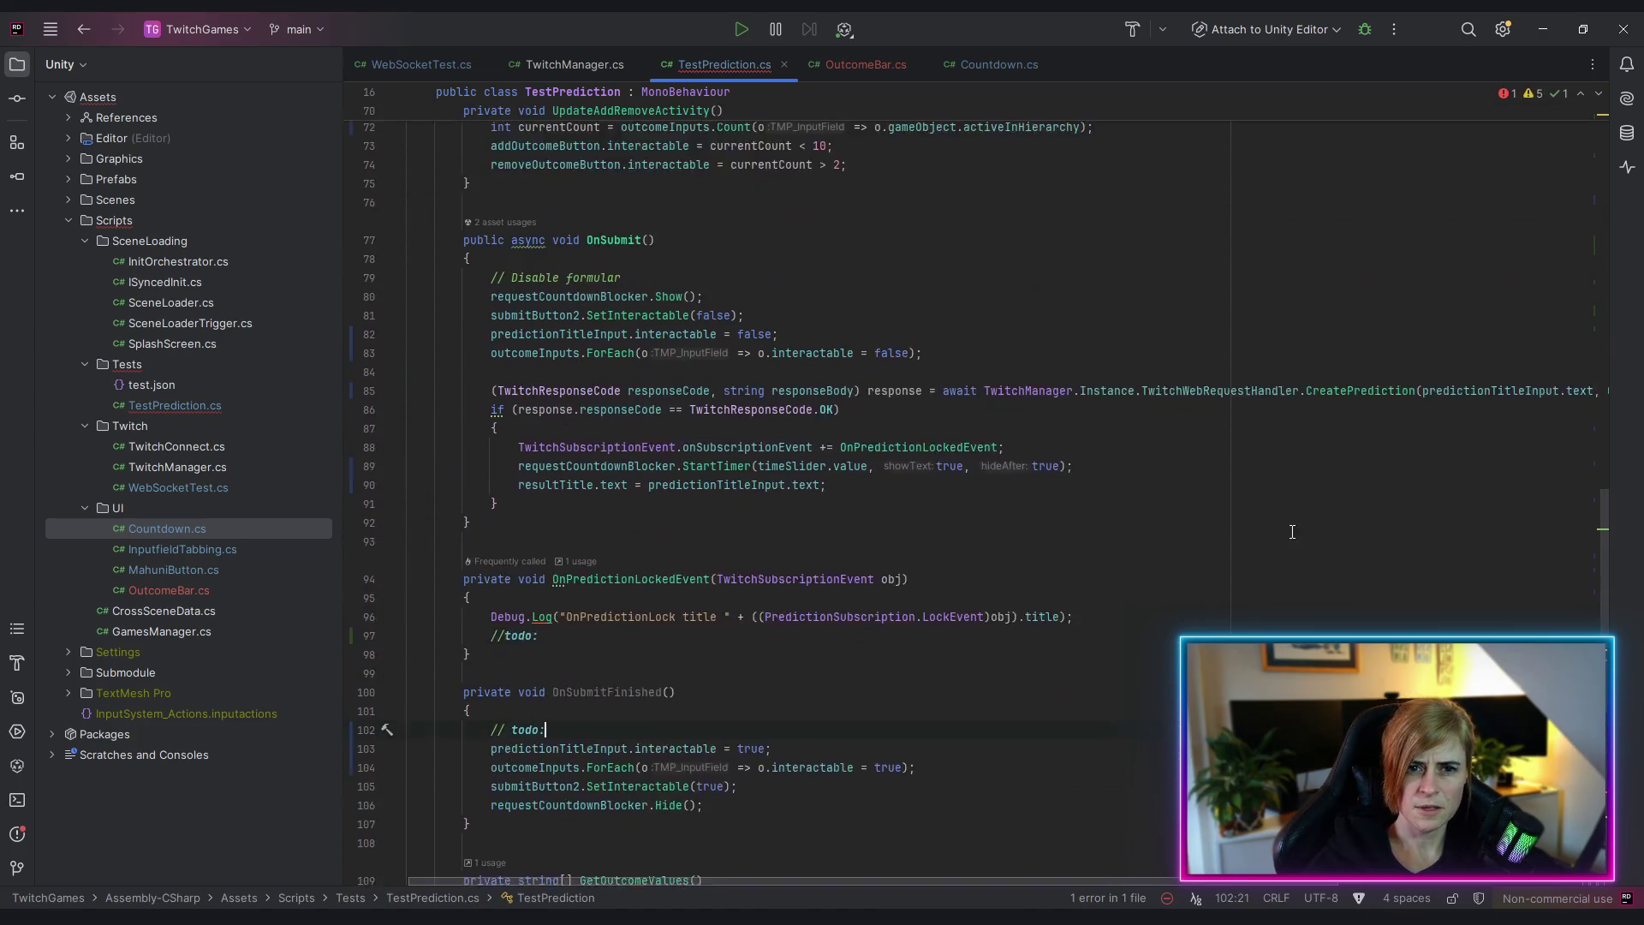
pyautogui.hscroll(5, 1110, 878)
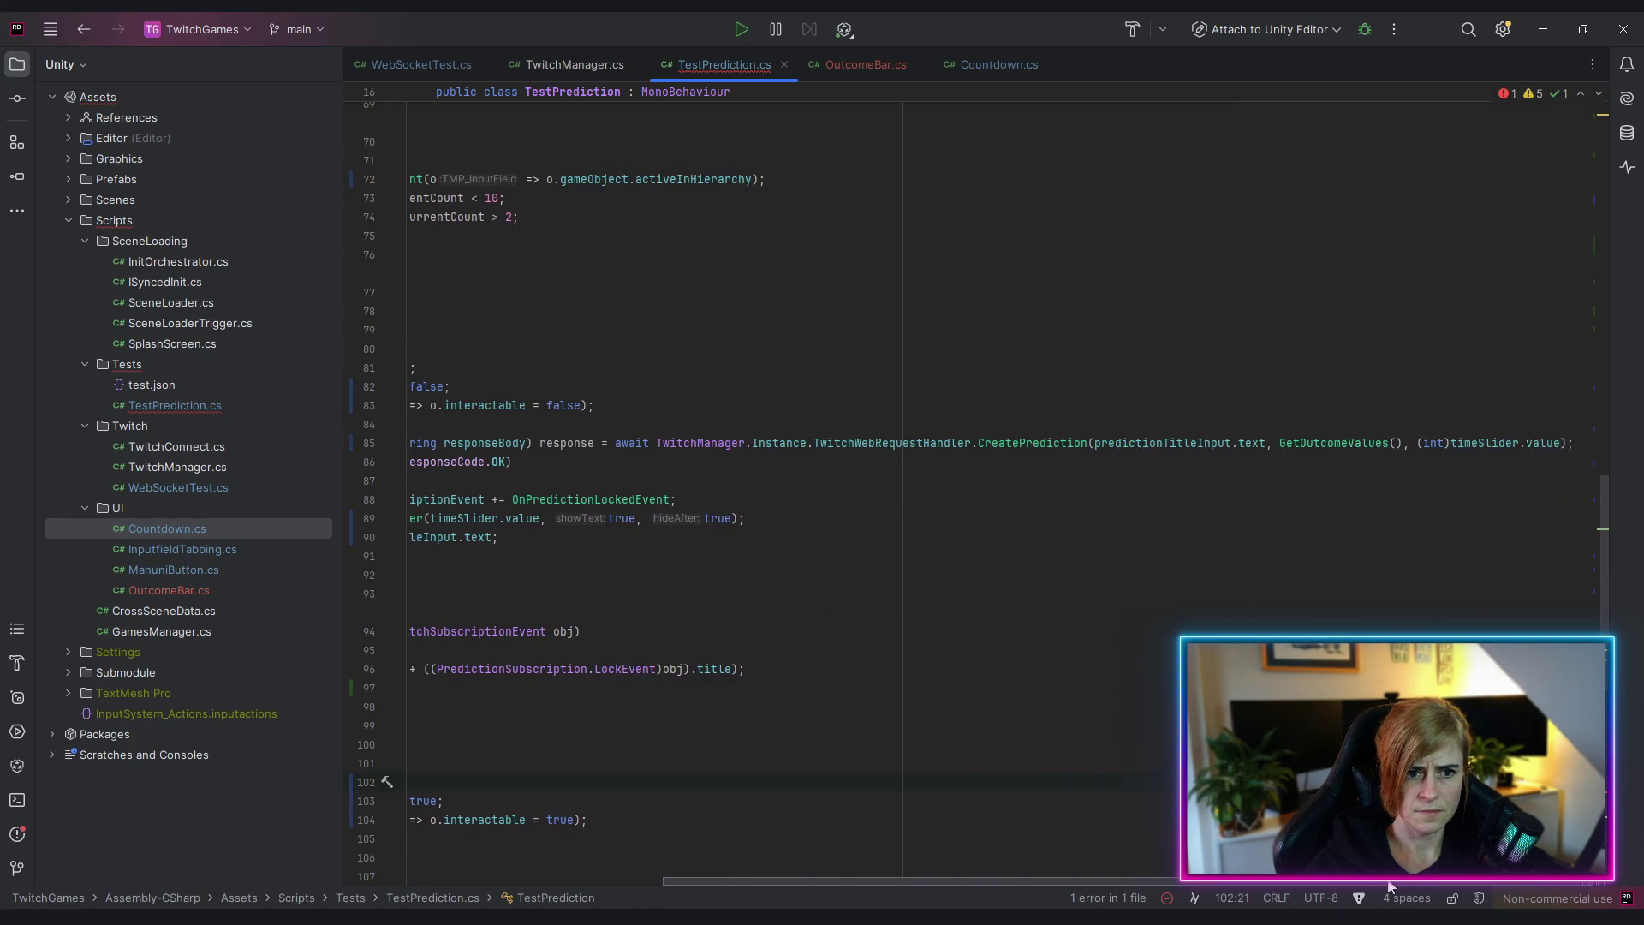
pyautogui.moveTo(1336, 442)
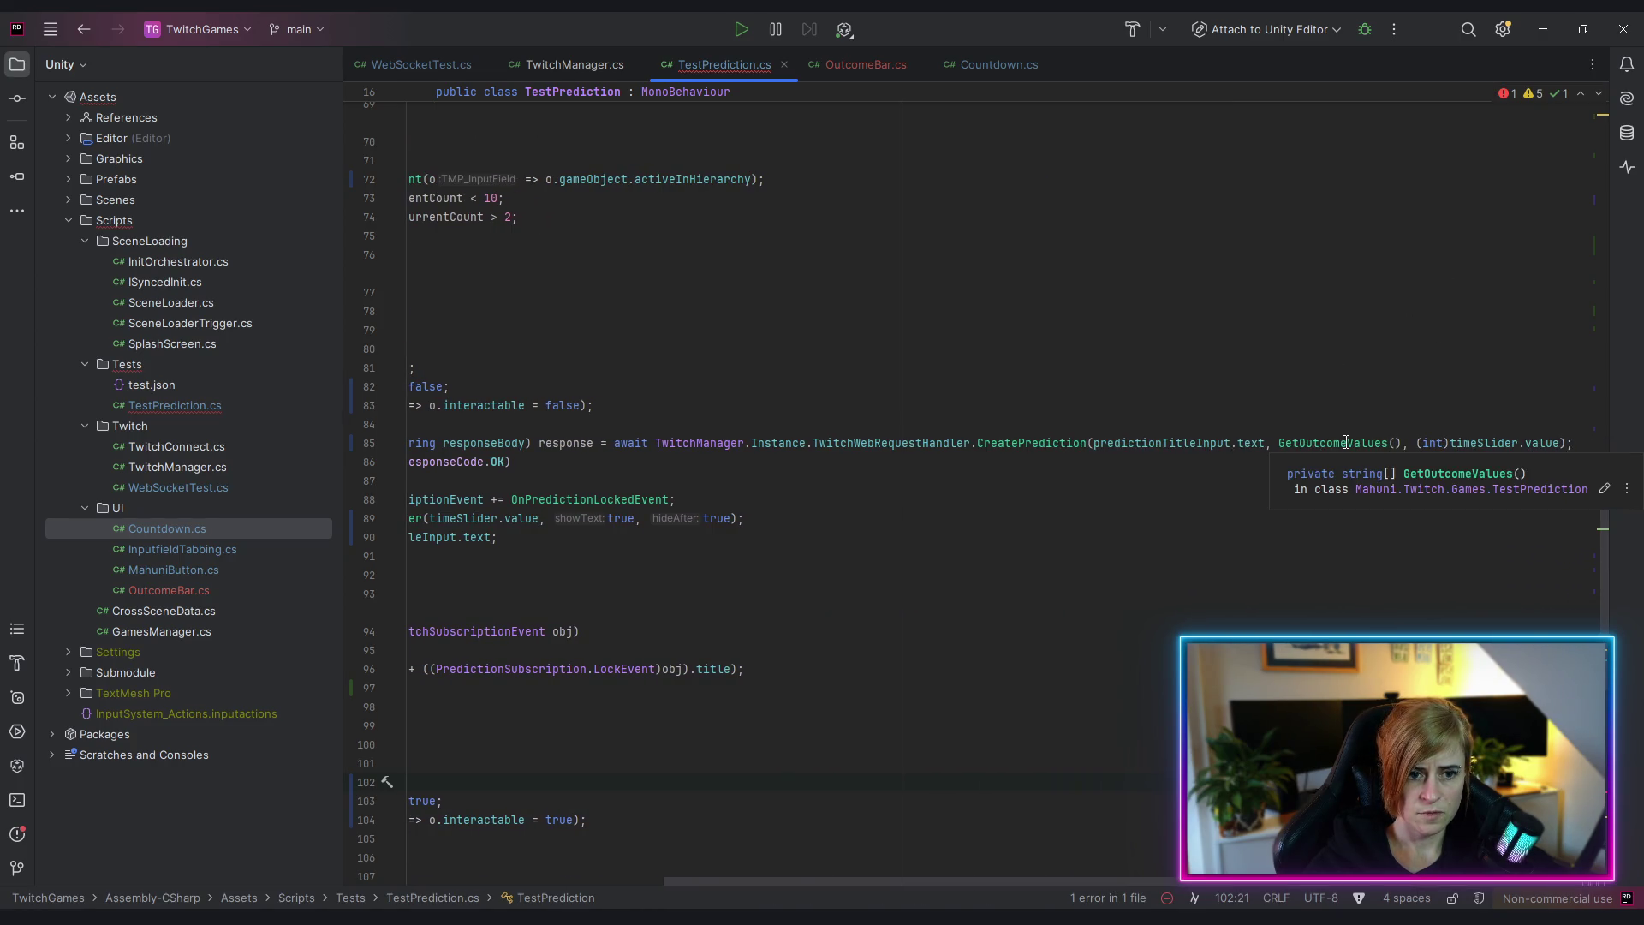
pyautogui.hscroll(-5, 1077, 880)
pyautogui.scroll(-4, 744, 779)
pyautogui.scroll(-5, 743, 780)
pyautogui.click(763, 650)
pyautogui.write('string title, string')
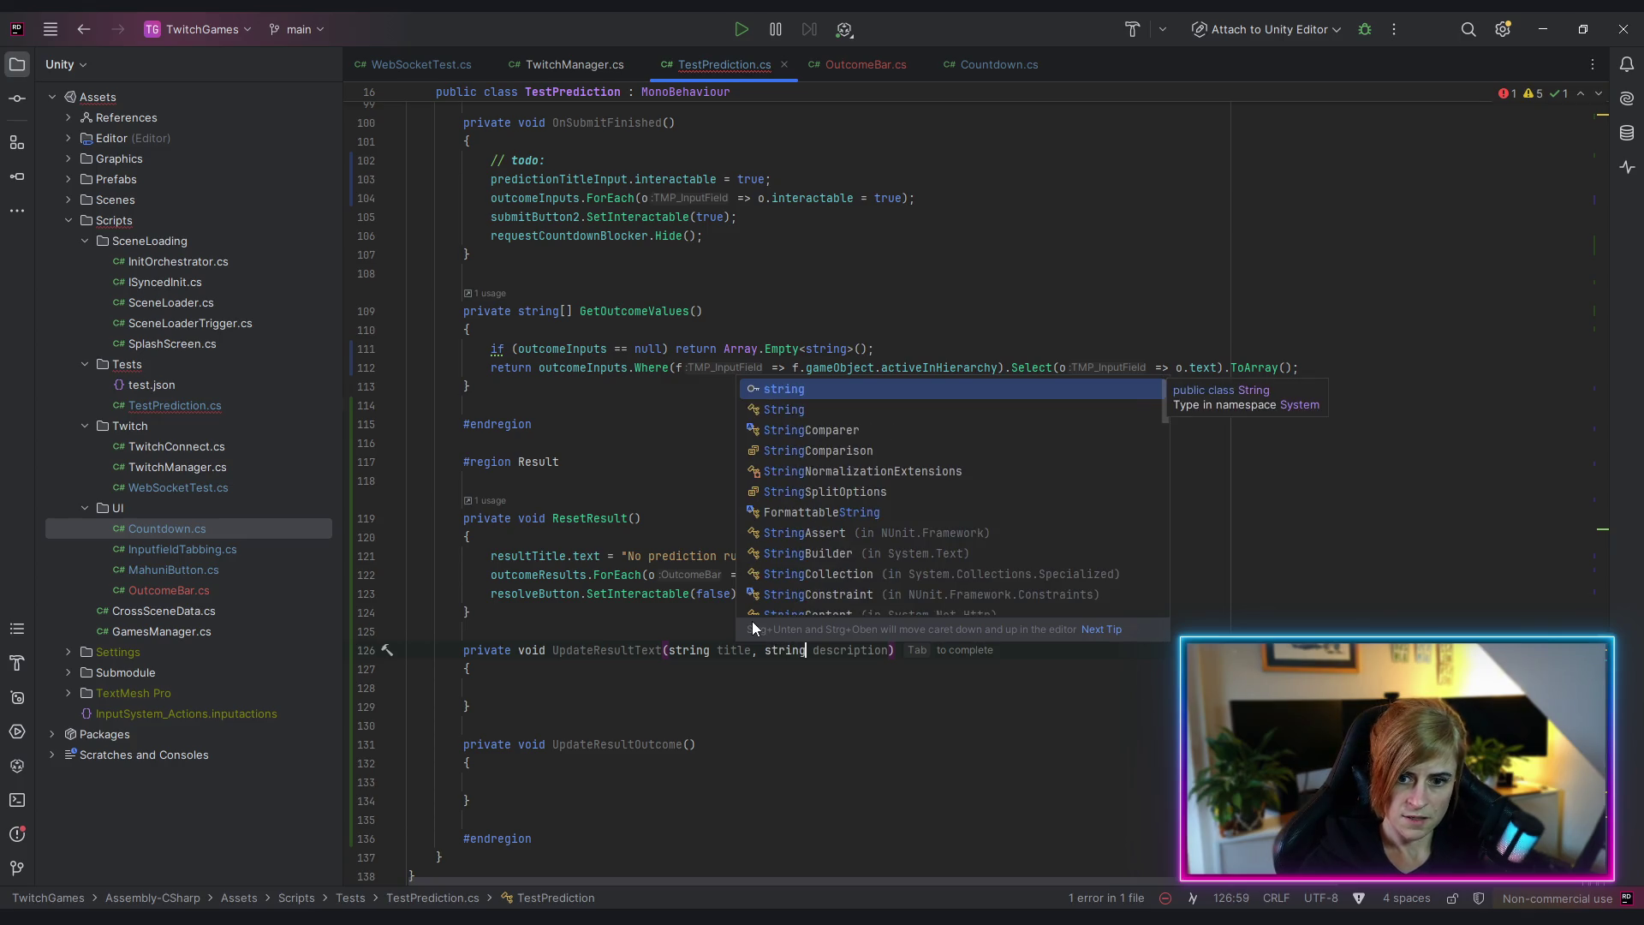
pyautogui.write('[] outcomeT')
pyautogui.press('Tab')
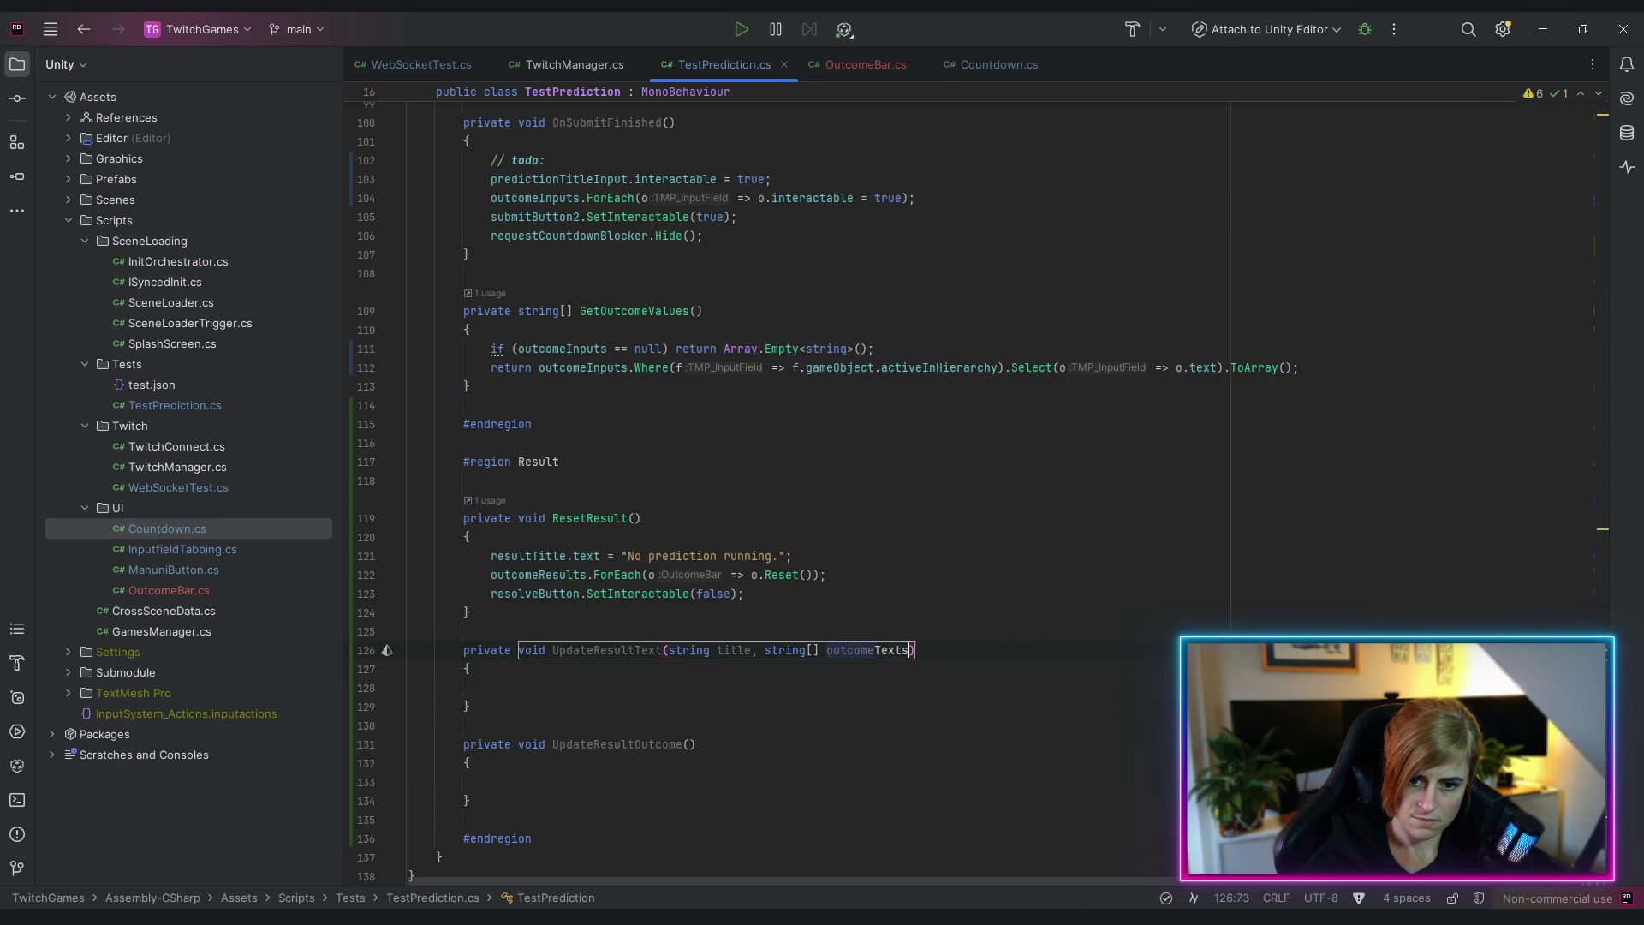
pyautogui.scroll(-1, 692, 681)
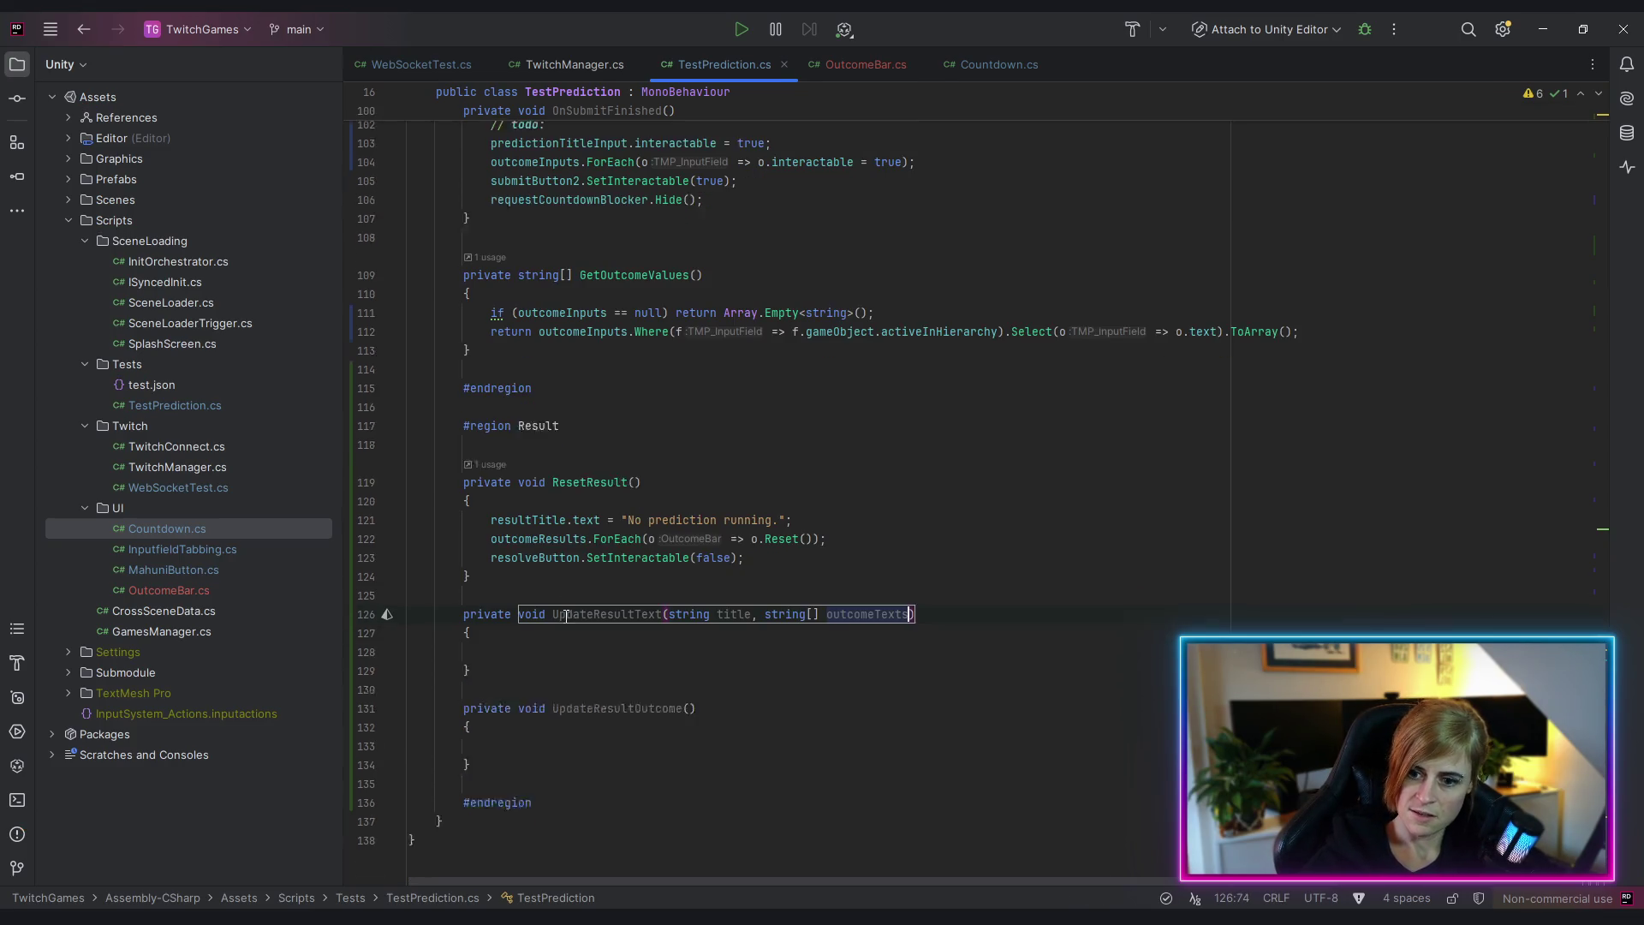
pyautogui.click(691, 687)
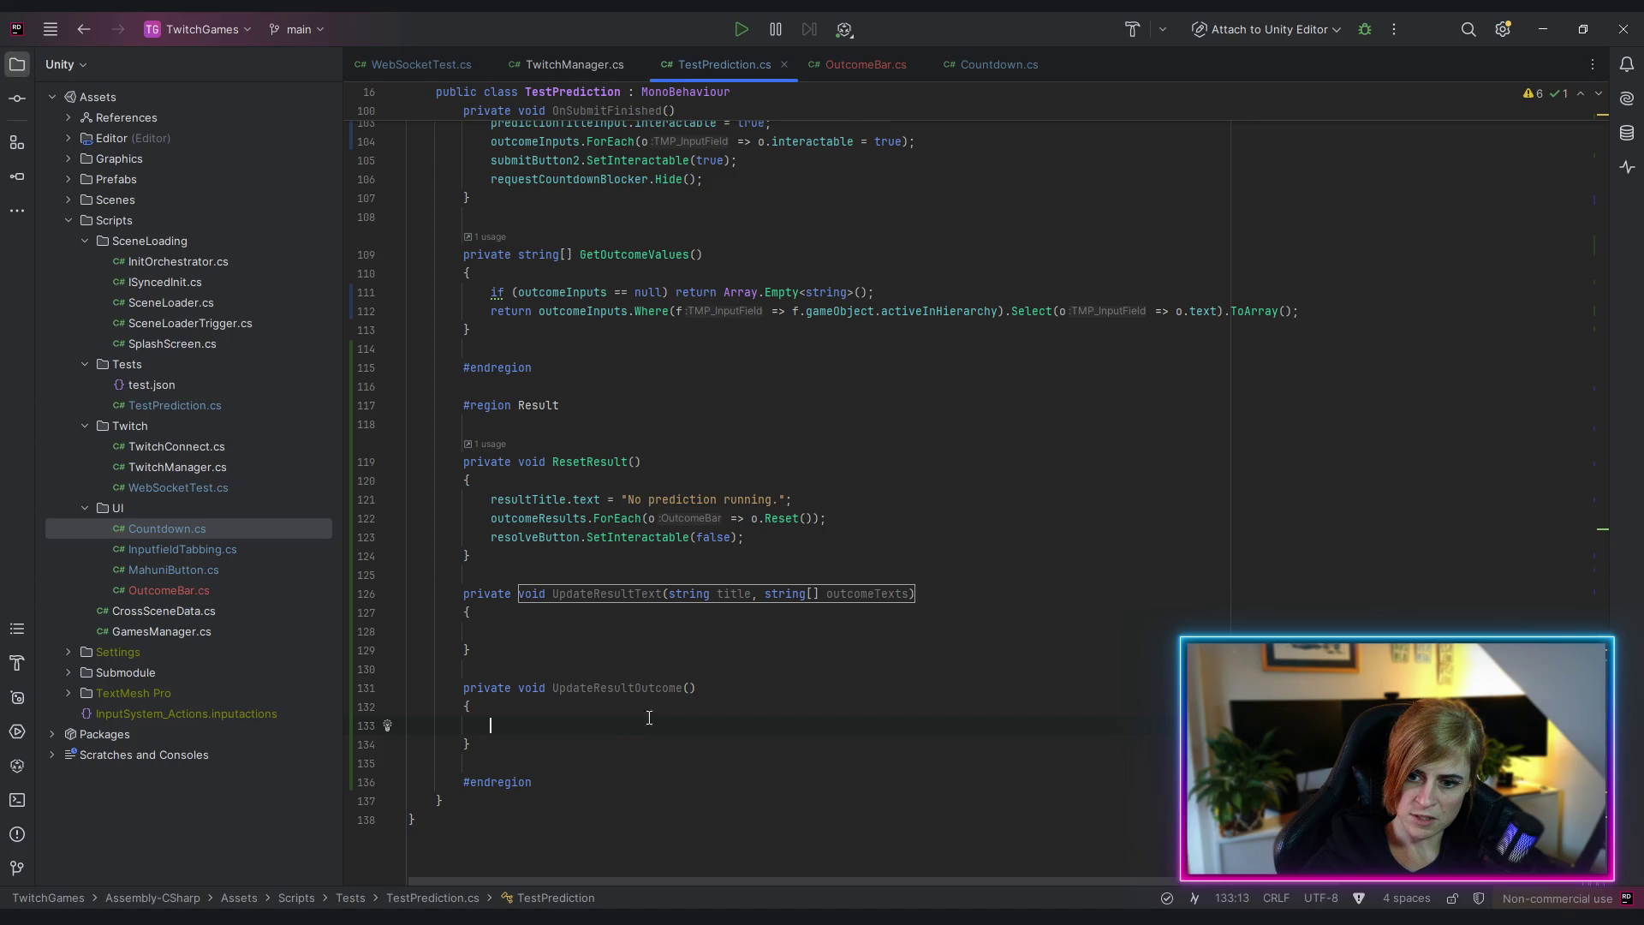
pyautogui.click(680, 689)
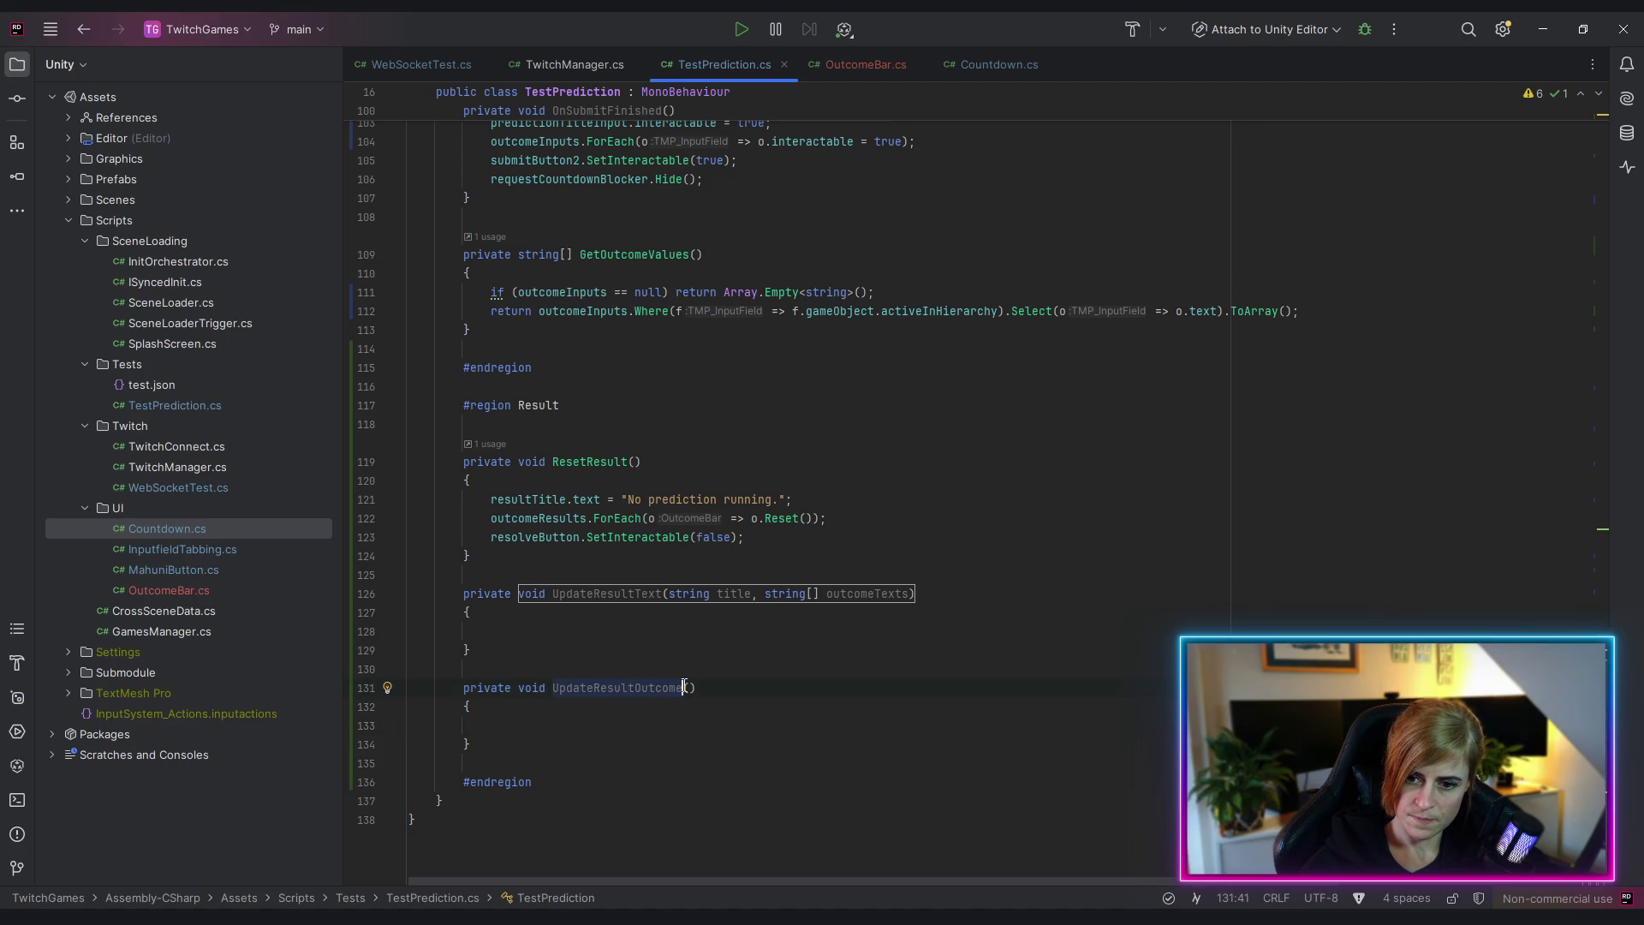
pyautogui.write('Values')
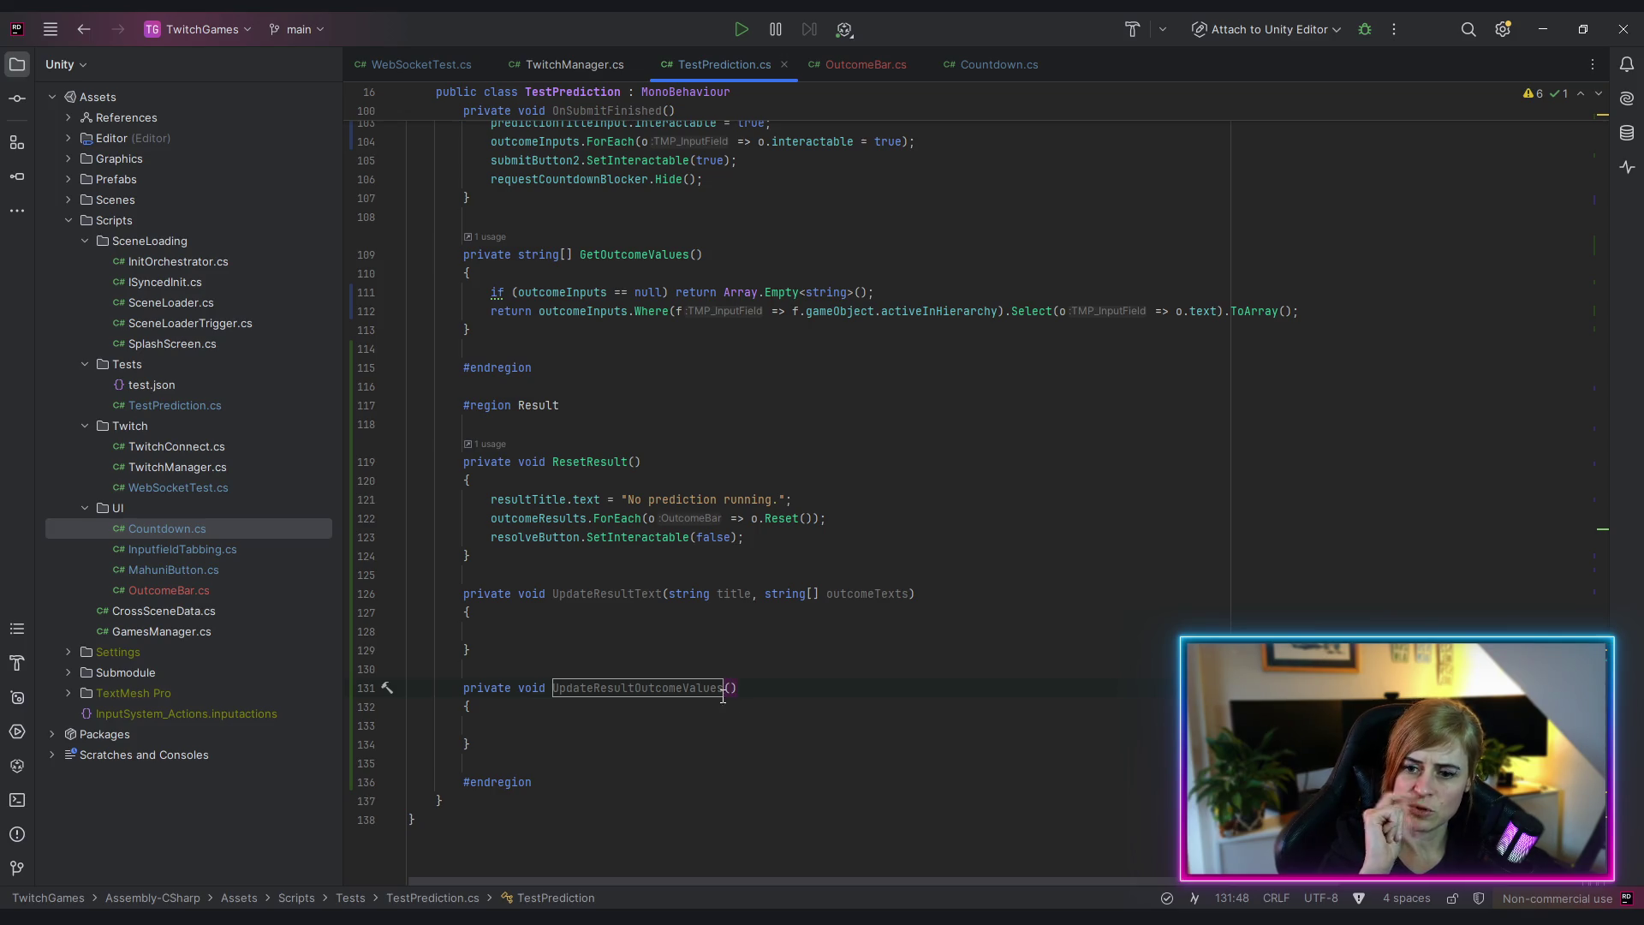
# Set resultTitle.text = title in UpdateResultText and expand a foreach template below it
pyautogui.click(631, 626)
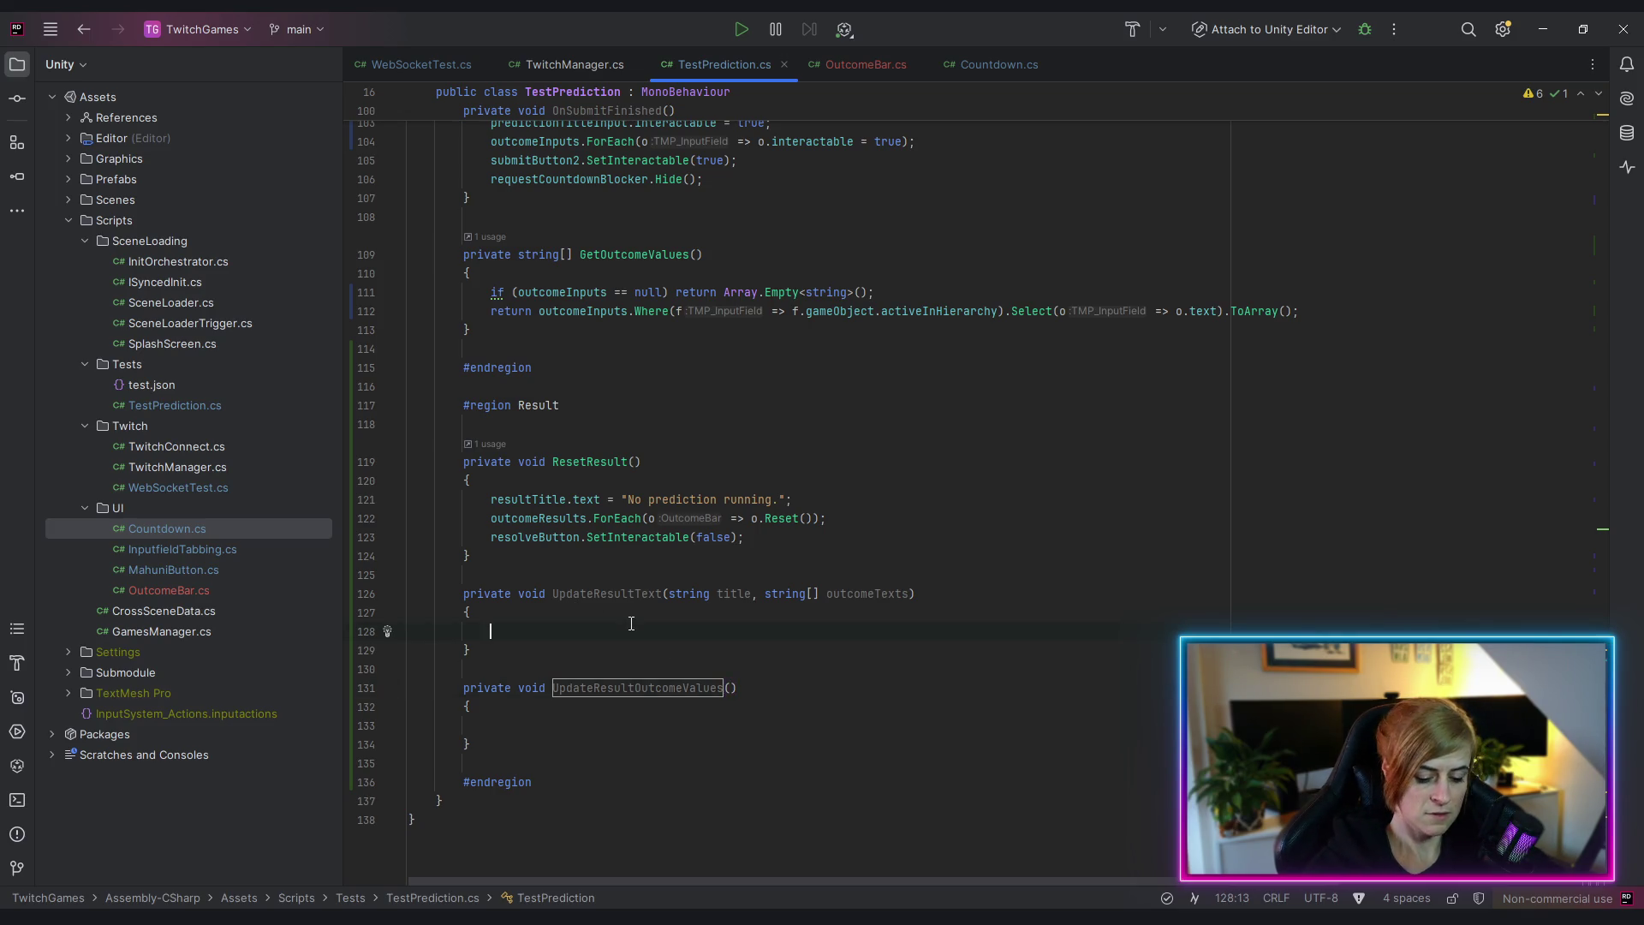
pyautogui.write('resu')
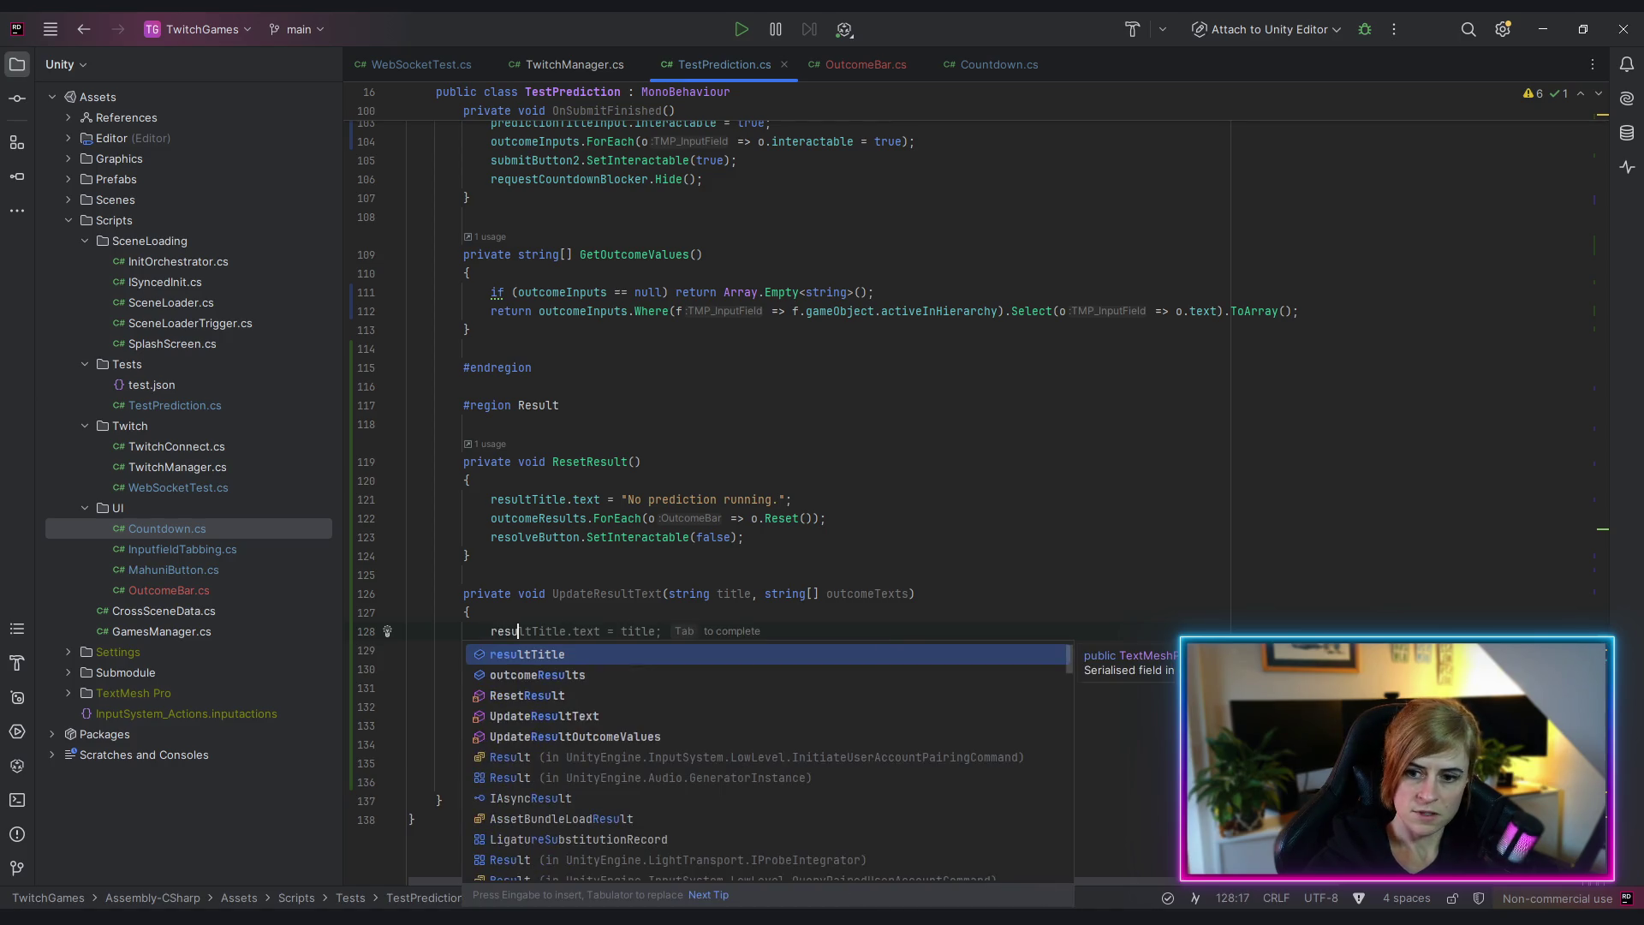
pyautogui.press('Tab')
pyautogui.press('Return')
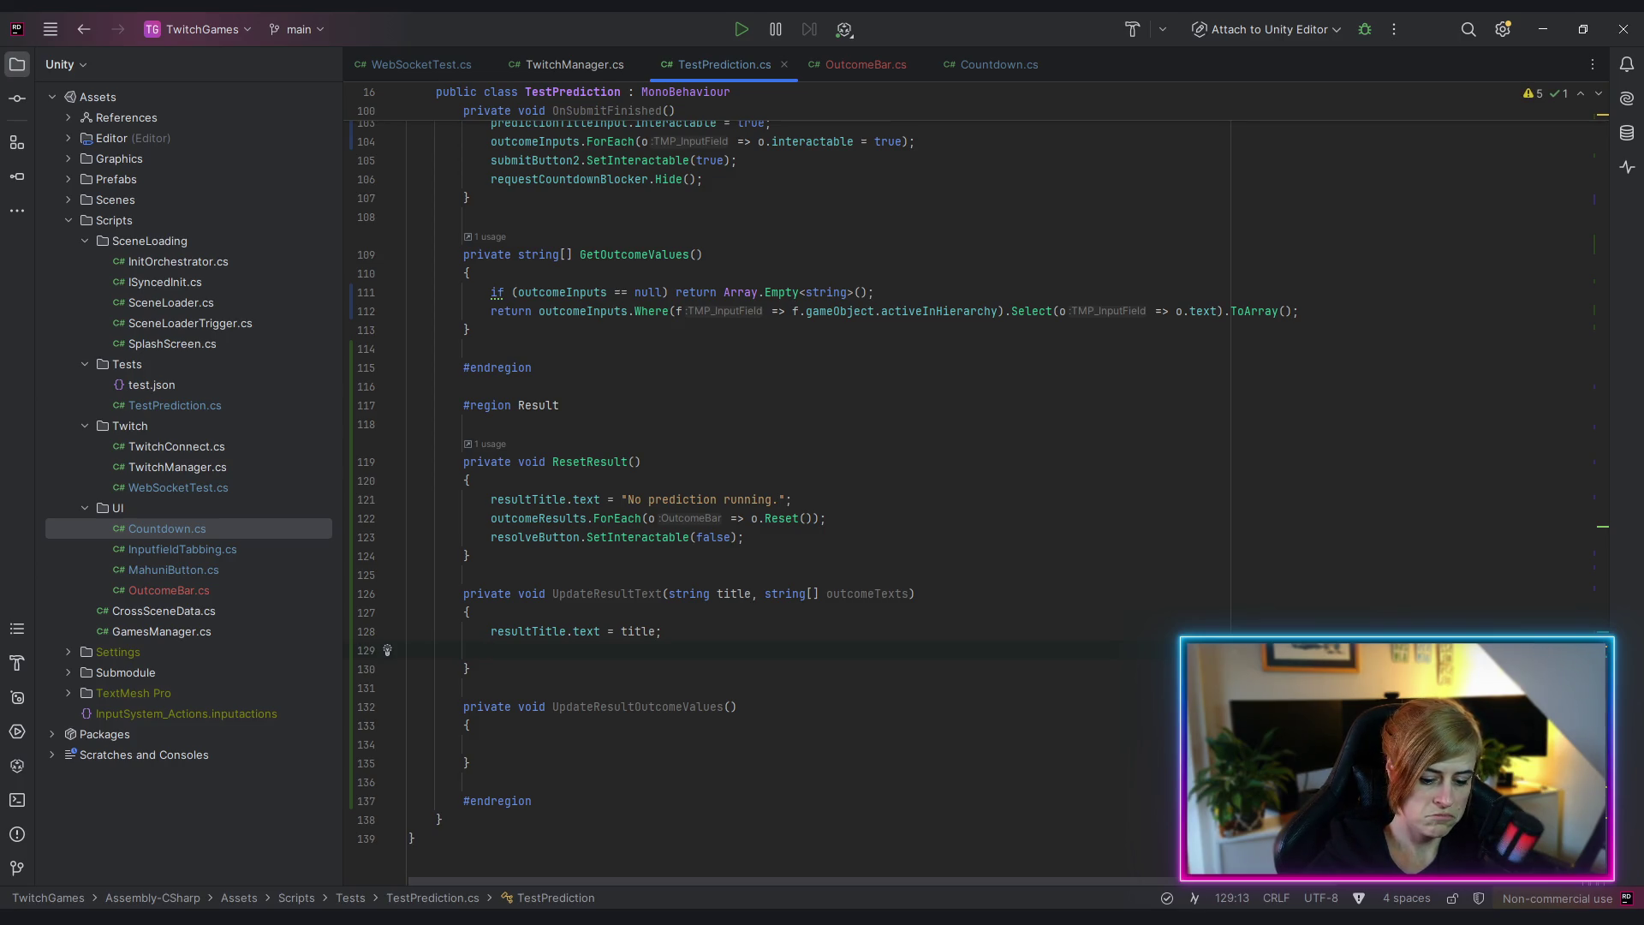
pyautogui.write('fore')
pyautogui.press('Tab')
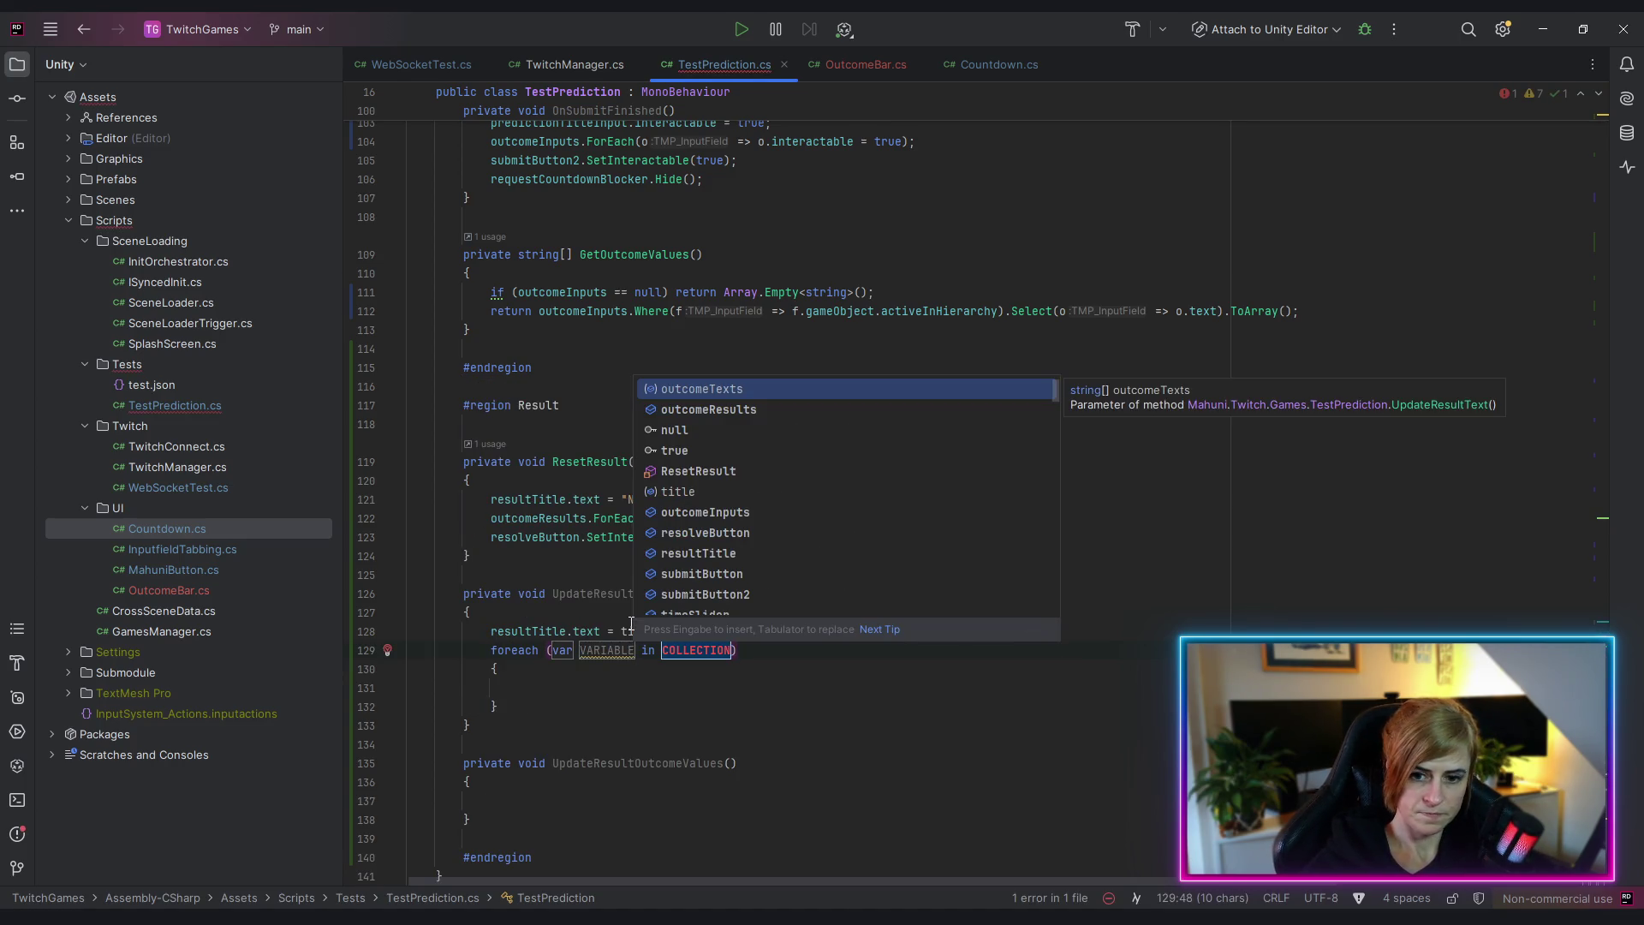
pyautogui.write('out')
# Fill the foreach template, then change its collection from outcomeTexts to outcomeResults
pyautogui.press('Return')
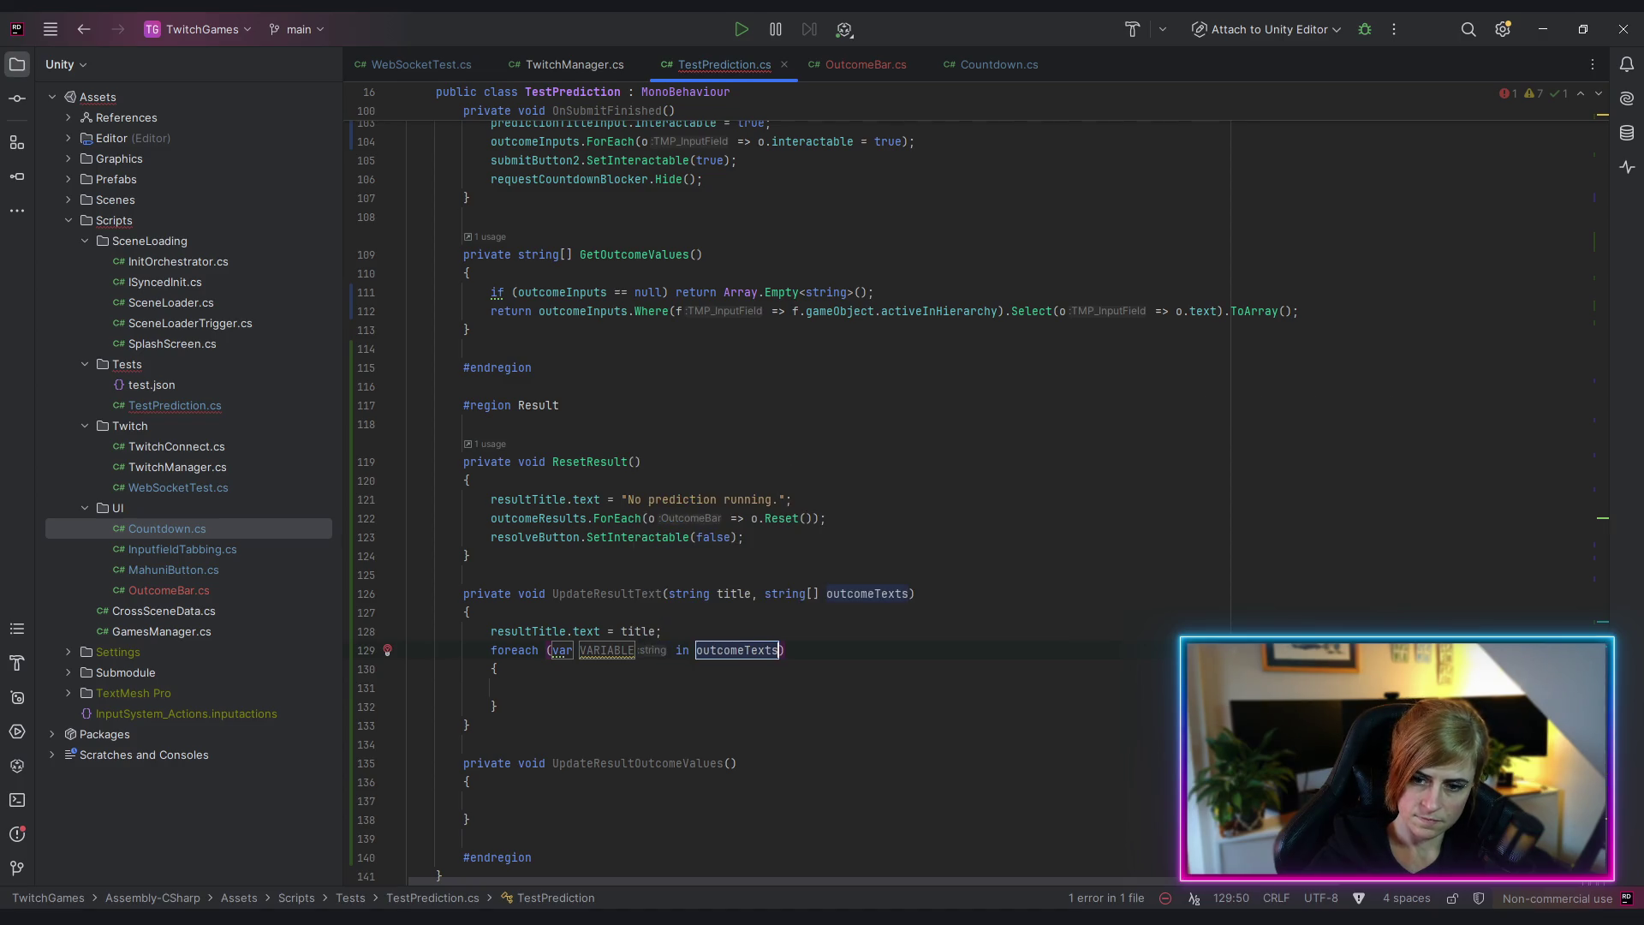
pyautogui.press('Return')
pyautogui.press('Return')
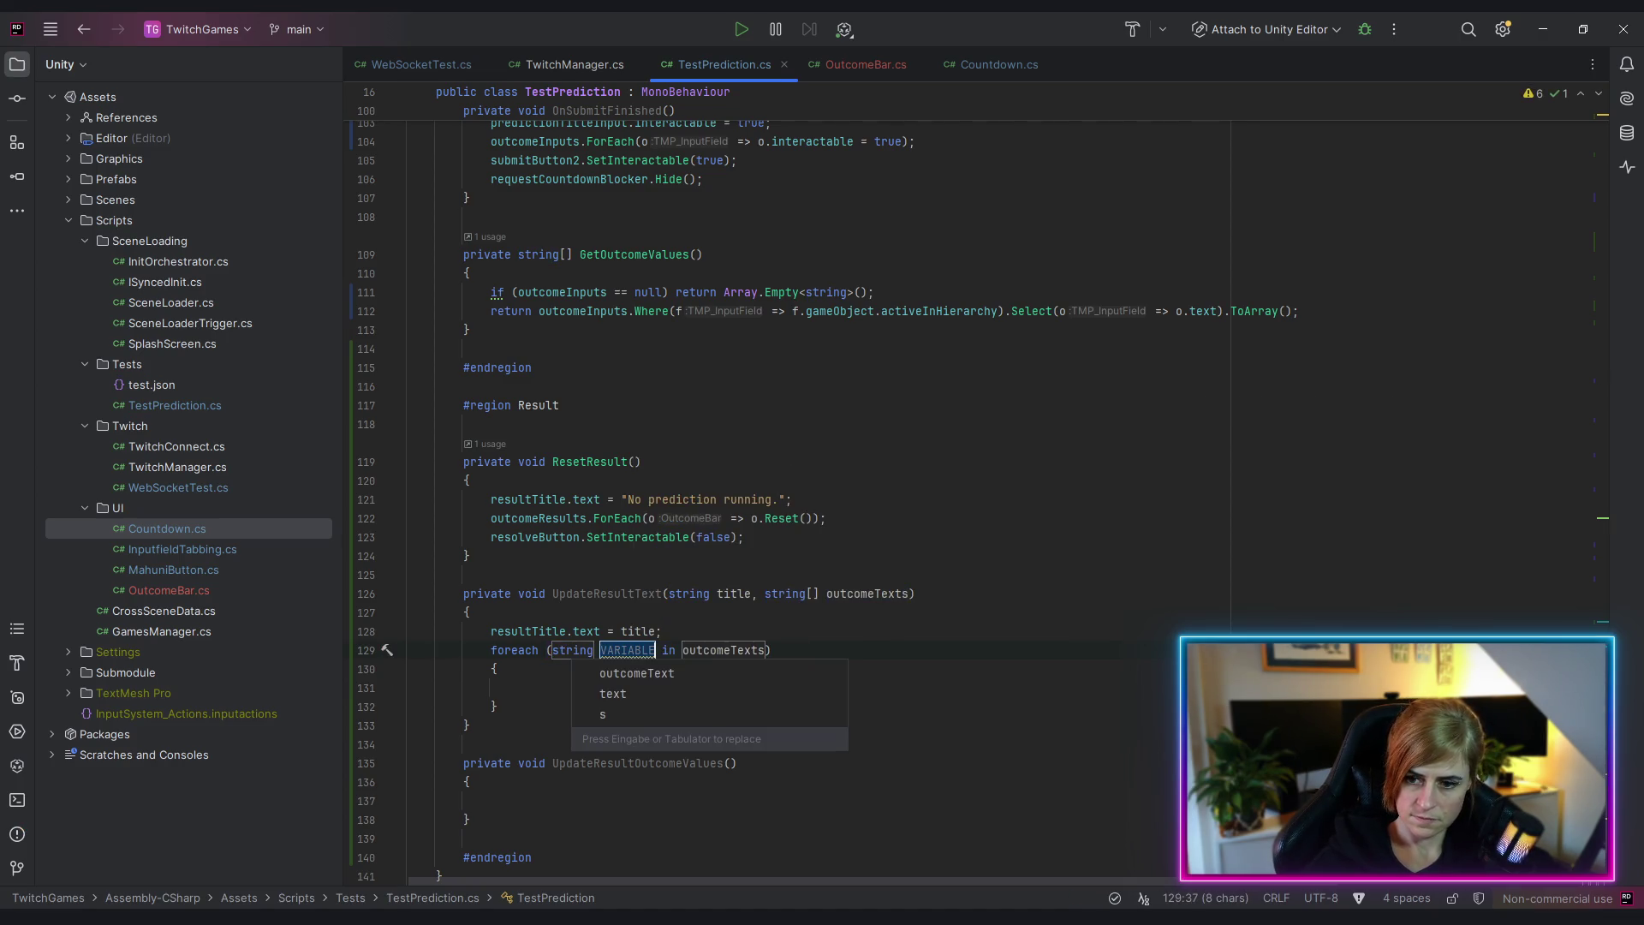
pyautogui.press('Return')
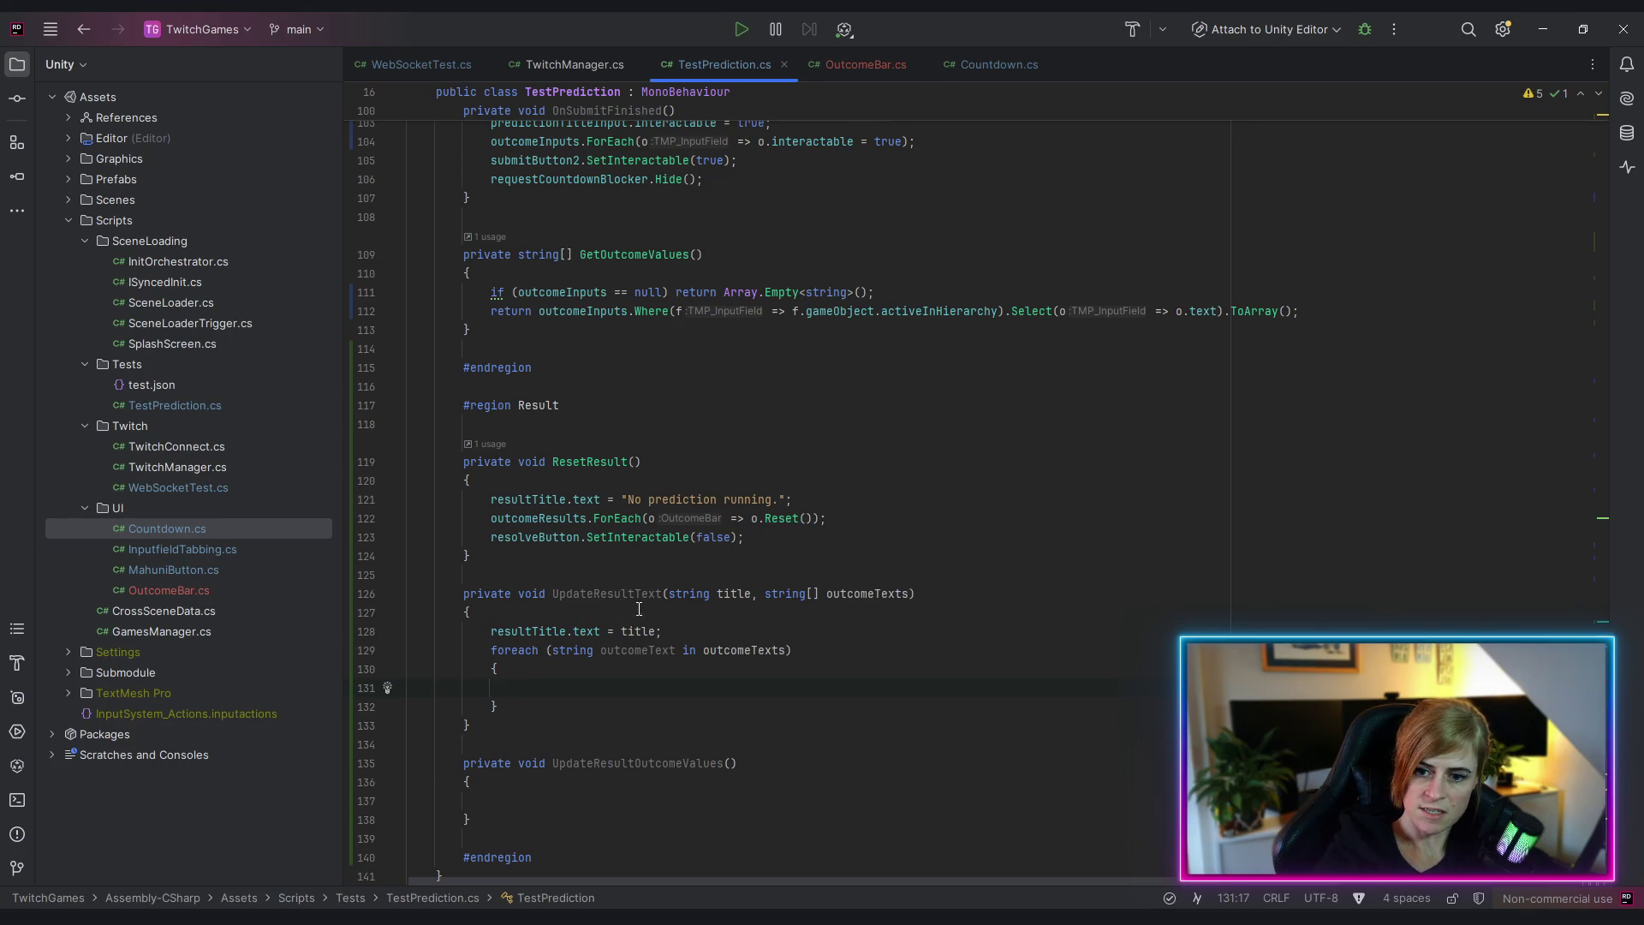
pyautogui.click(778, 651)
pyautogui.doubleClick(752, 651)
pyautogui.press('BackSpace')
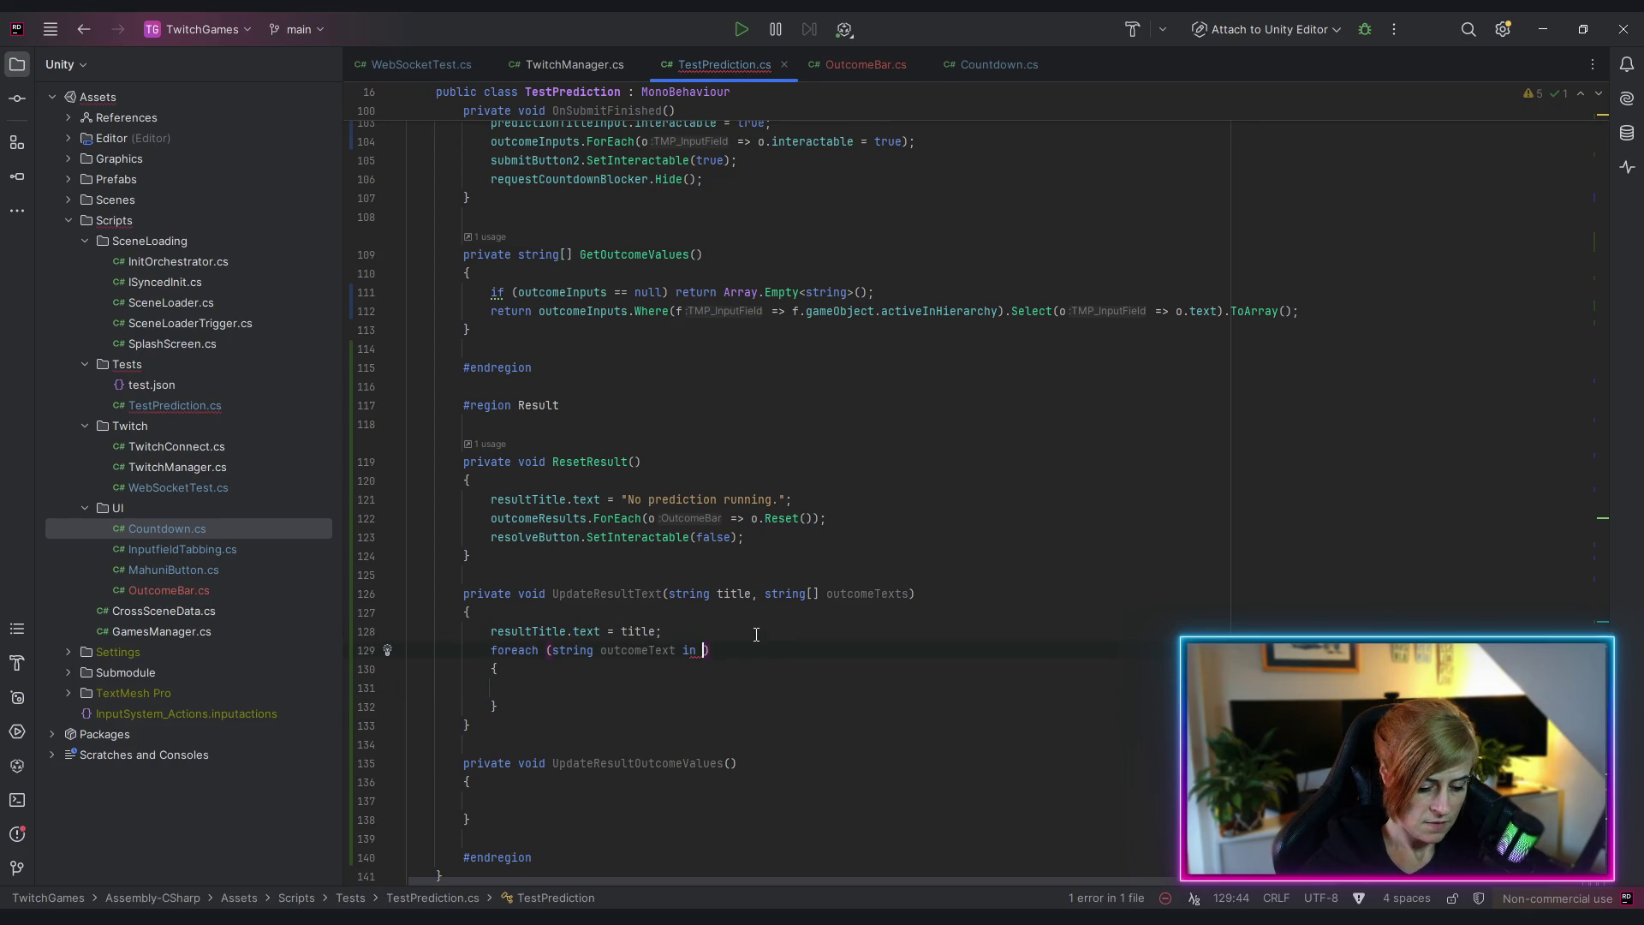
pyautogui.write('out')
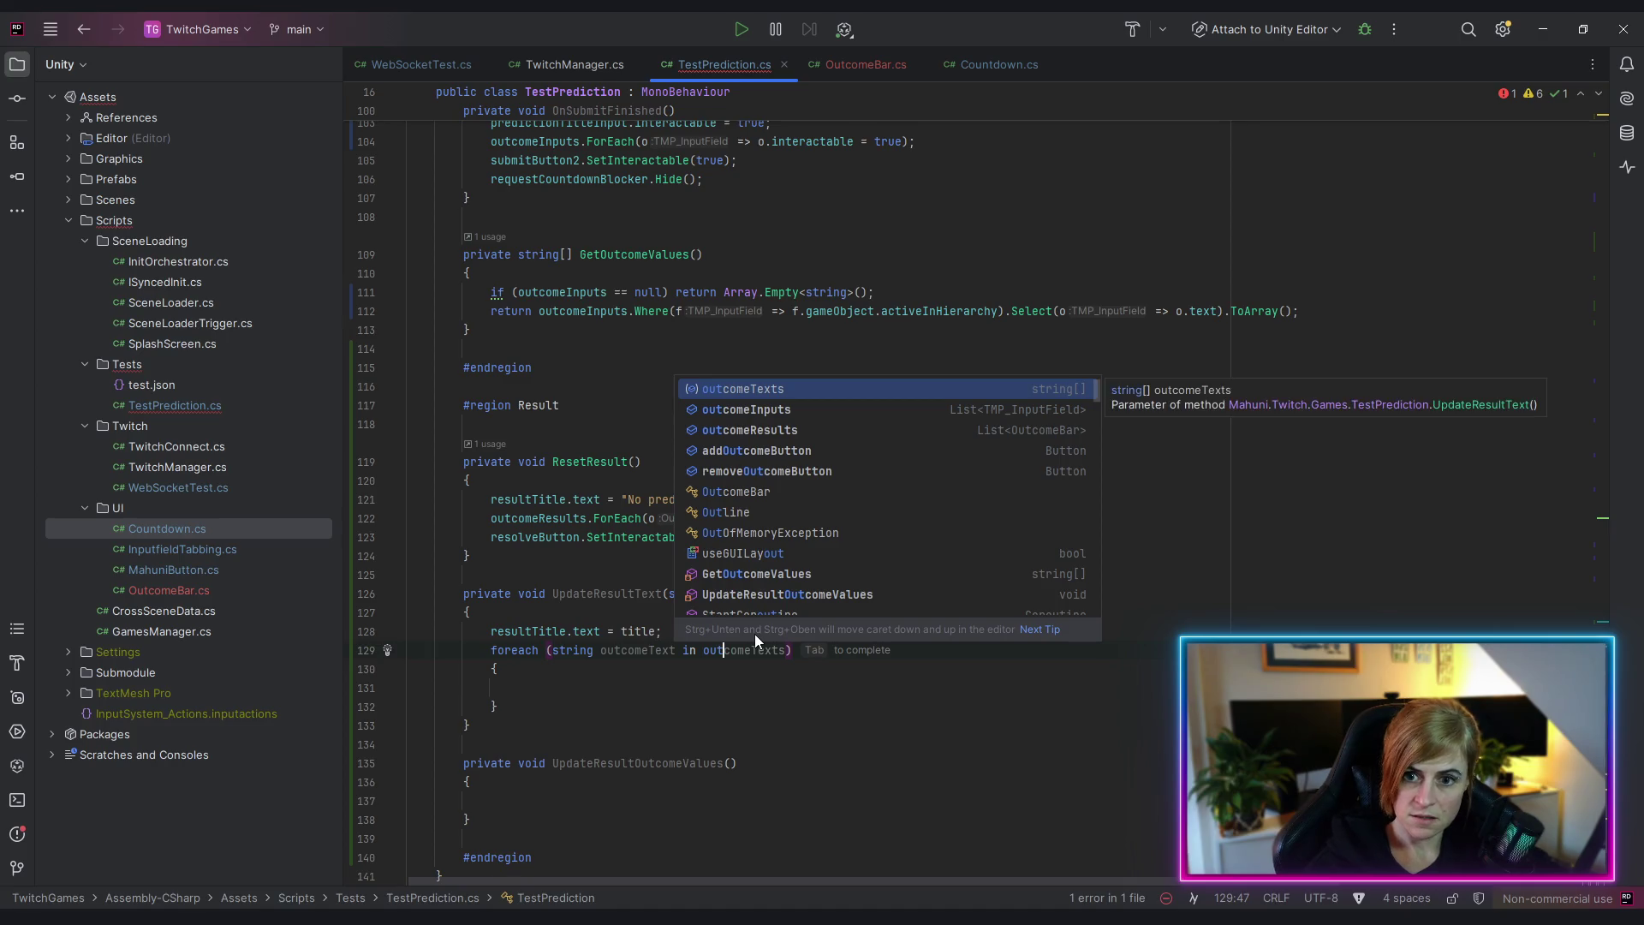
pyautogui.press('Down')
pyautogui.press('Down')
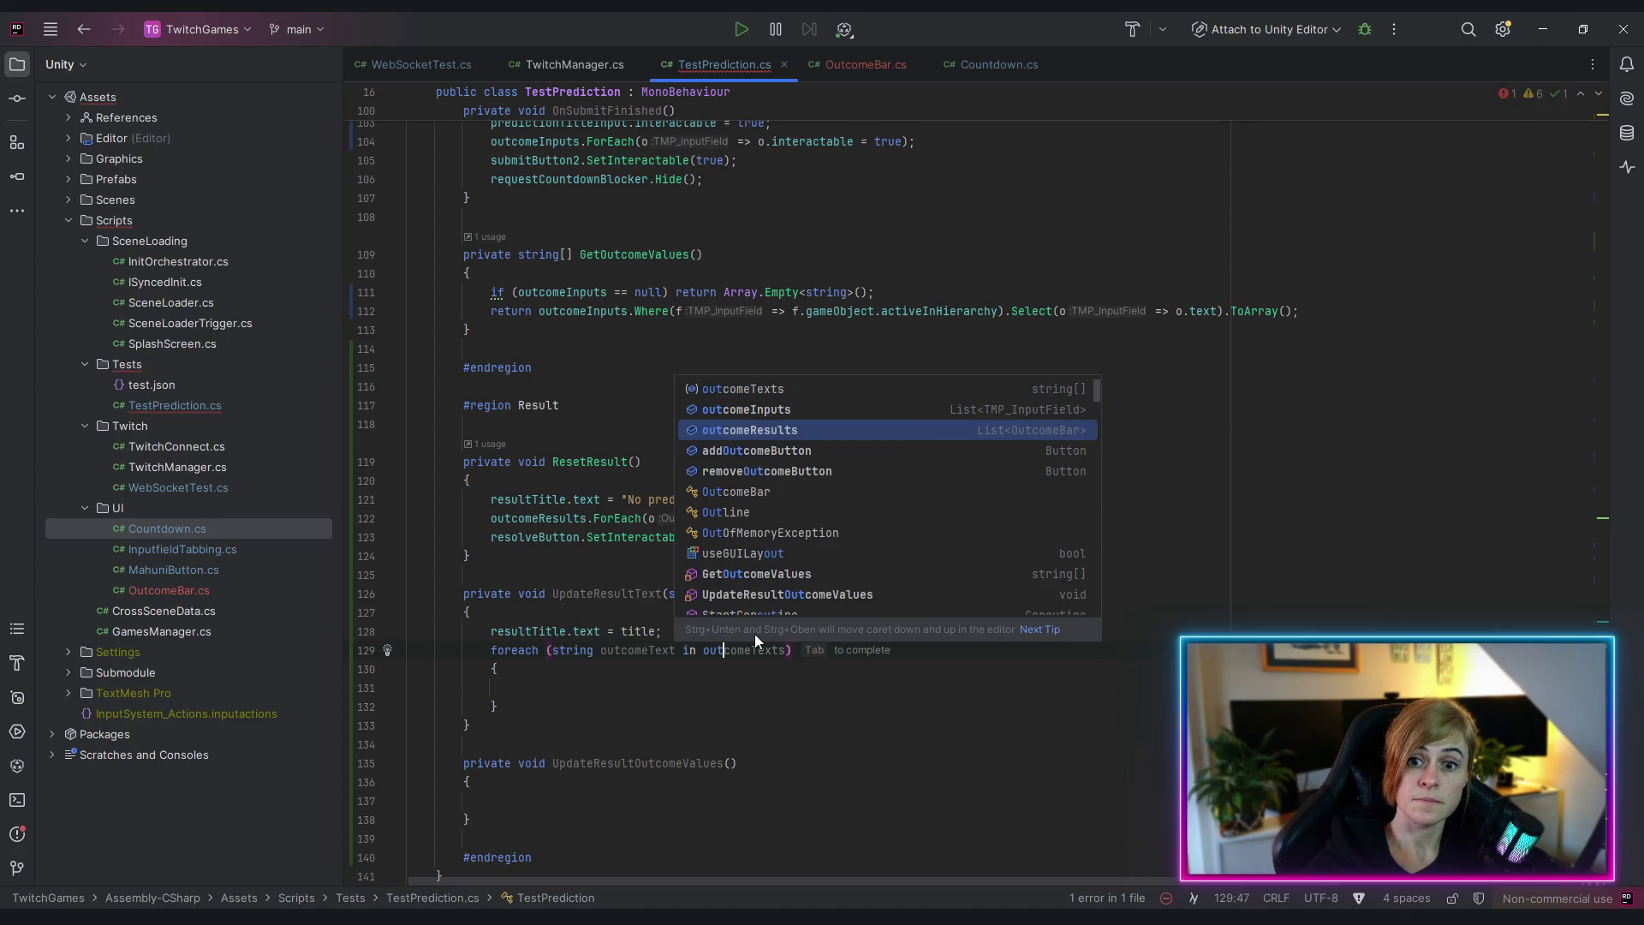
pyautogui.press('Return')
pyautogui.write(')')
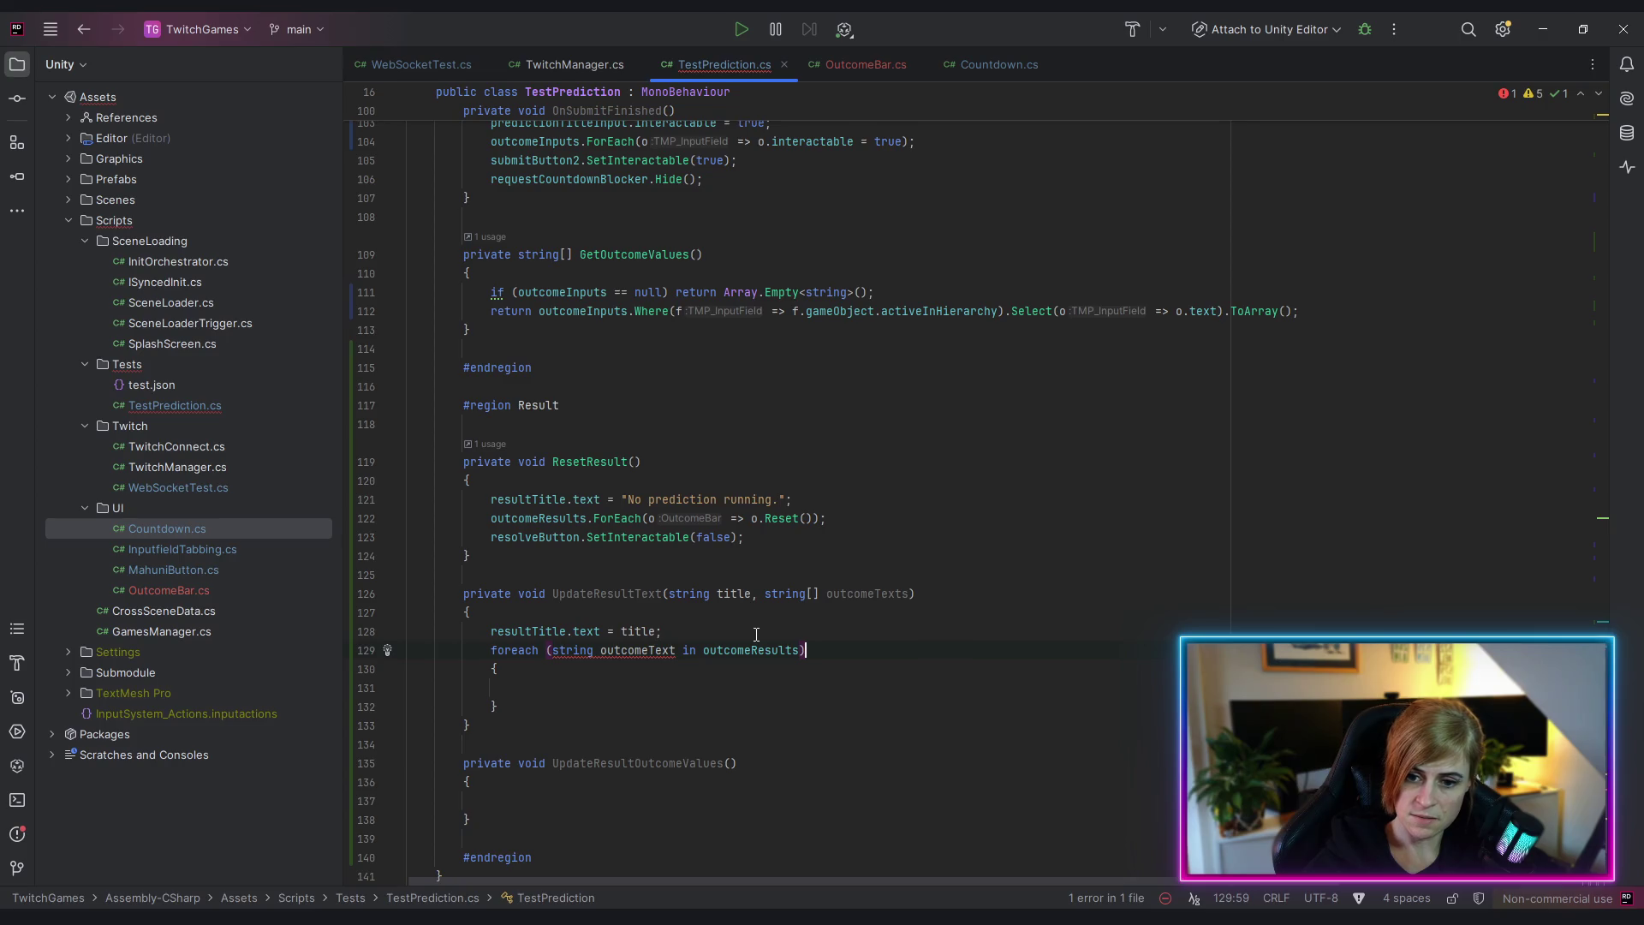
# Change the loop variable's type from string to explicit OutcomeBar via quick fix
pyautogui.doubleClick(569, 642)
pyautogui.press('BackSpace')
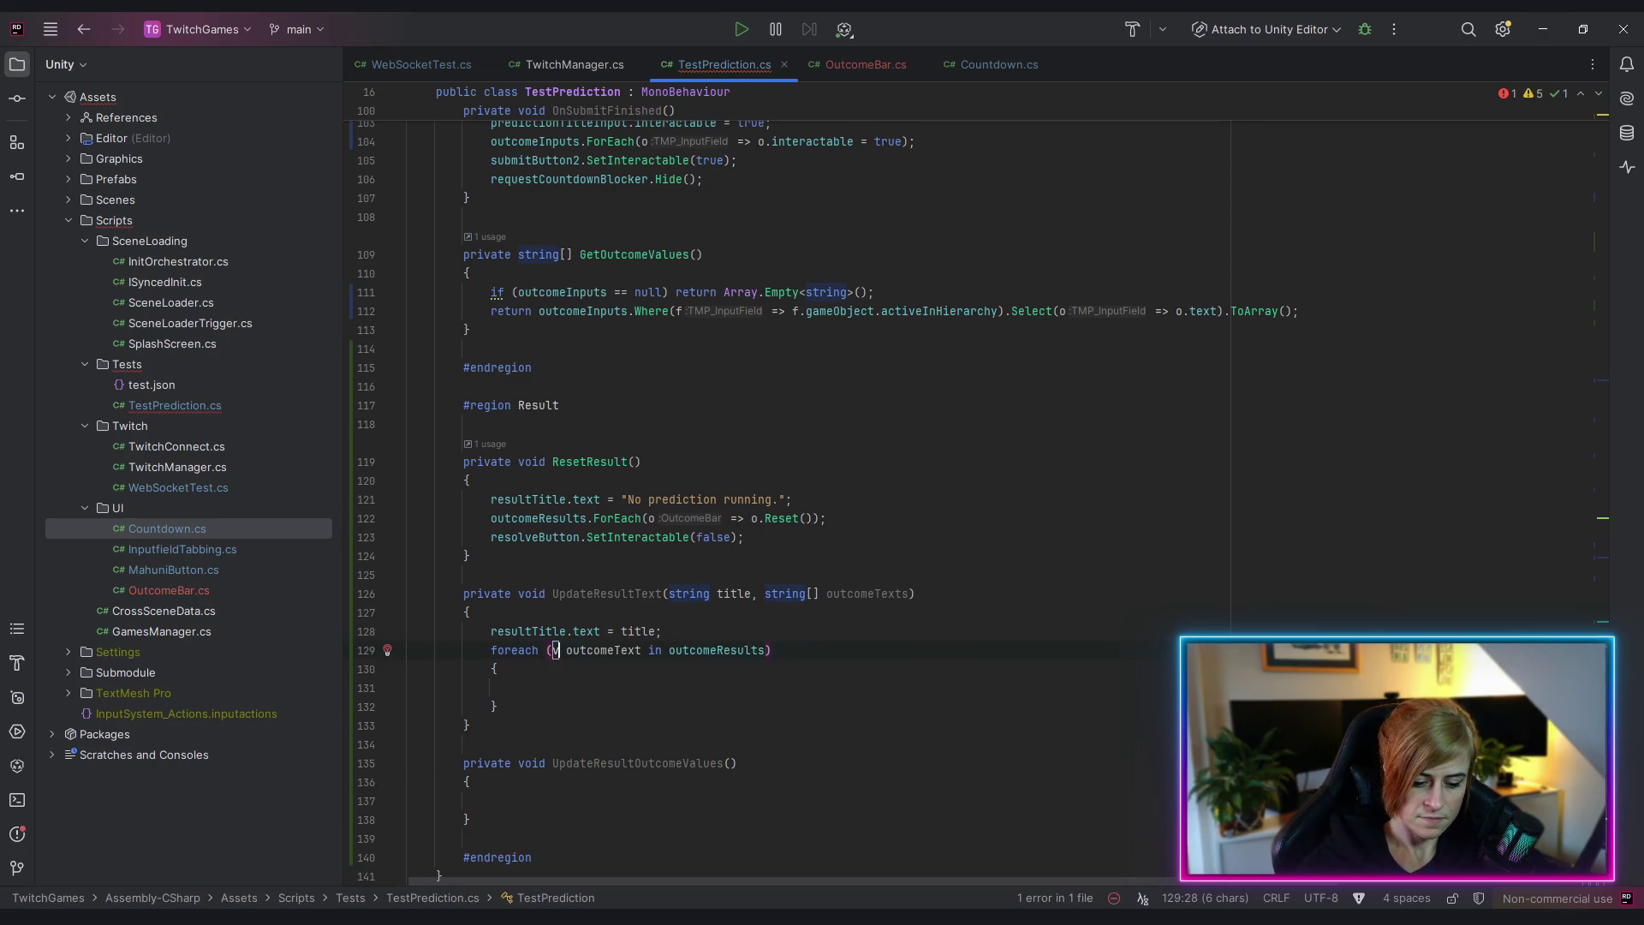
pyautogui.write('var')
pyautogui.click(562, 650)
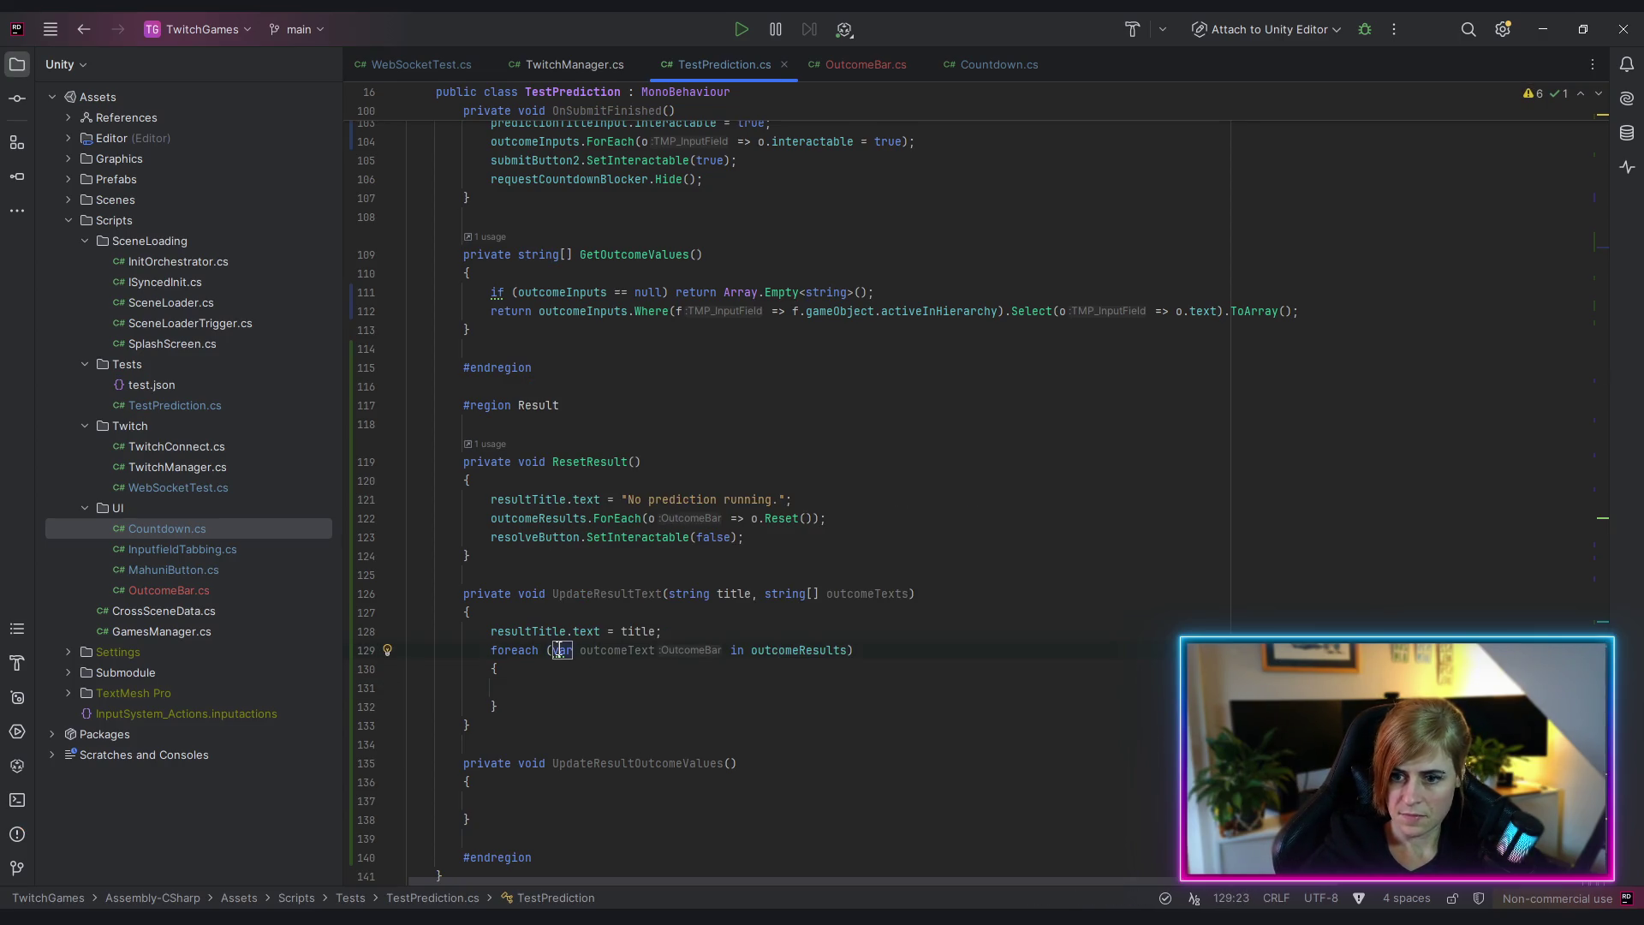
pyautogui.click(389, 651)
pyautogui.click(435, 677)
# Place the caret in the empty foreach body of UpdateResultText while the solution refreshes
pyautogui.click(594, 686)
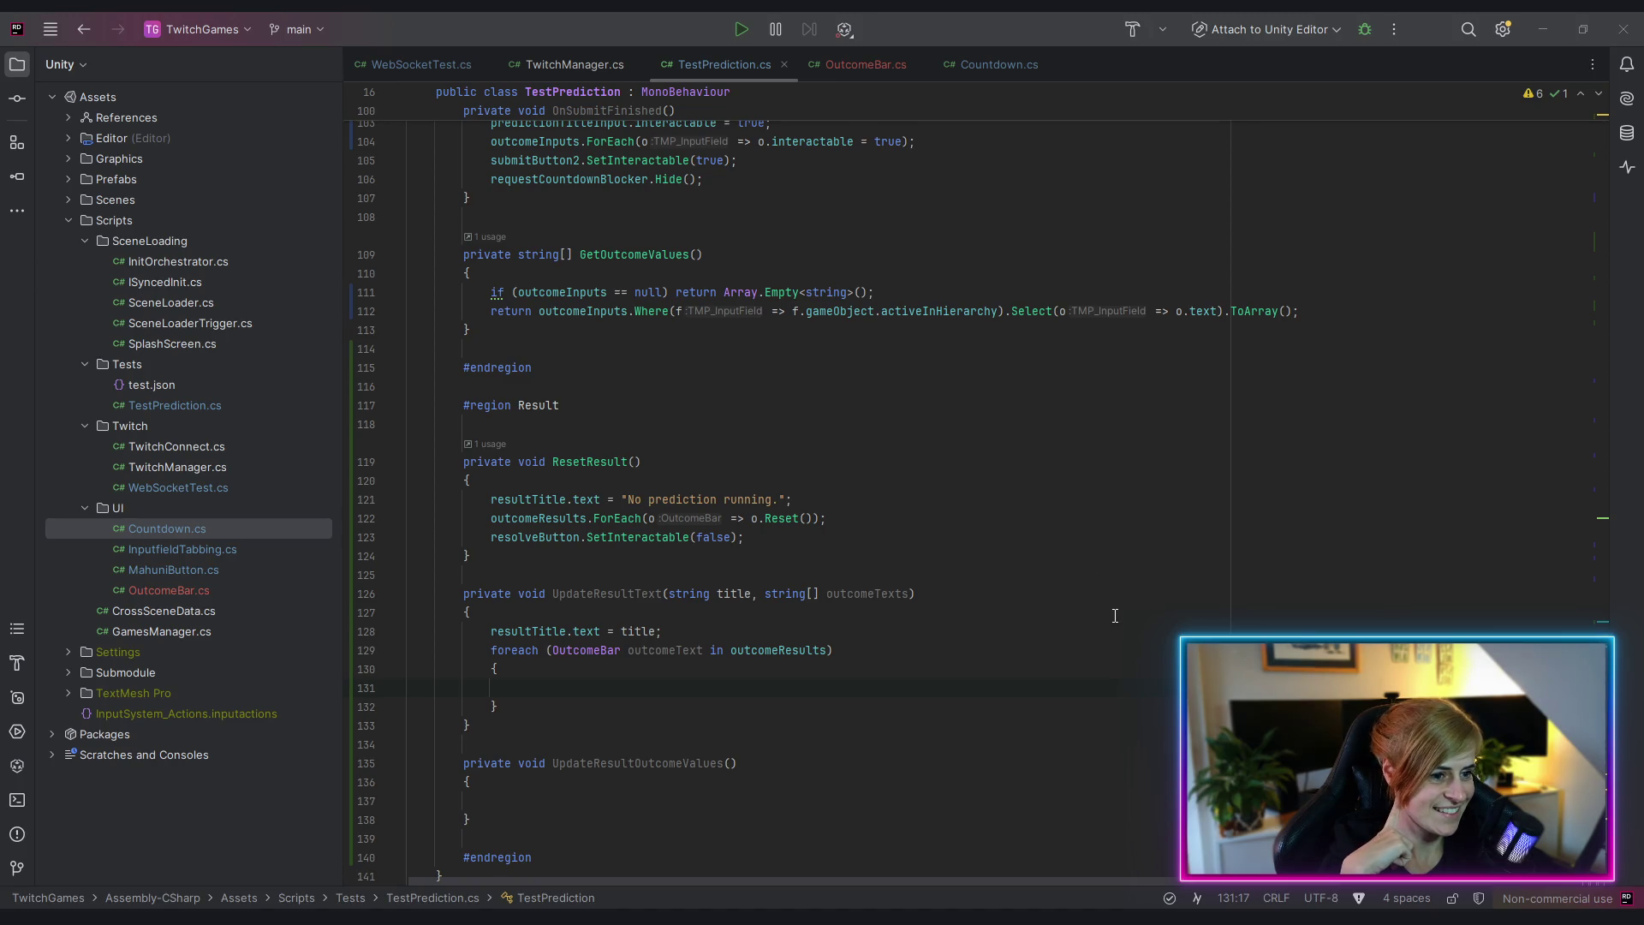
pyautogui.click(1085, 531)
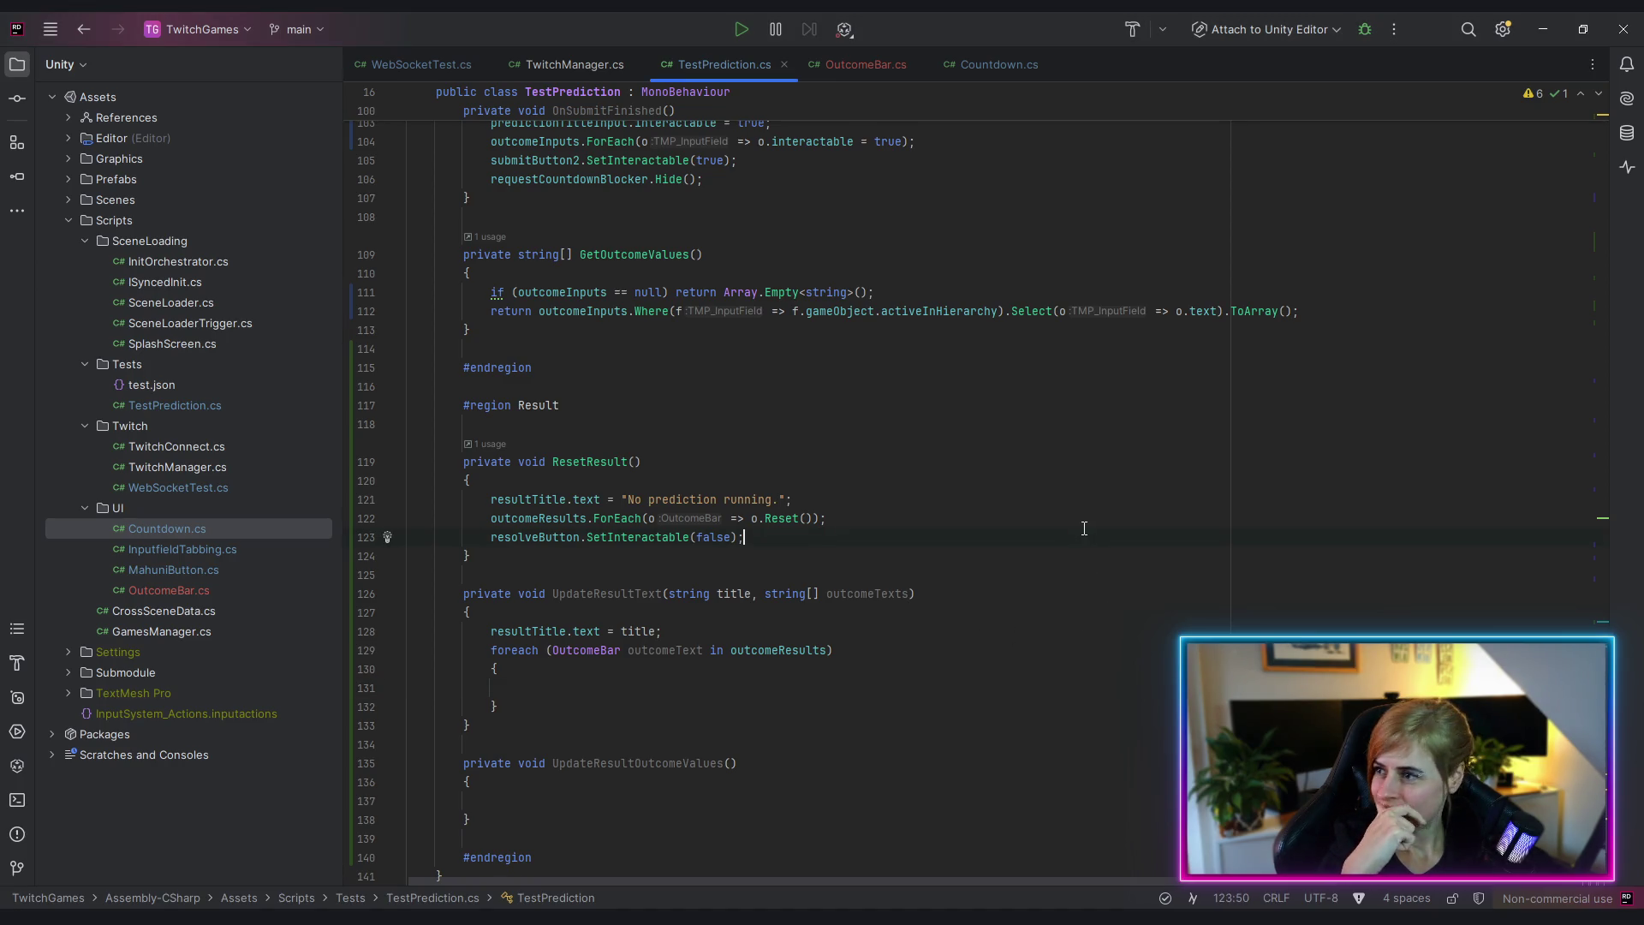
pyautogui.scroll(-1, 854, 621)
pyautogui.scroll(-2, 853, 619)
pyautogui.scroll(2, 853, 620)
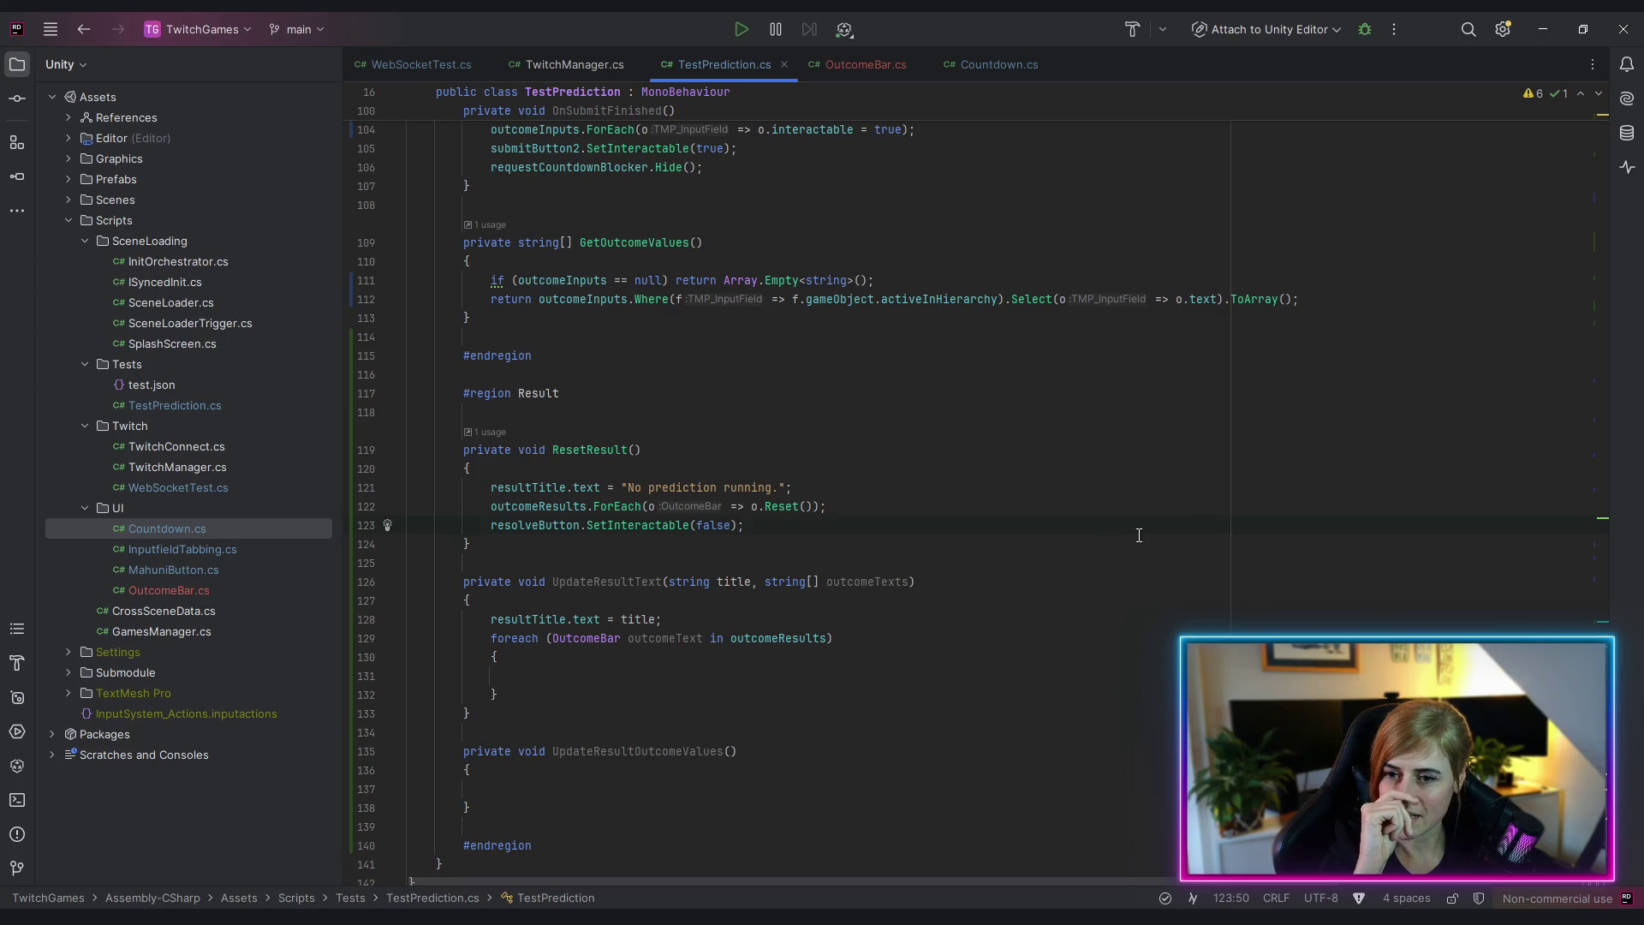
pyautogui.scroll(3, 1138, 534)
pyautogui.scroll(4, 962, 550)
pyautogui.scroll(3, 781, 548)
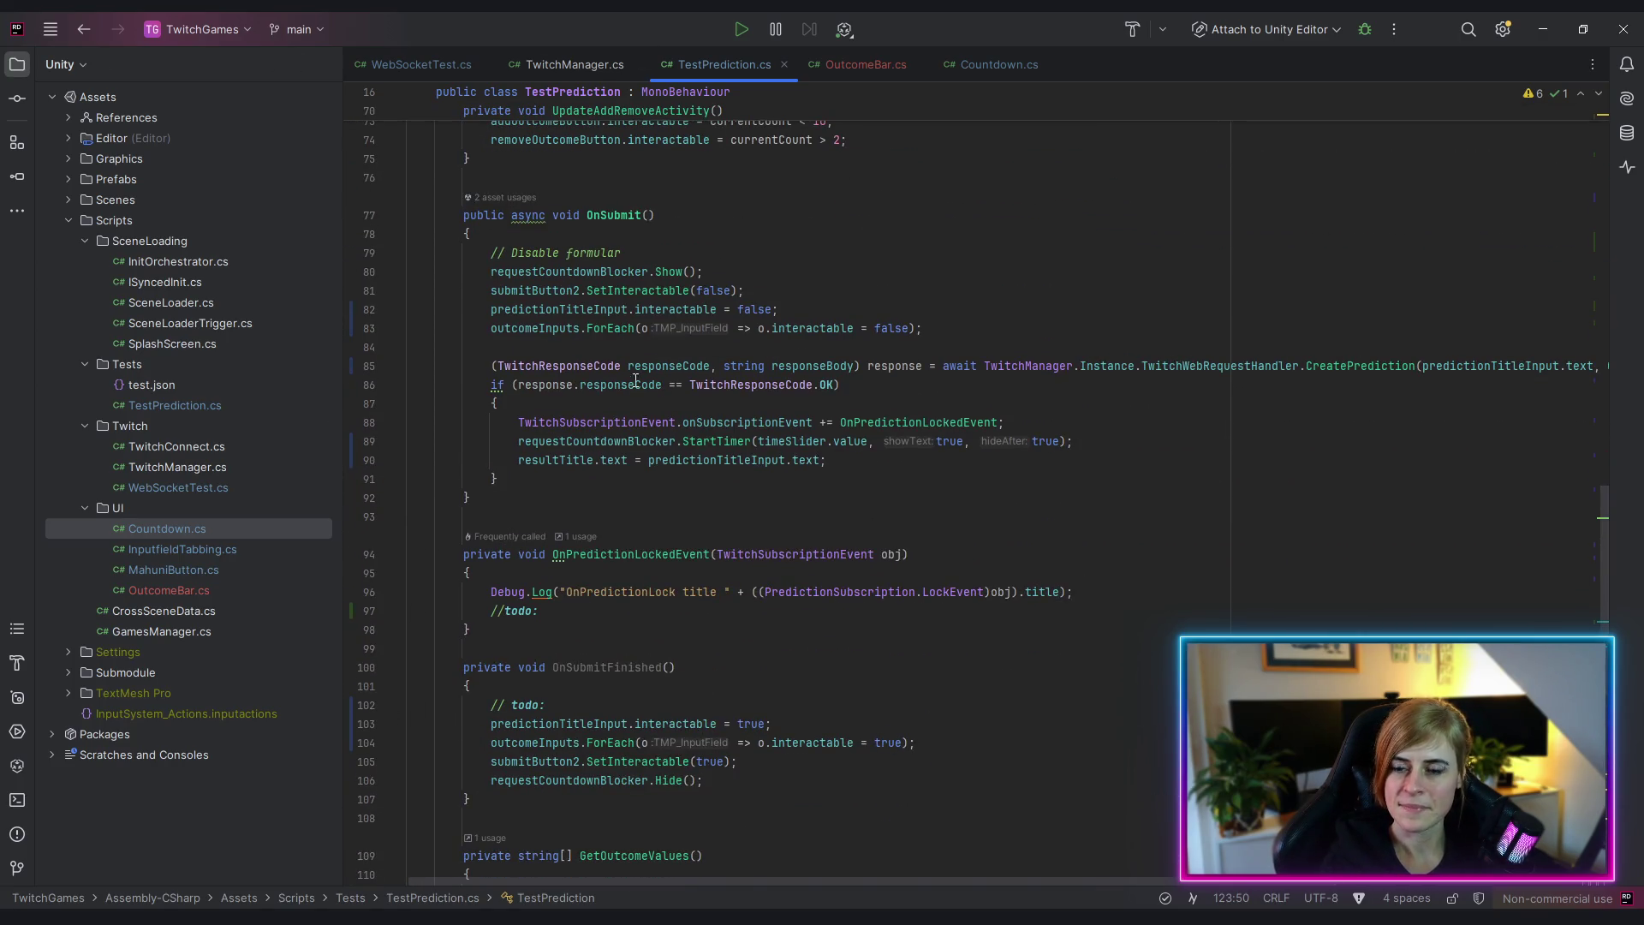
# Write plan comments above resultTitle.text for enabling only the required outcome bars and updating their values
pyautogui.click(516, 460)
pyautogui.press('Return')
pyautogui.press('Return')
pyautogui.press('Return')
pyautogui.press('Up')
pyautogui.press('Up')
pyautogui.press('Up')
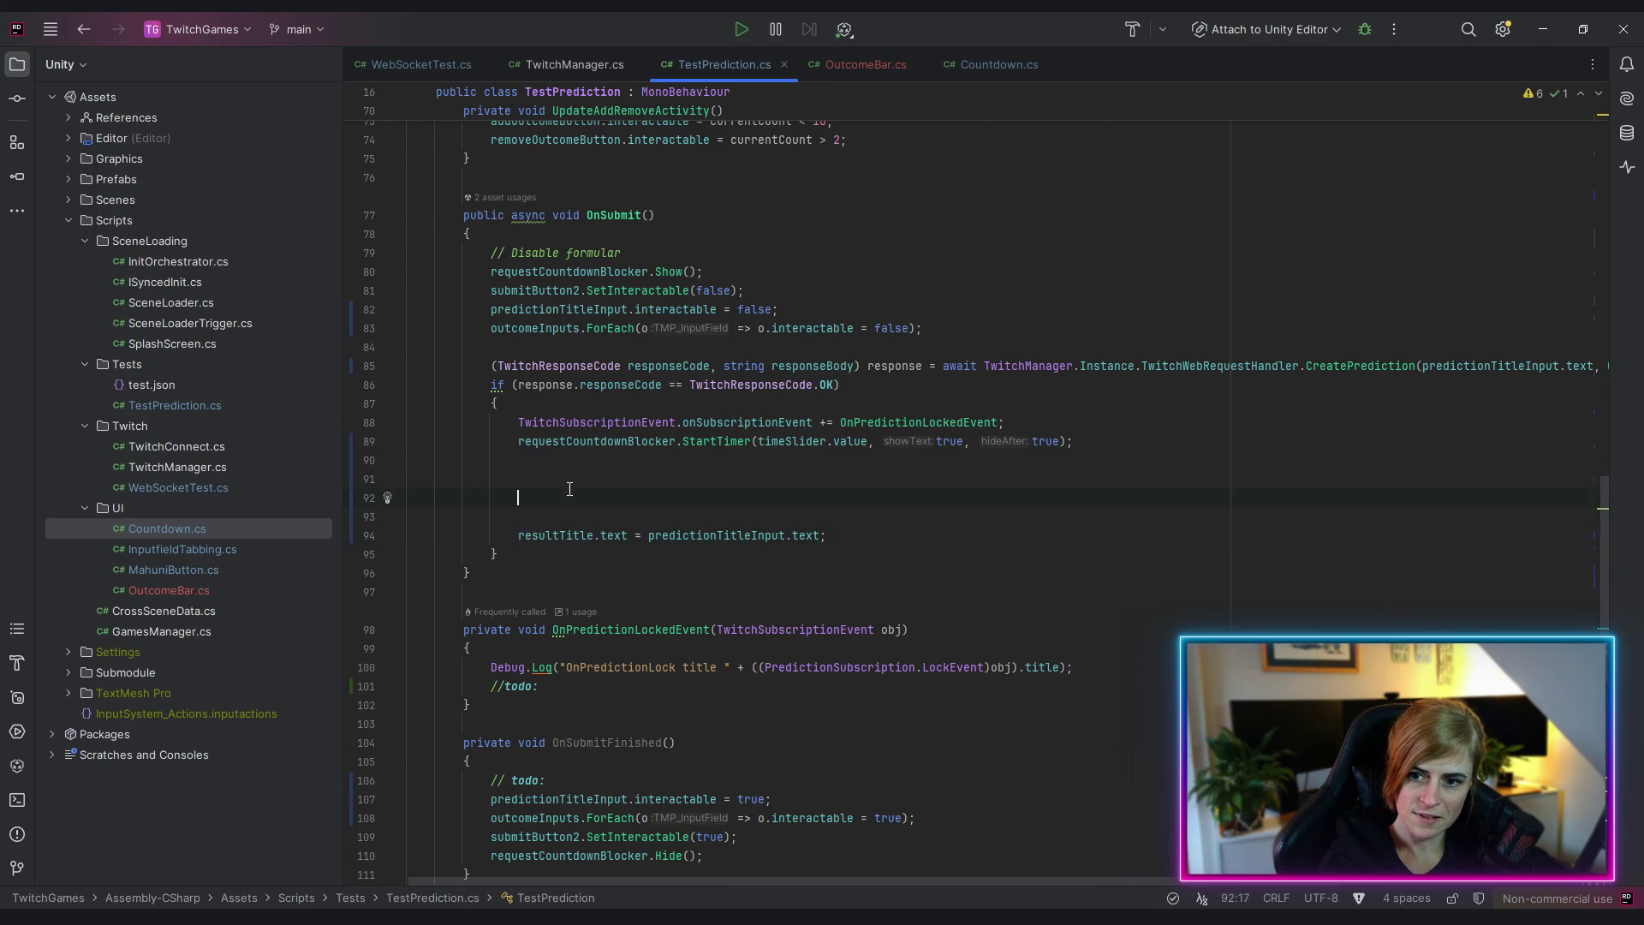
pyautogui.write('// 1. disable')
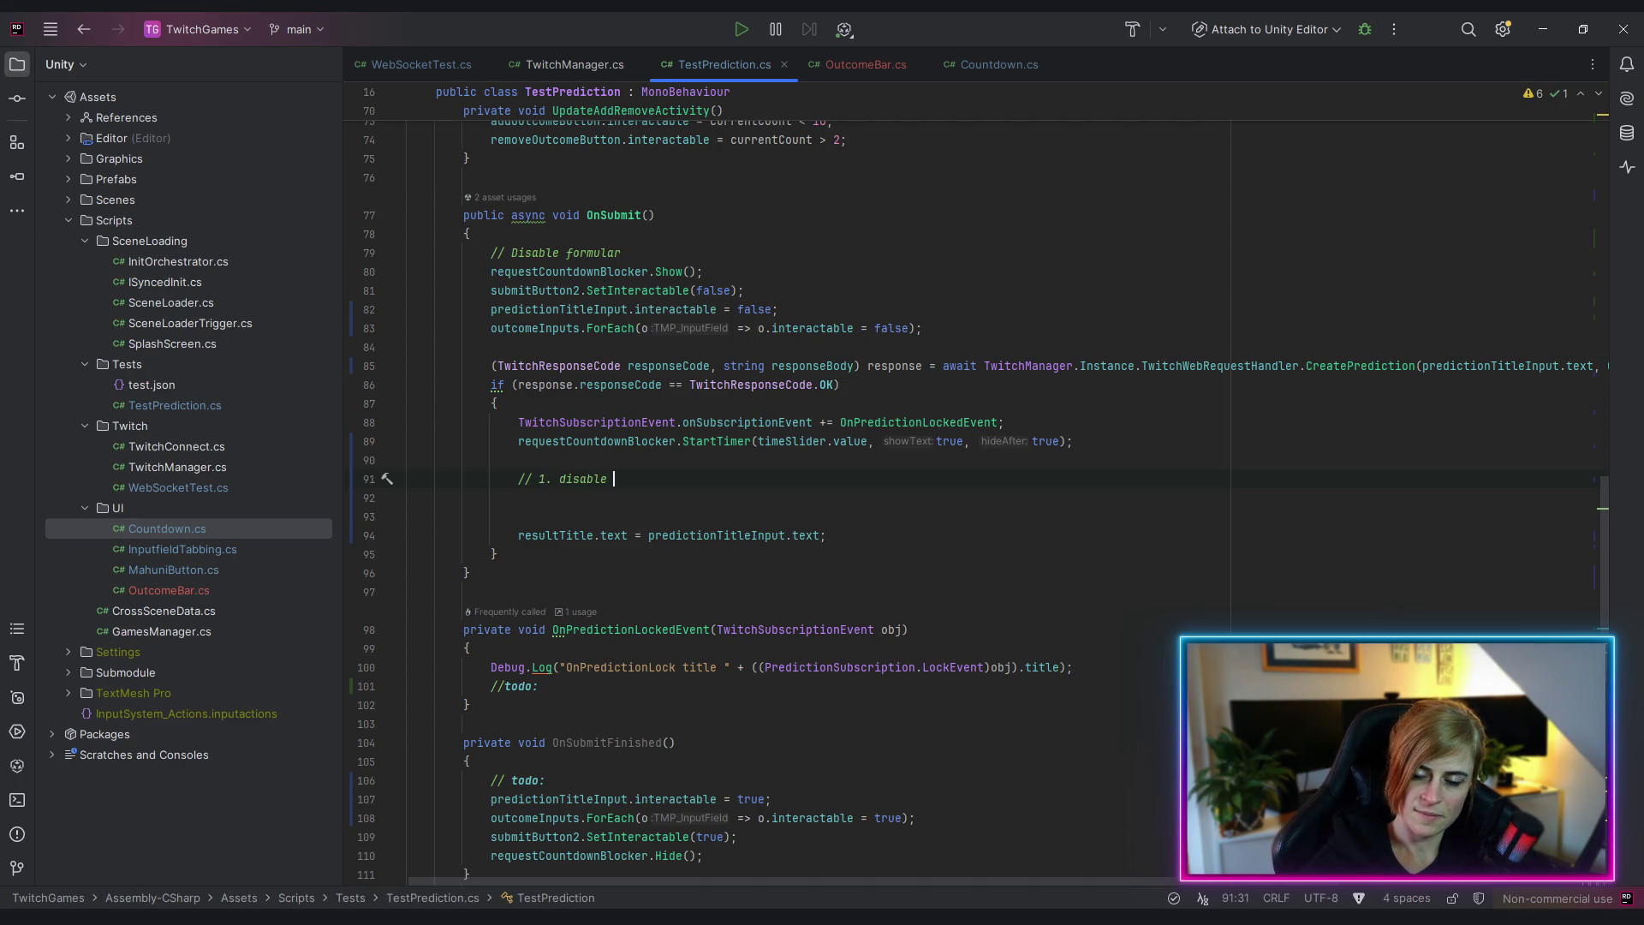
pyautogui.press('BackSpace')
pyautogui.press('BackSpace')
pyautogui.press('BackSpace')
pyautogui.press('BackSpace')
pyautogui.press('BackSpace')
pyautogui.press('BackSpace')
pyautogui.write('enable only outcome bars ')
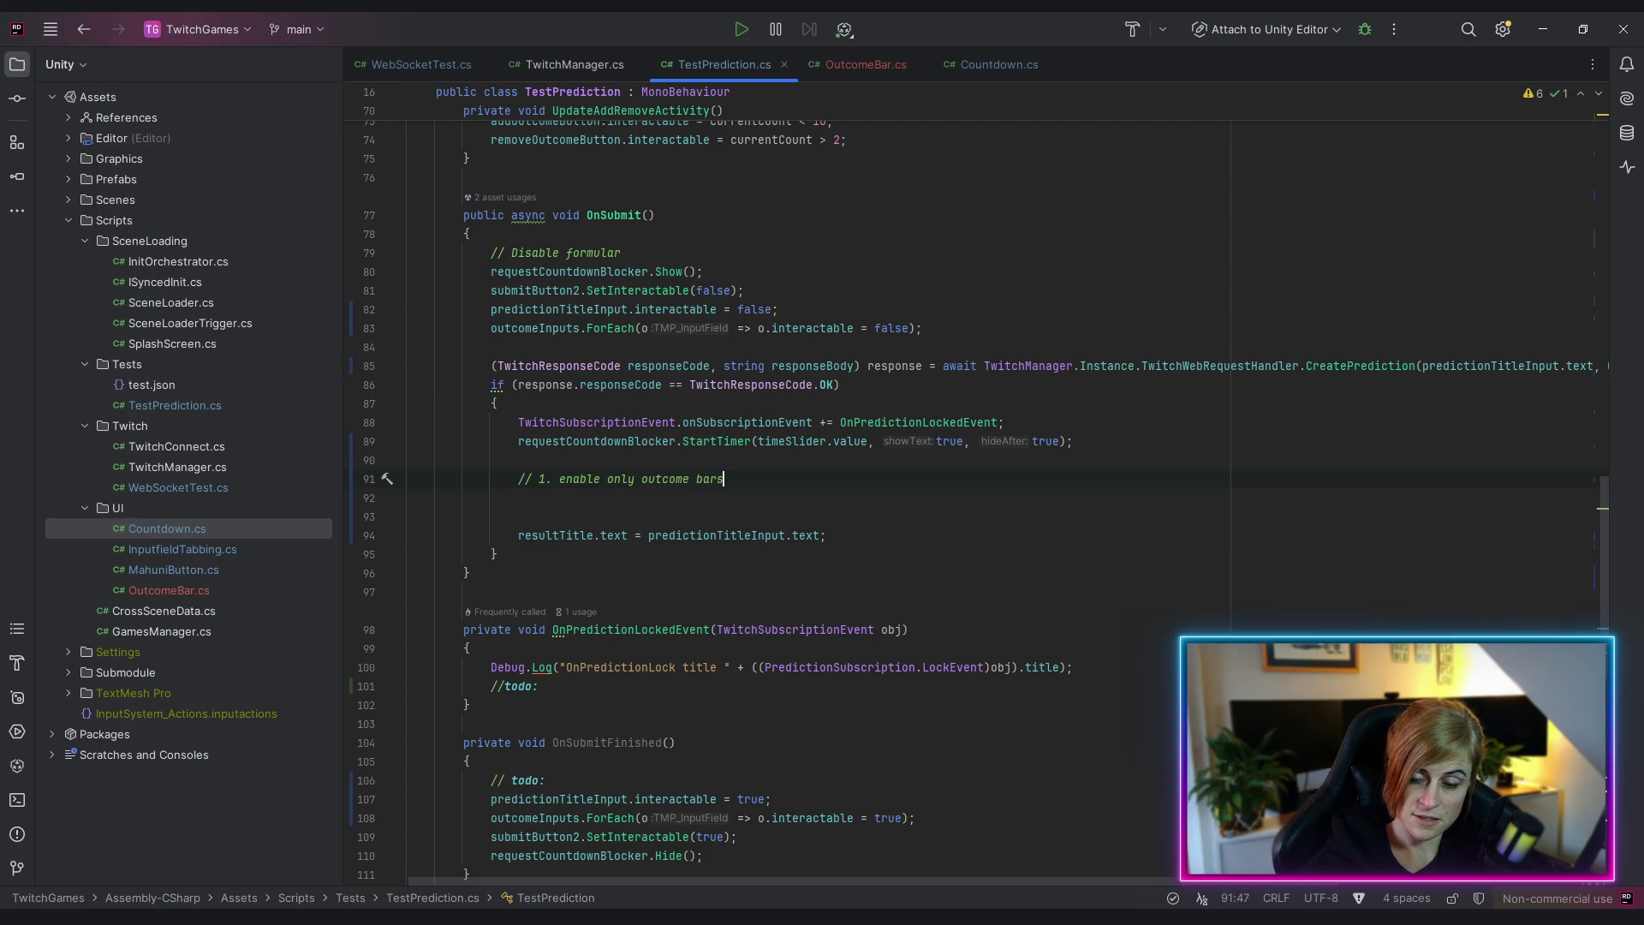
pyautogui.write('that are required')
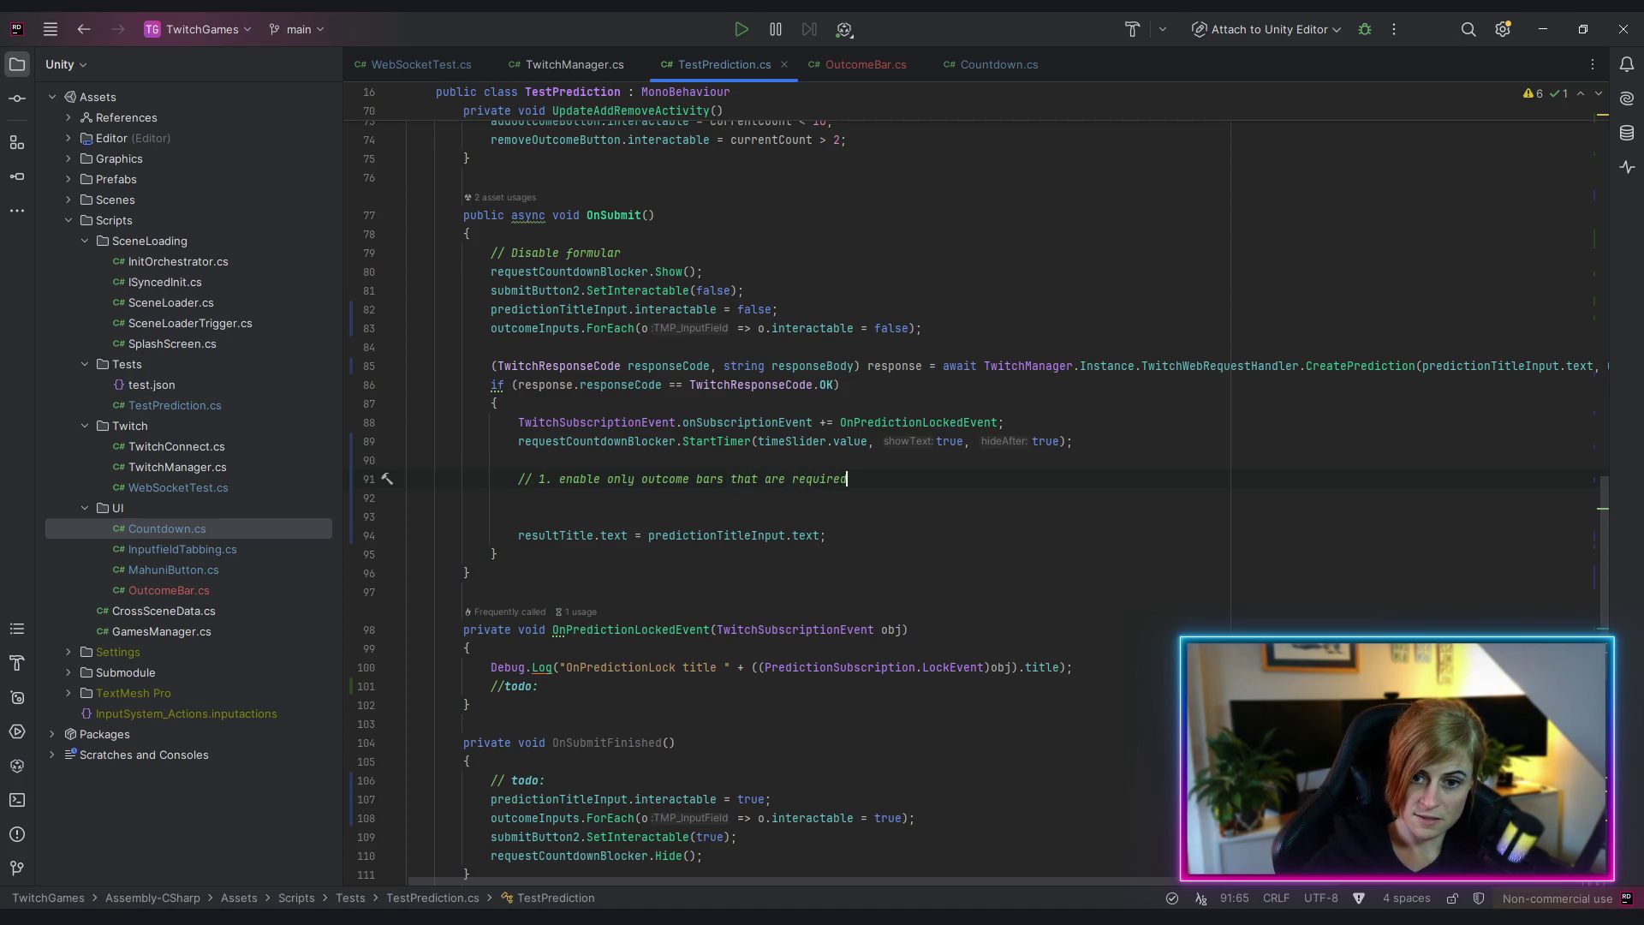
pyautogui.write(', disable the rest')
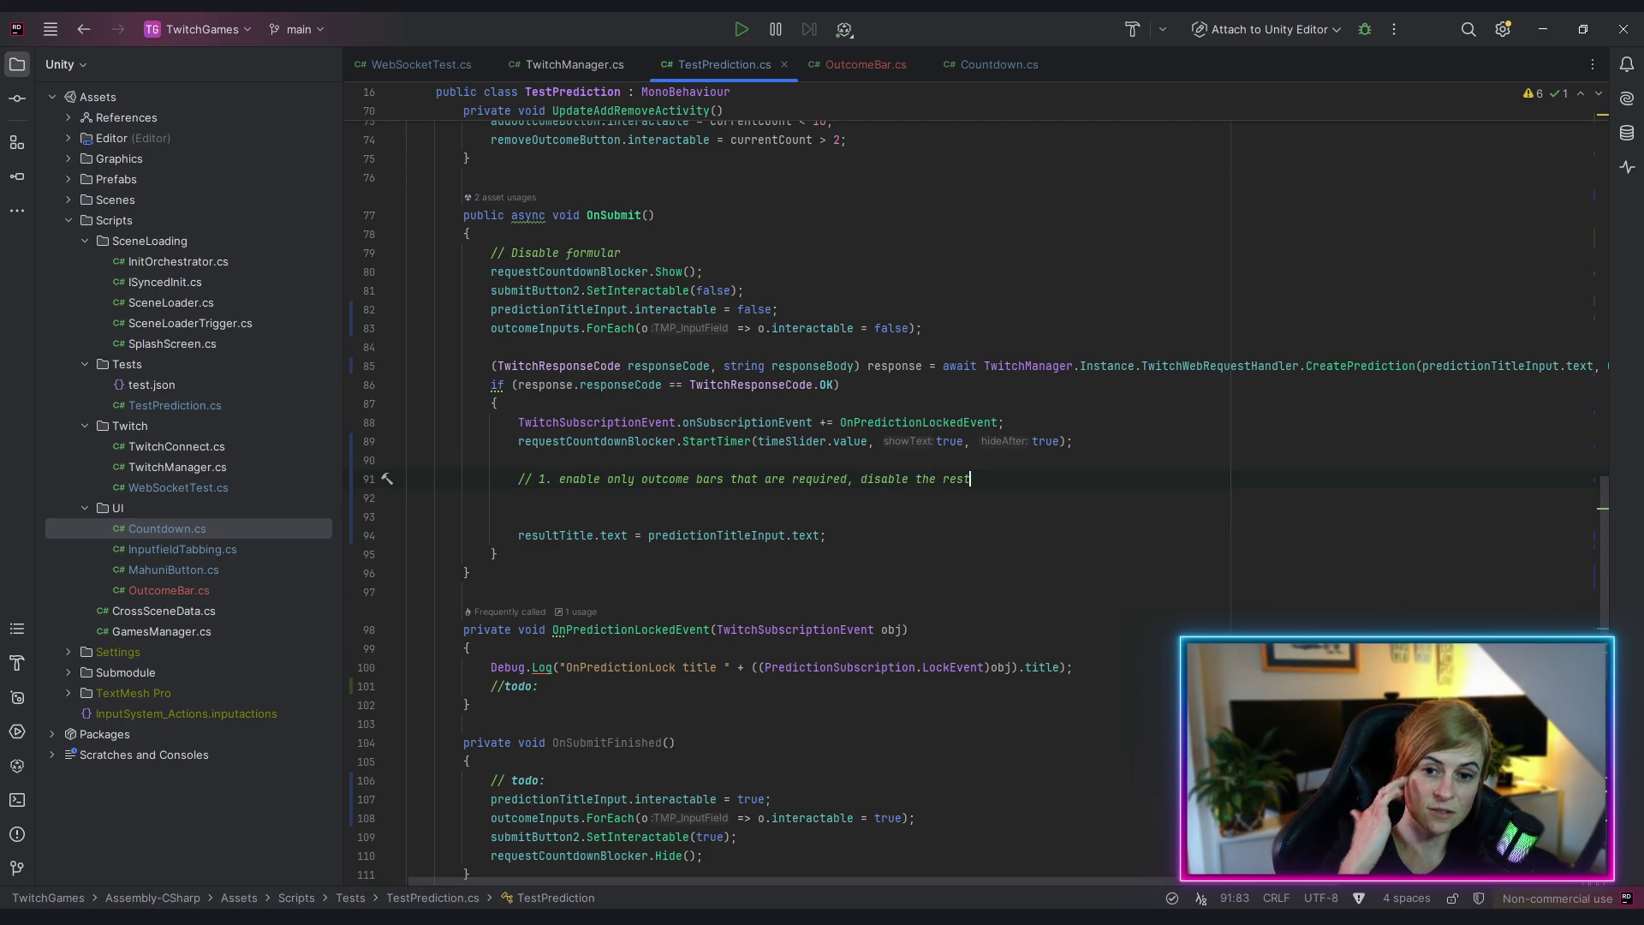
pyautogui.press('Return')
pyautogui.write('// 2. upt')
pyautogui.press('BackSpace')
pyautogui.write('date outcome bar values (text and fill)')
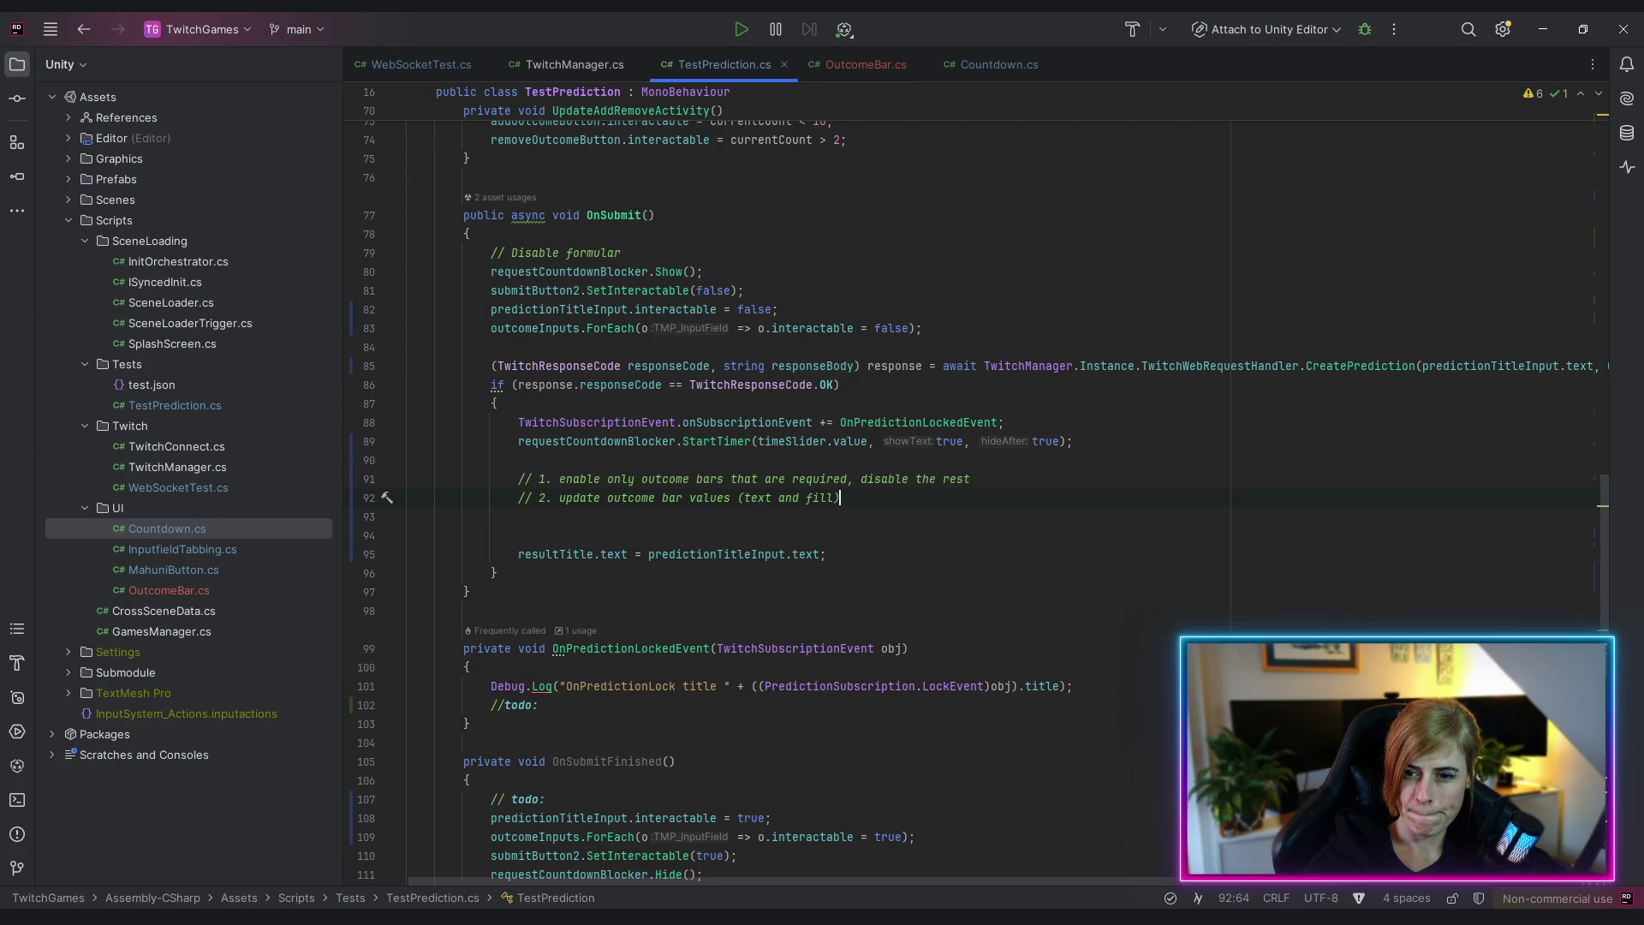
# Add the leading comment 0 about updating the title above the other two plan comments
pyautogui.press('Up')
pyautogui.press('Up')
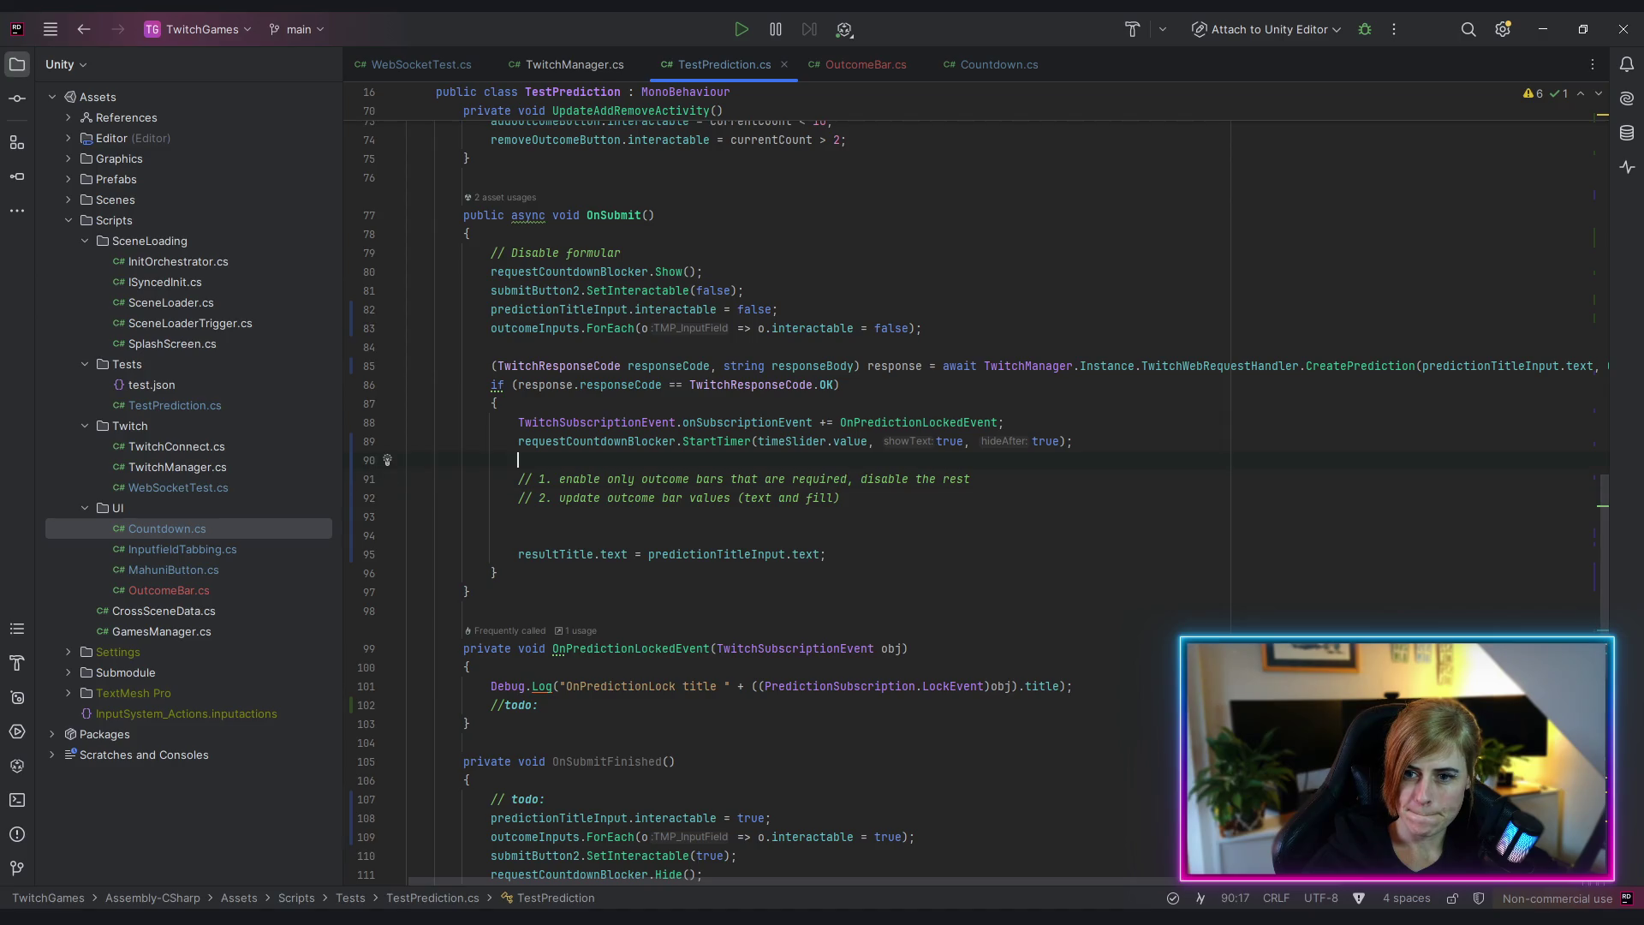
pyautogui.press('Return')
pyautogui.write('// ')
pyautogui.write('if')
pyautogui.press('BackSpace')
pyautogui.press('BackSpace')
pyautogui.press('BackSpace')
pyautogui.write('0. ')
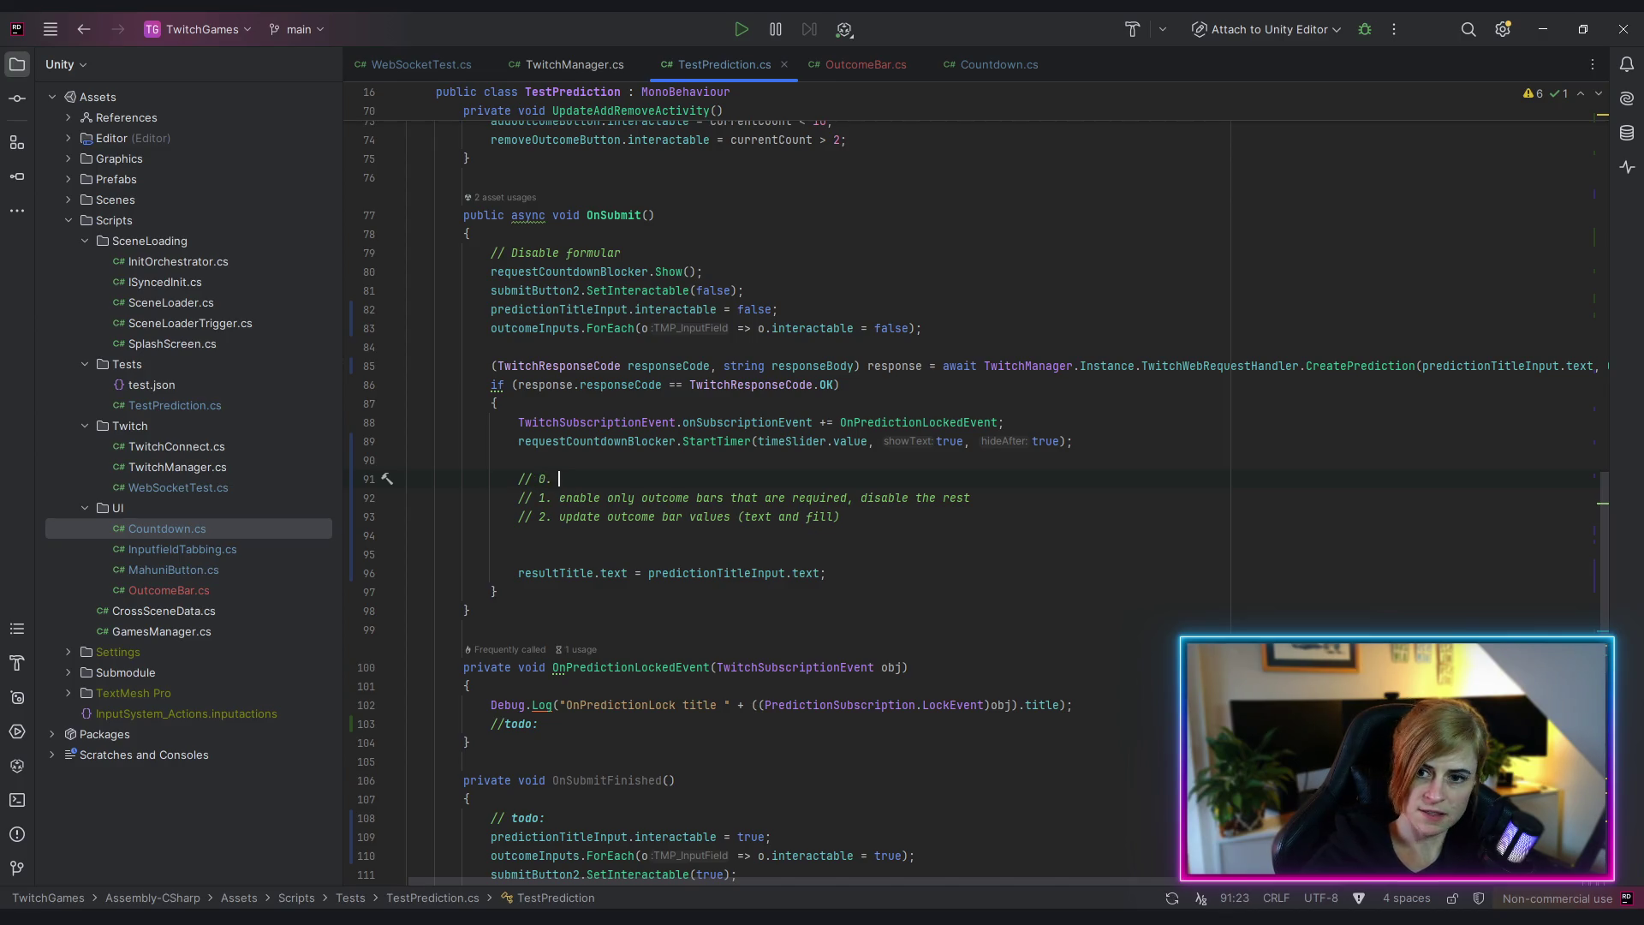
pyautogui.write('update title')
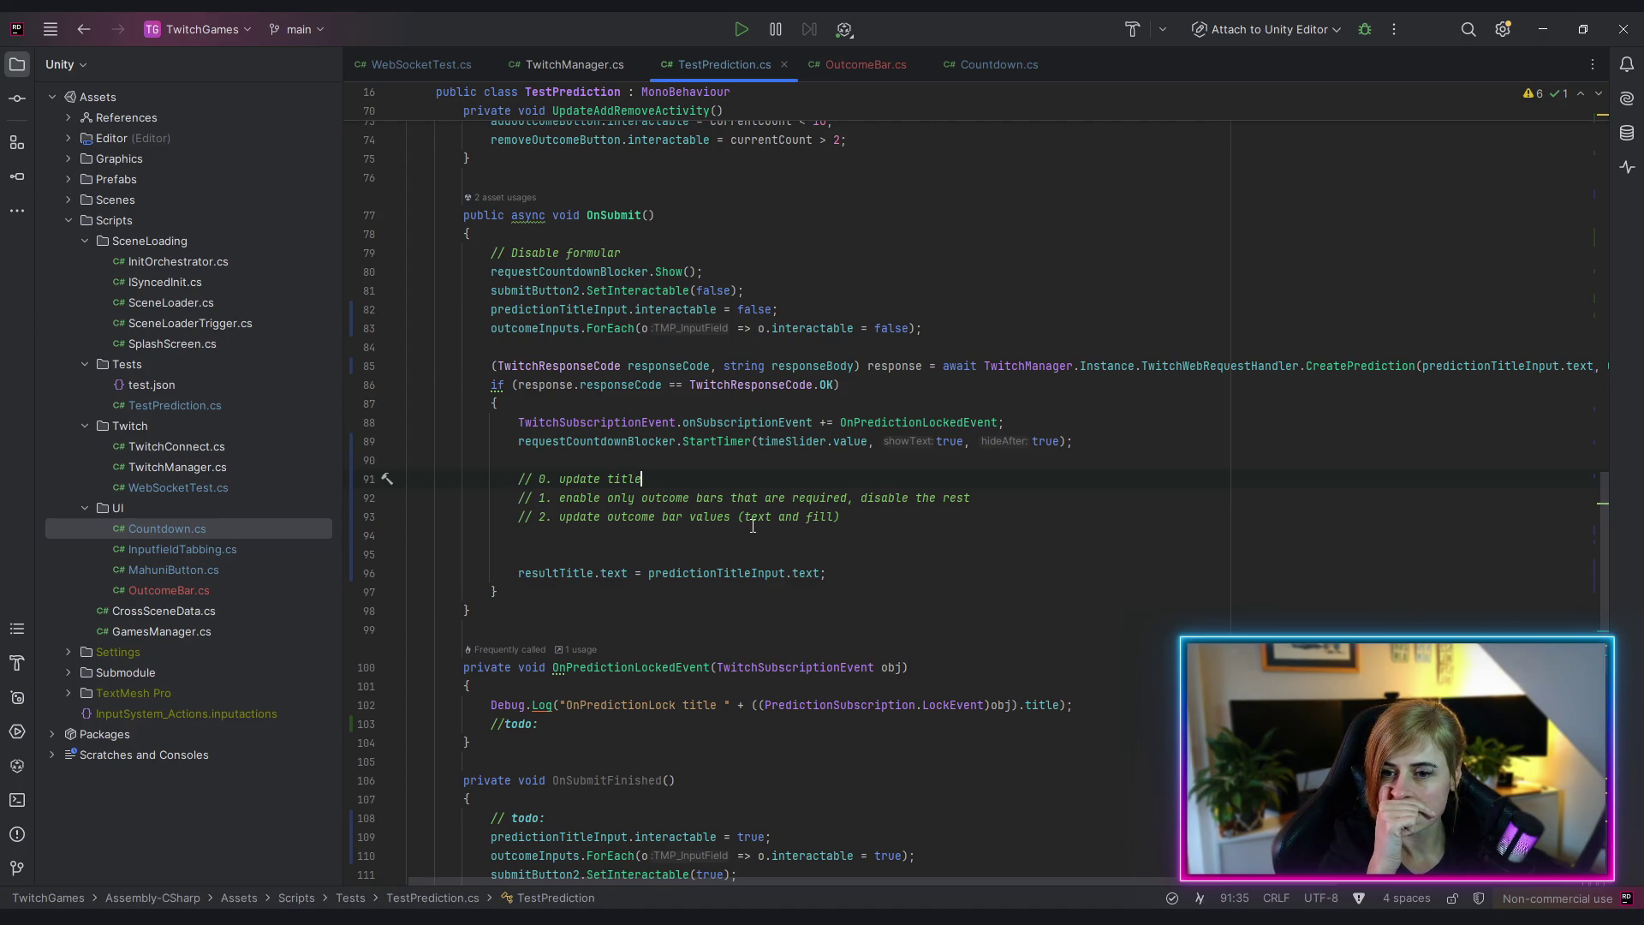
pyautogui.click(908, 520)
pyautogui.scroll(-2, 908, 520)
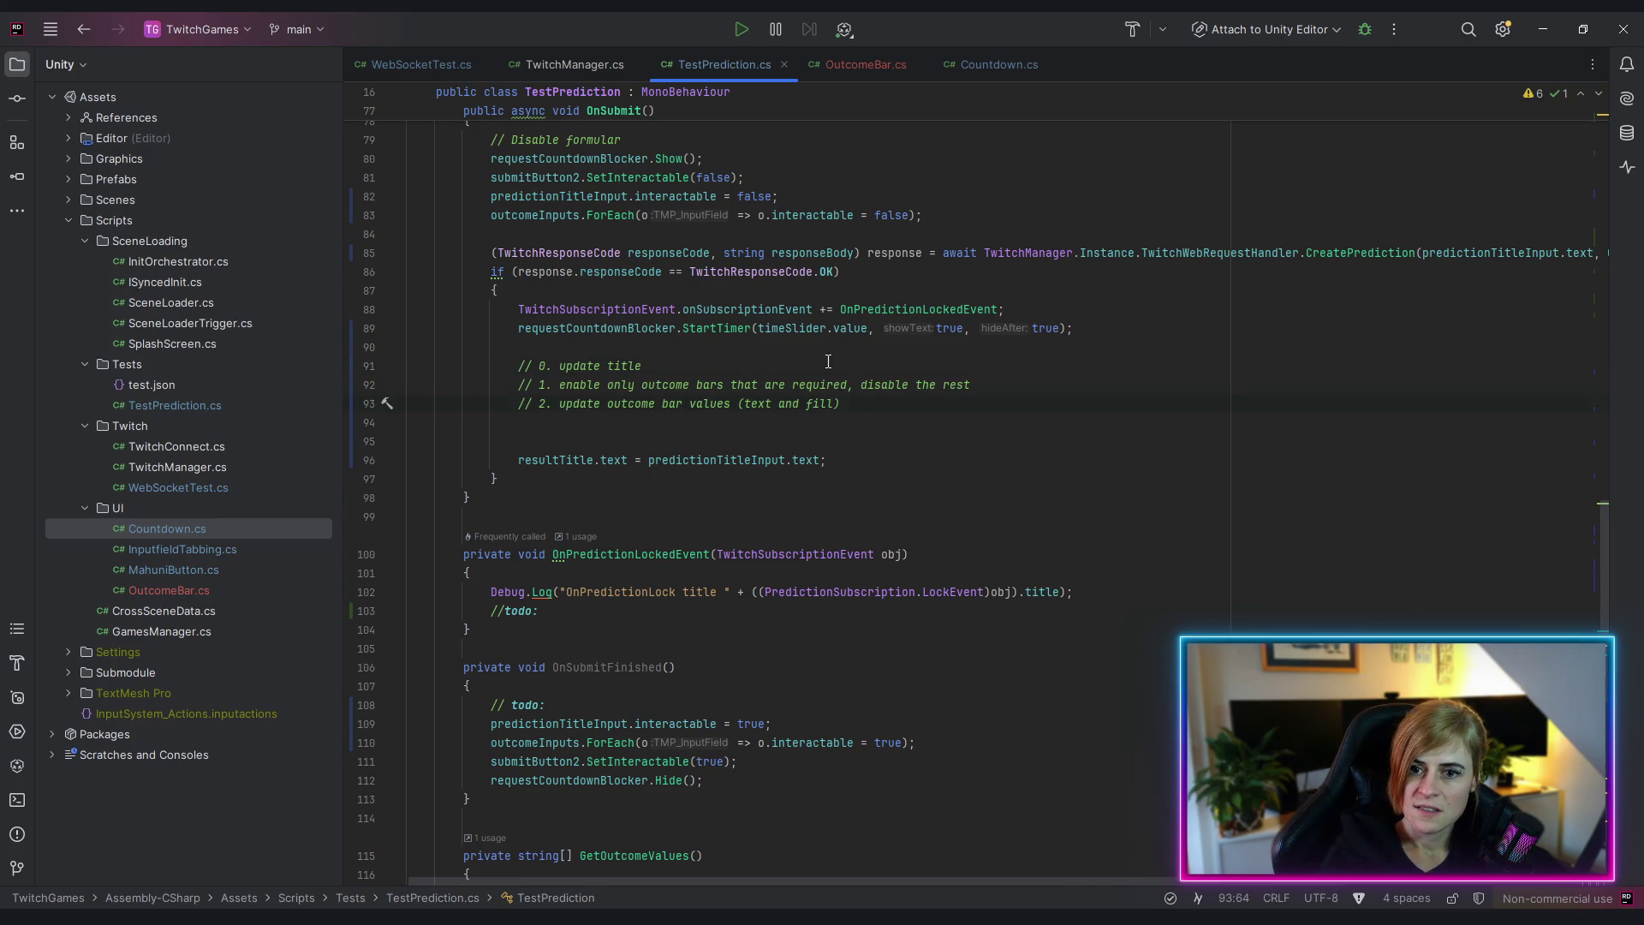
pyautogui.click(862, 384)
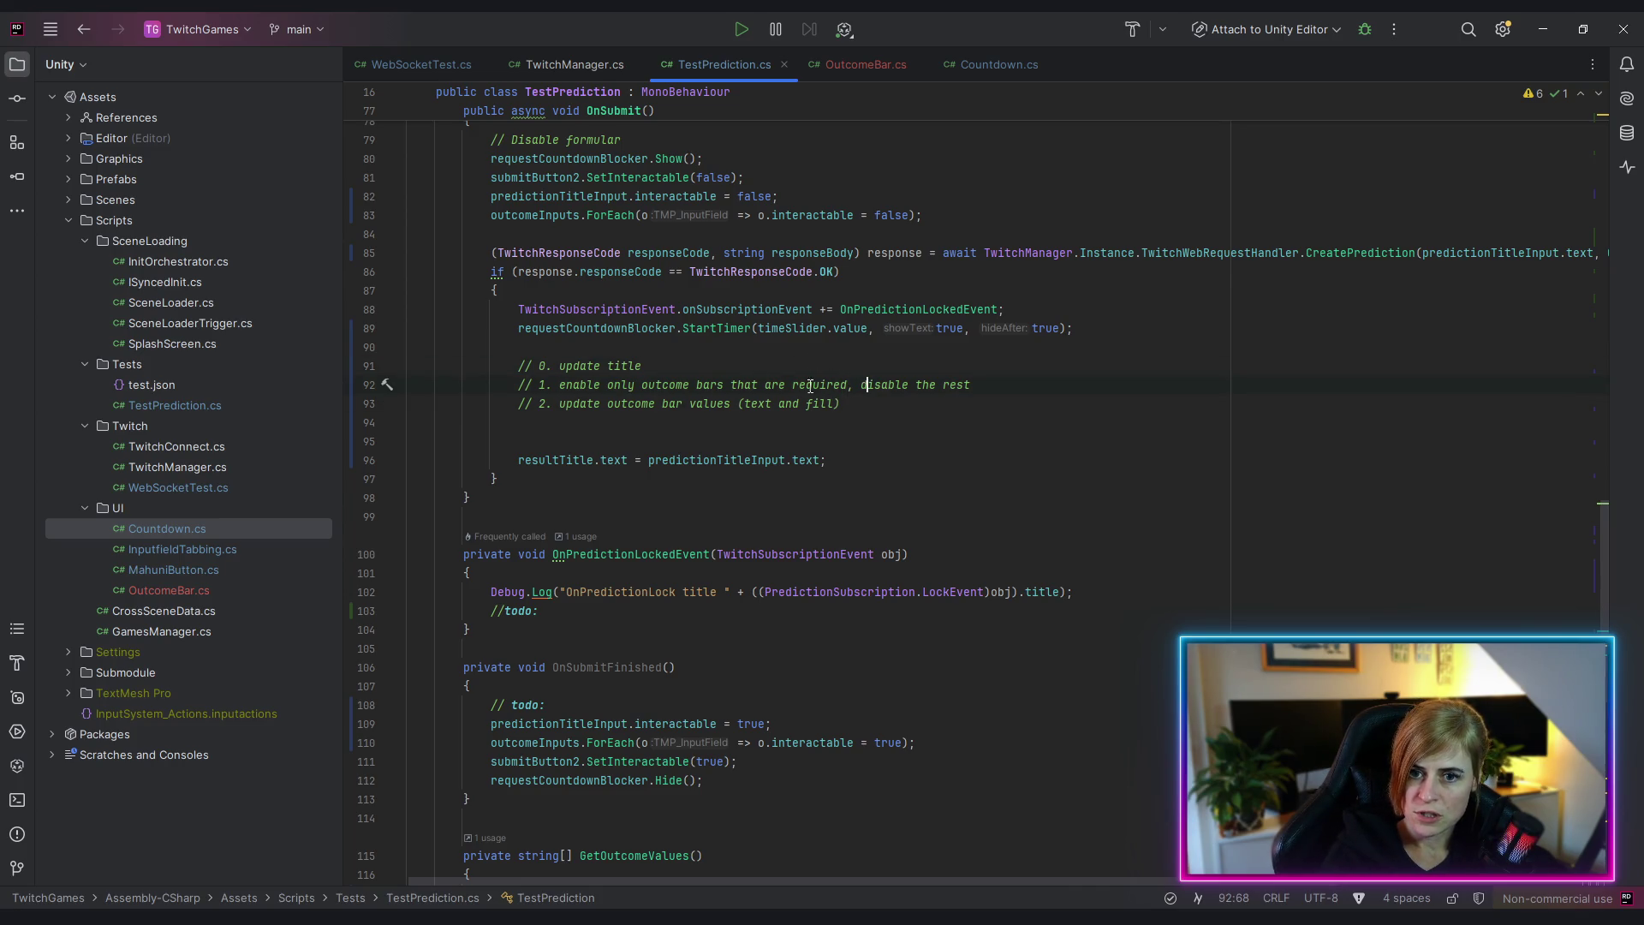
pyautogui.moveTo(575, 386); pyautogui.dragTo(594, 403)
pyautogui.click(587, 424)
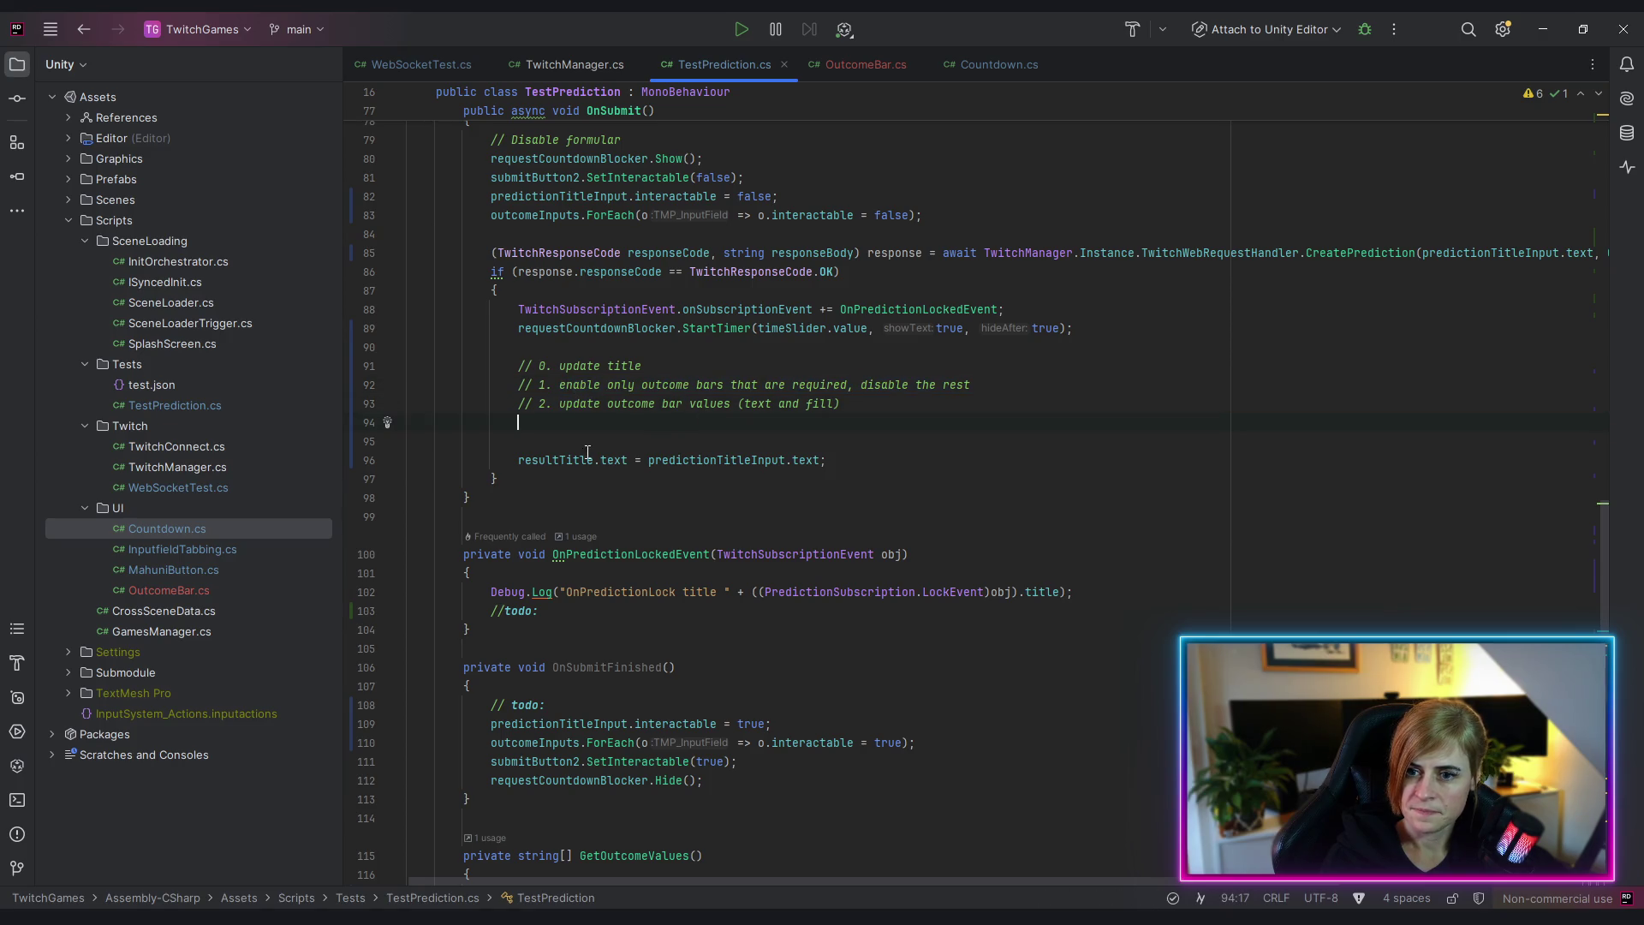
pyautogui.moveTo(519, 460); pyautogui.dragTo(980, 464)
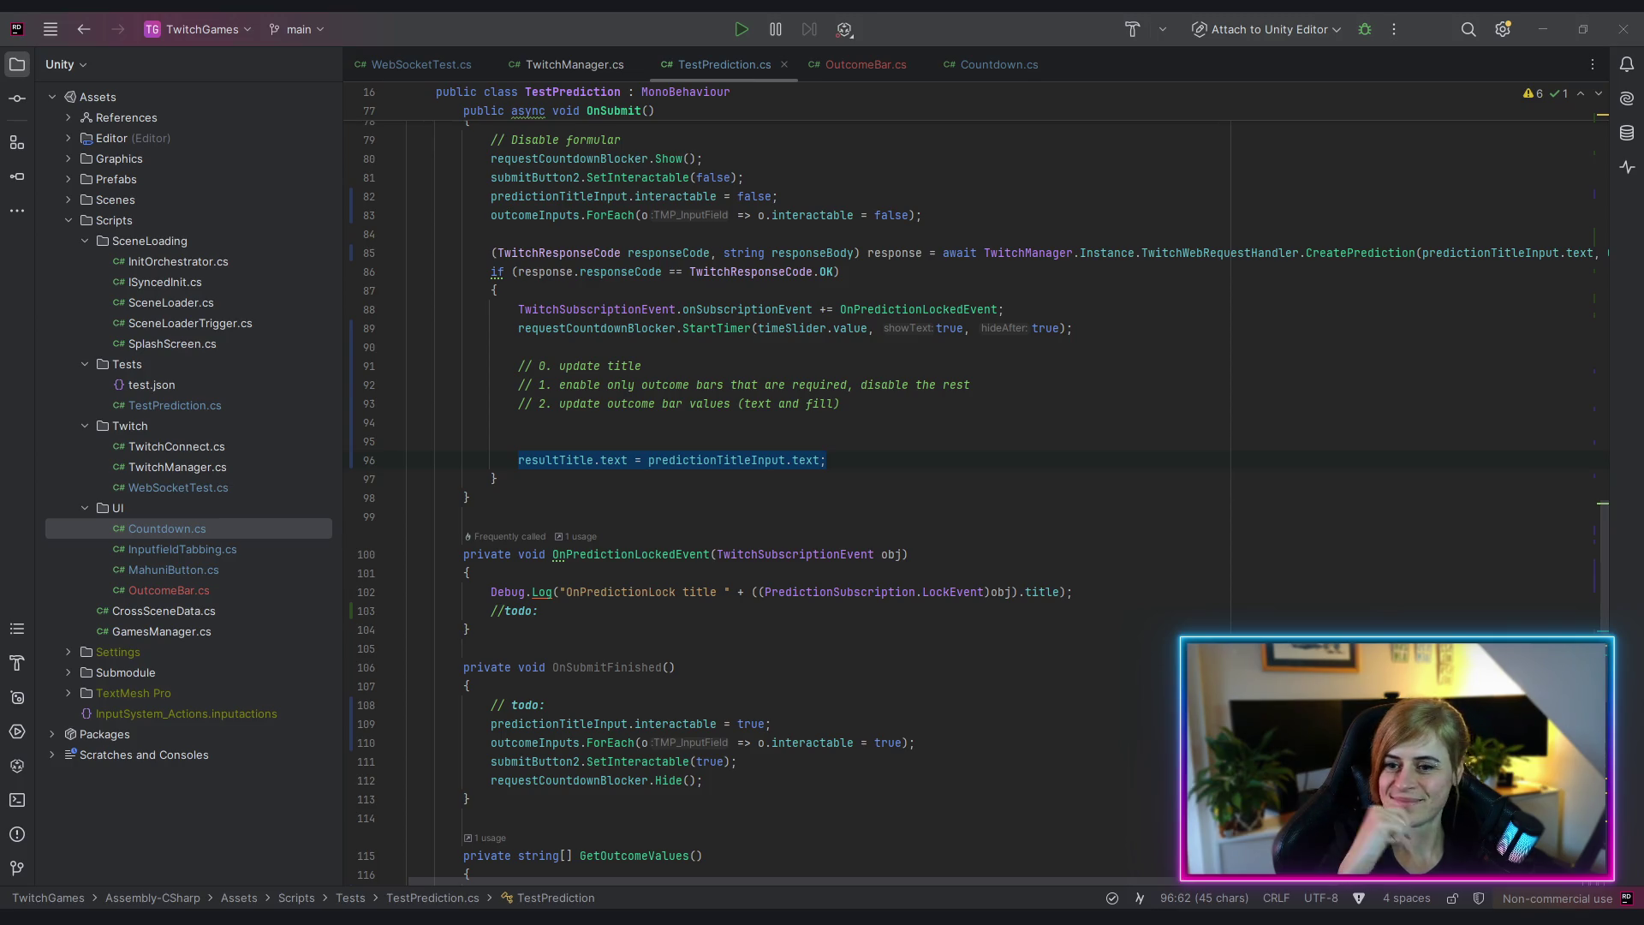
pyautogui.click(973, 491)
pyautogui.scroll(-7, 835, 541)
pyautogui.scroll(-5, 715, 574)
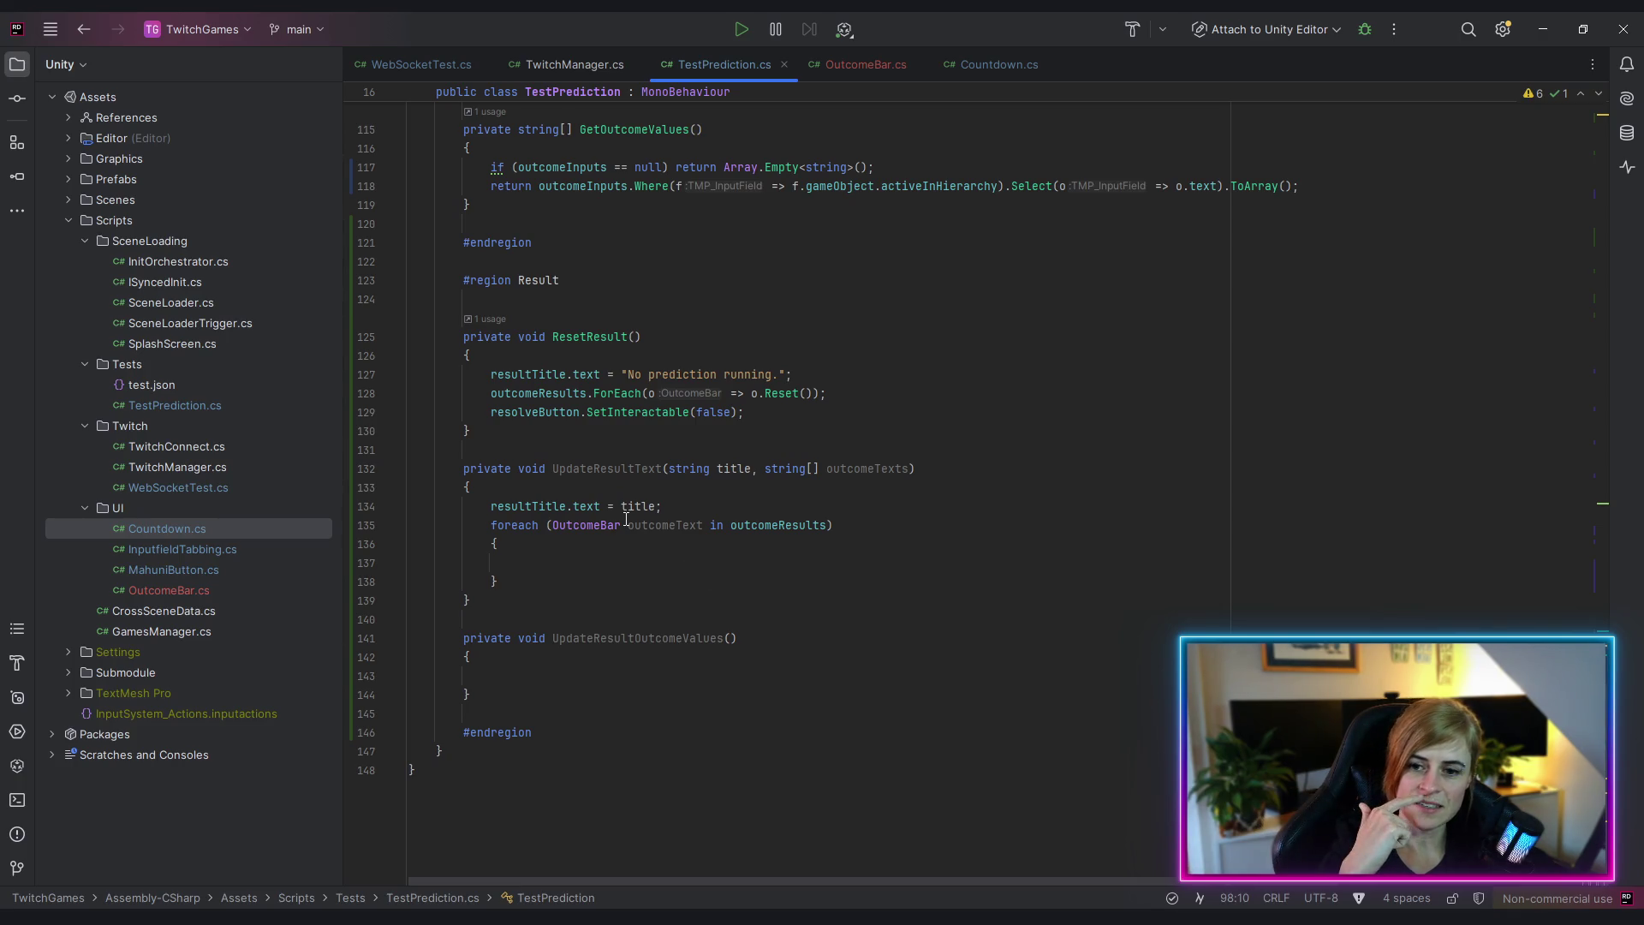
pyautogui.click(917, 470)
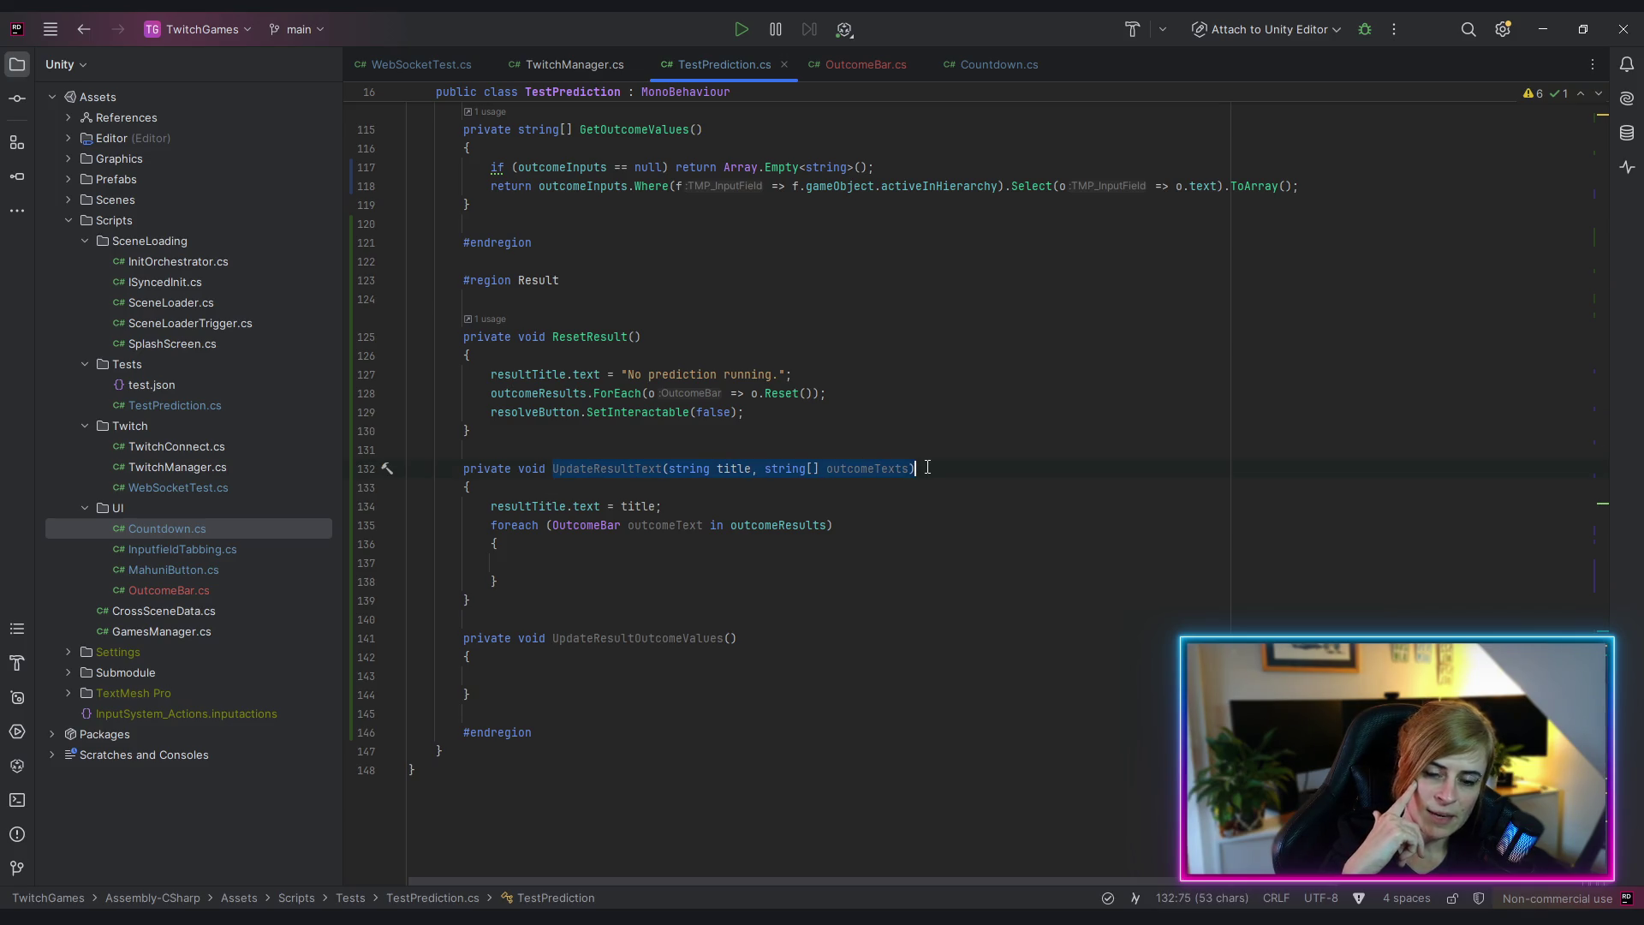
pyautogui.press('Down')
pyautogui.press('Down')
pyautogui.press('Down')
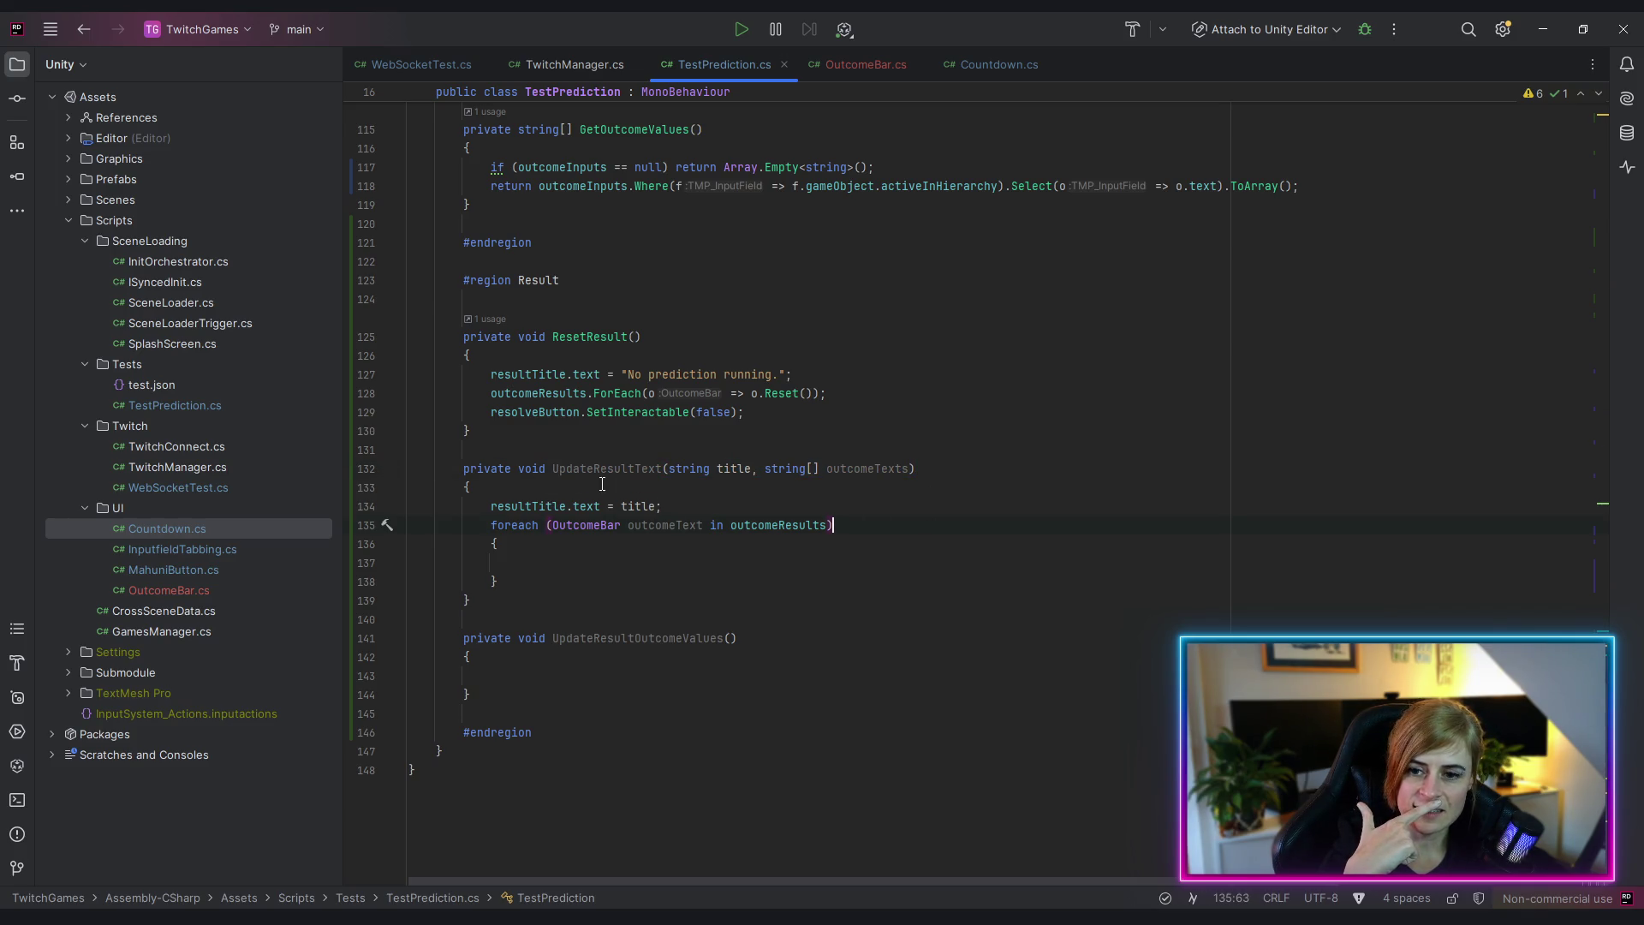
pyautogui.doubleClick(584, 469)
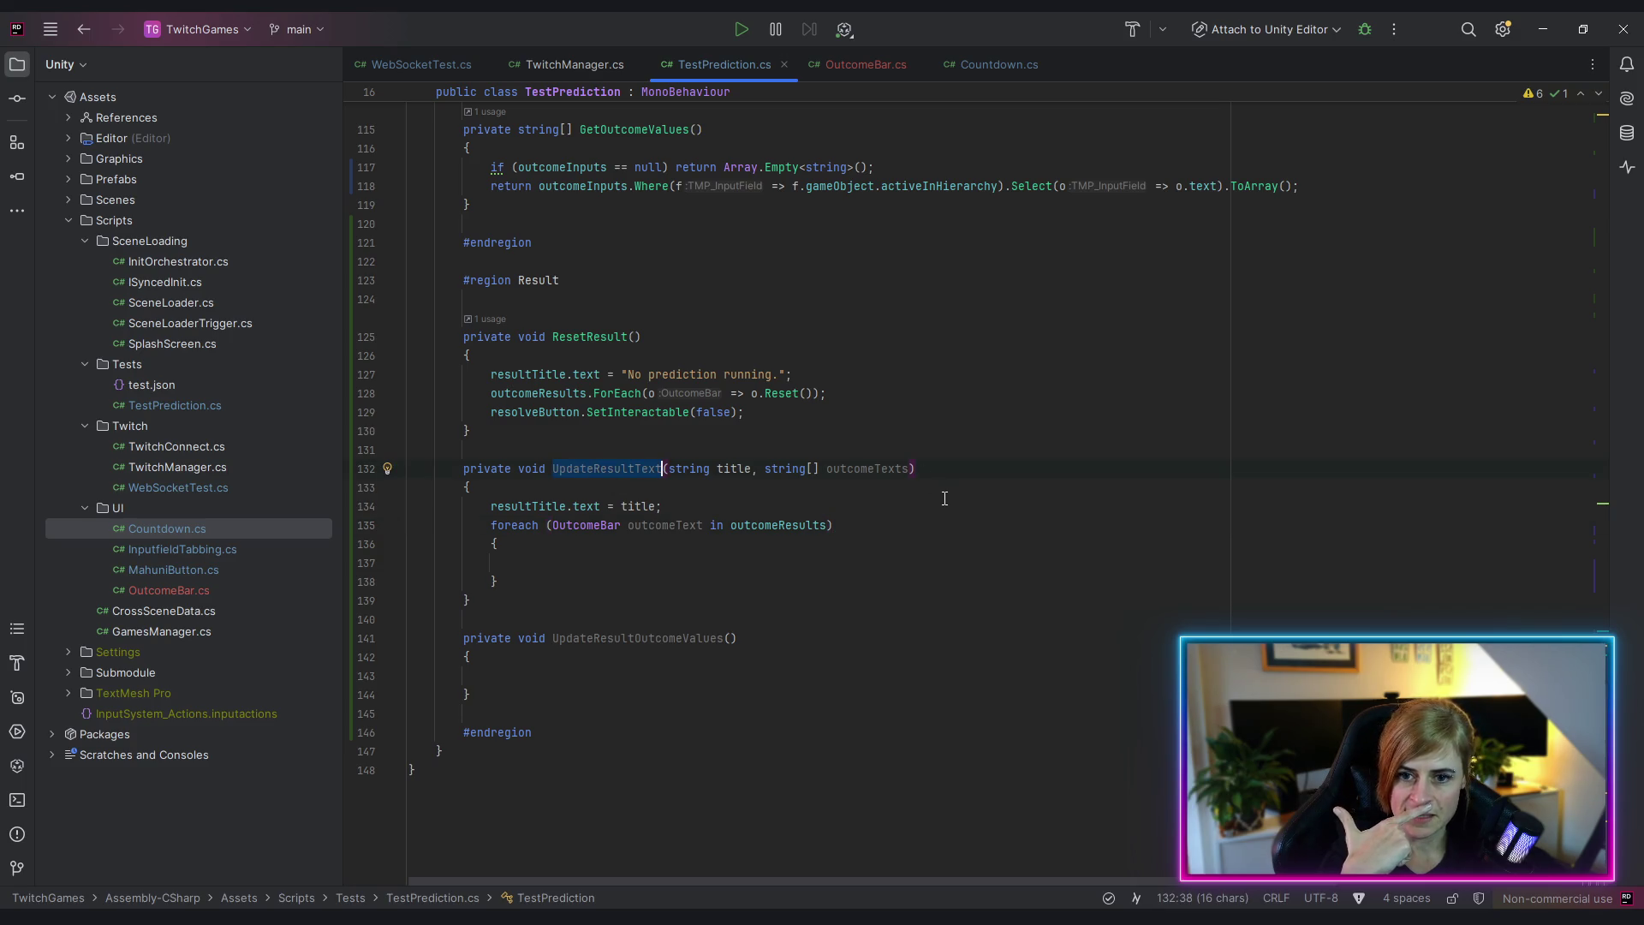
pyautogui.moveTo(766, 469); pyautogui.dragTo(910, 468)
pyautogui.click(1044, 608)
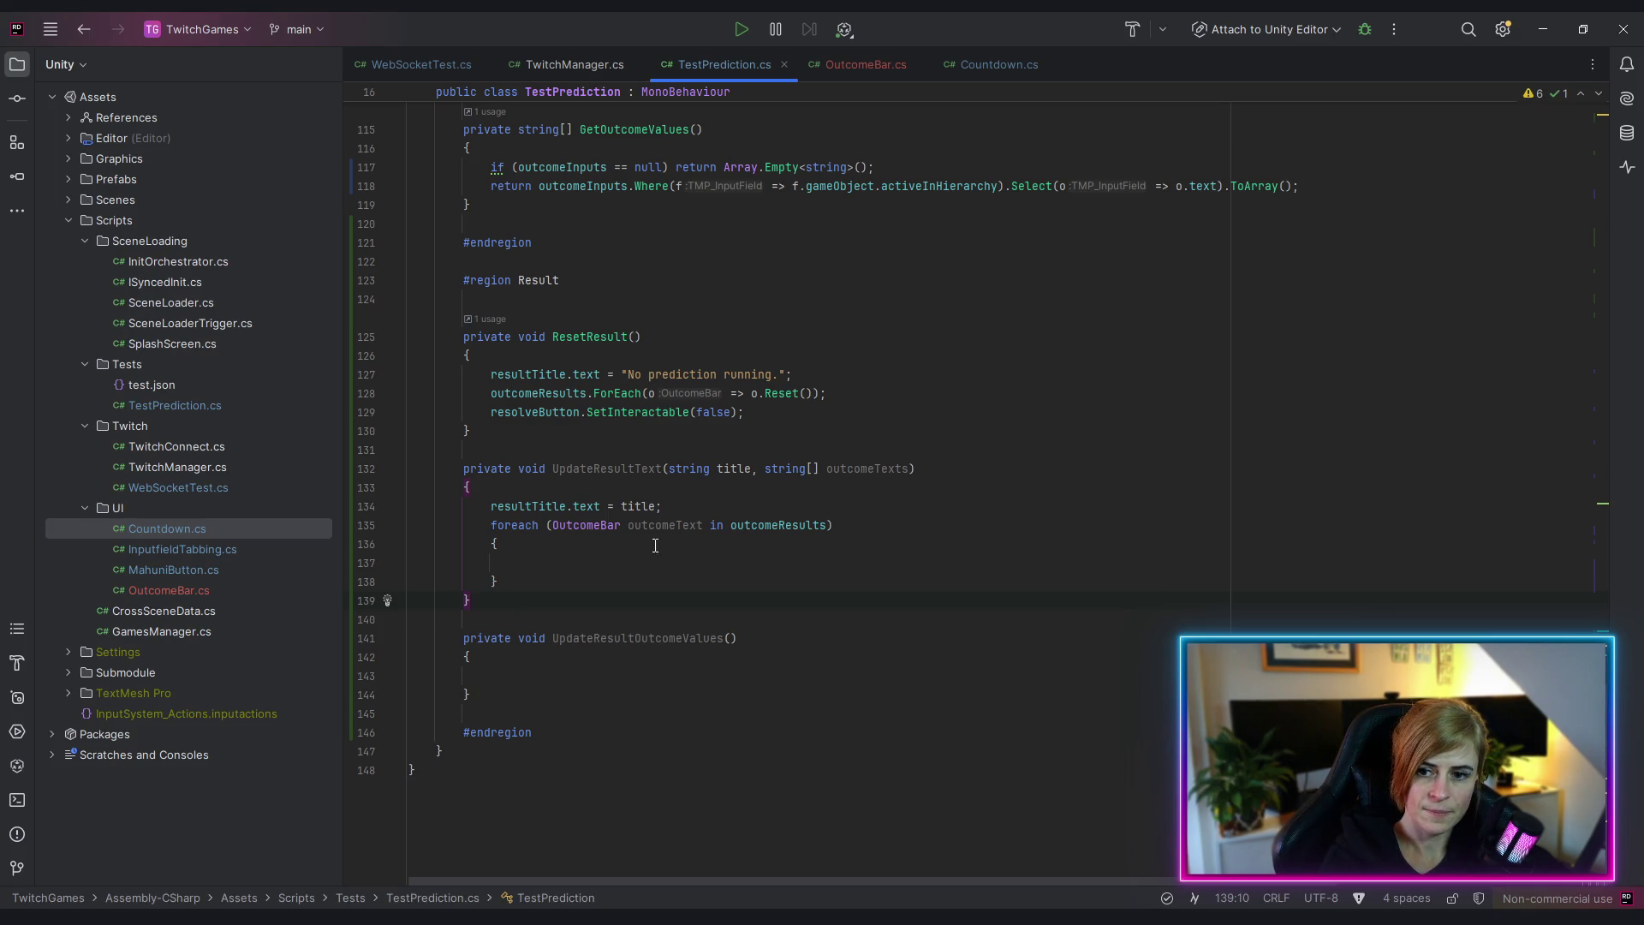
pyautogui.click(879, 468)
pyautogui.press('Left')
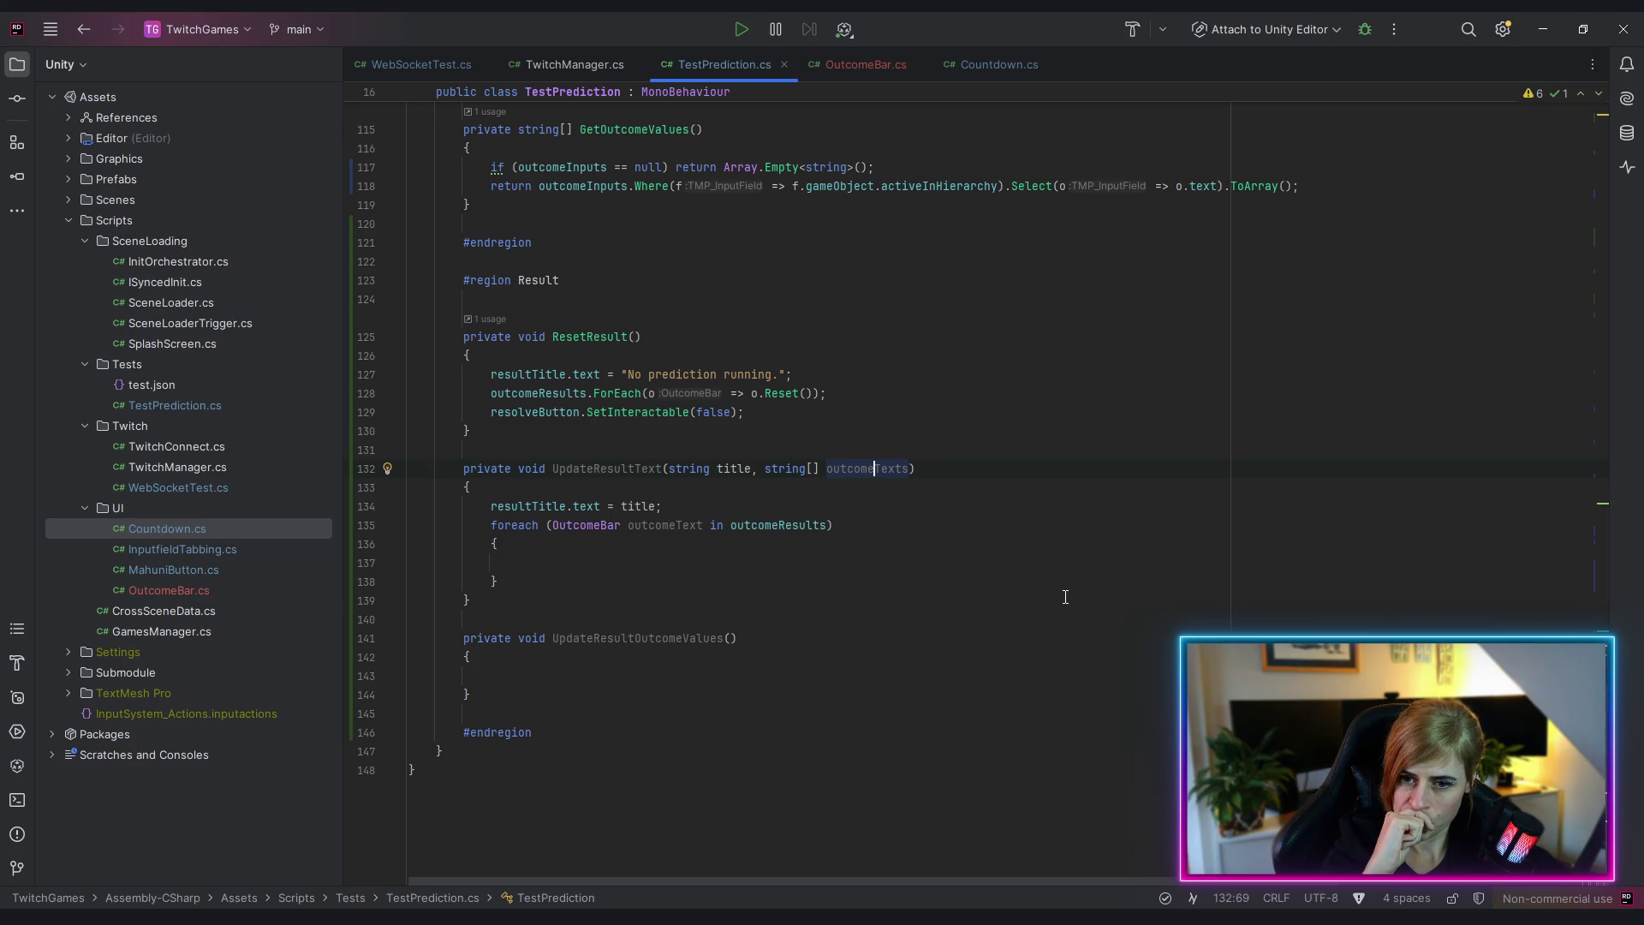
pyautogui.moveTo(779, 524)
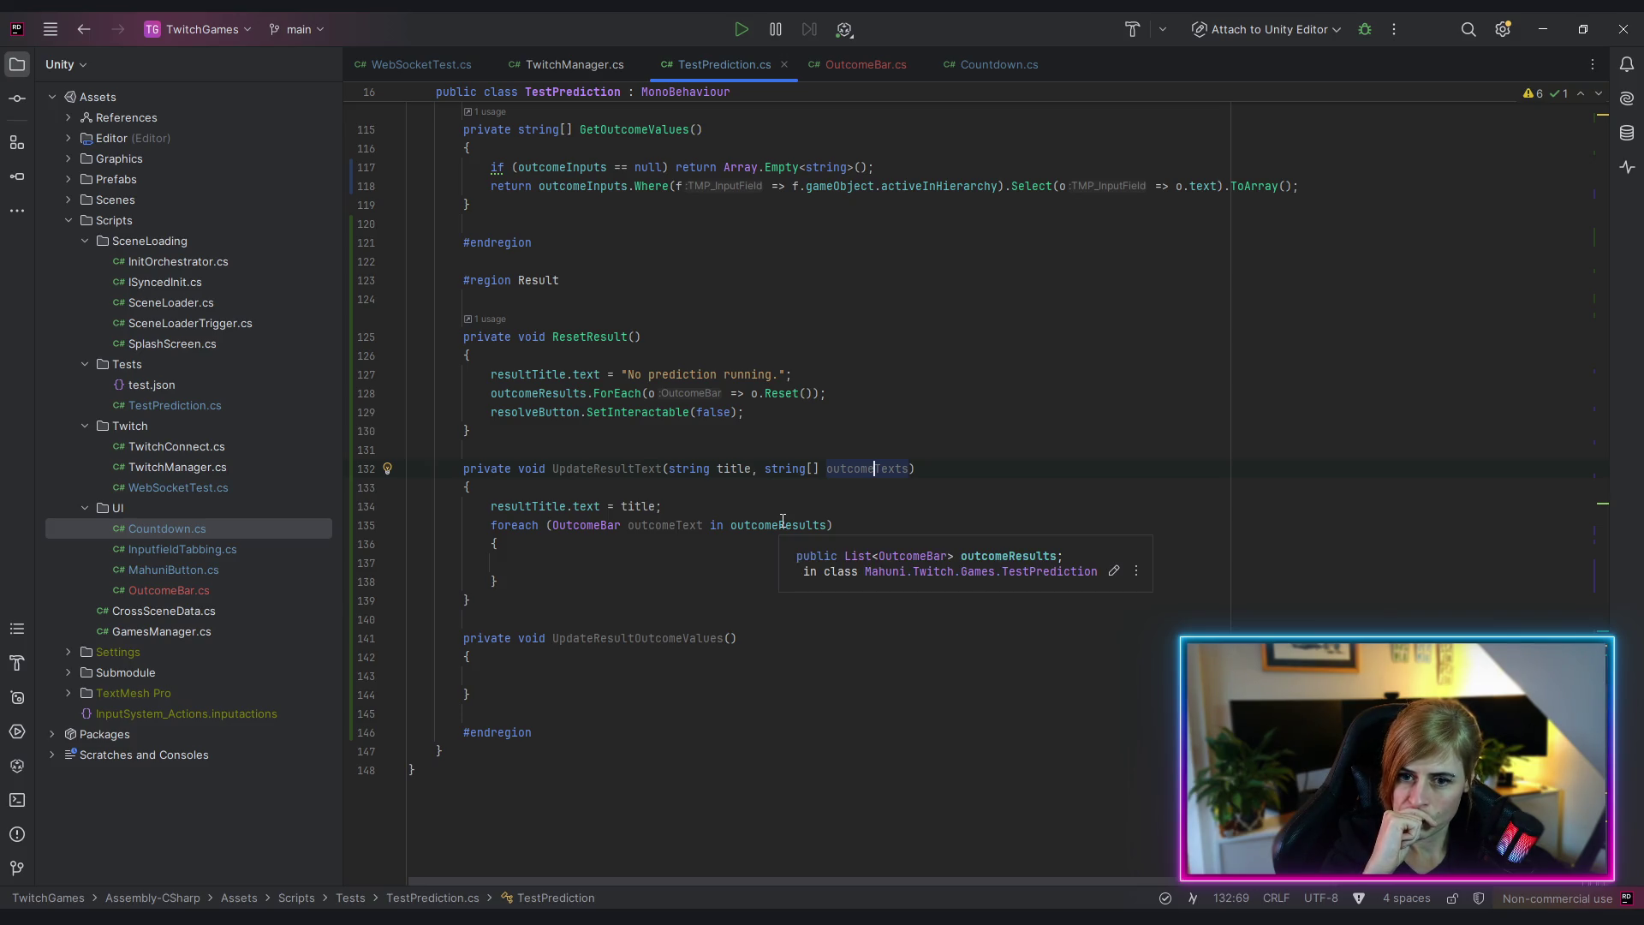
pyautogui.press('Up')
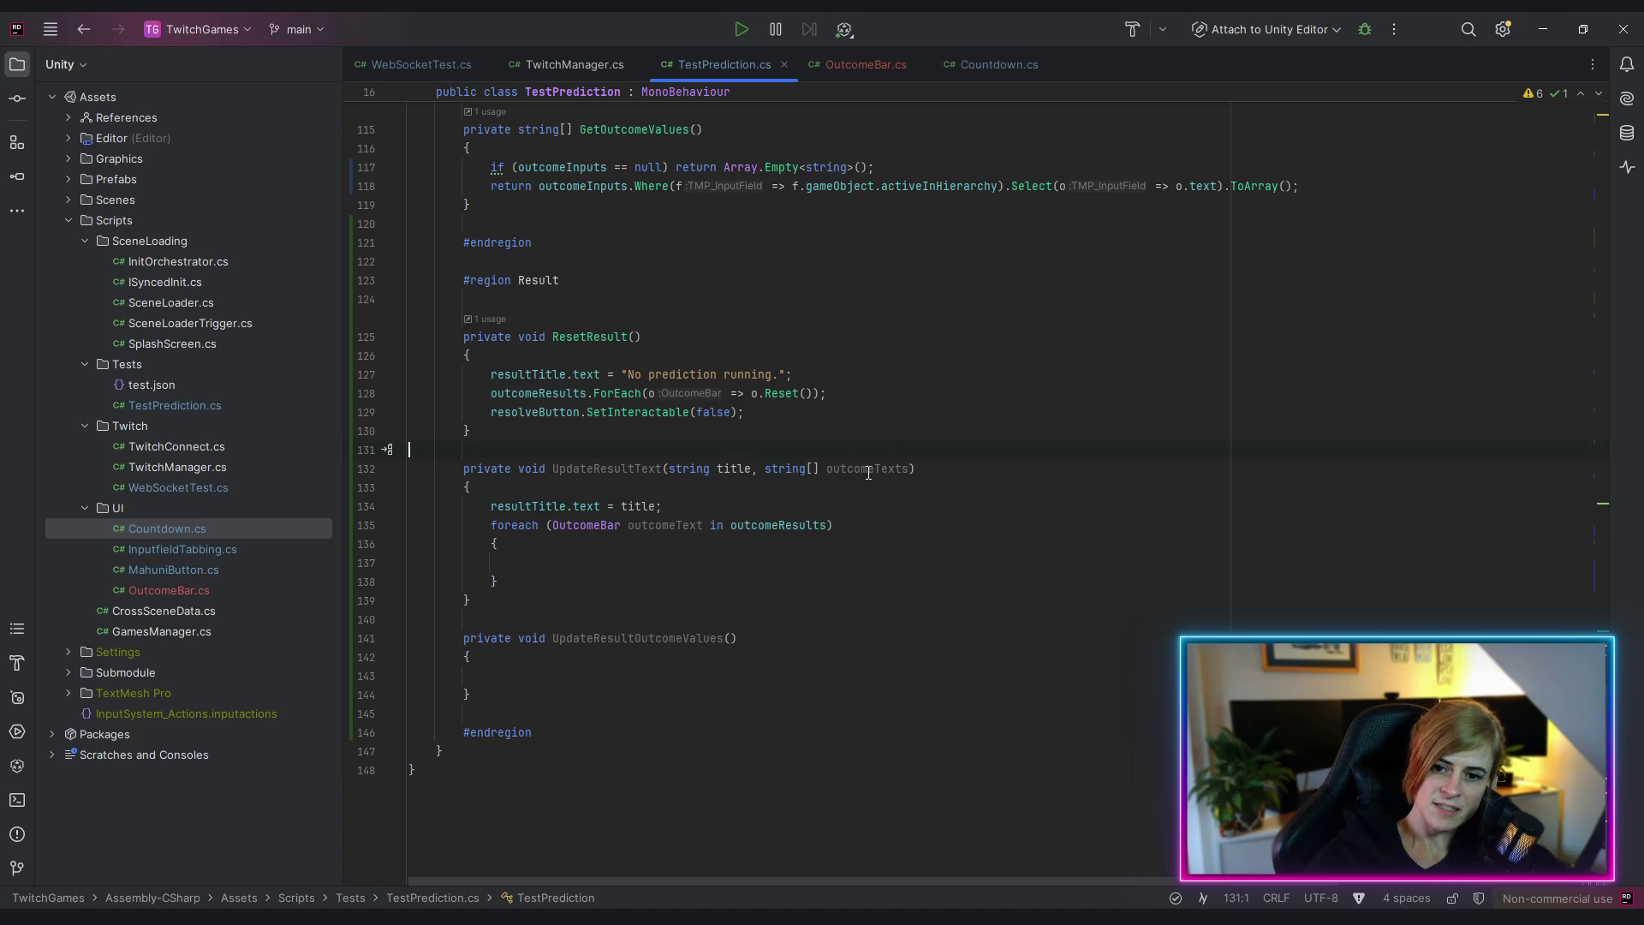
pyautogui.click(832, 524)
pyautogui.press('Home')
pyautogui.keyDown('shift'); pyautogui.click(540, 590); pyautogui.keyUp('shift')
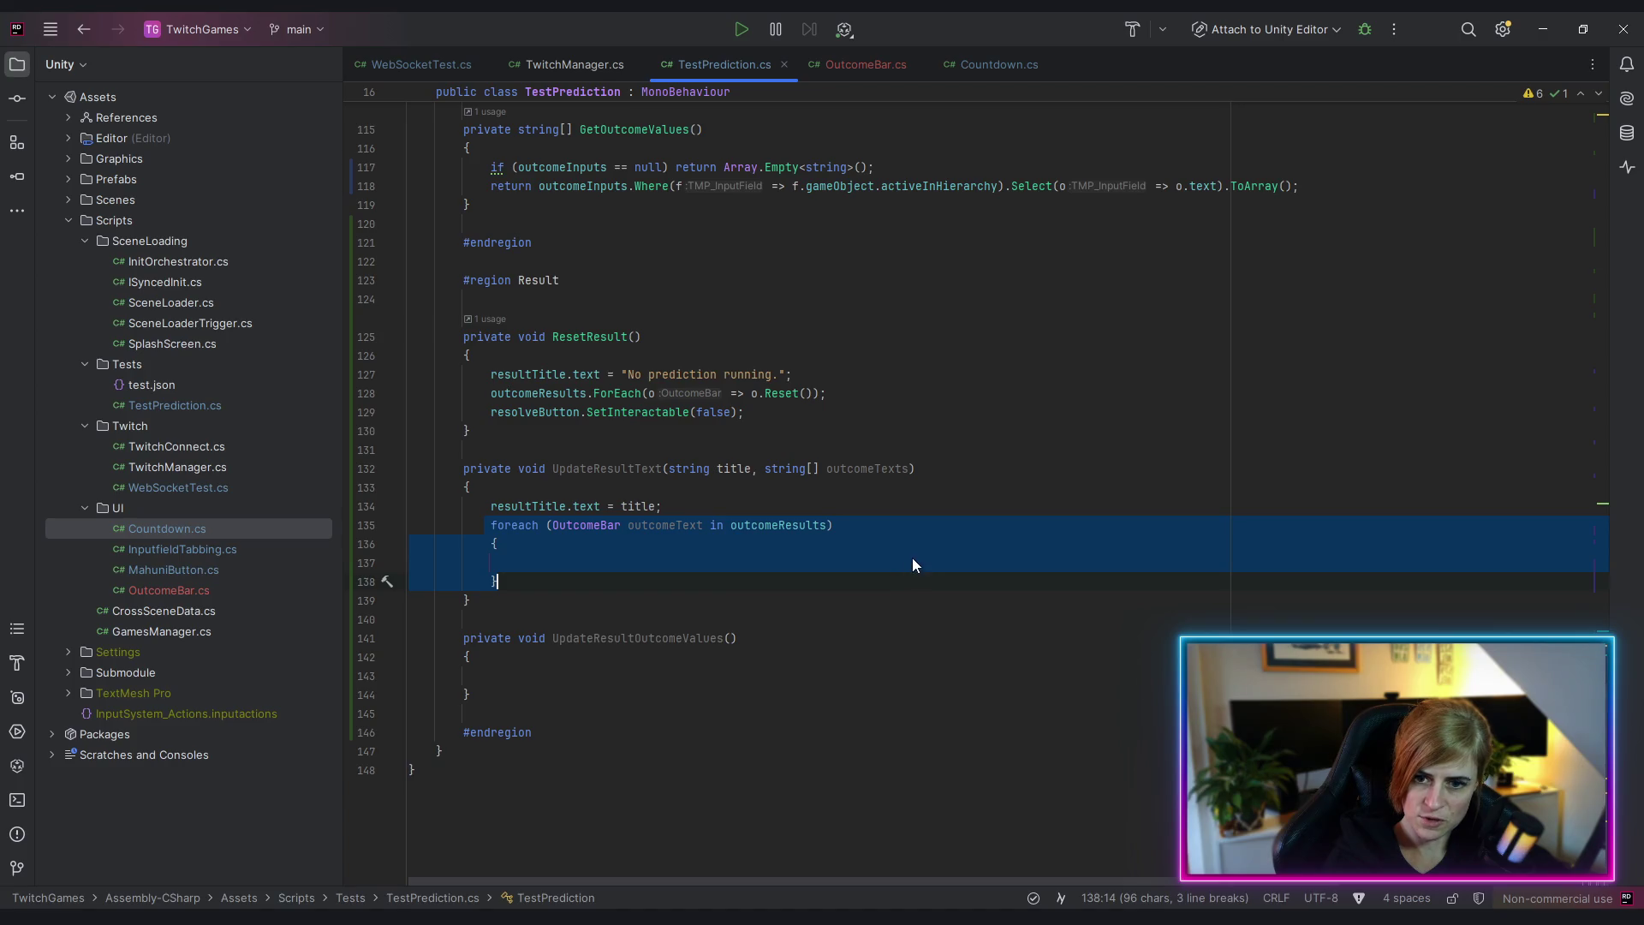
# Replace the foreach with an indexed for loop over i up to outcomeTexts.Length
pyautogui.press('BackSpace')
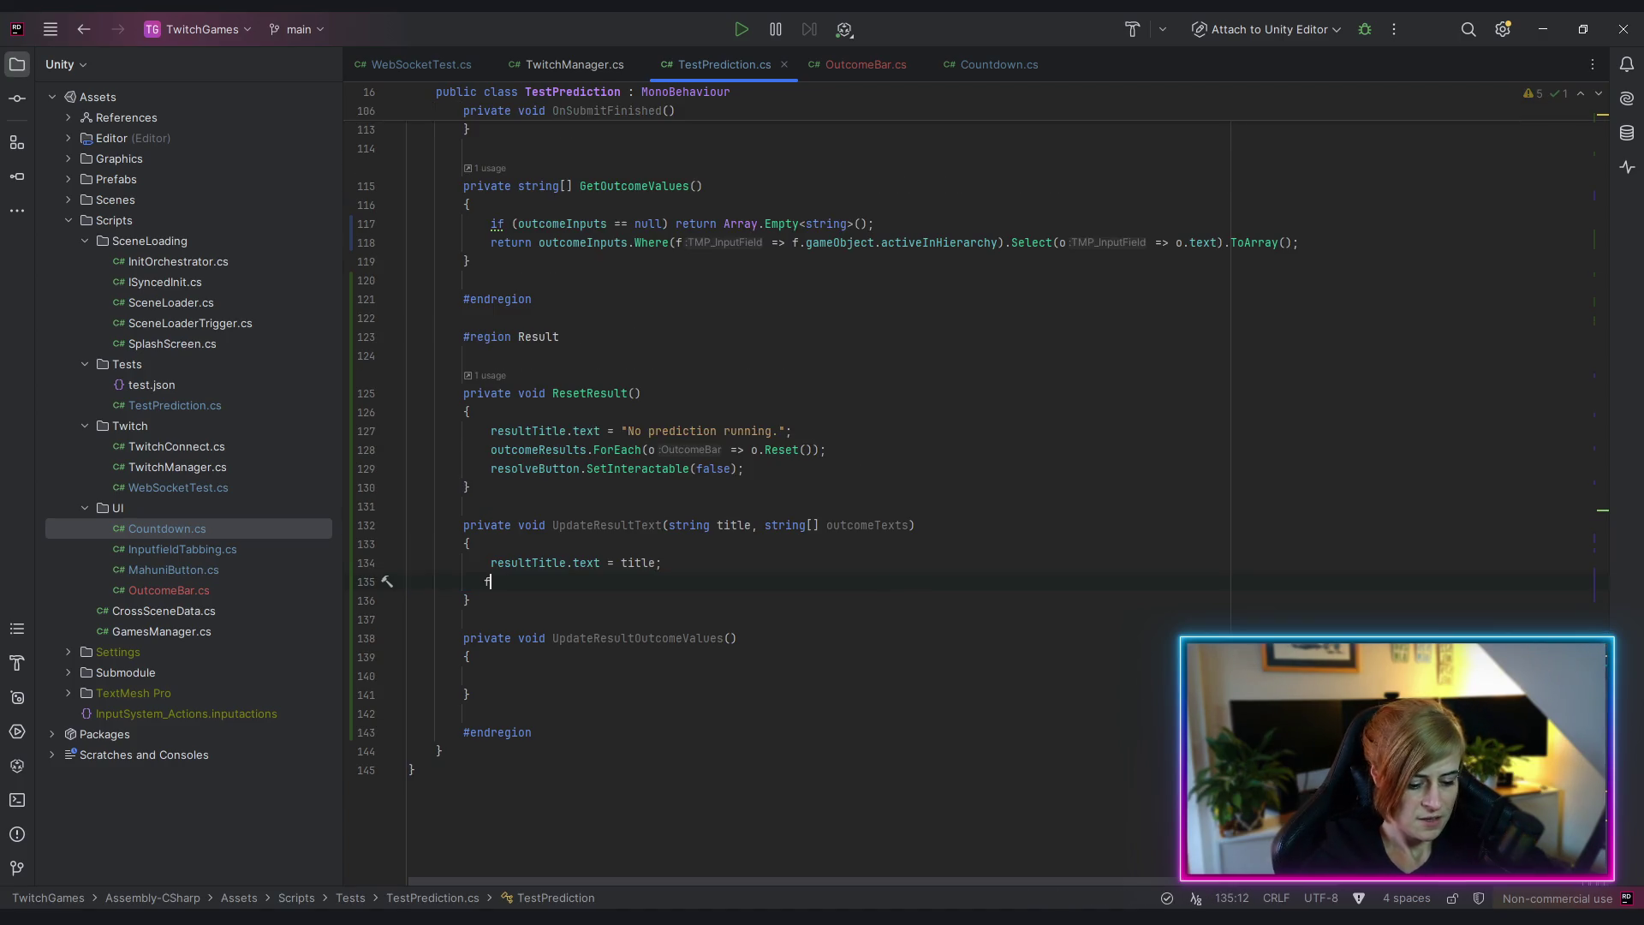
pyautogui.write('for')
pyautogui.press('Return')
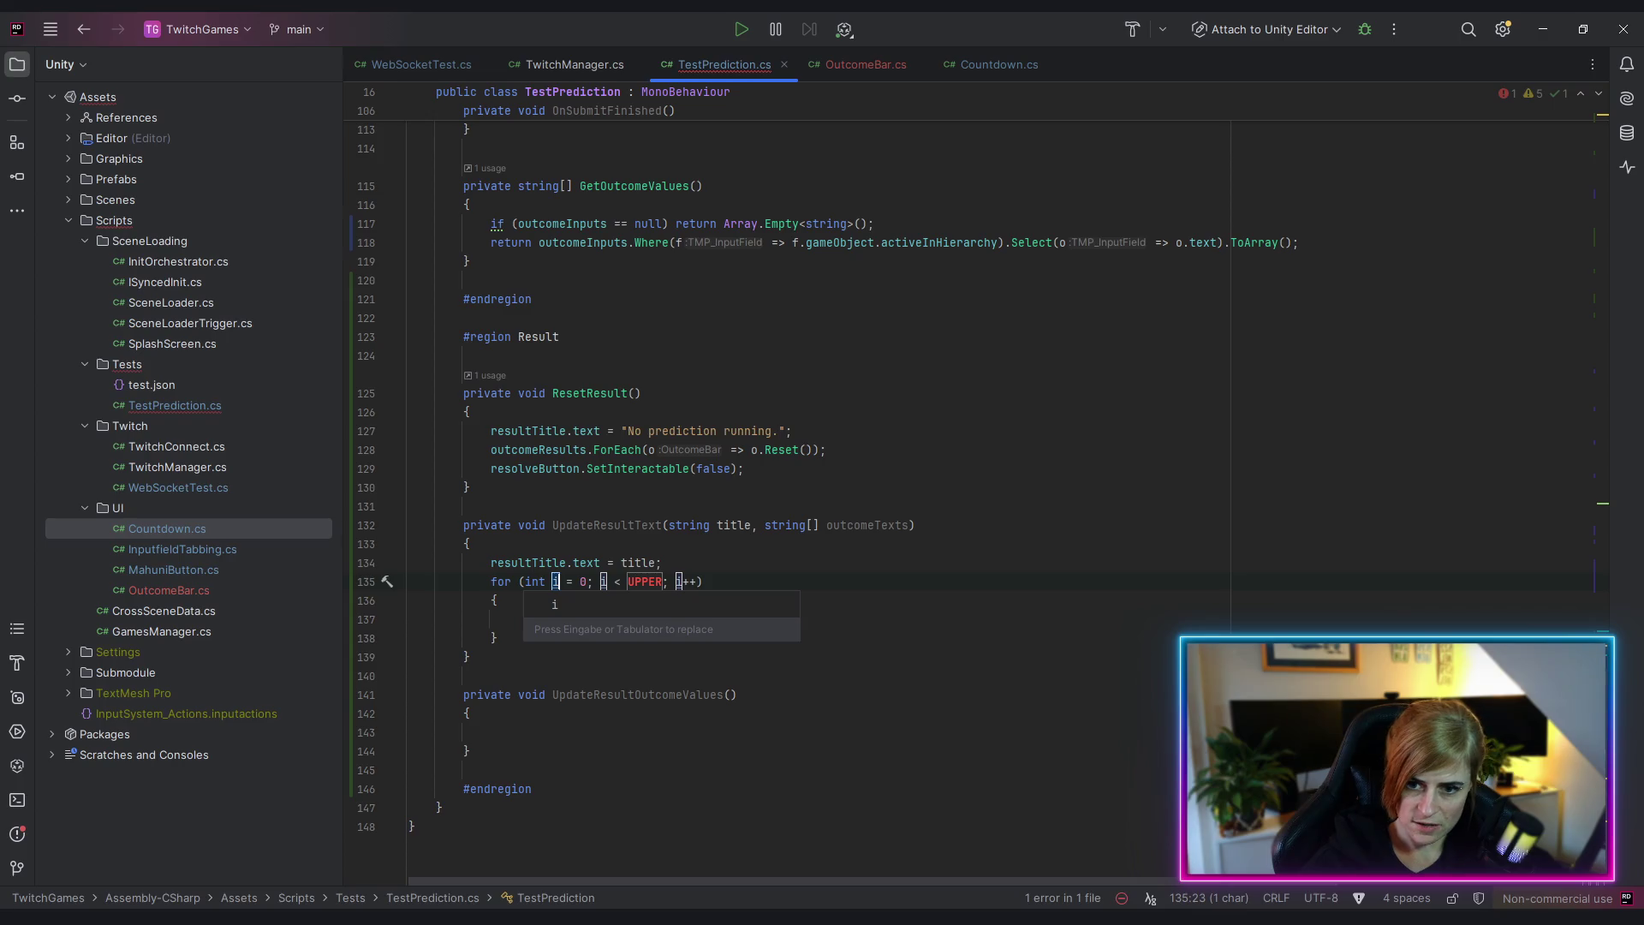
pyautogui.write('out')
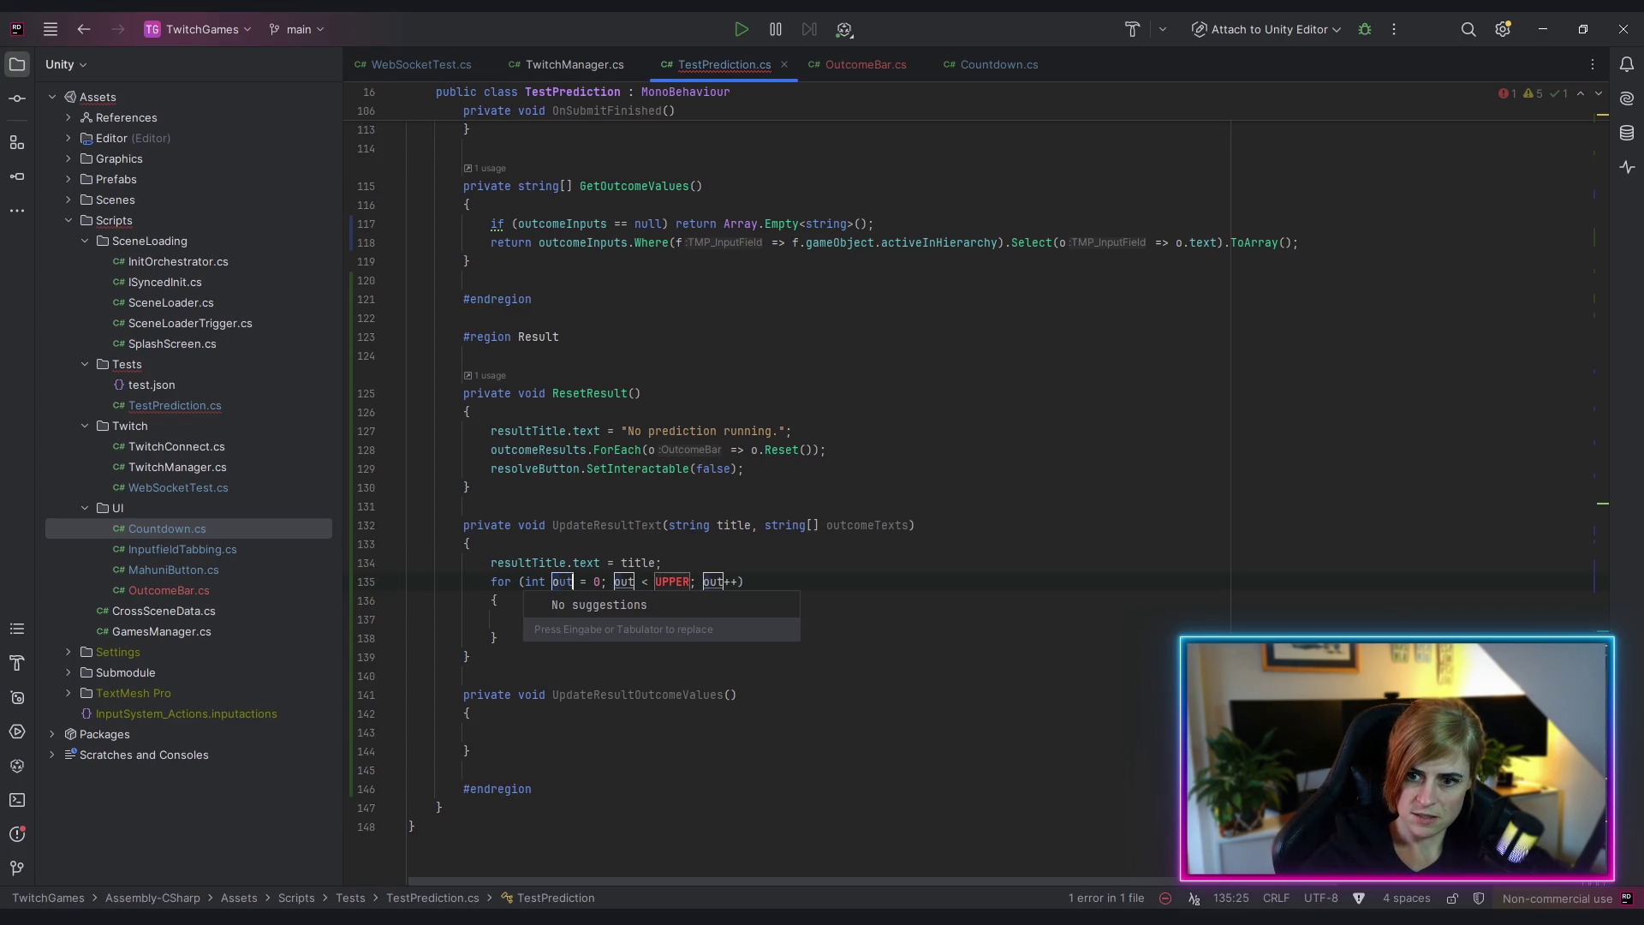
pyautogui.press('BackSpace')
pyautogui.press('BackSpace')
pyautogui.write('i')
pyautogui.press('Tab')
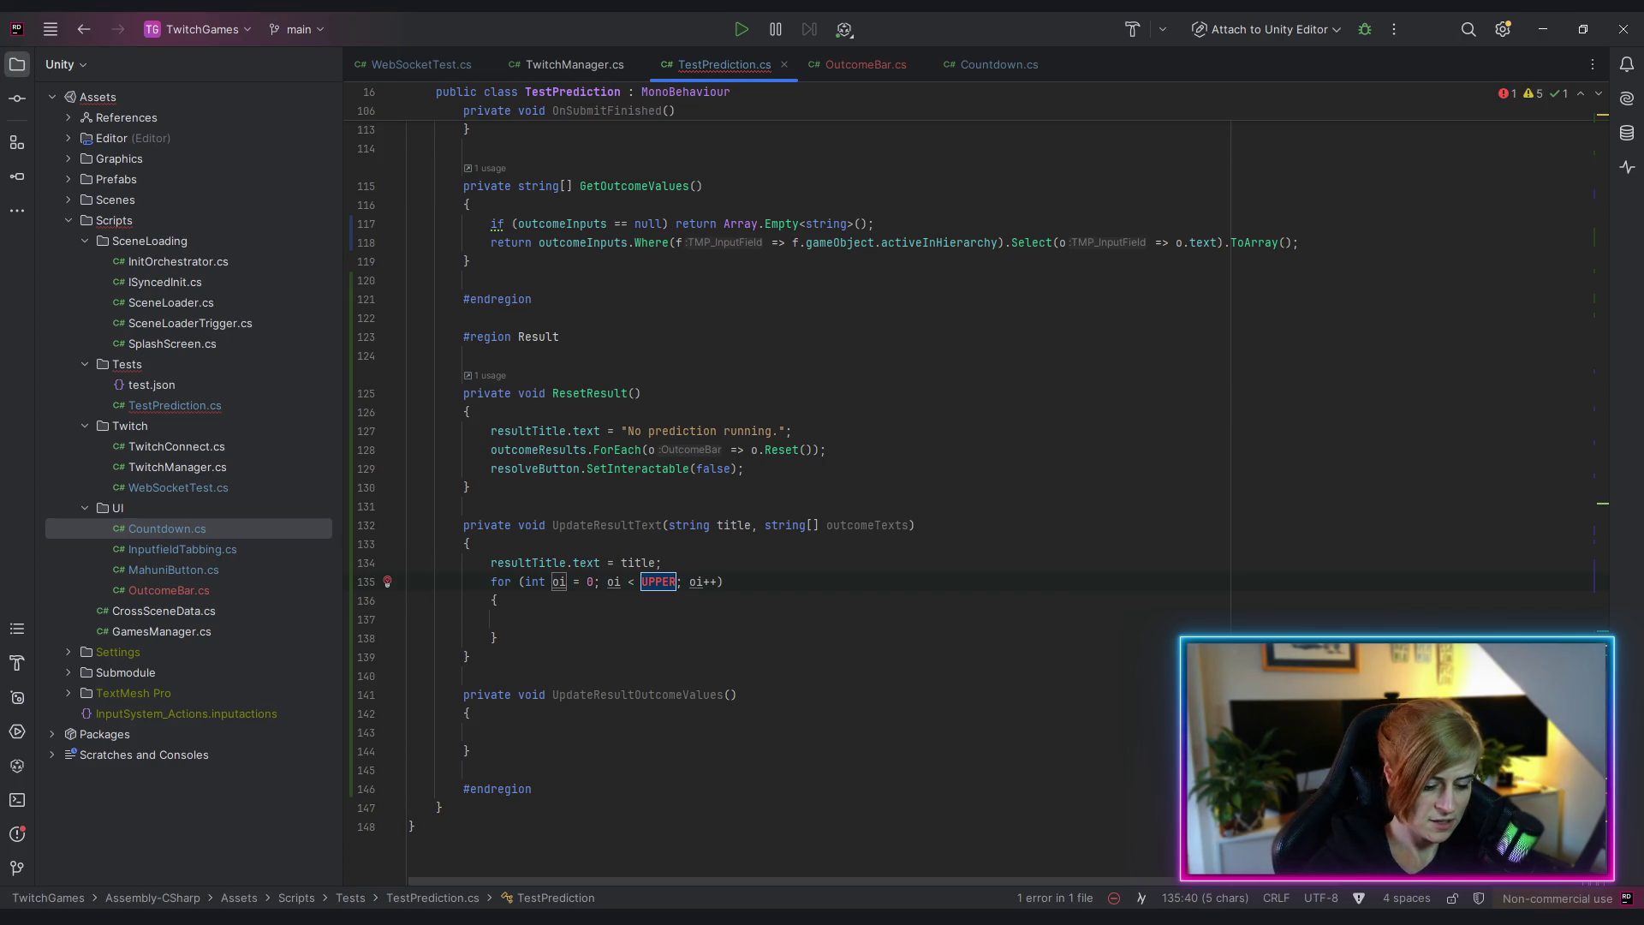
pyautogui.write('out')
pyautogui.press('Return')
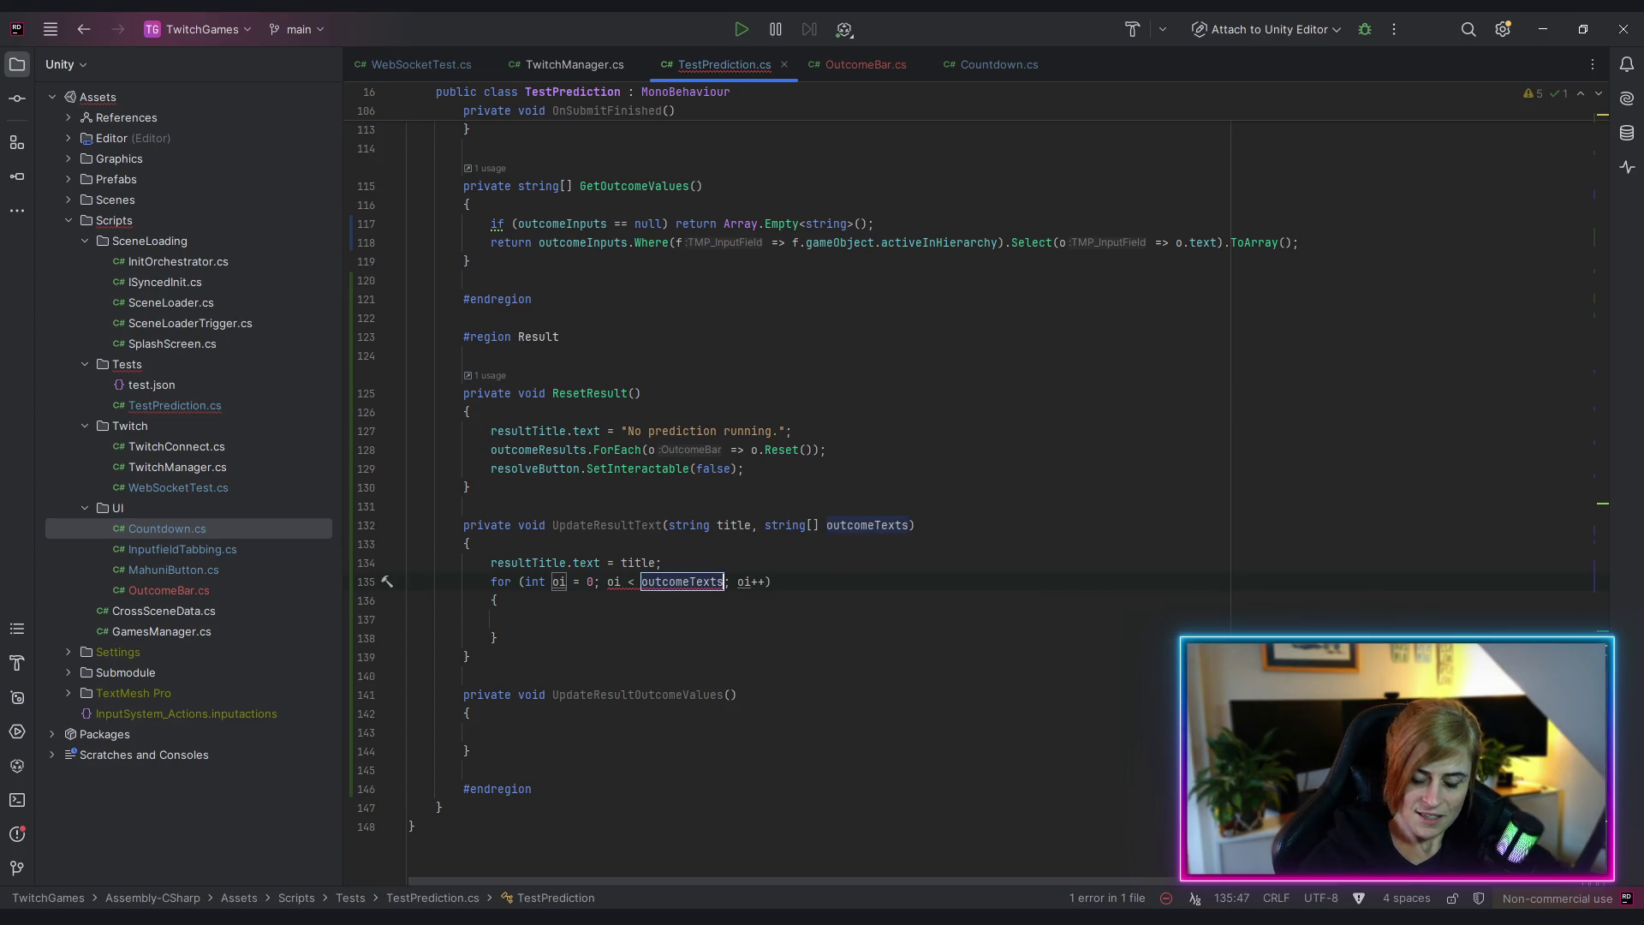
pyautogui.write('.')
pyautogui.press('Return')
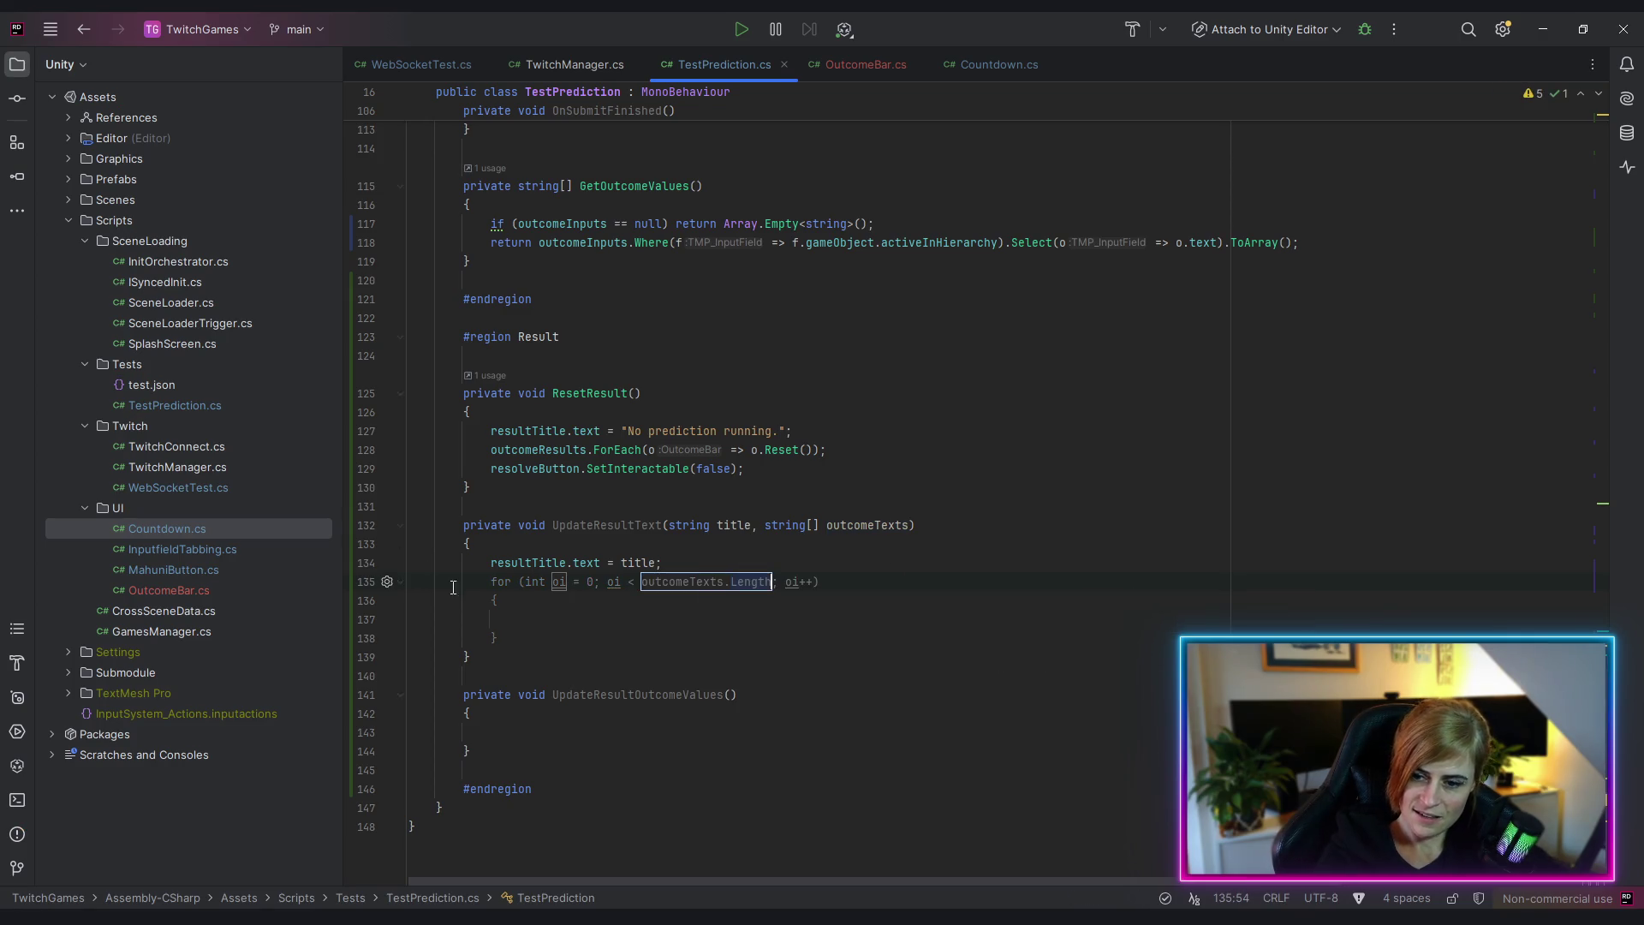
pyautogui.press('Return')
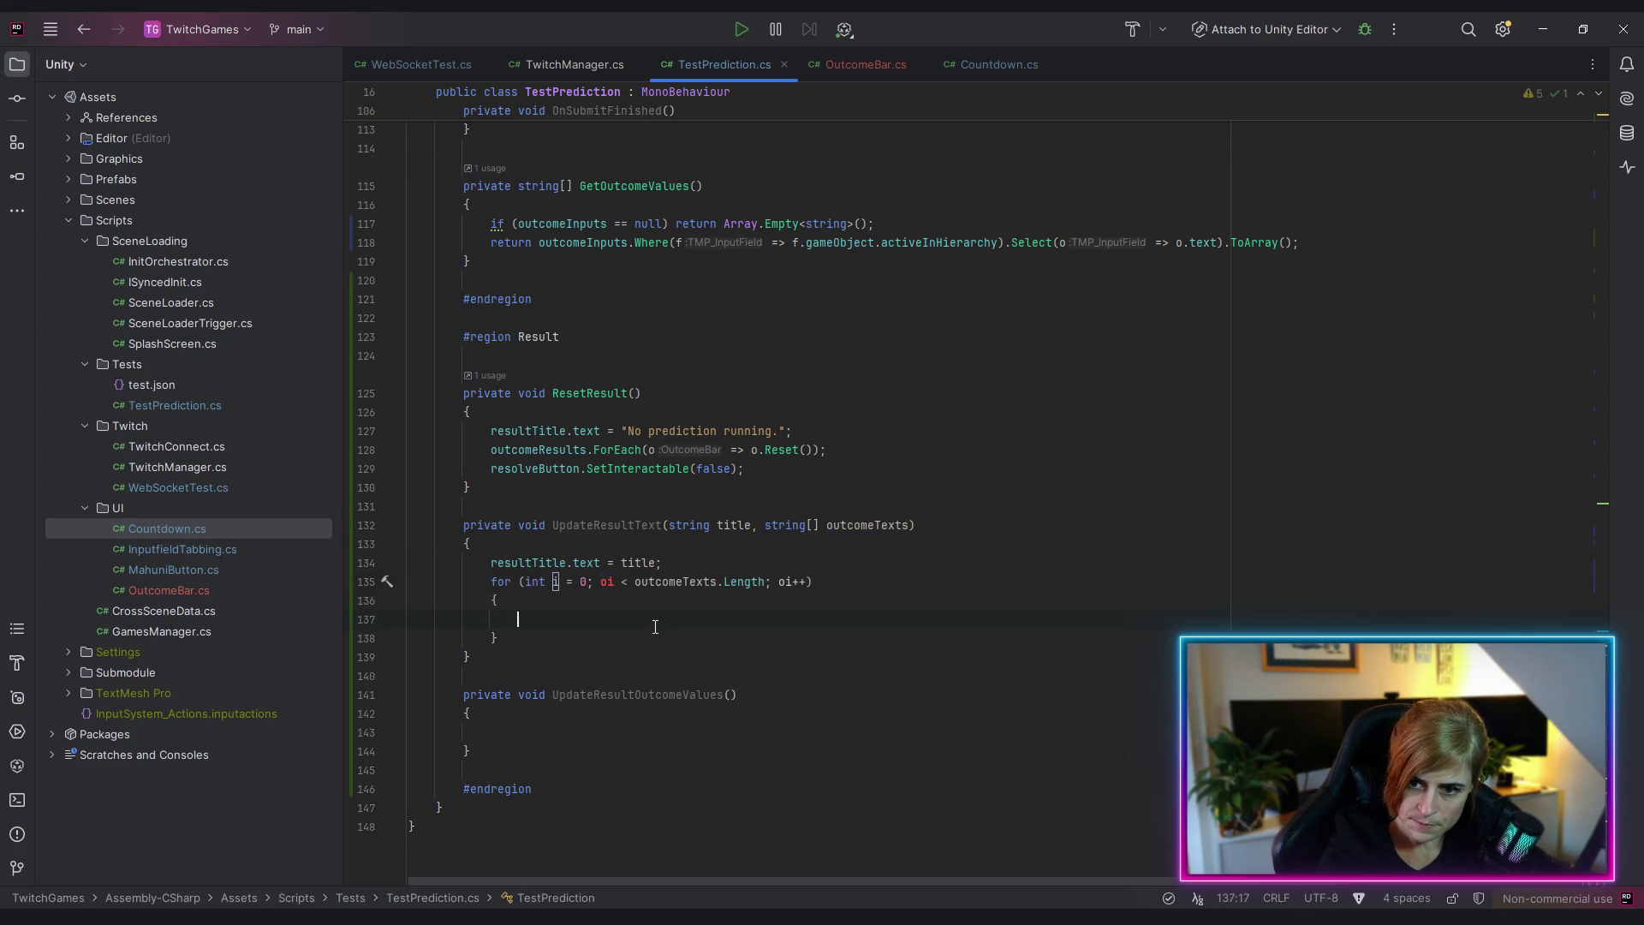
pyautogui.write('i')
pyautogui.press('Return')
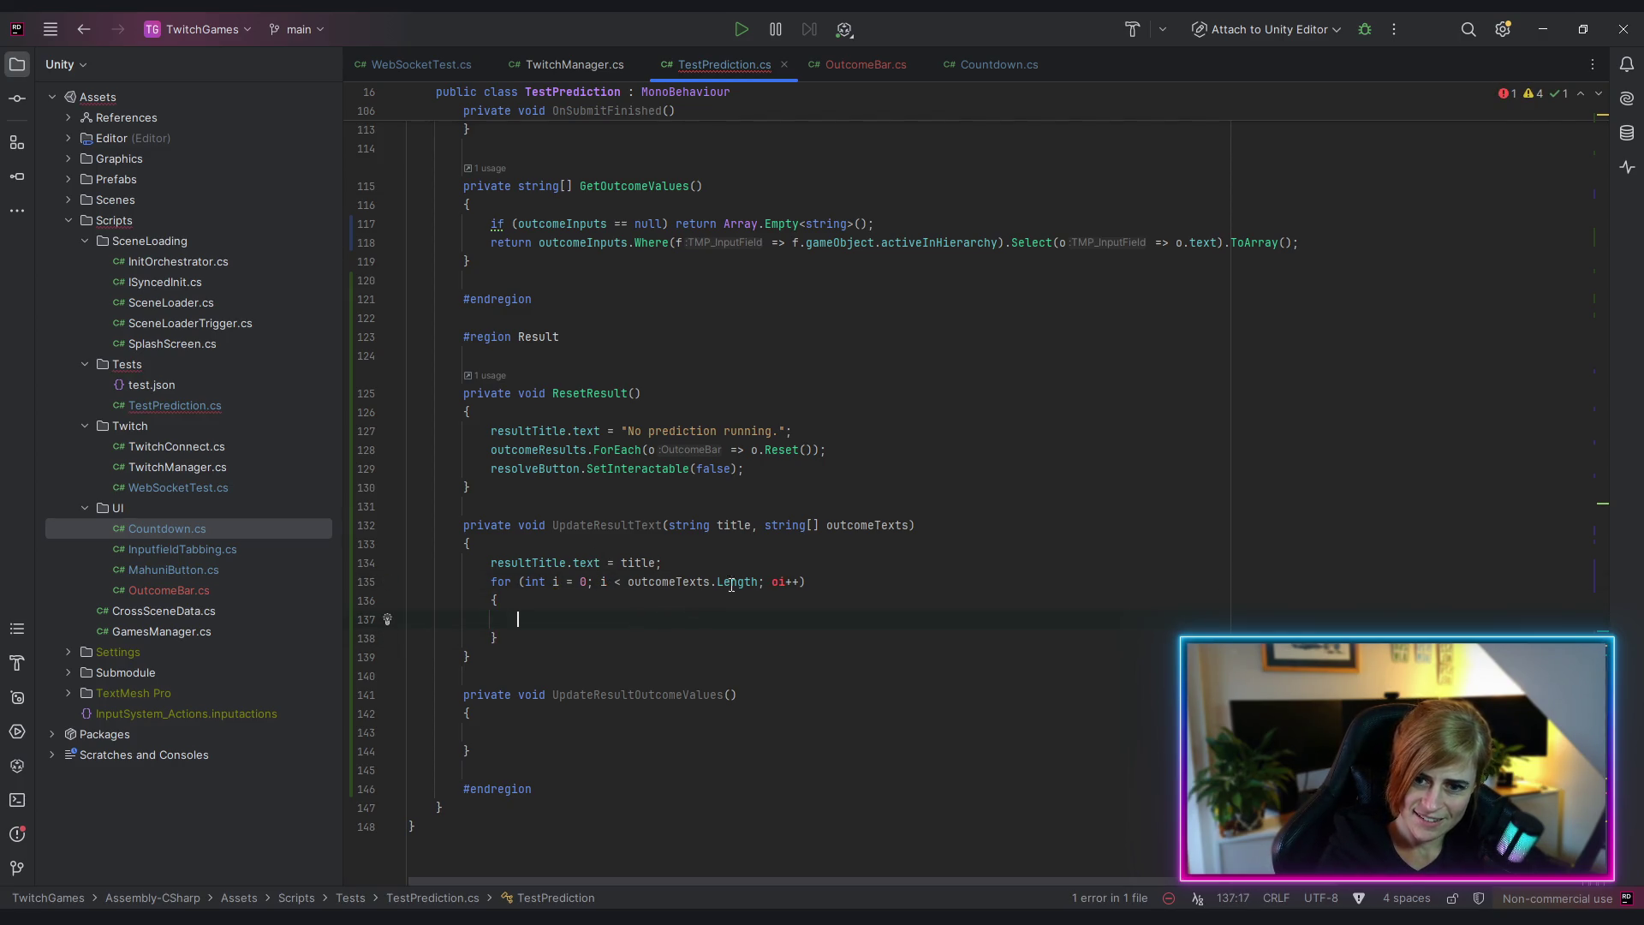
pyautogui.doubleClick(782, 580)
pyautogui.write('i')
pyautogui.click(753, 608)
# Change the loop bound to outcomeResults.Count after discarding a first if-condition attempt
pyautogui.click(705, 616)
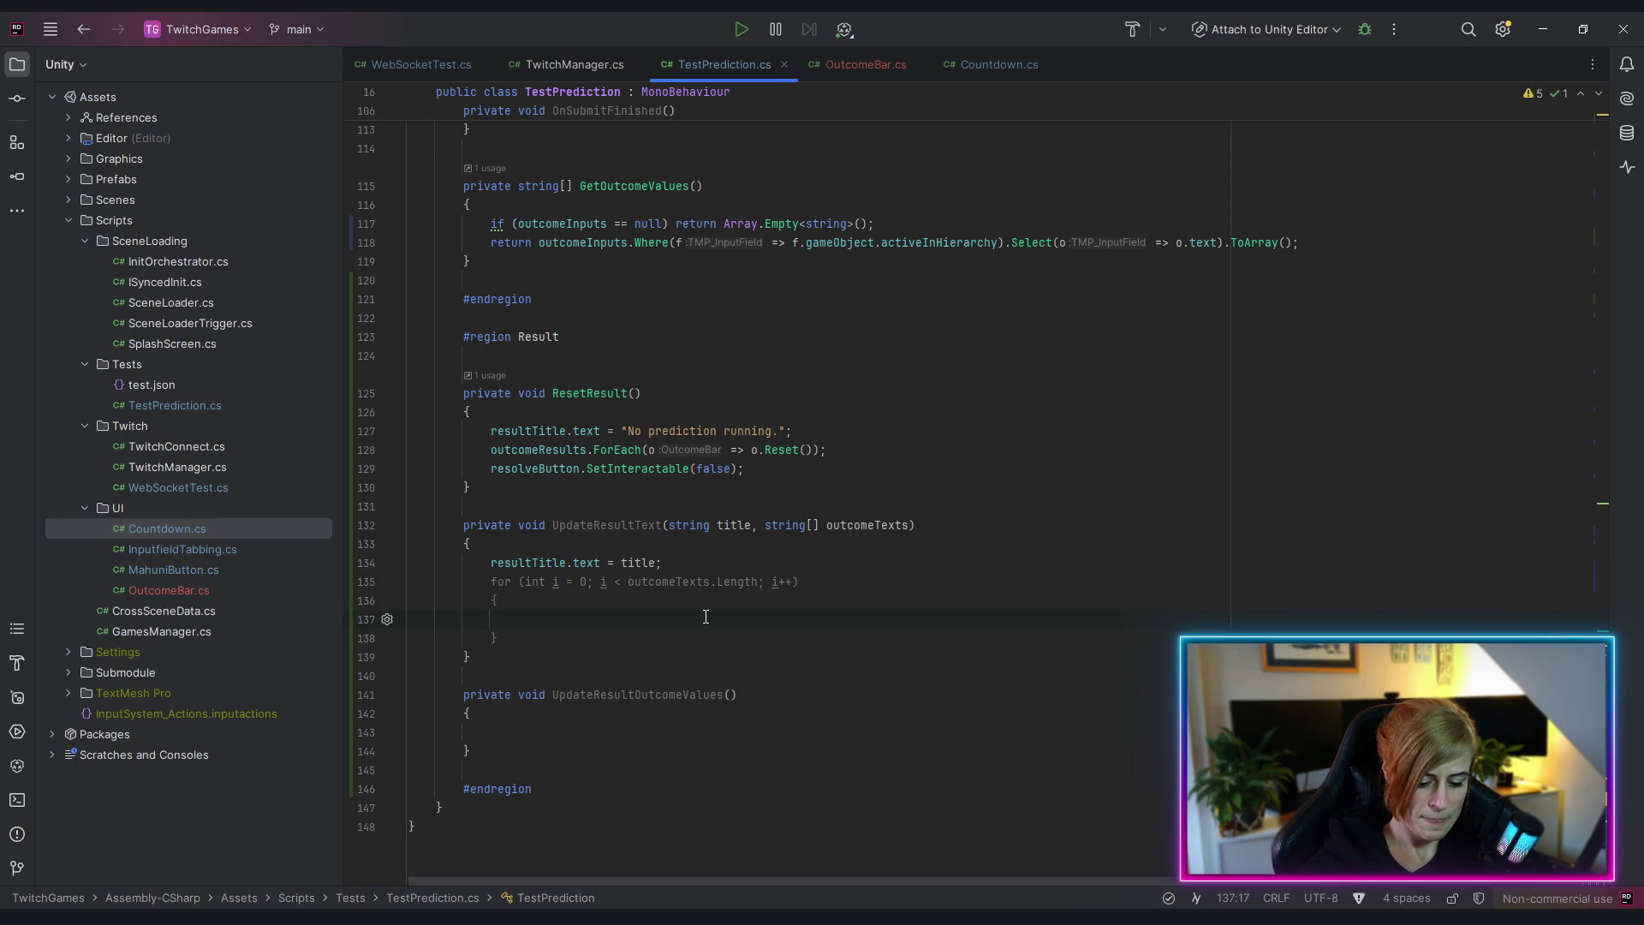
pyautogui.write('if(')
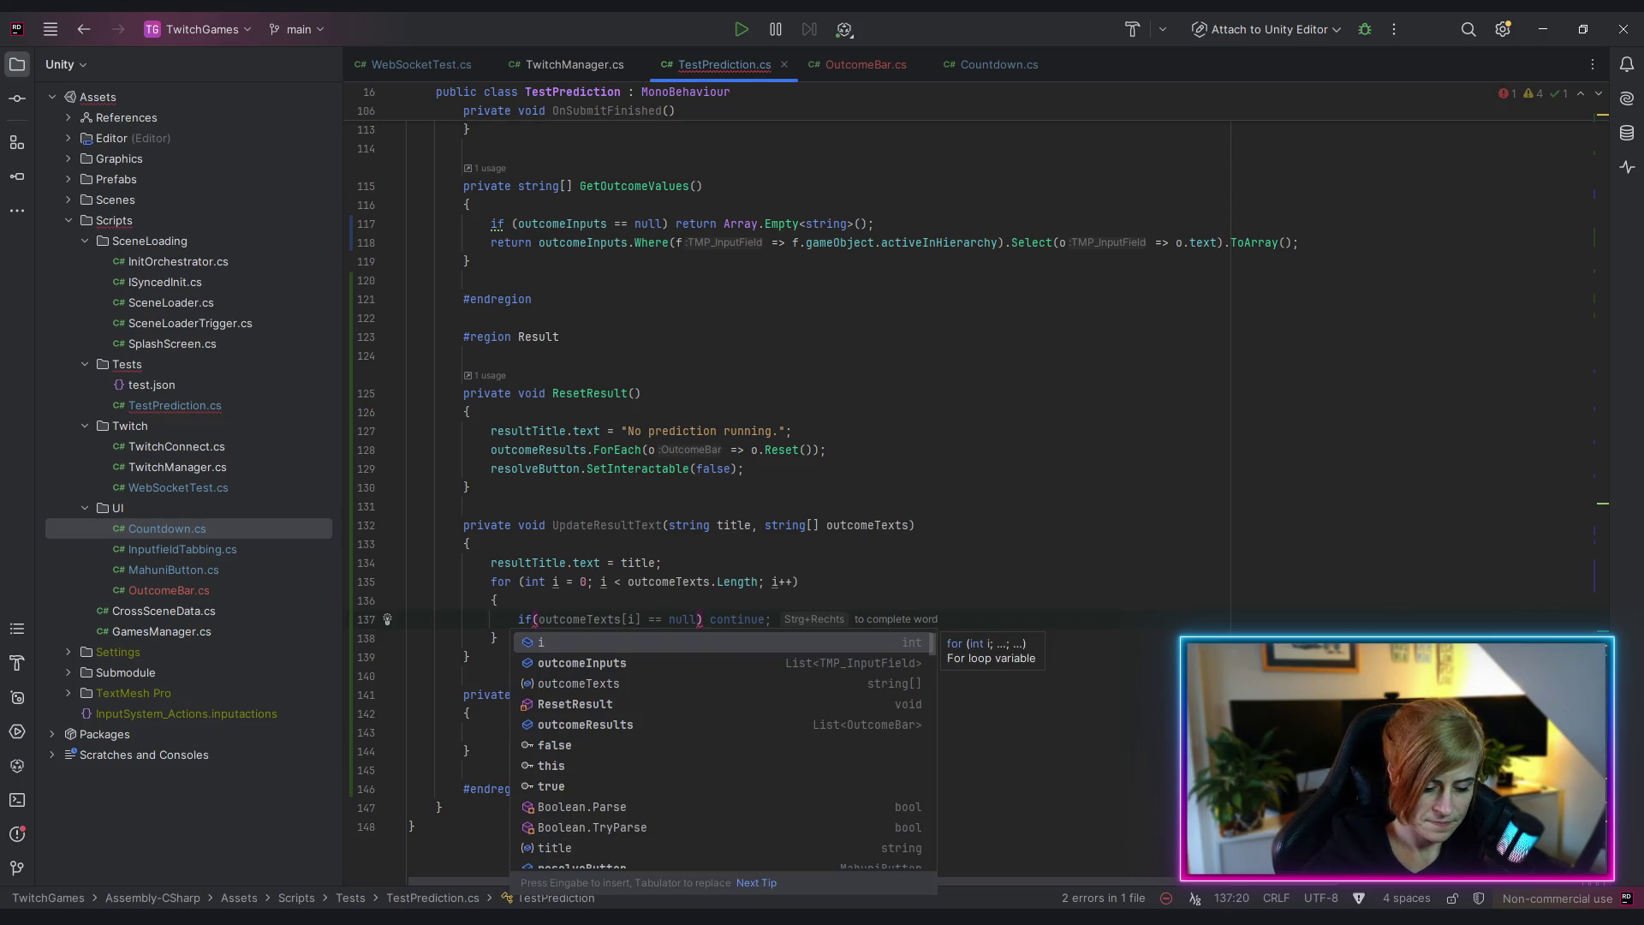
pyautogui.write('i')
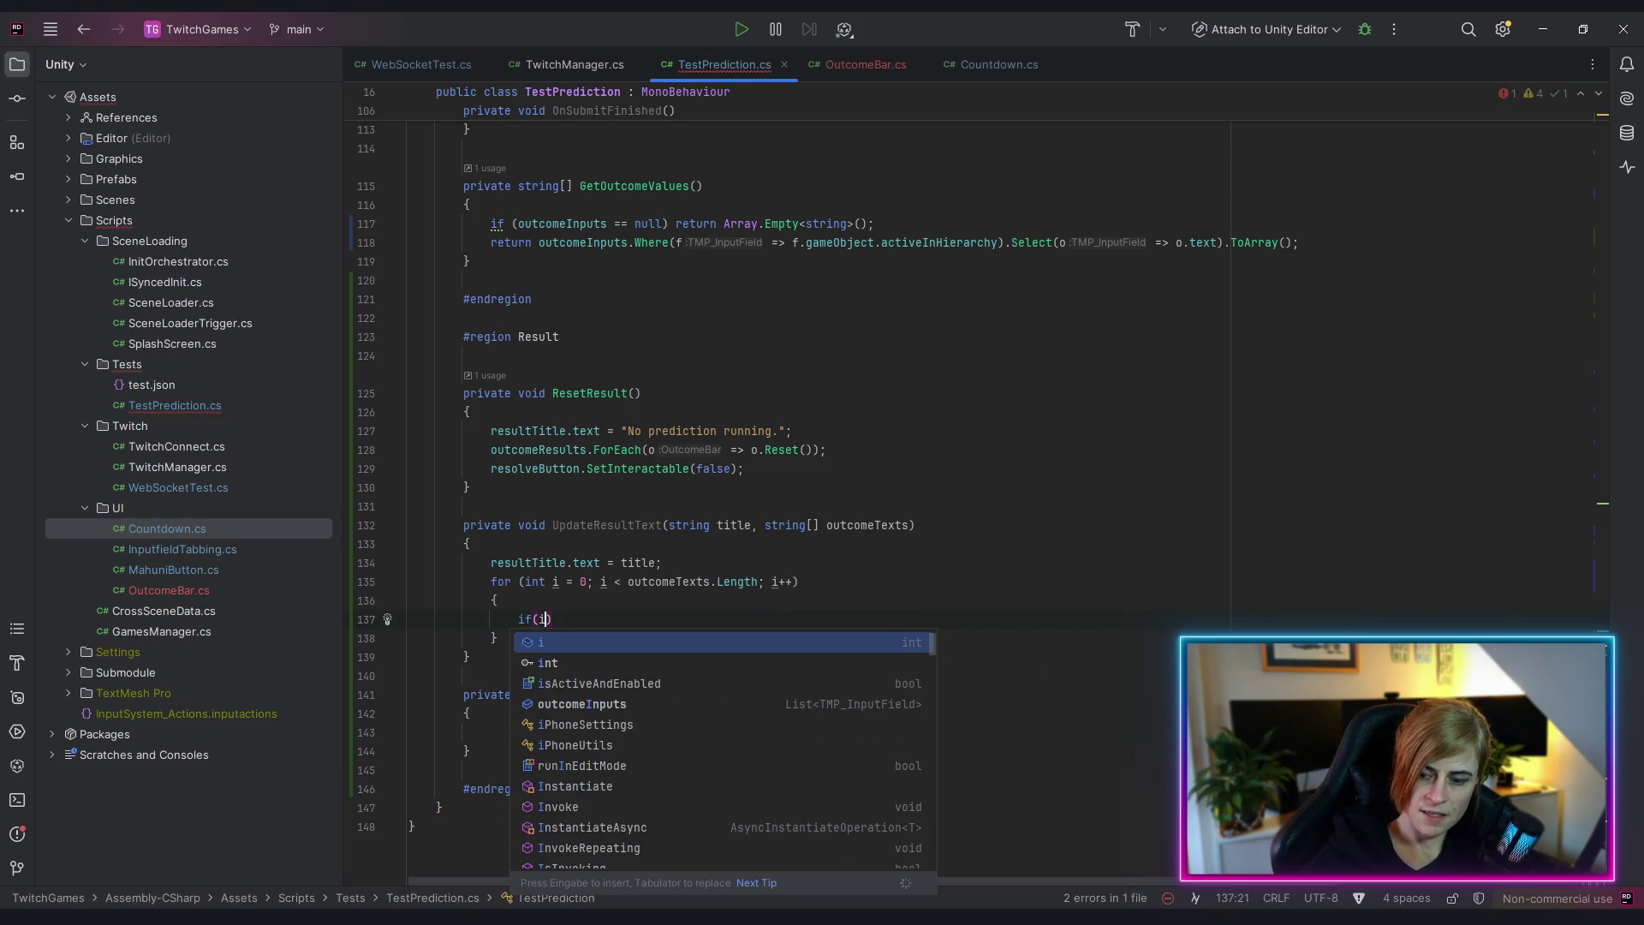
pyautogui.write(' <')
pyautogui.press('Tab')
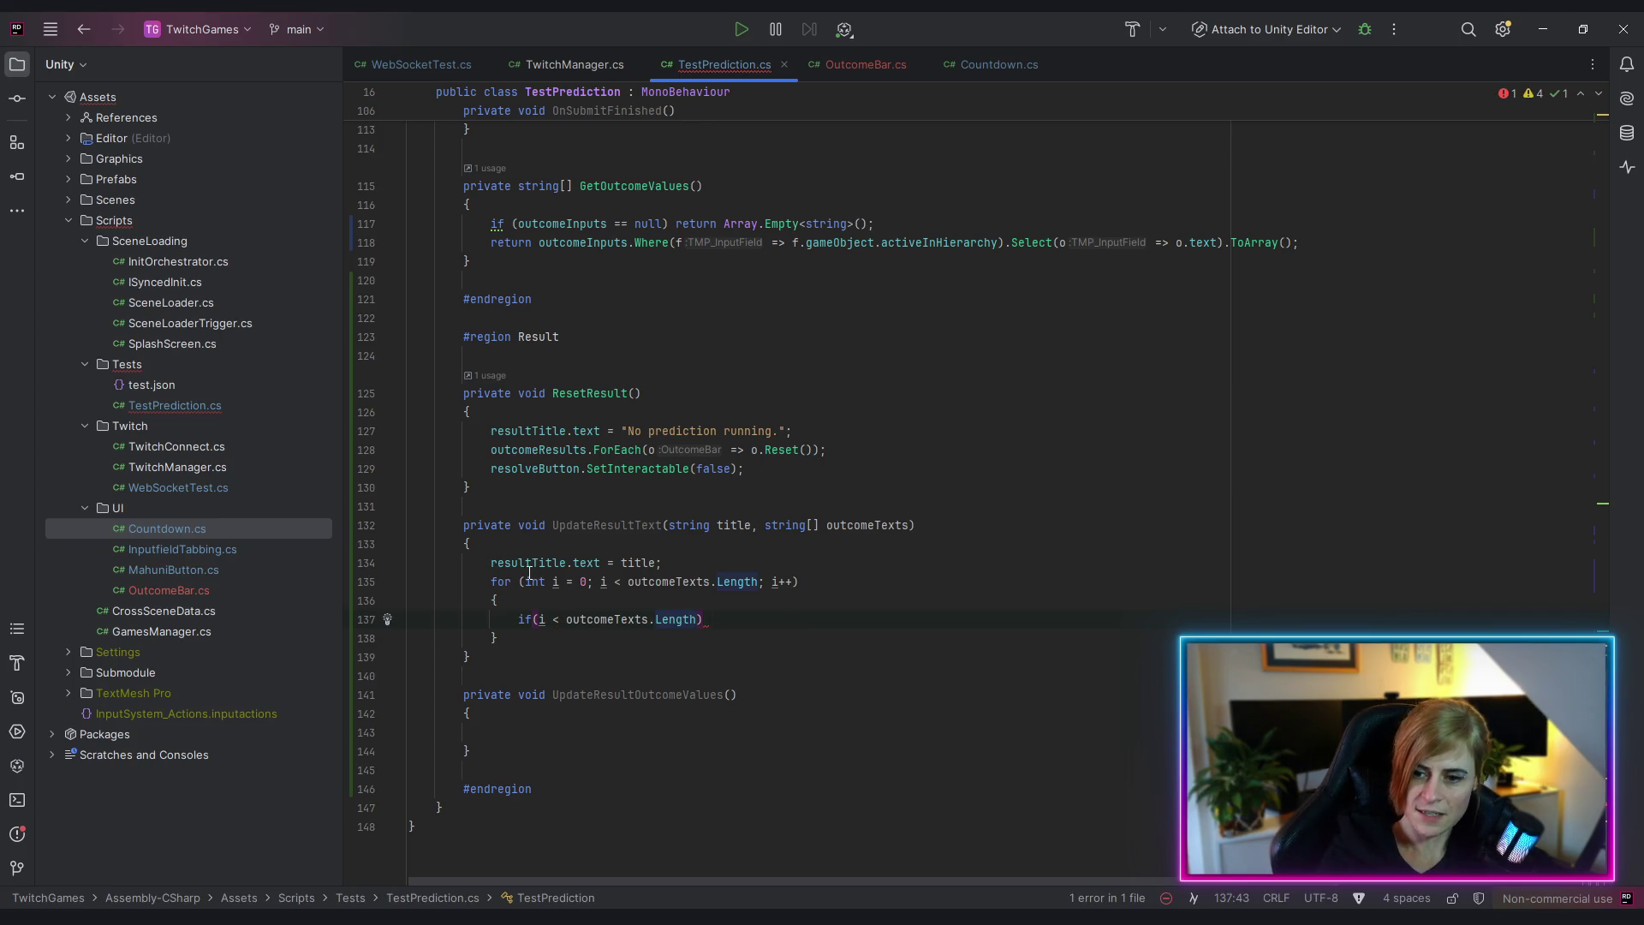
pyautogui.moveTo(514, 619); pyautogui.dragTo(701, 620)
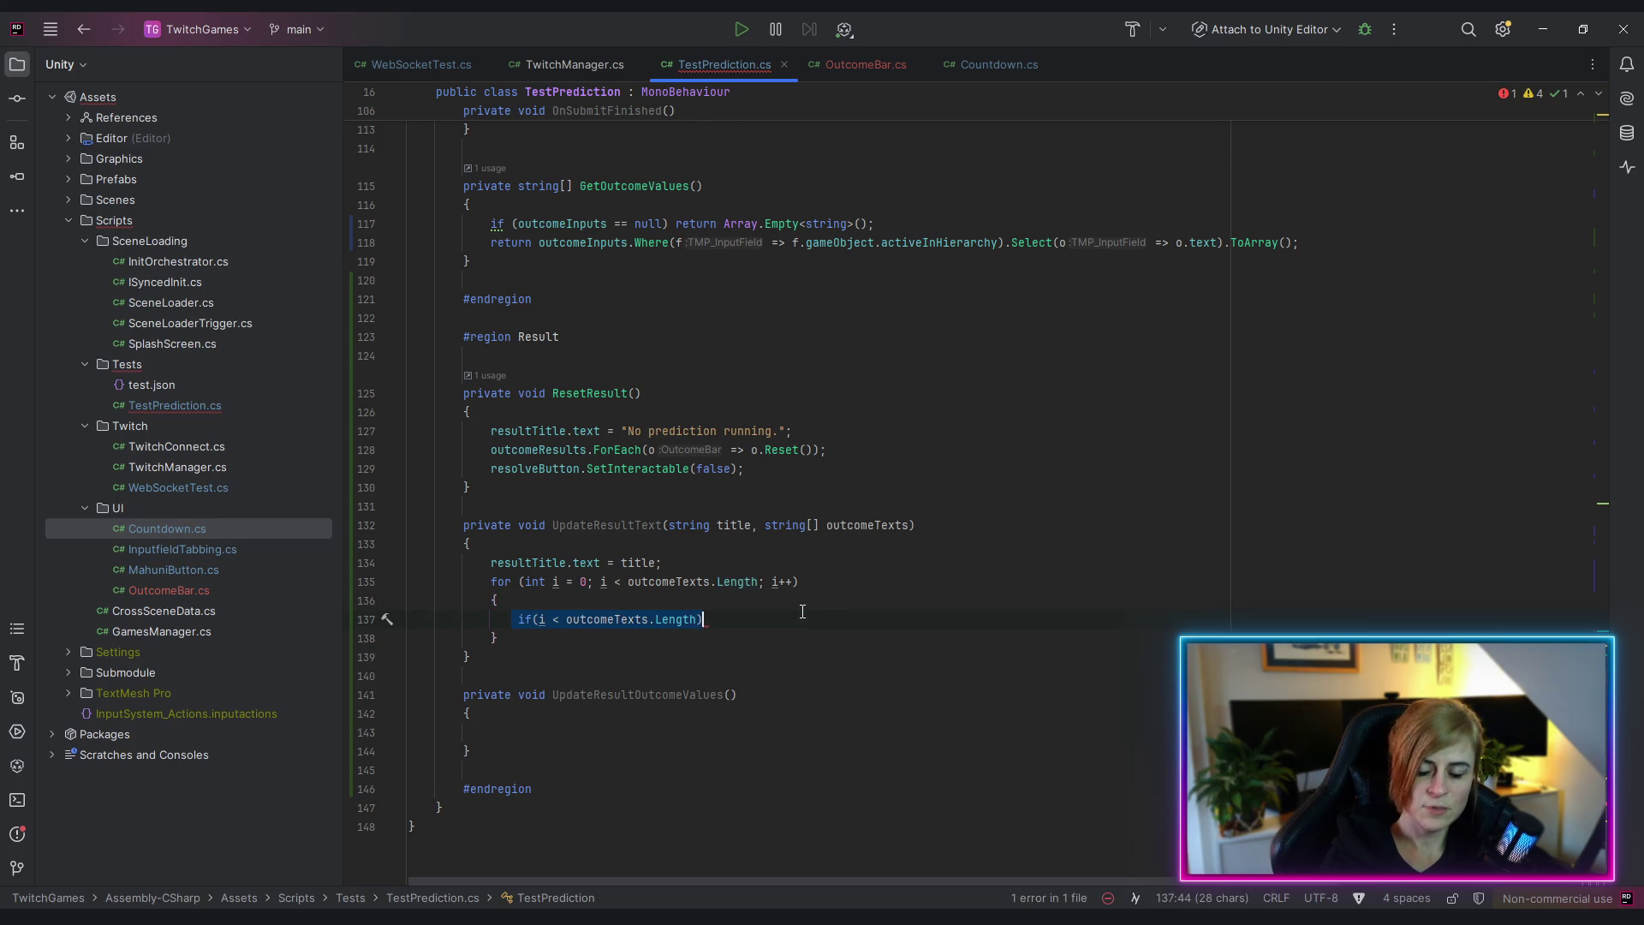
pyautogui.press('BackSpace')
pyautogui.doubleClick(628, 584)
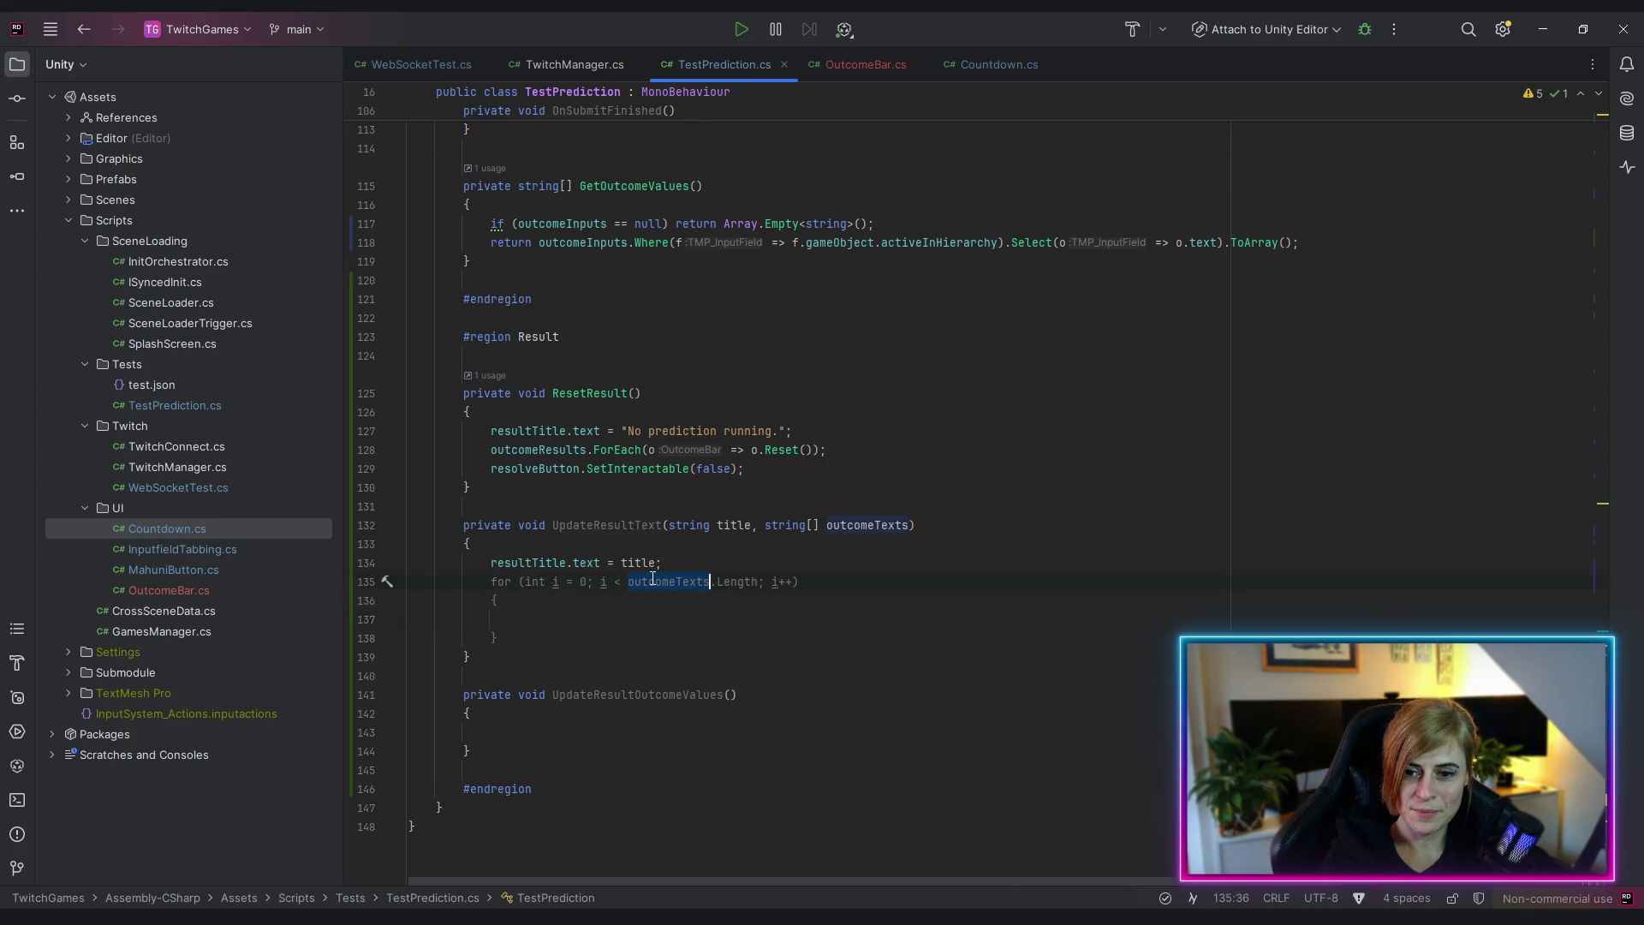
pyautogui.write('out')
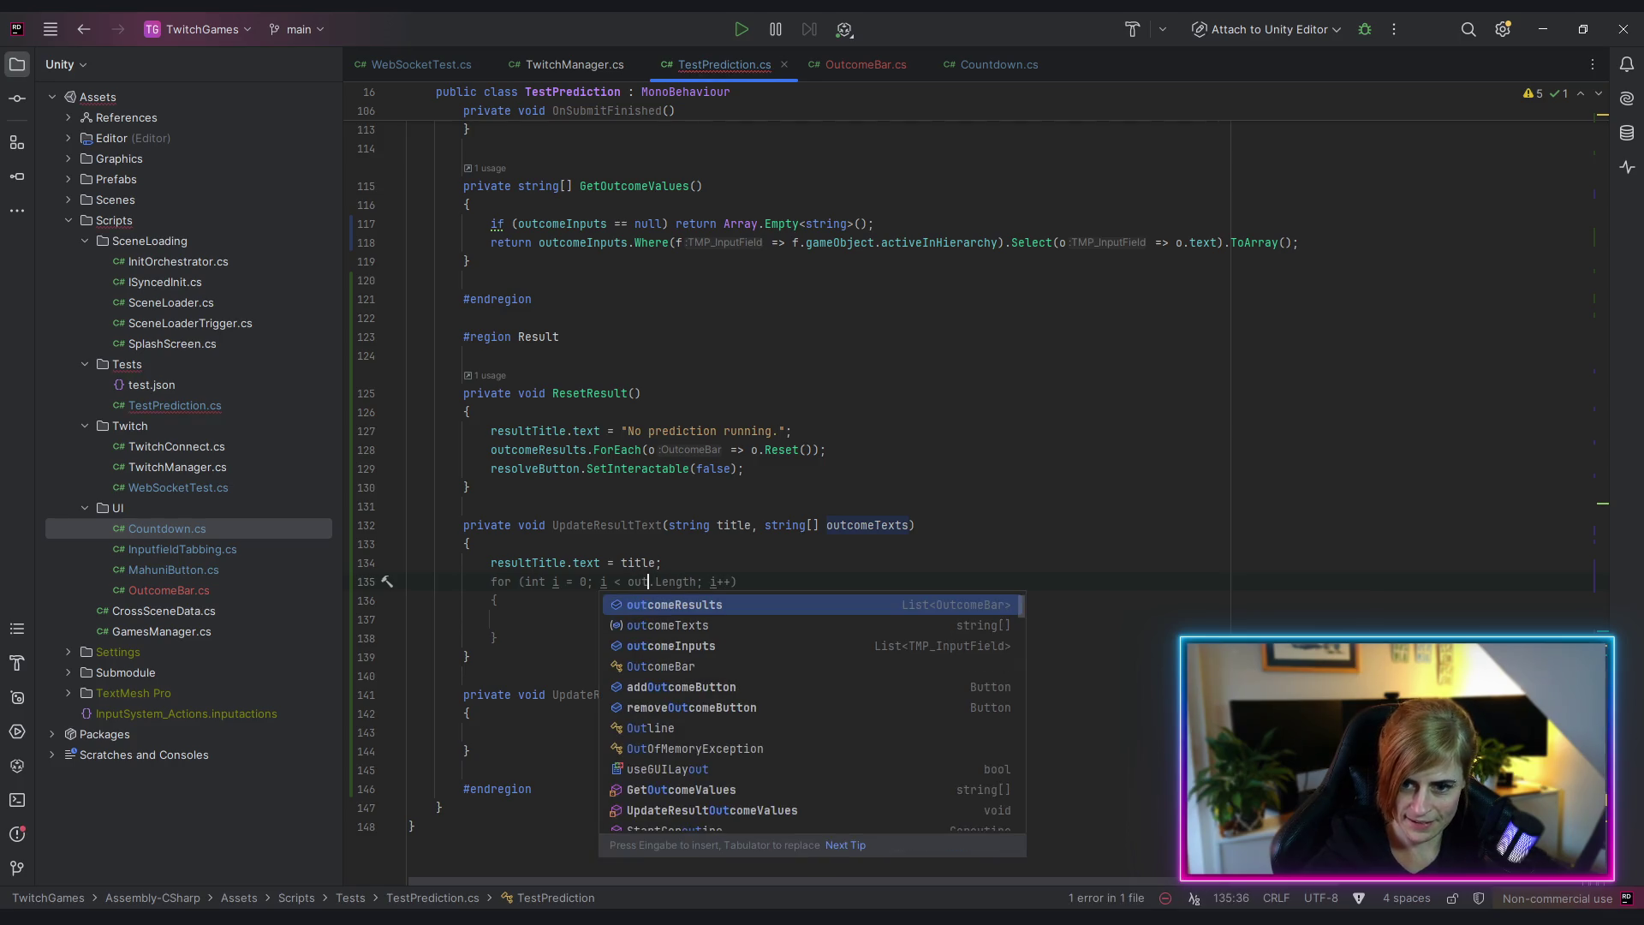
pyautogui.press('Return')
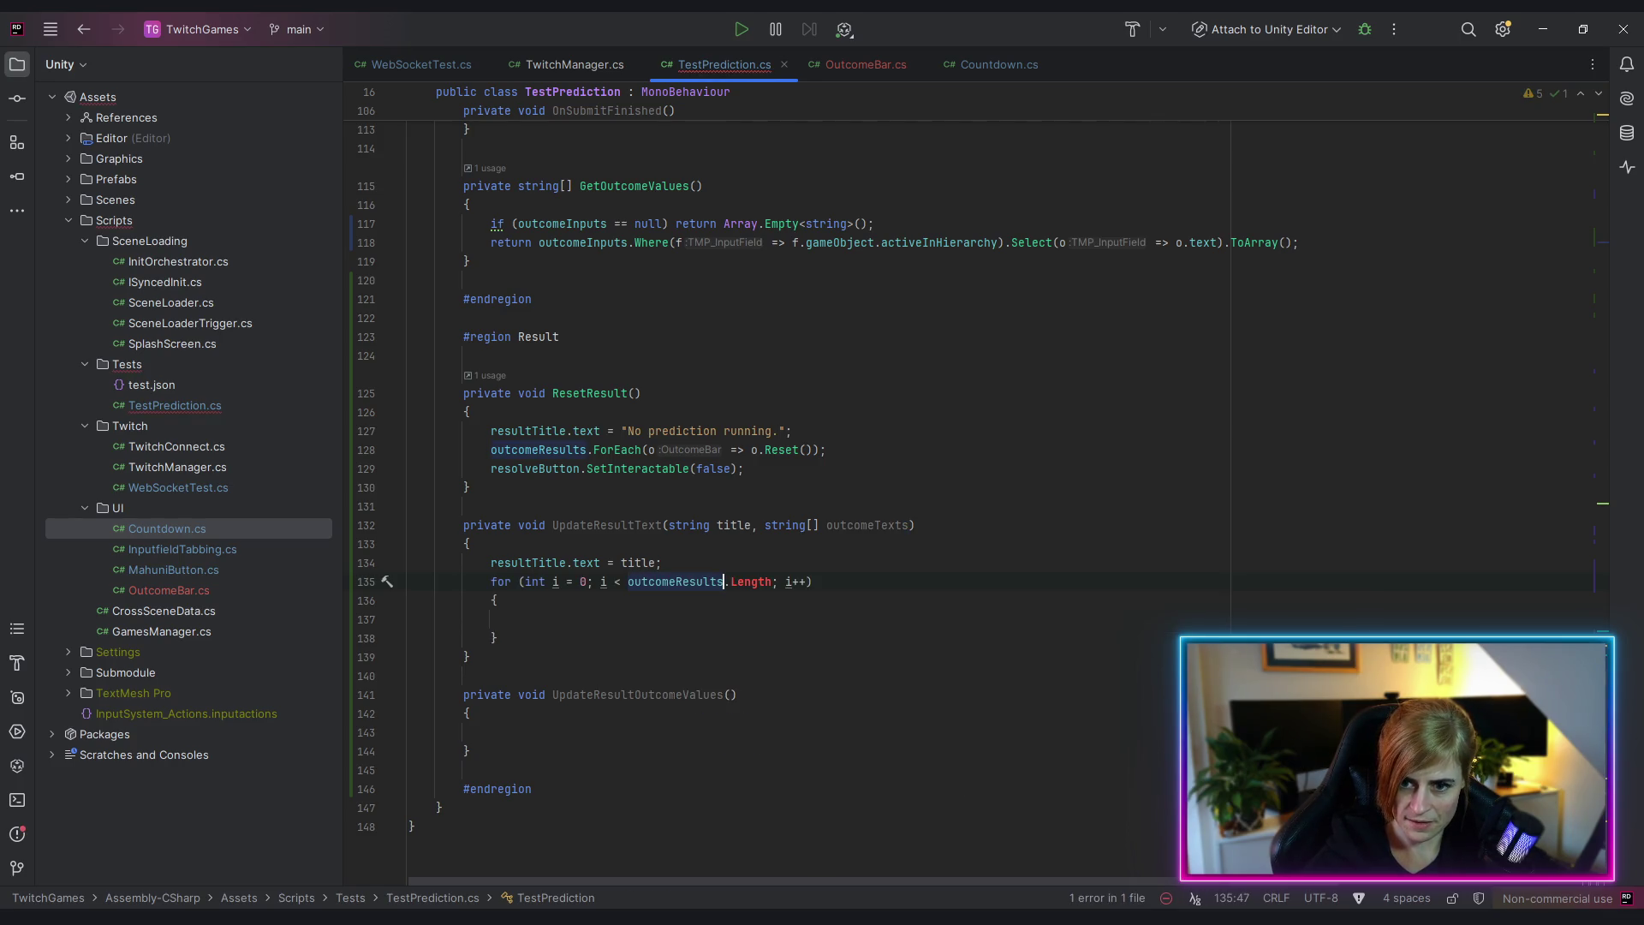
pyautogui.press('Right')
pyautogui.hotkey('ctrl', 'Delete')
pyautogui.write('cou')
pyautogui.press('Return')
# Add an if (i < outcomeTexts.Length) check with a braces block inside the loop body
pyautogui.press('Down')
pyautogui.press('Down')
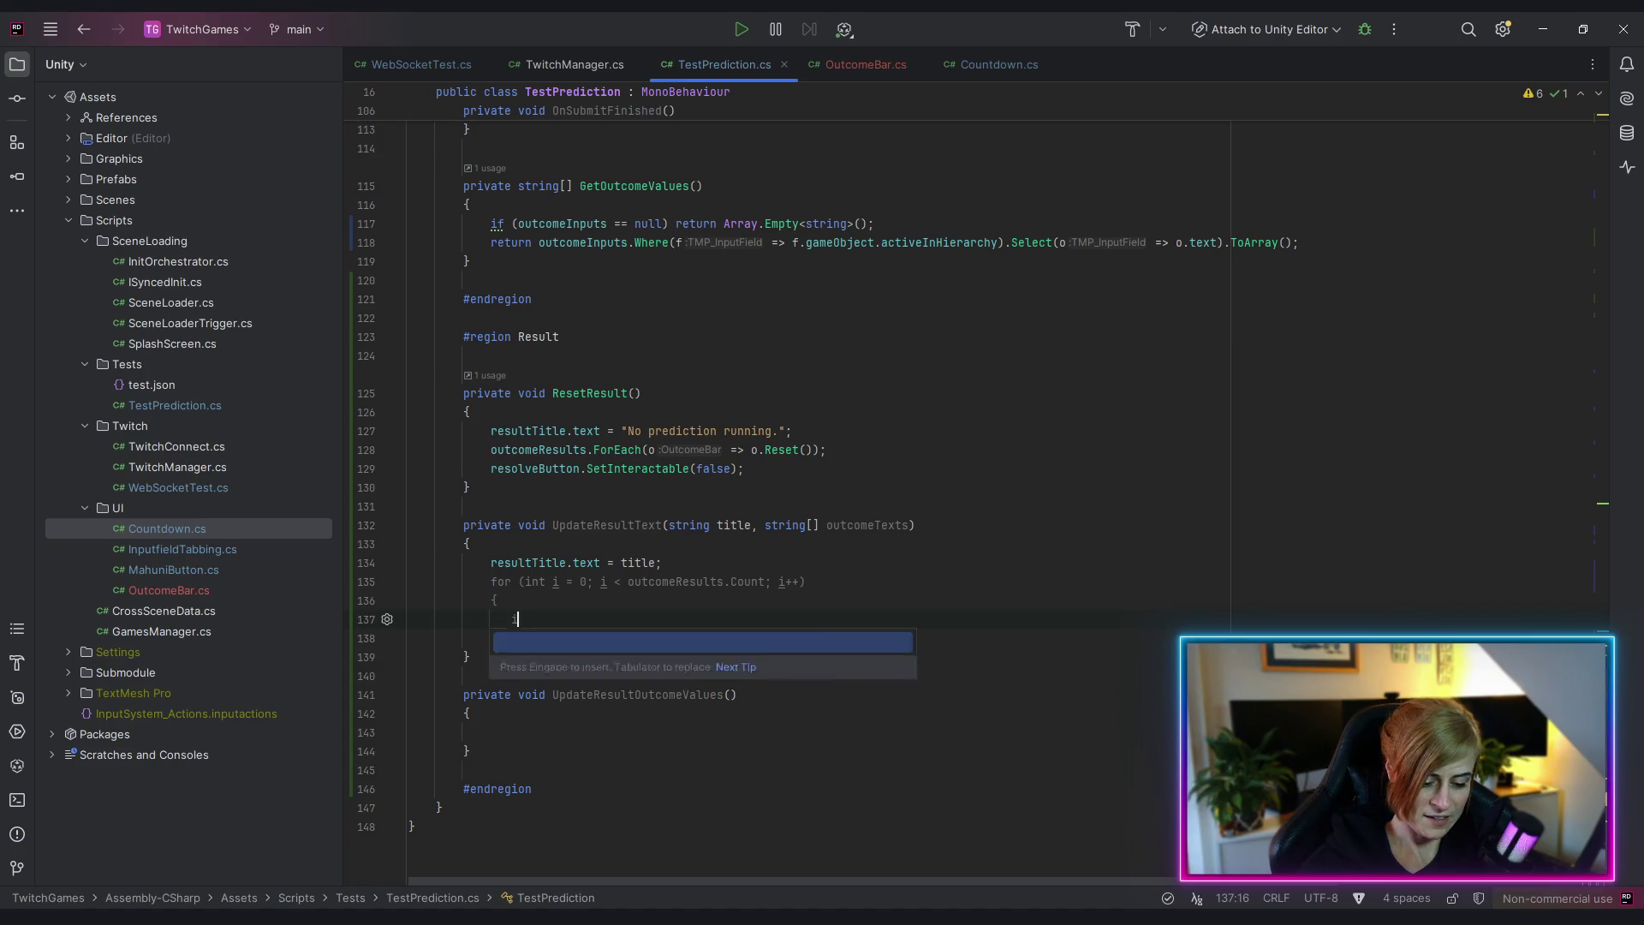
pyautogui.write('f(i')
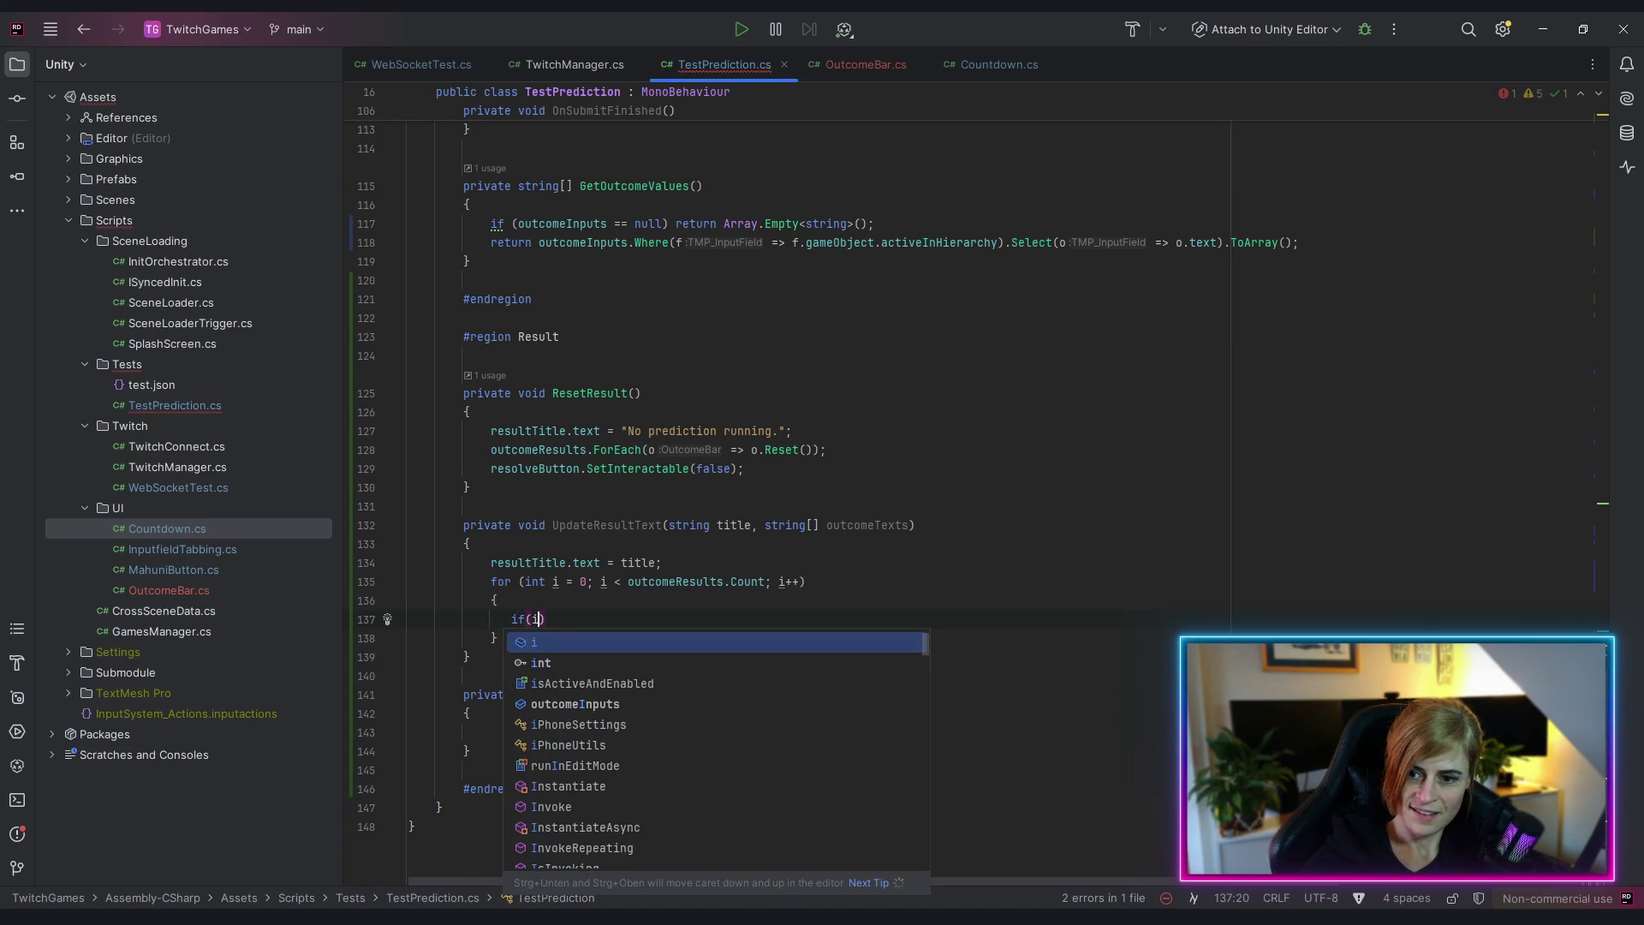
pyautogui.write(' <')
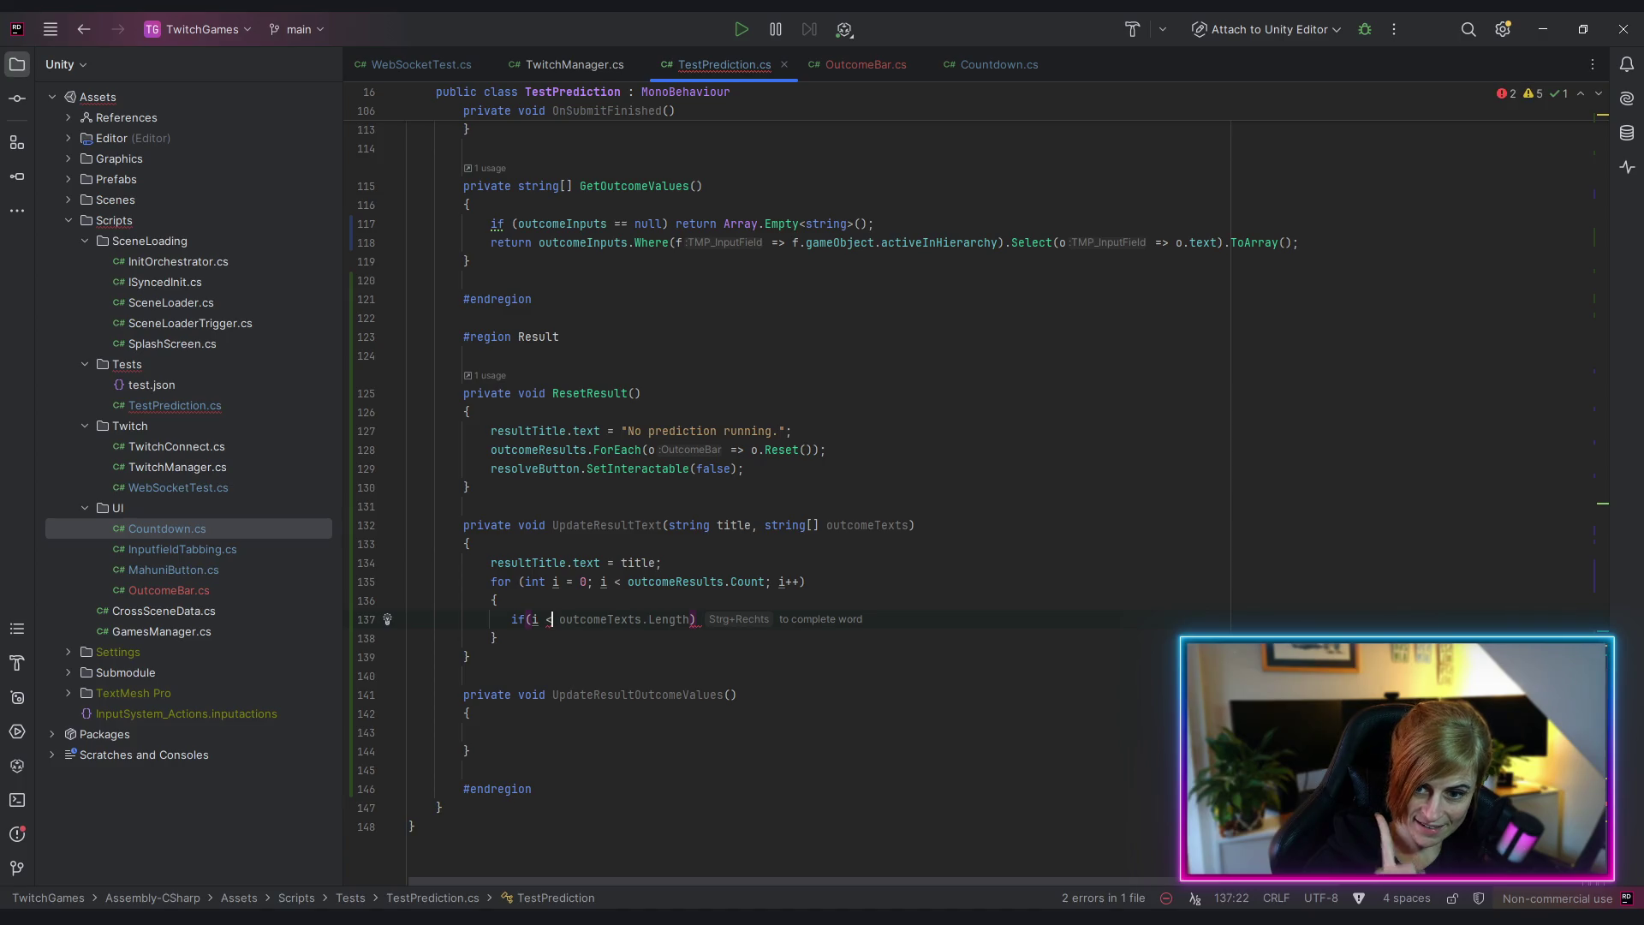
pyautogui.press('Tab')
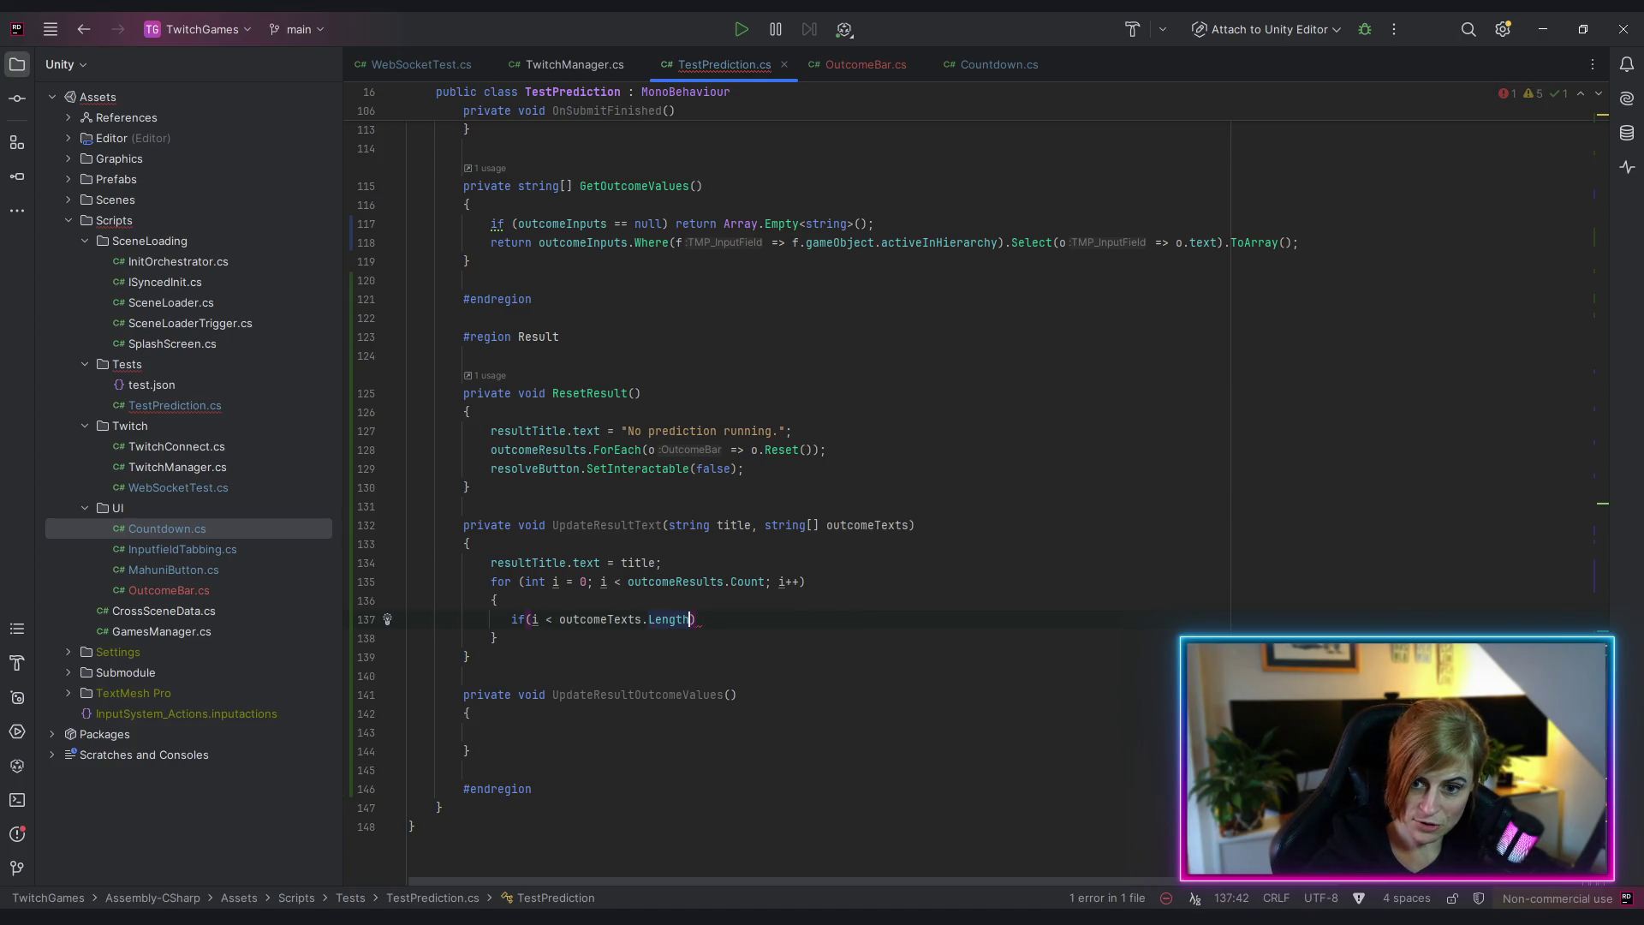
pyautogui.hotkey('ctrl', 'shift', 'Return')
pyautogui.press('Up')
pyautogui.press('Up')
pyautogui.press('Up')
pyautogui.press('End')
pyautogui.press('Return')
pyautogui.write('// ')
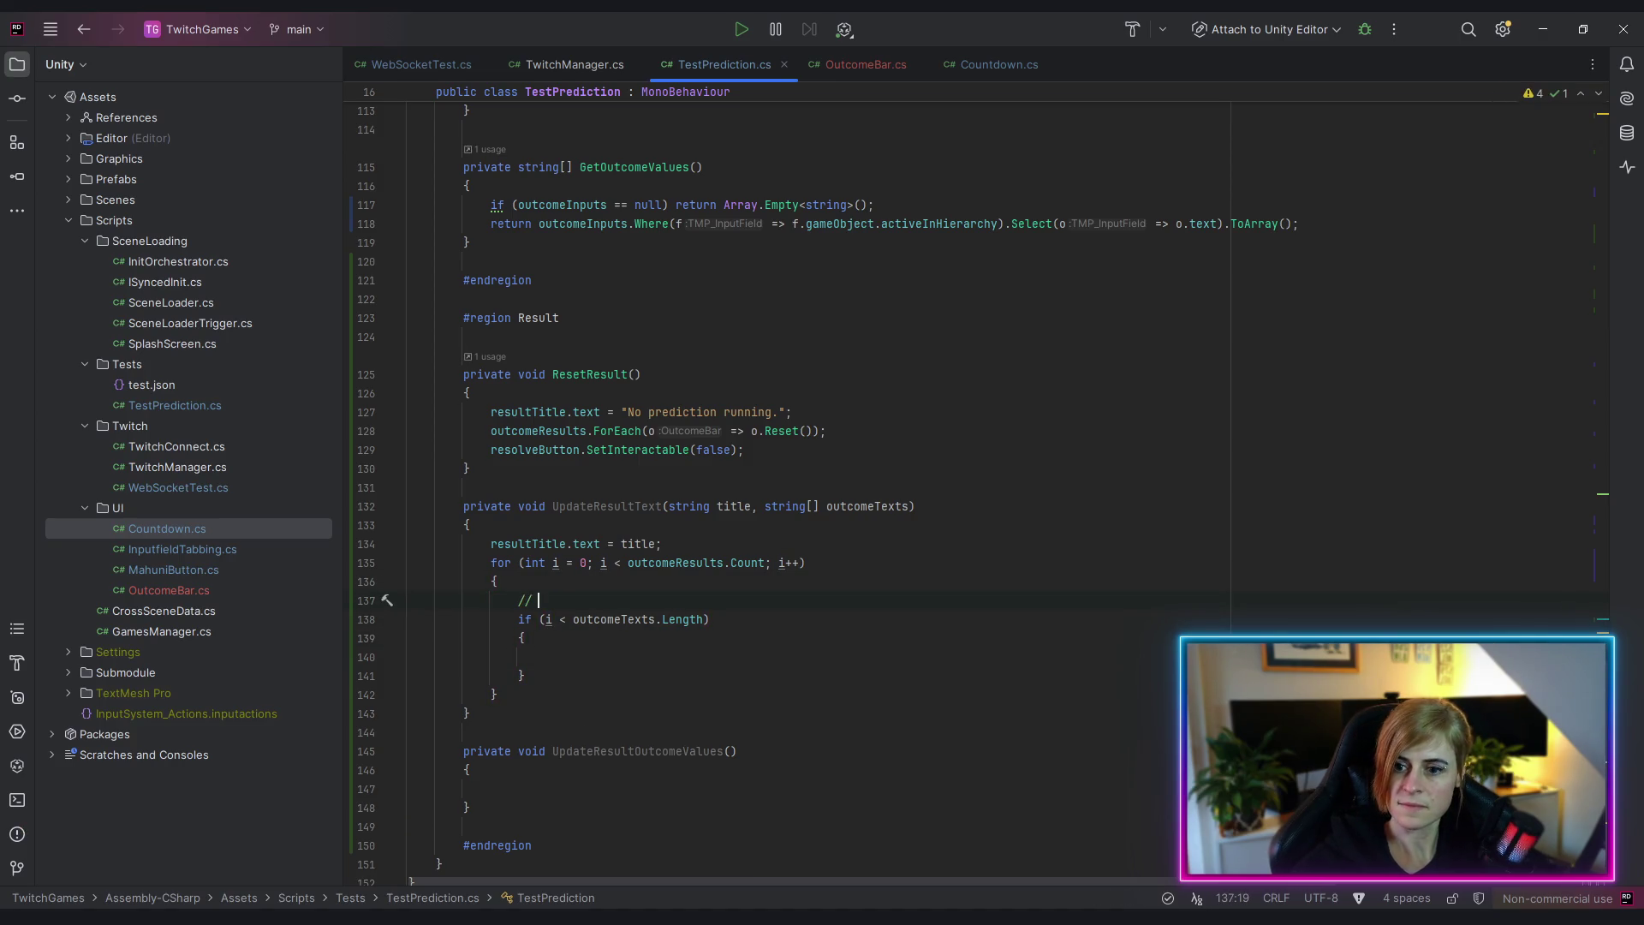
pyautogui.write('this is a valid')
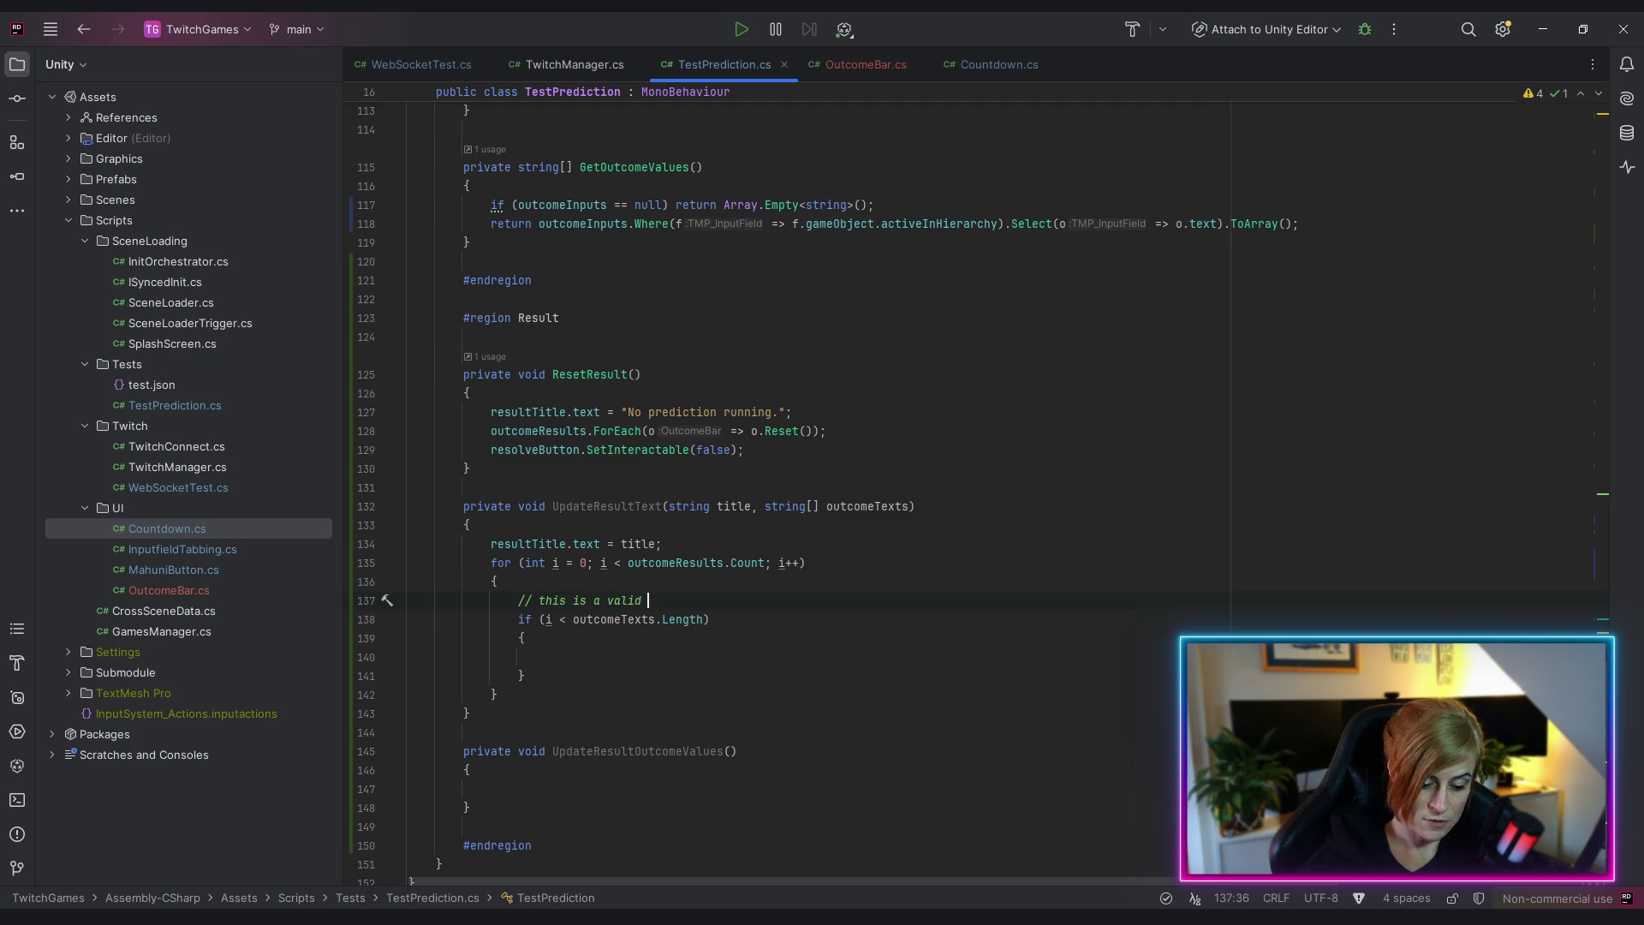
pyautogui.write('c')
pyautogui.write('utcome,')
pyautogui.write('enable var and ')
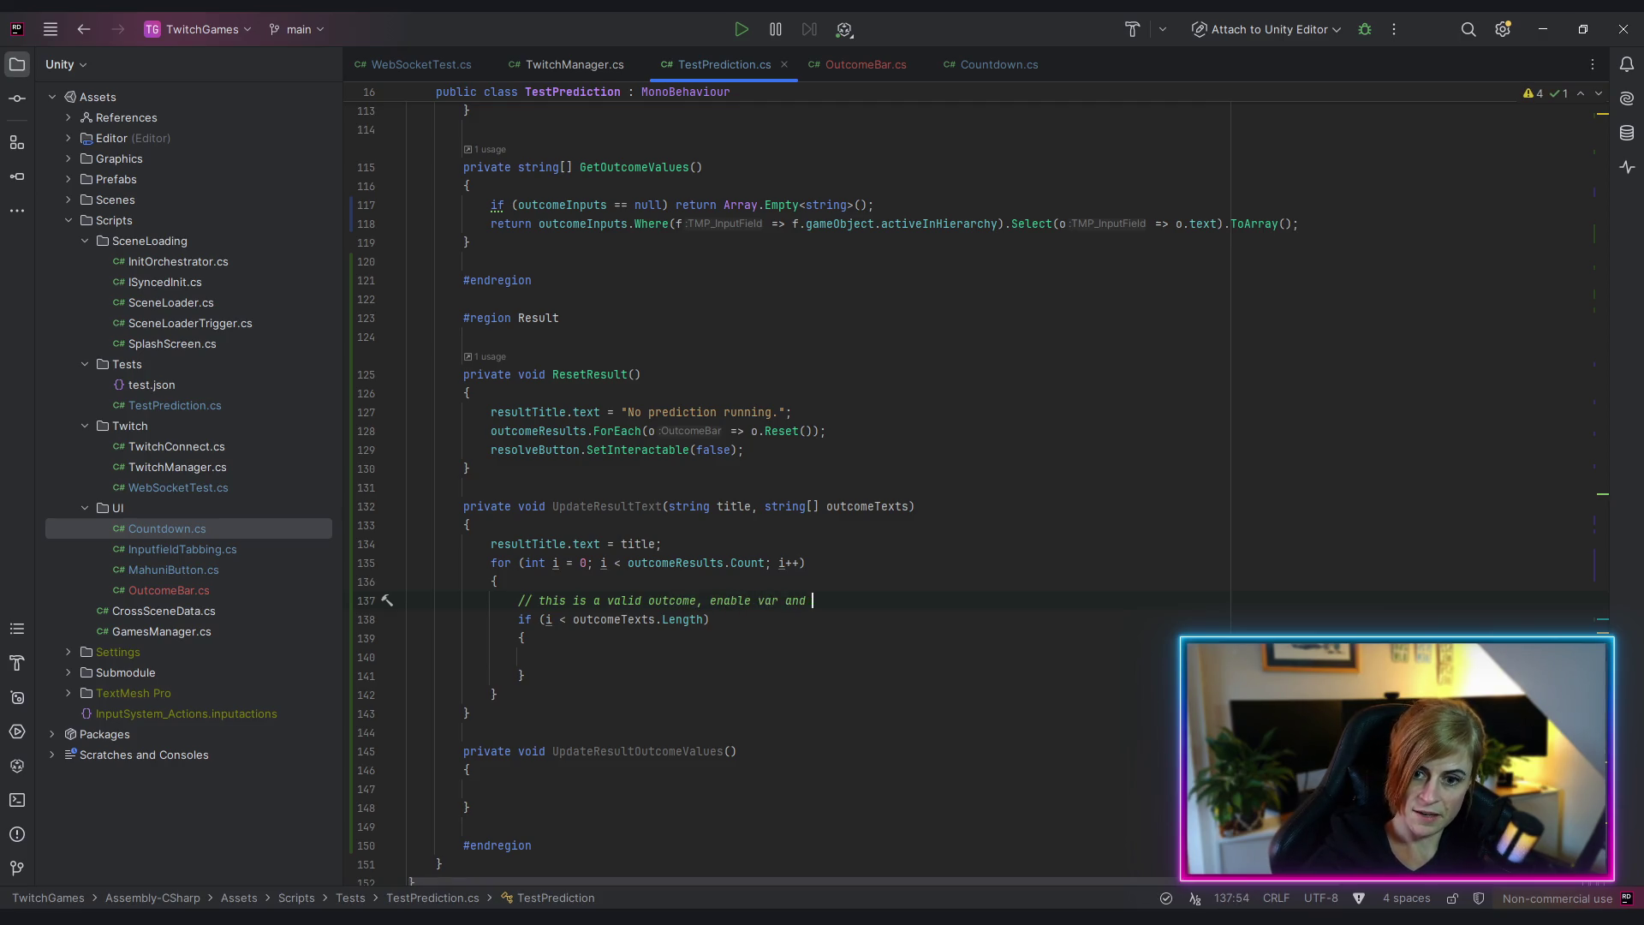
pyautogui.write('update value')
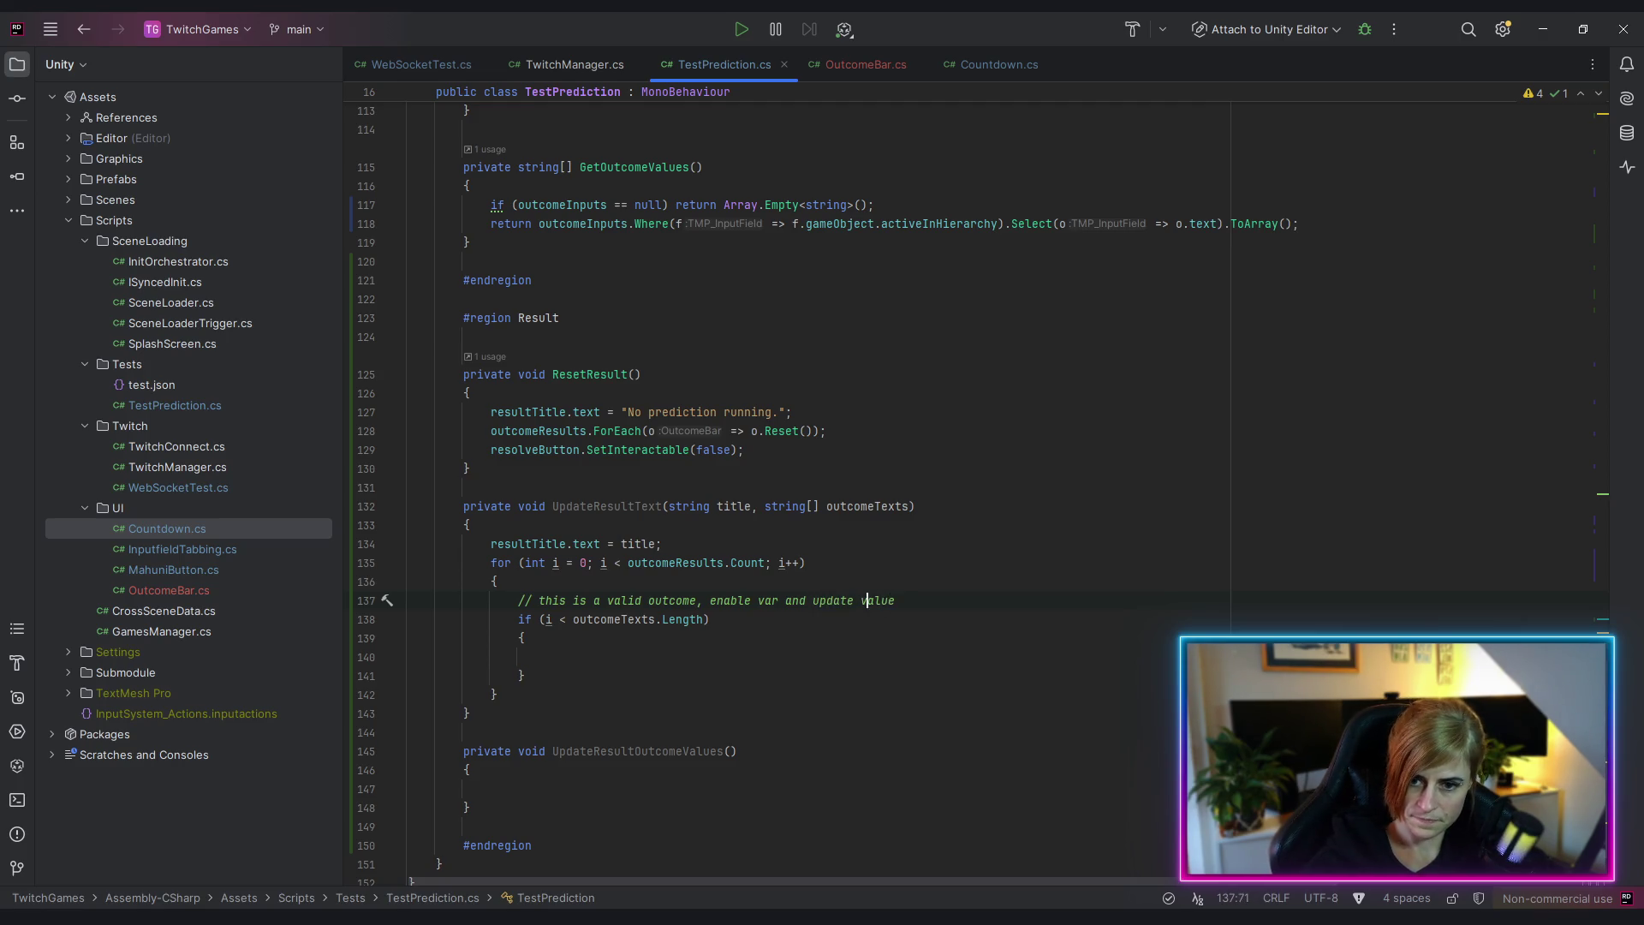
# Comment the loop: valid outcomes enable and update the bar, out-of-scope ones disable it, fixing 'var' to 'bar'
pyautogui.doubleClick(761, 600)
pyautogui.write('bar')
pyautogui.click(545, 656)
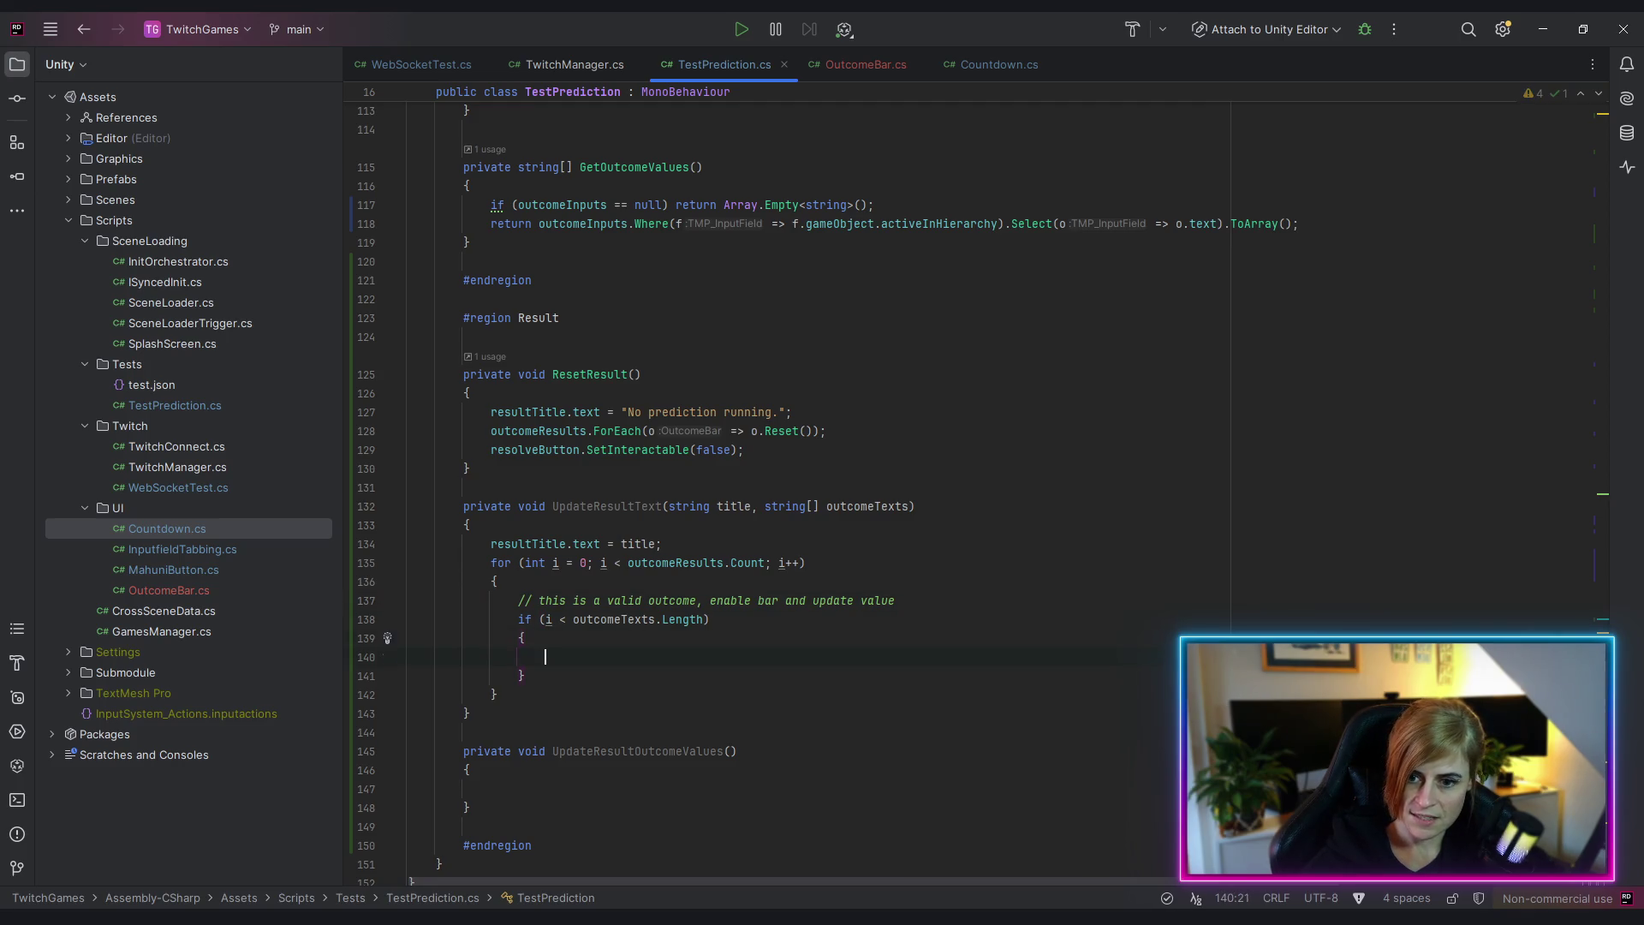
pyautogui.press('Down')
pyautogui.press('Return')
pyautogui.write('else{')
pyautogui.hotkey('ctrl', 'z')
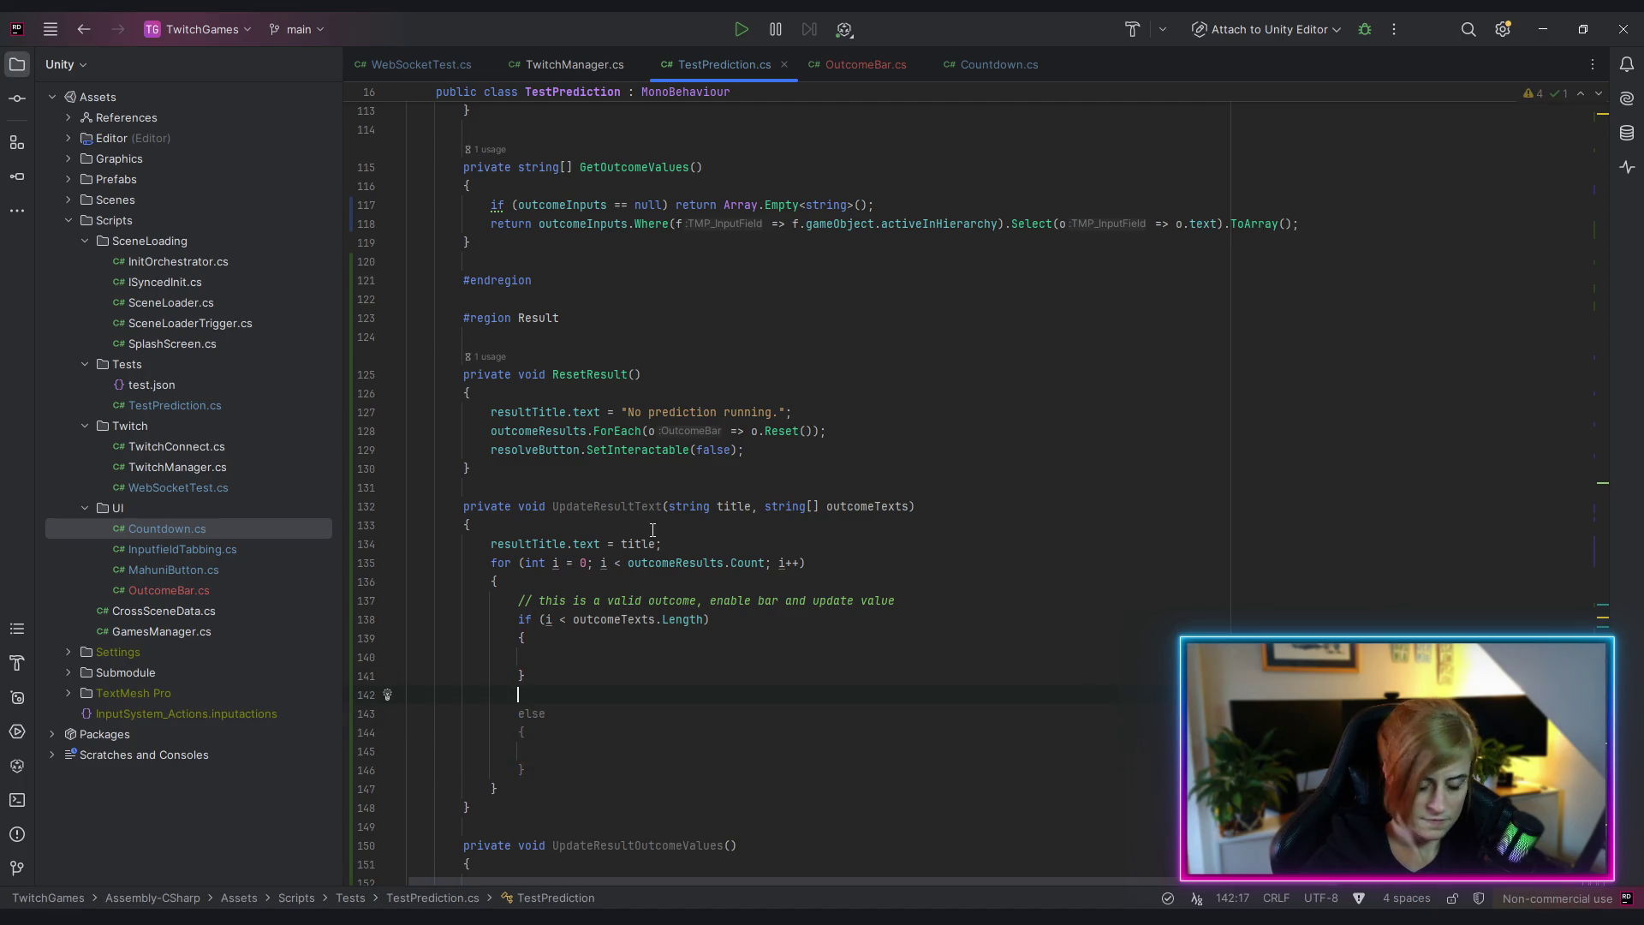
pyautogui.write('// this')
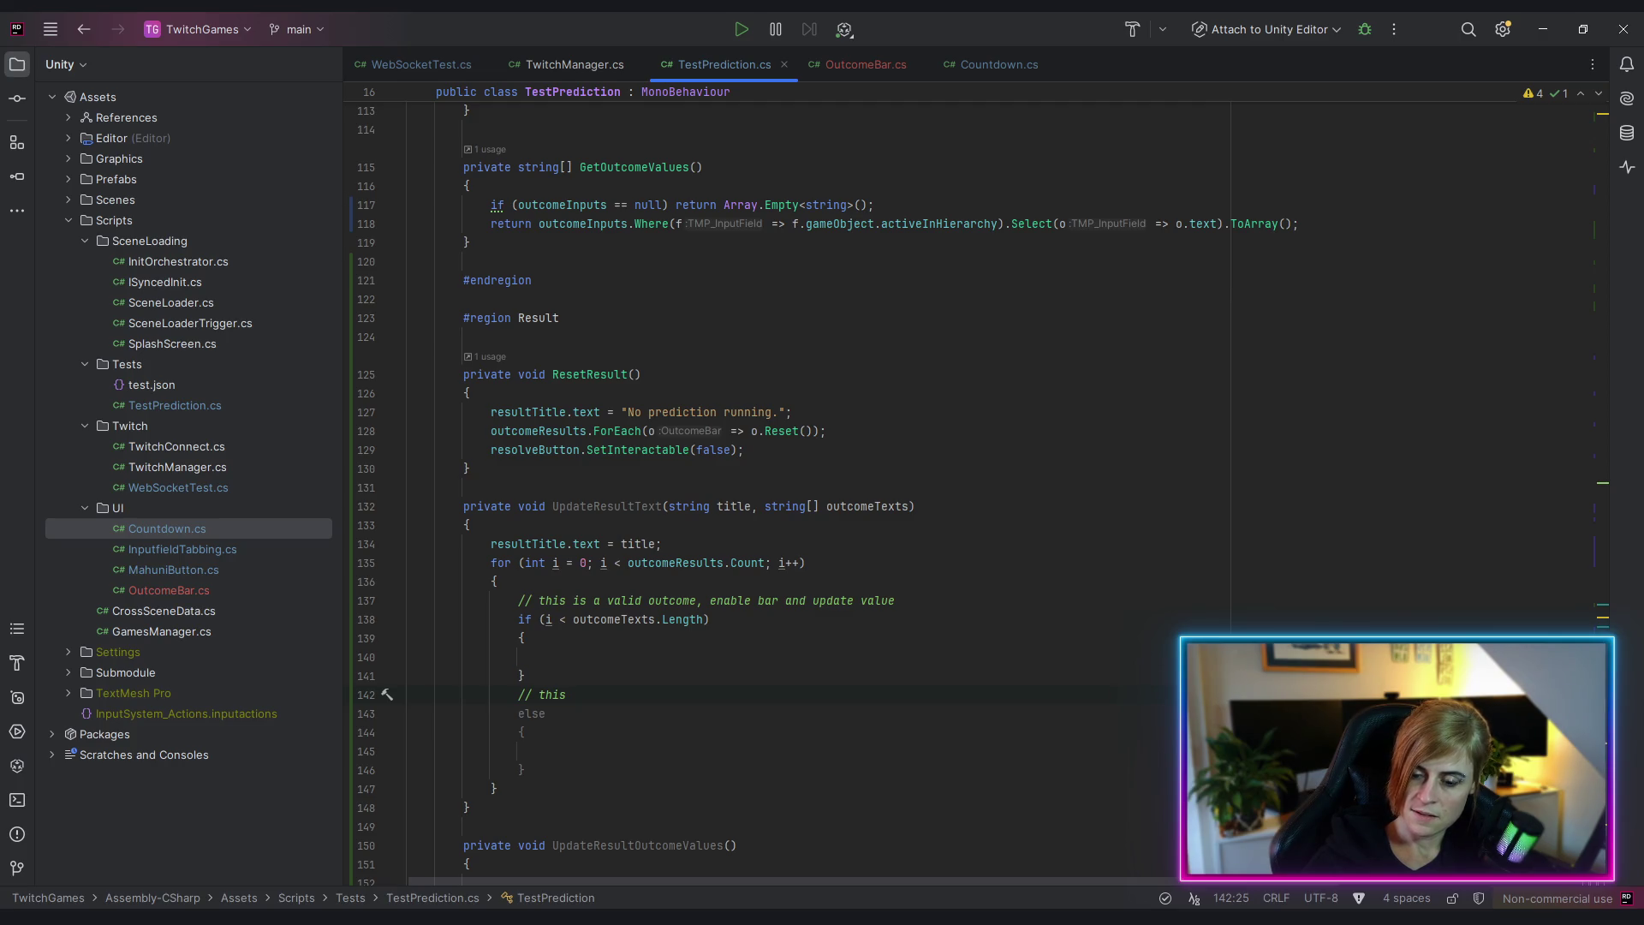
pyautogui.write('is out o ')
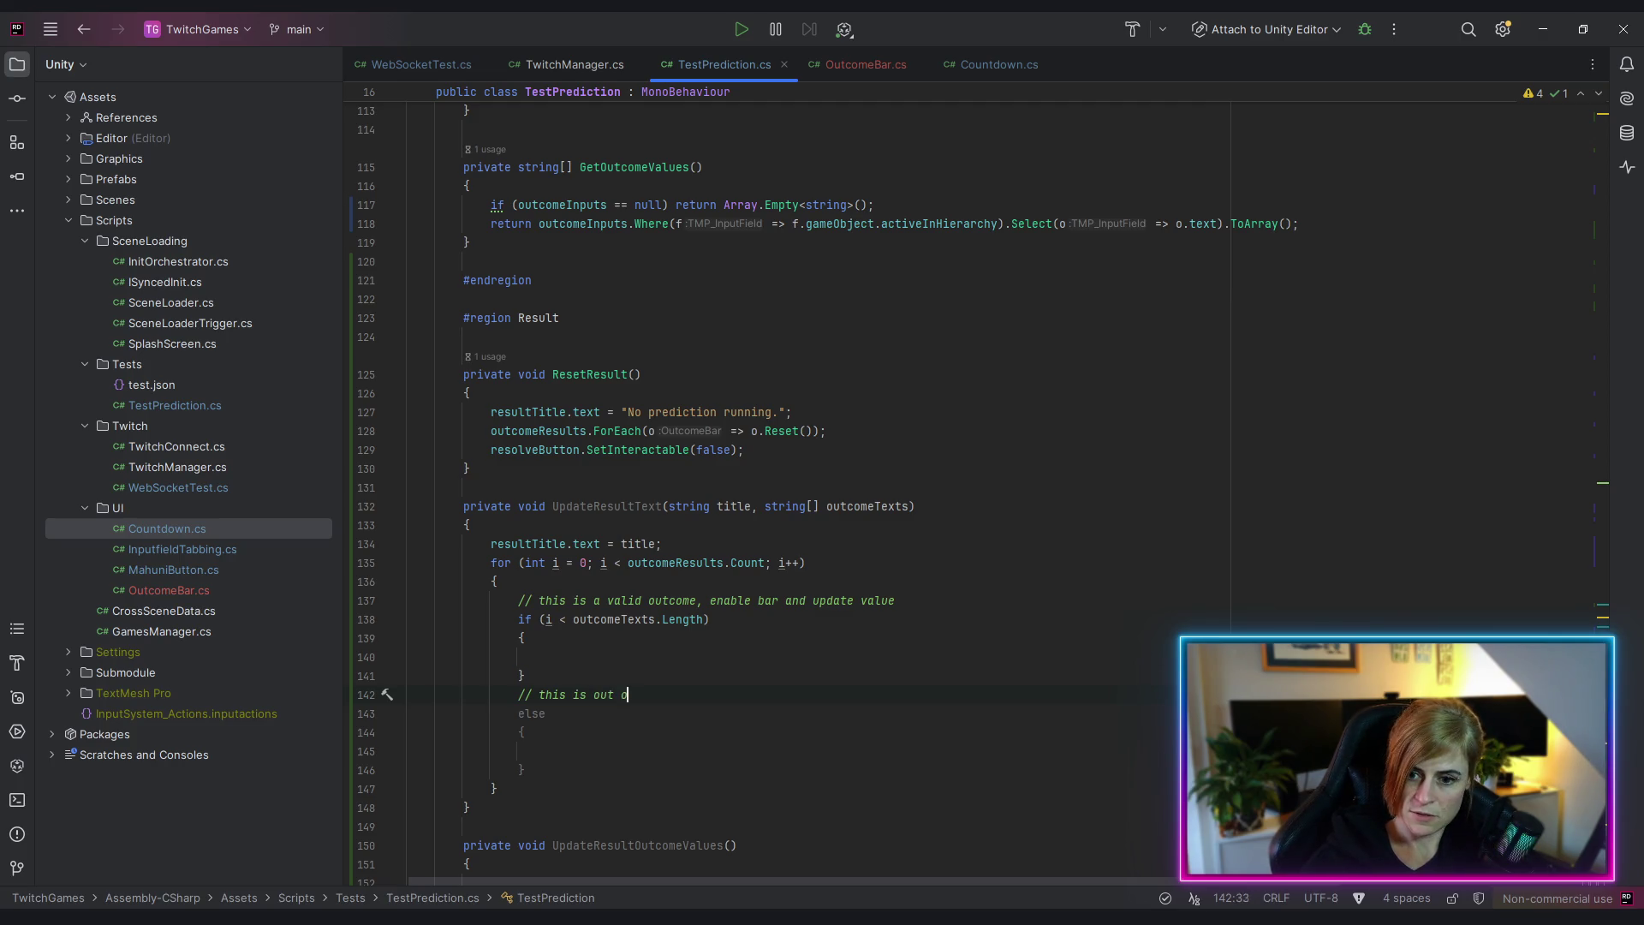
pyautogui.write('f scope, disable bar')
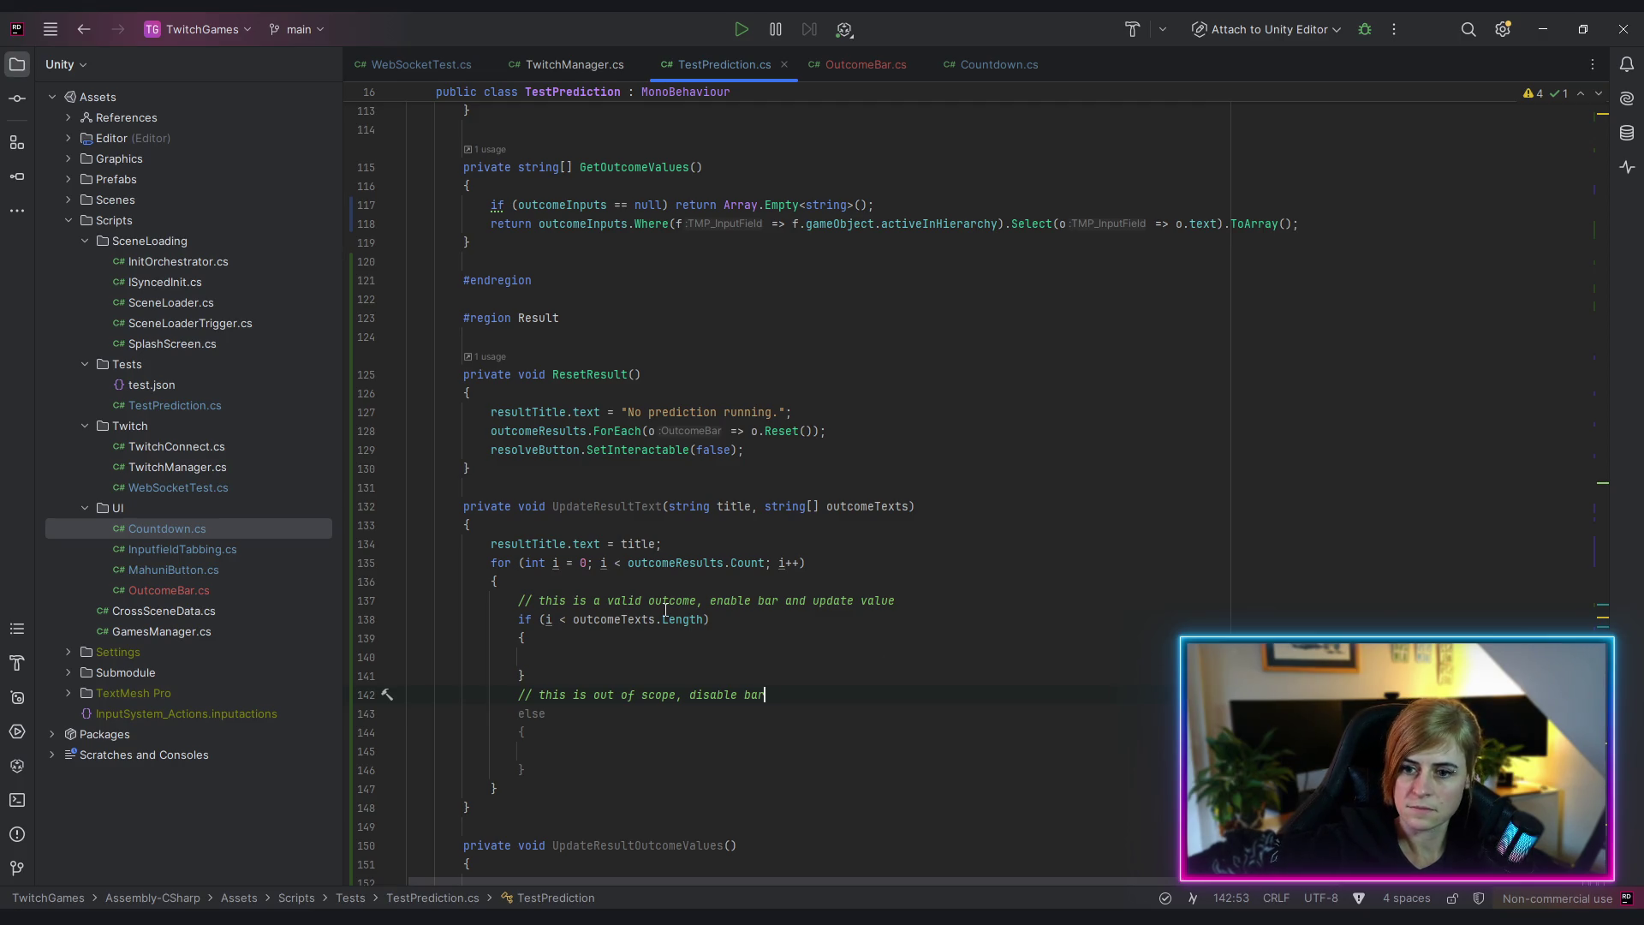
pyautogui.click(565, 659)
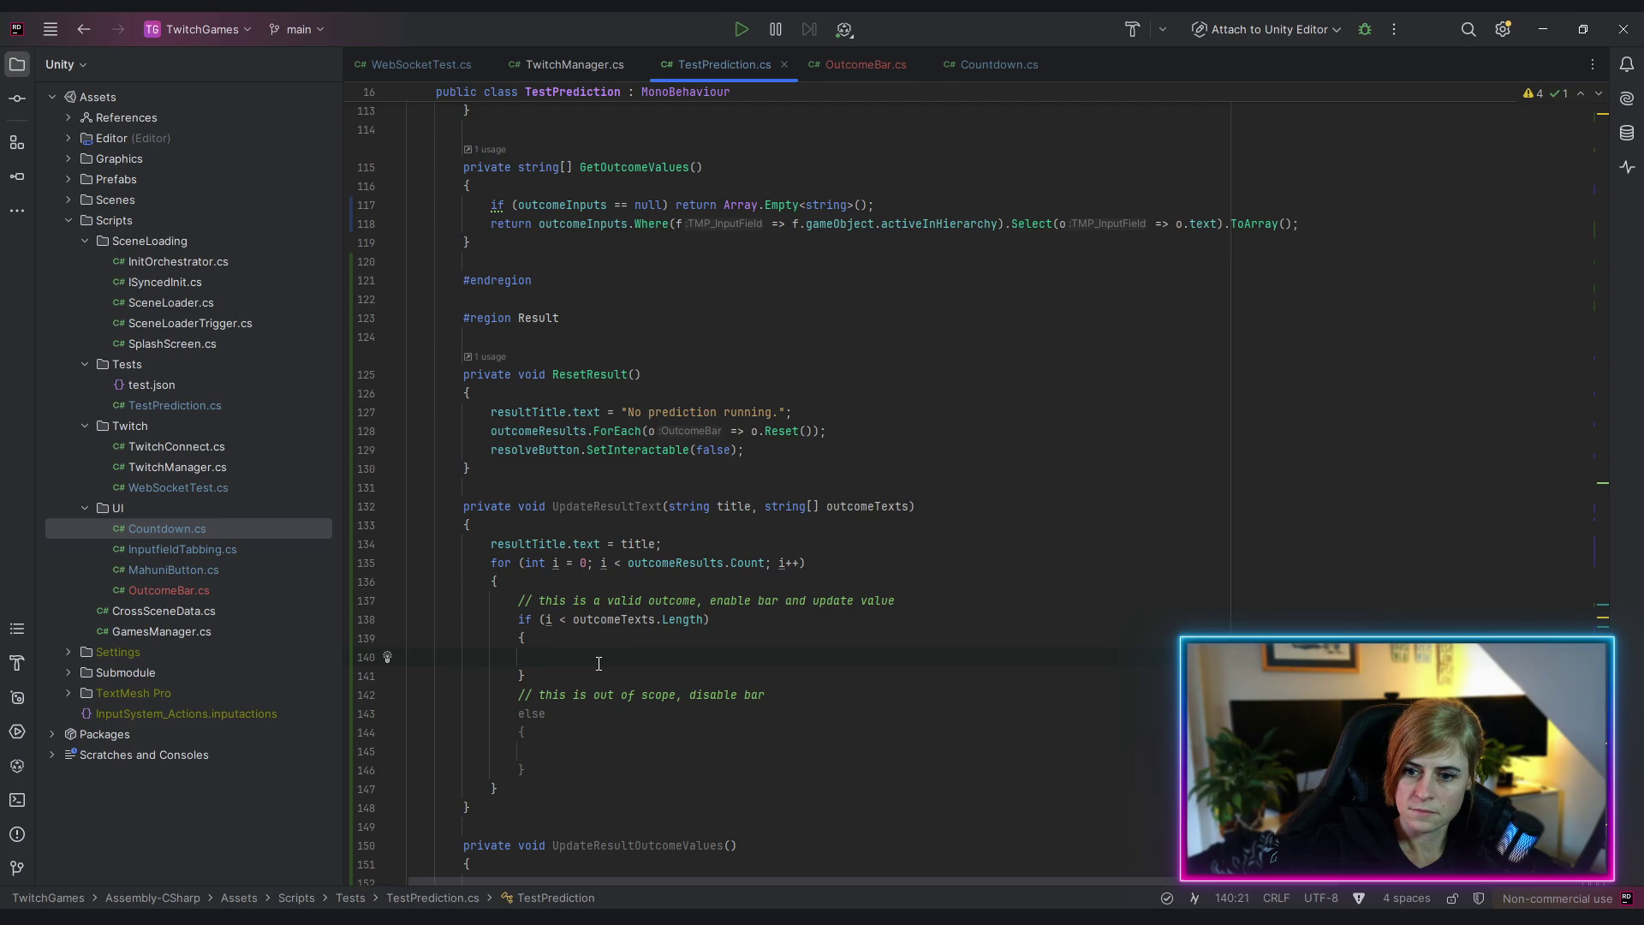
pyautogui.click(870, 506)
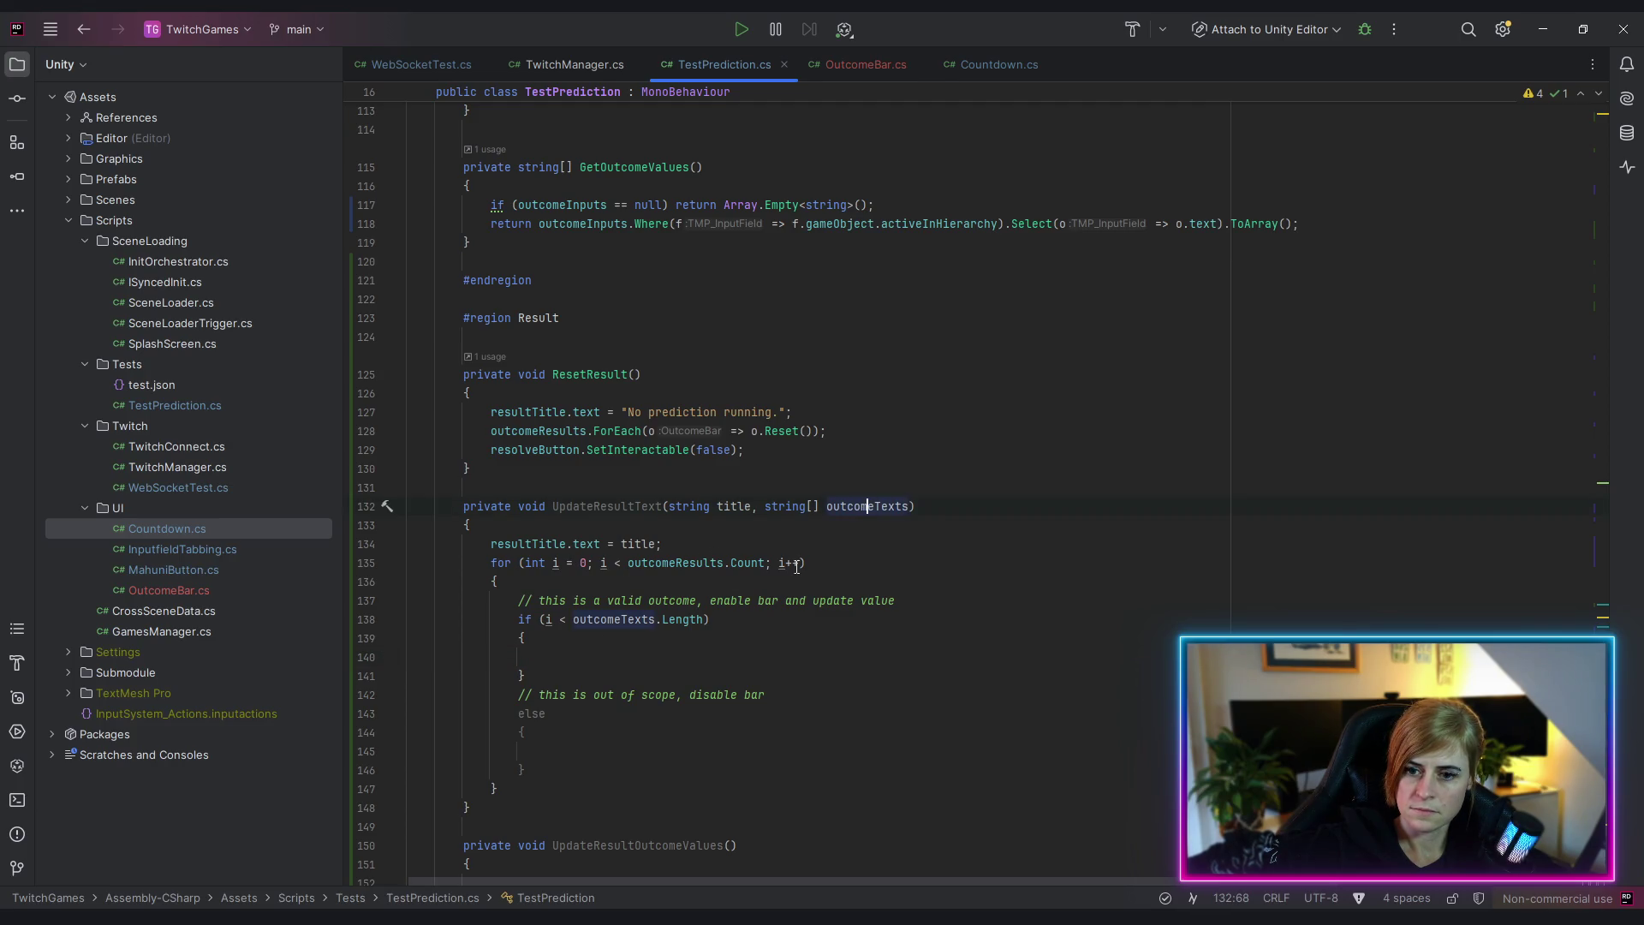
pyautogui.click(628, 565)
pyautogui.press('Down')
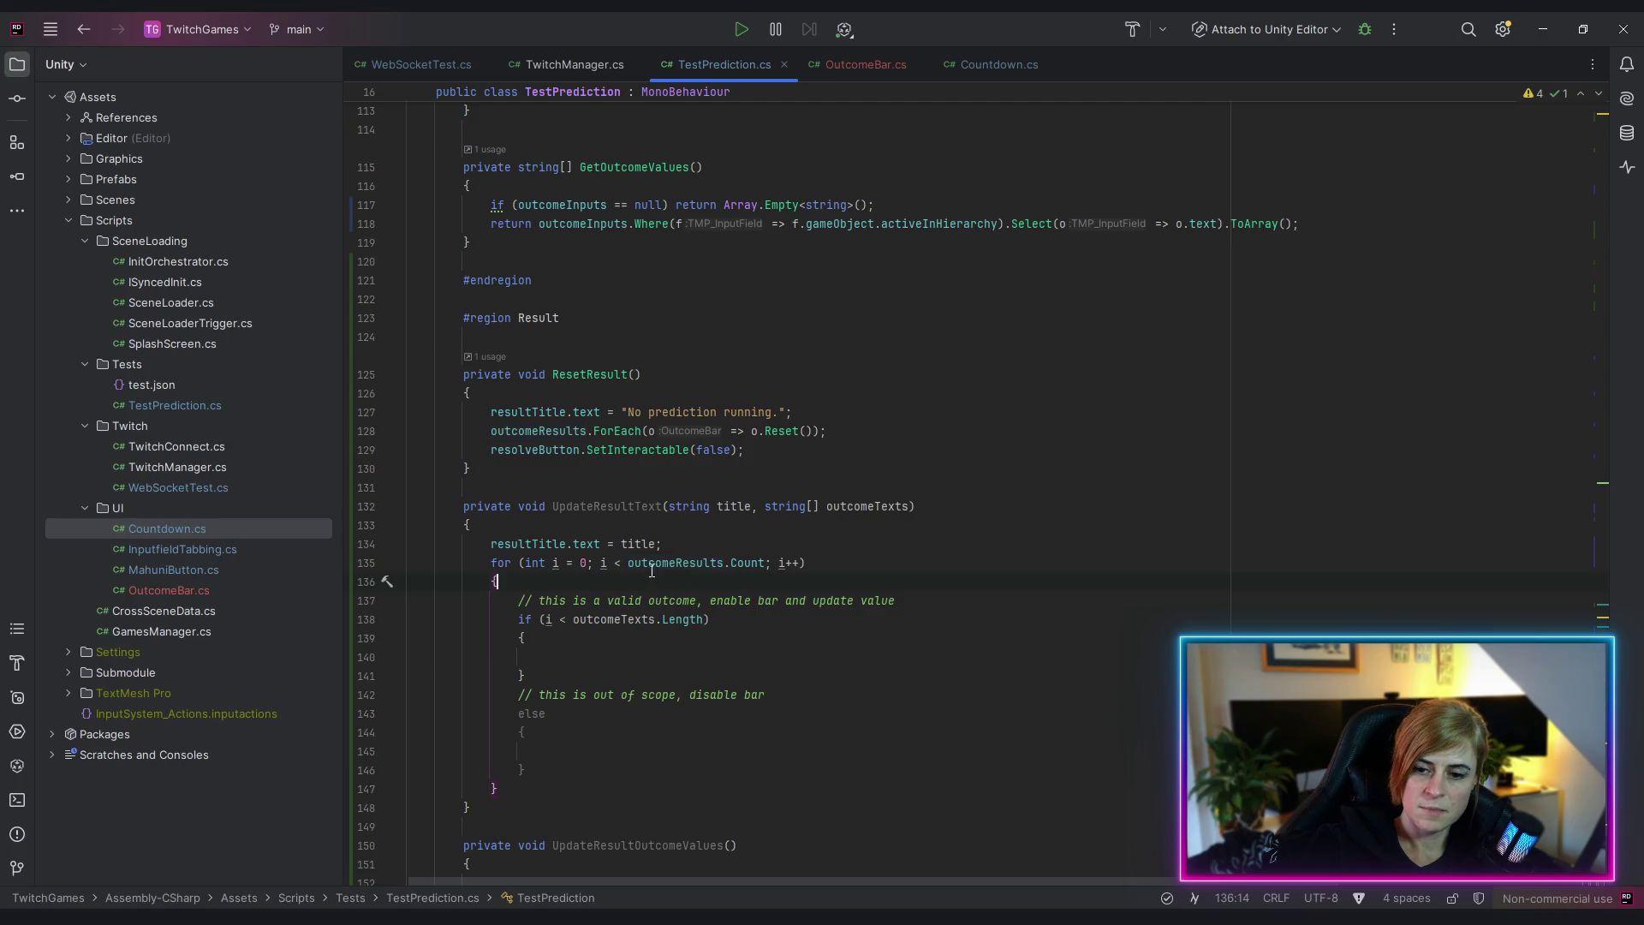
pyautogui.doubleClick(667, 564)
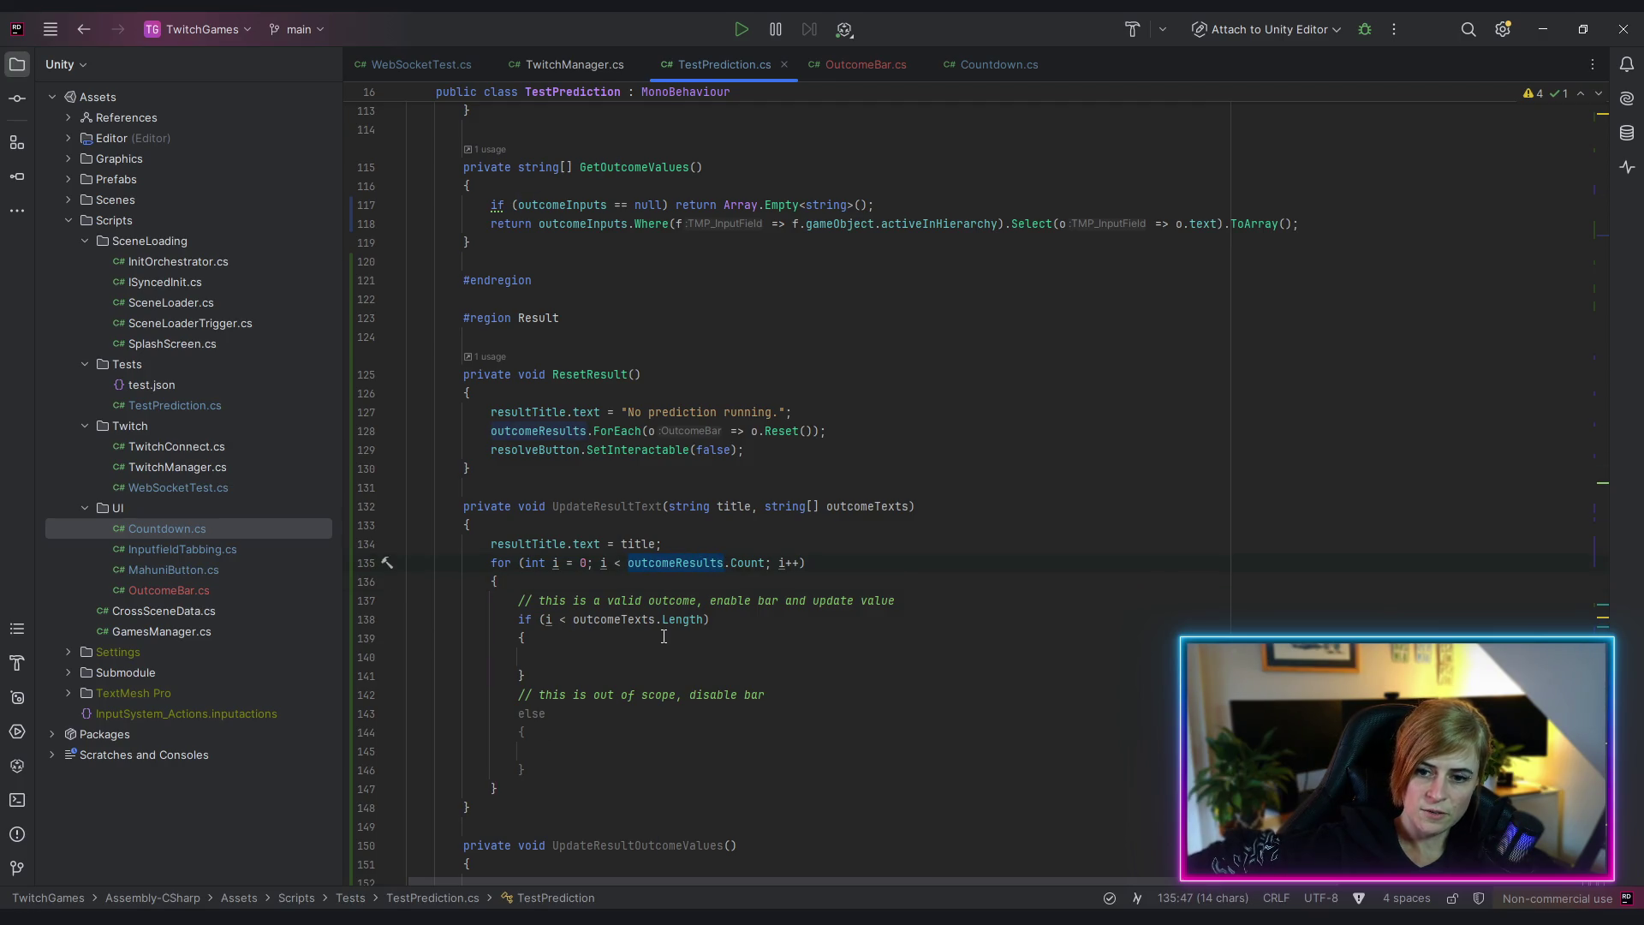
pyautogui.doubleClick(841, 505)
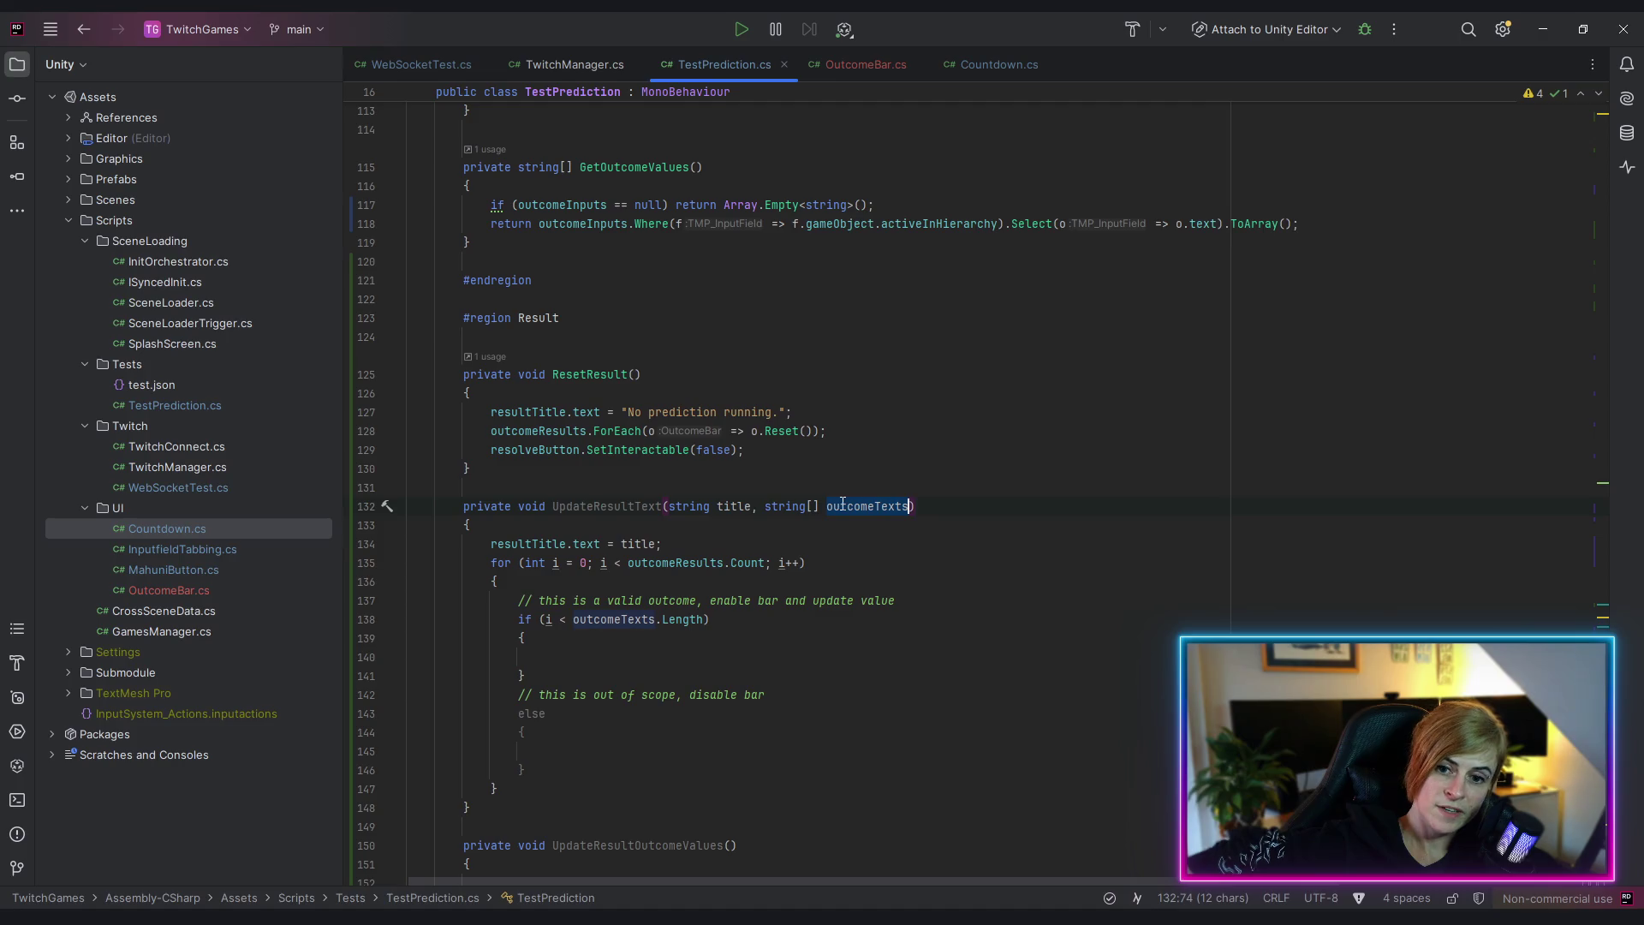
pyautogui.press('Down')
pyautogui.press('Down')
pyautogui.click(870, 509)
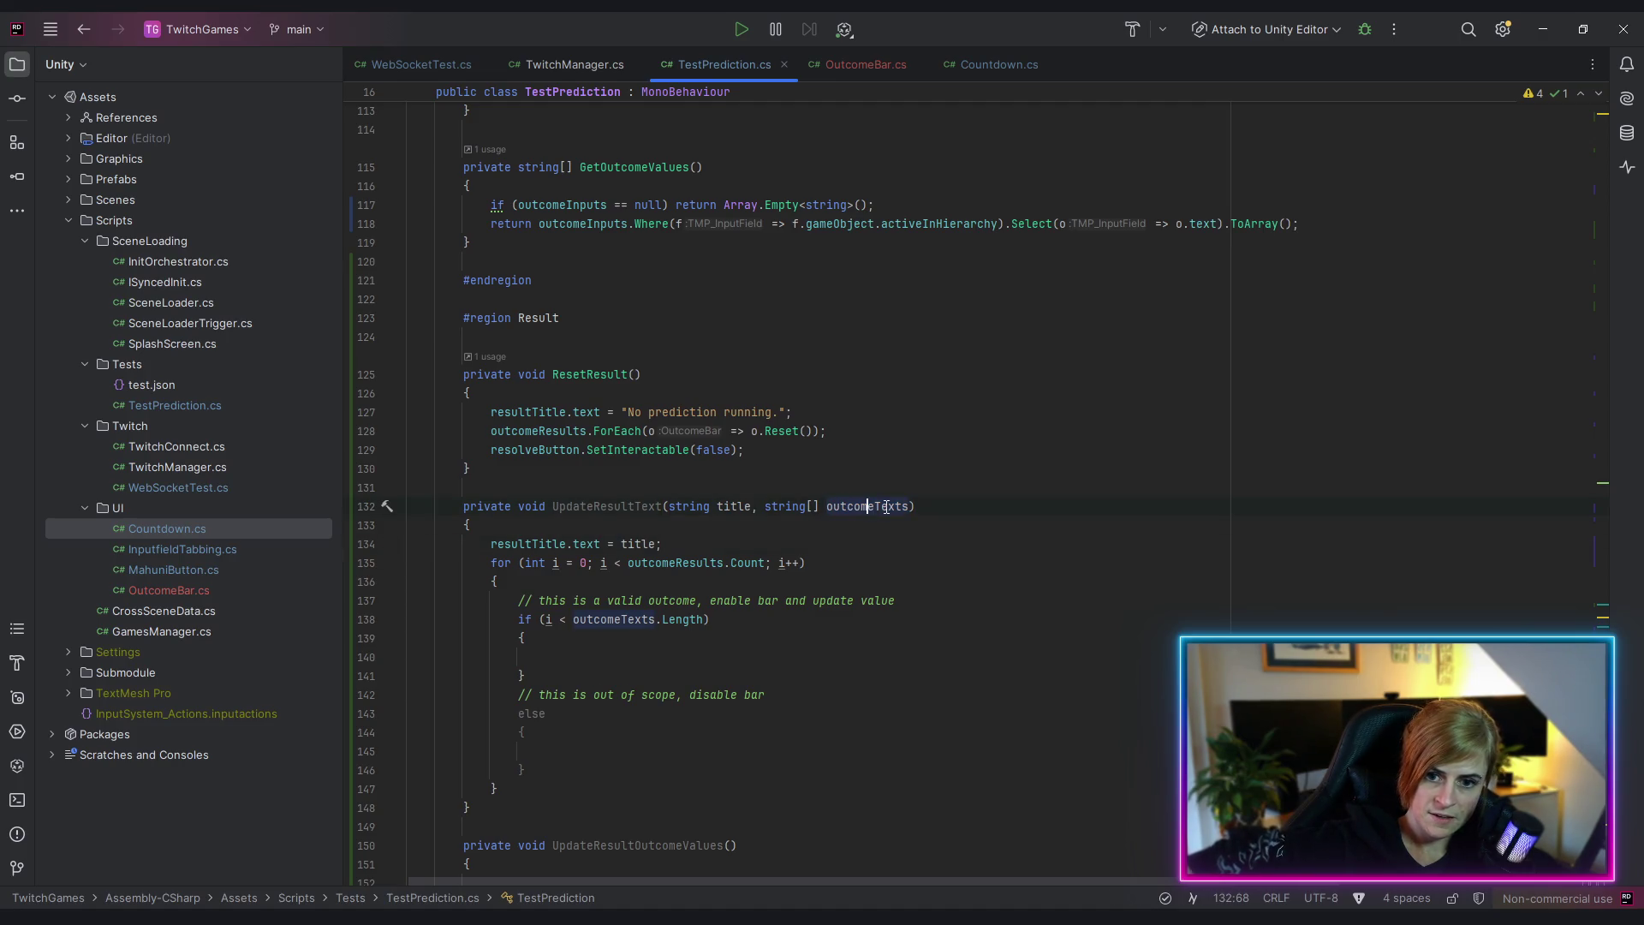
pyautogui.click(613, 638)
pyautogui.press('Down')
pyautogui.doubleClick(630, 619)
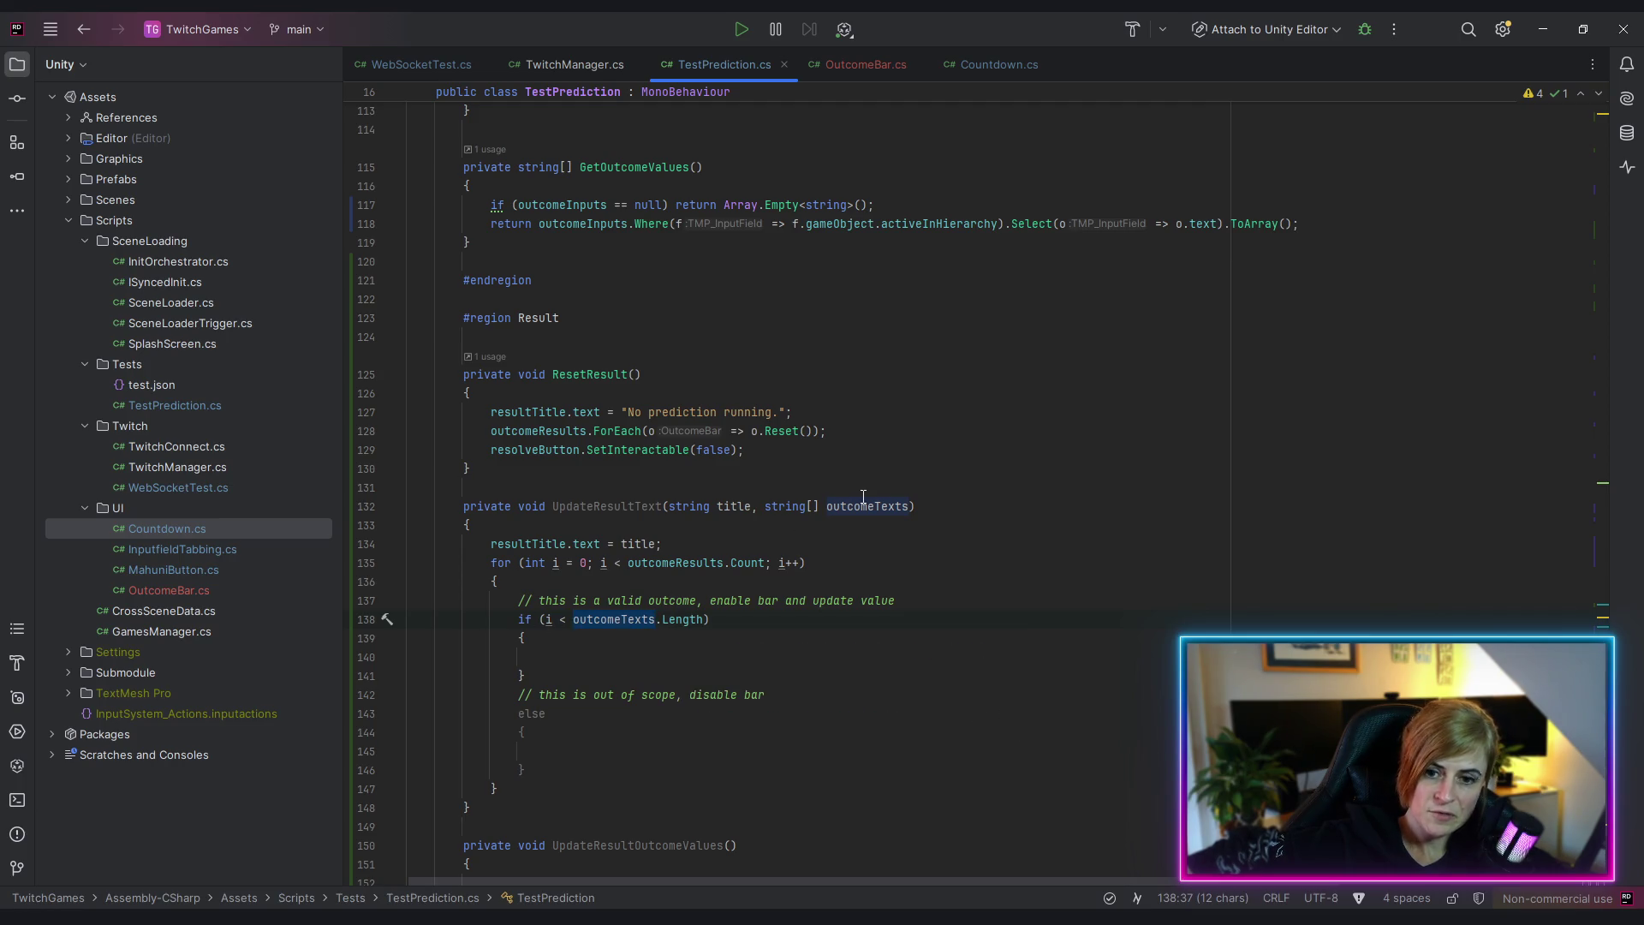
pyautogui.press('Down')
pyautogui.press('Down')
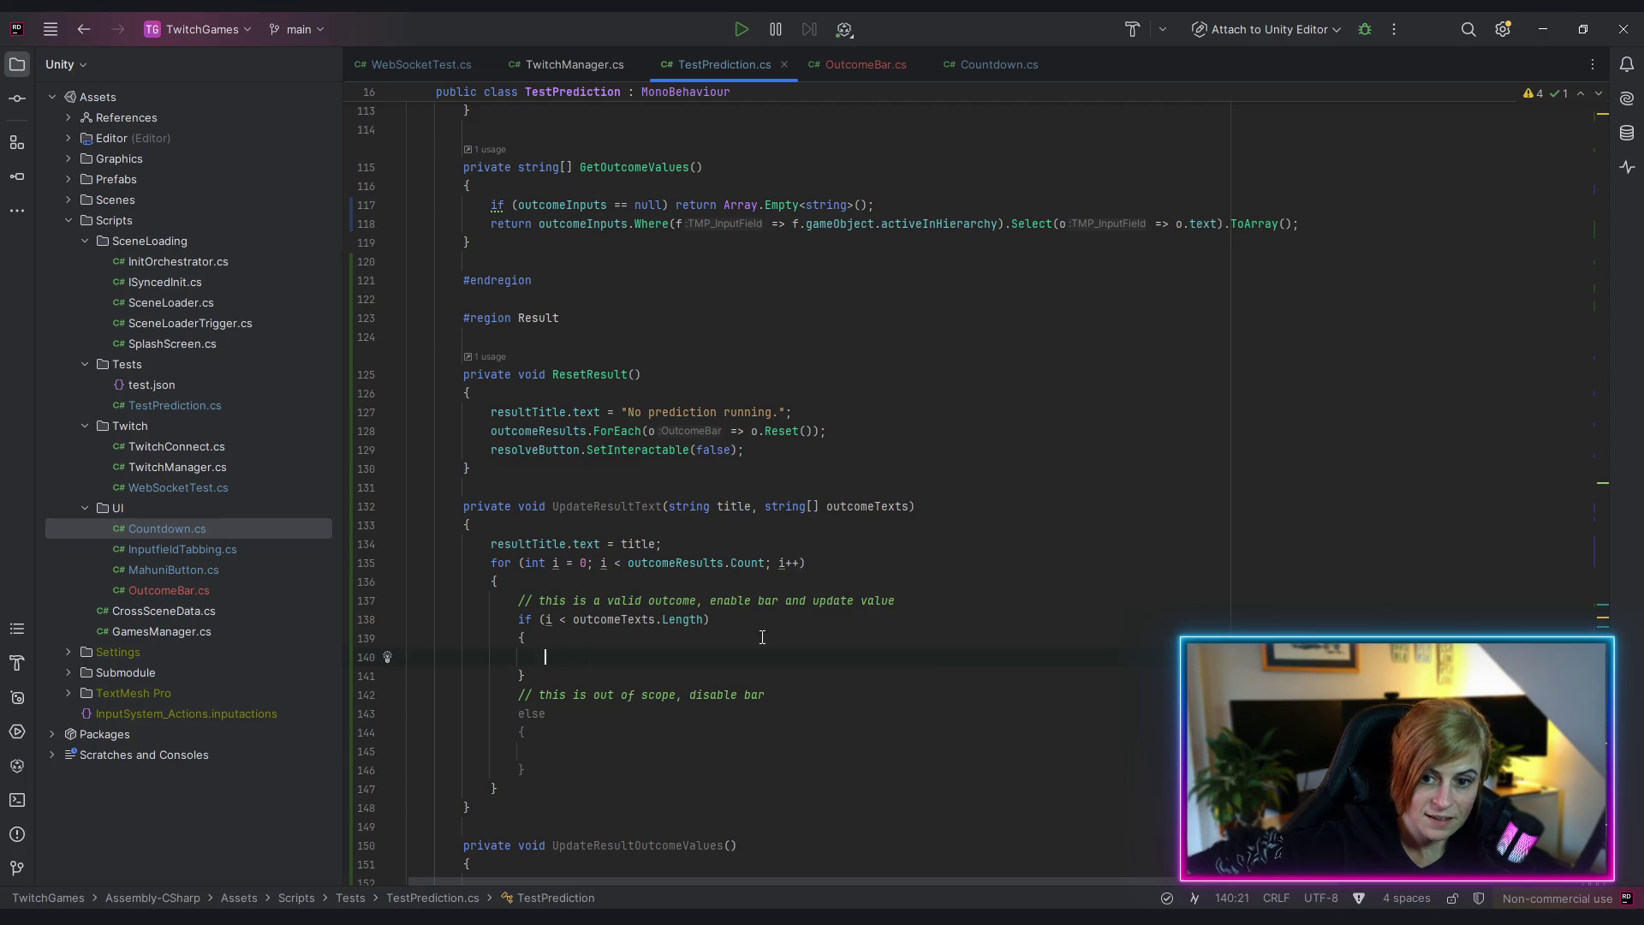
pyautogui.click(577, 743)
pyautogui.scroll(-2, 577, 743)
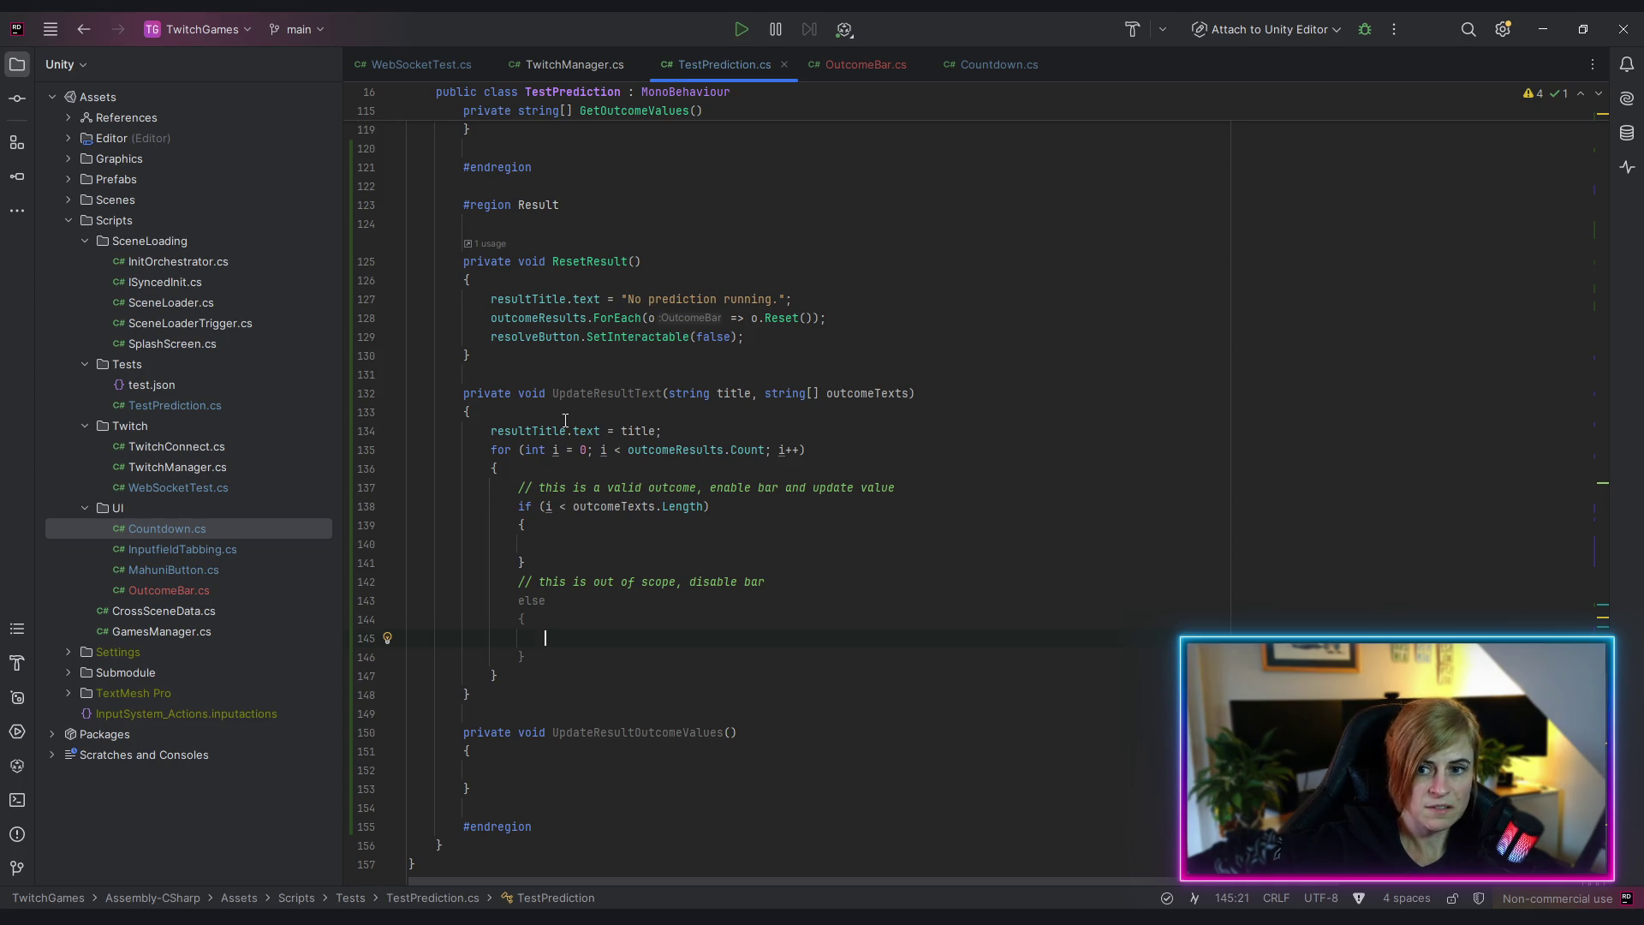
pyautogui.moveTo(553, 392); pyautogui.dragTo(663, 394)
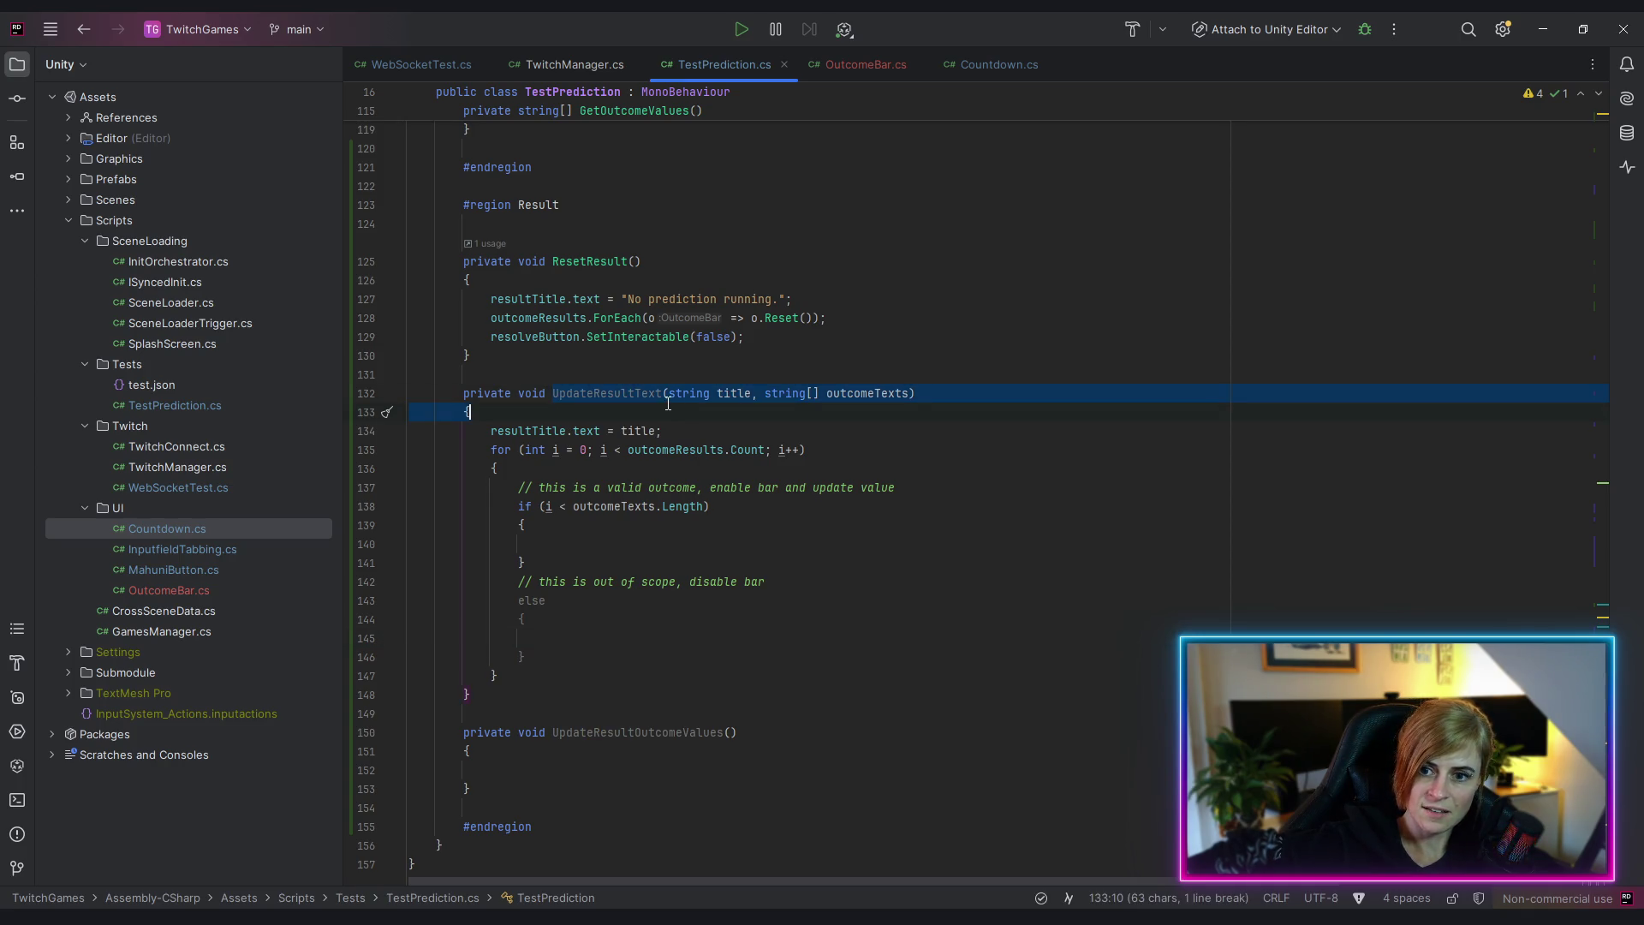
pyautogui.click(908, 614)
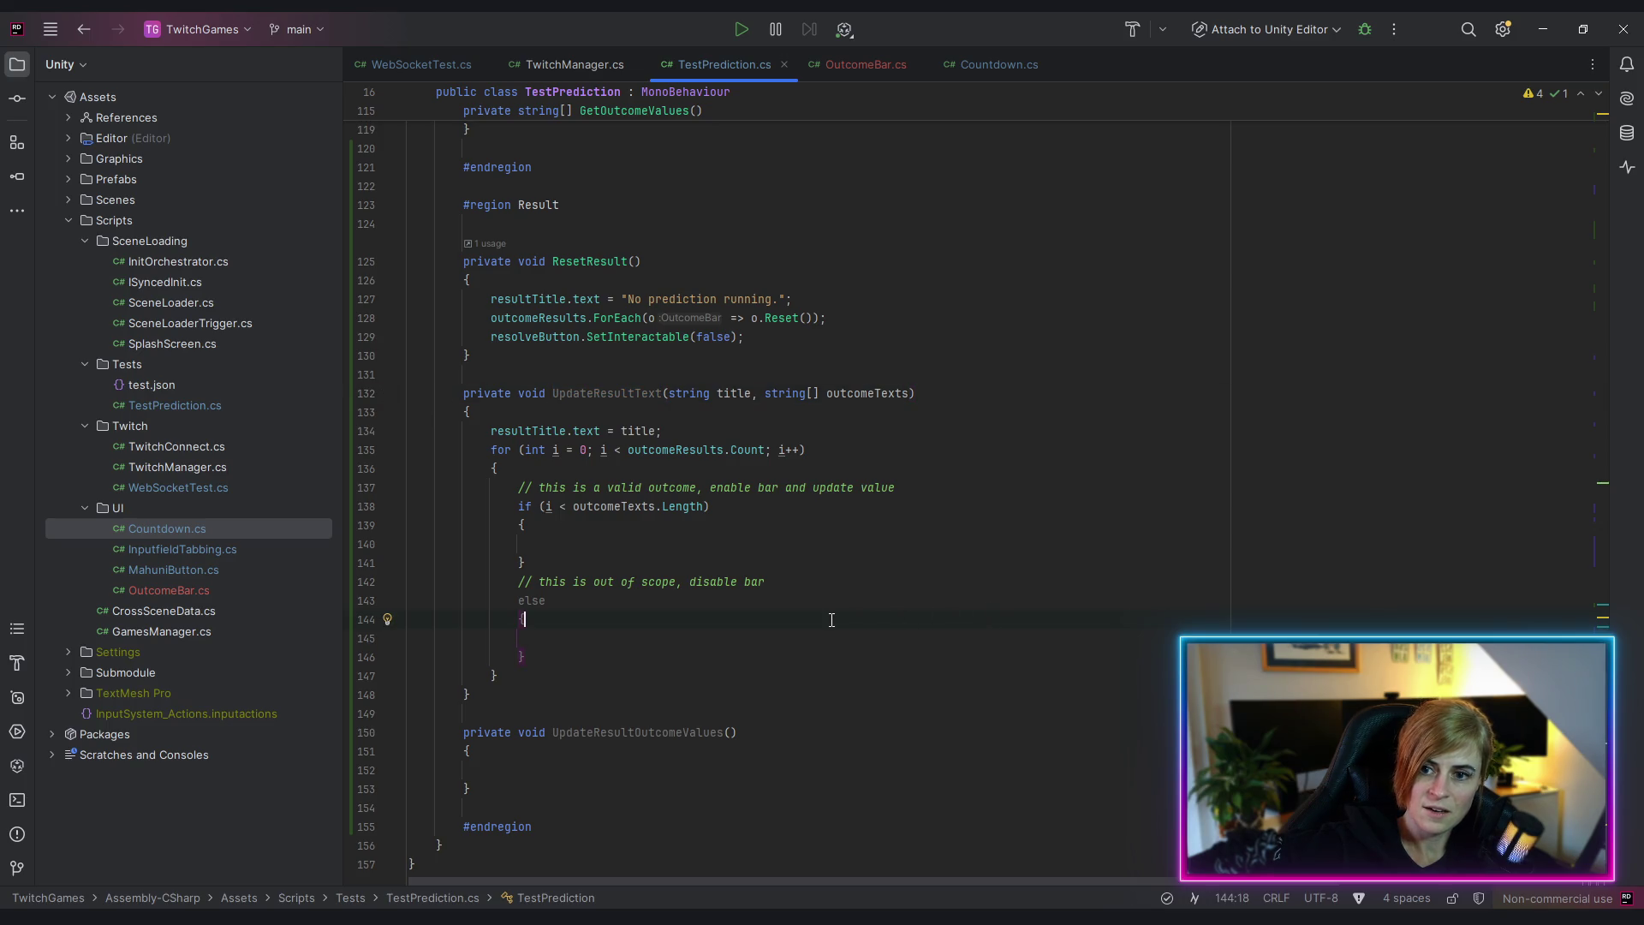
pyautogui.click(635, 393)
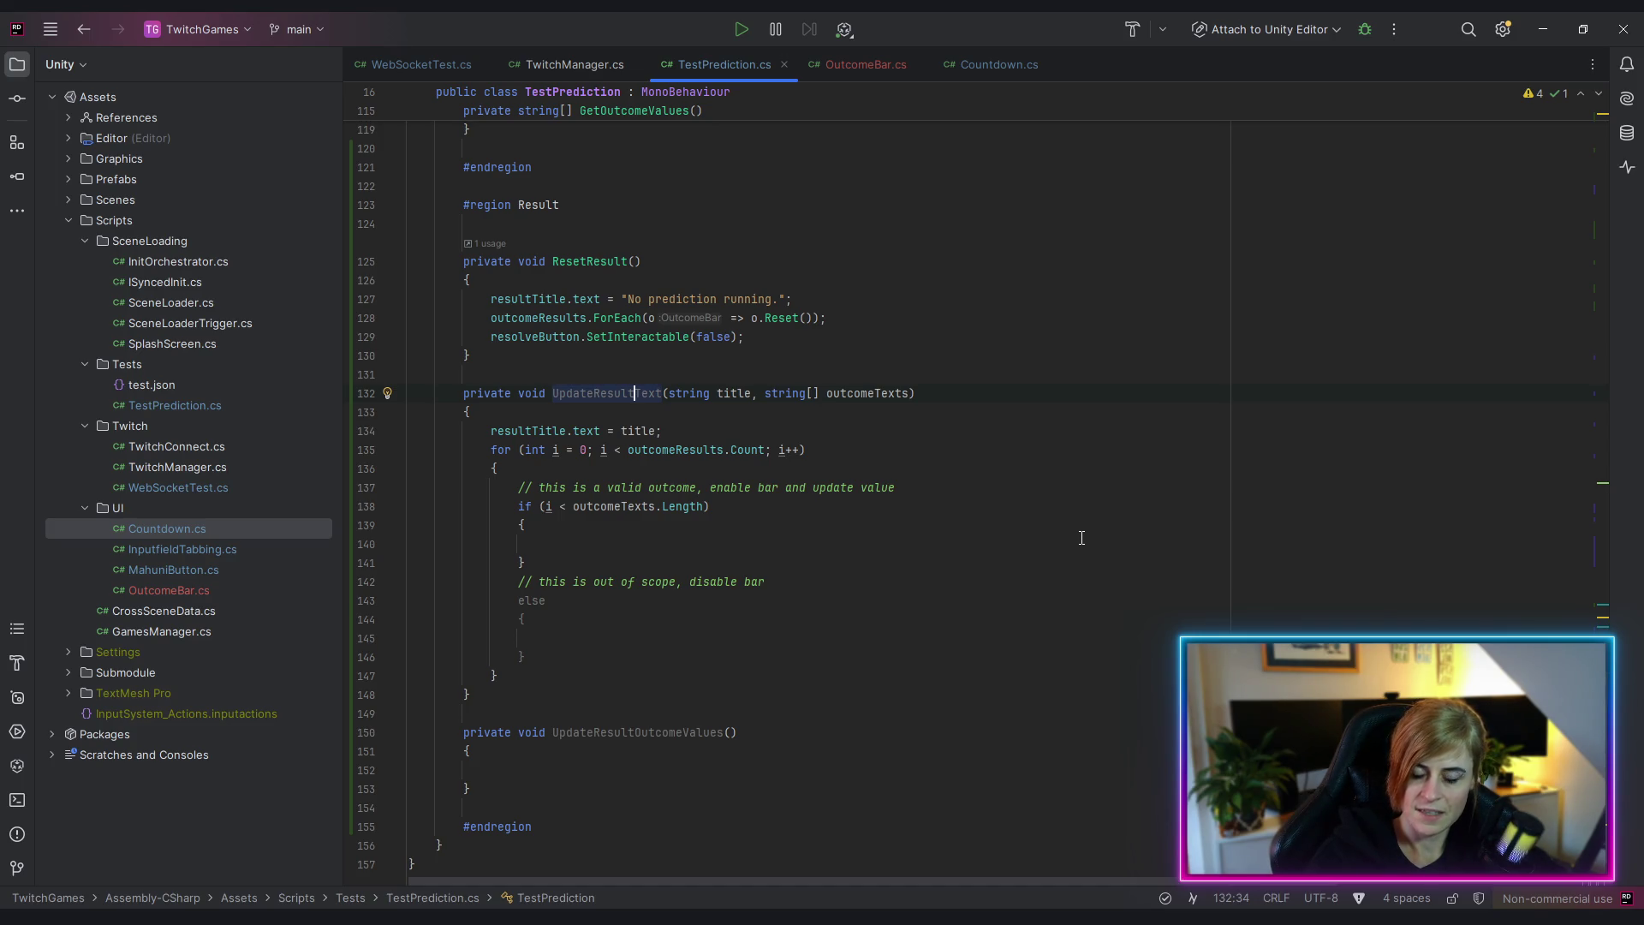
pyautogui.click(623, 540)
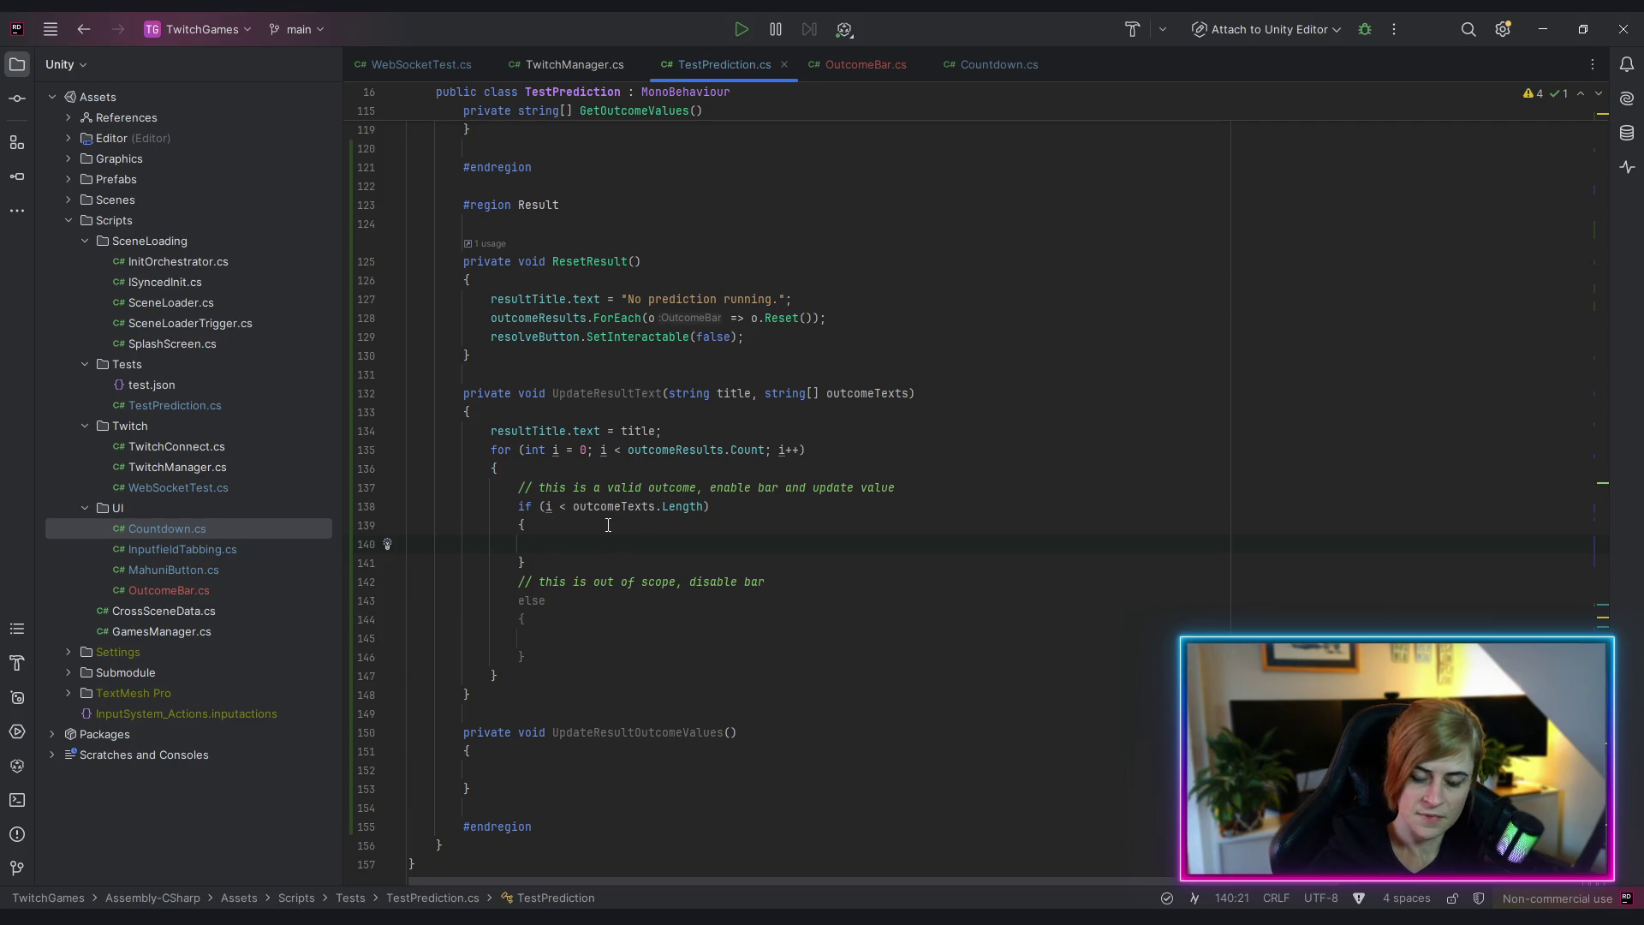
pyautogui.write('ui')
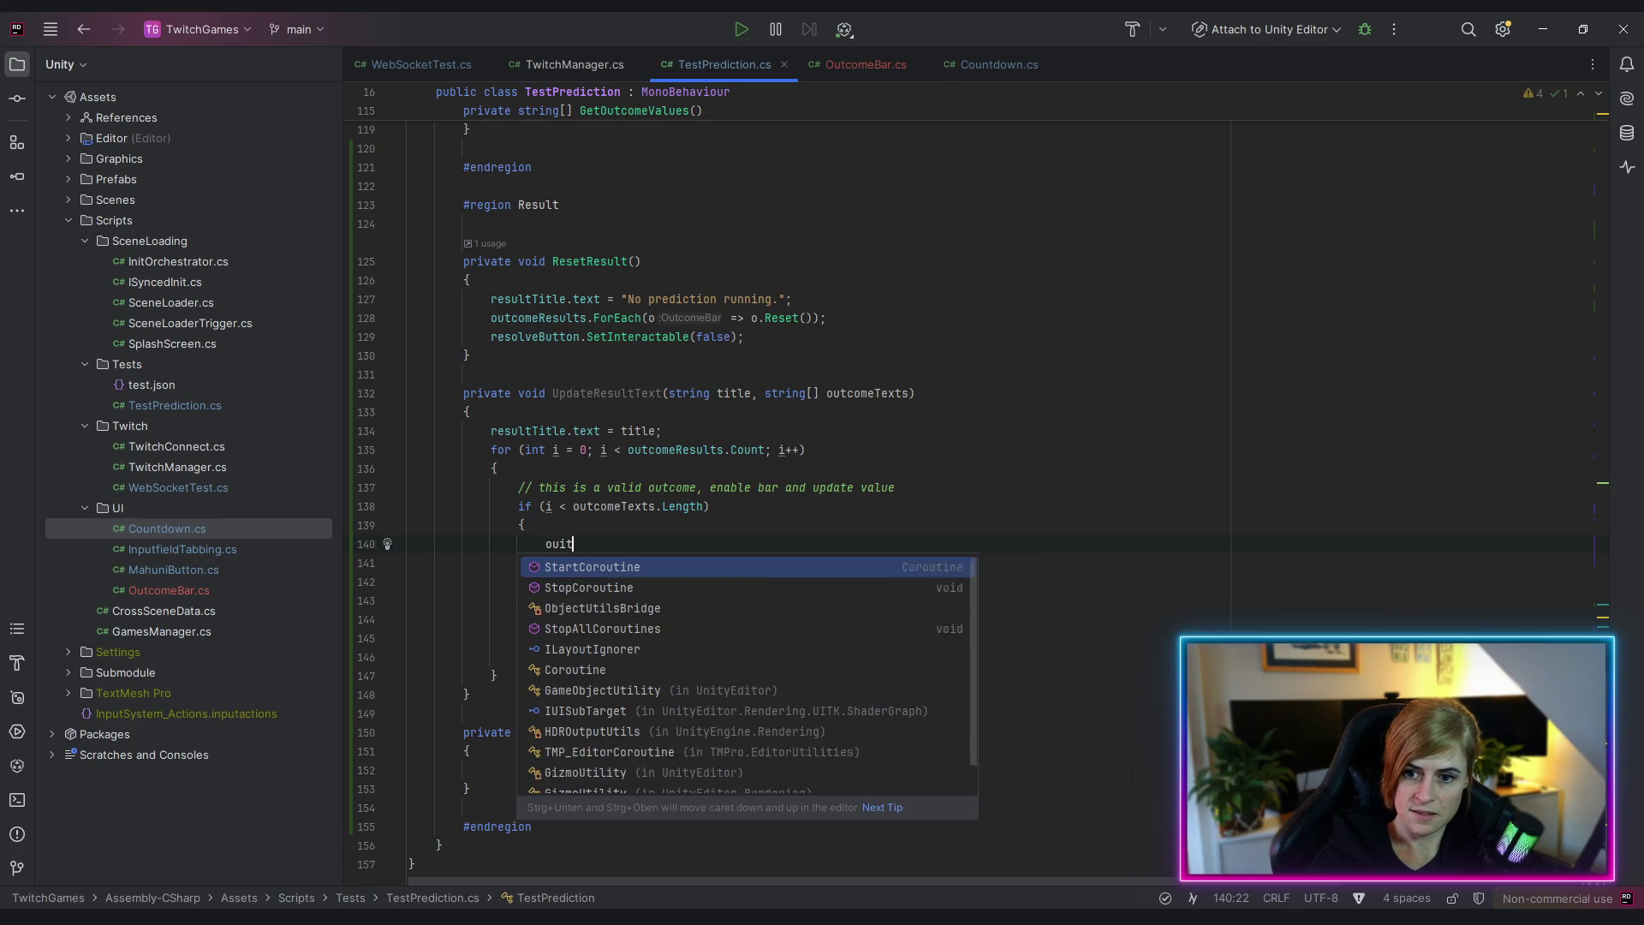
# Write outcomeResults[i].gameObject.SetActive(true); in the valid branch, correcting a mistyped outcomeTexts start
pyautogui.press('BackSpace')
pyautogui.write('tcomeT')
pyautogui.press('Return')
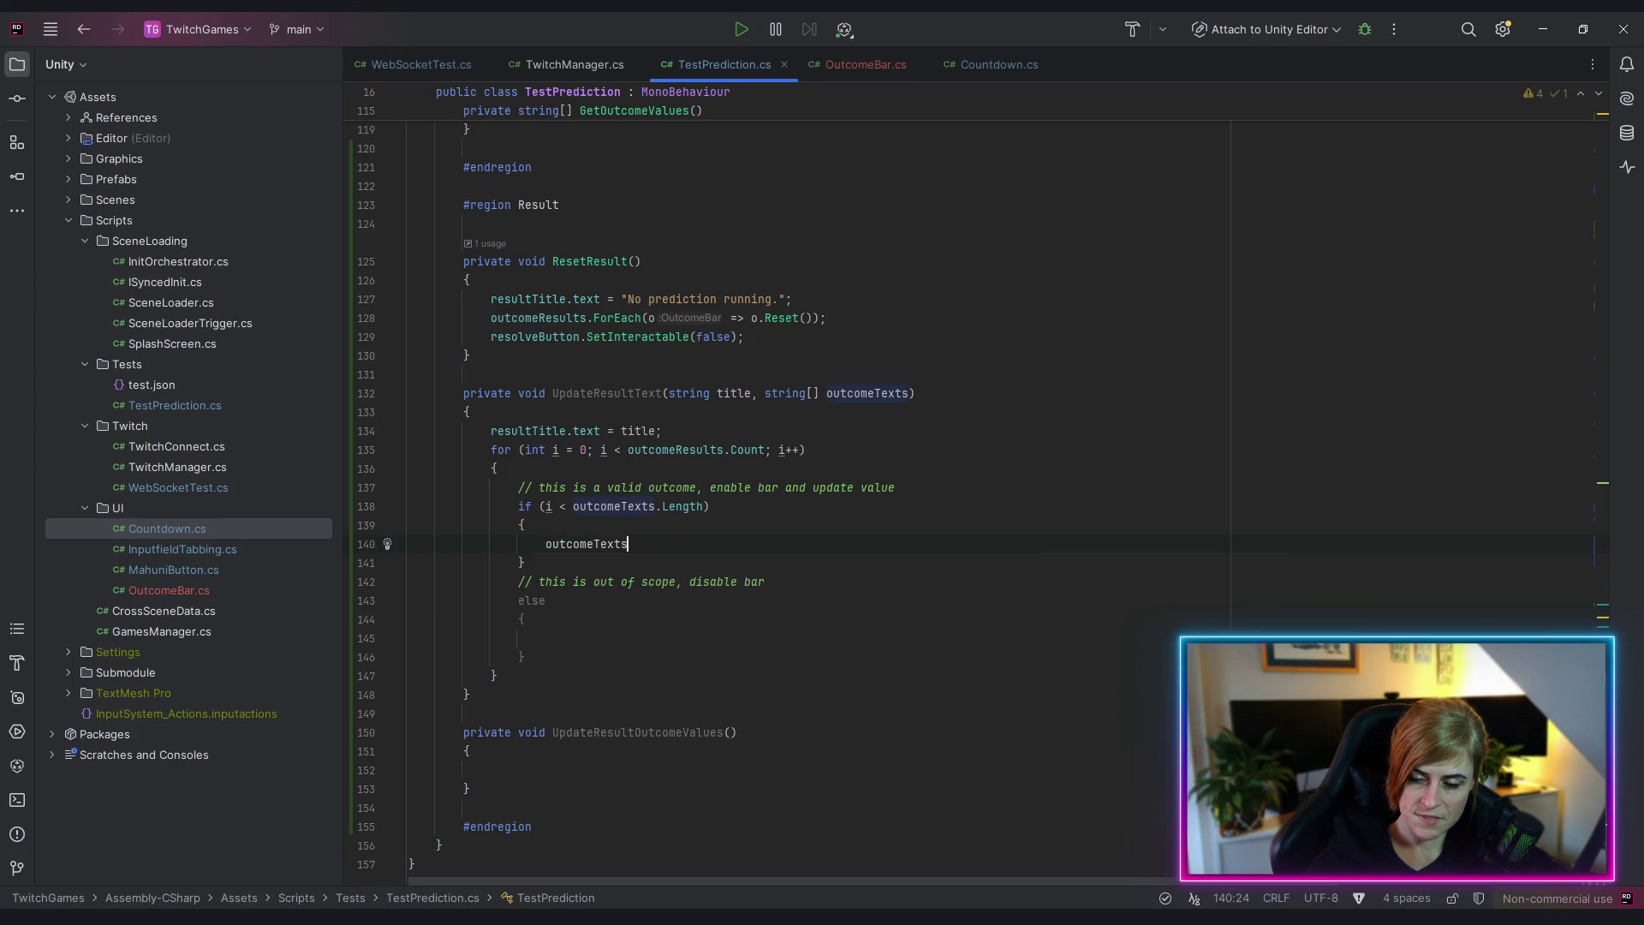
pyautogui.write('.ga')
pyautogui.press('Escape')
pyautogui.press('BackSpace')
pyautogui.press('BackSpace')
pyautogui.press('BackSpace')
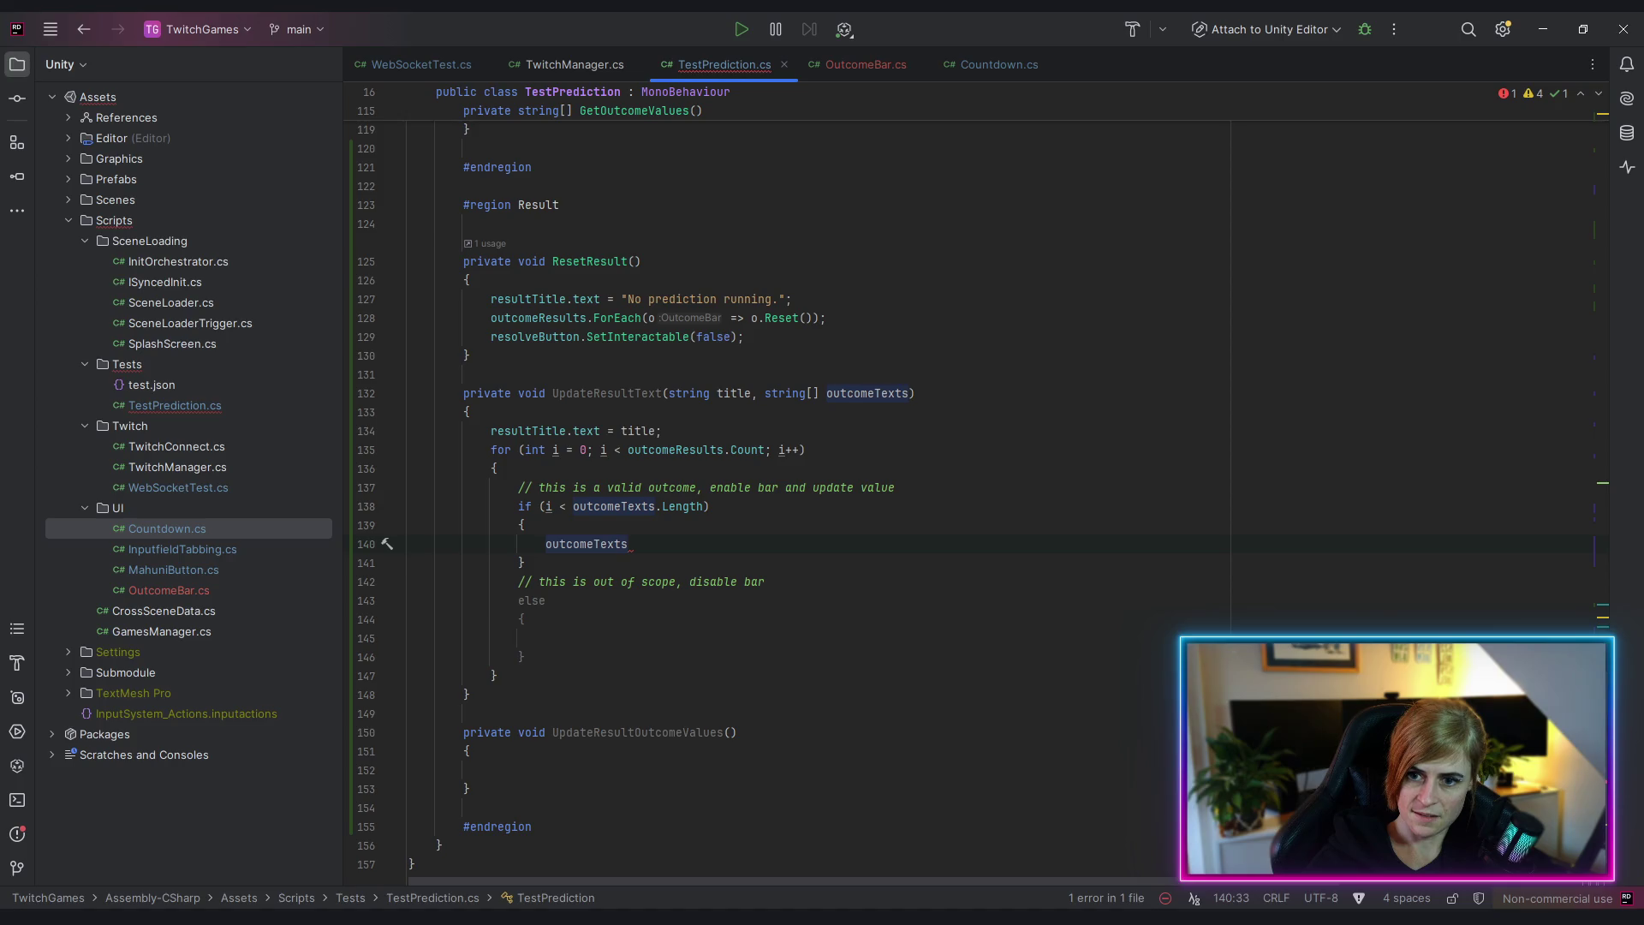
pyautogui.press('BackSpace')
pyautogui.press('BackSpace')
pyautogui.press('BackSpace')
pyautogui.press('BackSpace')
pyautogui.press('BackSpace')
pyautogui.write('re')
pyautogui.press('Return')
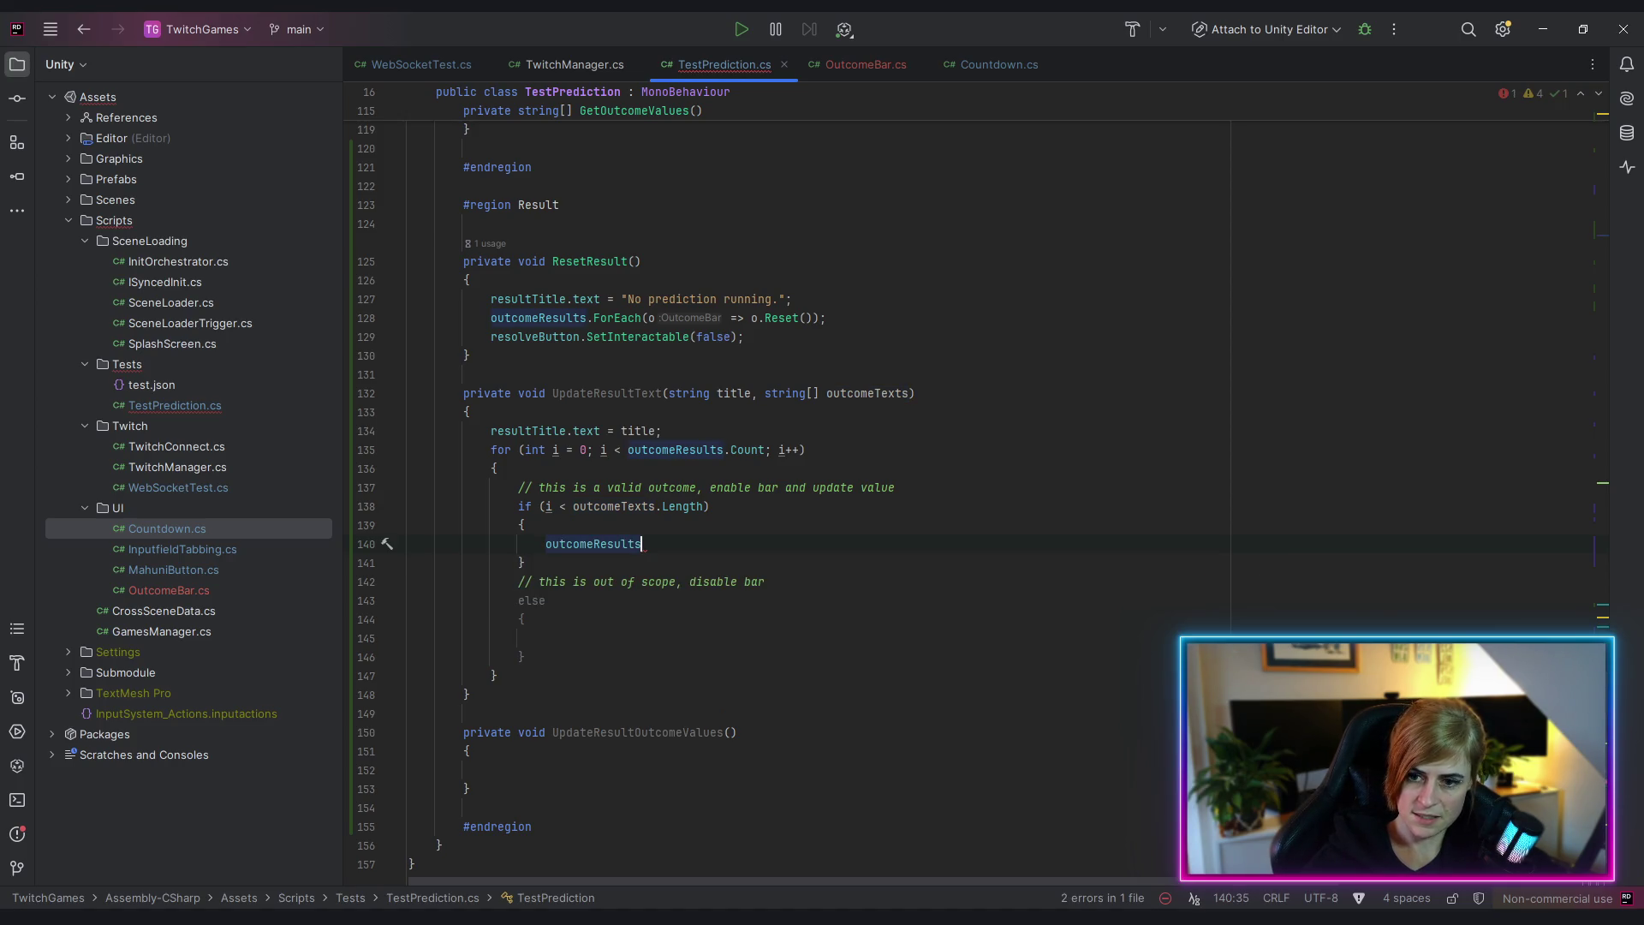
pyautogui.write('[i')
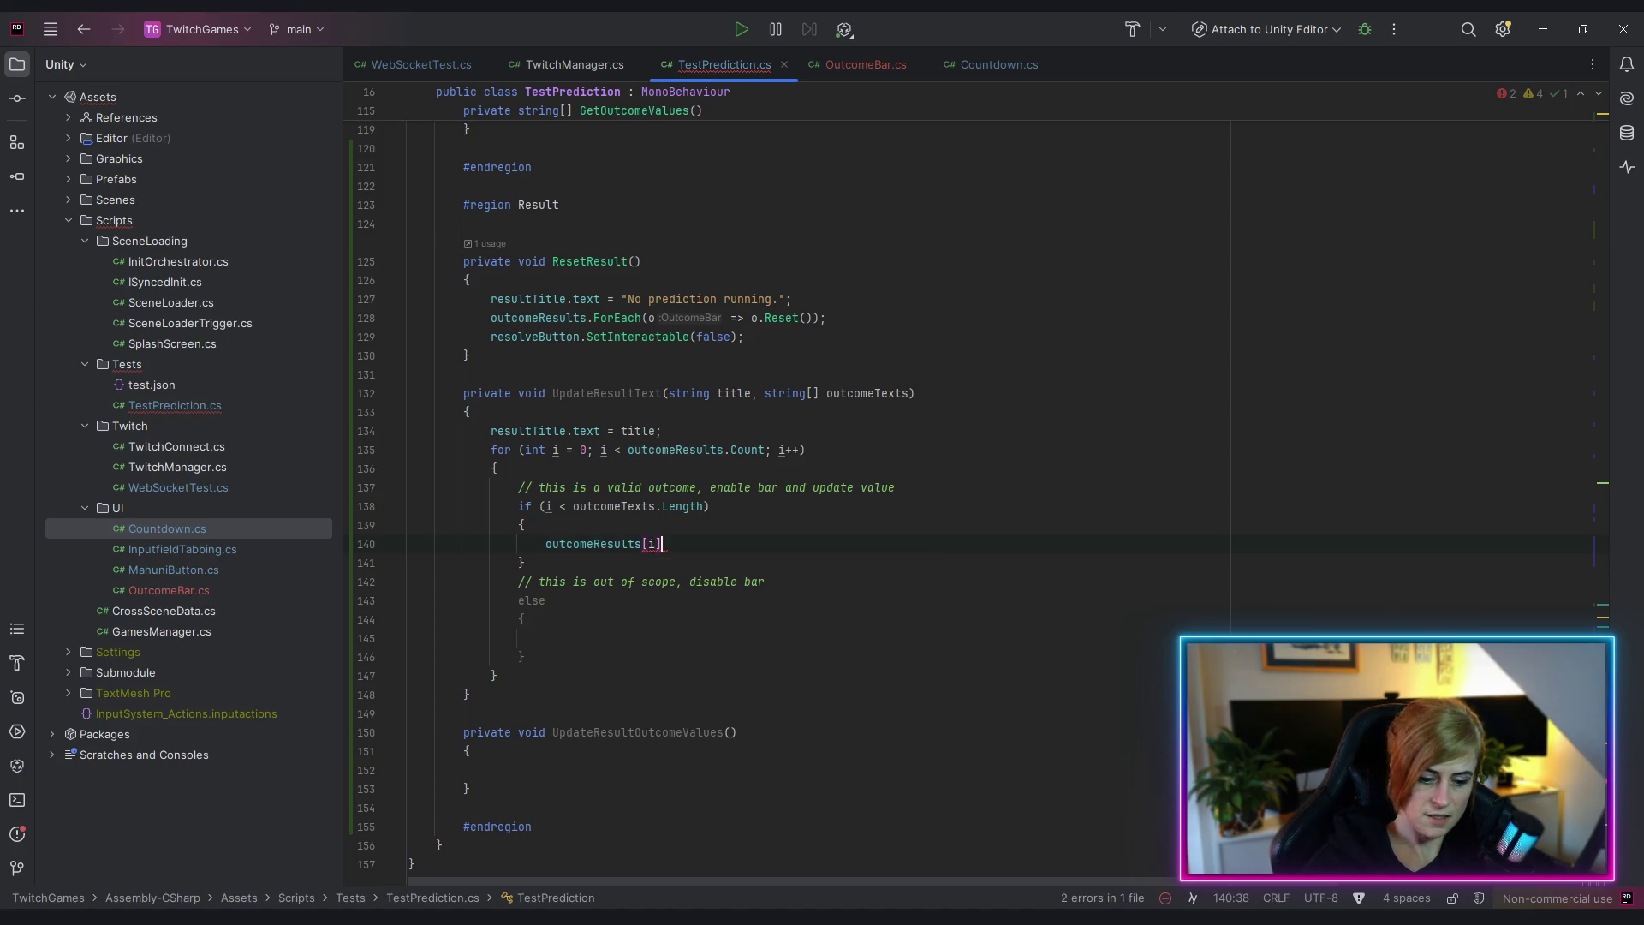
pyautogui.write('].gameObject.SetActive(true);')
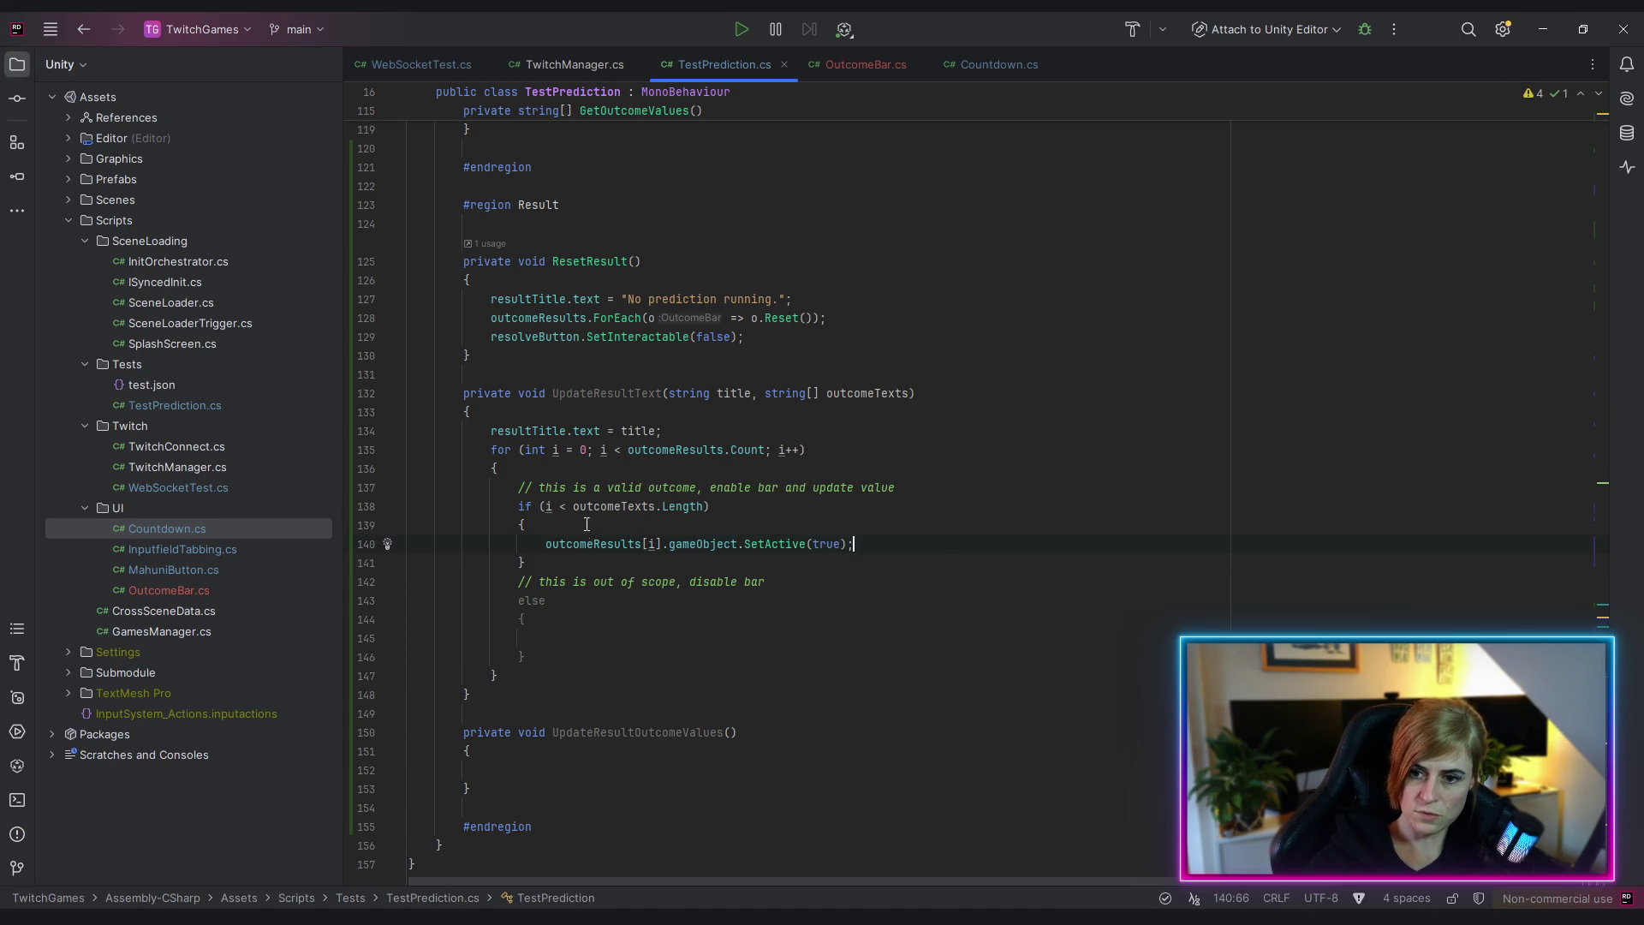
# Copy the statement into the else branch and change its argument to SetActive(false)
pyautogui.moveTo(541, 543); pyautogui.dragTo(896, 548)
pyautogui.hotkey('ctrl', 'c')
pyautogui.click(618, 637)
pyautogui.hotkey('ctrl', 'v')
pyautogui.doubleClick(816, 544)
pyautogui.doubleClick(841, 639)
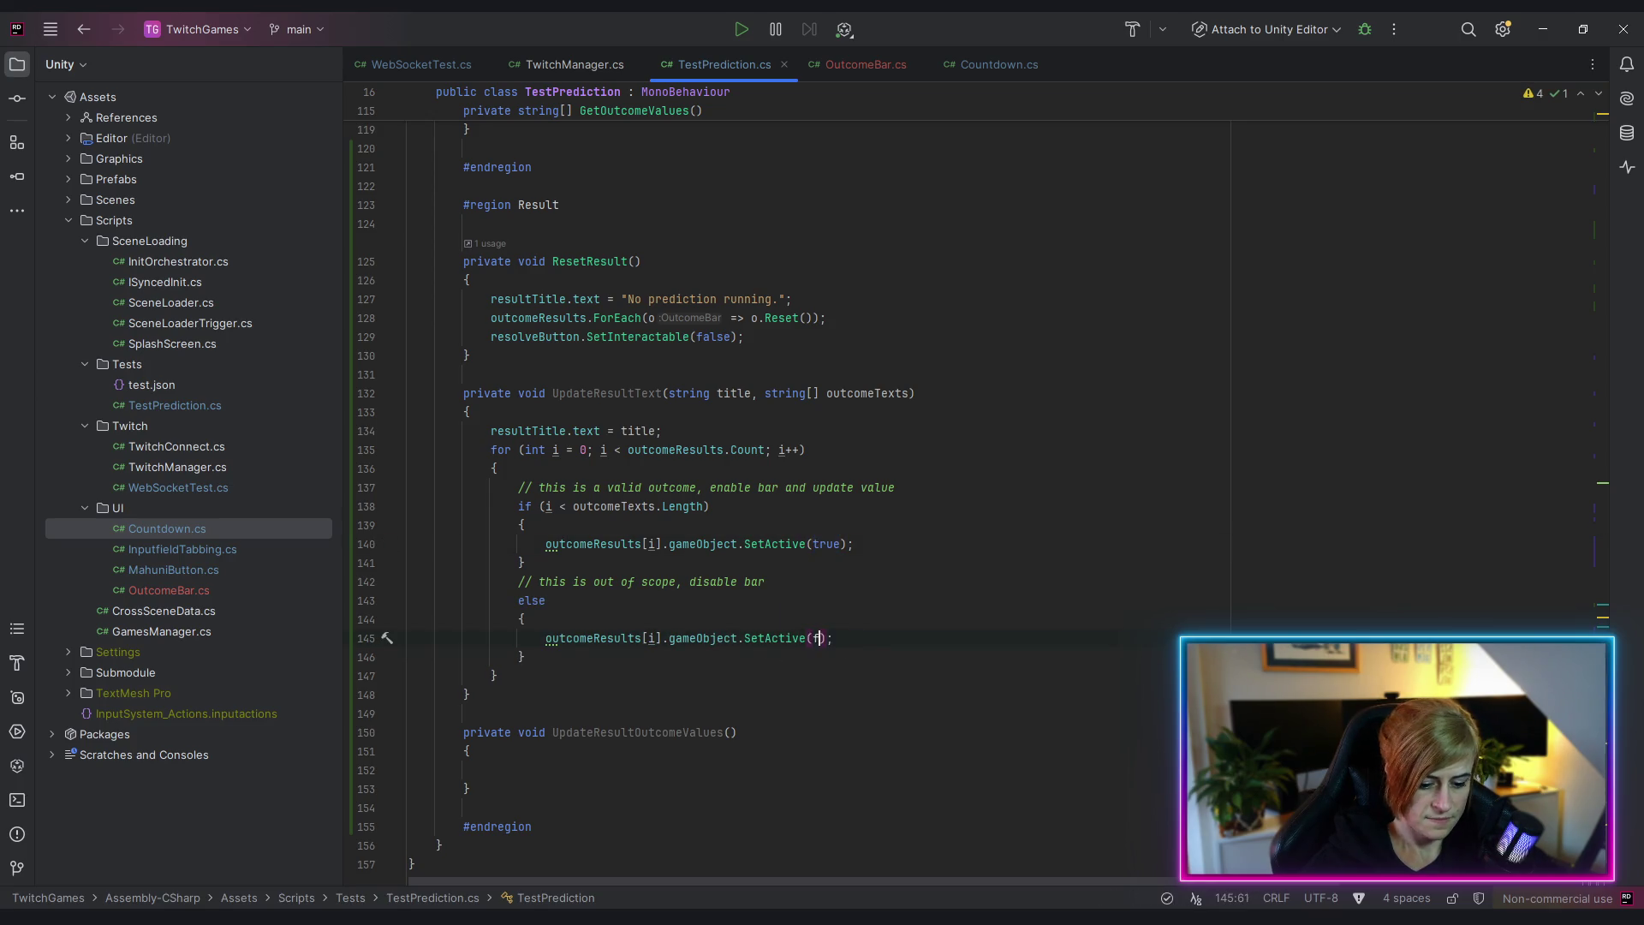
pyautogui.write('false')
pyautogui.press('Escape')
pyautogui.press('Down')
pyautogui.press('Down')
pyautogui.press('Down')
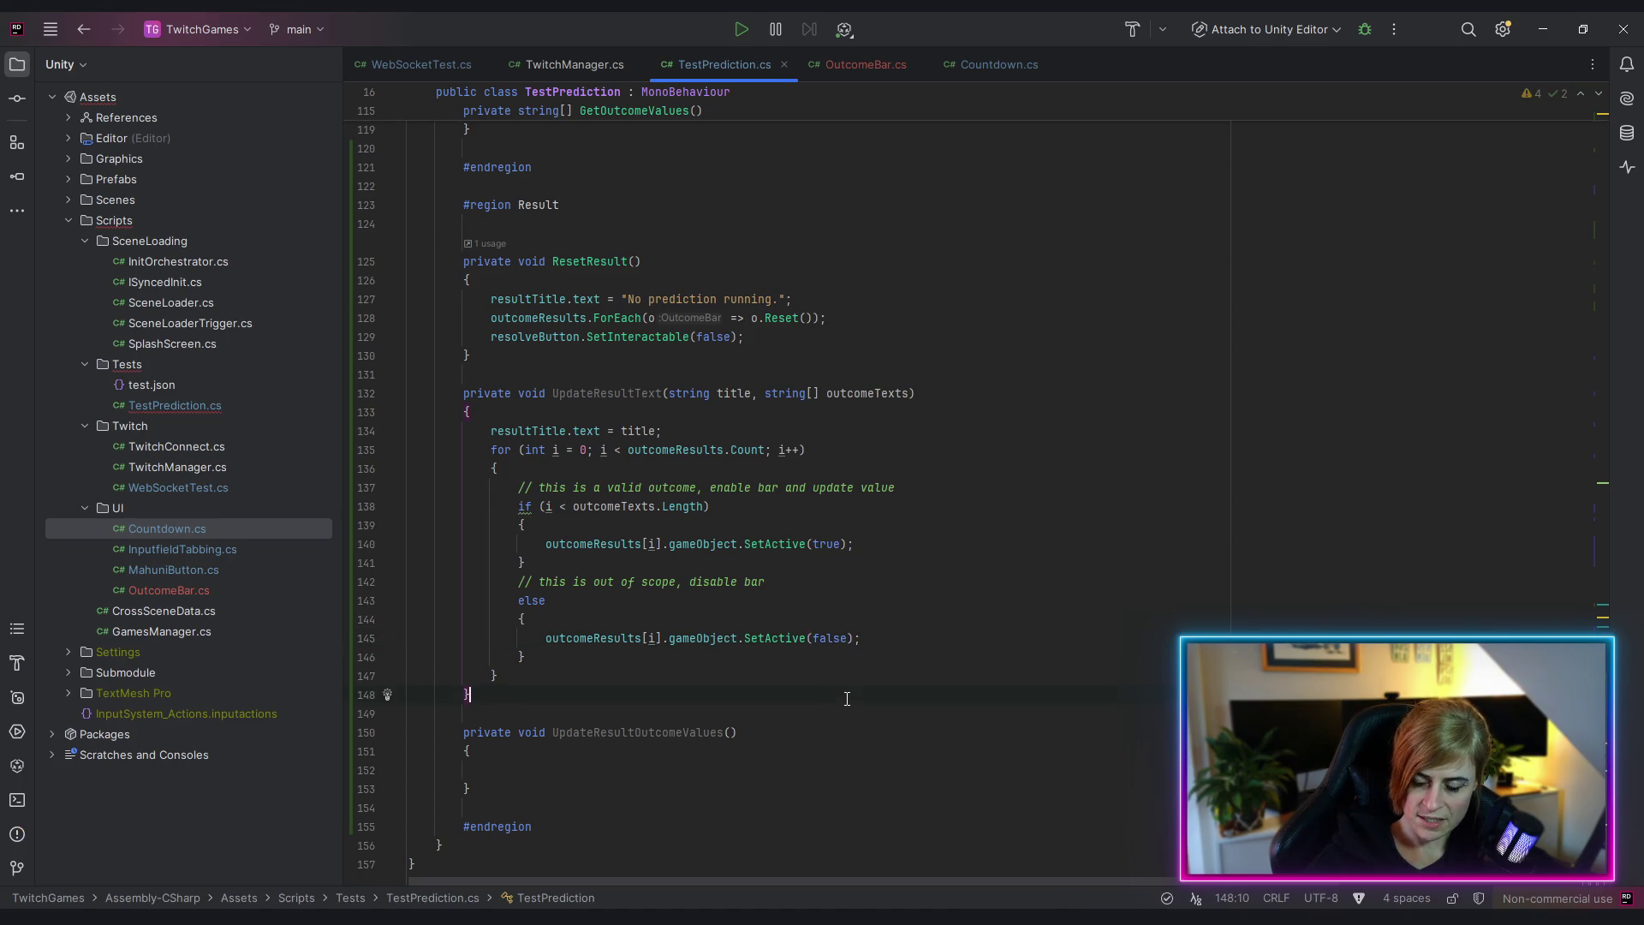
pyautogui.click(869, 543)
# Add outcomeResults[i].SetText(outcomeTexts[i]); below the enabling statement and review the branches
pyautogui.press('Return')
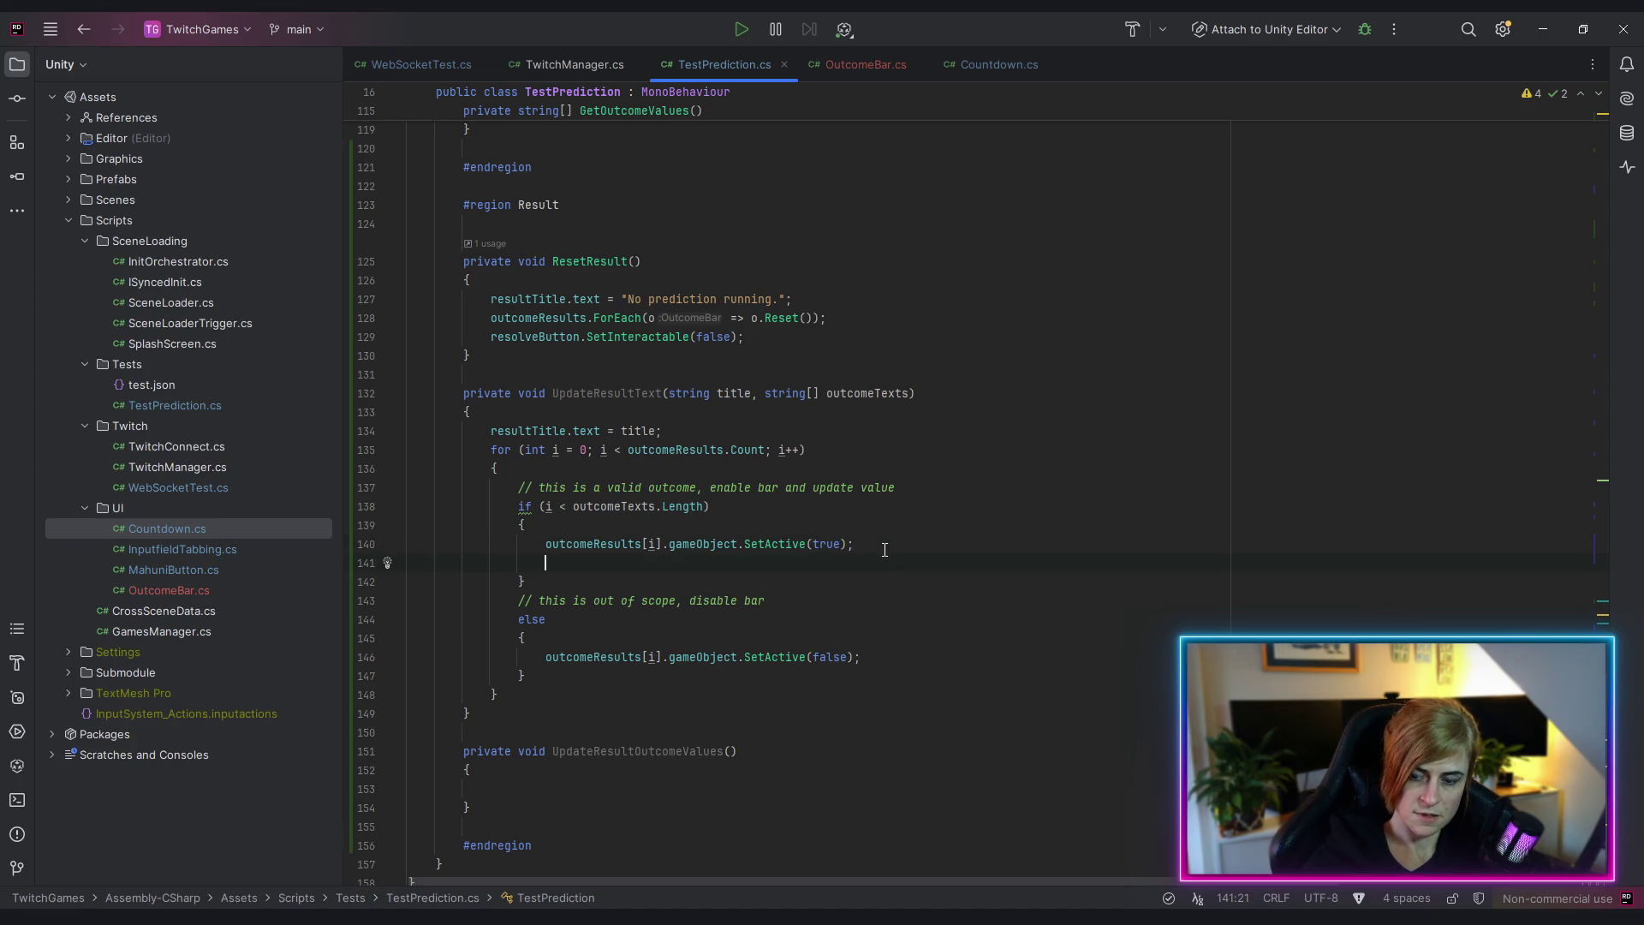
pyautogui.write('ut')
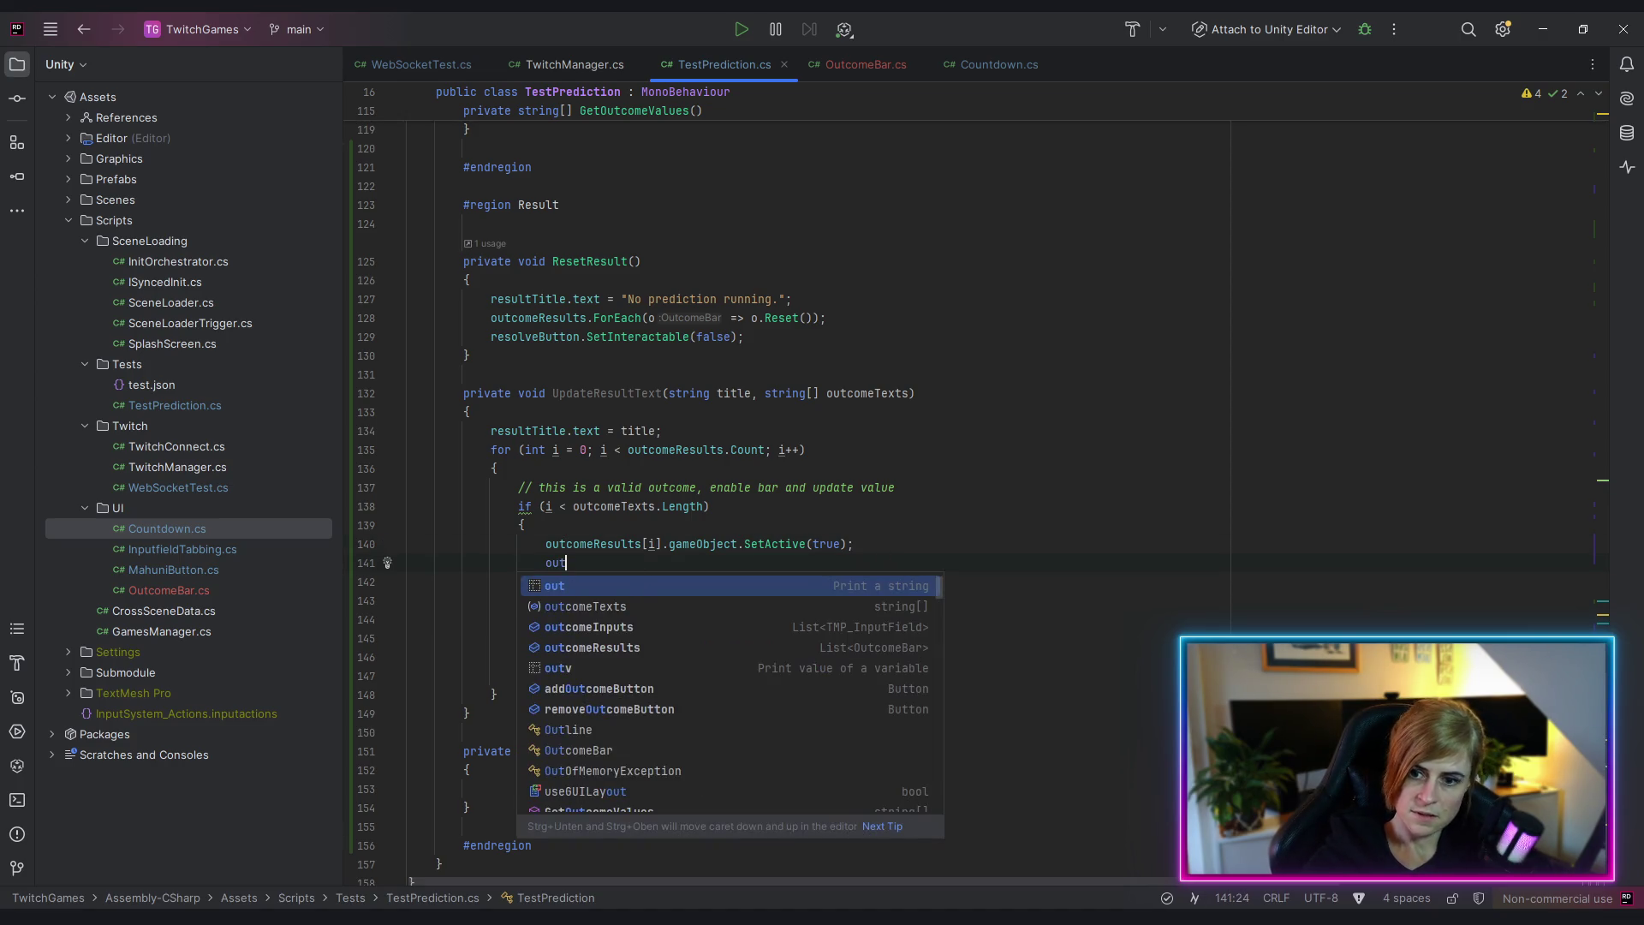
pyautogui.press('Down')
pyautogui.press('Down')
pyautogui.press('Down')
pyautogui.press('Return')
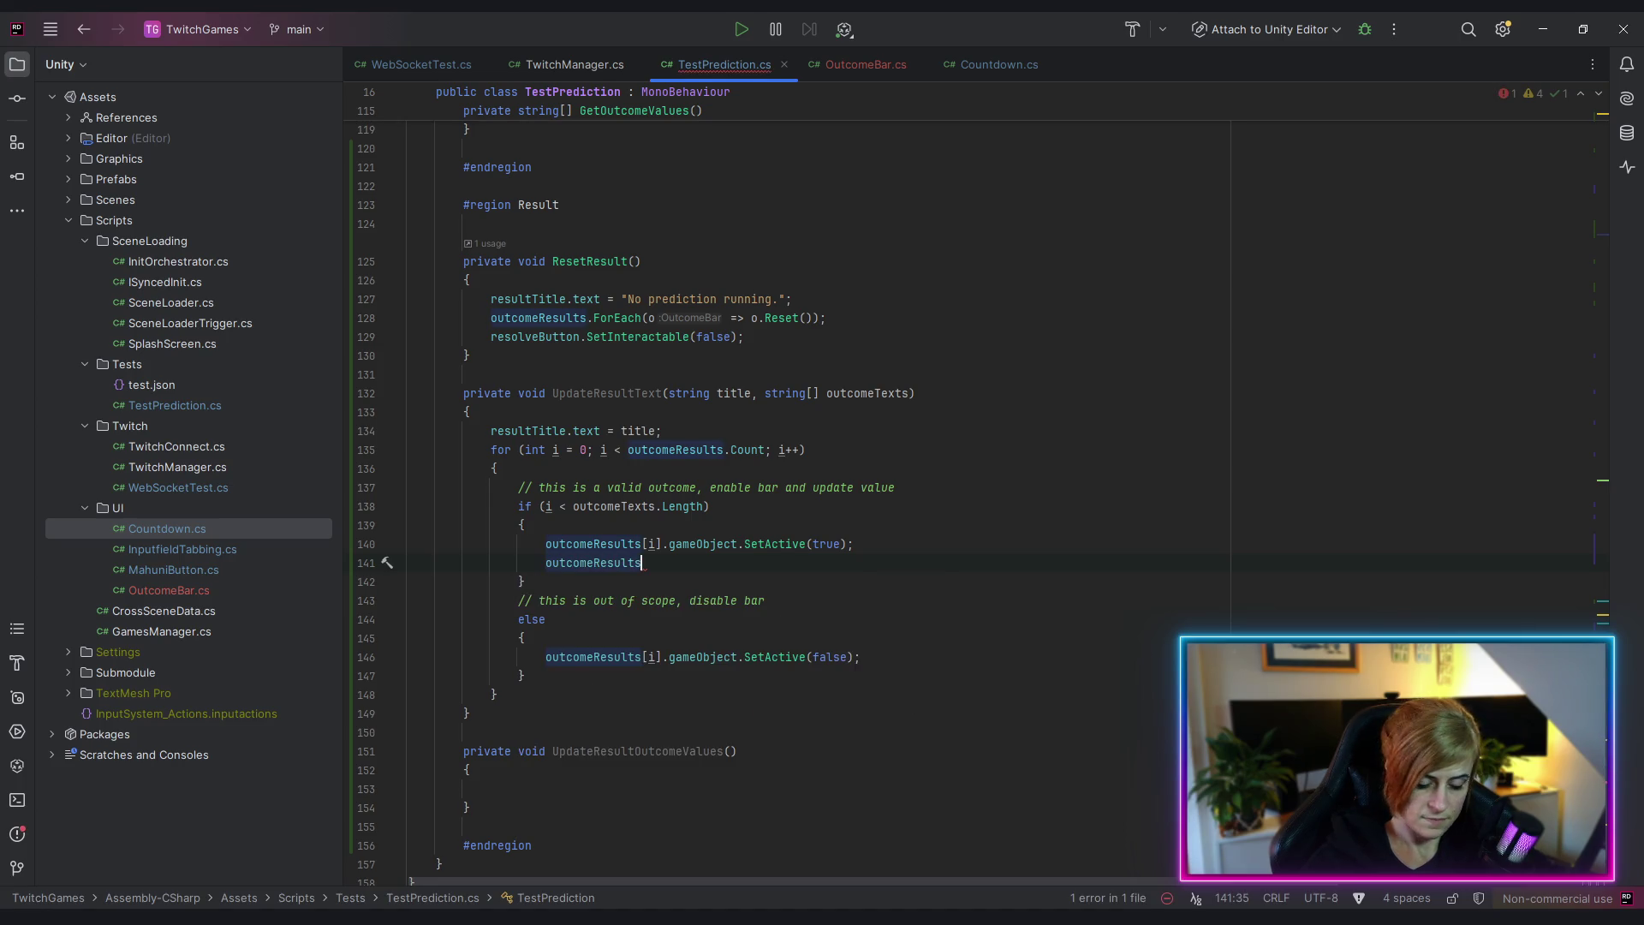
pyautogui.write('[i].')
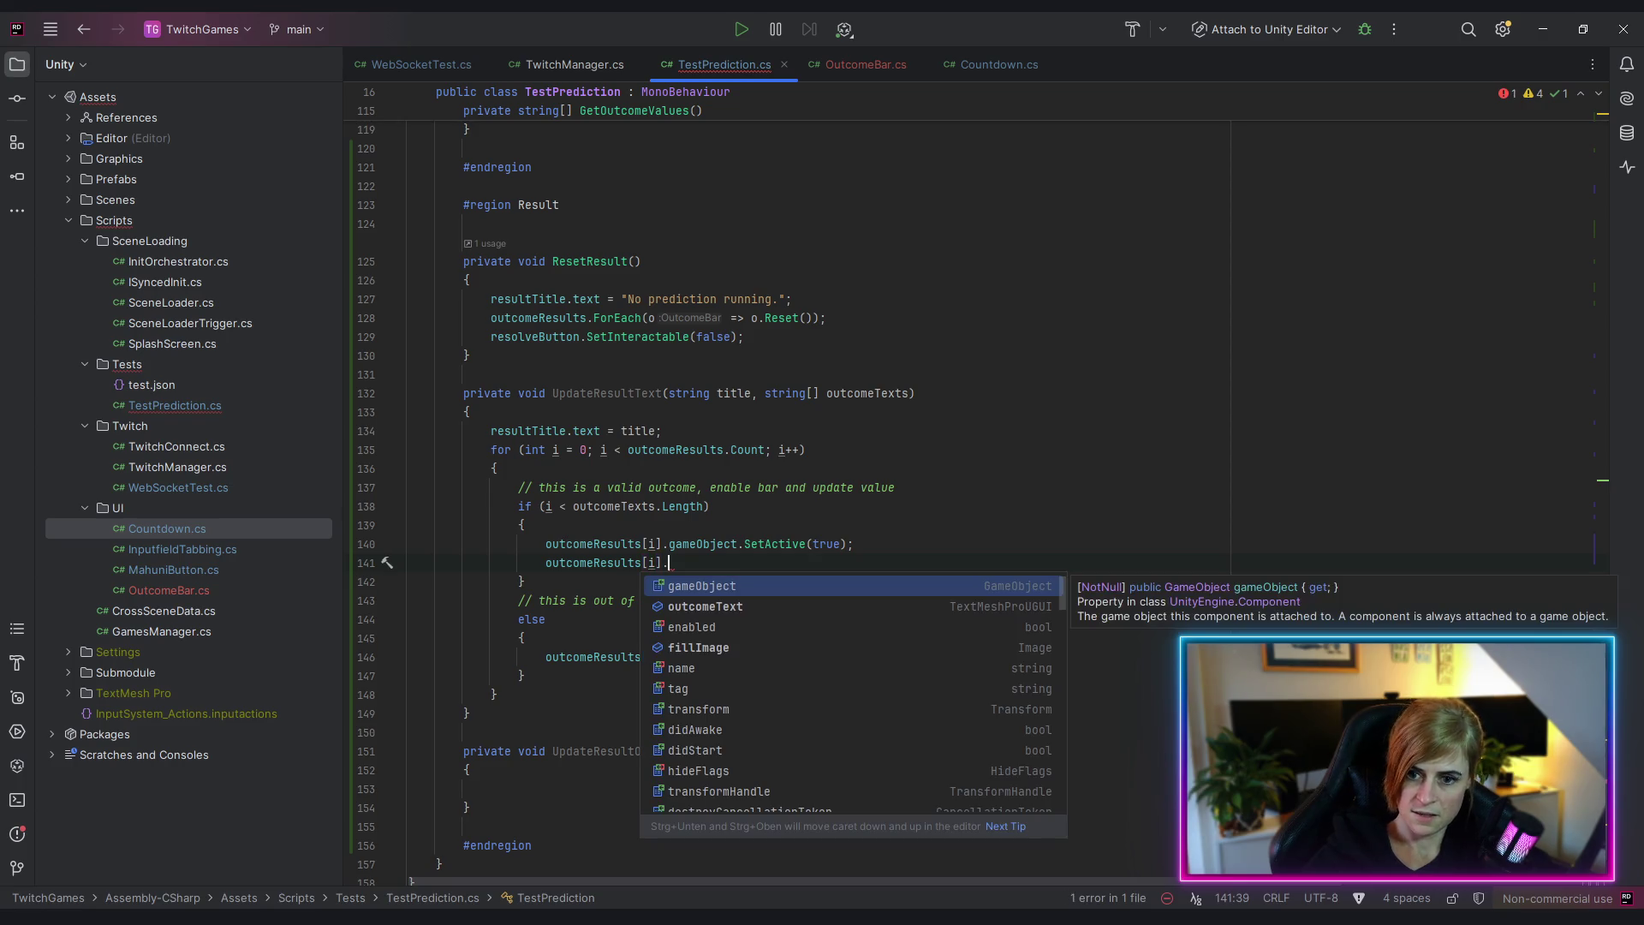
pyautogui.write('set')
pyautogui.press('Return')
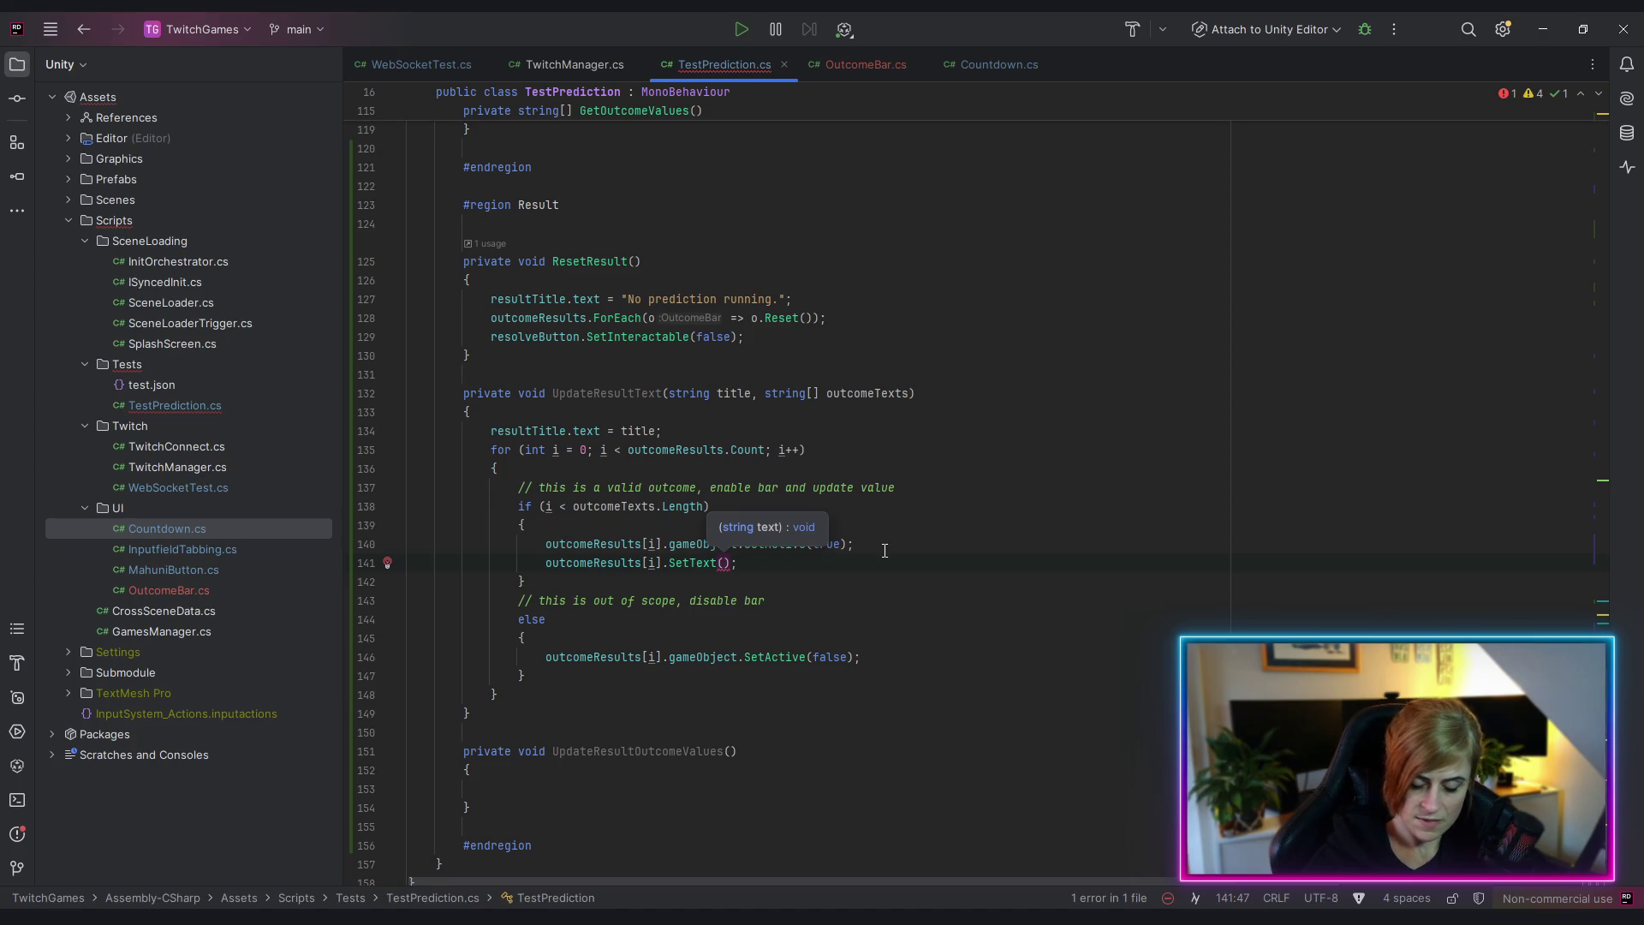
pyautogui.write('outcomeTexts[i]')
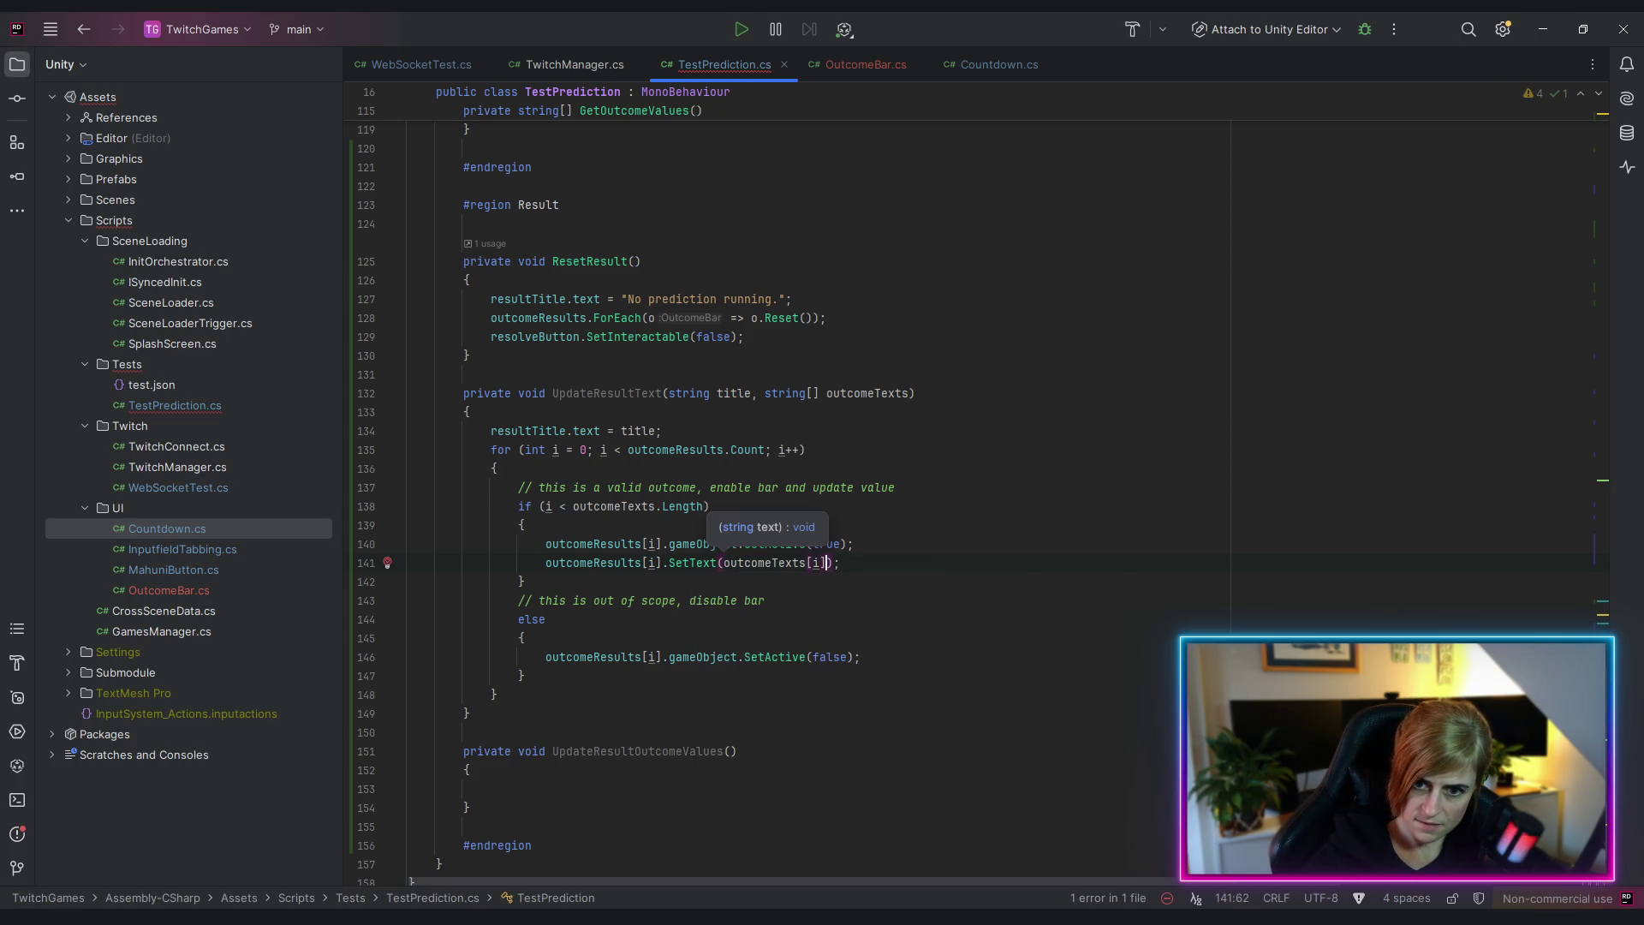
pyautogui.click(737, 731)
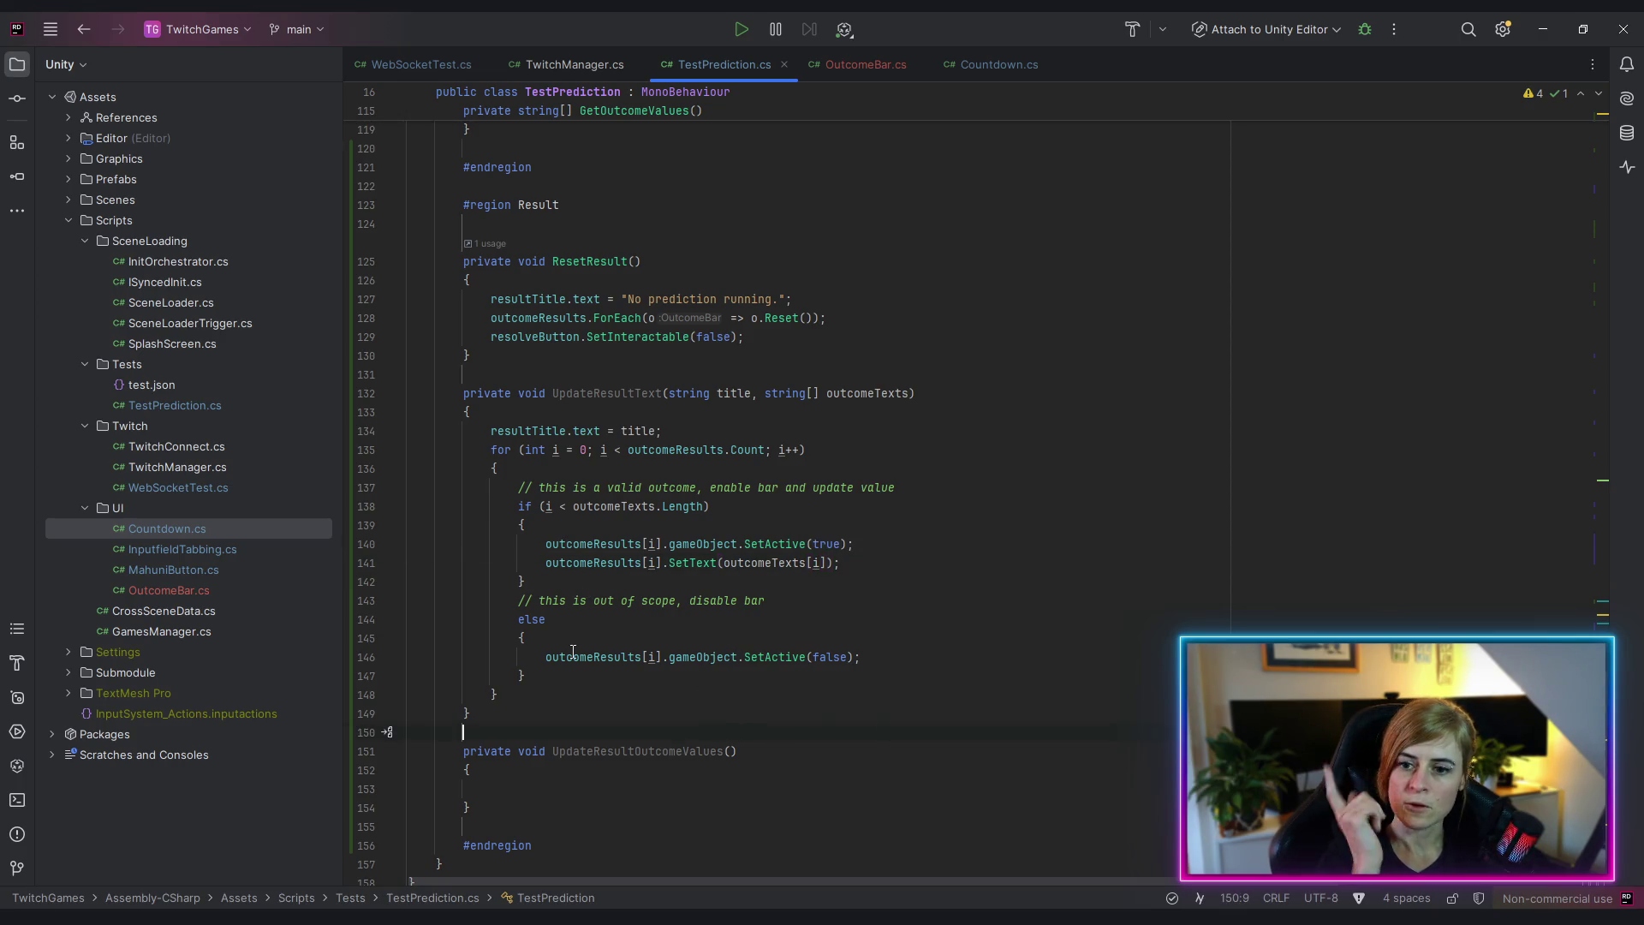
pyautogui.moveTo(546, 656); pyautogui.dragTo(905, 658)
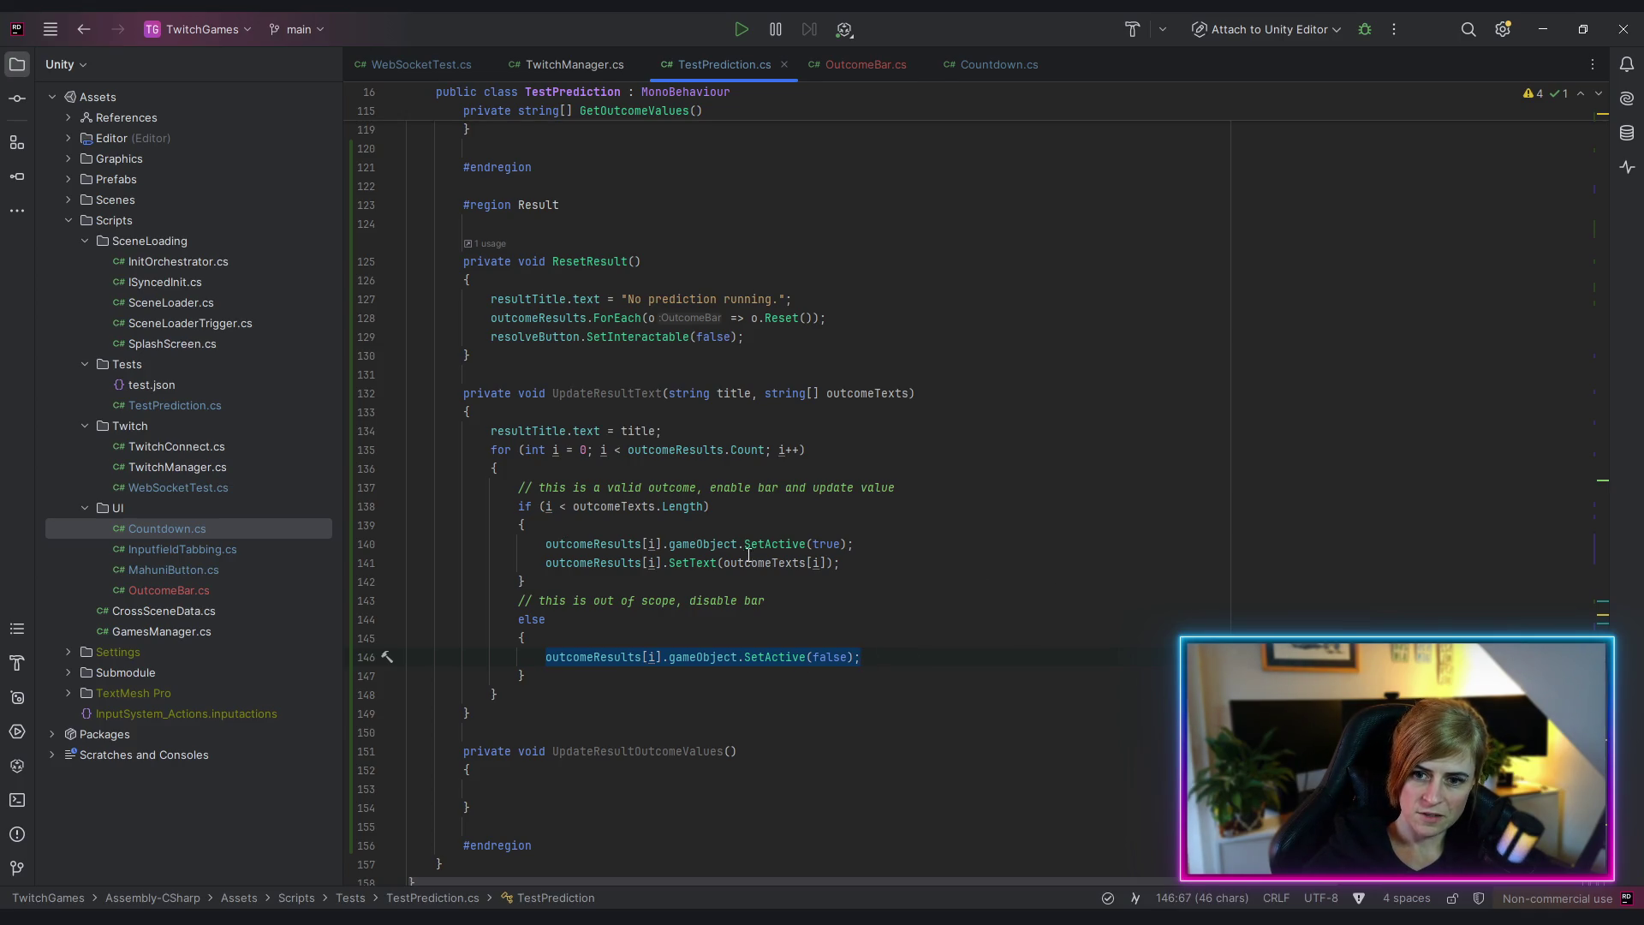
pyautogui.click(1021, 612)
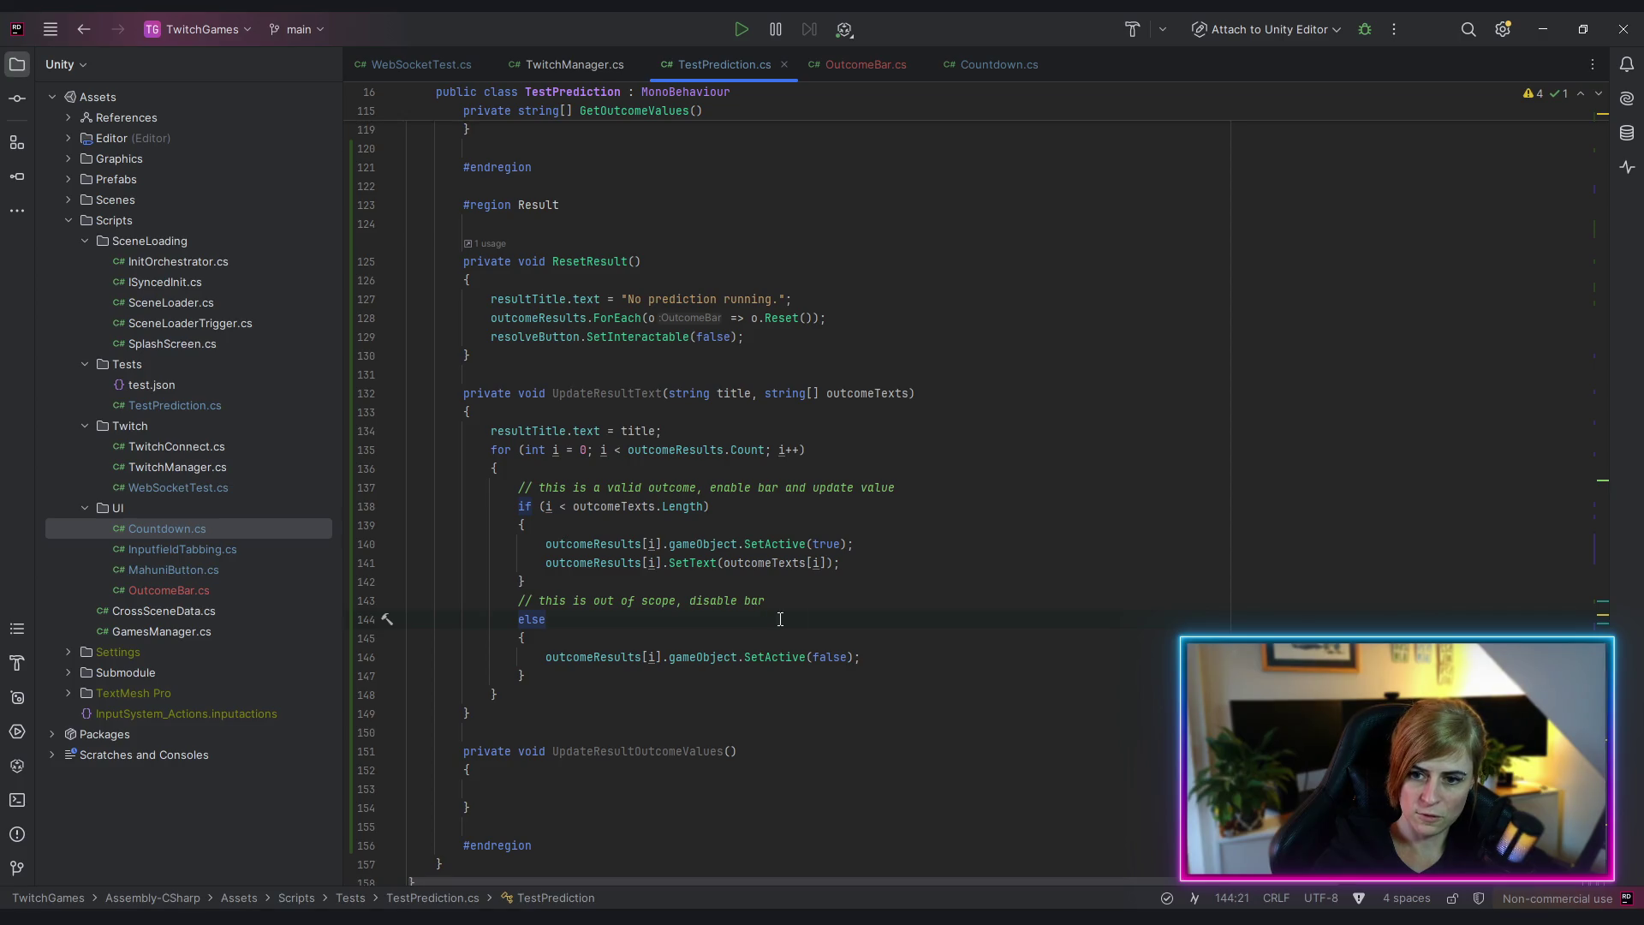
pyautogui.doubleClick(579, 393)
pyautogui.hotkey('ctrl', 'c')
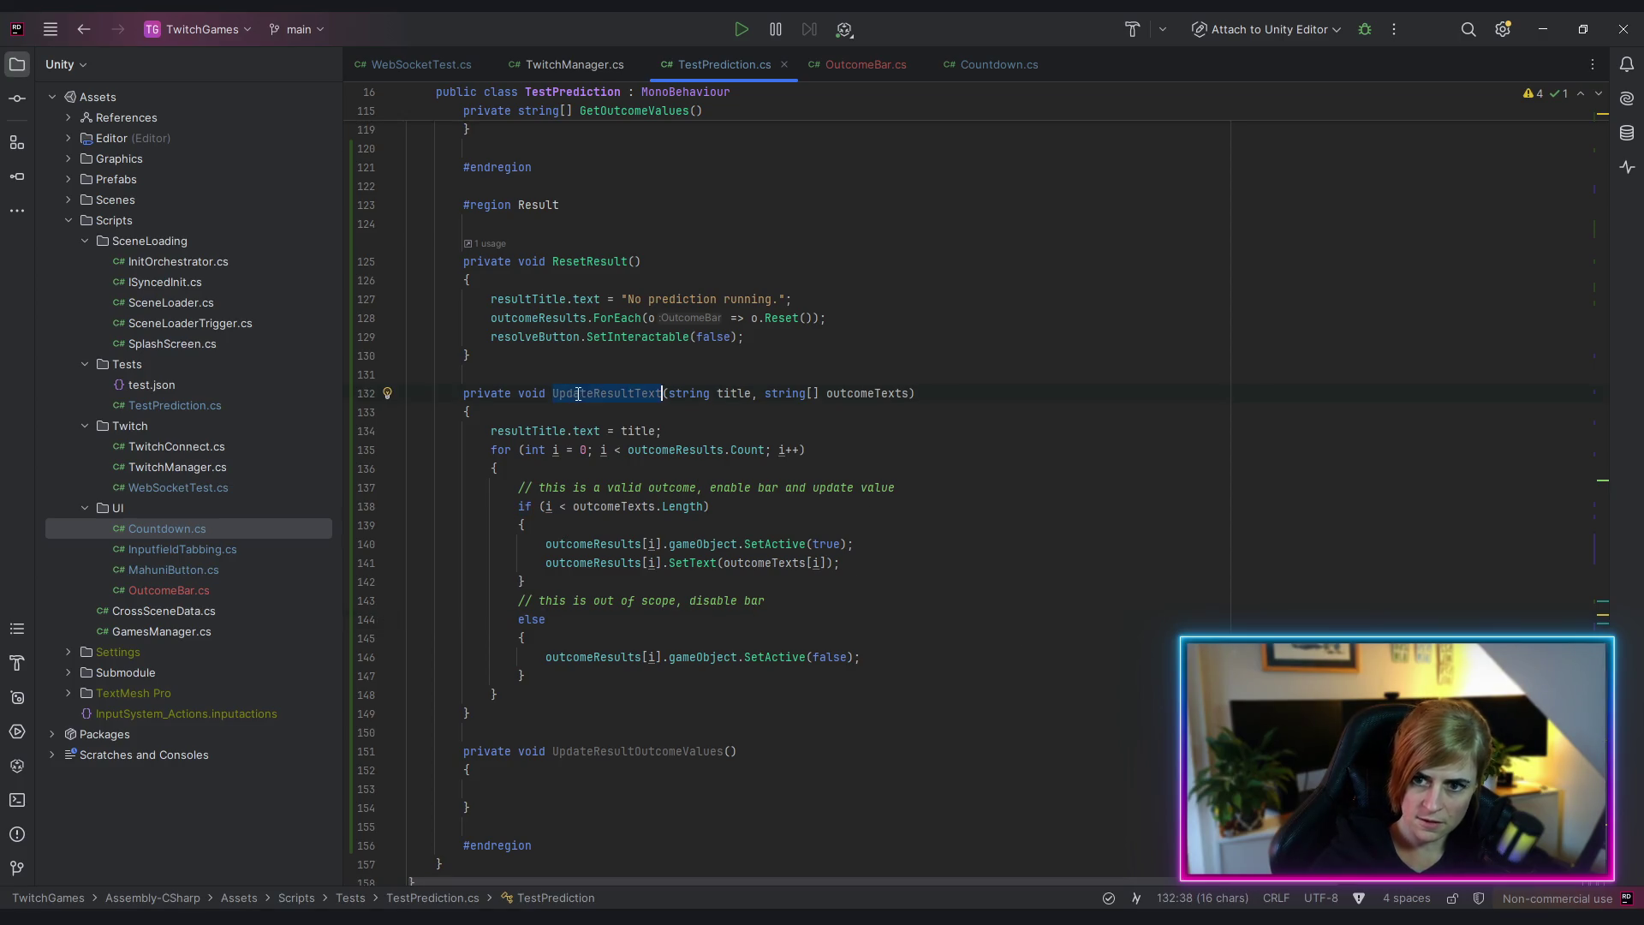
pyautogui.scroll(2, 621, 416)
pyautogui.scroll(5, 620, 415)
pyautogui.scroll(4, 591, 514)
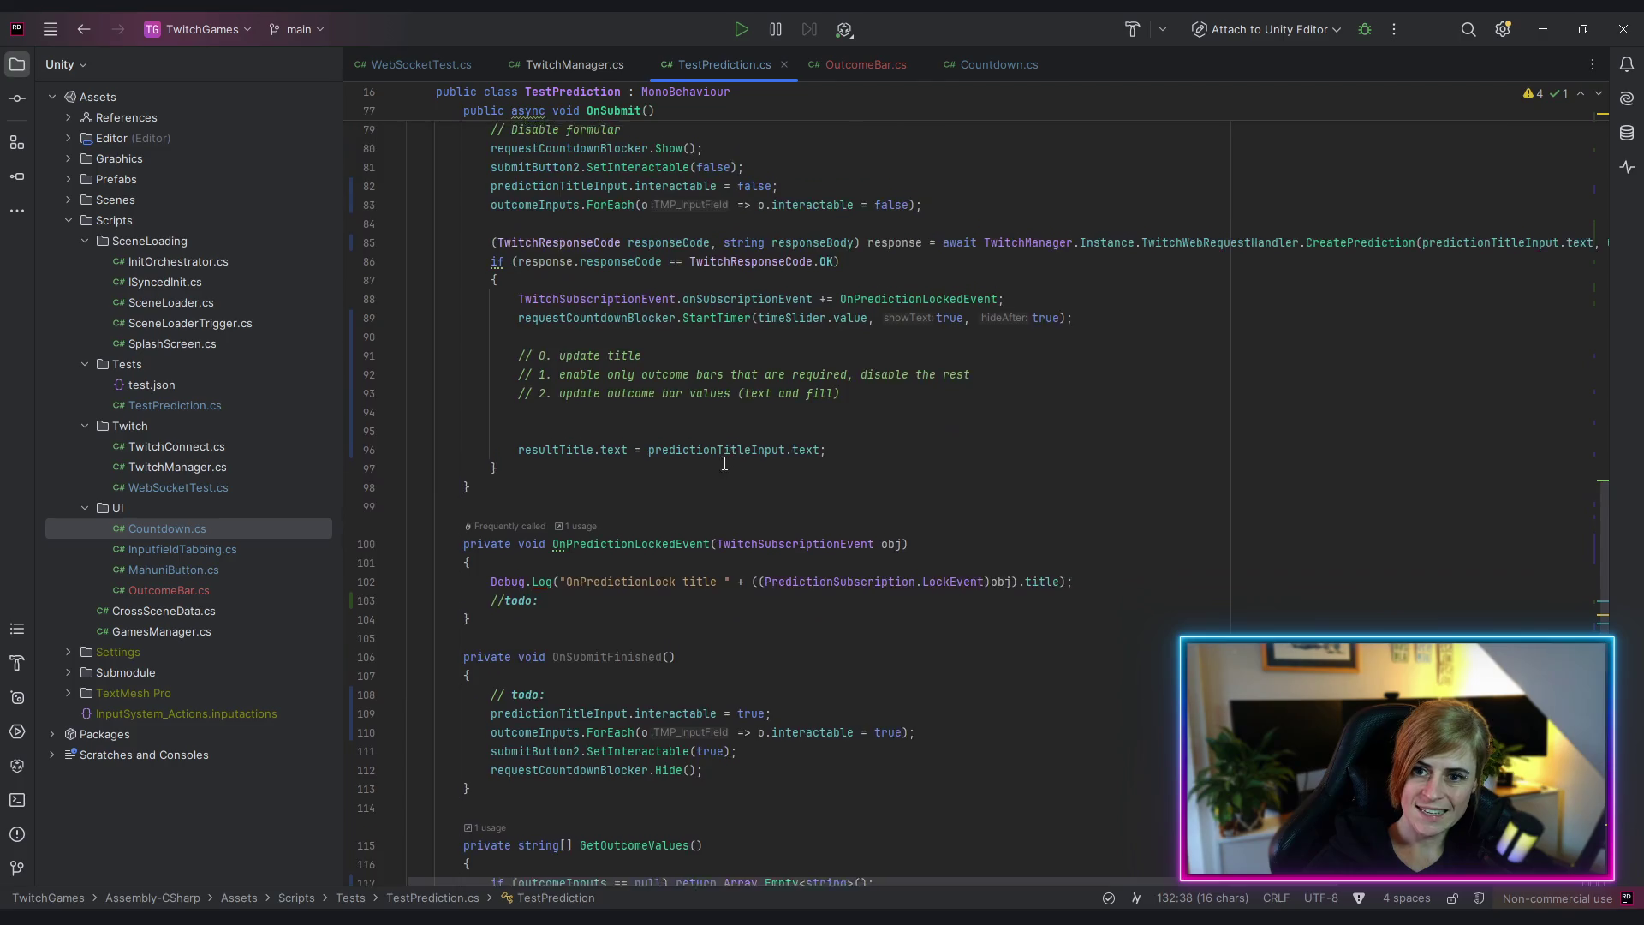
pyautogui.scroll(4, 576, 567)
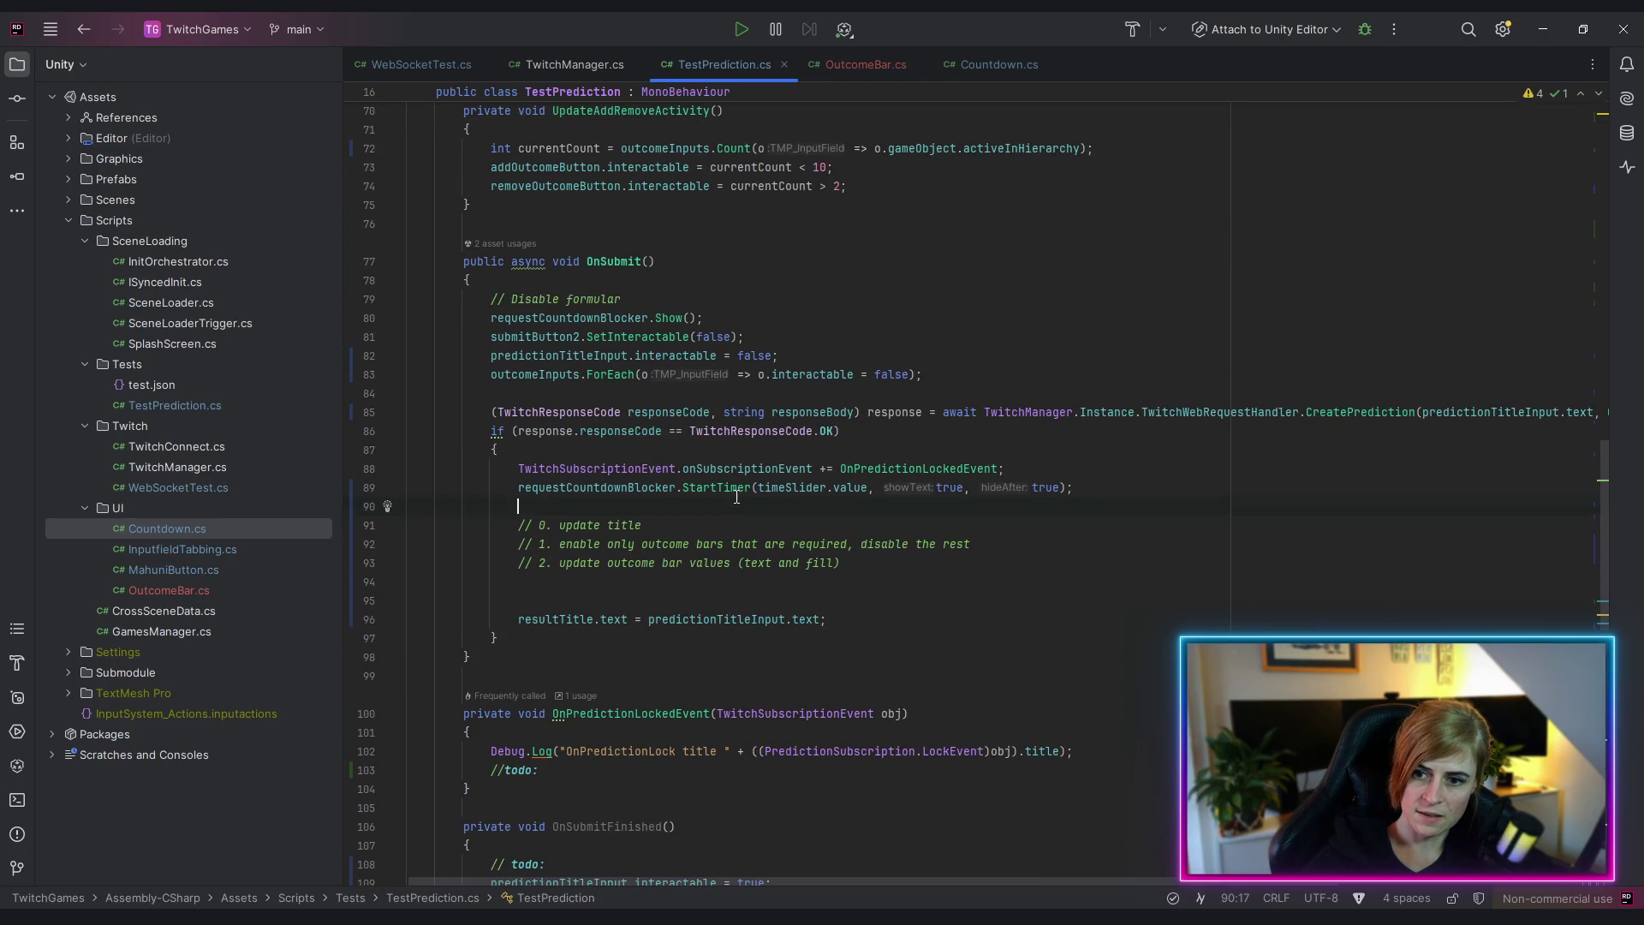
# Insert an UpdateResultText call in OnSubmit with the prediction title expression as first argument
pyautogui.press('Return')
pyautogui.hotkey('ctrl', 'v')
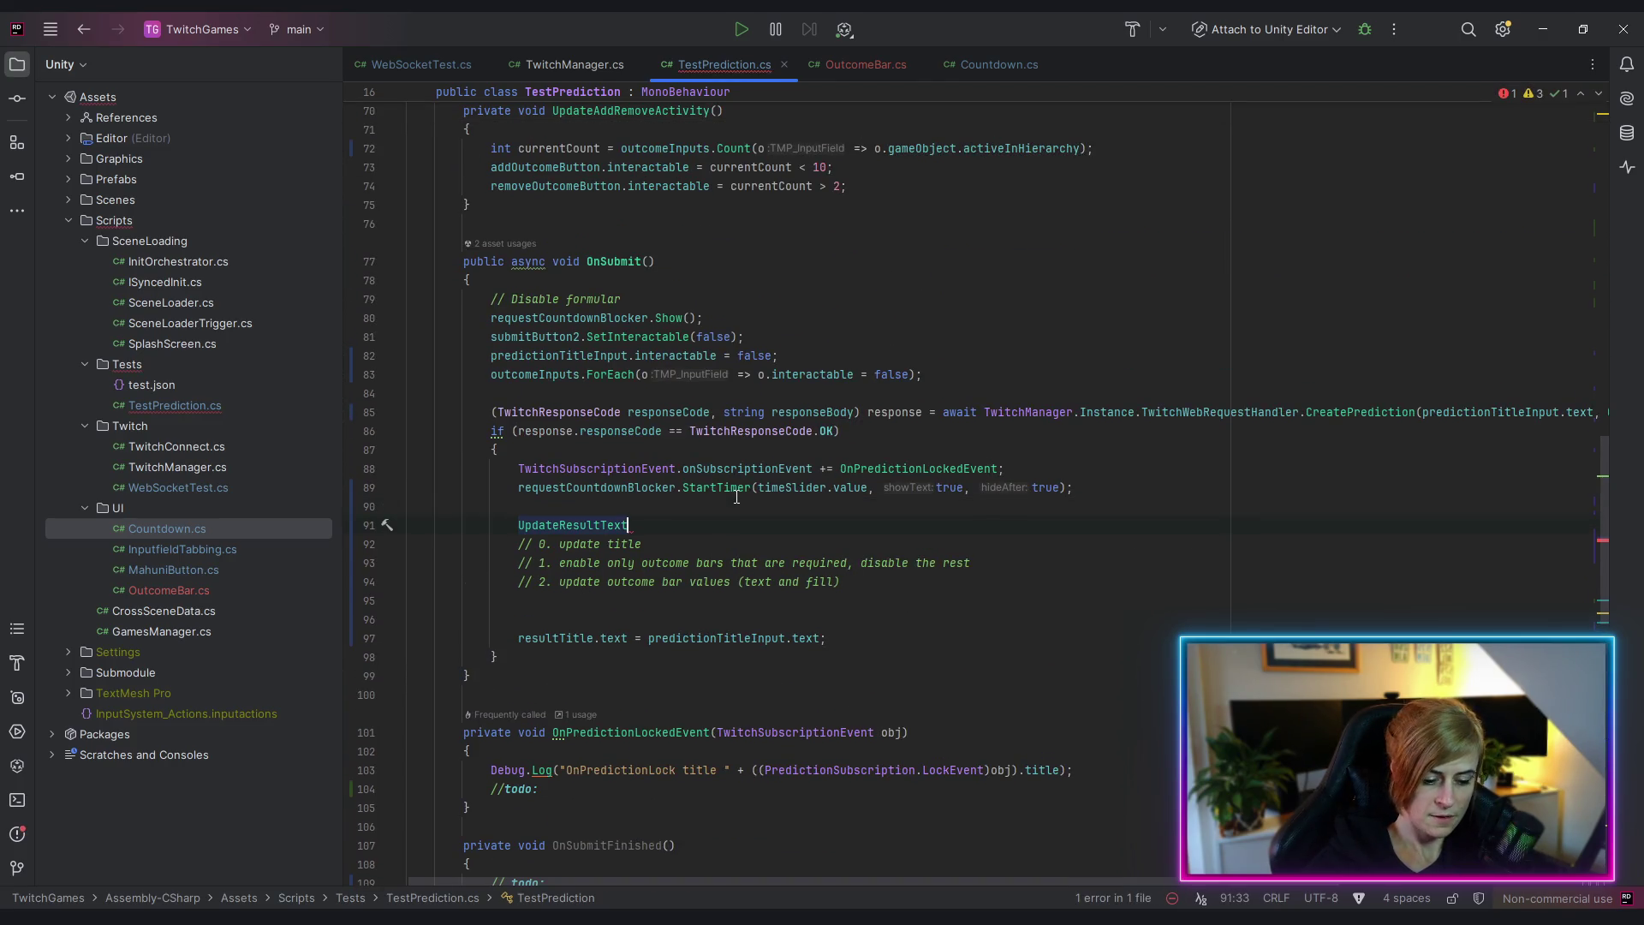
pyautogui.write('(')
pyautogui.press('Escape')
pyautogui.press('Up')
pyautogui.press('Up')
pyautogui.press('Up')
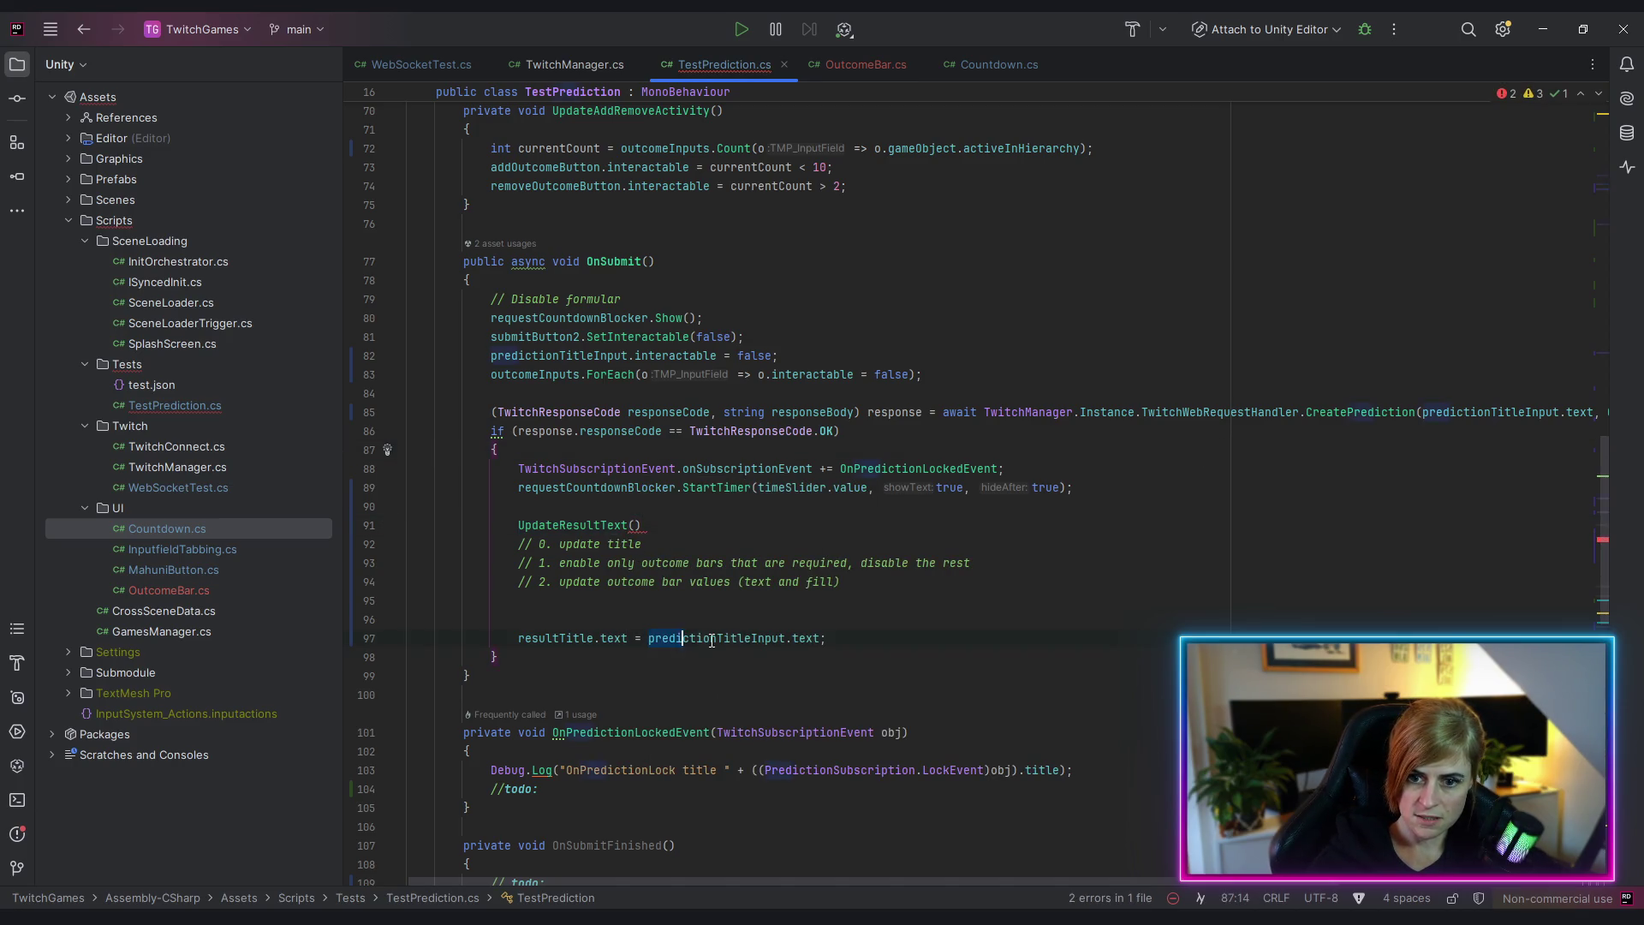
pyautogui.moveTo(711, 639); pyautogui.dragTo(822, 639)
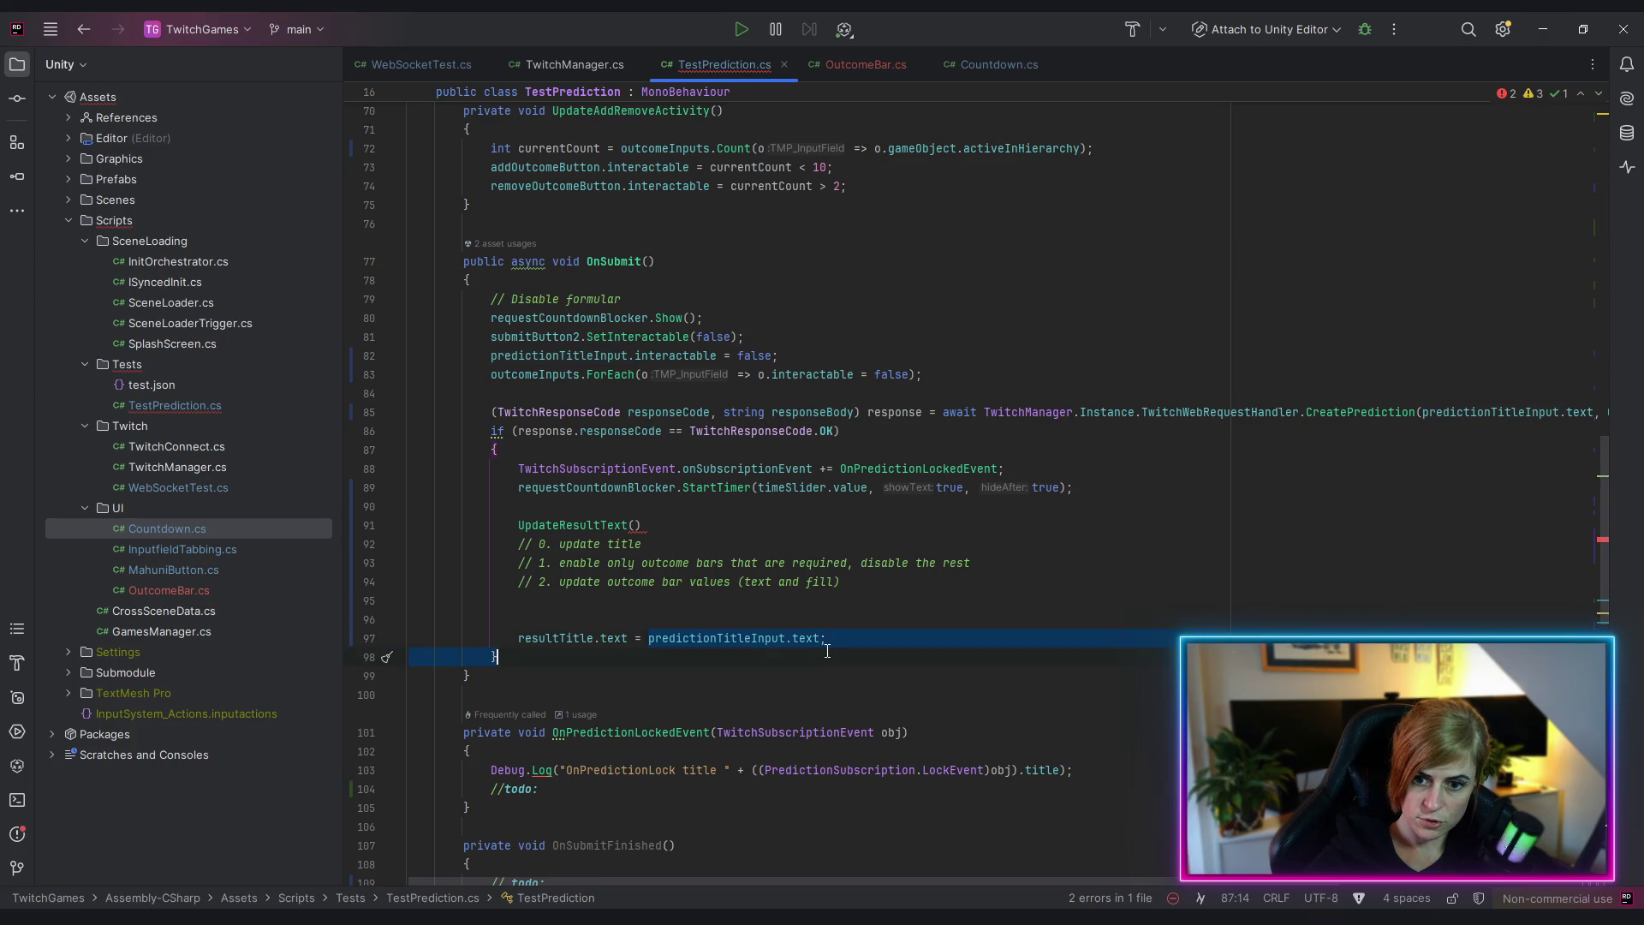
pyautogui.hotkey('ctrl', 'c')
pyautogui.click(634, 526)
pyautogui.hotkey('ctrl', 'v')
pyautogui.write(',')
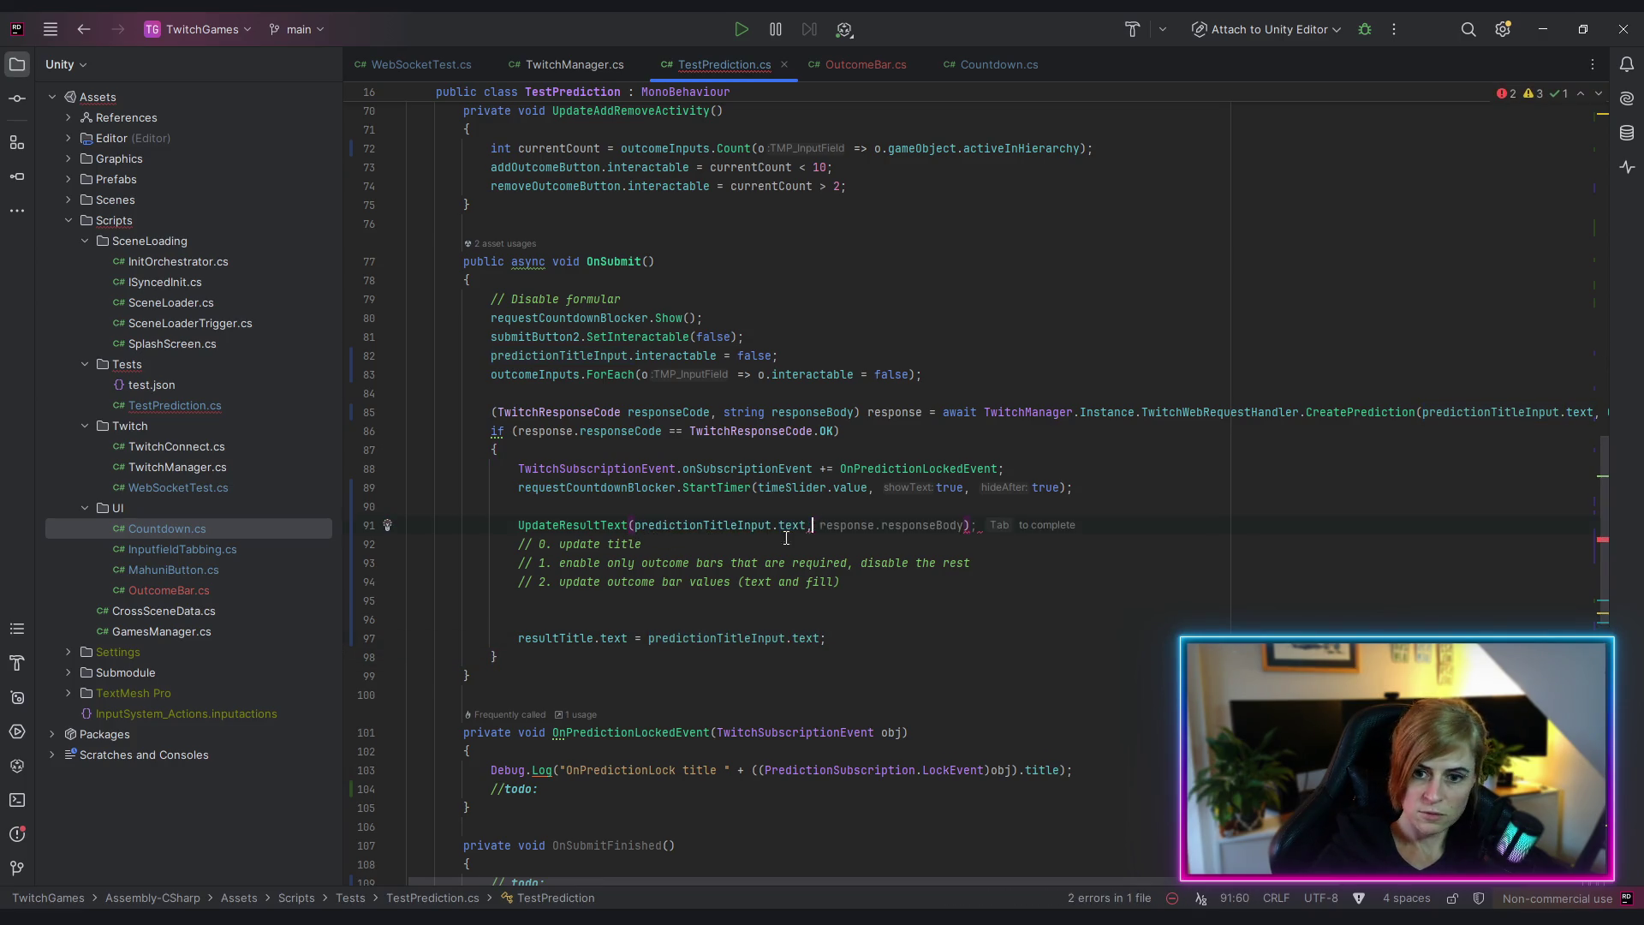
pyautogui.hscroll(5, 1328, 420)
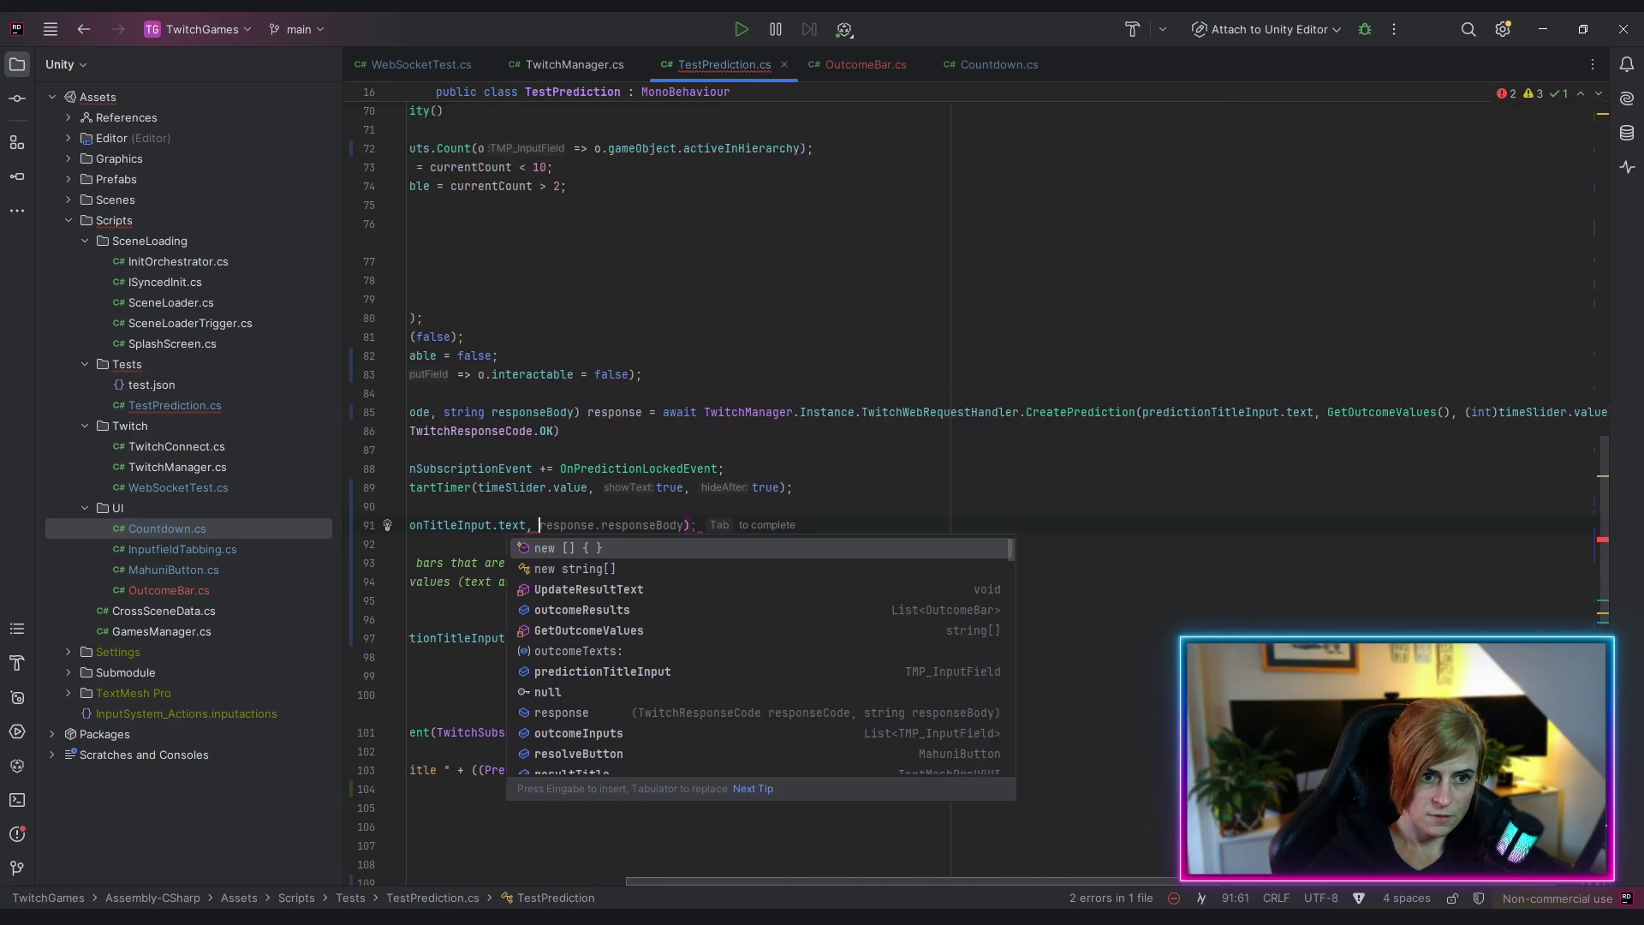
# Pass GetOutcomeValues() as the second argument and delete the old resultTitle assignment
pyautogui.moveTo(1302, 412); pyautogui.dragTo(1426, 413)
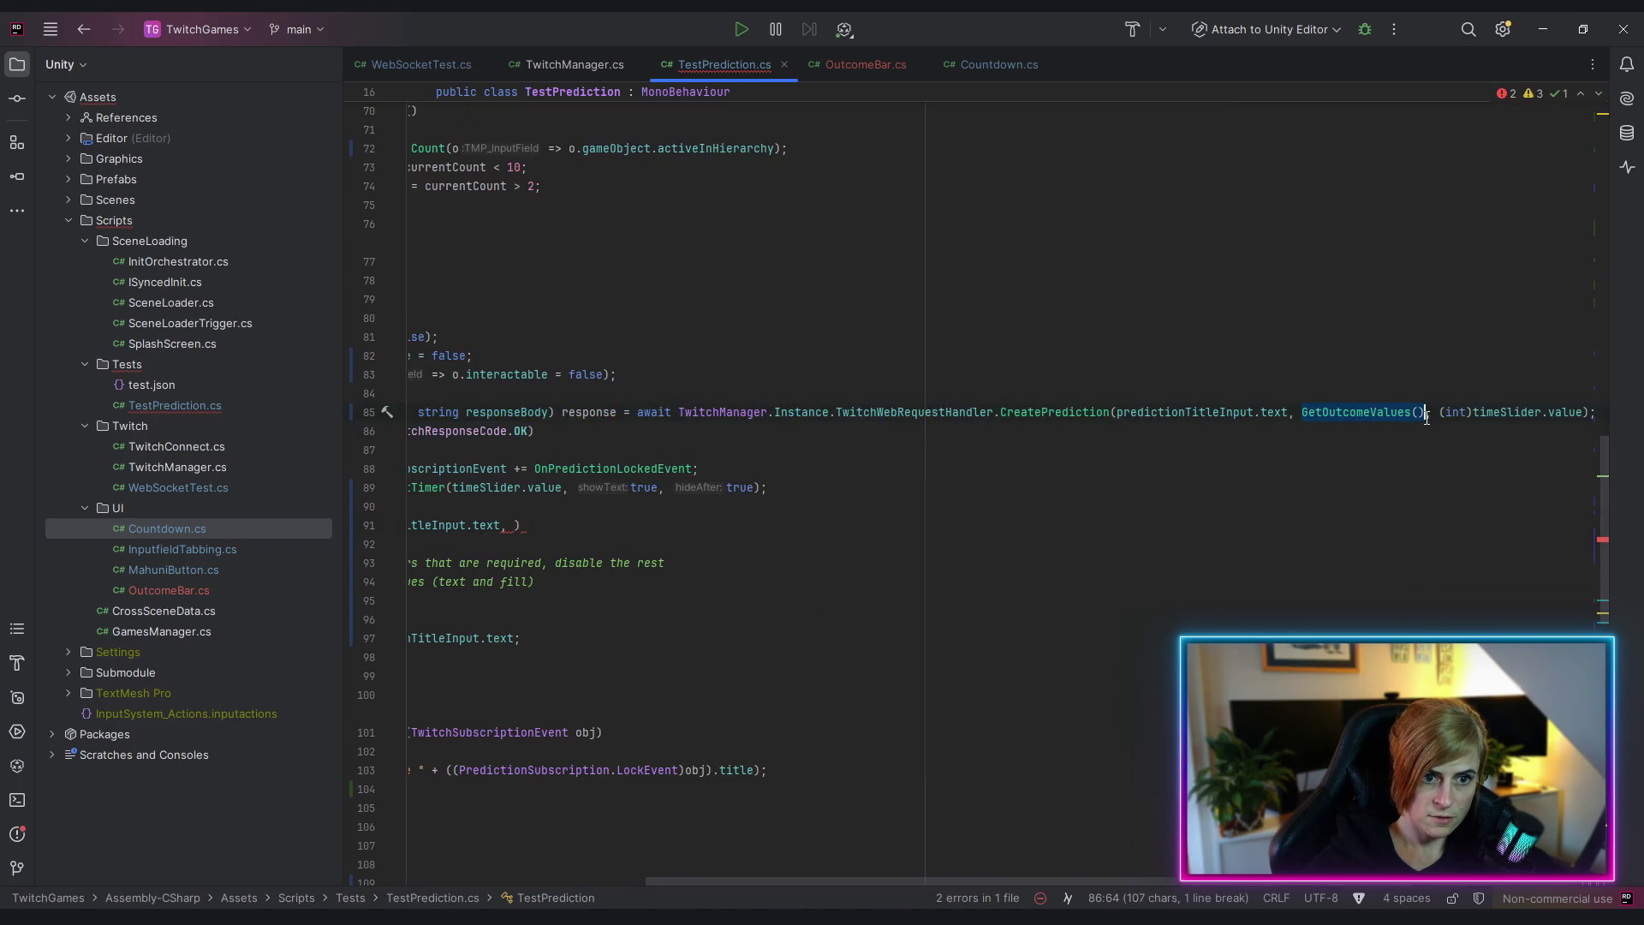
pyautogui.moveTo(1145, 884); pyautogui.dragTo(908, 885)
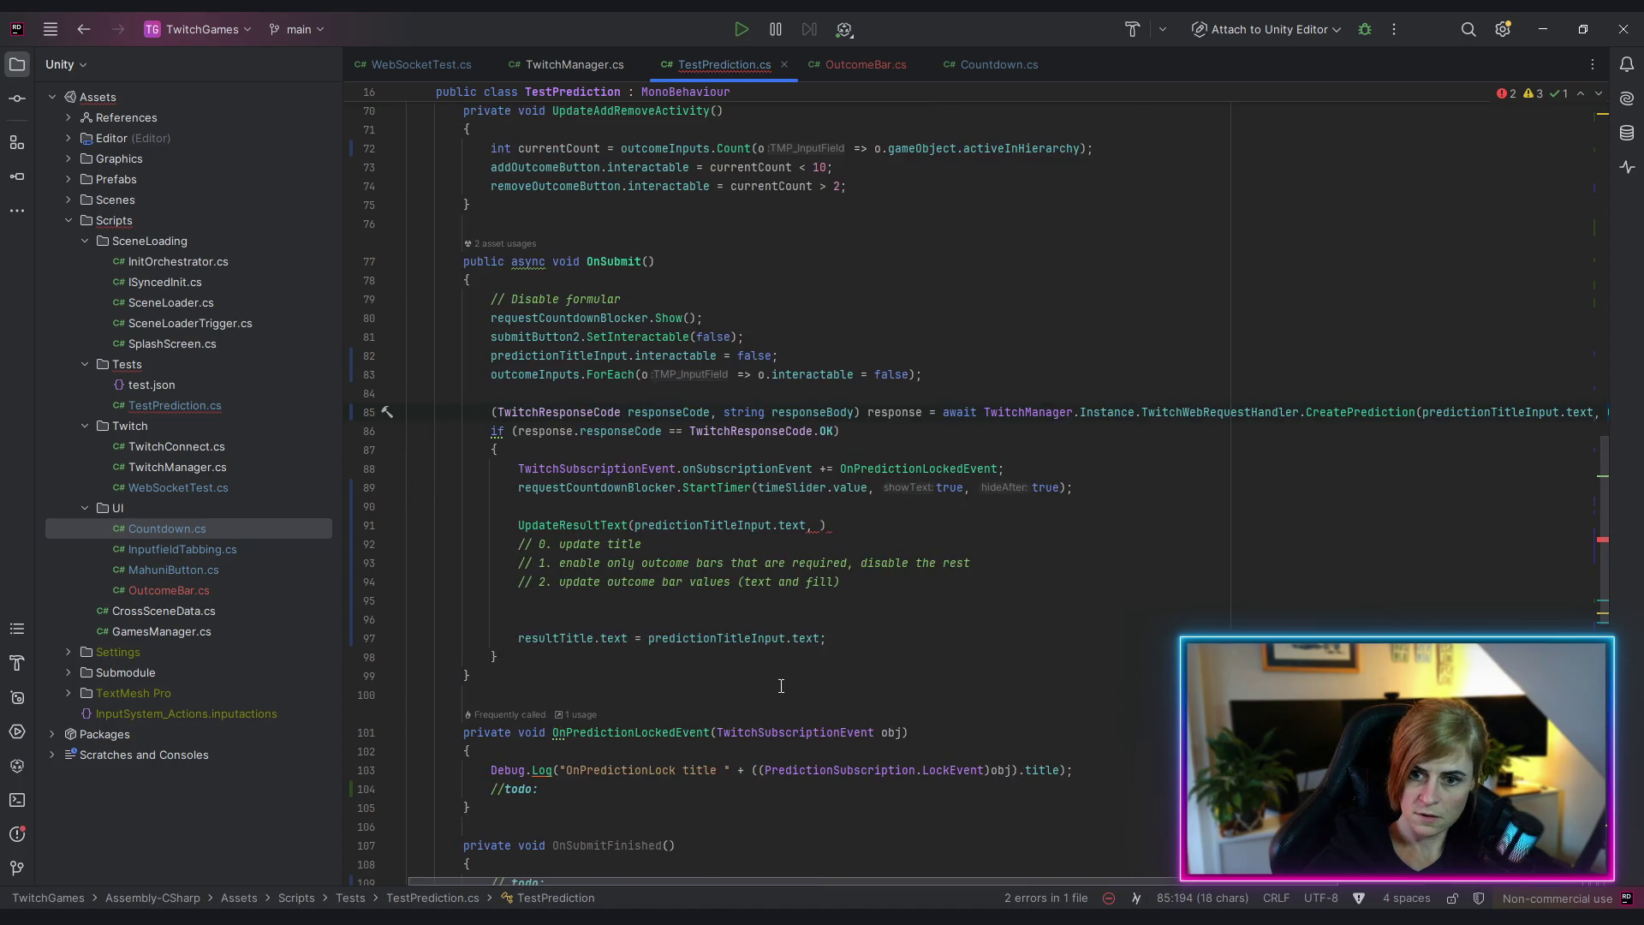
pyautogui.click(868, 527)
pyautogui.hotkey('ctrl', 'v')
pyautogui.write(');')
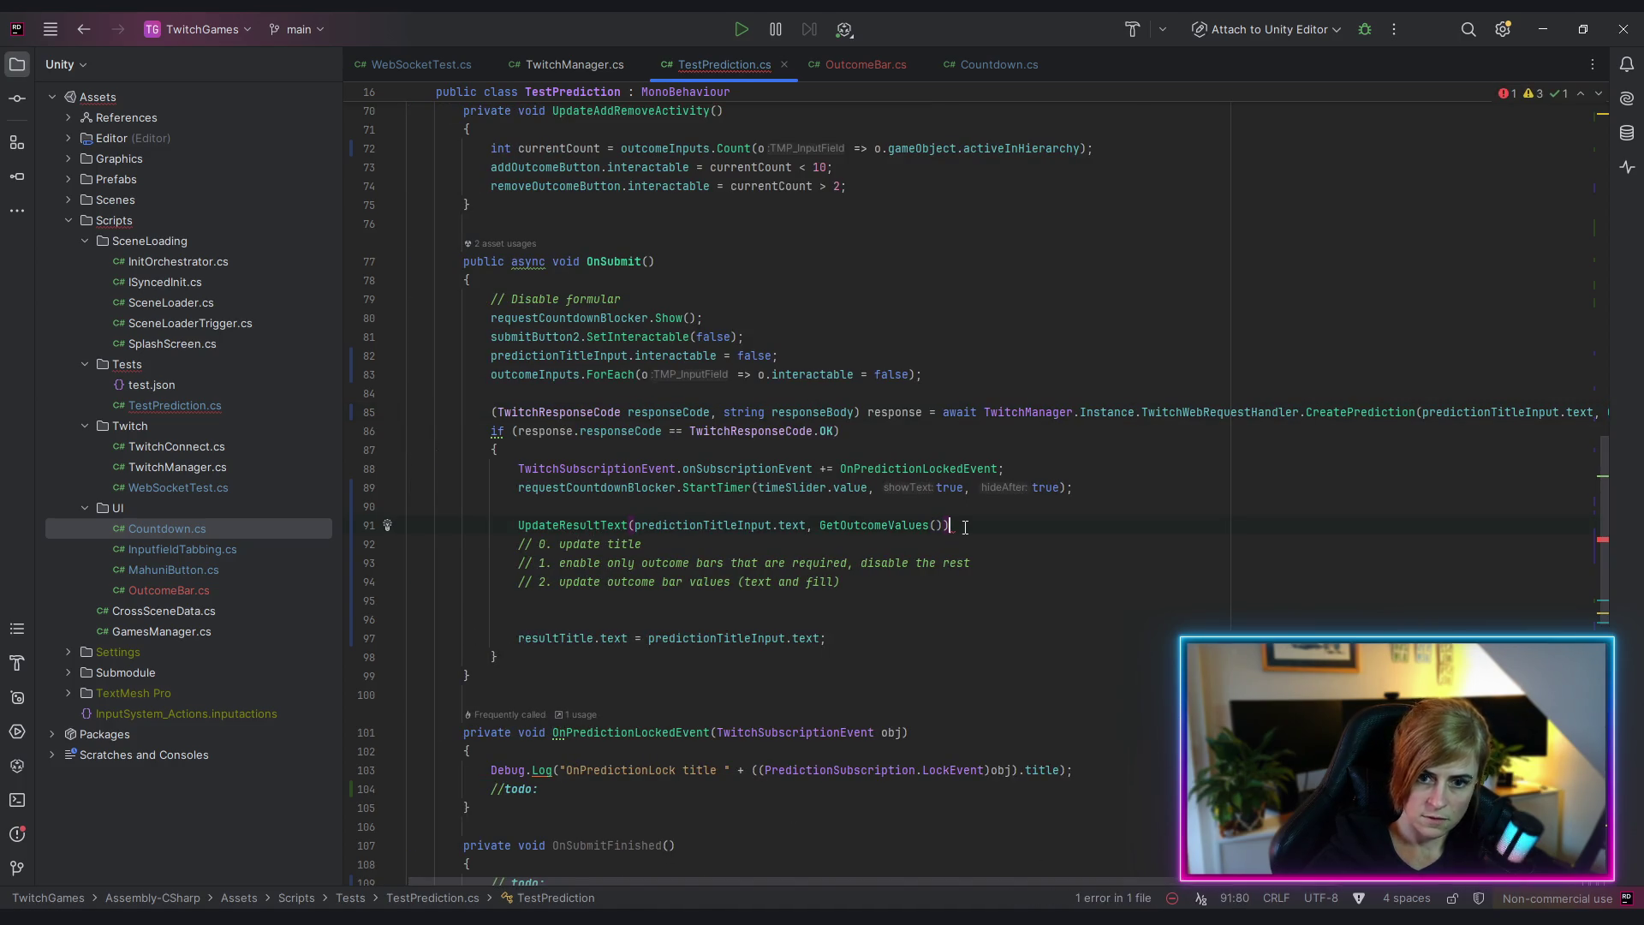
pyautogui.moveTo(529, 618); pyautogui.dragTo(828, 639)
pyautogui.press('BackSpace')
pyautogui.press('BackSpace')
pyautogui.press('BackSpace')
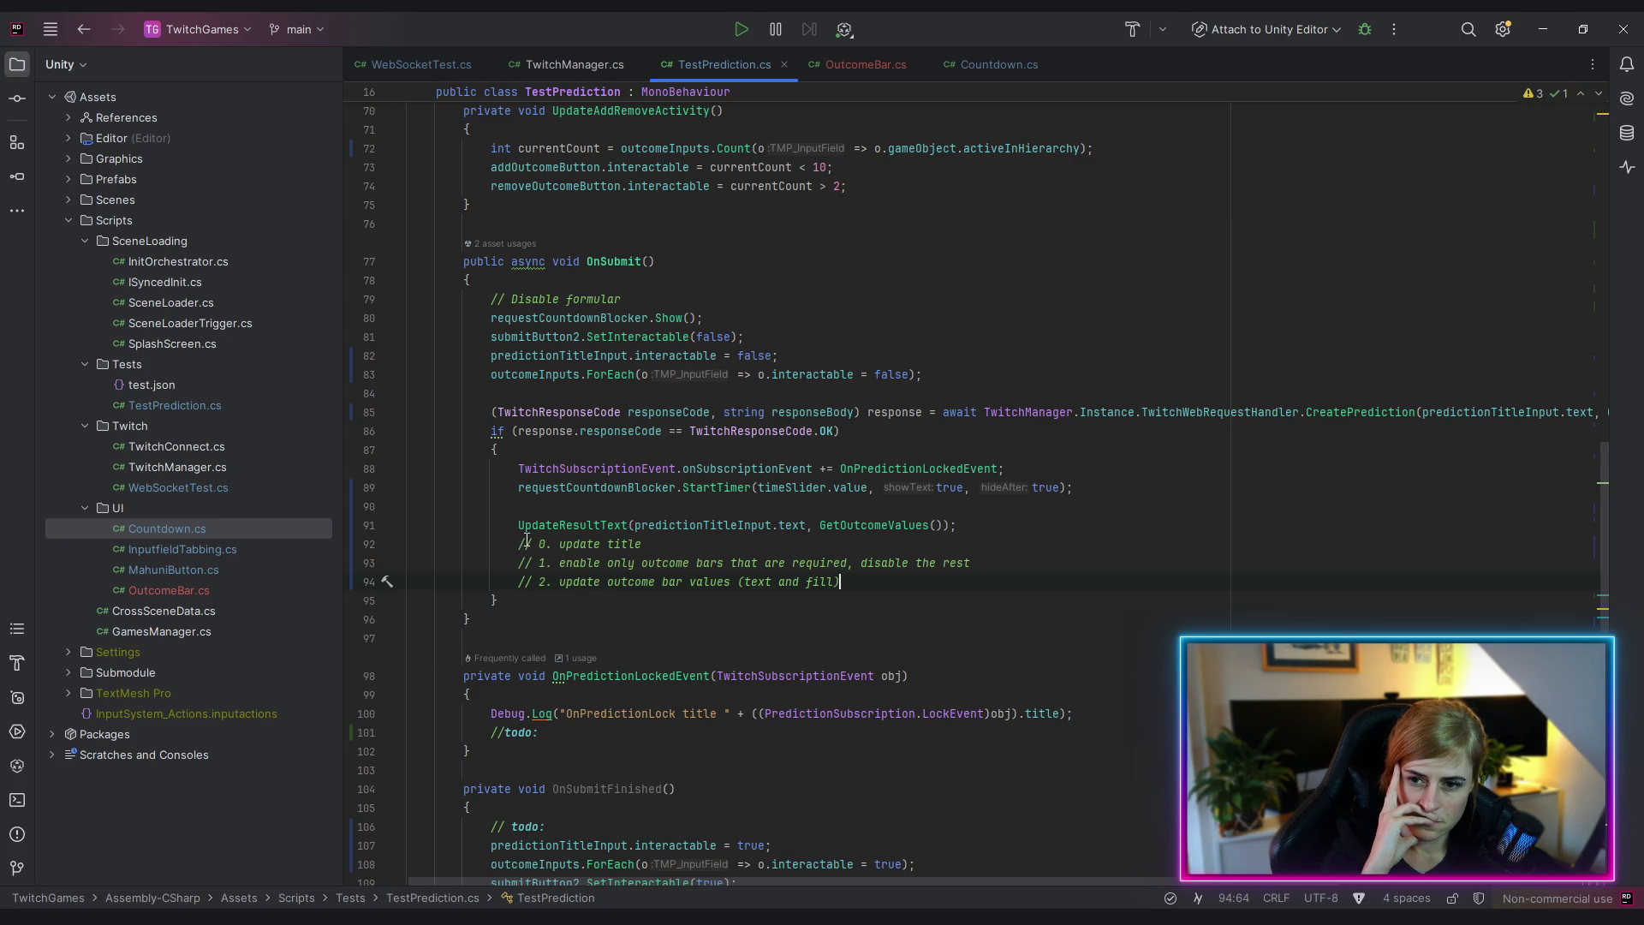
# Look over the remaining plan comments and switch back to Unity to recompile
pyautogui.moveTo(526, 541); pyautogui.dragTo(1017, 585)
pyautogui.click(928, 602)
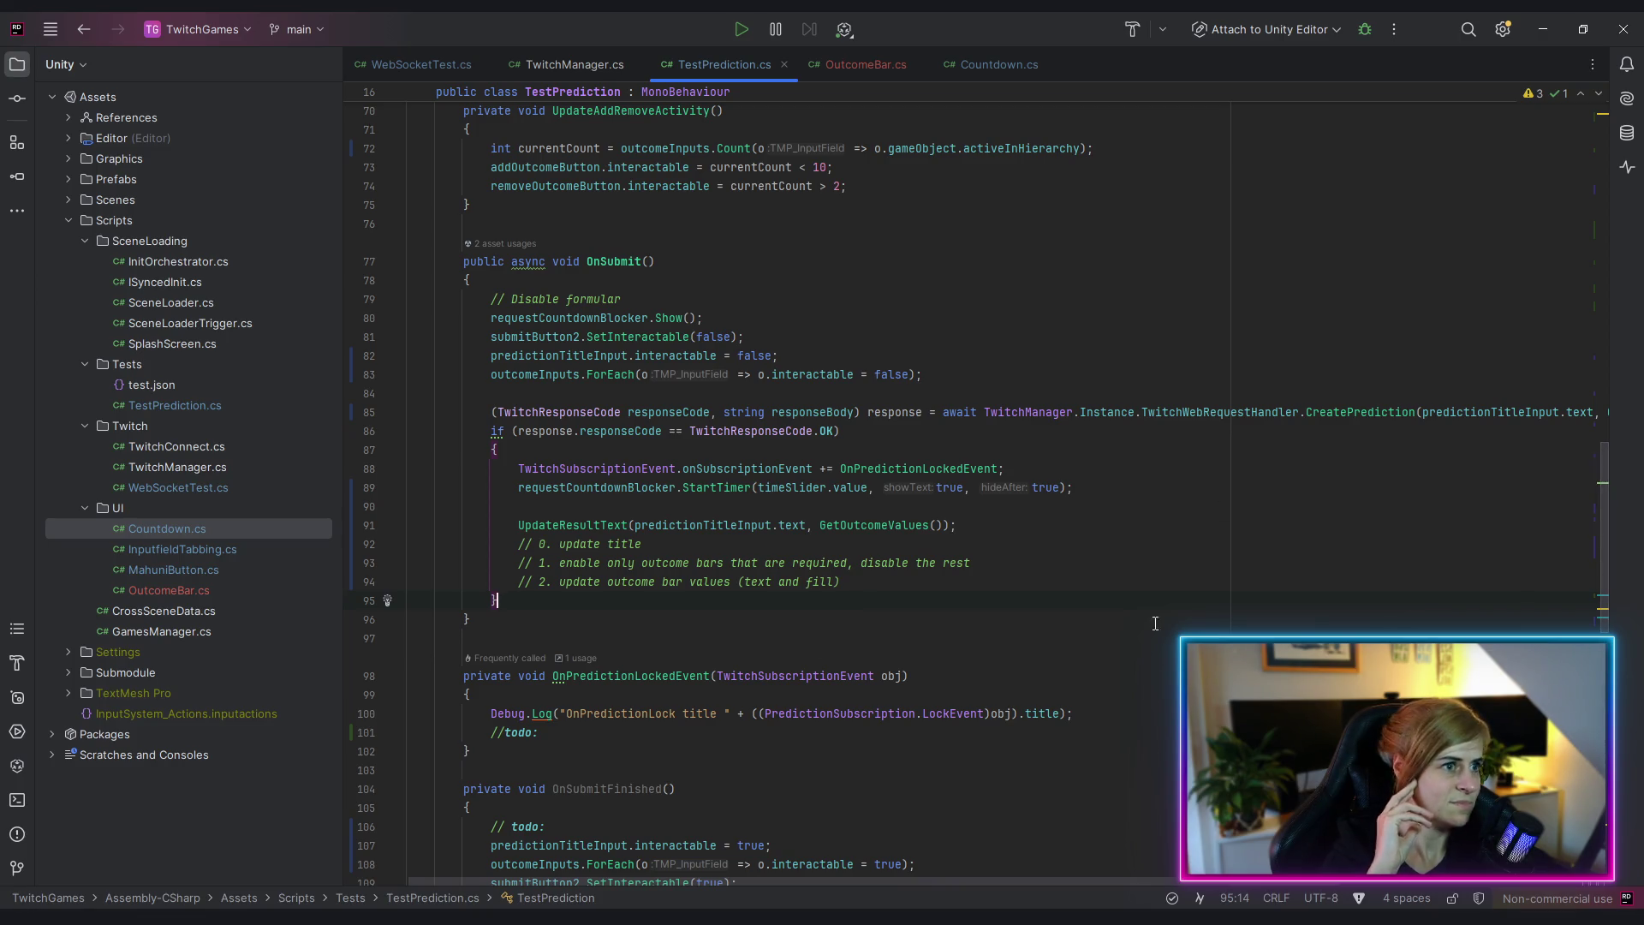
pyautogui.hotkey('alt', 'Tab')
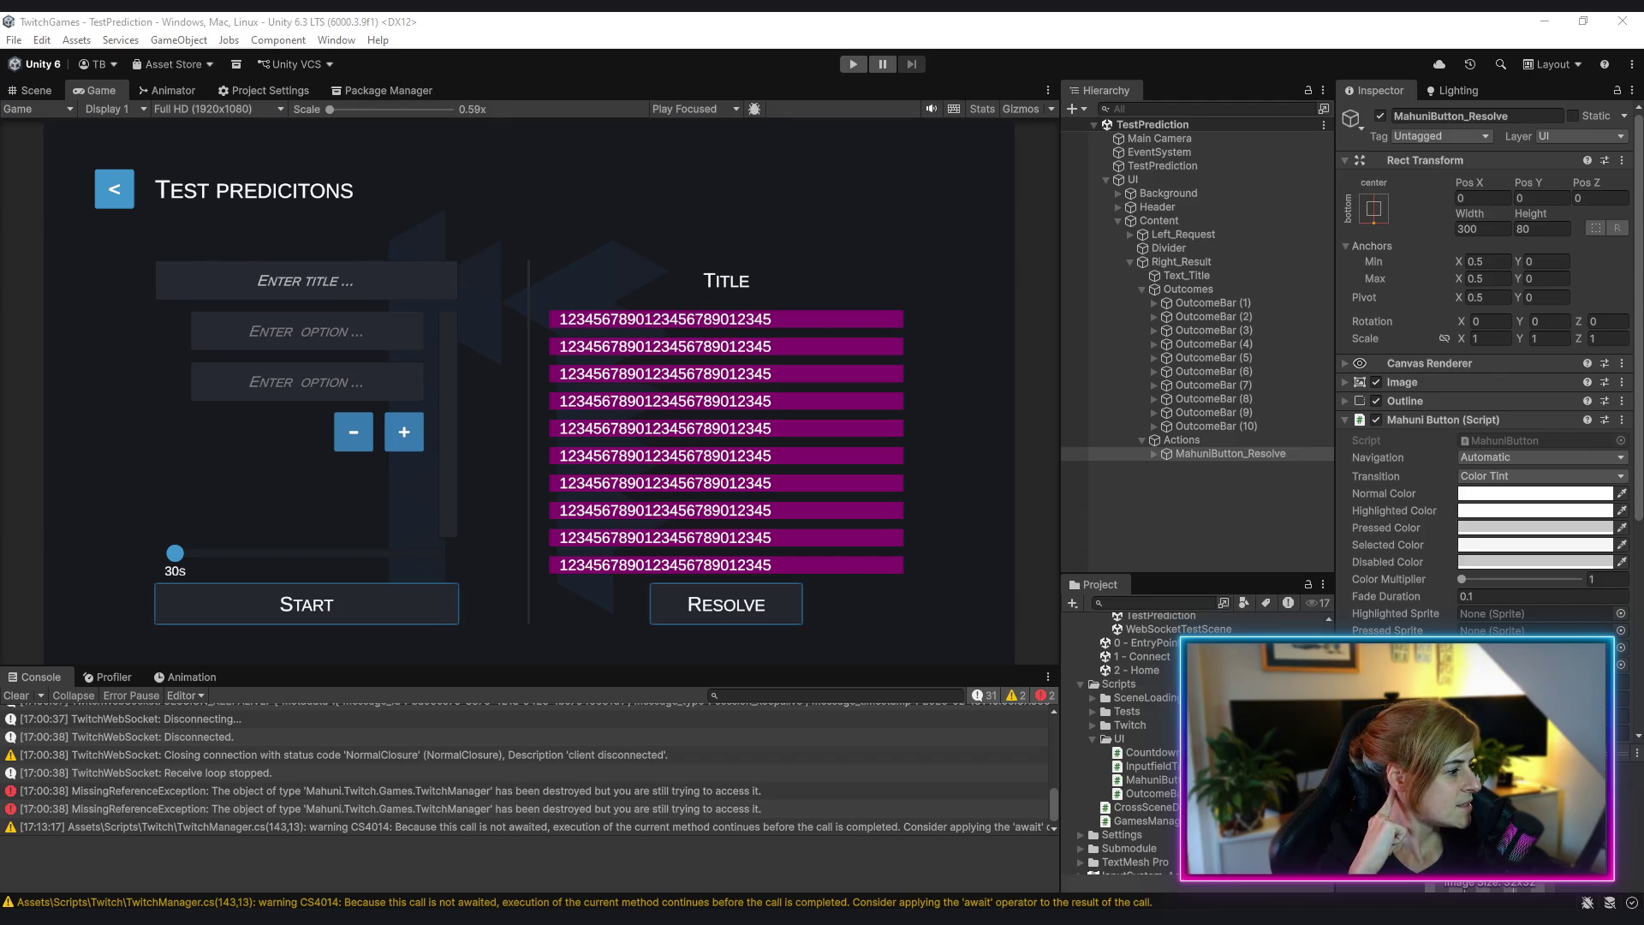
# Enter Play mode with Ctrl+P to test the prediction screen
pyautogui.hotkey('ctrl', 'p')
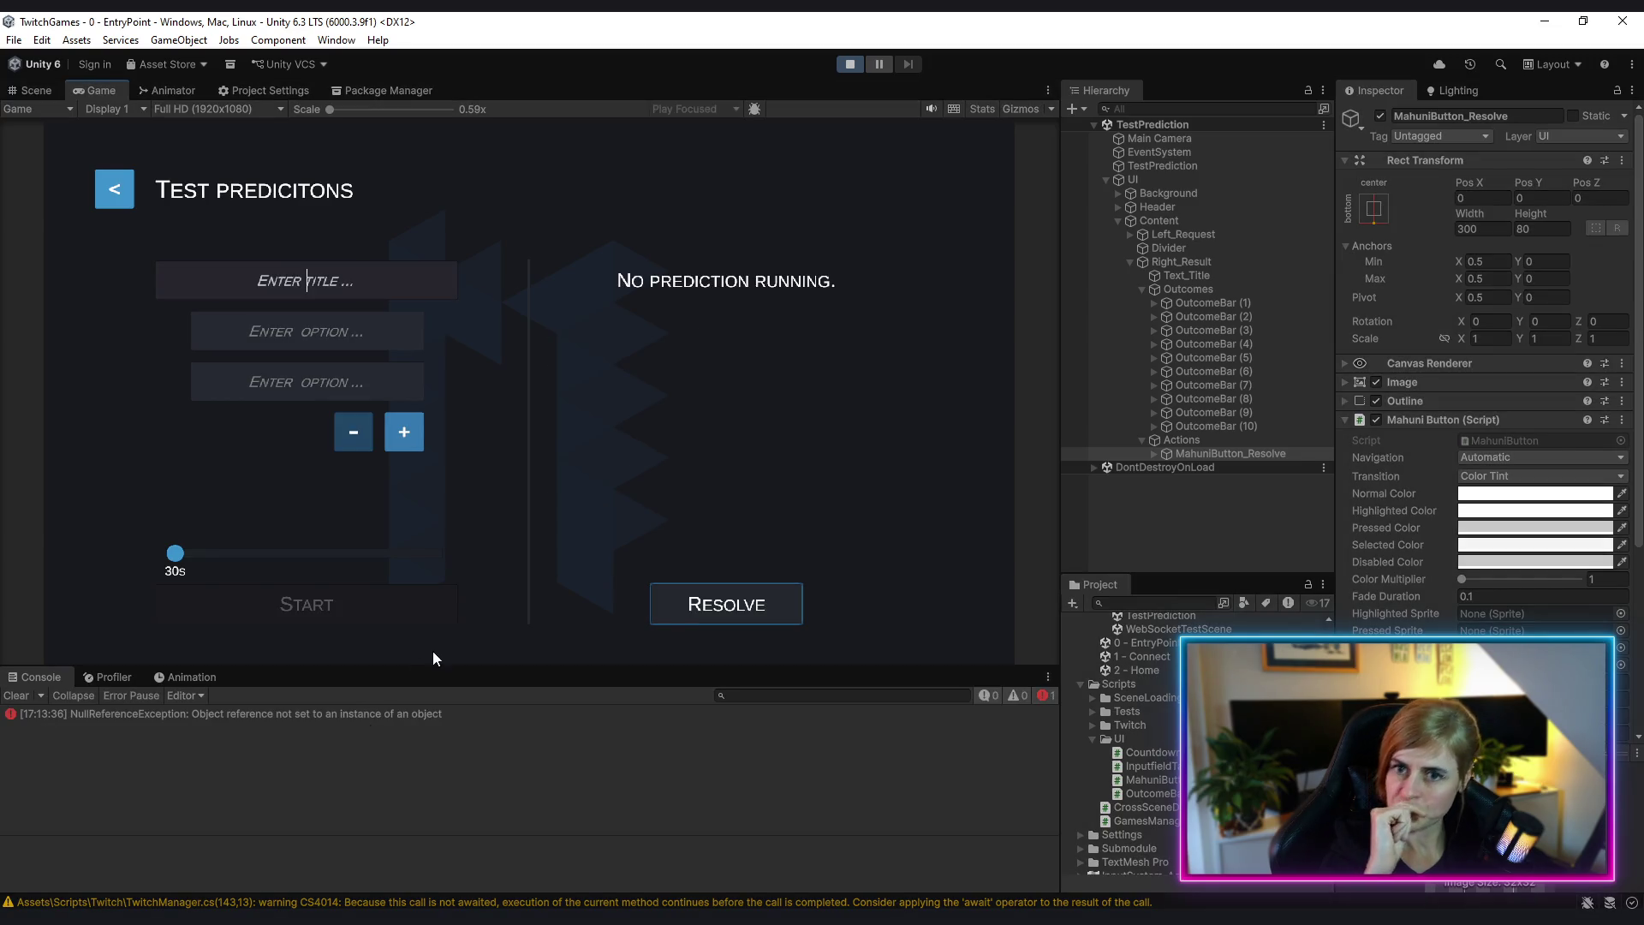
# Connect, fill the Test Prediction form with the Morgenmensch-oder-Nachtmensch question and options Morgen, Nacht, Lass Mich, then inspect the NullReferenceException
pyautogui.click(592, 474)
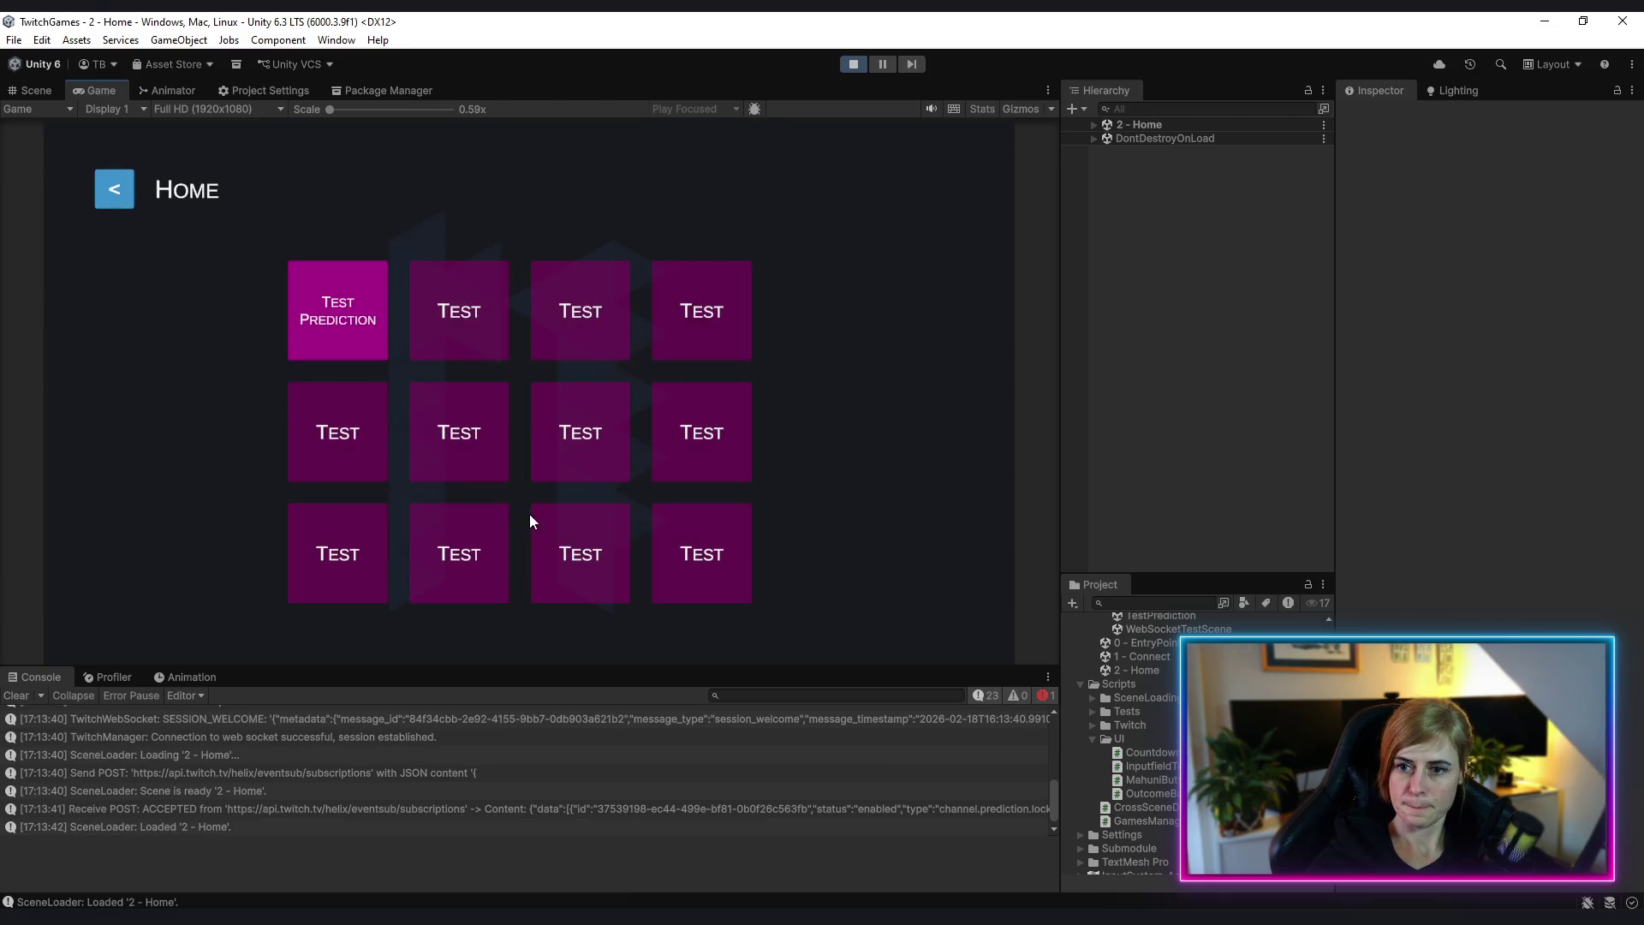
pyautogui.click(342, 304)
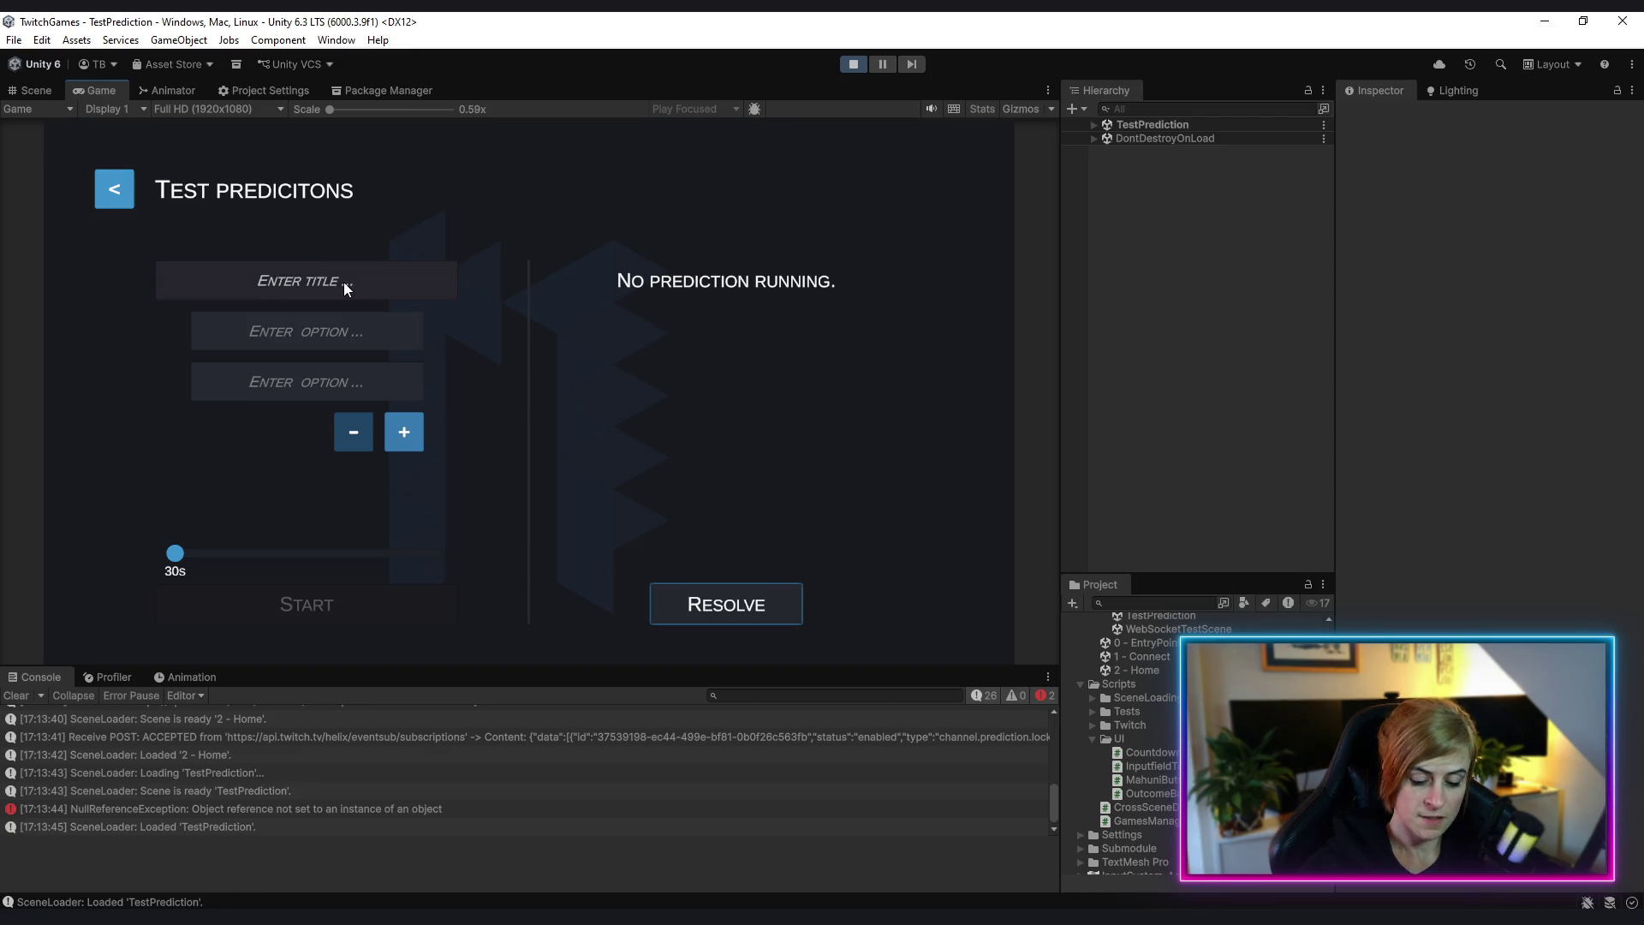
pyautogui.write('Morgenmensch oder ')
pyautogui.write('Nacht')
pyautogui.write('mensch')
pyautogui.write('?')
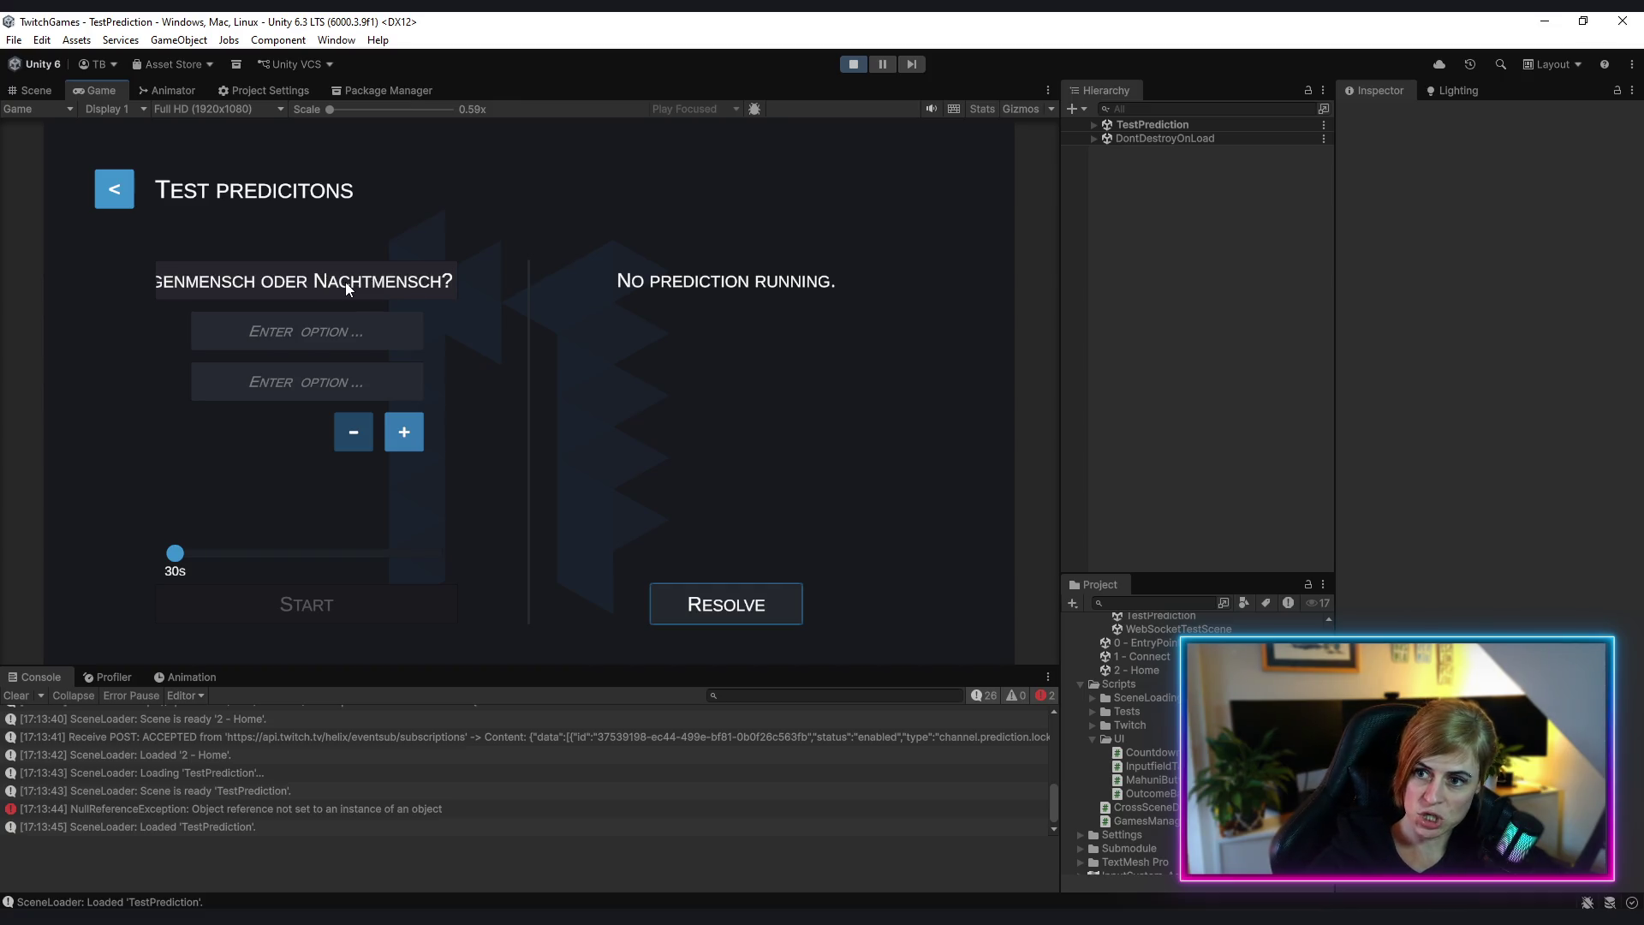
pyautogui.click(298, 344)
pyautogui.write('Morgen')
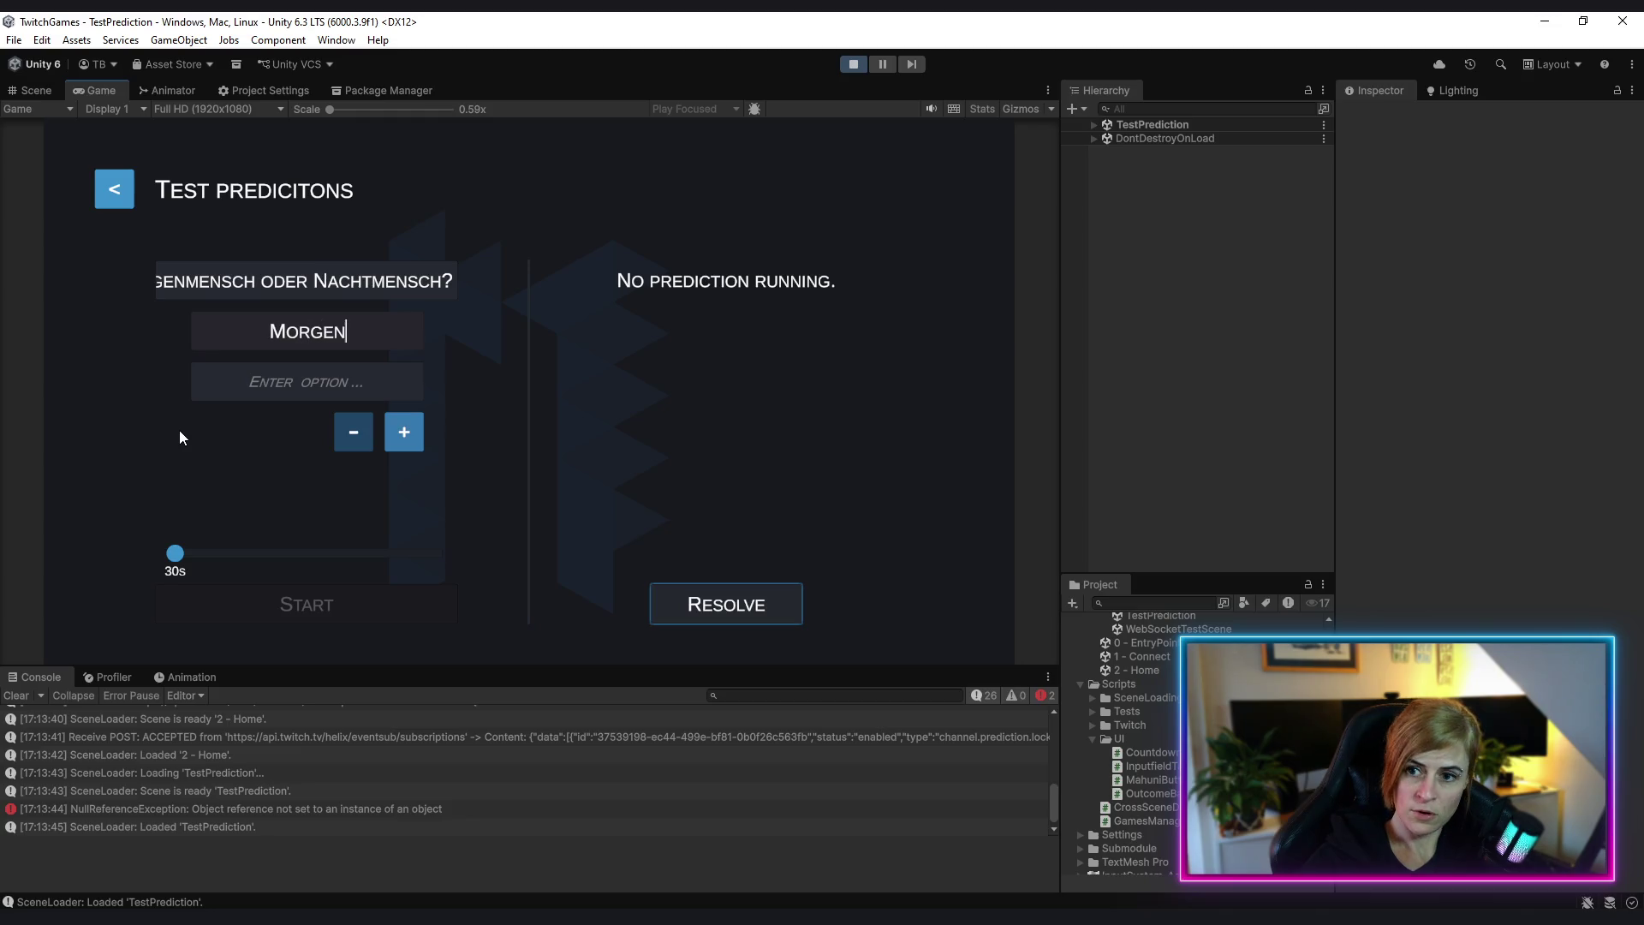
pyautogui.click(319, 381)
pyautogui.write('Nacht')
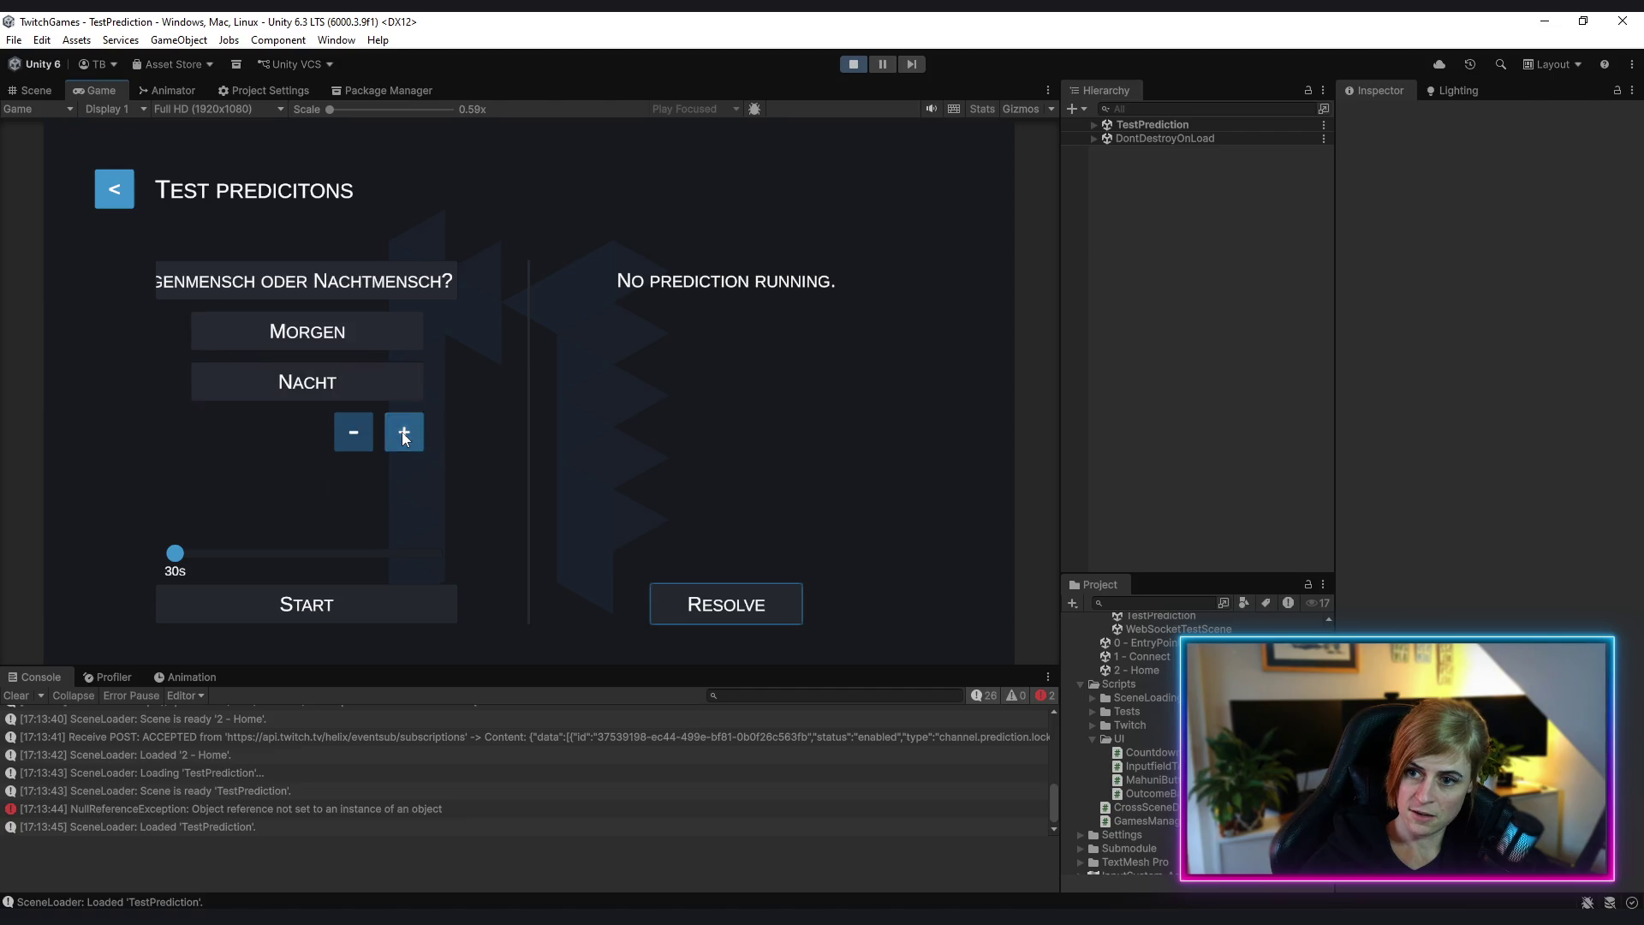
pyautogui.click(402, 432)
pyautogui.click(349, 431)
pyautogui.write('Lass Mich')
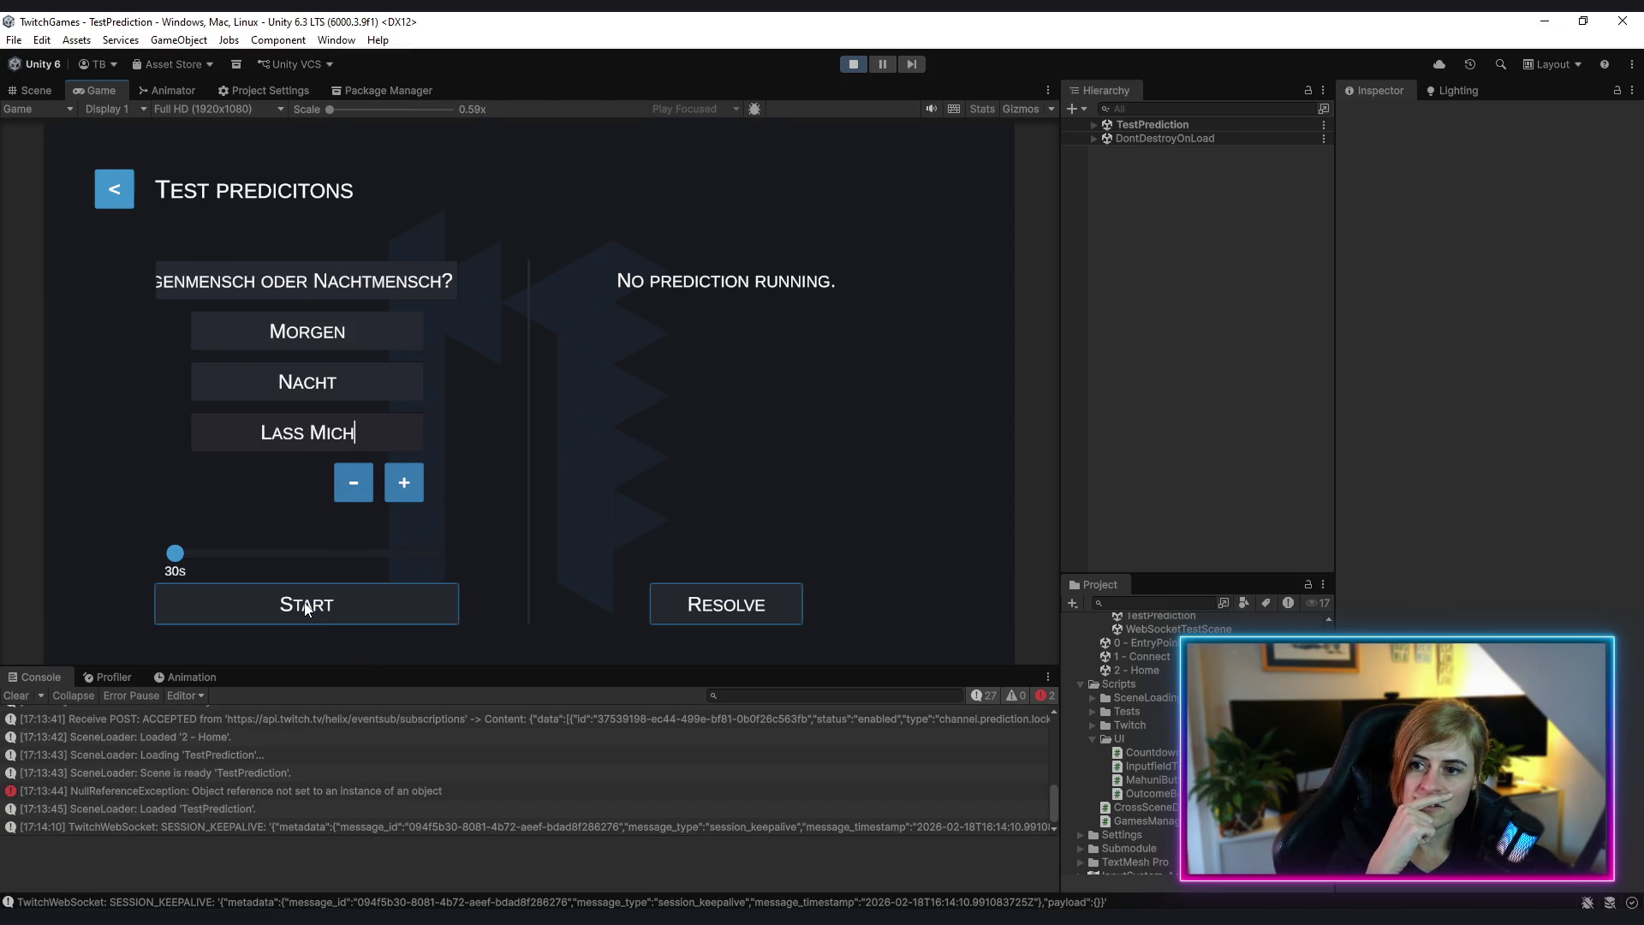
pyautogui.click(362, 790)
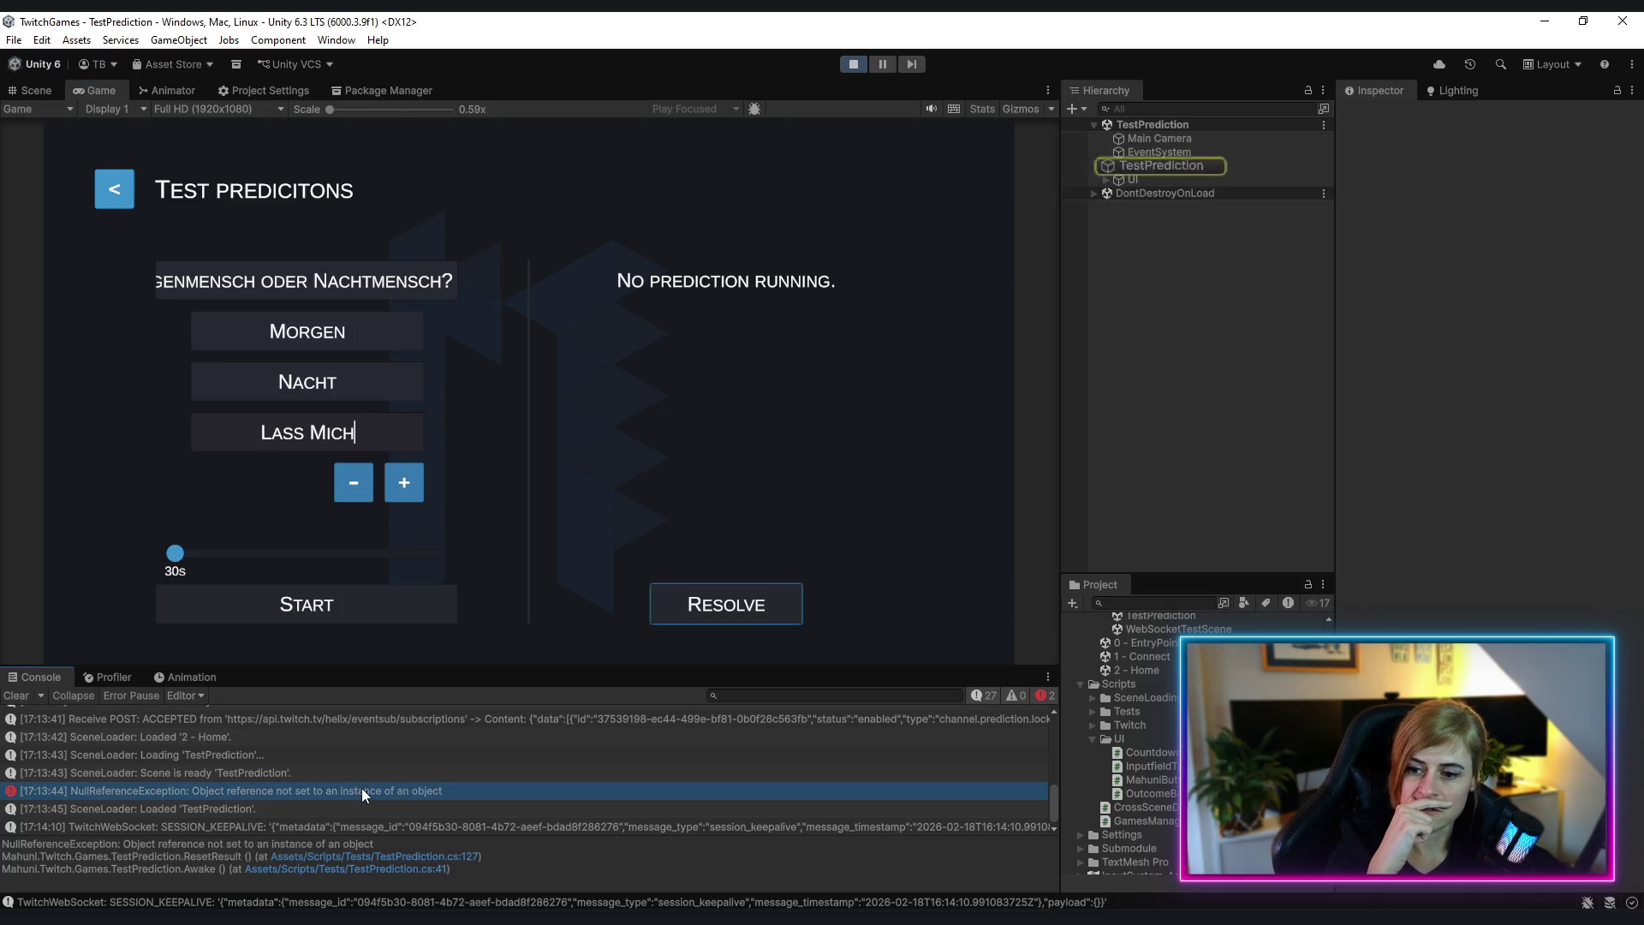
# Assign MahuniButton_Resolve under UI > Content > Right_Result > Actions to TestPrediction's Resolve Button and clear the console
pyautogui.click(1178, 162)
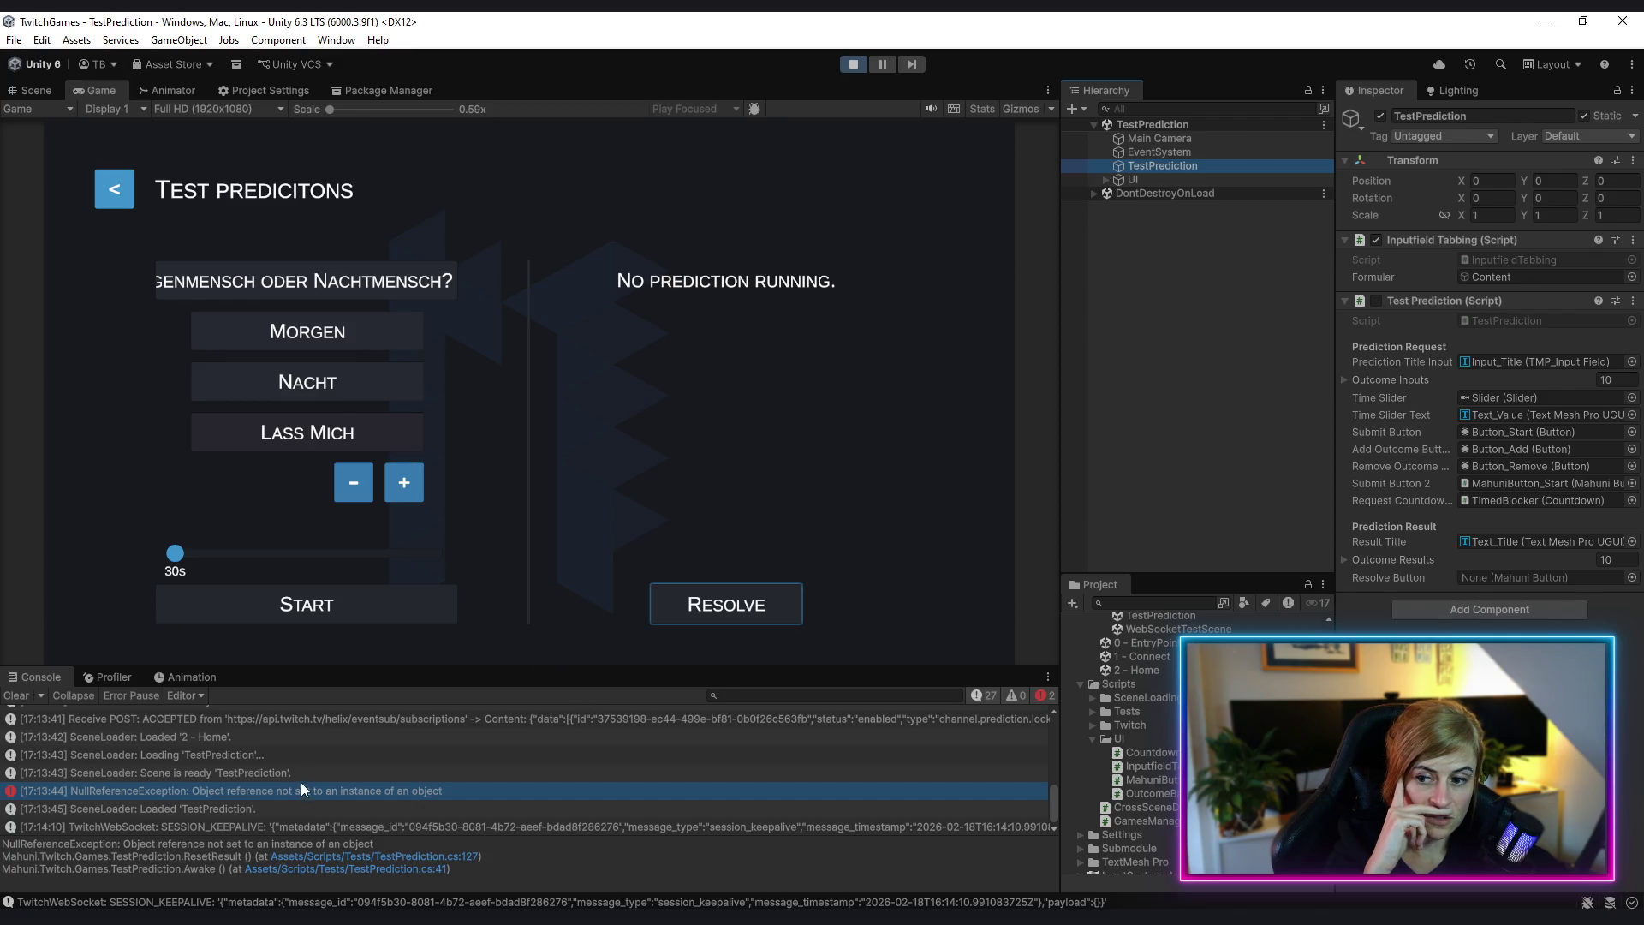
pyautogui.moveTo(1134, 178)
pyautogui.click(1107, 179)
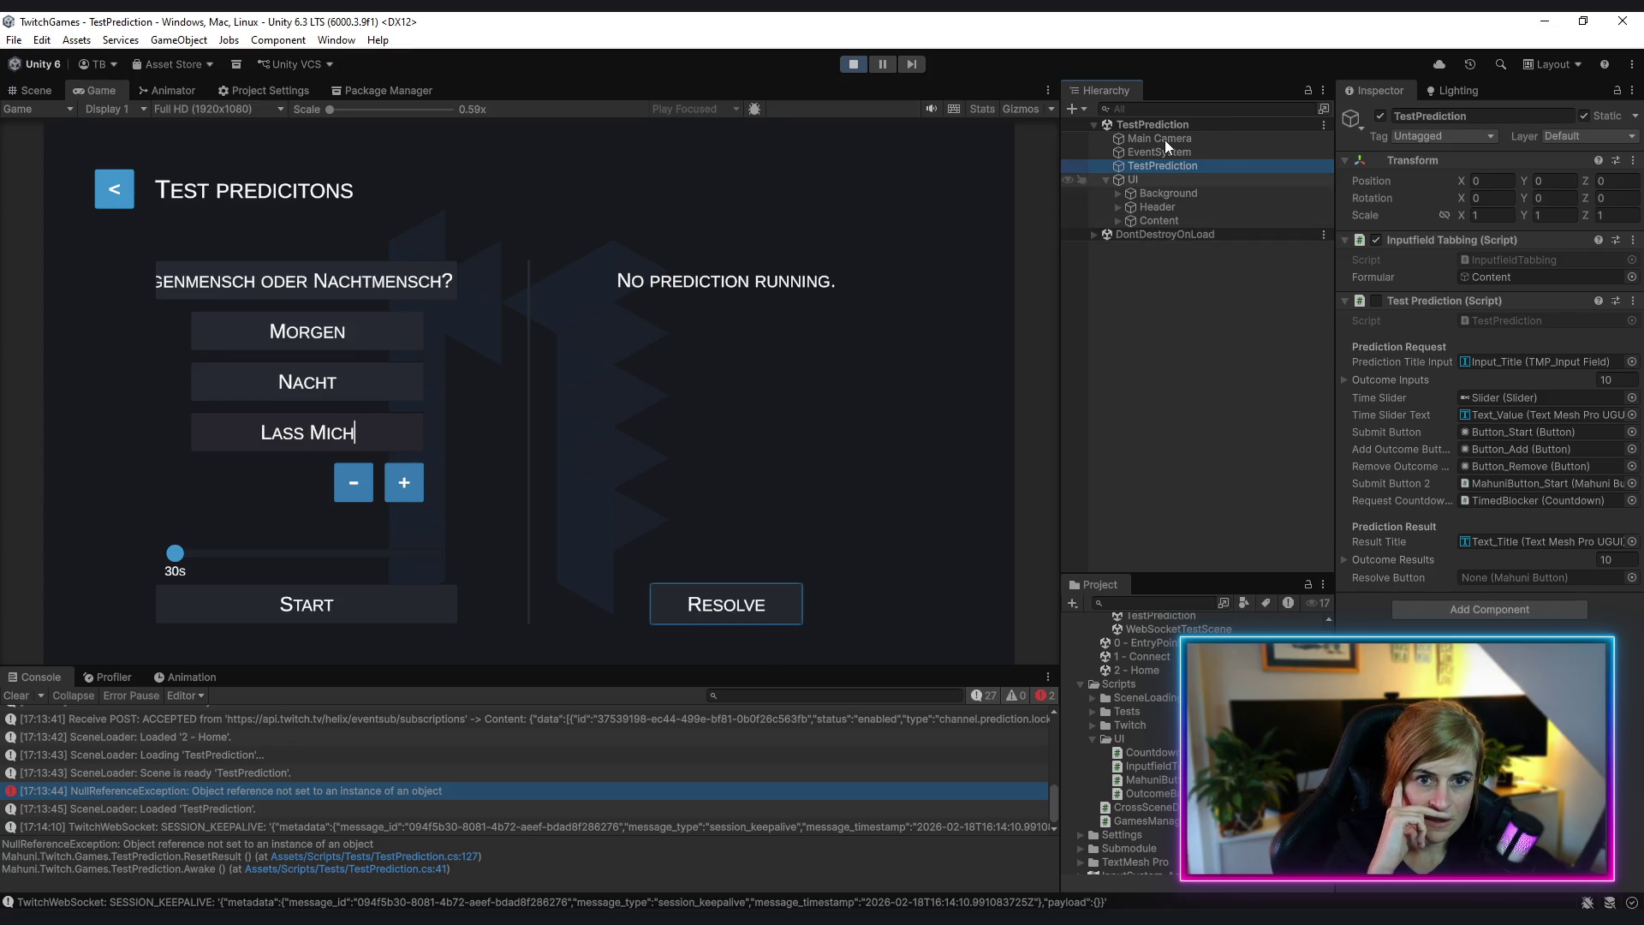
pyautogui.click(1118, 222)
pyautogui.click(1129, 260)
pyautogui.click(1154, 302)
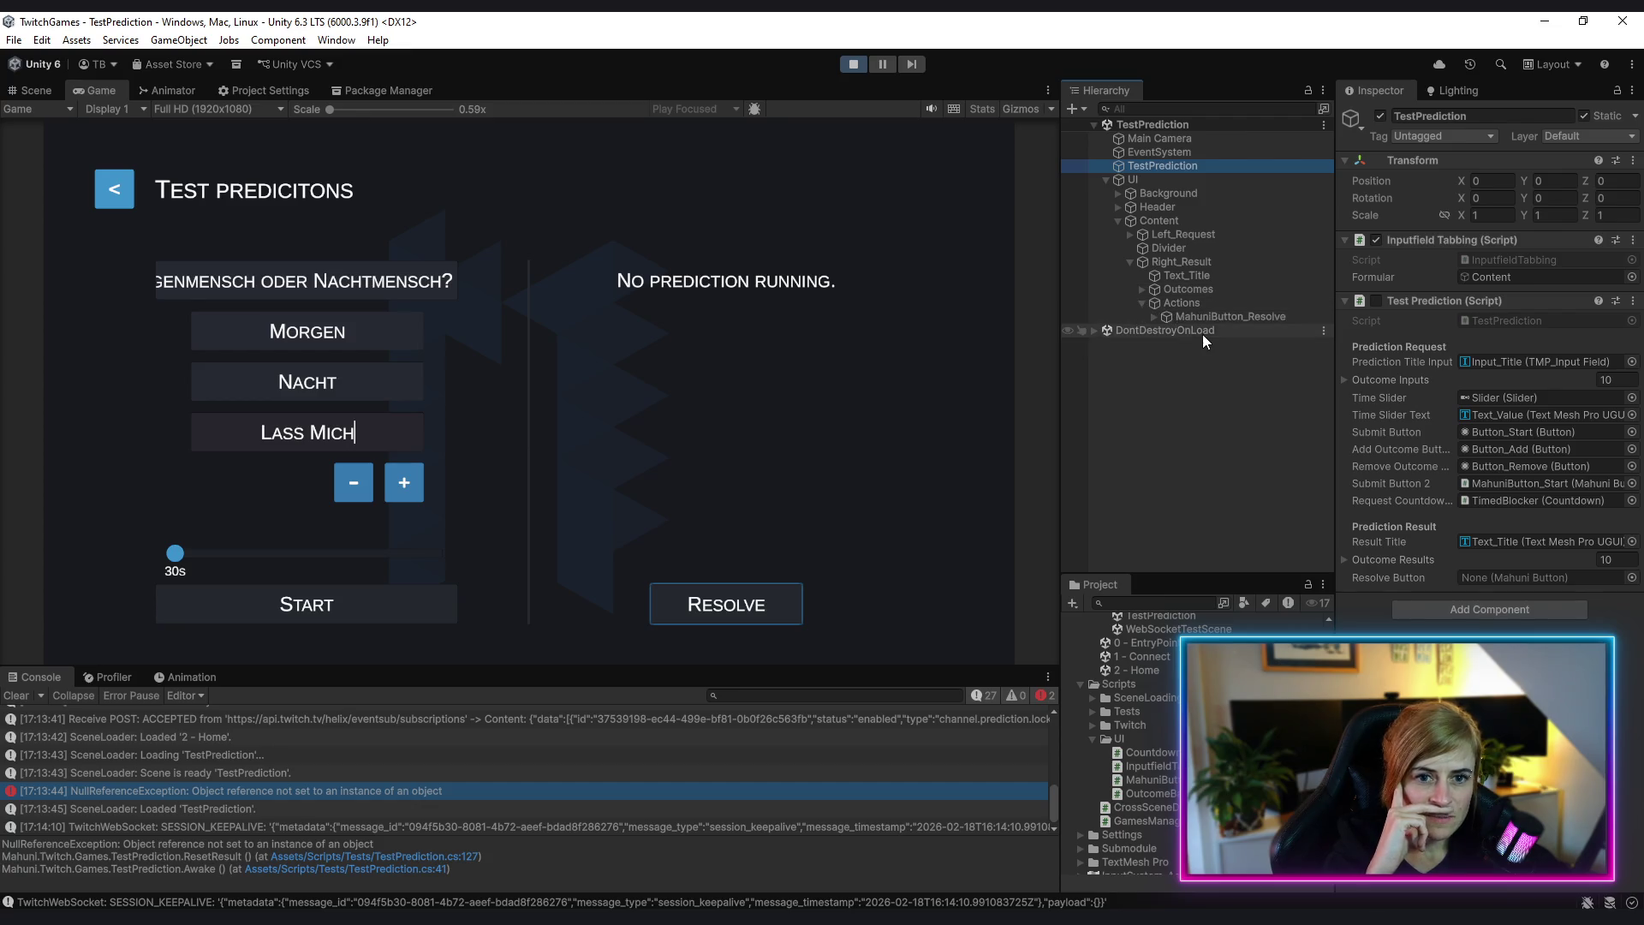
pyautogui.moveTo(1204, 318); pyautogui.dragTo(1547, 577)
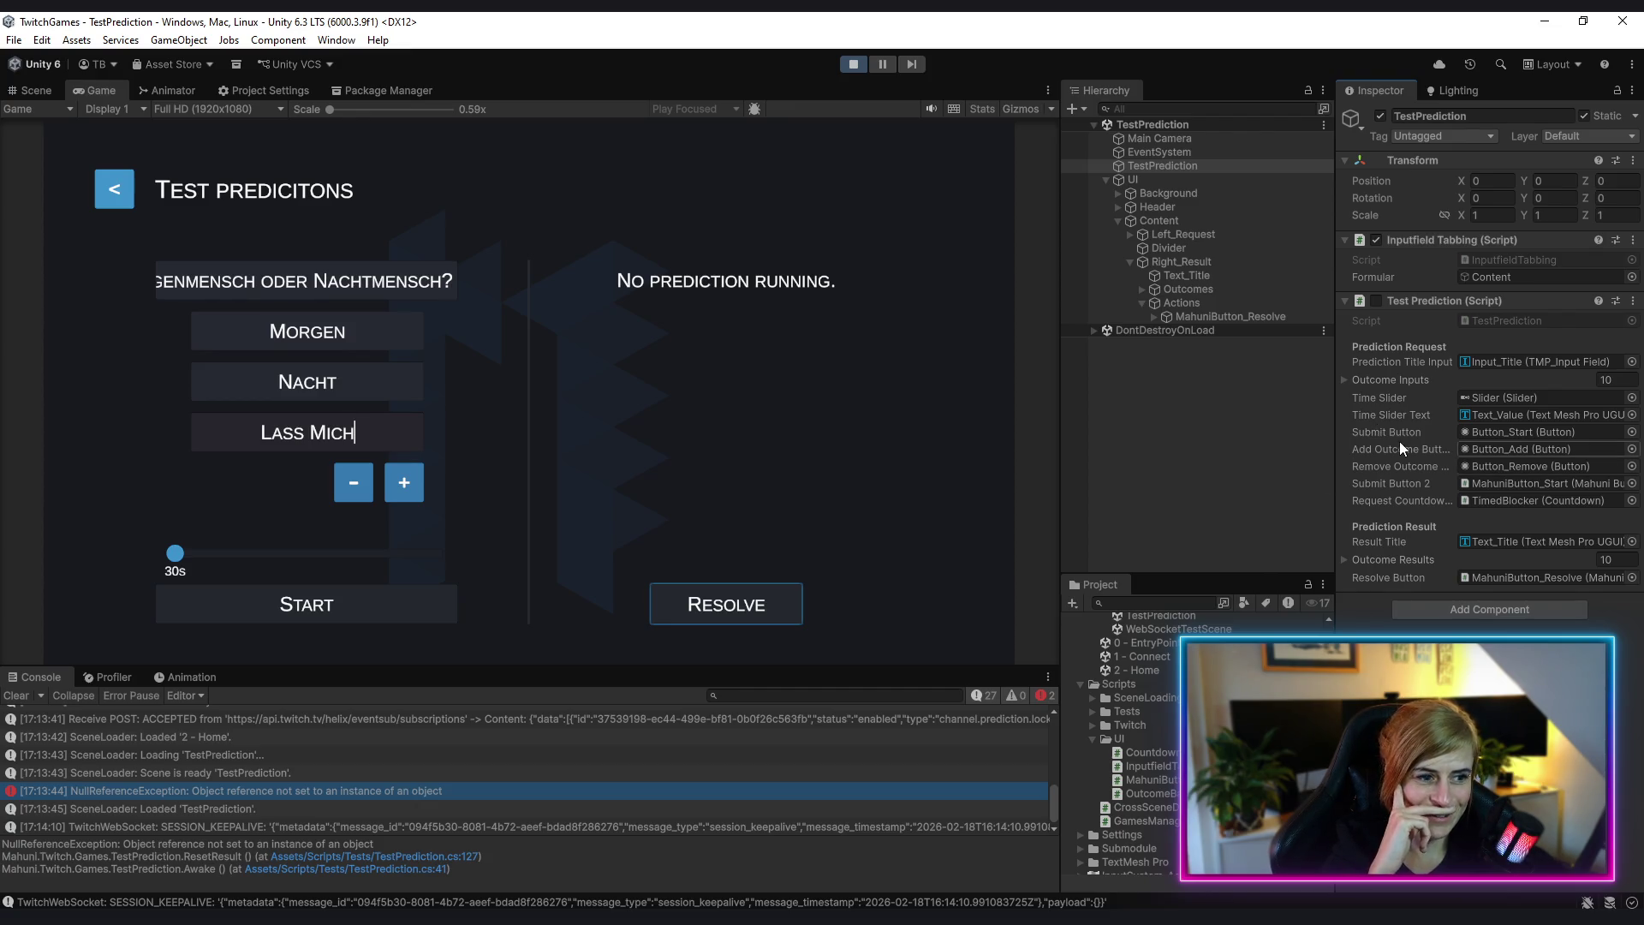
pyautogui.click(1208, 501)
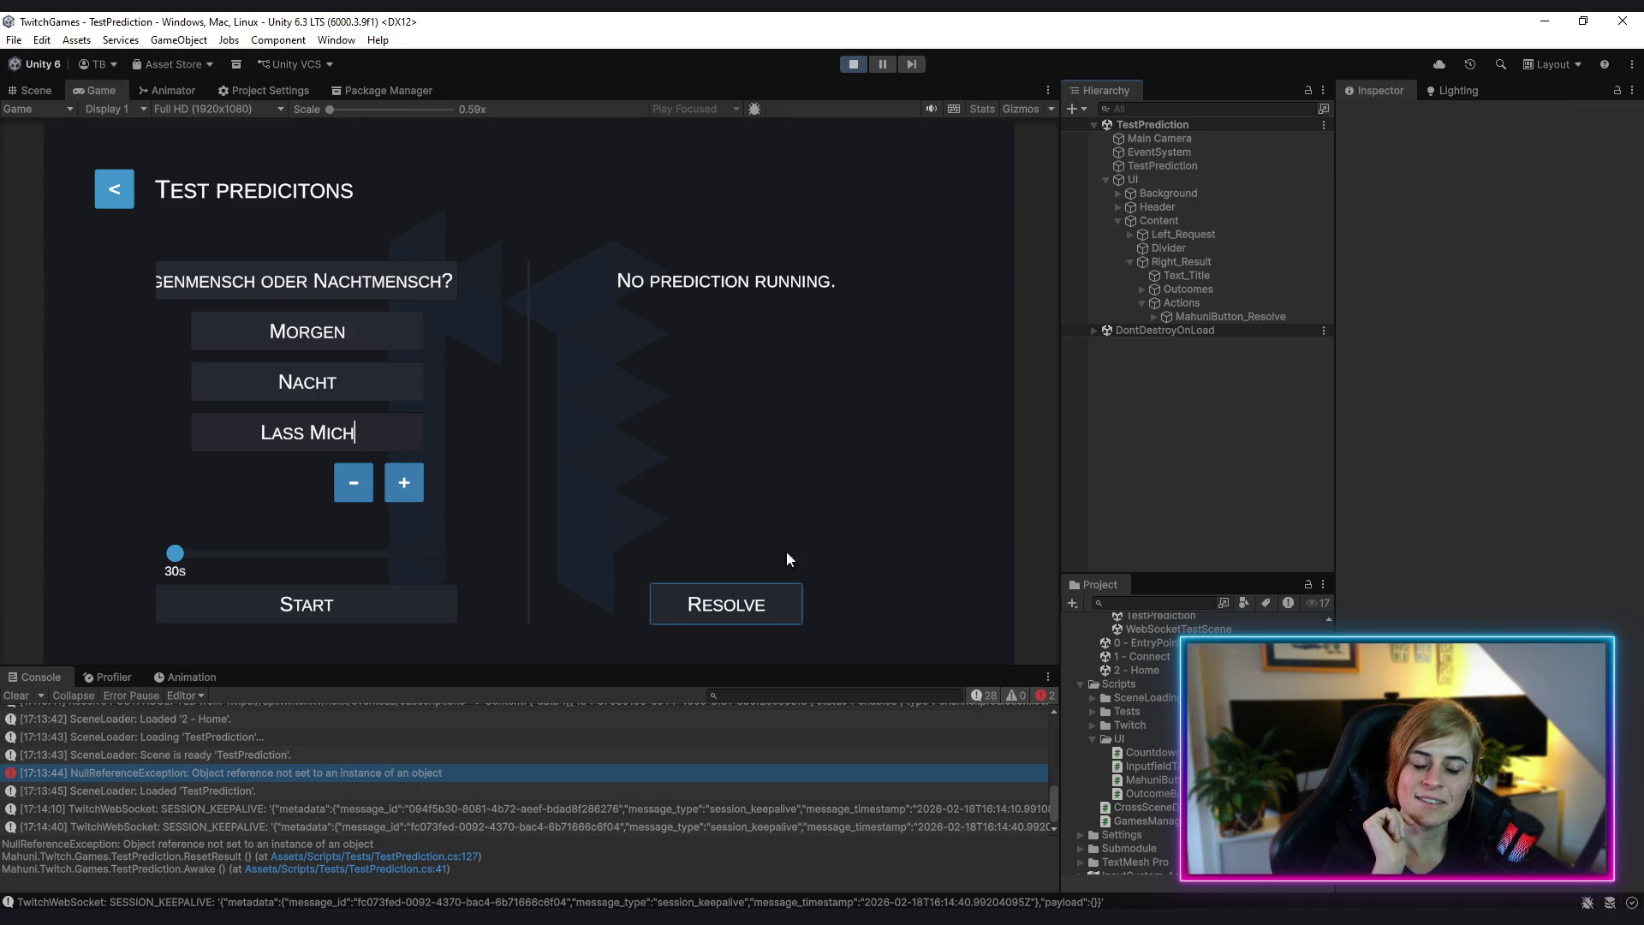
pyautogui.click(16, 696)
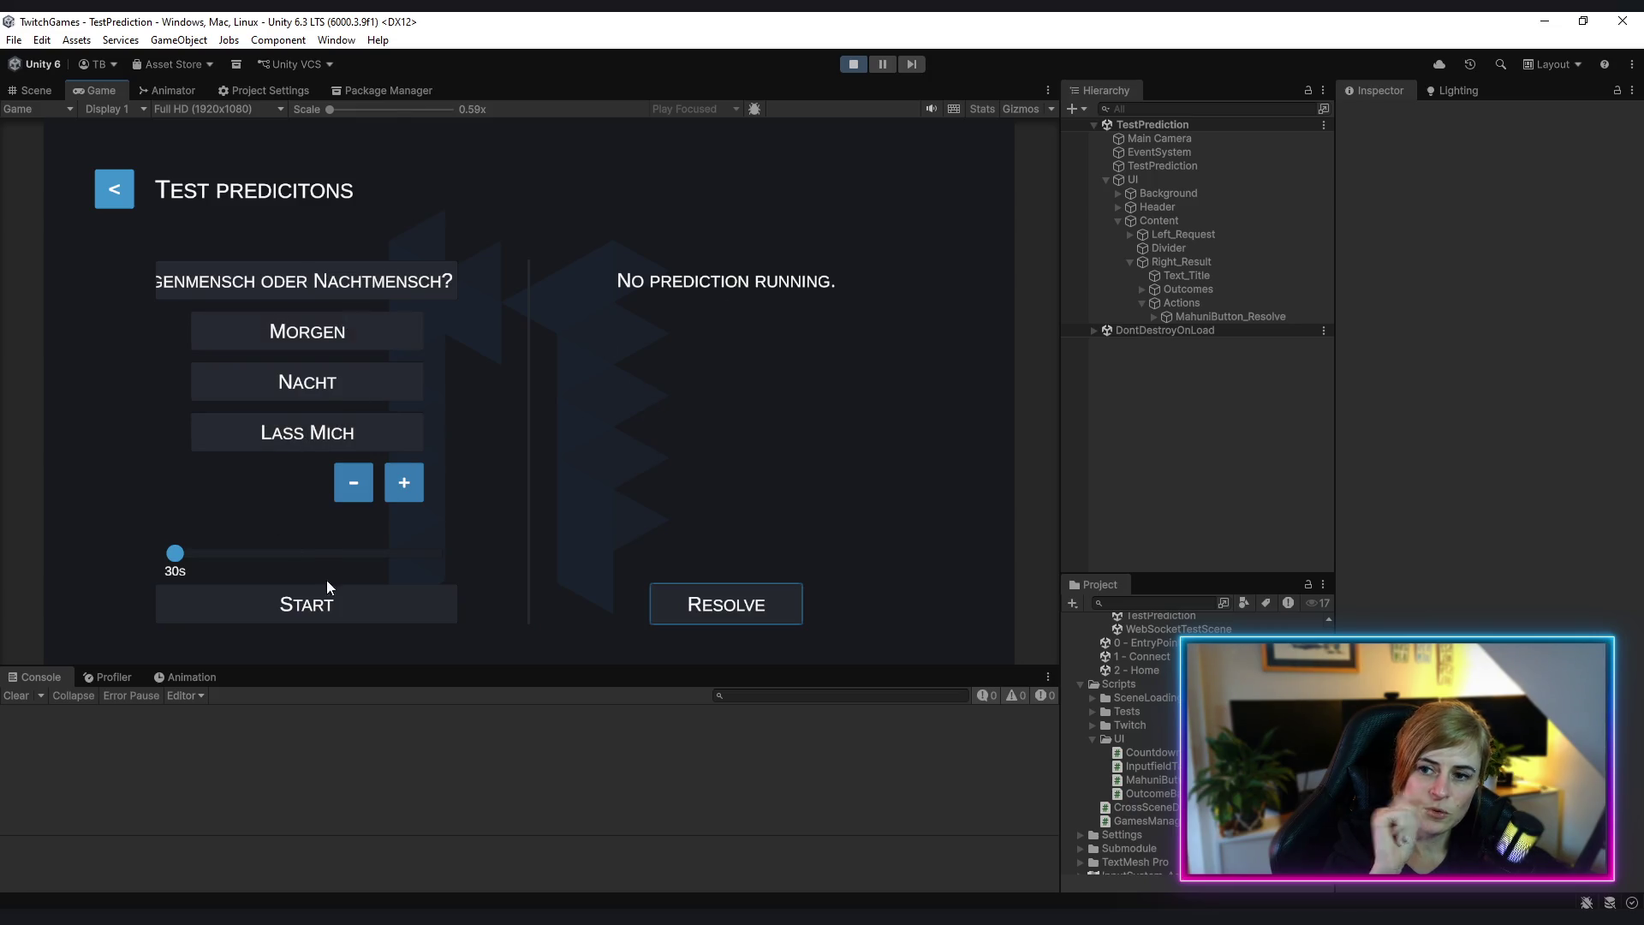
# Start the prediction and read the OnPredictionLock log entry's stack trace
pyautogui.click(326, 603)
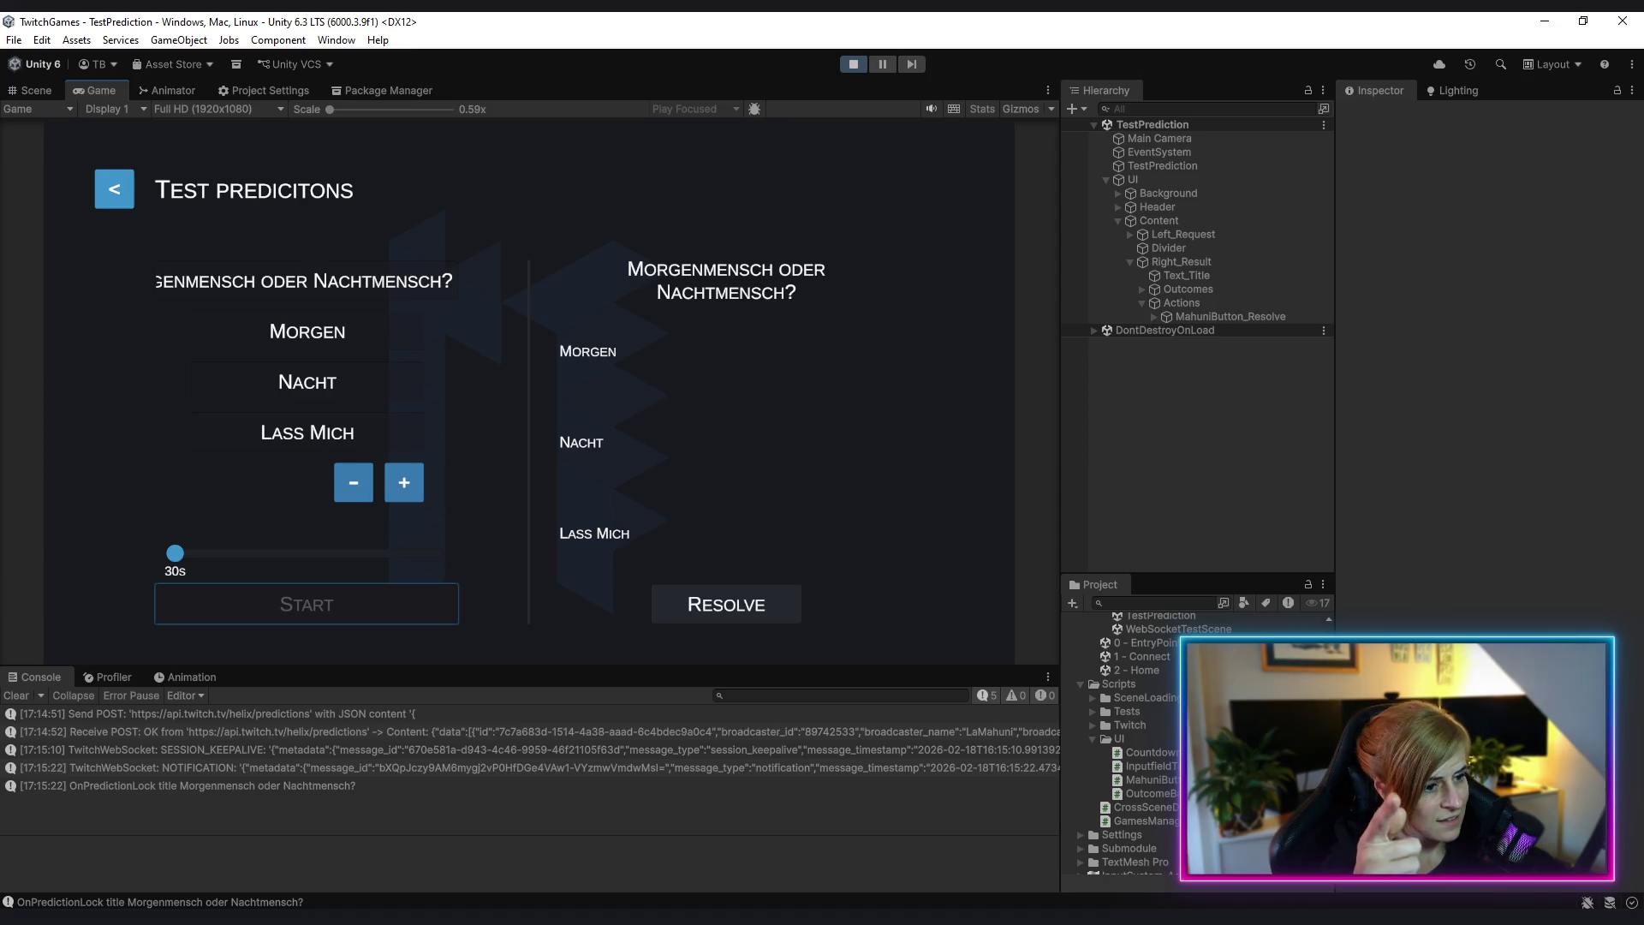
pyautogui.click(200, 788)
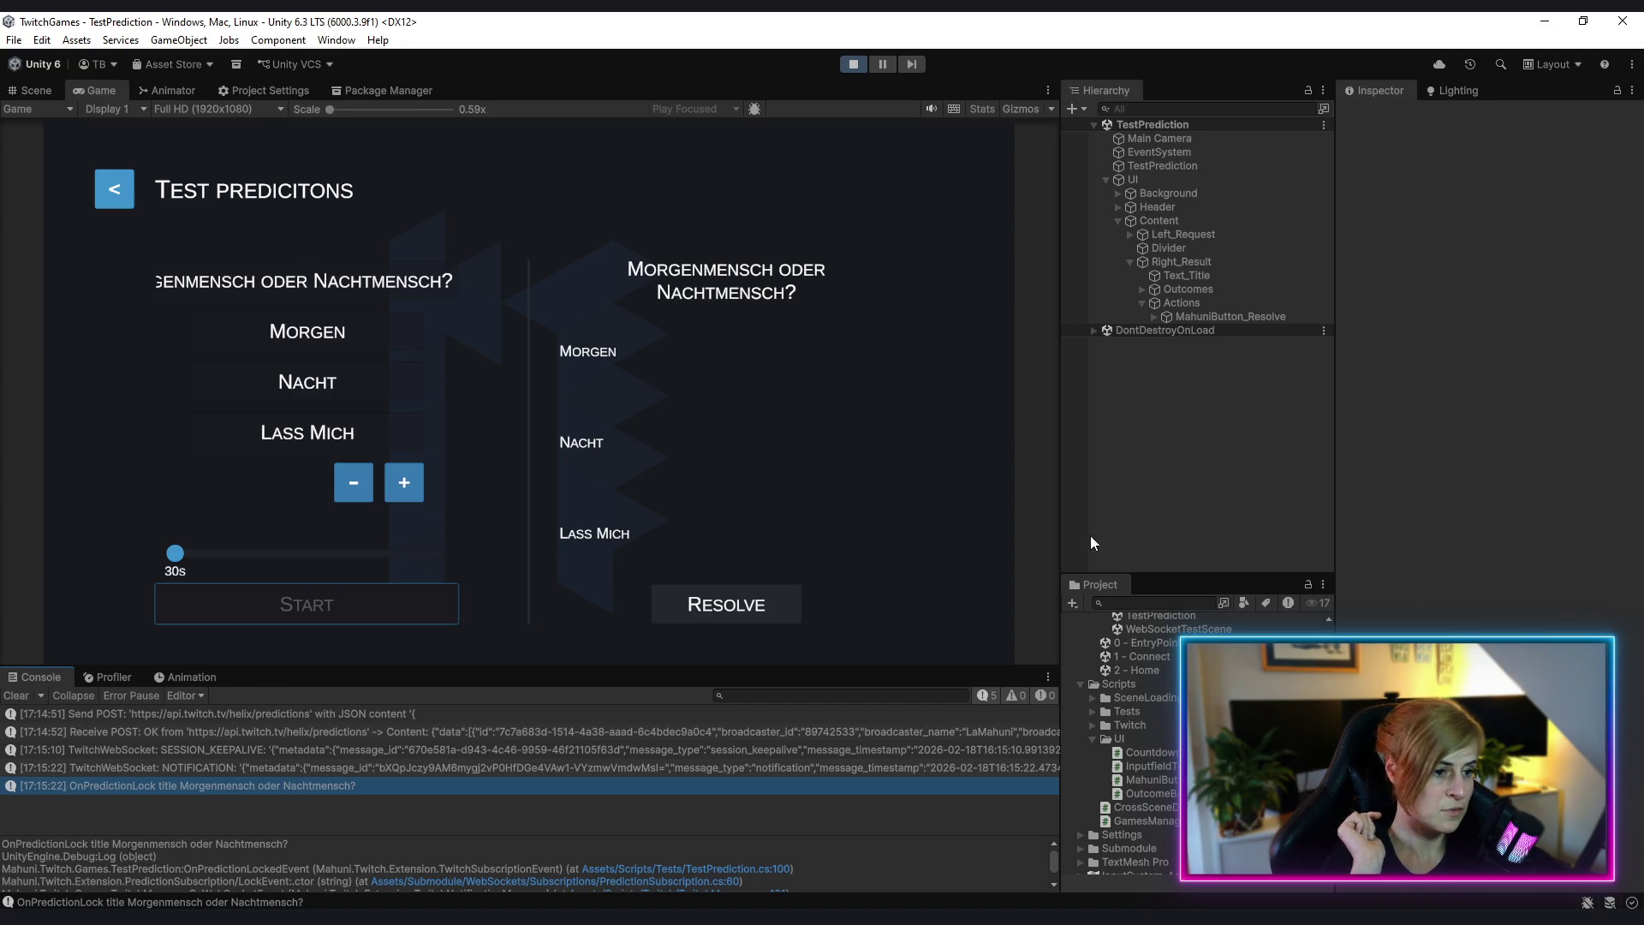
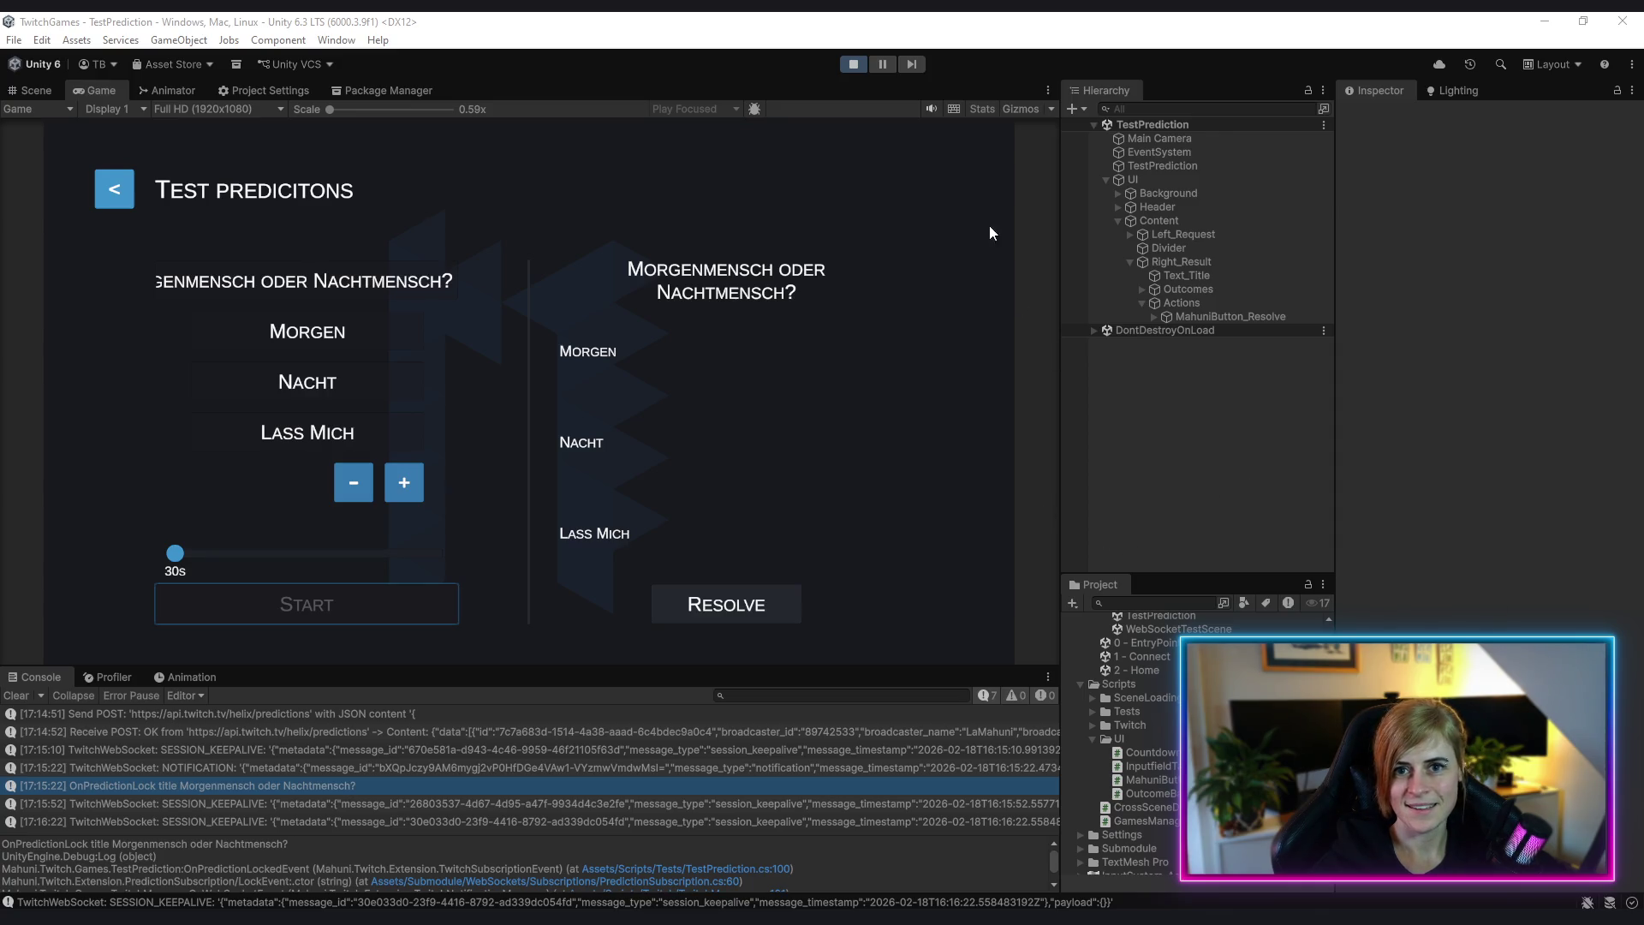
# Stop Play mode, assign MahuniButton_Resolve as TestPrediction's Resolve Button, save the scene and switch to Rider
pyautogui.click(854, 64)
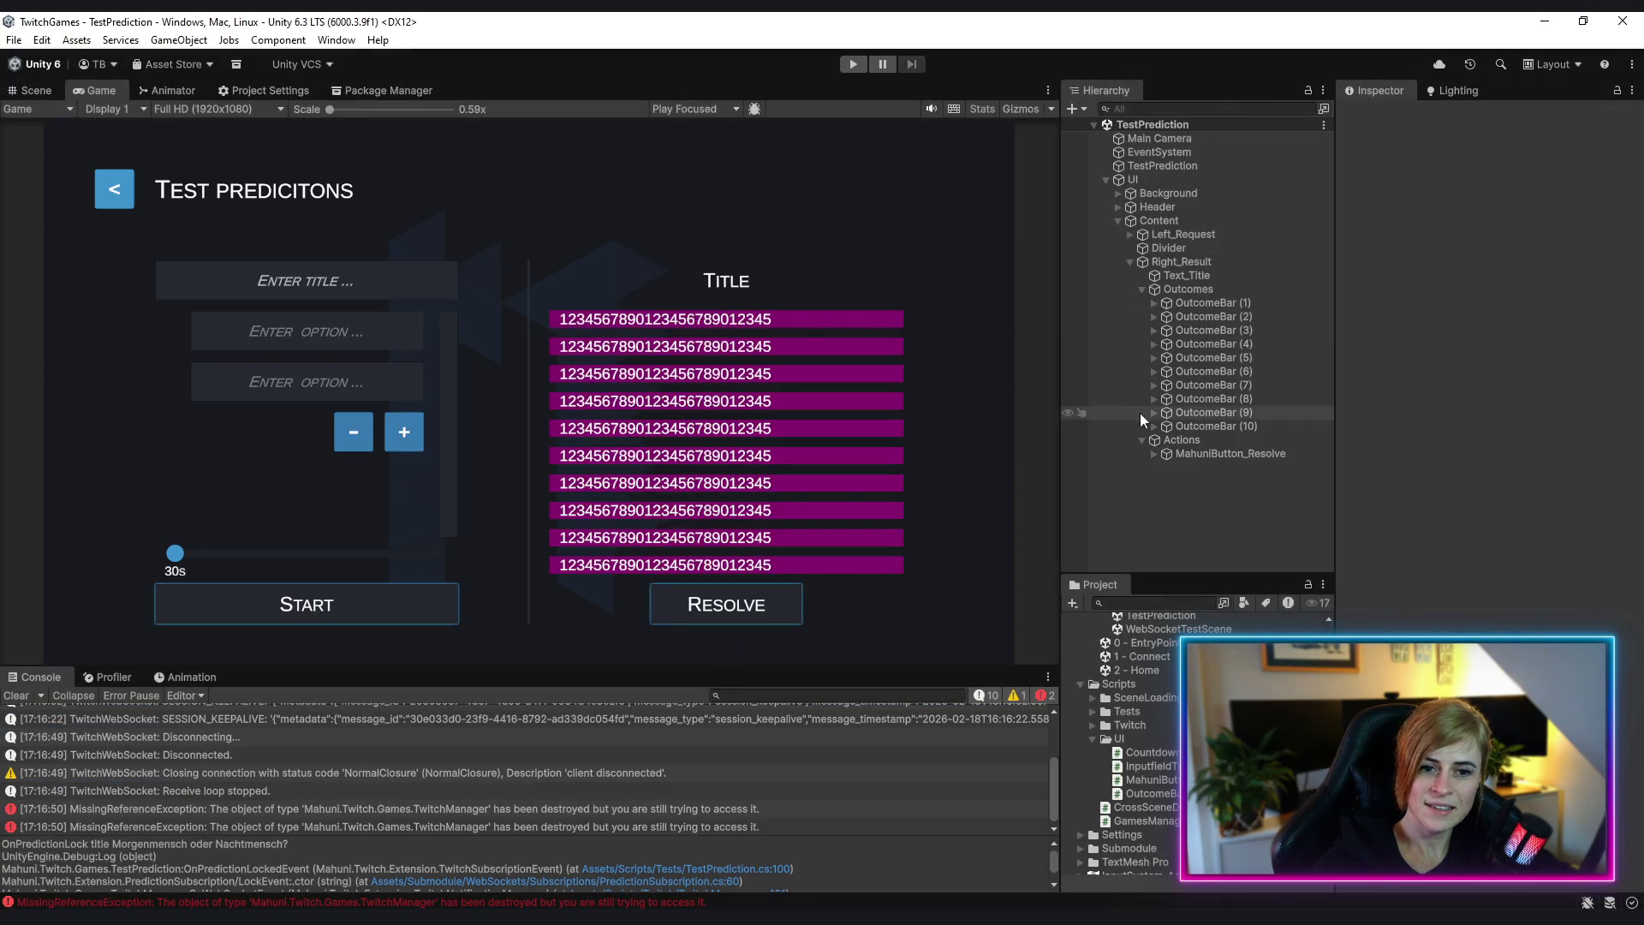
pyautogui.click(1163, 166)
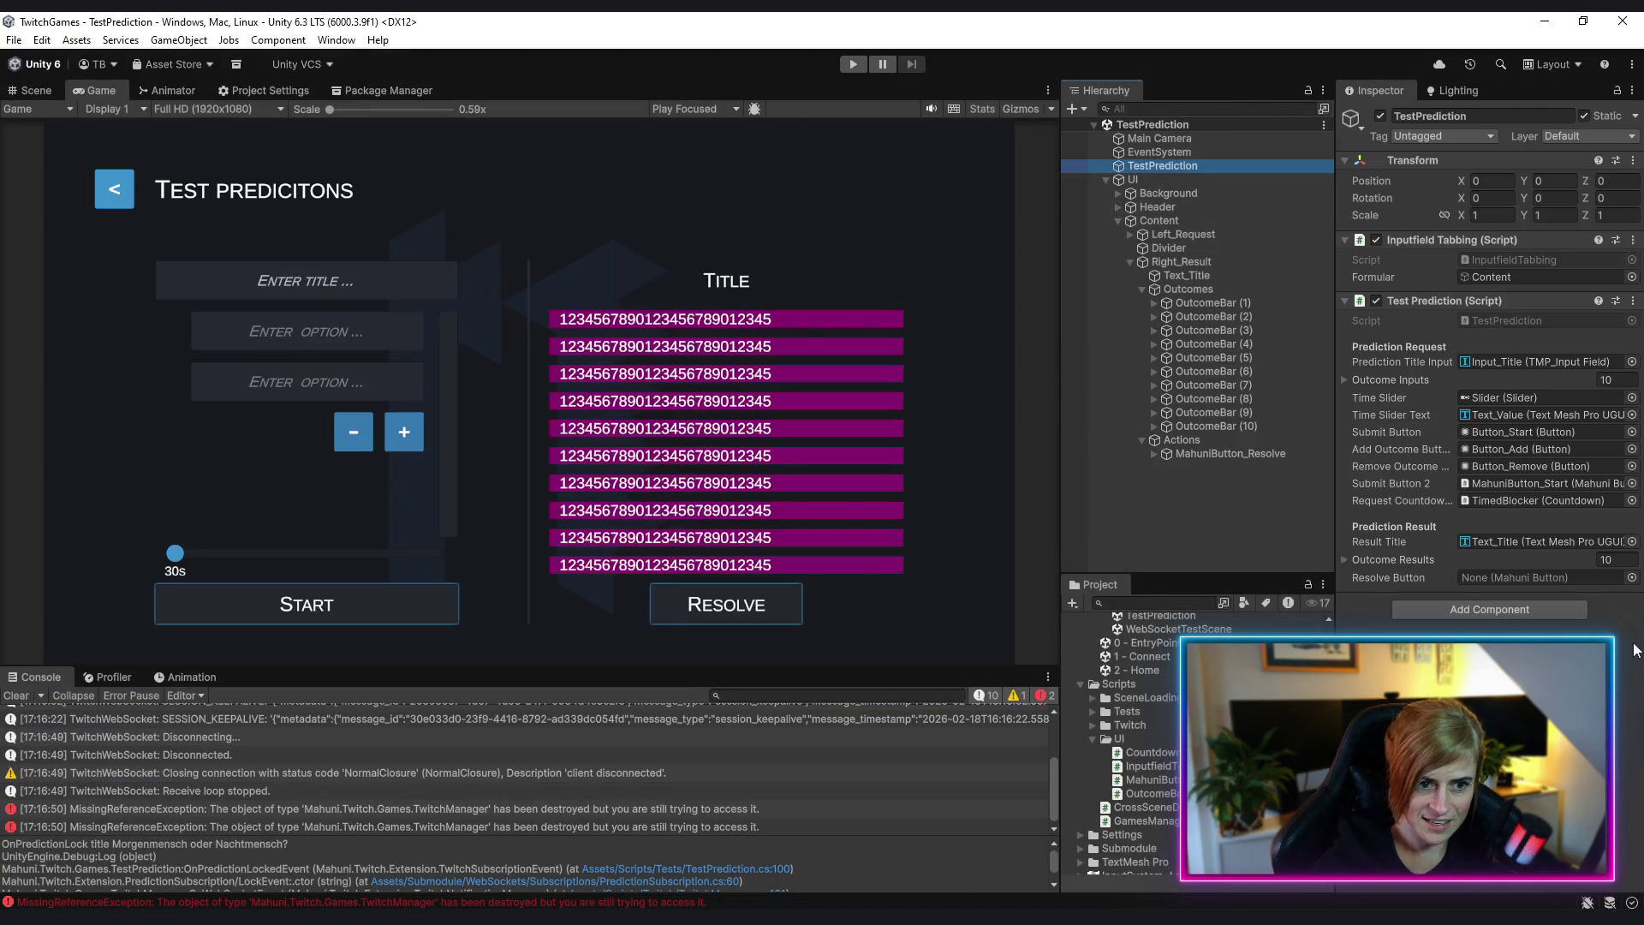
pyautogui.moveTo(1202, 453); pyautogui.dragTo(1517, 576)
pyautogui.hotkey('ctrl', 's')
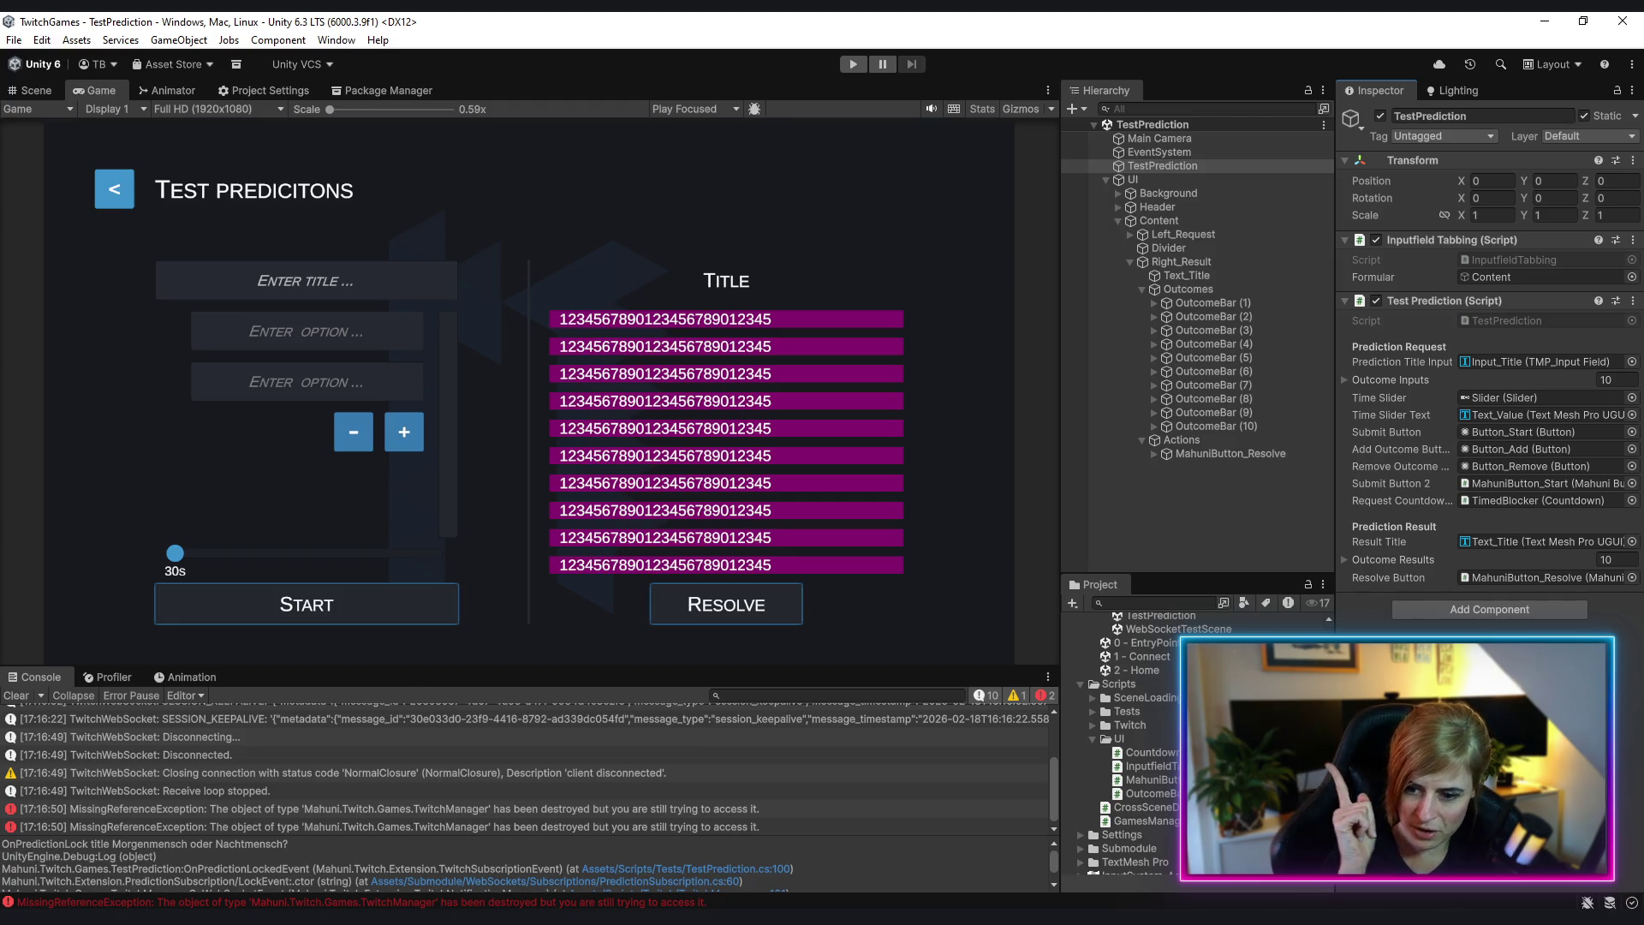
pyautogui.hotkey('alt', 'Tab')
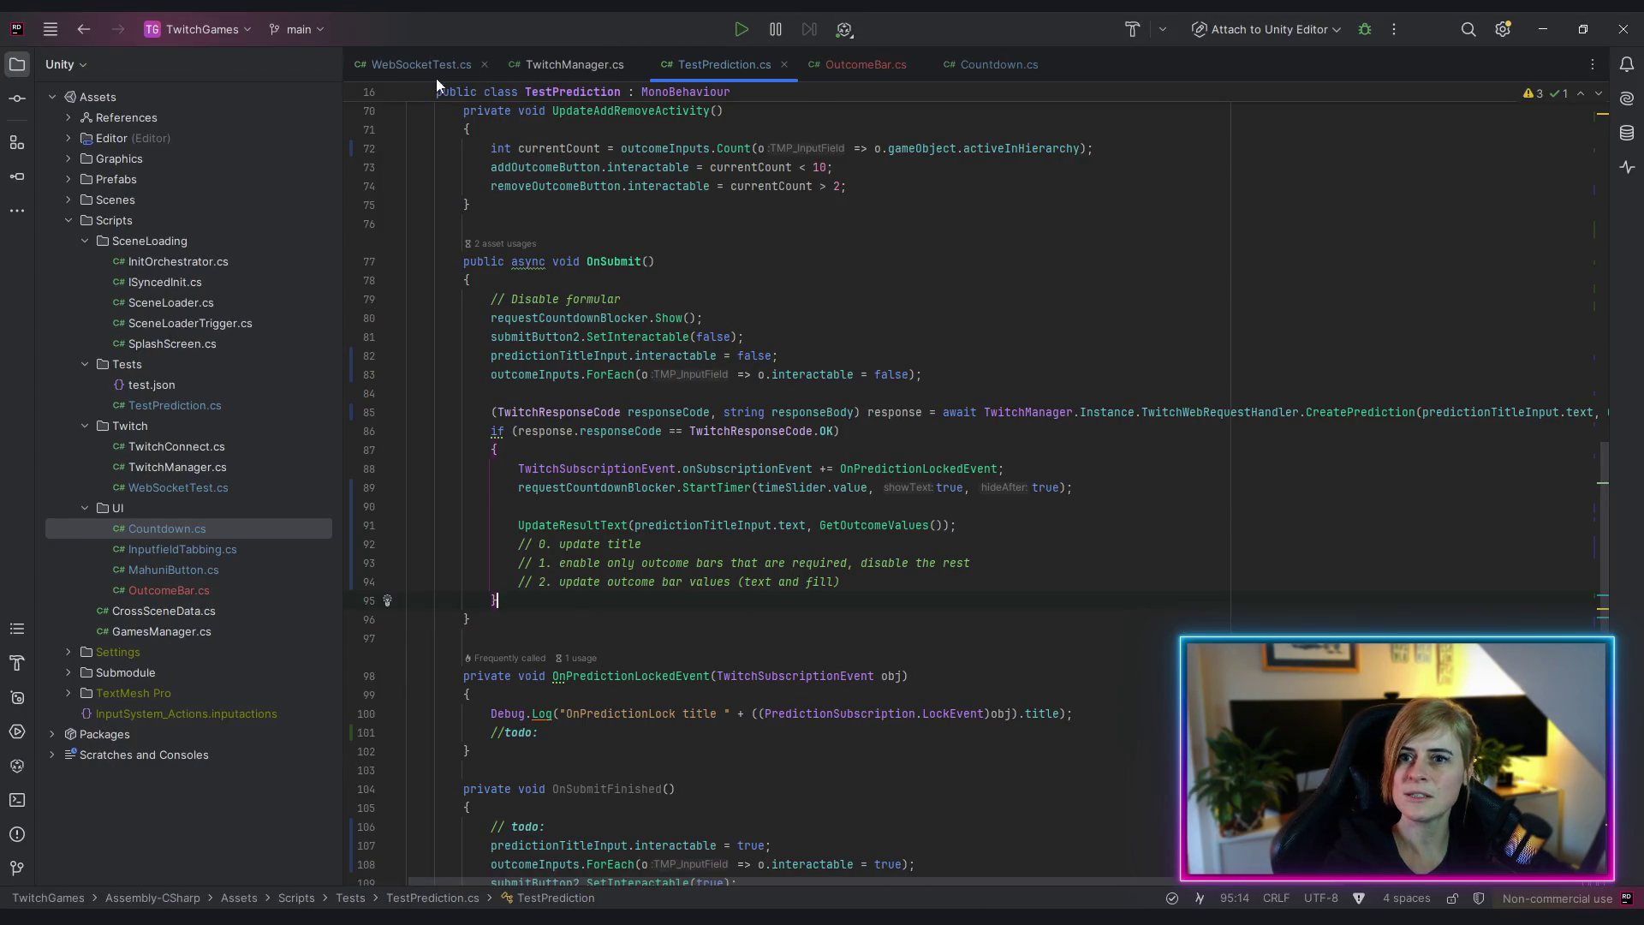
# Close the TwitchManager.cs, WebSocketTest.cs and Countdown.cs editor tabs
pyautogui.middleClick(535, 68)
pyautogui.middleClick(421, 65)
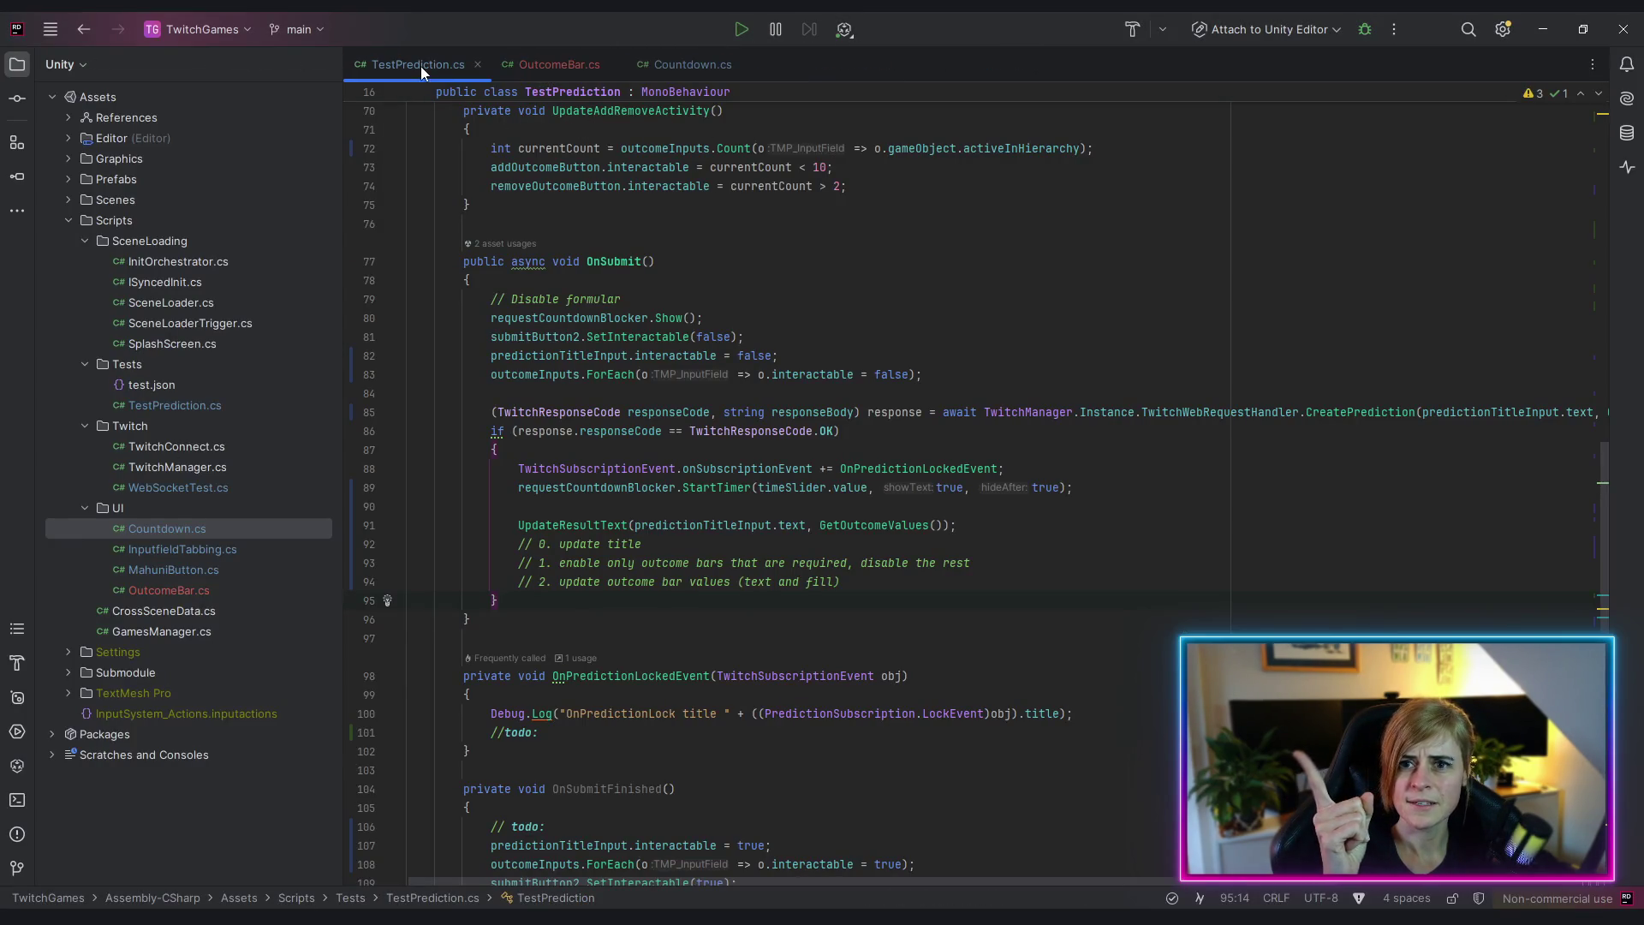
pyautogui.middleClick(693, 65)
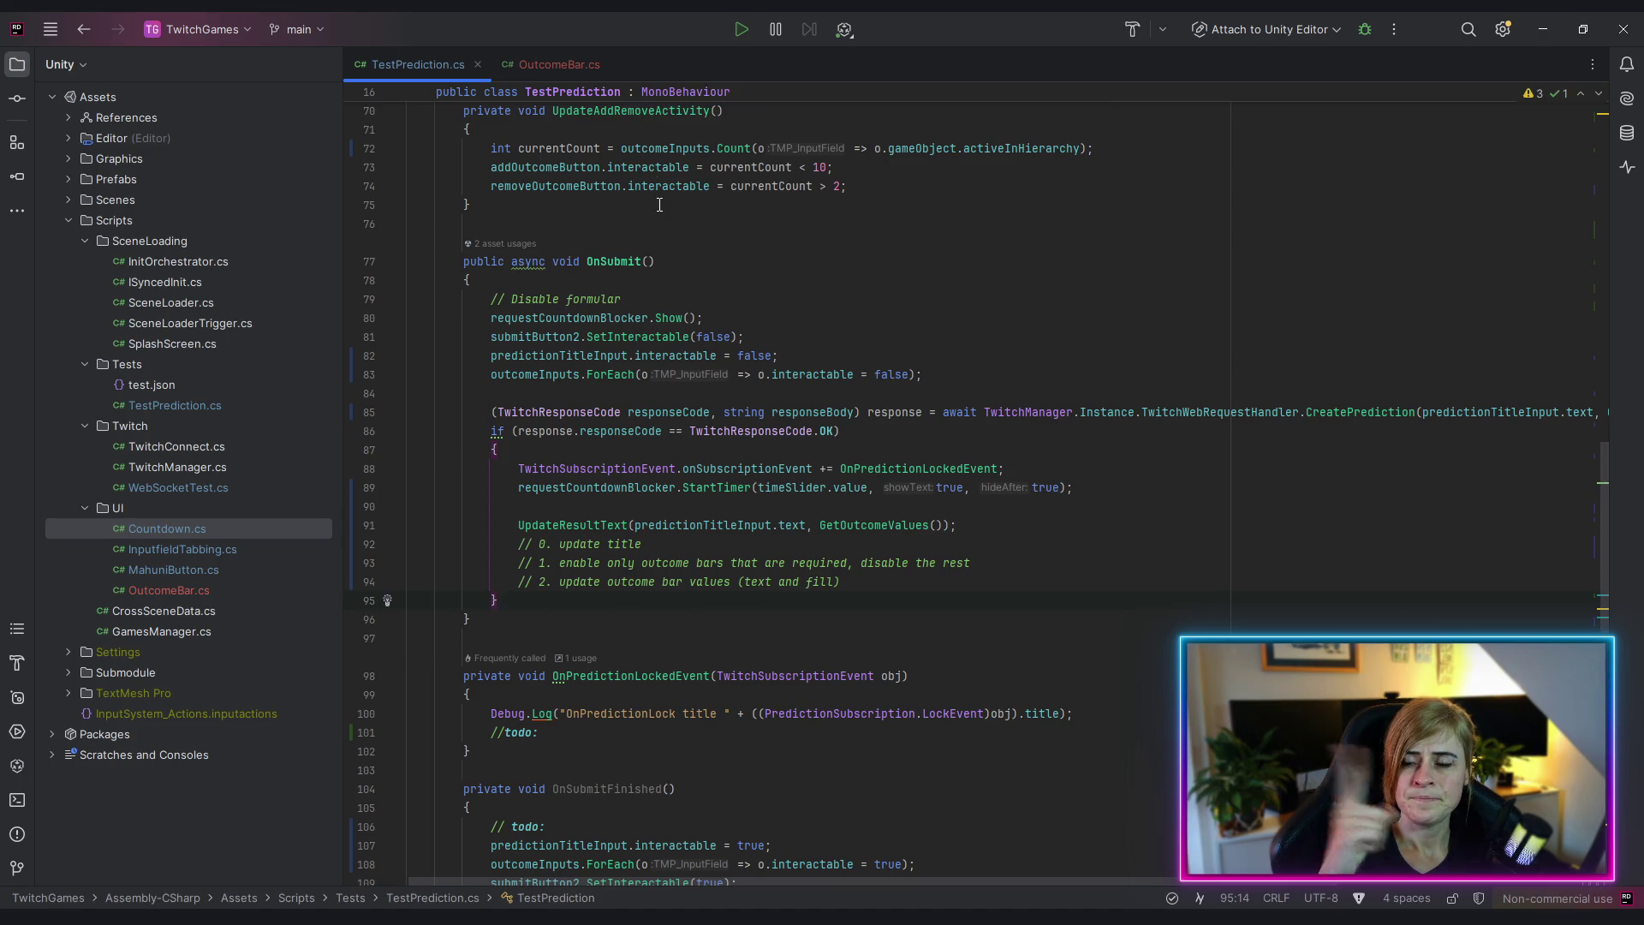
pyautogui.scroll(5, 782, 605)
pyautogui.scroll(-2, 783, 605)
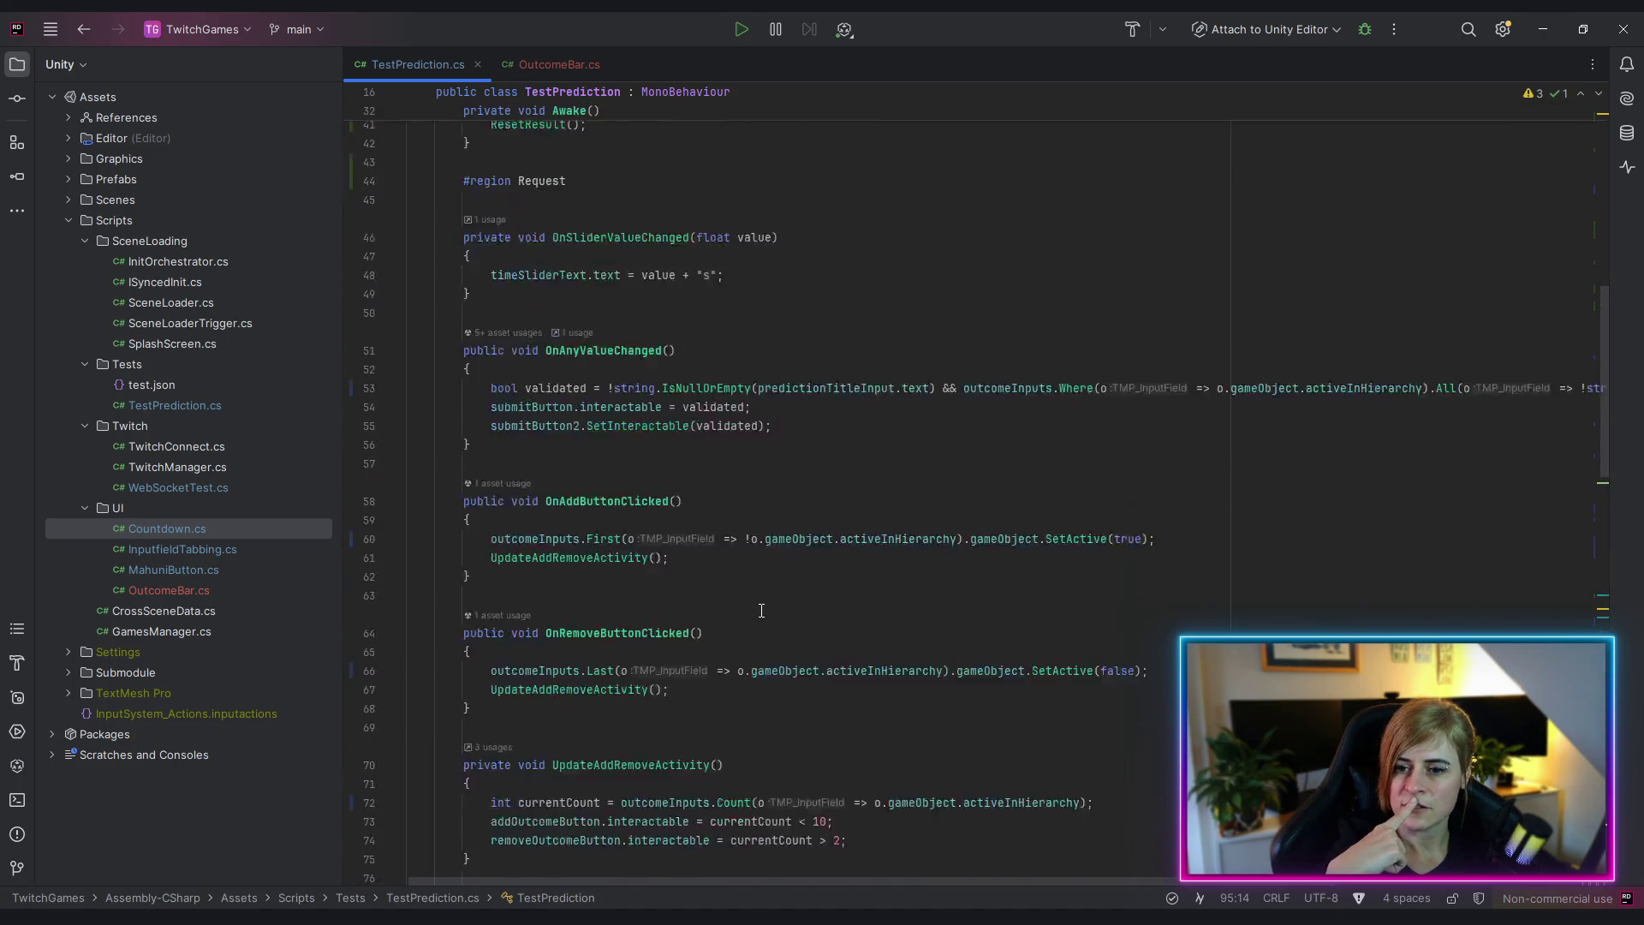
pyautogui.scroll(-3, 899, 539)
pyautogui.scroll(-2, 1139, 389)
# Pass false for hideAfter in OnSubmit's StartTimer call and jump to StartTimer in Countdown.cs
pyautogui.click(710, 373)
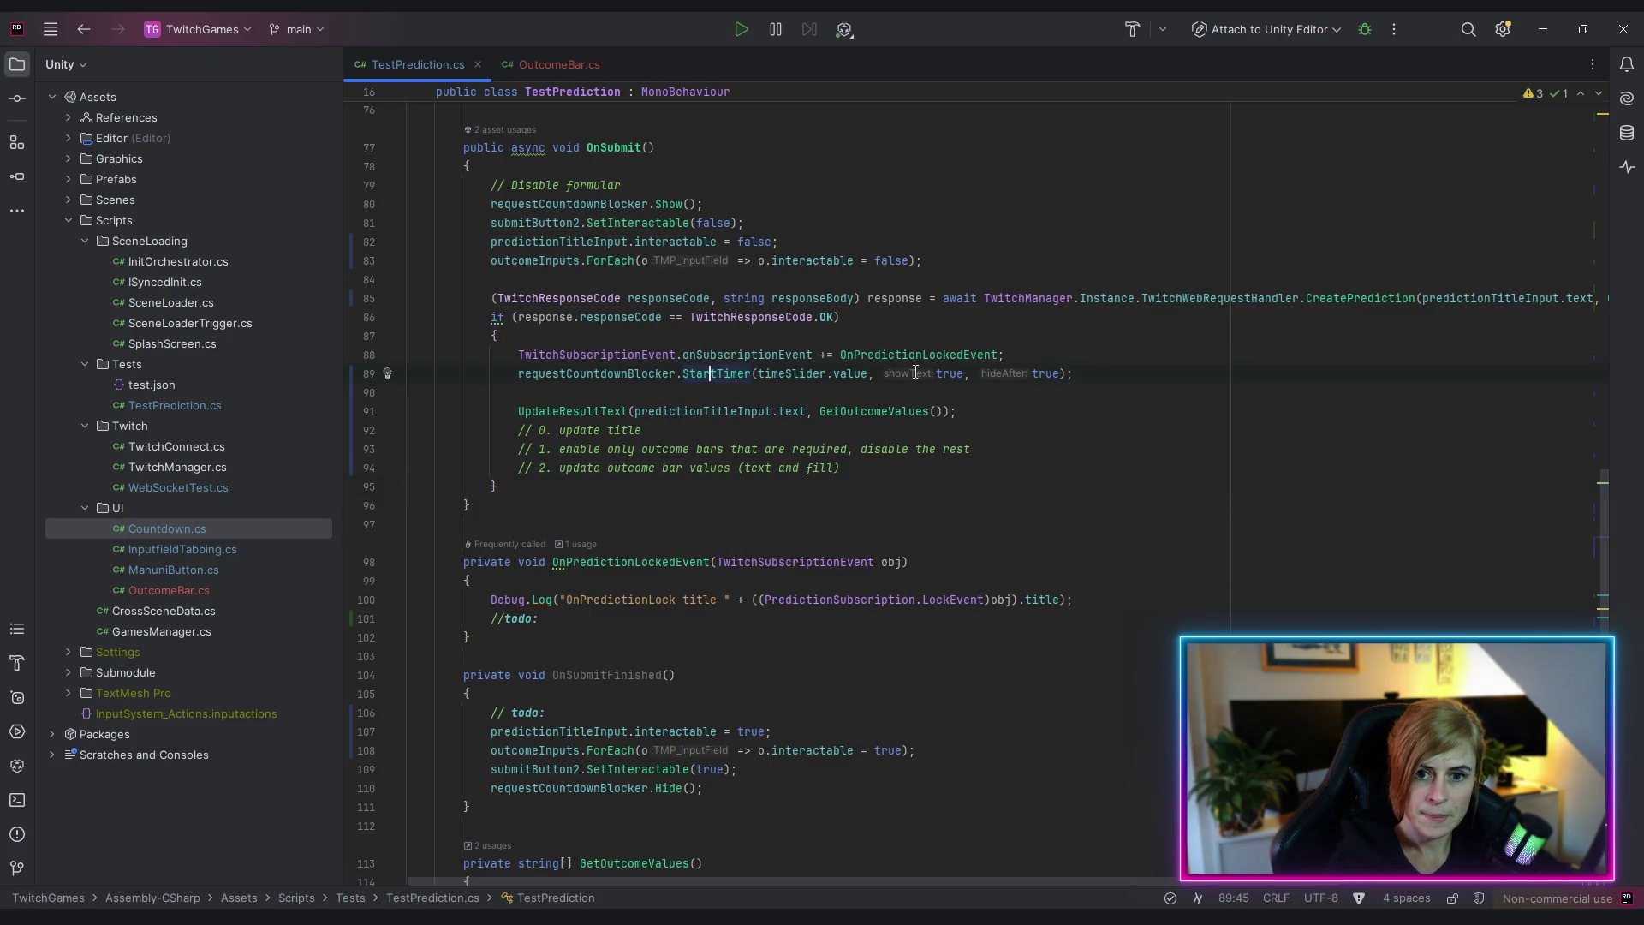
pyautogui.doubleClick(1050, 373)
pyautogui.press('Down')
pyautogui.press('Down')
pyautogui.press('Down')
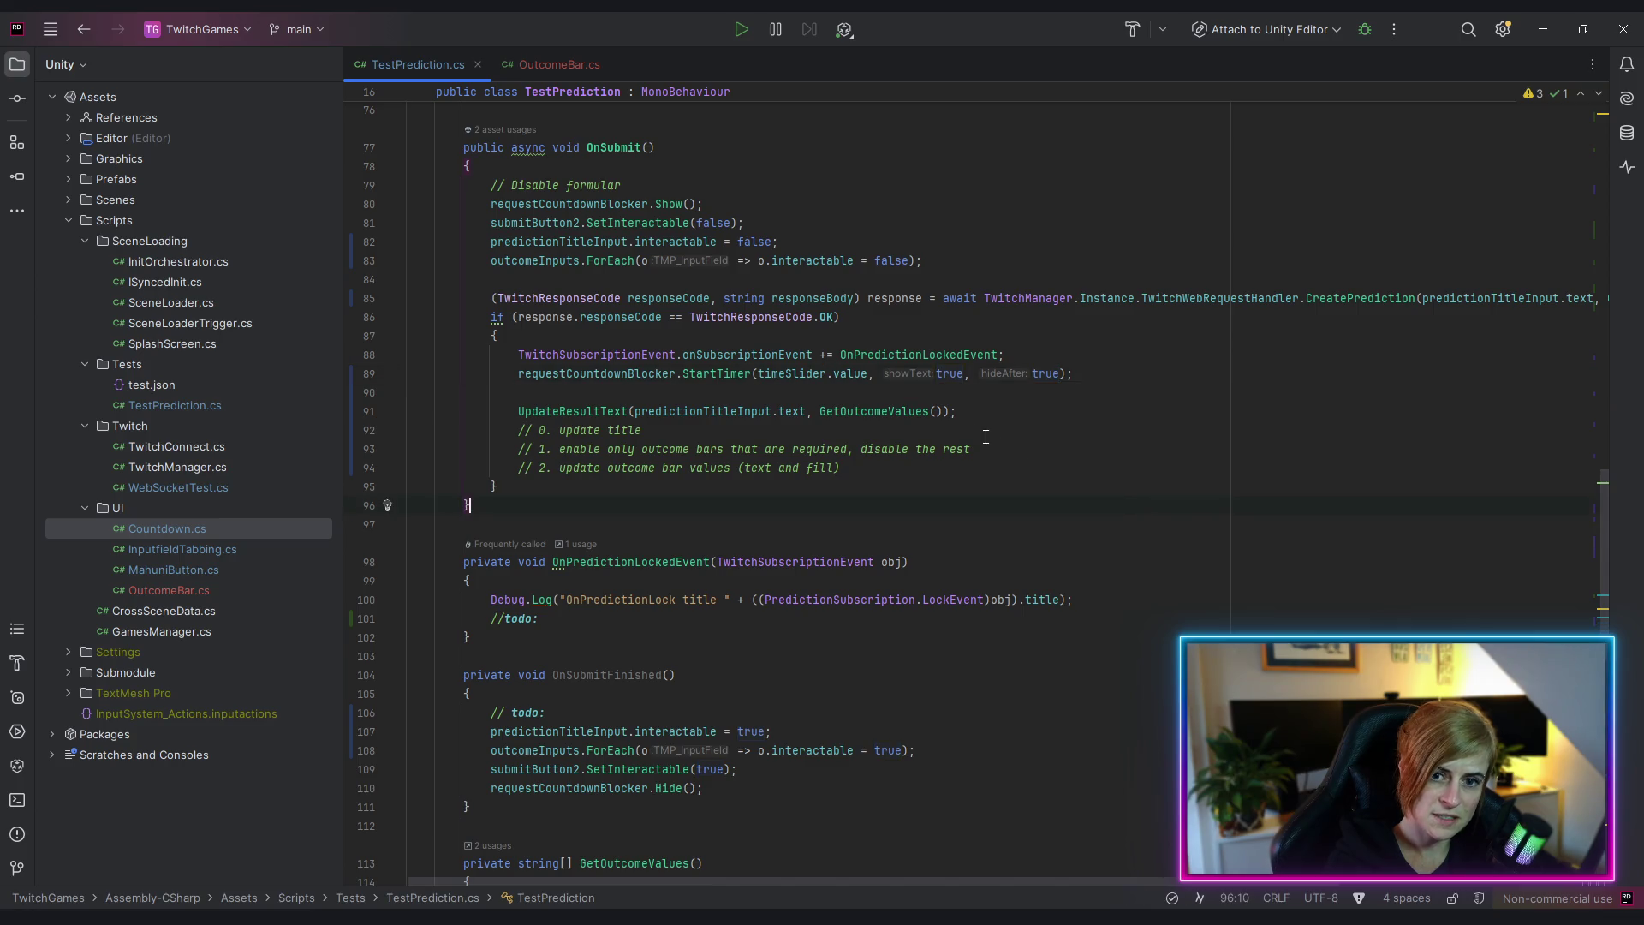
pyautogui.doubleClick(1041, 375)
pyautogui.write('false')
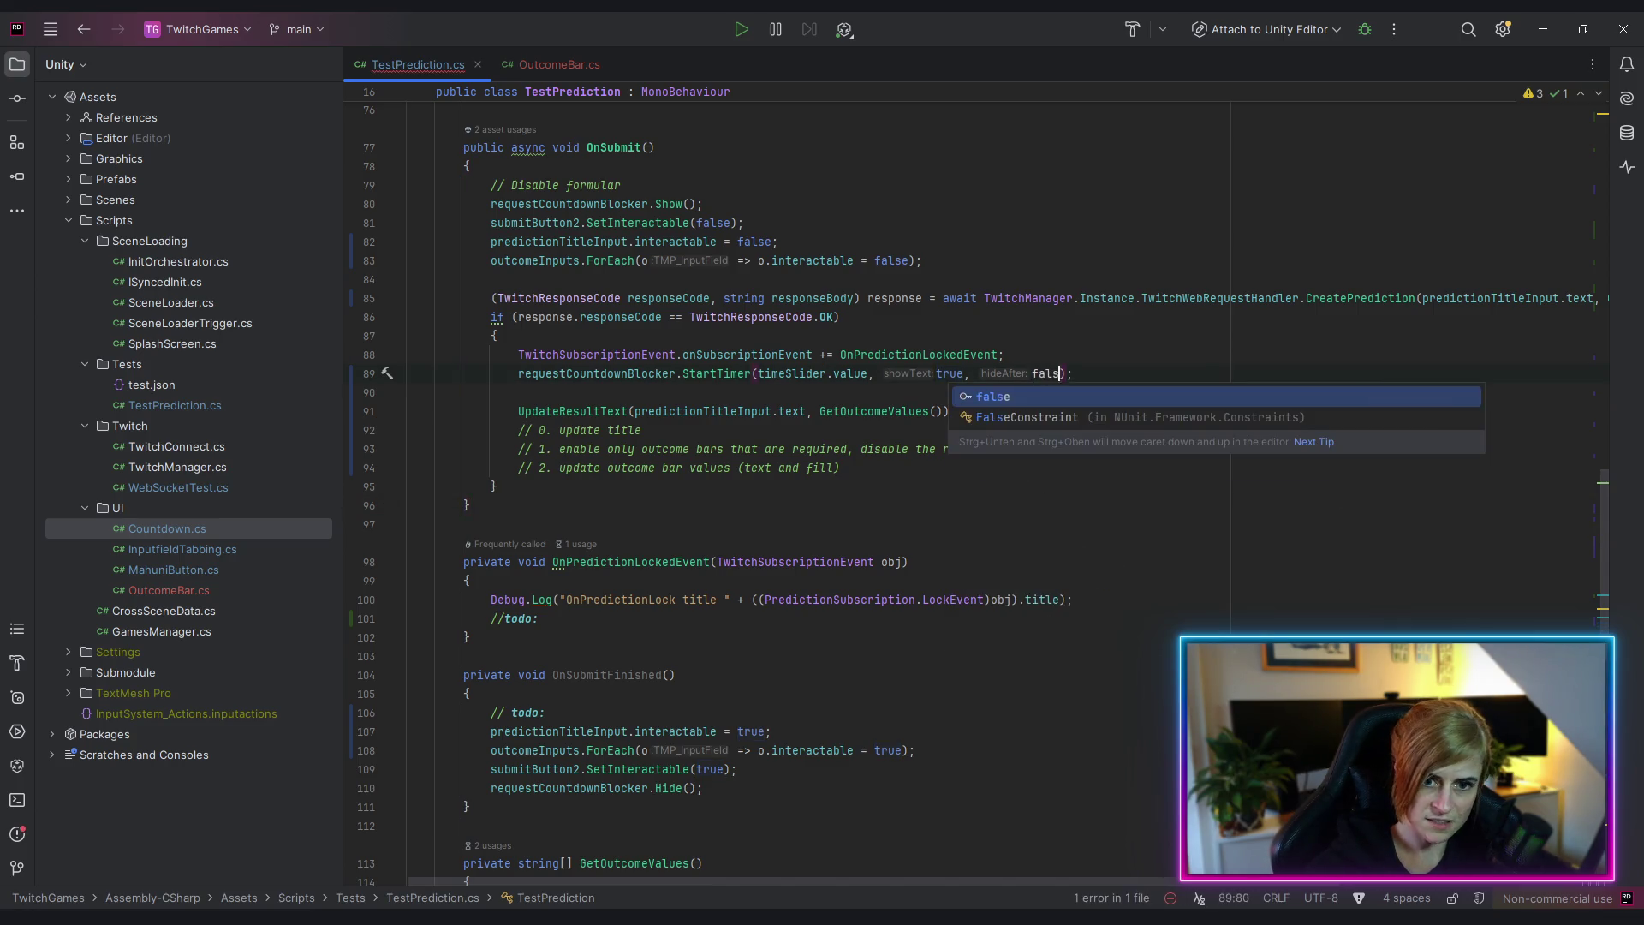
pyautogui.click(705, 373)
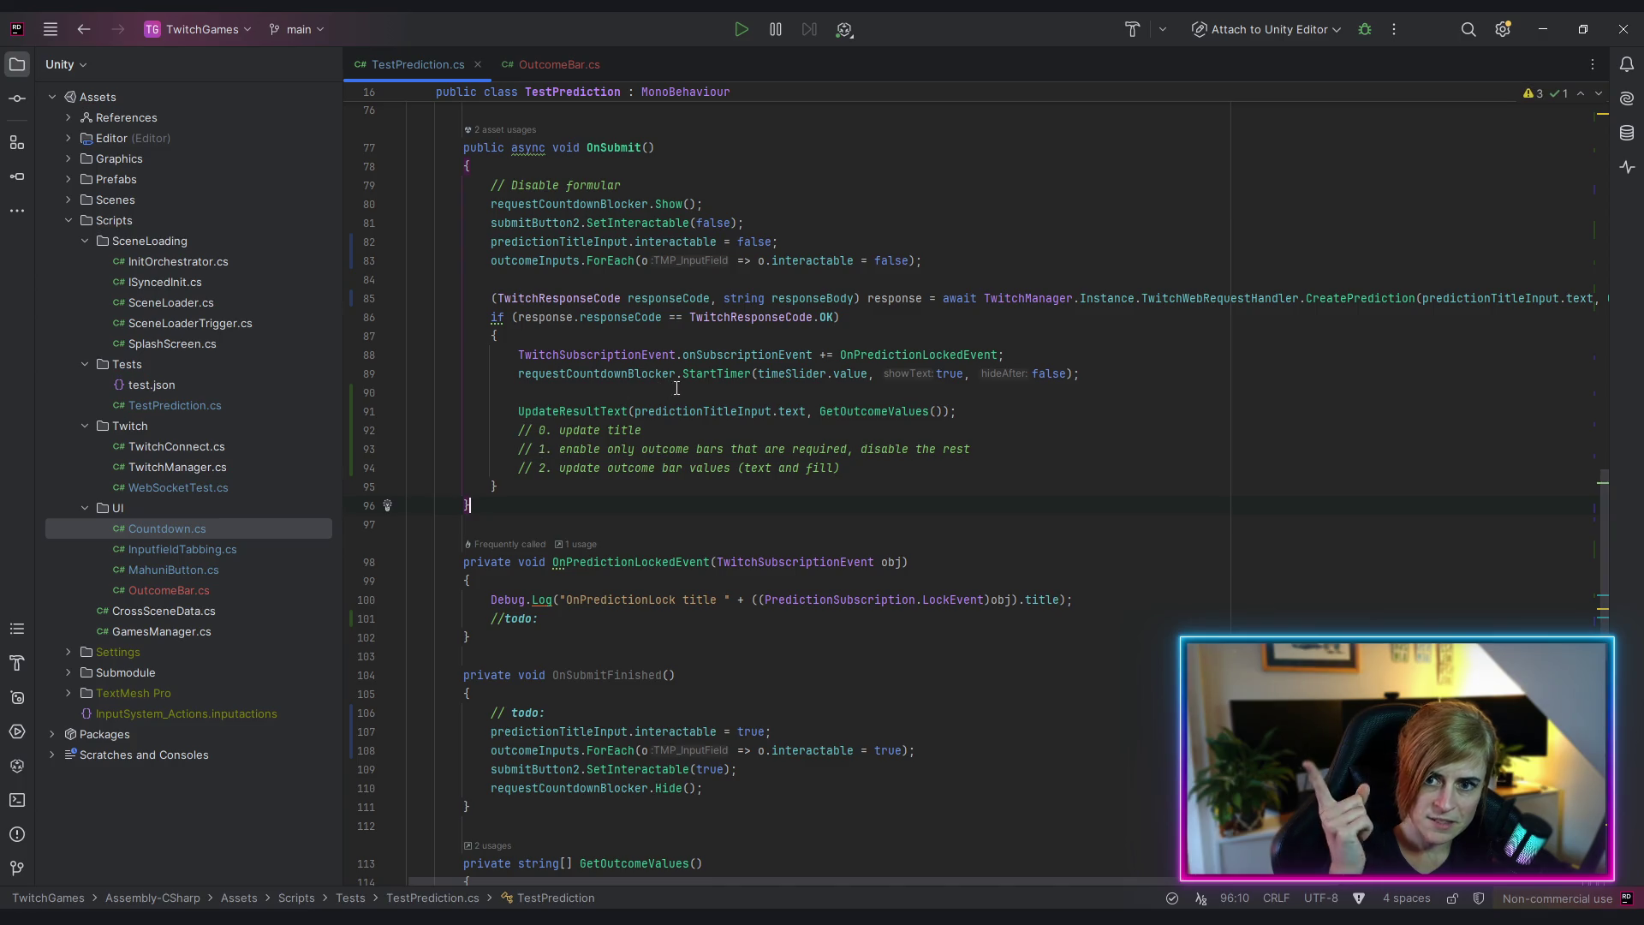
pyautogui.keyDown('ctrl'); pyautogui.click(704, 373); pyautogui.keyUp('ctrl')
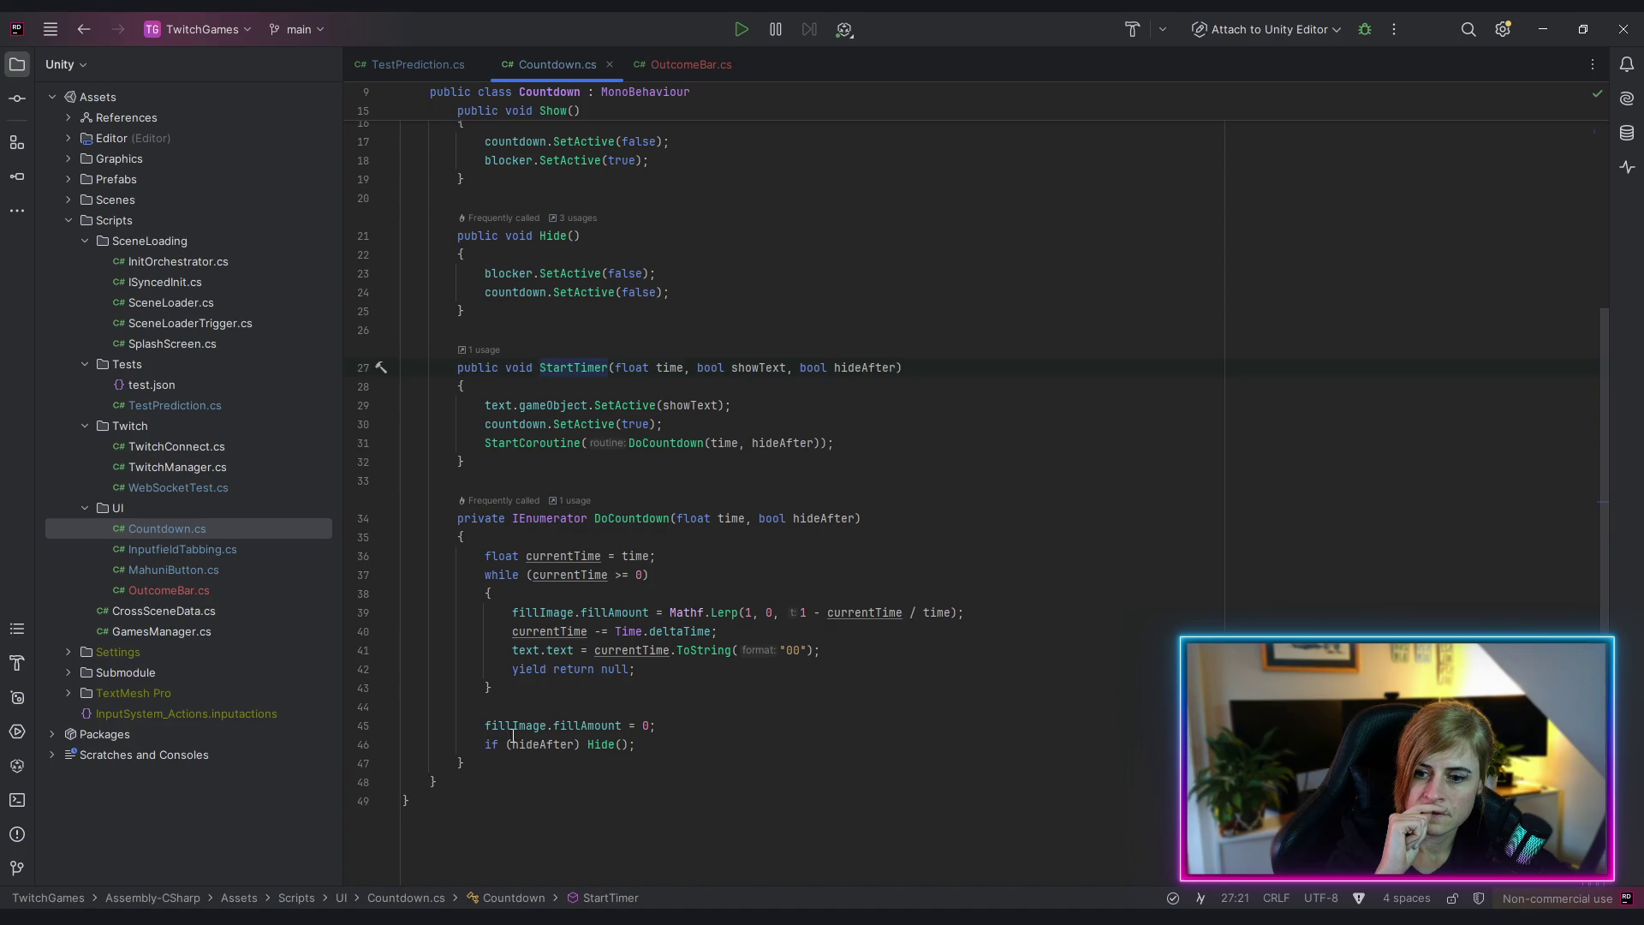
# Rename StartTimer's hideAfter parameter to hideBlockerAfter everywhere
pyautogui.click(696, 723)
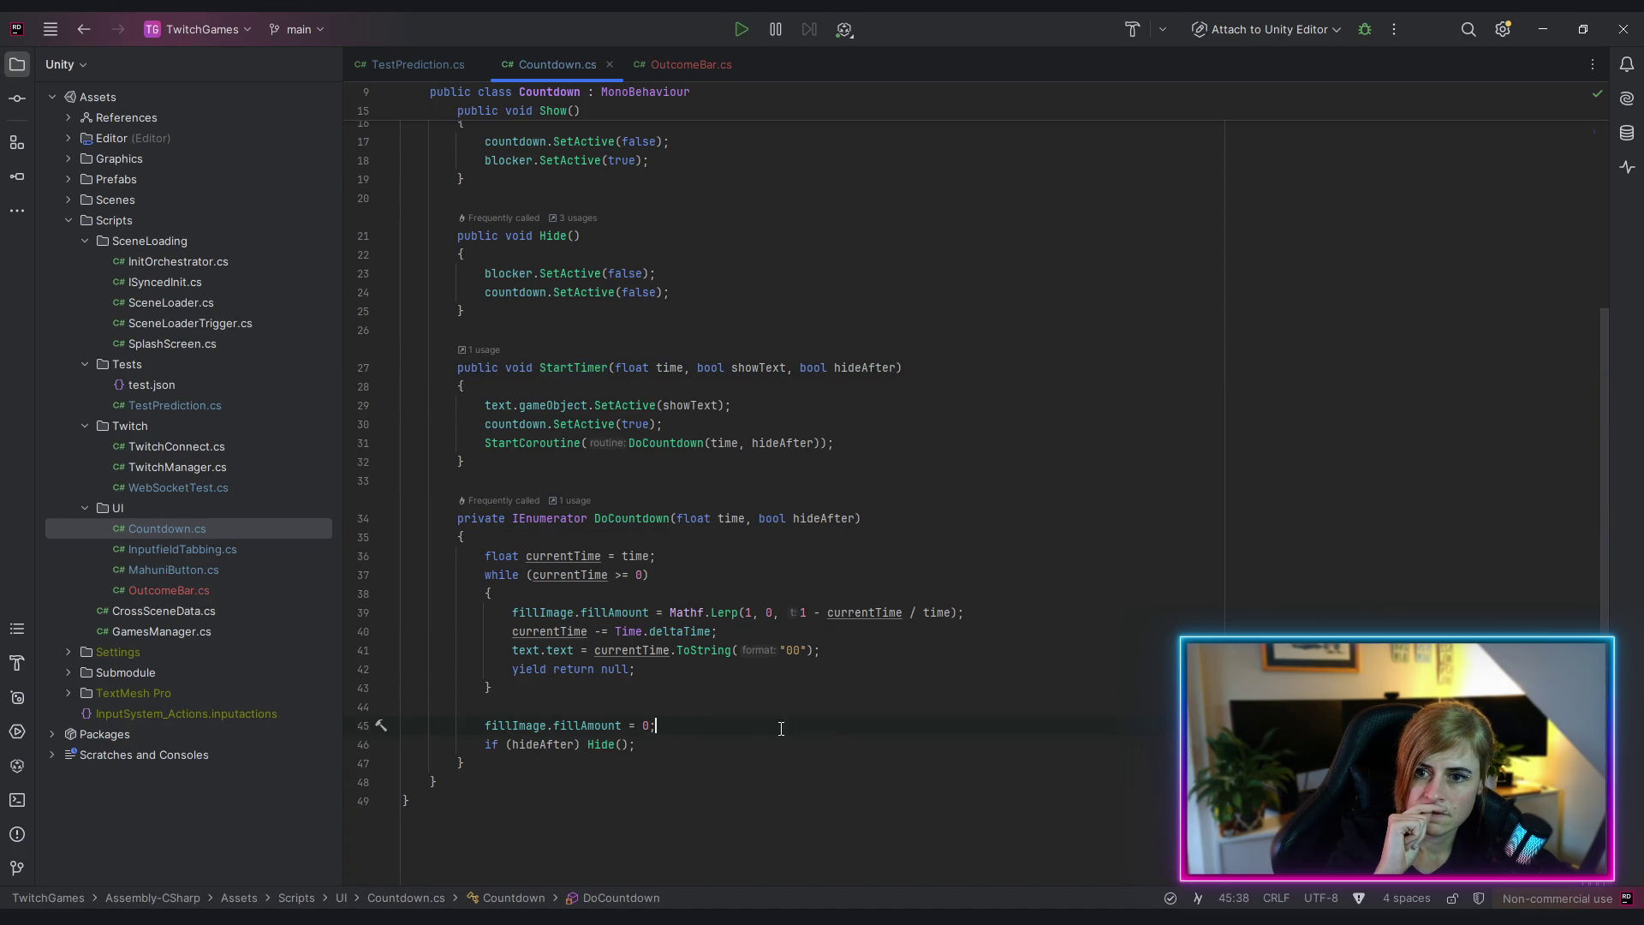
pyautogui.scroll(1, 822, 746)
pyautogui.scroll(-2, 847, 740)
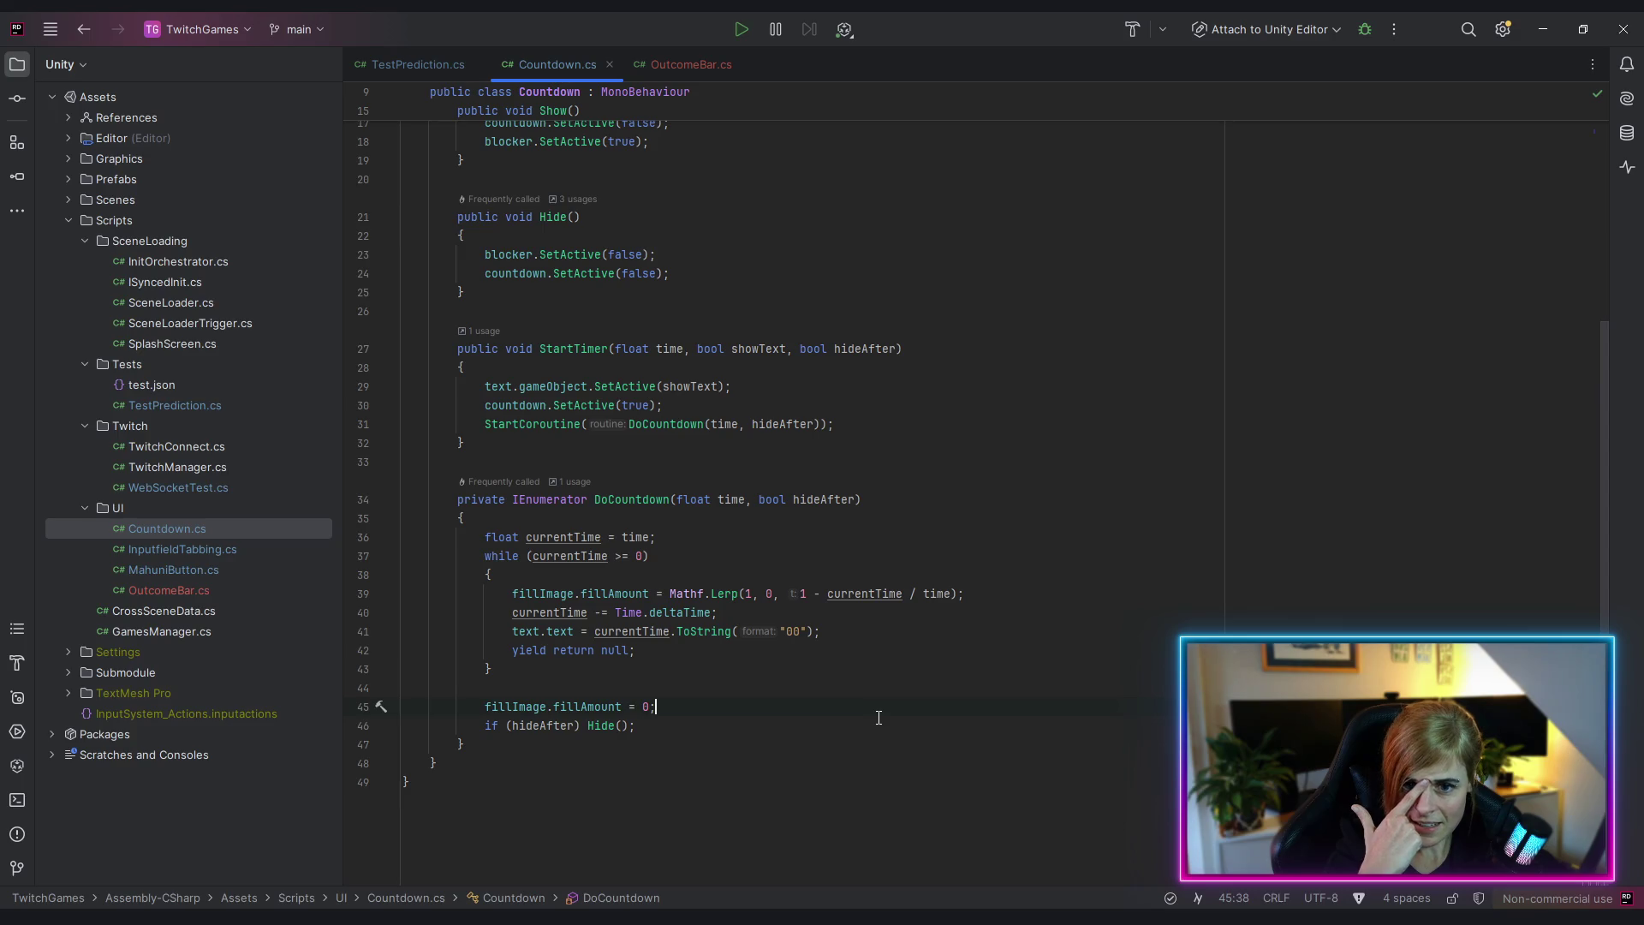
pyautogui.scroll(3, 951, 635)
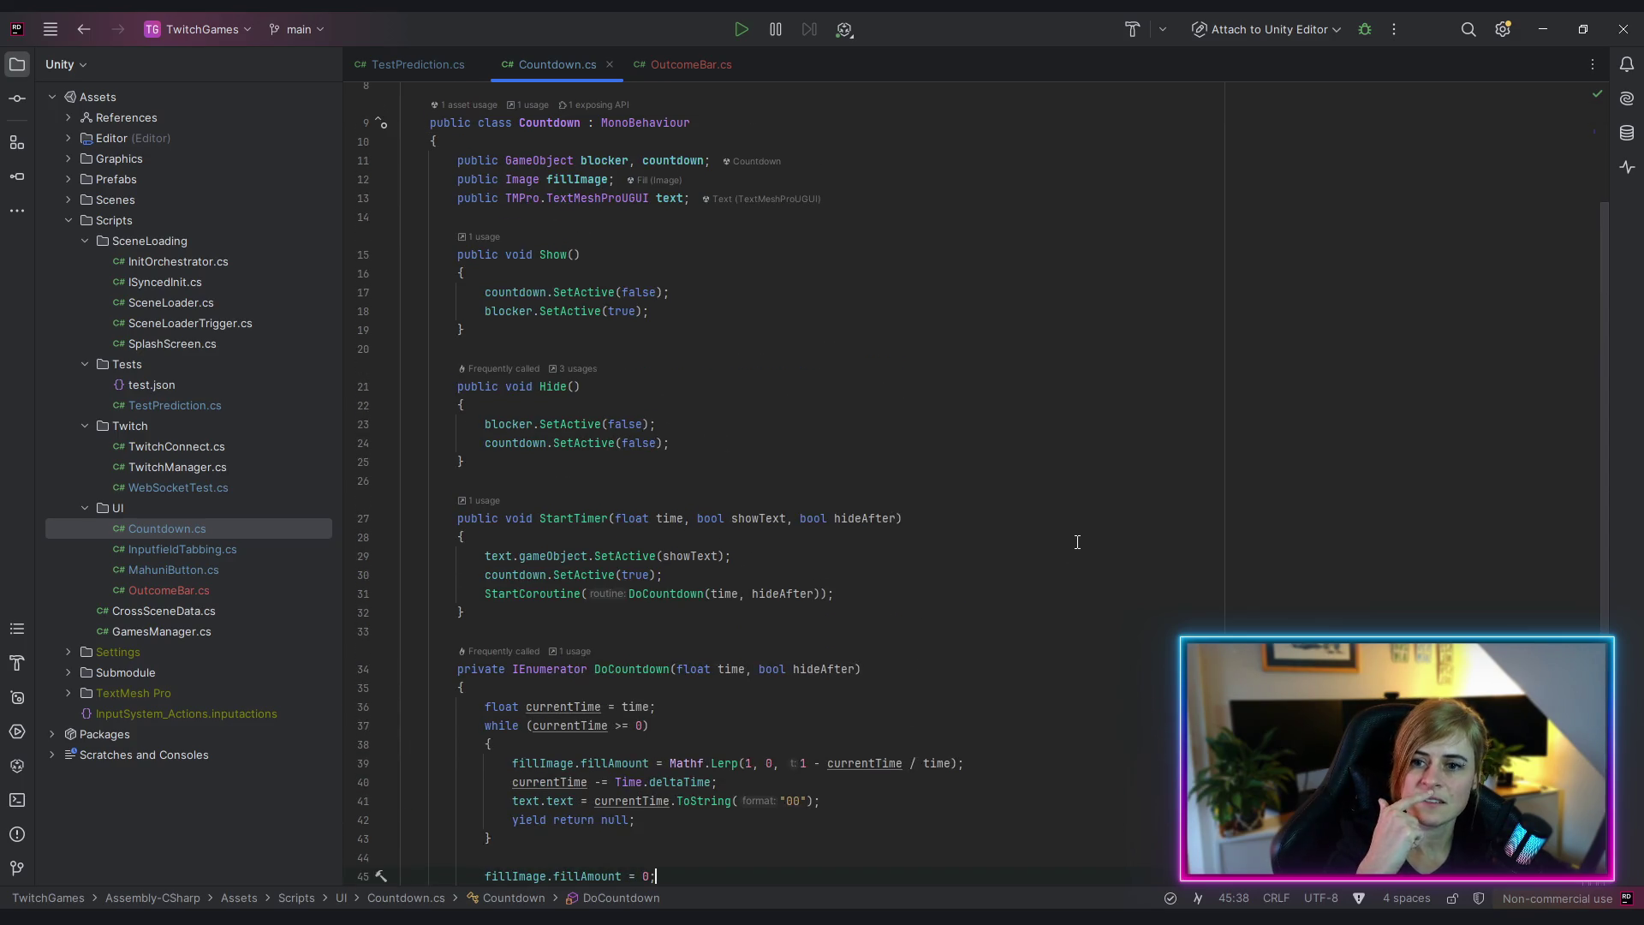
pyautogui.scroll(-3, 1031, 572)
pyautogui.click(851, 349)
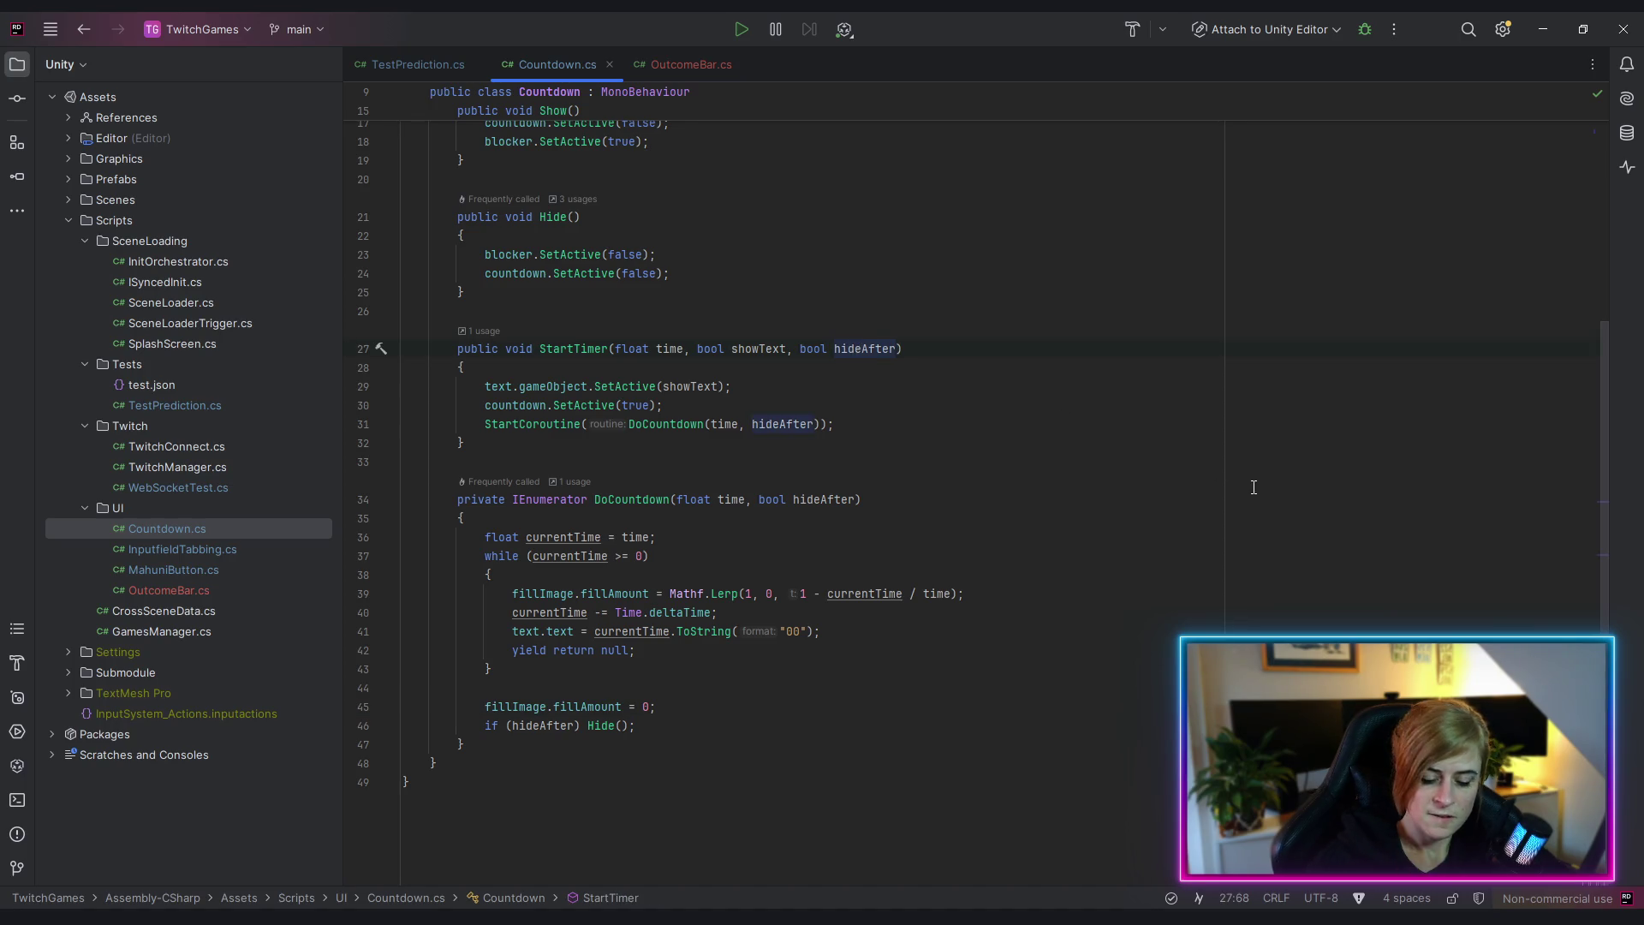
pyautogui.hotkey('shift', 'F6')
pyautogui.press('Escape')
pyautogui.write('Blocker')
pyautogui.write('de')
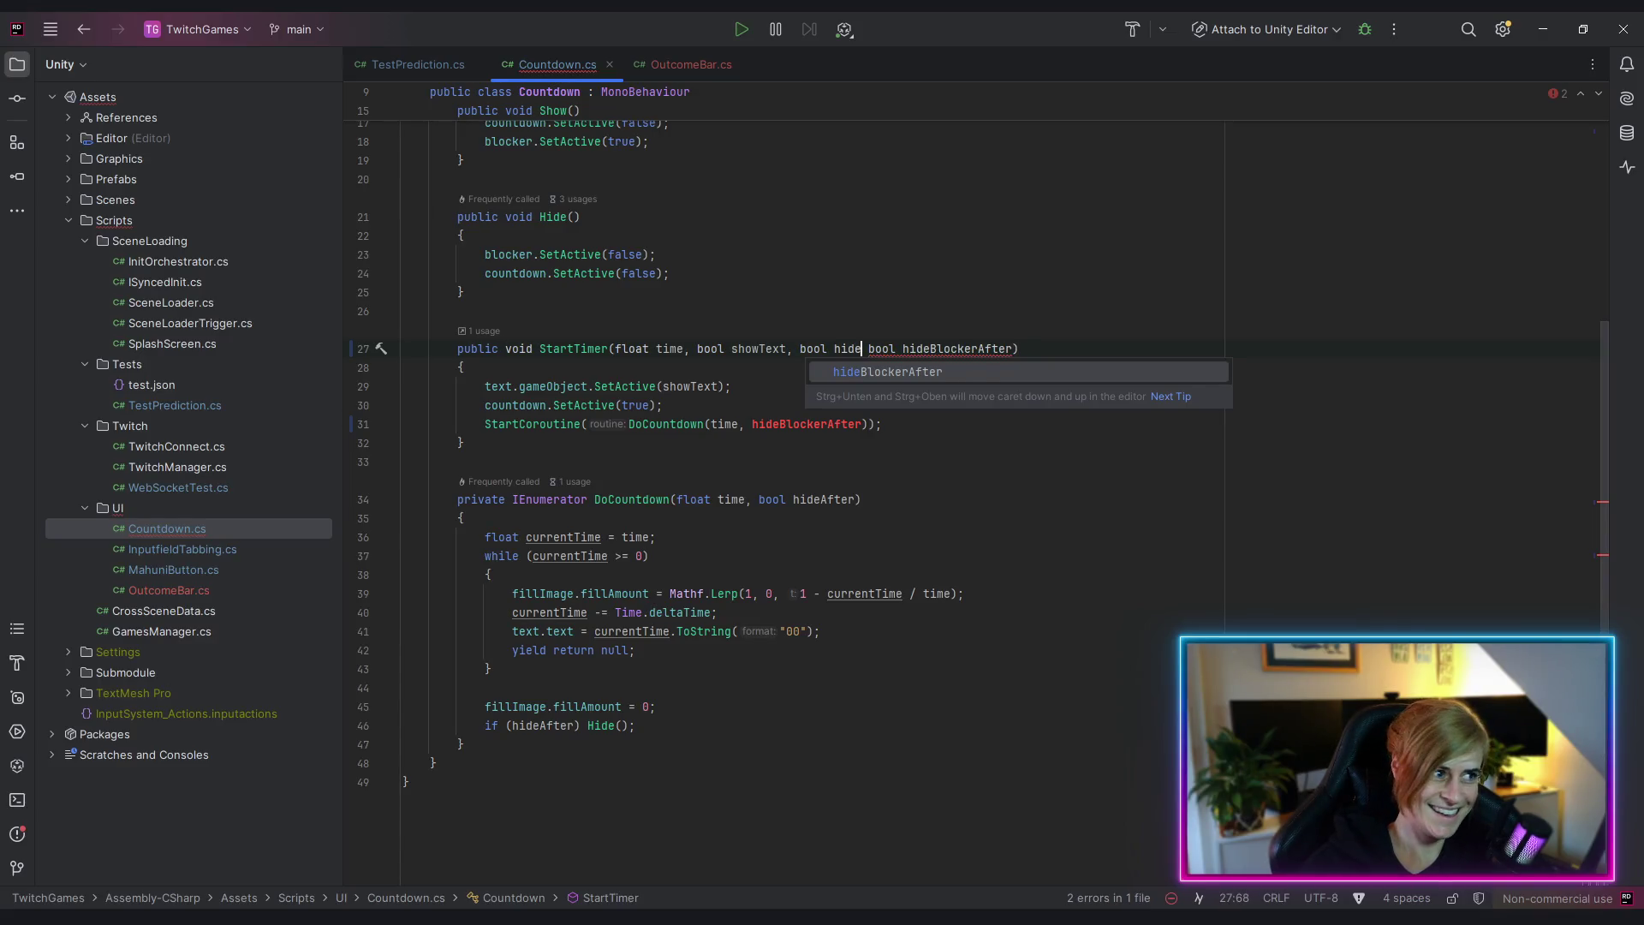
pyautogui.write('TimerAfter,')
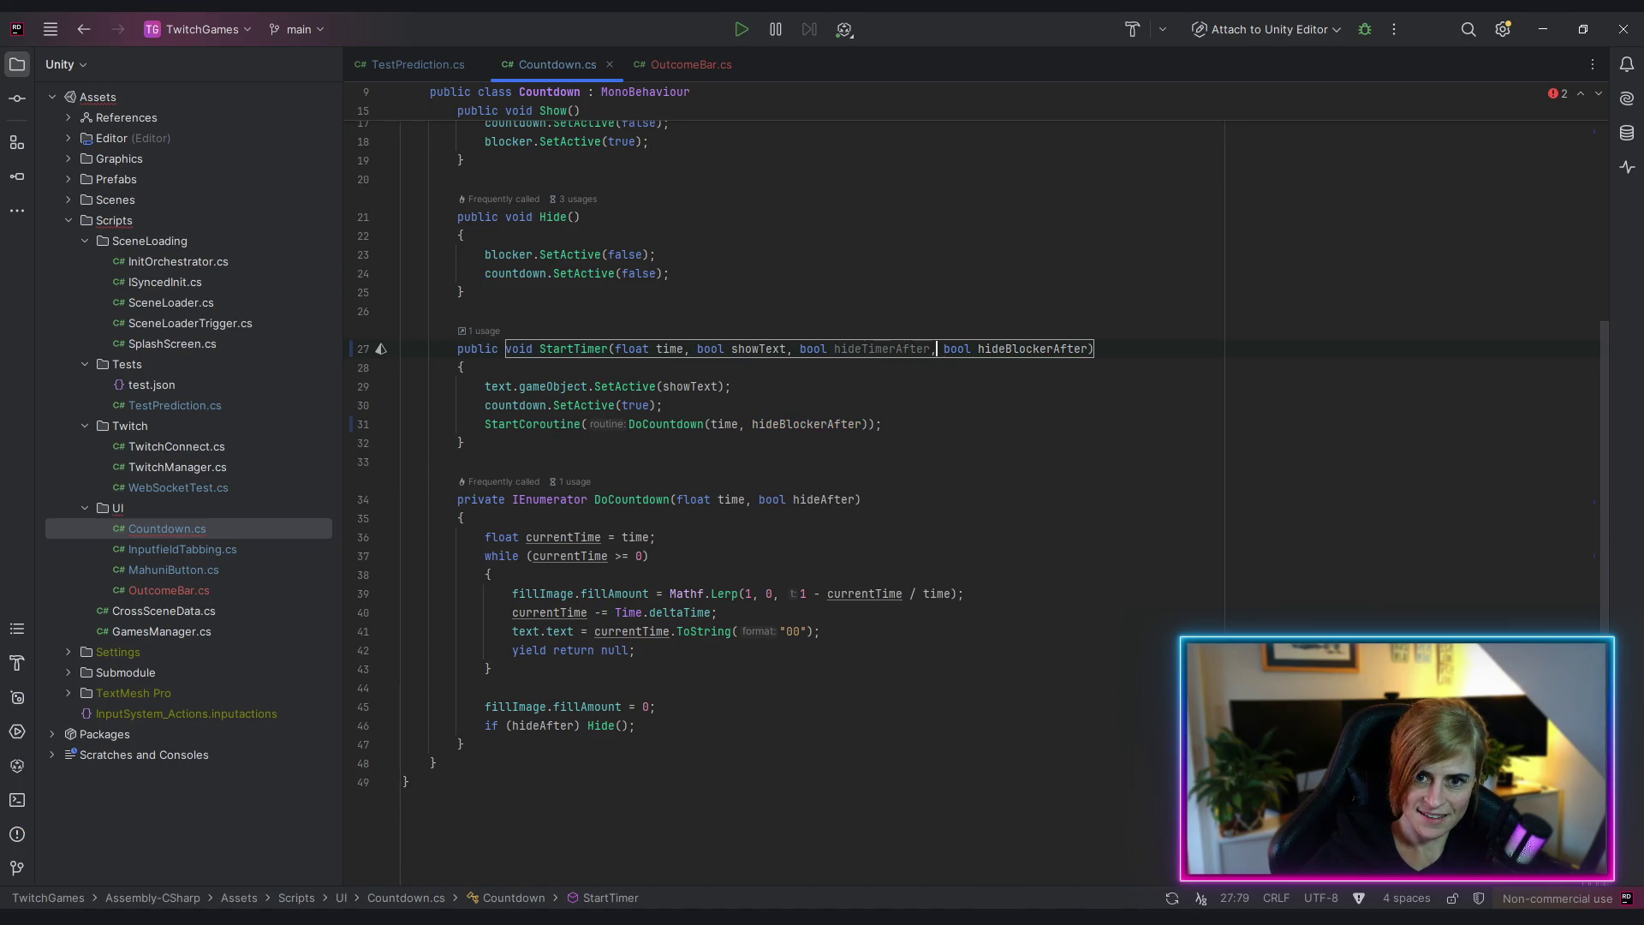
# Add a new line after the fill reset and return to TestPrediction.cs
pyautogui.click(673, 708)
pyautogui.press('Return')
pyautogui.write('if')
pyautogui.hotkey('ctrl', 'Tab')
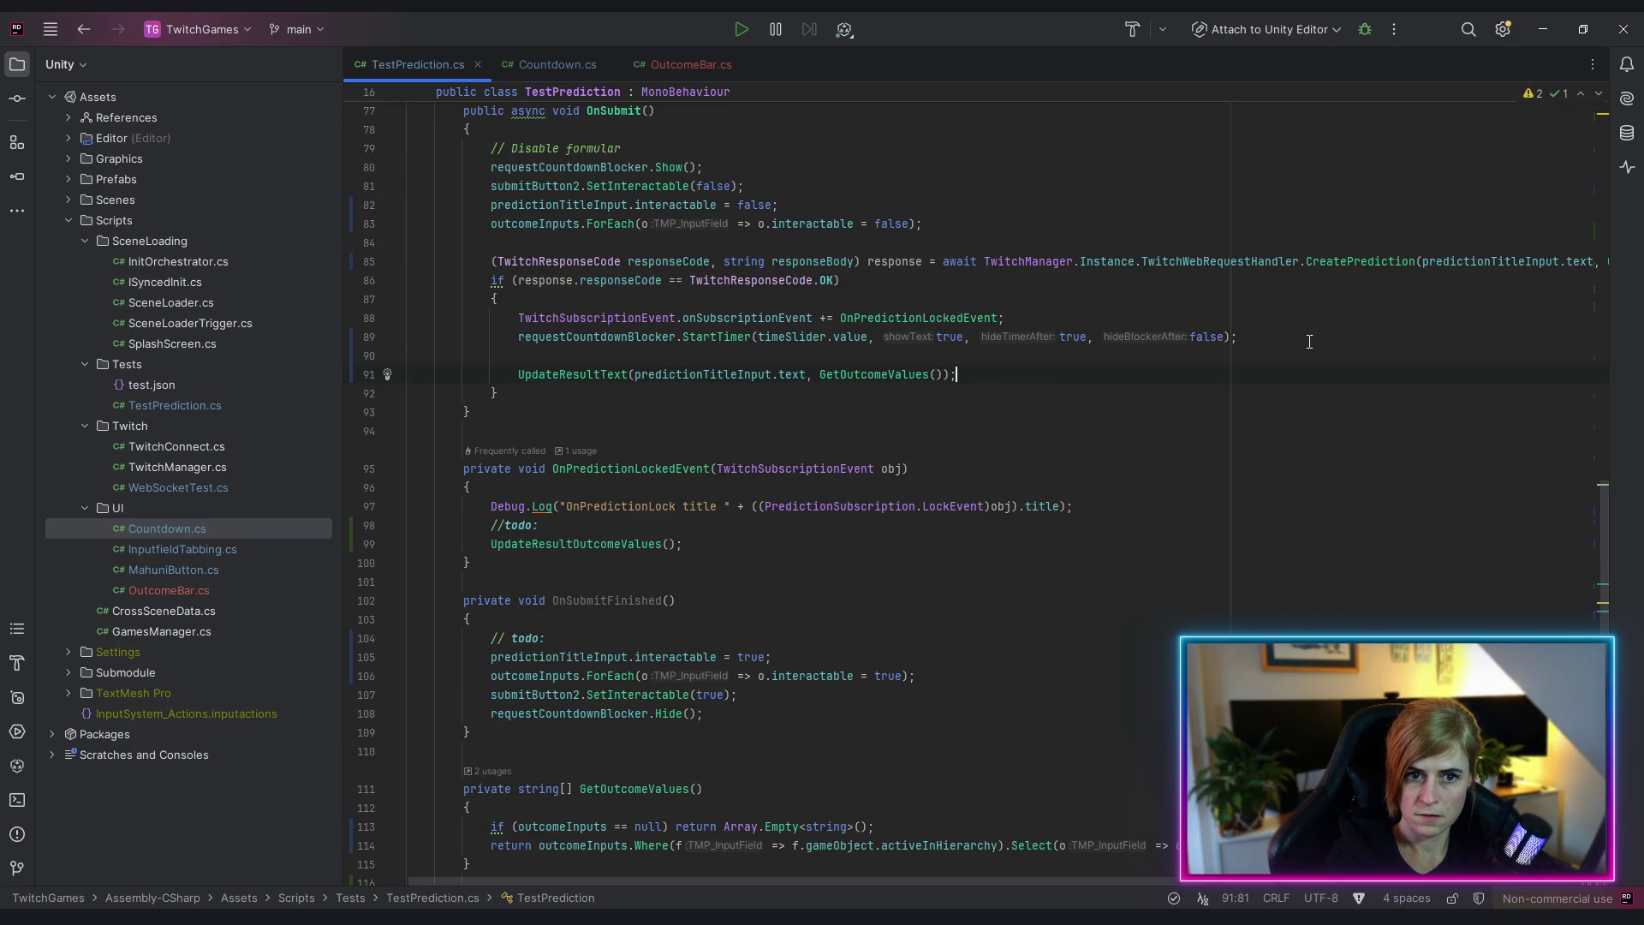
# Jump to the empty UpdateResultOutcomeValues method and review outcomeResults usage in UpdateResultText
pyautogui.click(594, 524)
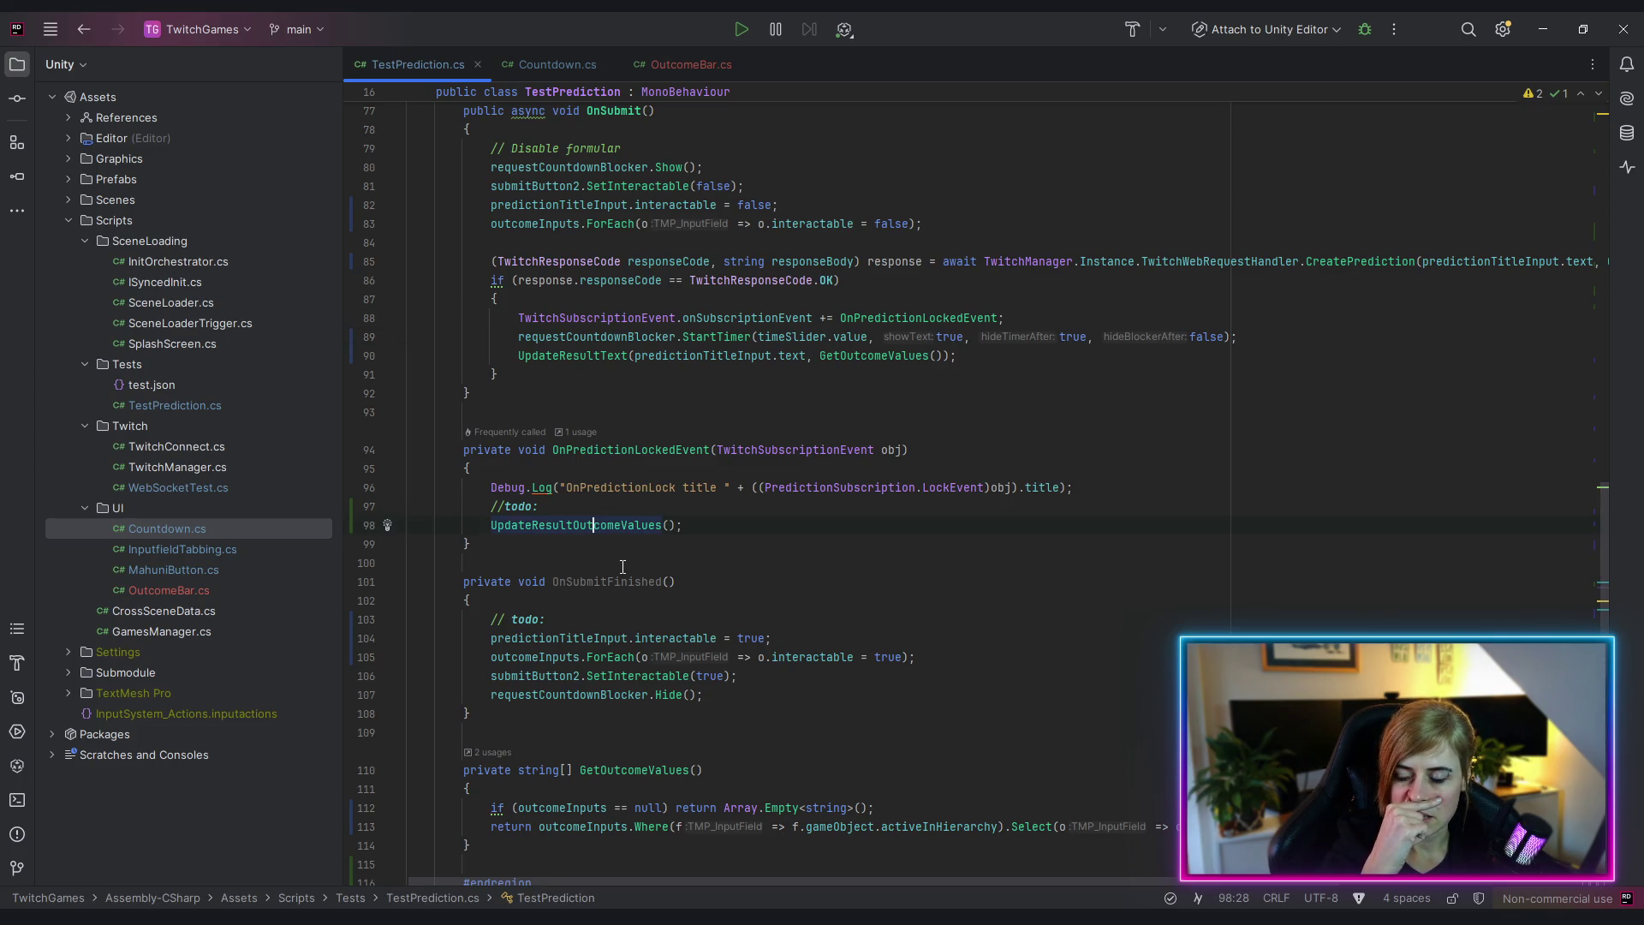
pyautogui.hotkey('ctrl', 'b')
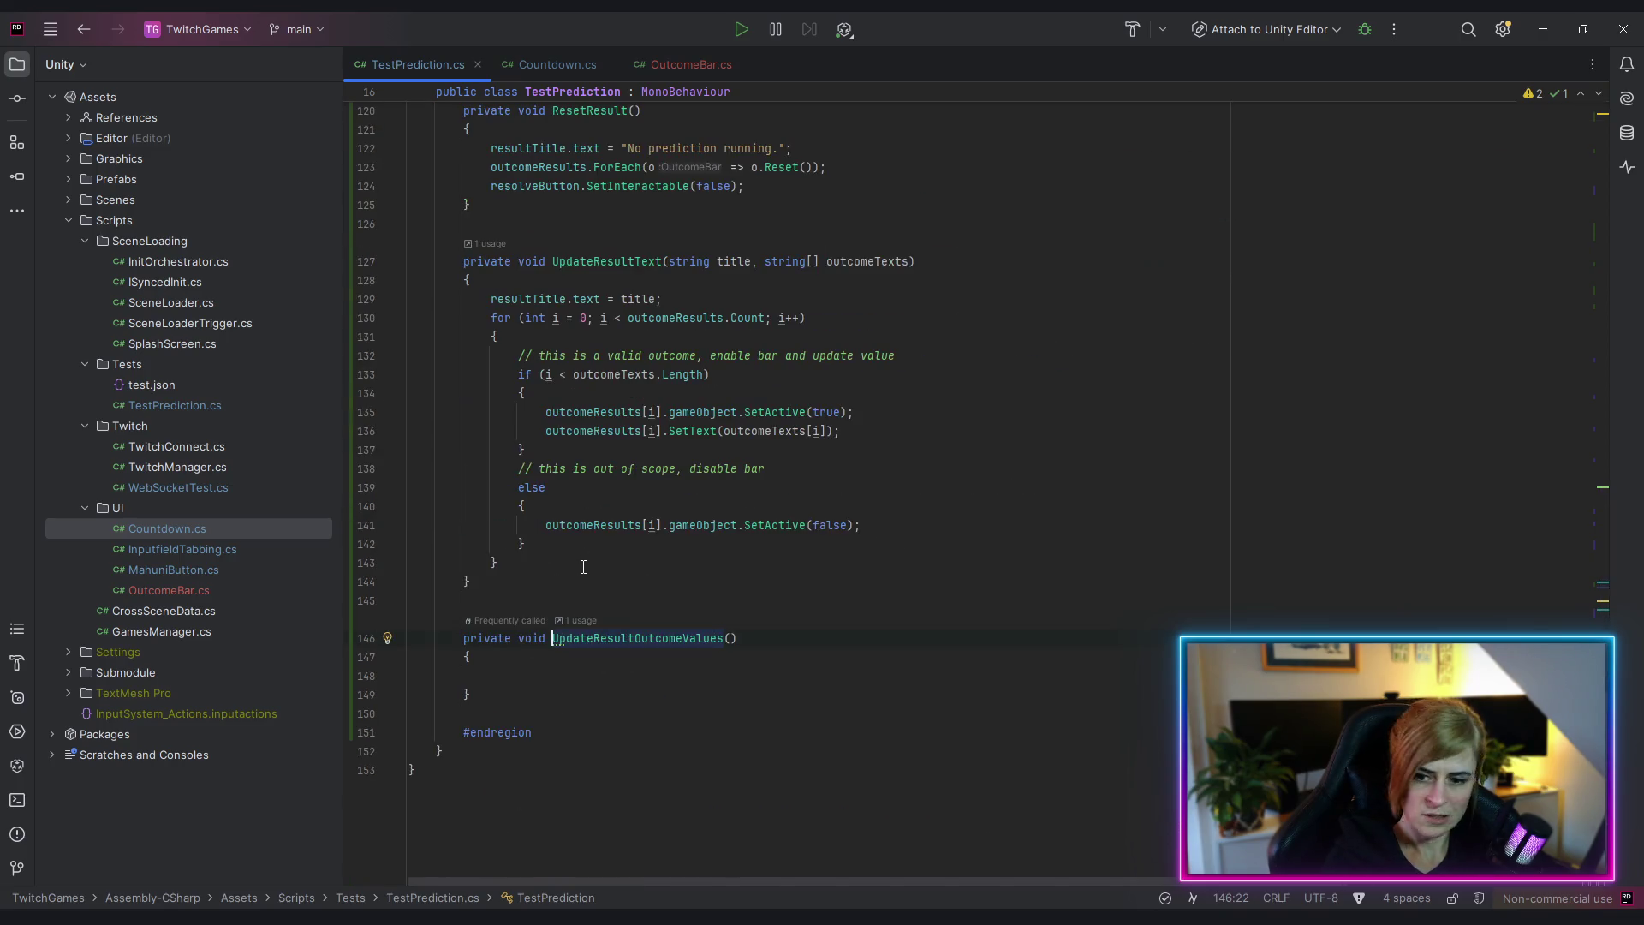
pyautogui.click(683, 317)
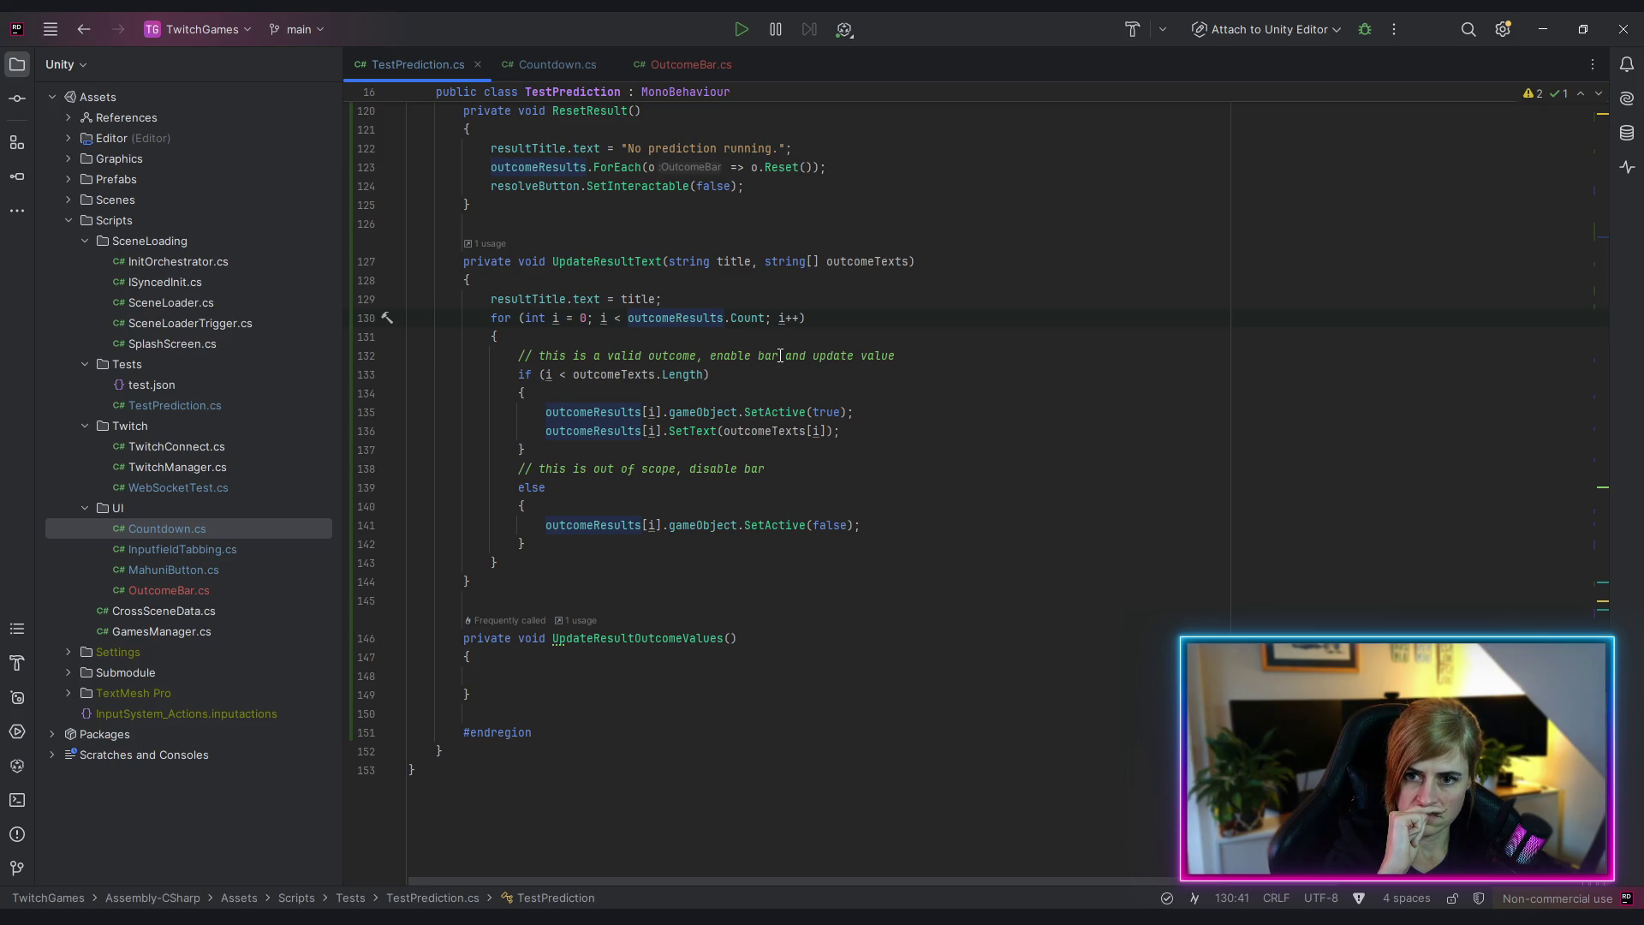
pyautogui.click(977, 413)
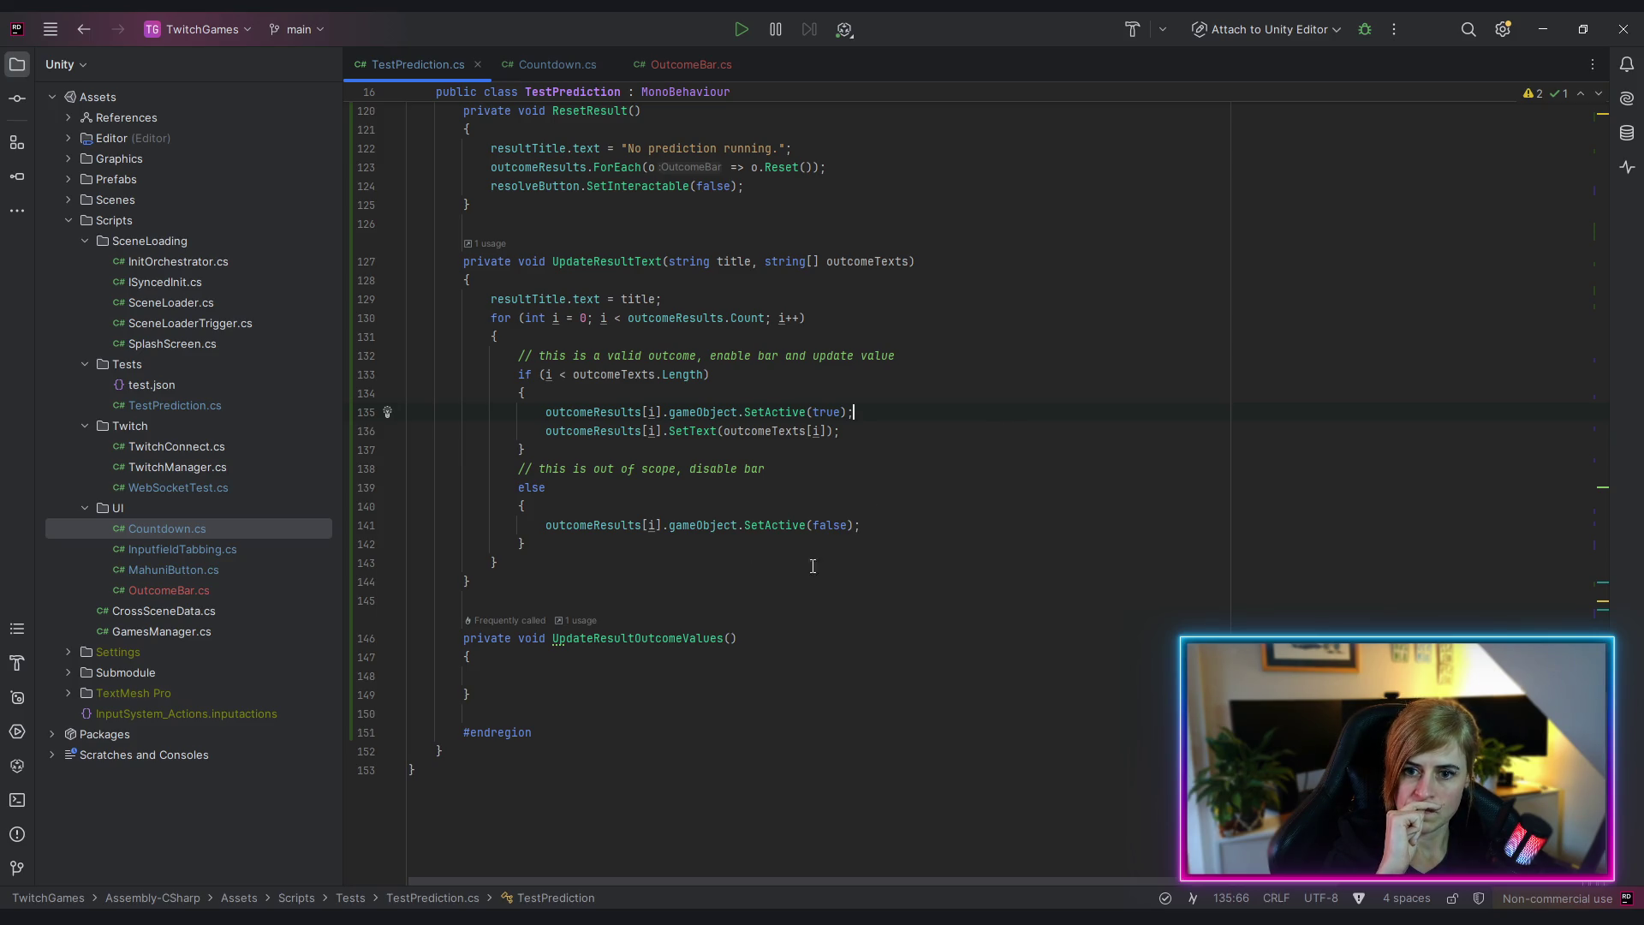
pyautogui.click(515, 677)
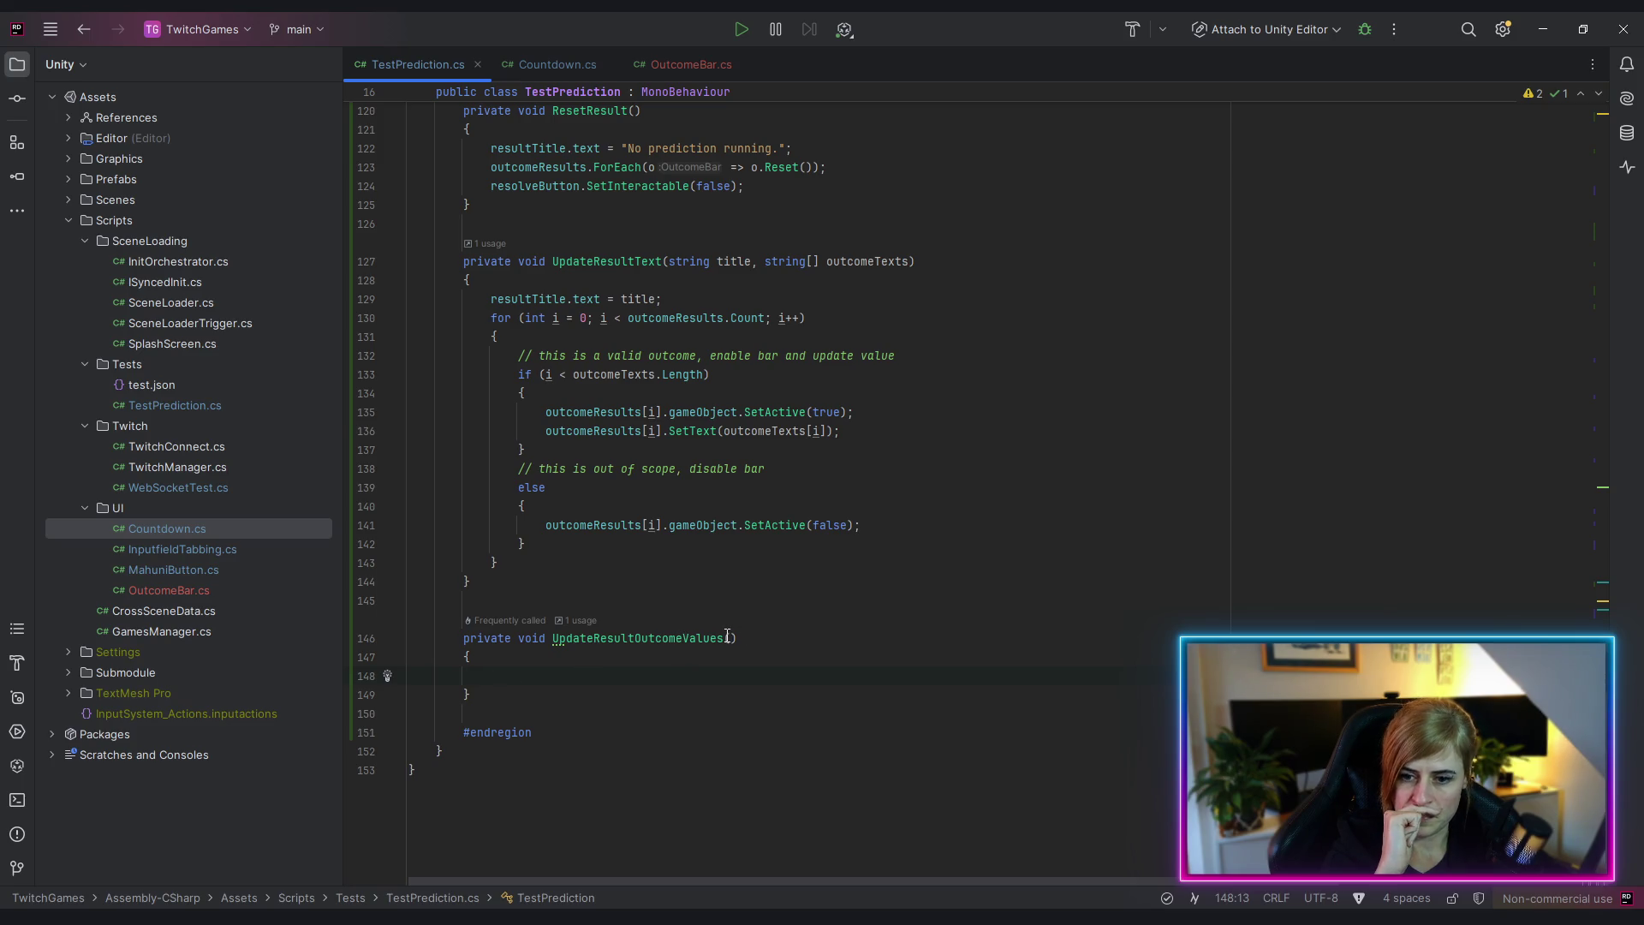
pyautogui.scroll(5, 907, 463)
pyautogui.scroll(4, 908, 470)
pyautogui.scroll(2, 908, 470)
pyautogui.scroll(2, 859, 403)
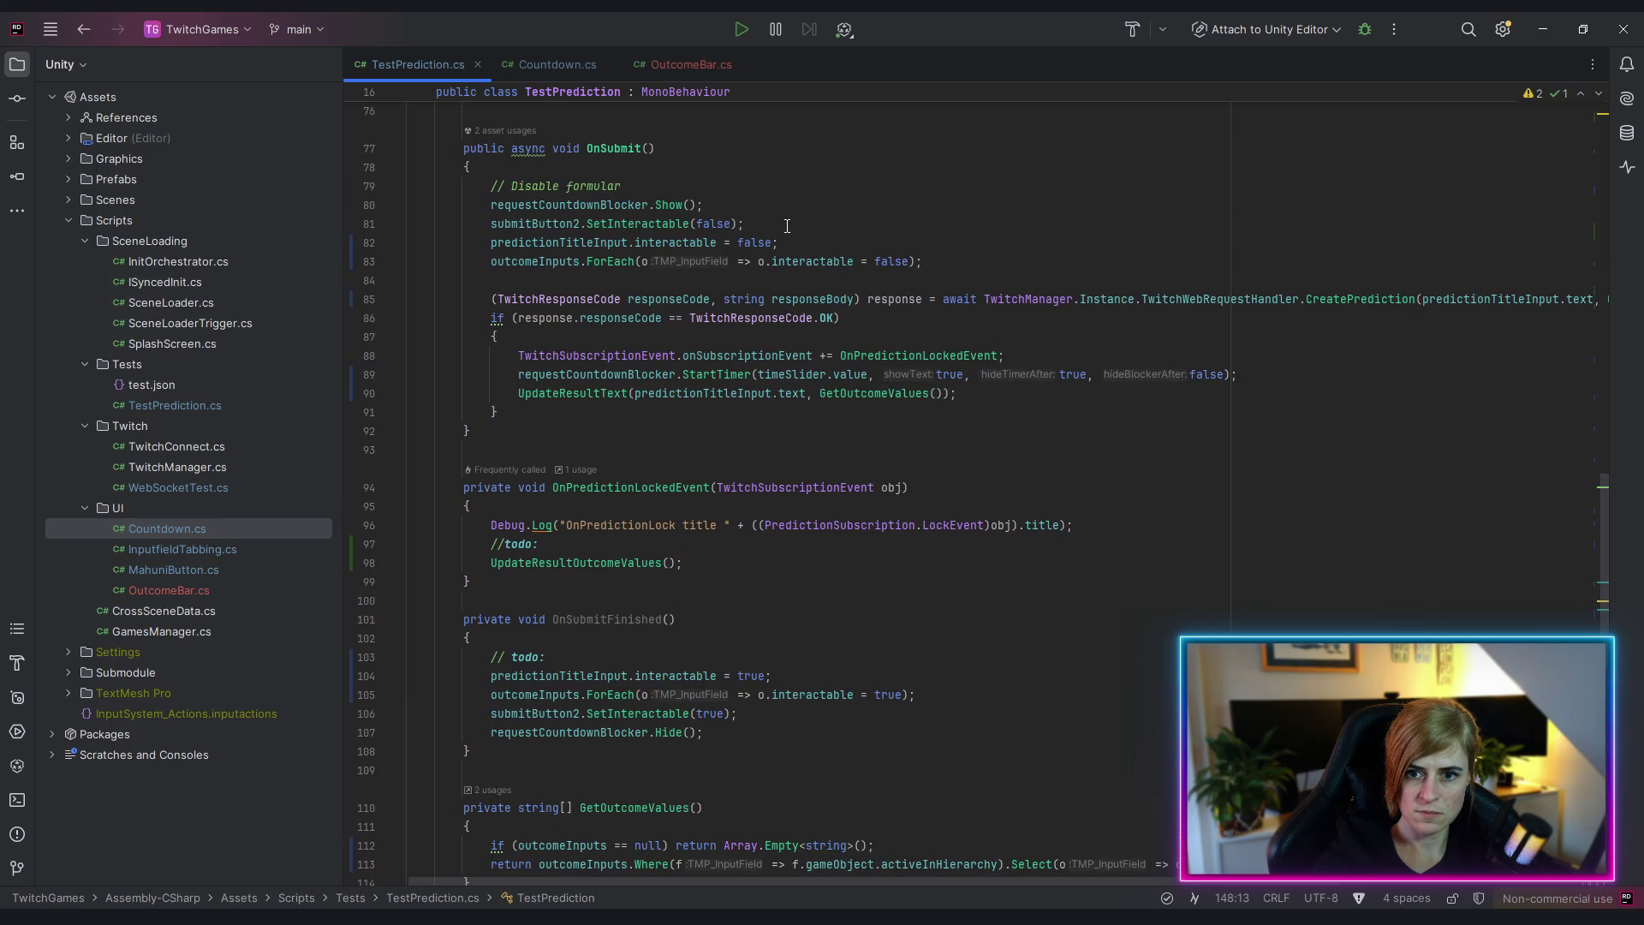
# Review GetOutcomeValues usages and move the caret to the blank line after it
pyautogui.click(877, 395)
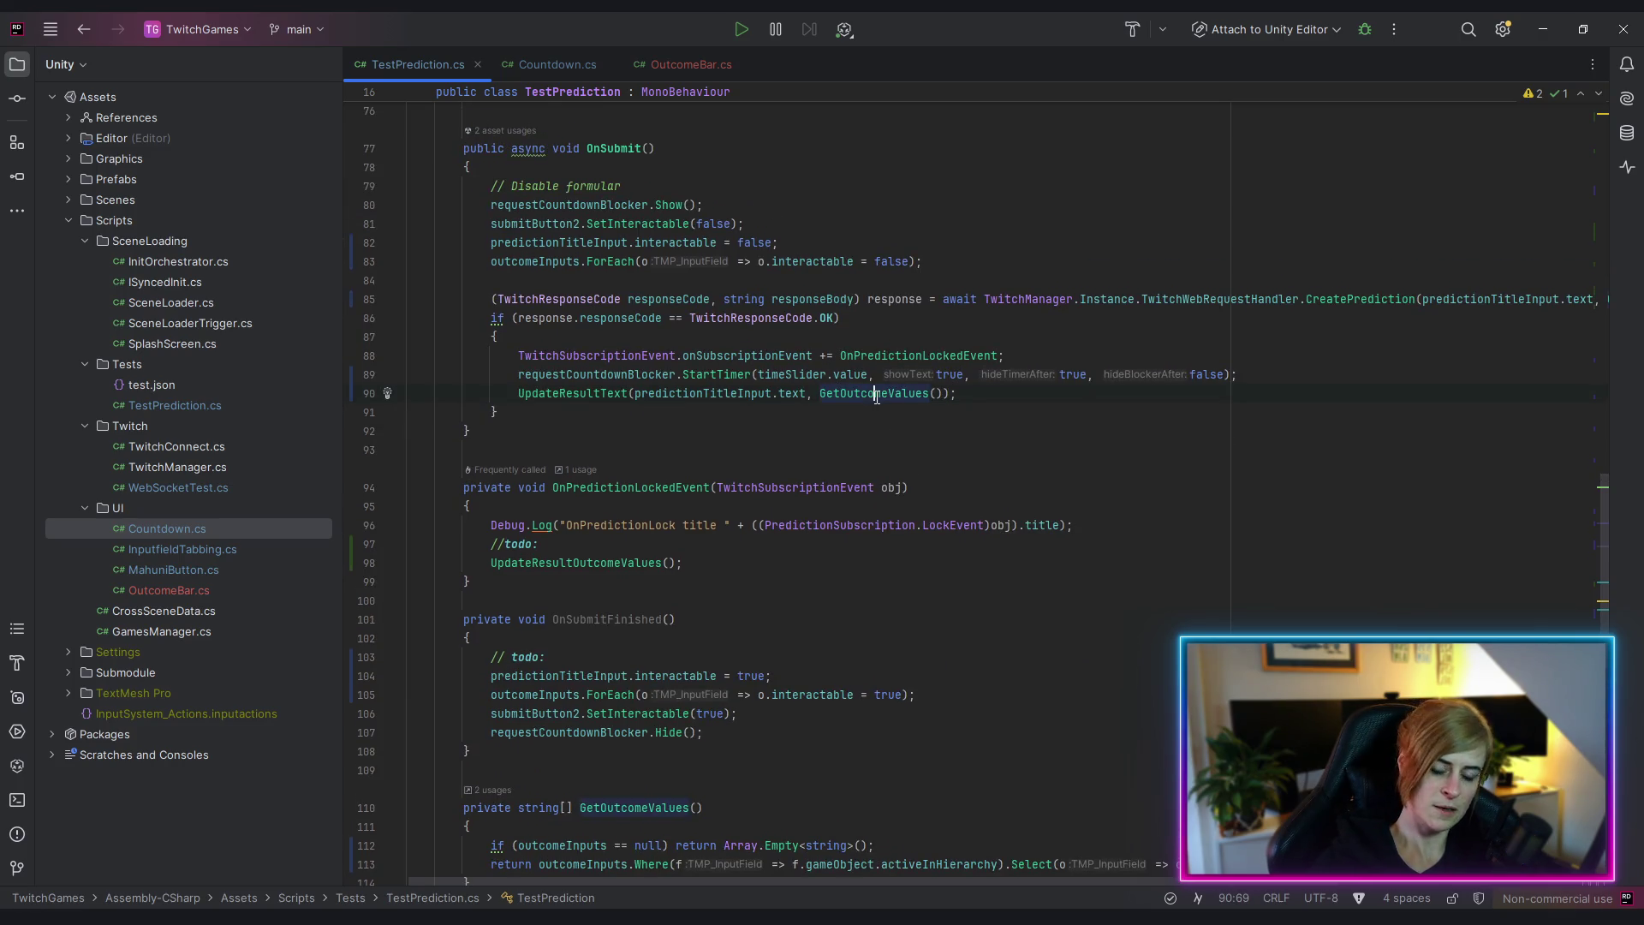
pyautogui.scroll(-3, 877, 396)
pyautogui.click(774, 748)
pyautogui.click(759, 695)
pyautogui.press('Down')
pyautogui.press('Down')
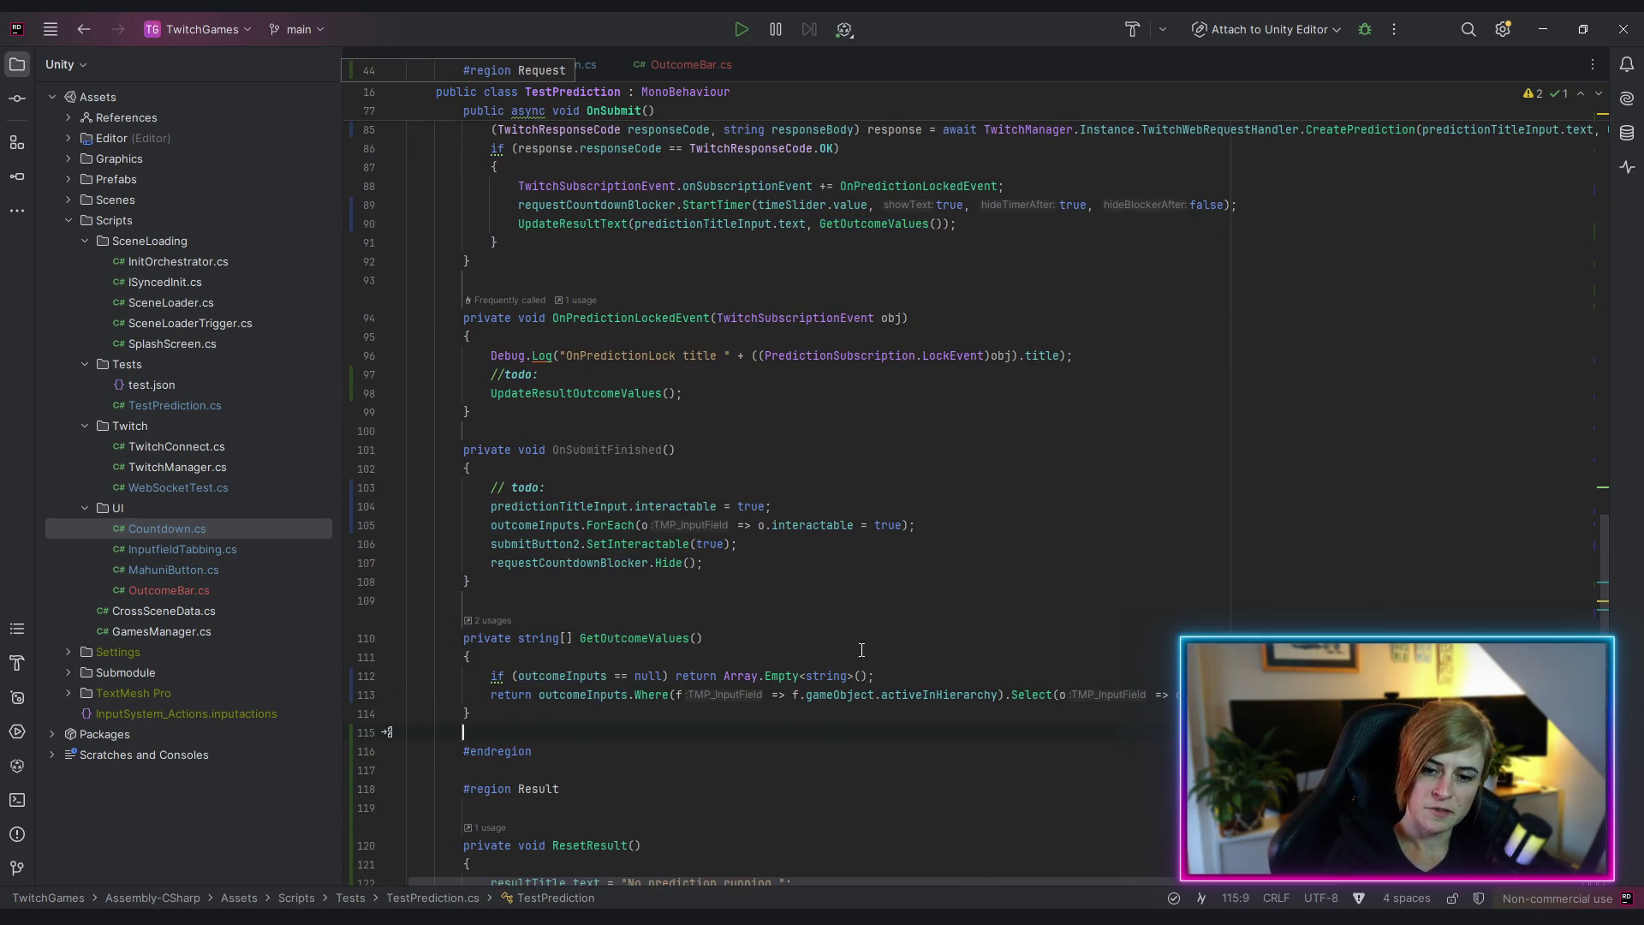
# Review outcomeInputs usages and the TwitchSubscriptionEvent parameter of OnPredictionLockedEvent
pyautogui.click(585, 694)
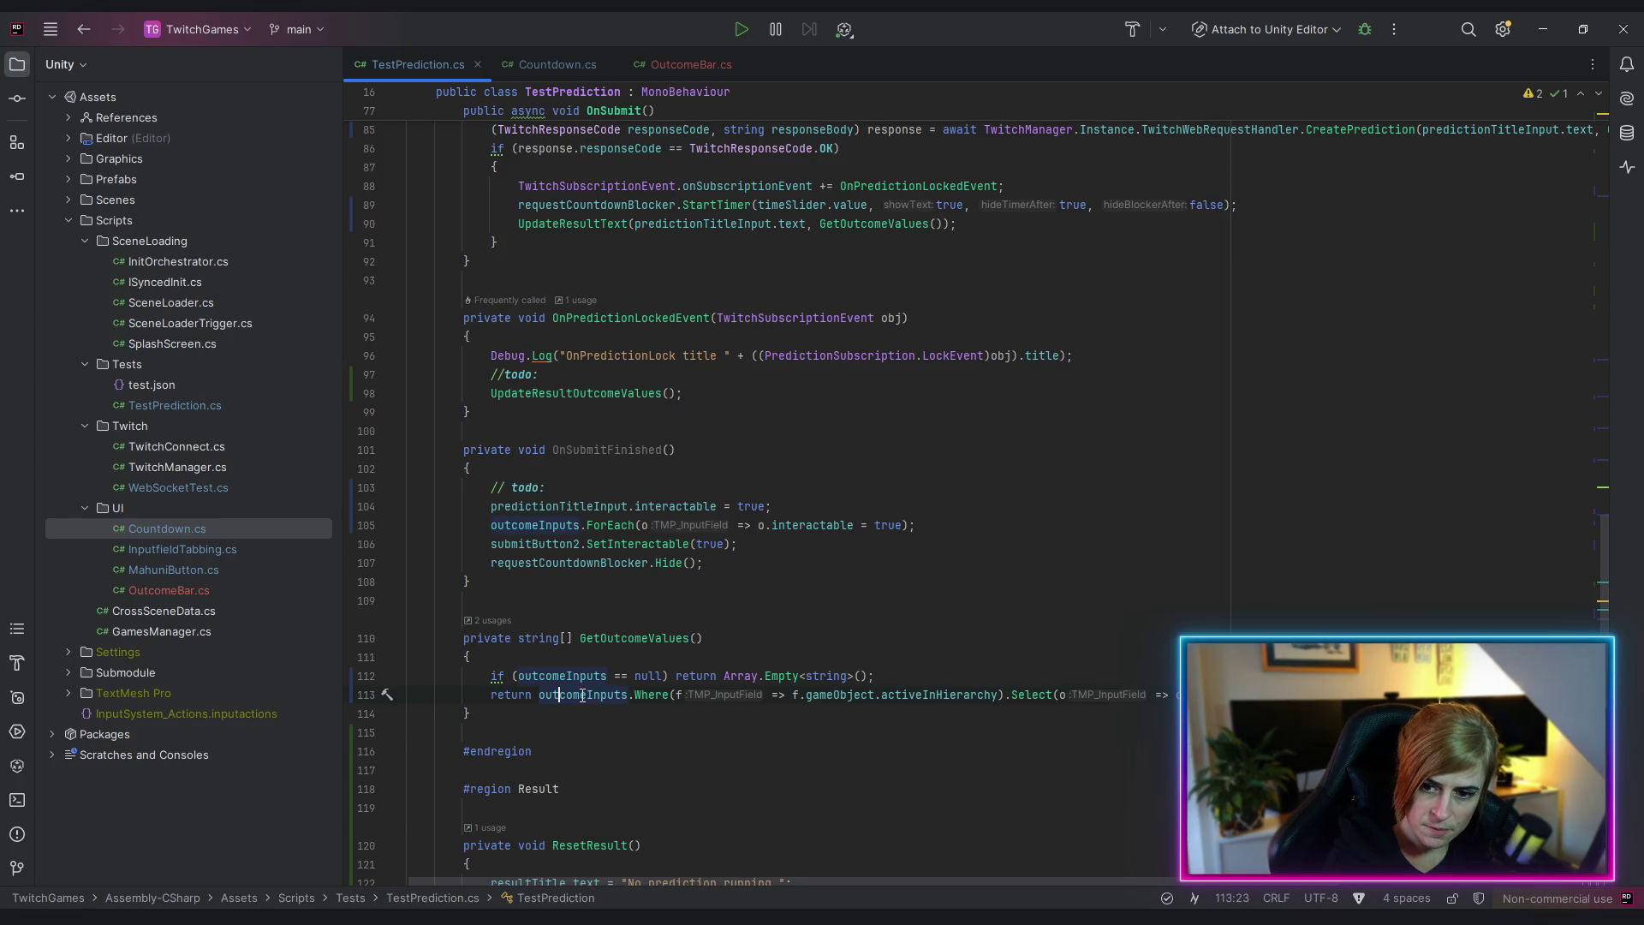
pyautogui.scroll(-3, 1078, 716)
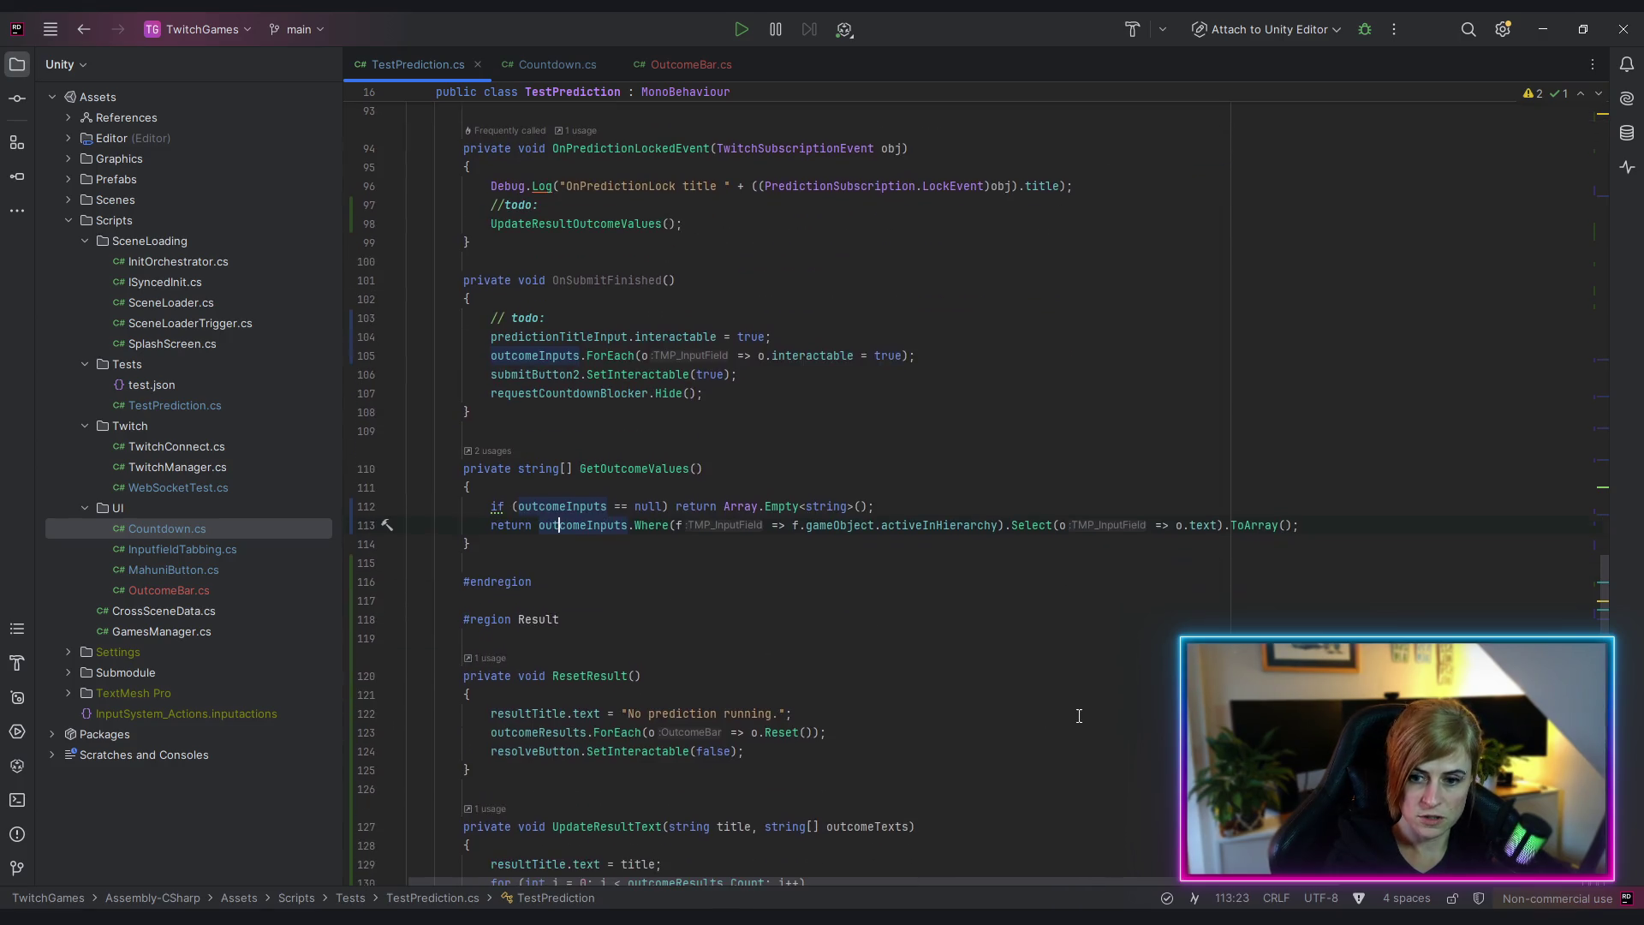
pyautogui.scroll(-2, 598, 587)
pyautogui.scroll(-2, 599, 588)
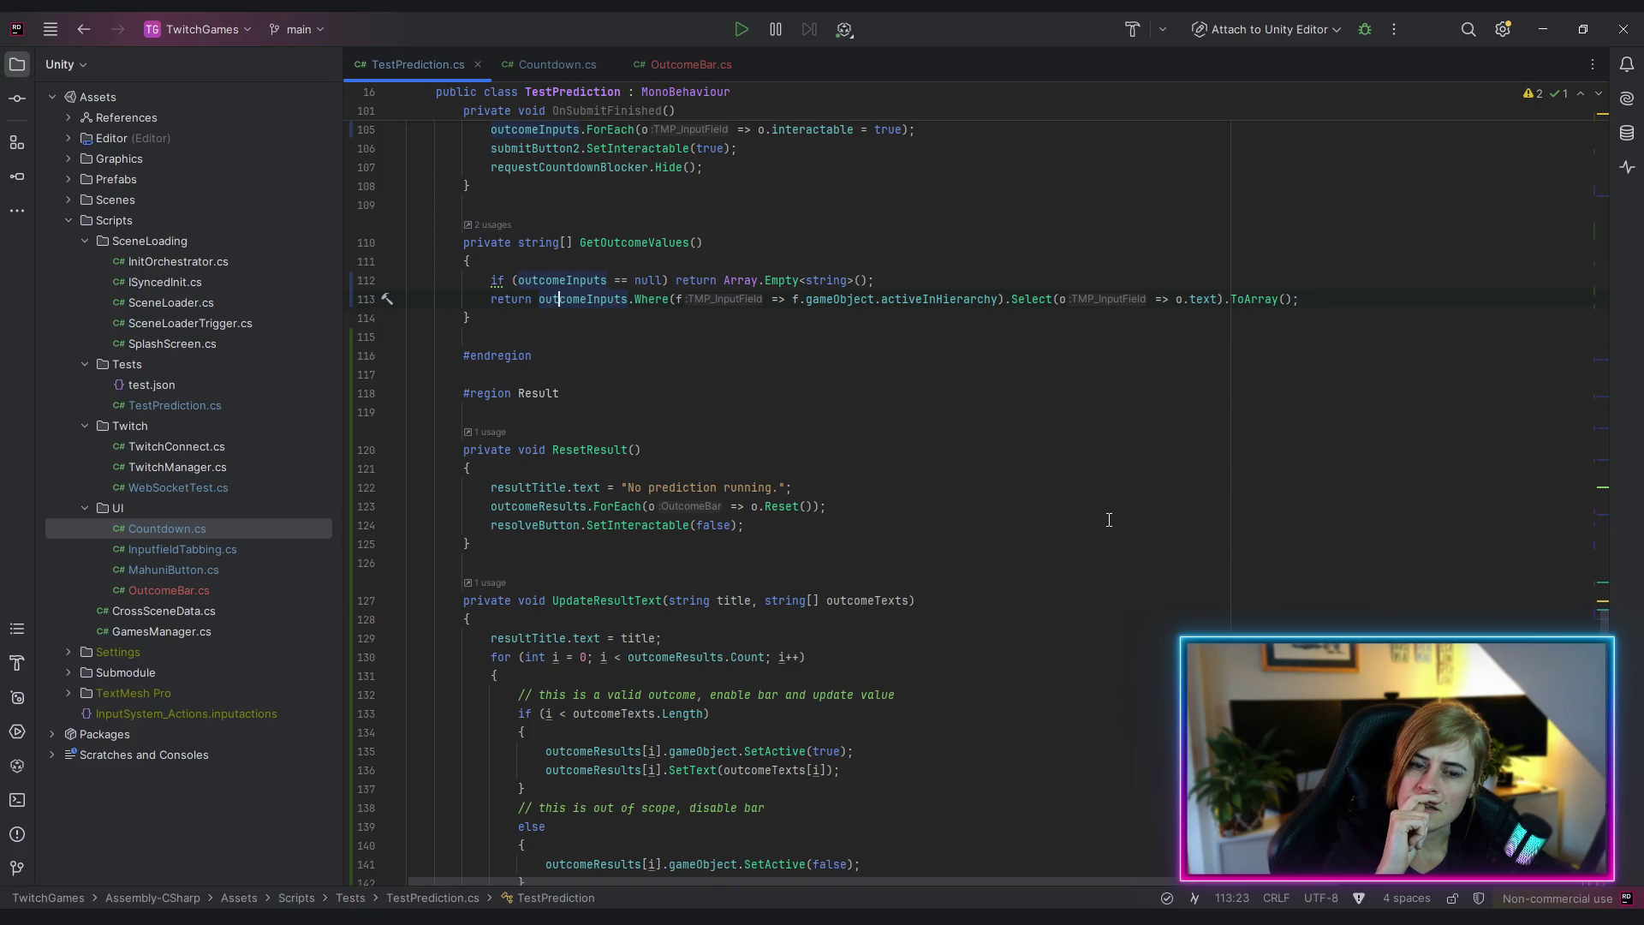
pyautogui.scroll(-1, 1109, 520)
pyautogui.scroll(-2, 1108, 519)
pyautogui.scroll(-2, 1109, 520)
pyautogui.click(519, 674)
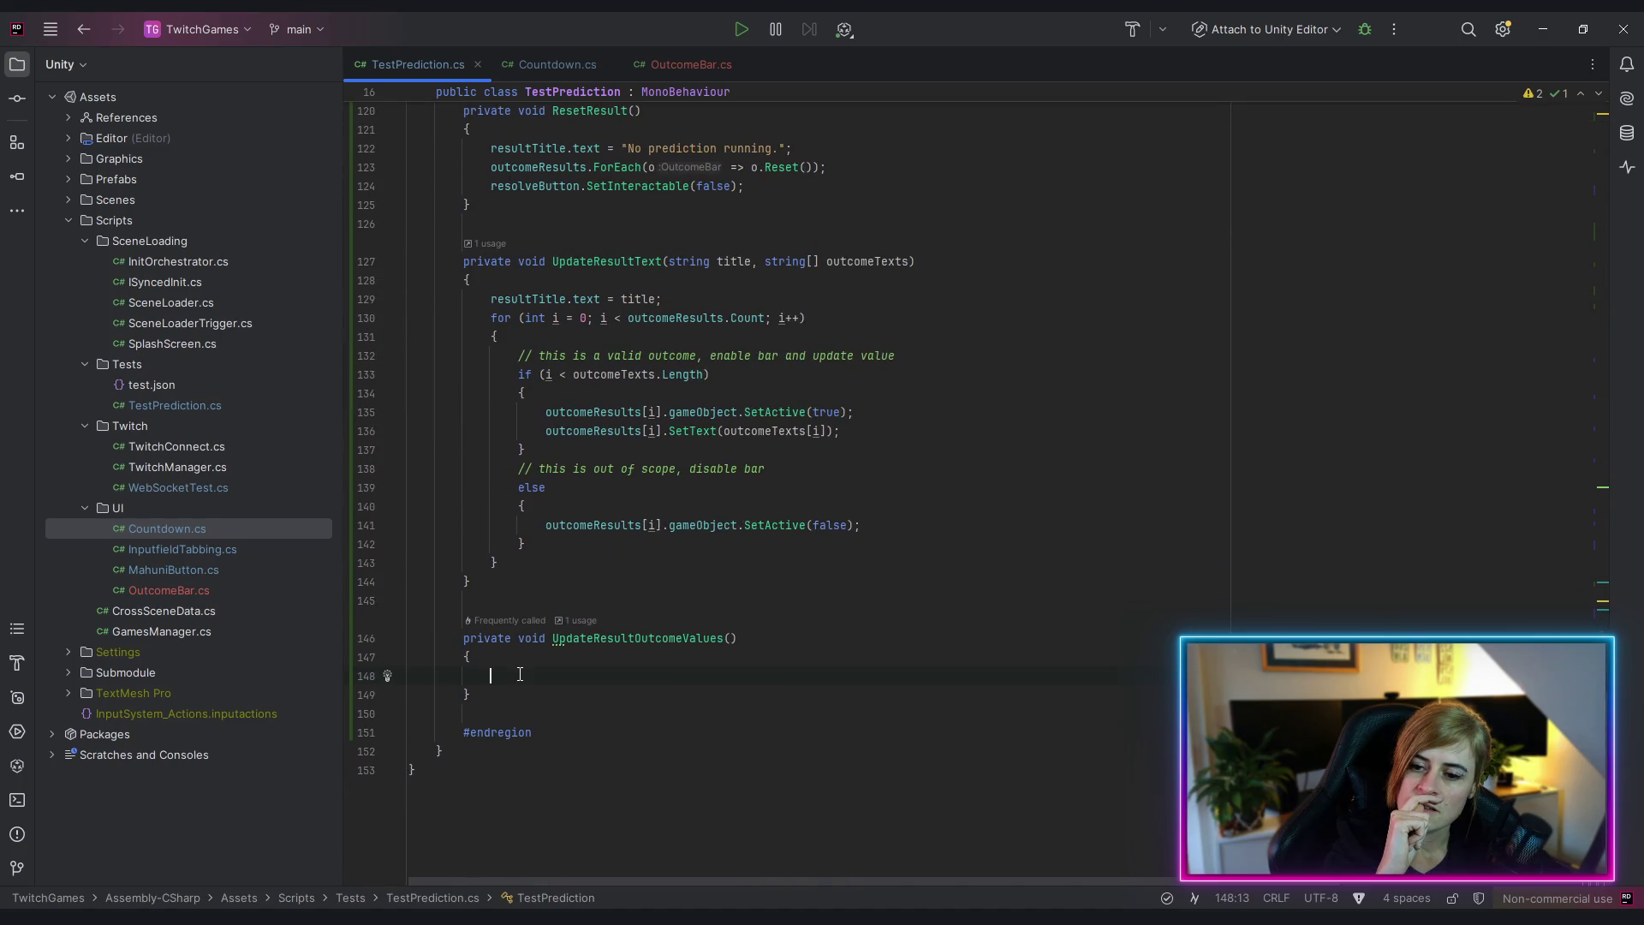
pyautogui.scroll(4, 918, 445)
pyautogui.scroll(3, 830, 488)
pyautogui.scroll(2, 828, 496)
pyautogui.scroll(2, 829, 496)
pyautogui.scroll(1, 543, 341)
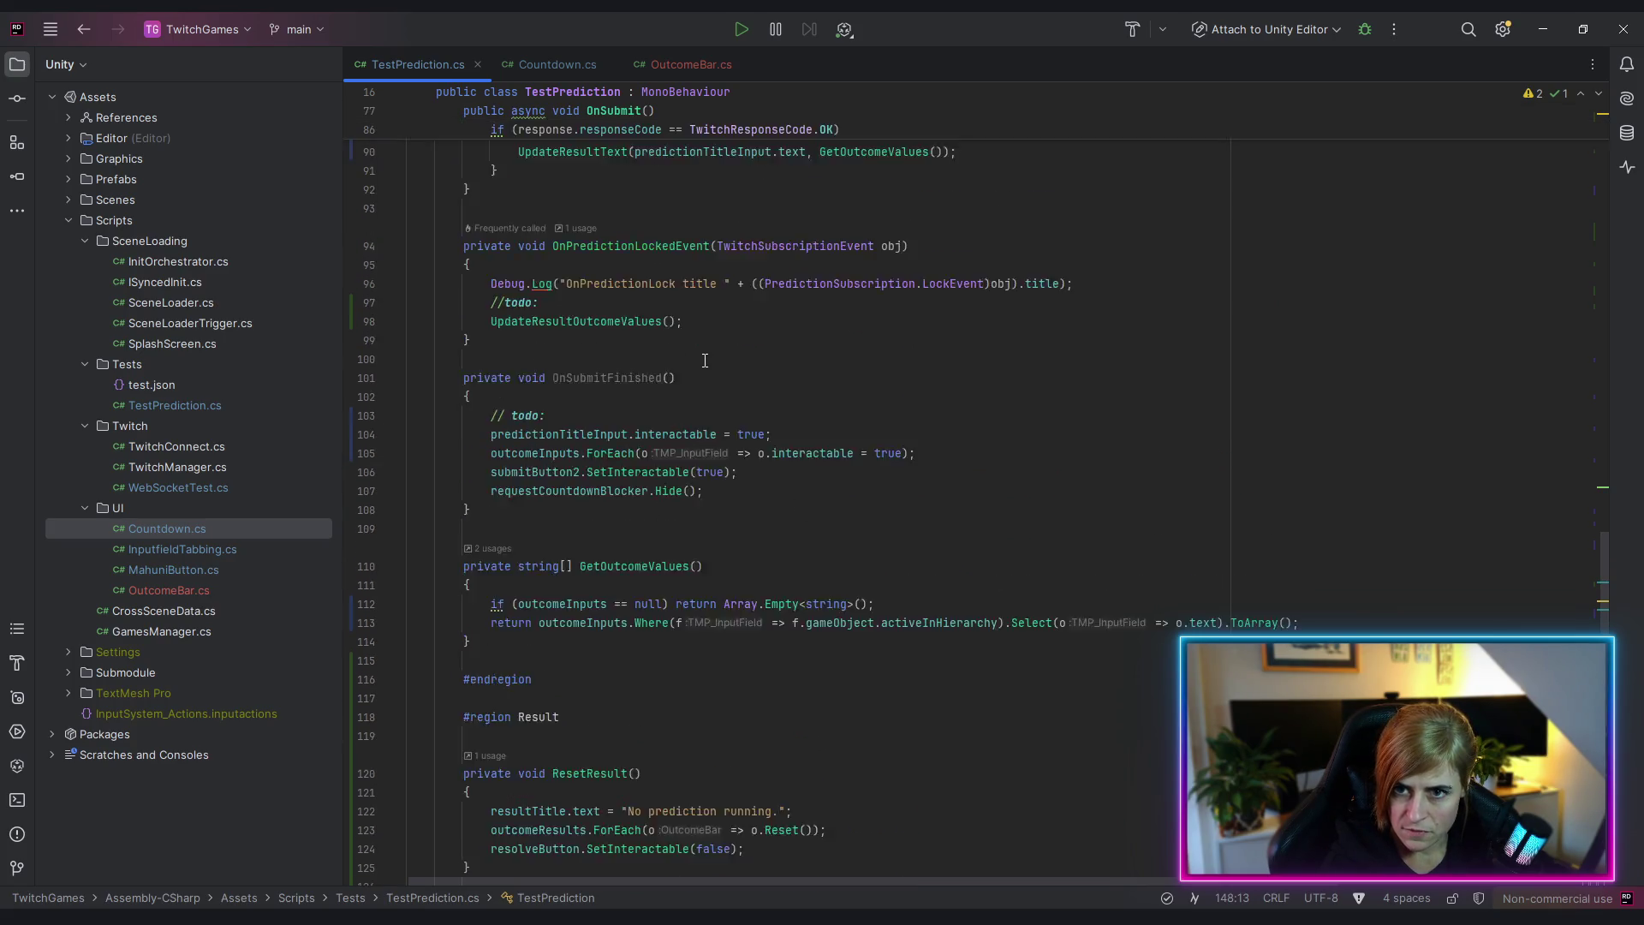
pyautogui.scroll(2, 954, 470)
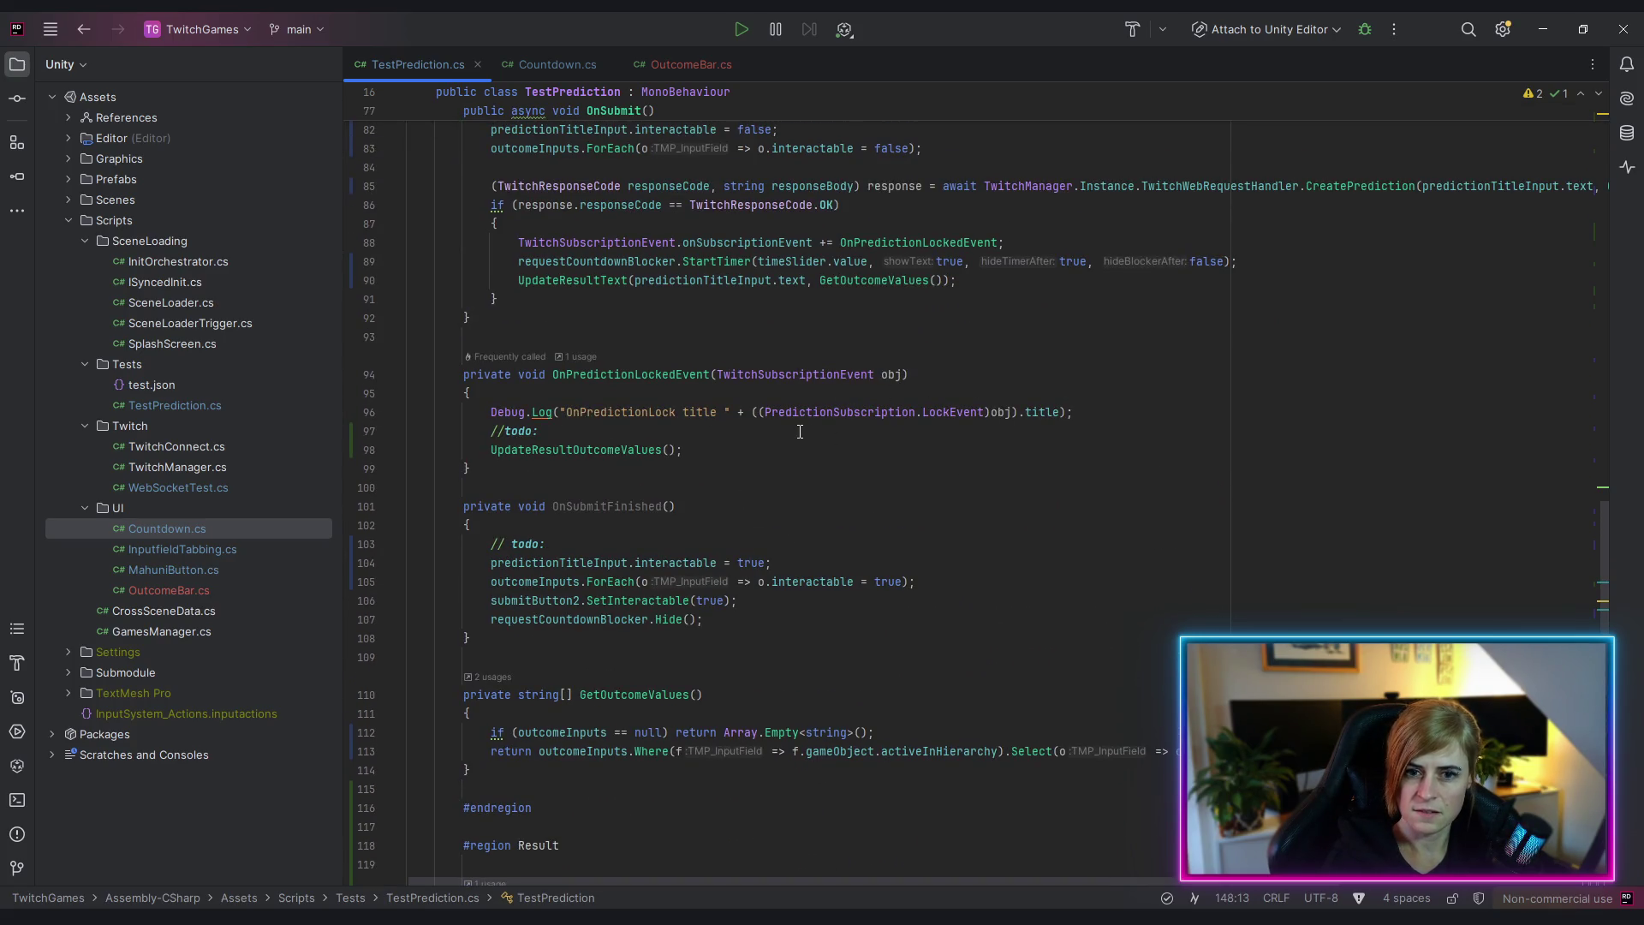
pyautogui.click(800, 373)
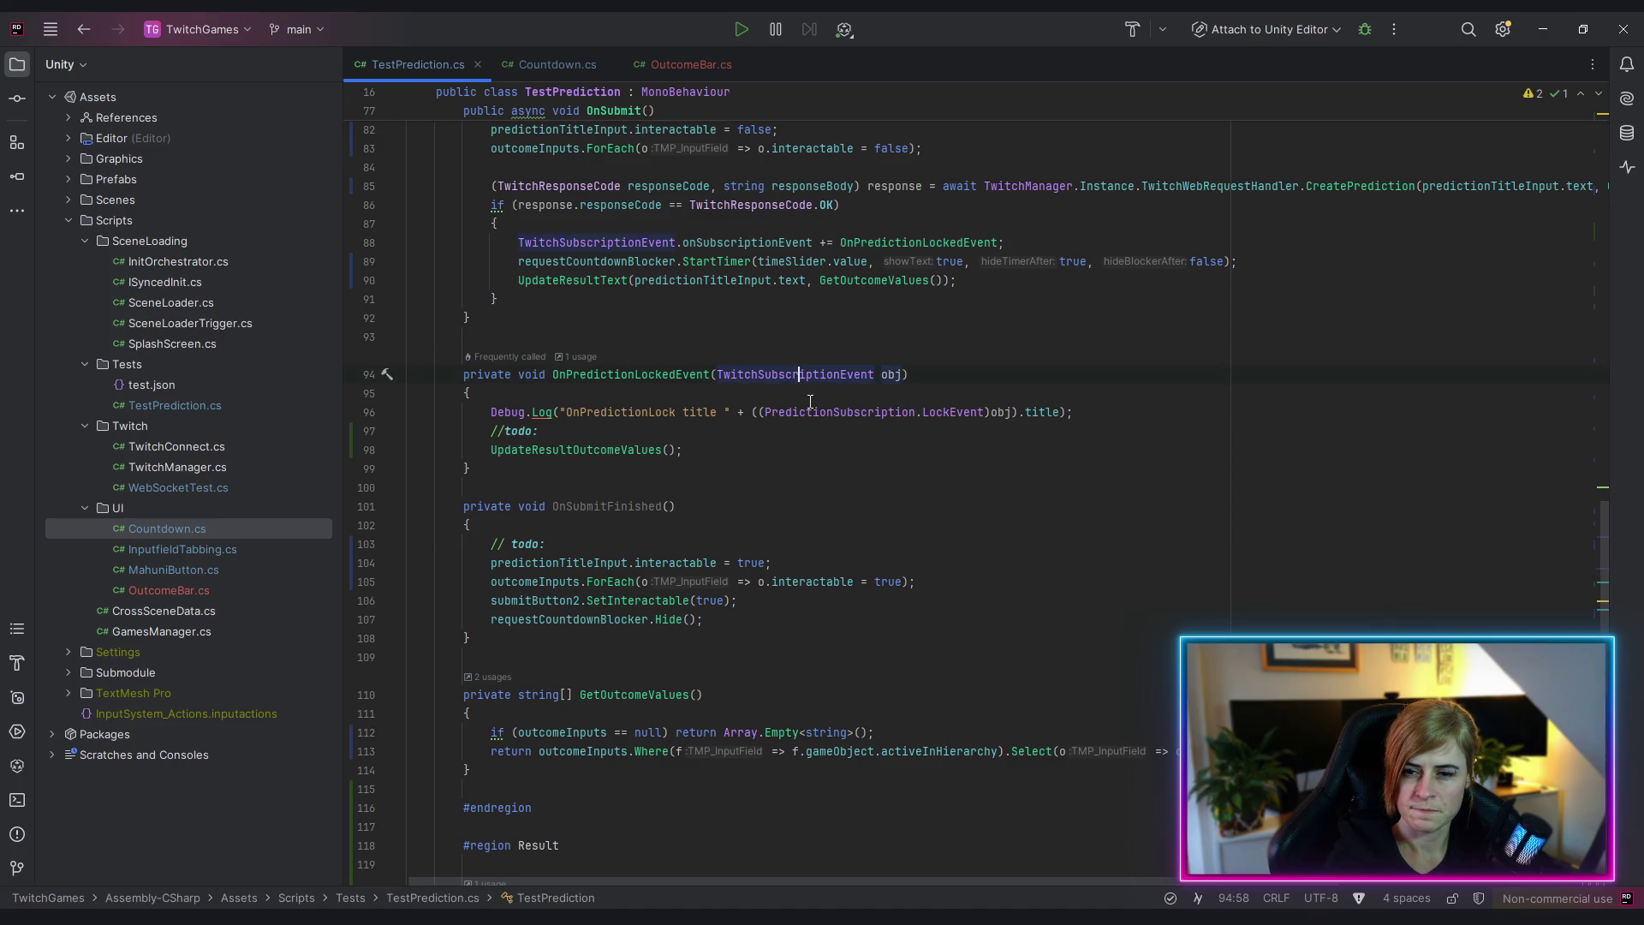
pyautogui.click(786, 373)
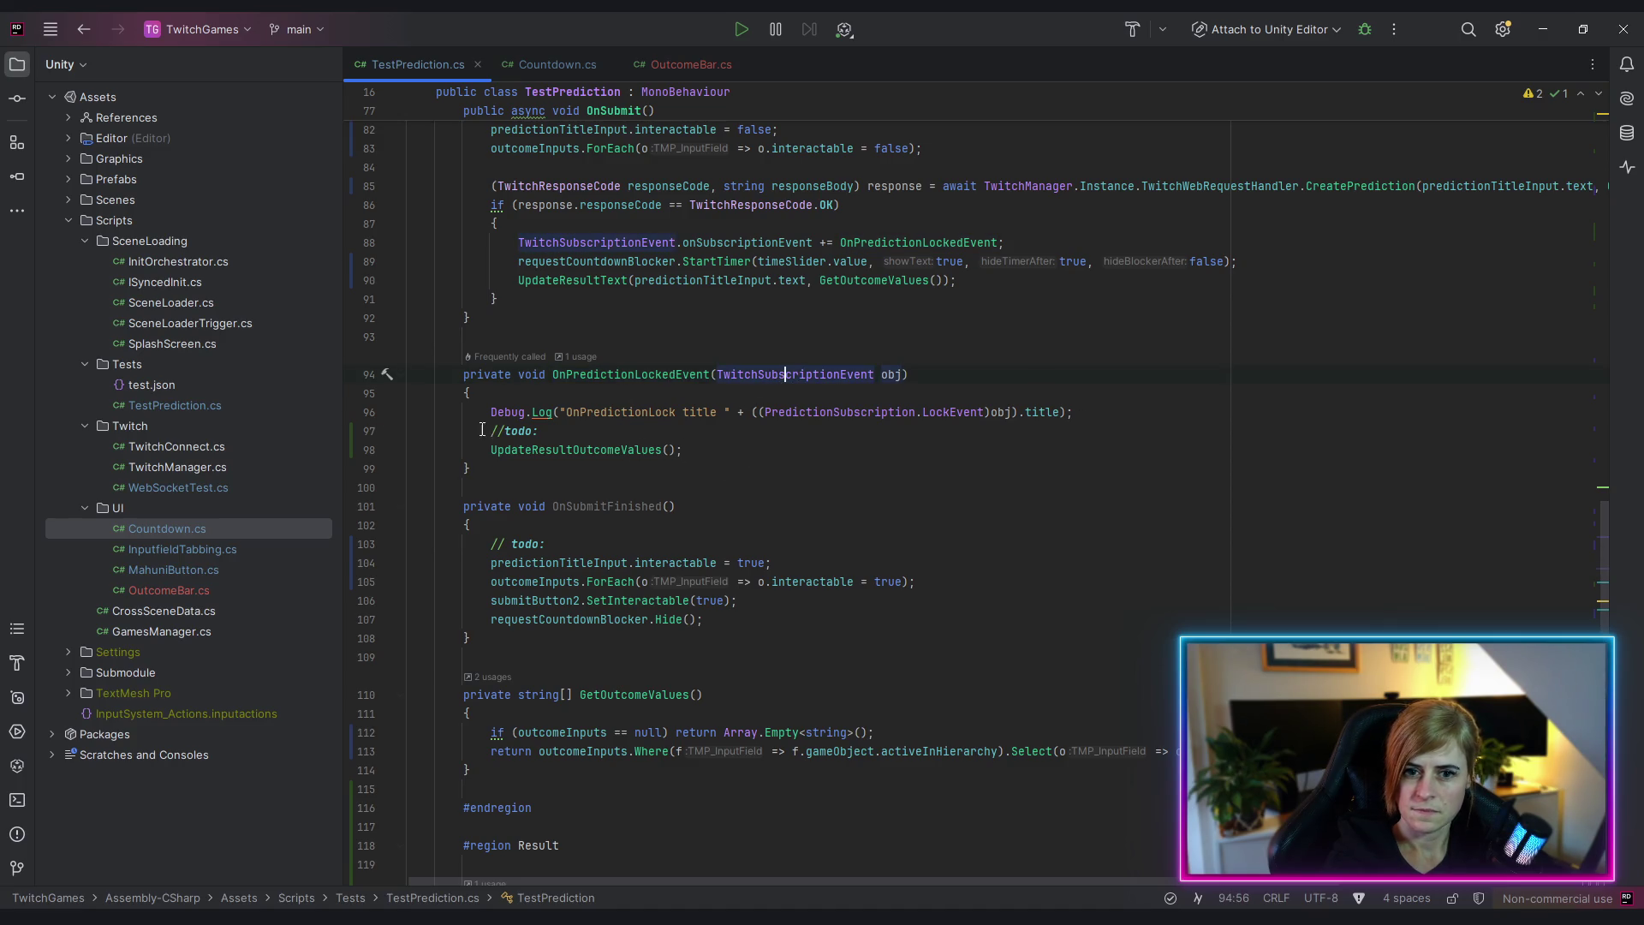
# Extend the todo comment to 'get values', add blank lines beneath, and start renaming the obj parameter
pyautogui.click(566, 433)
pyautogui.write('get values')
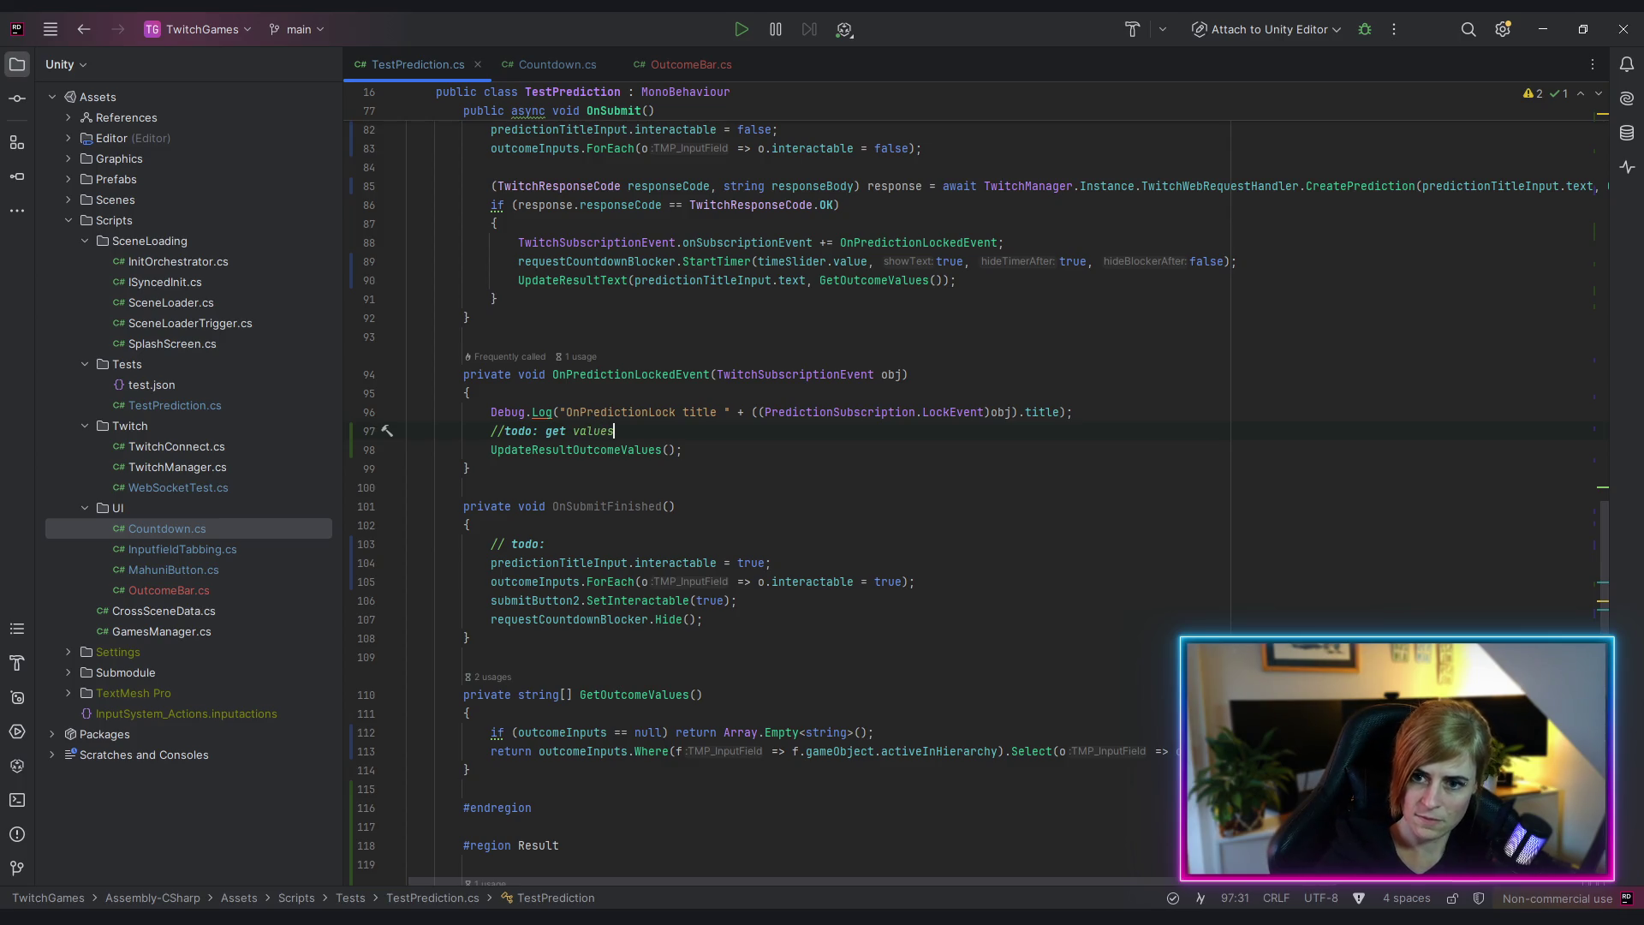
pyautogui.press('Return')
pyautogui.press('Return')
pyautogui.press('Up')
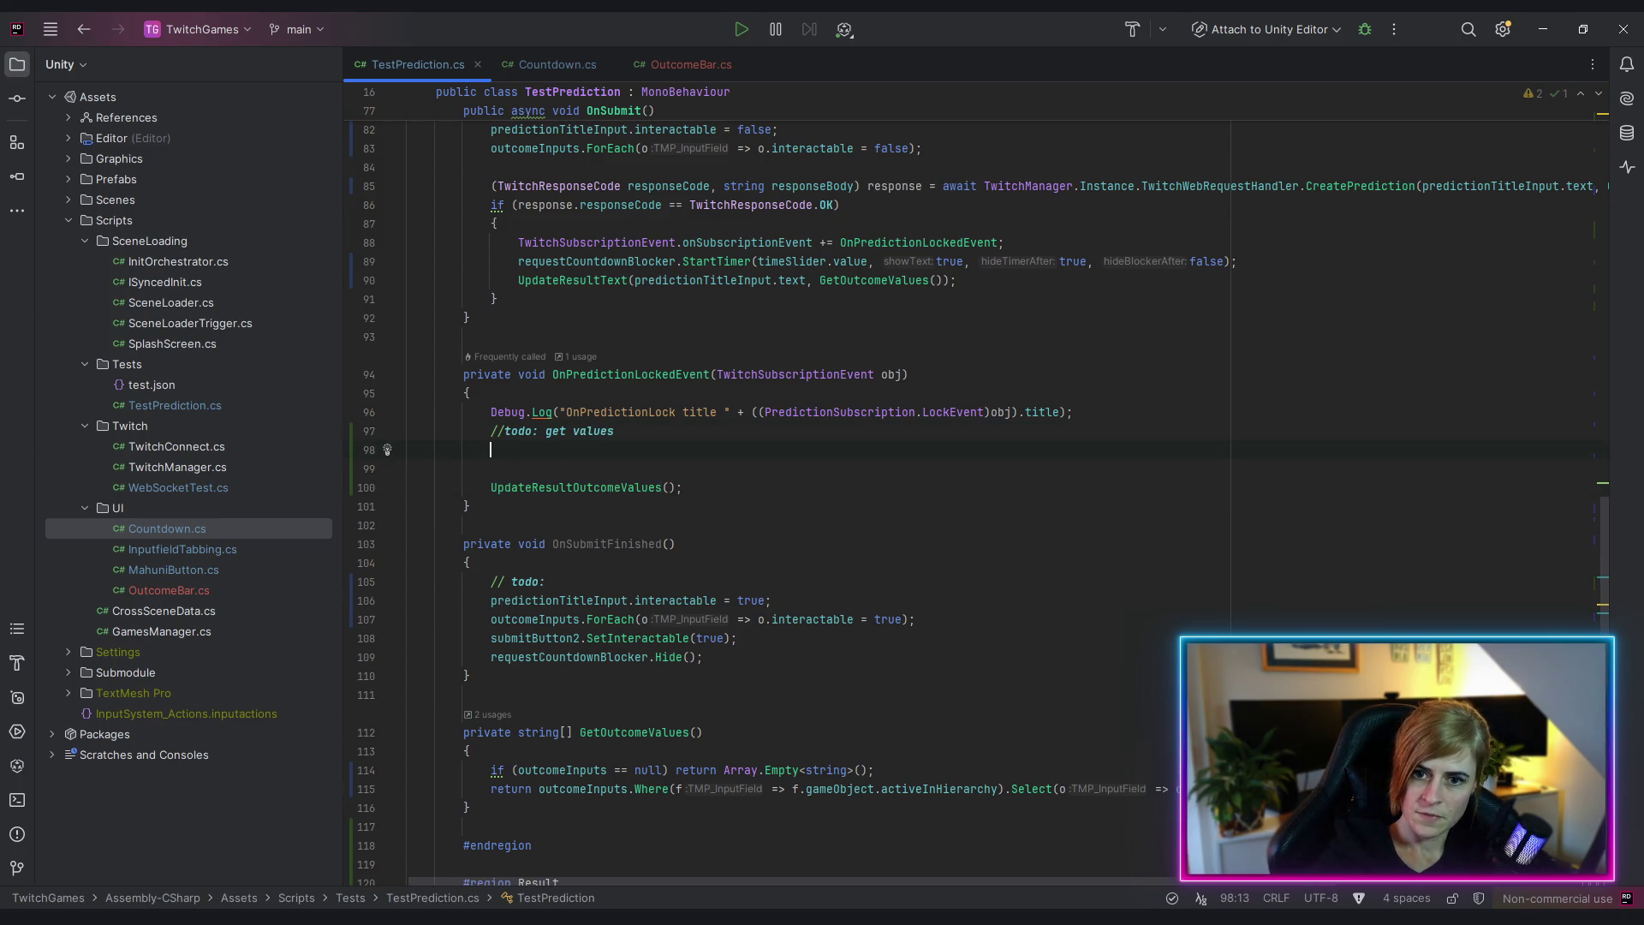
pyautogui.click(894, 374)
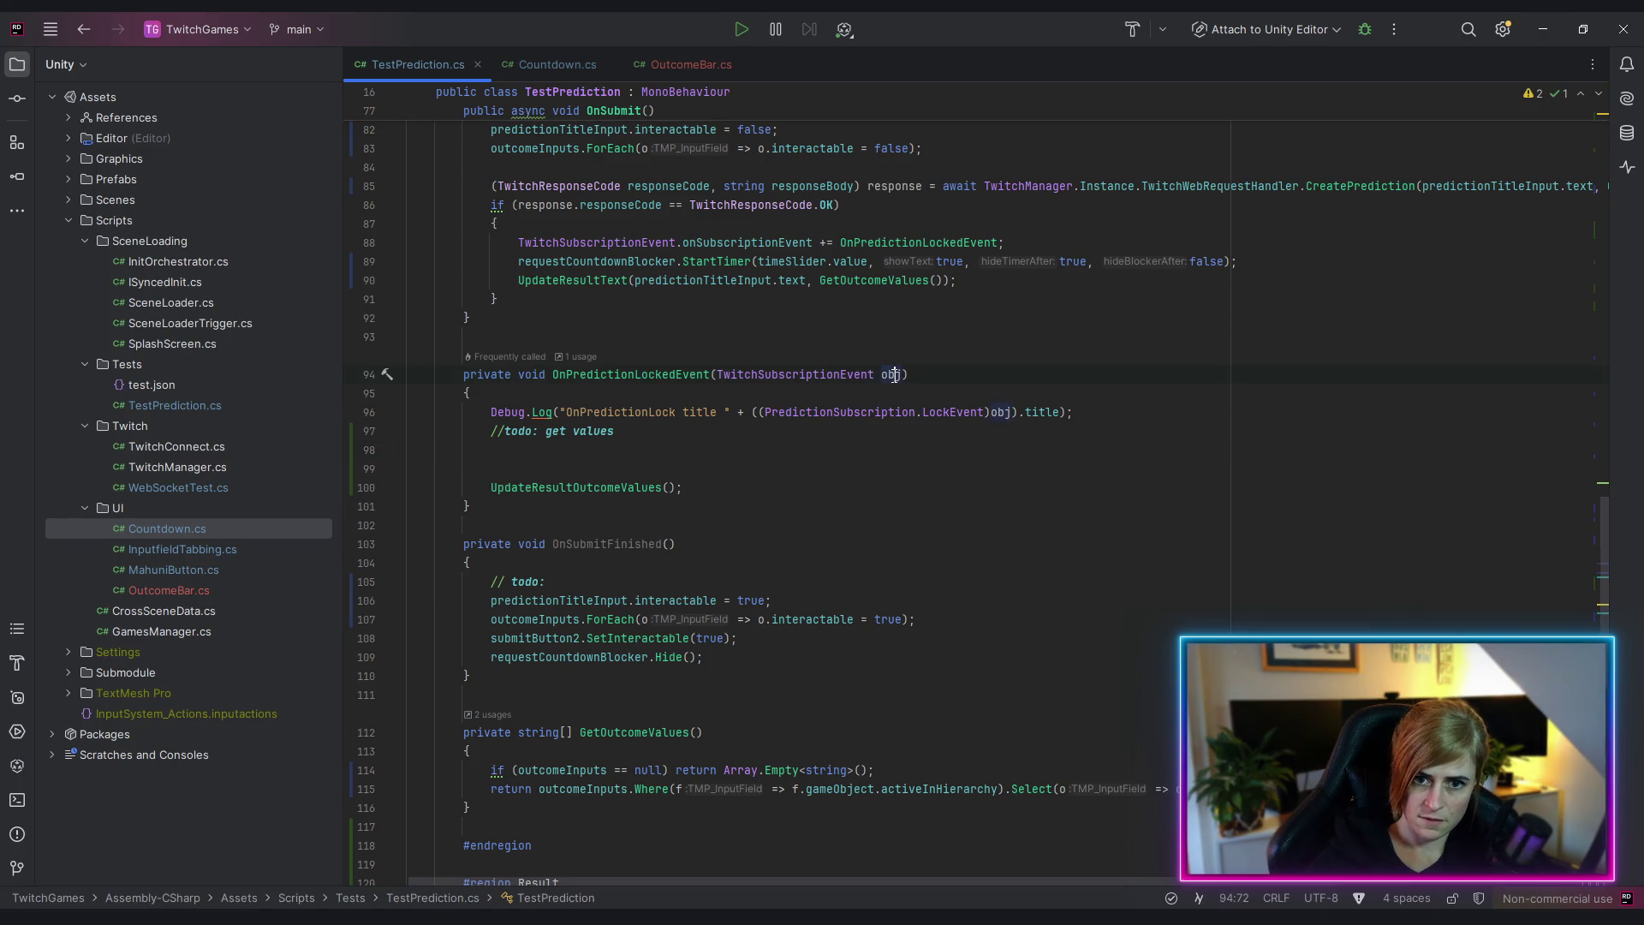
pyautogui.hotkey('shift', 'F6')
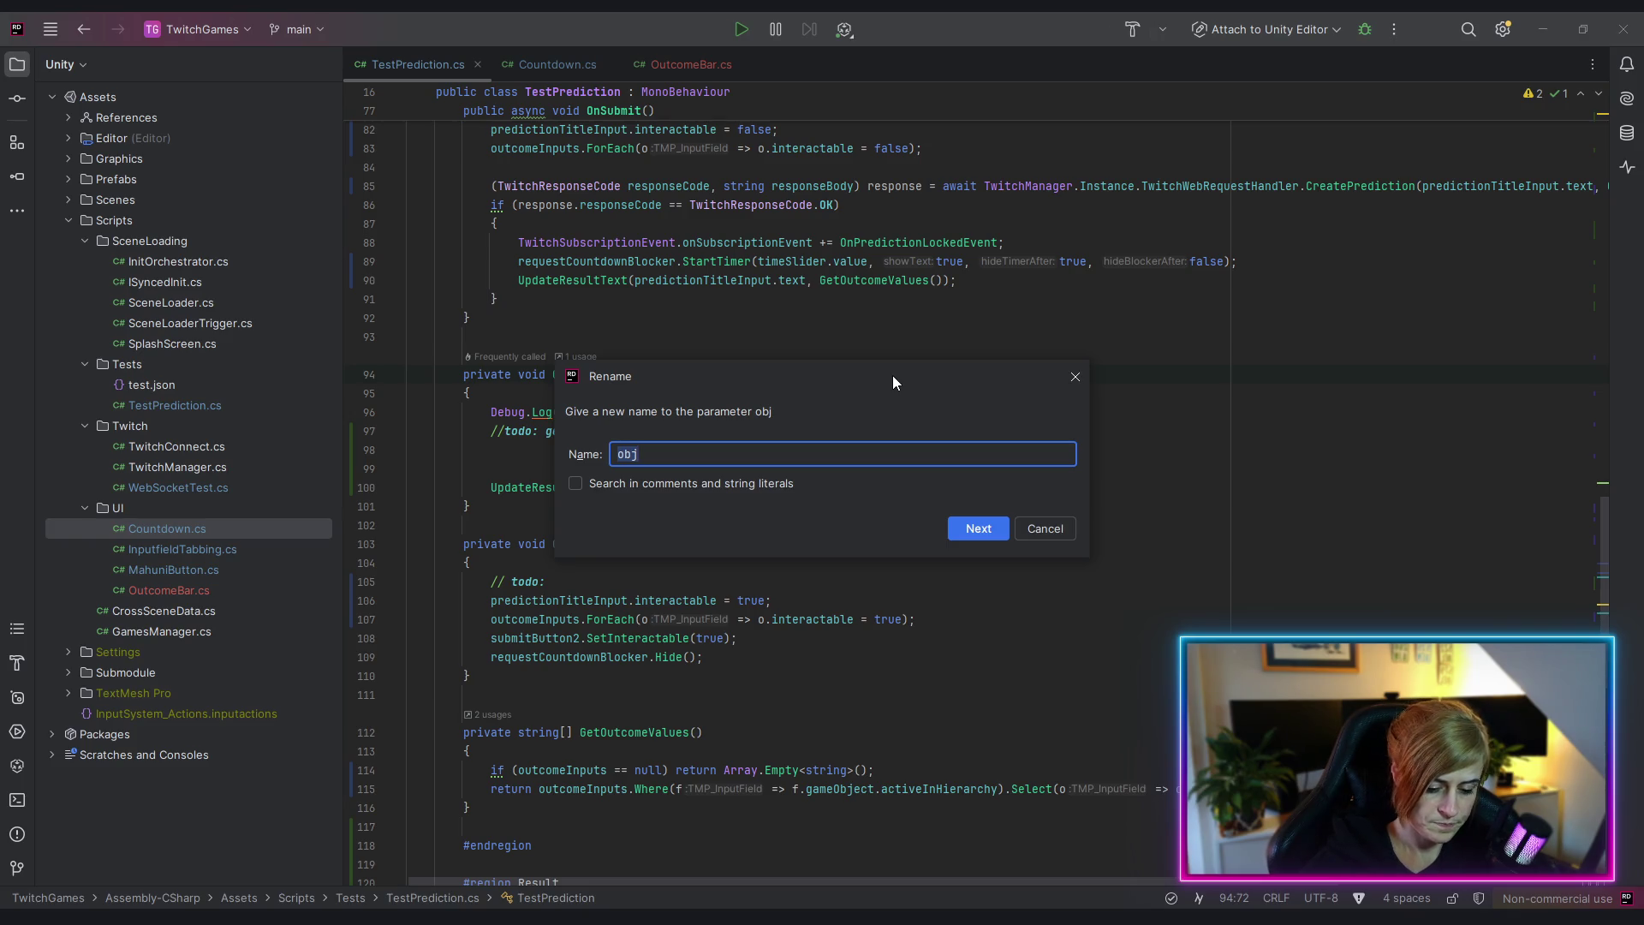
pyautogui.write('result')
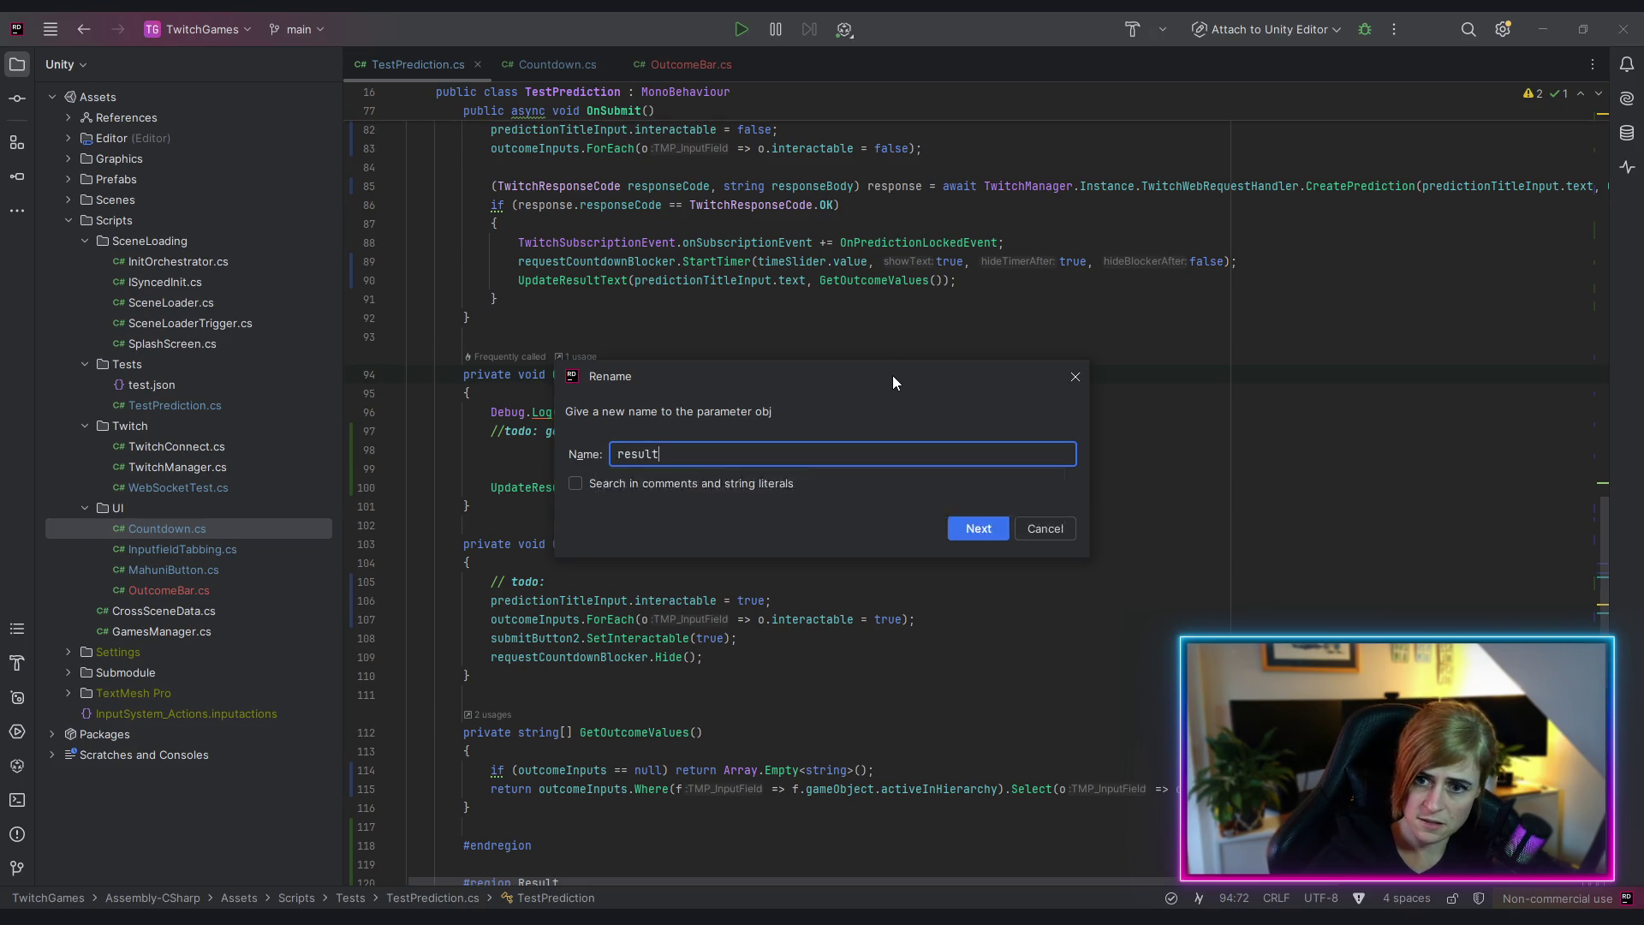
# Confirm renaming obj to result and select the LockEvent cast of result on line 96
pyautogui.press('Return')
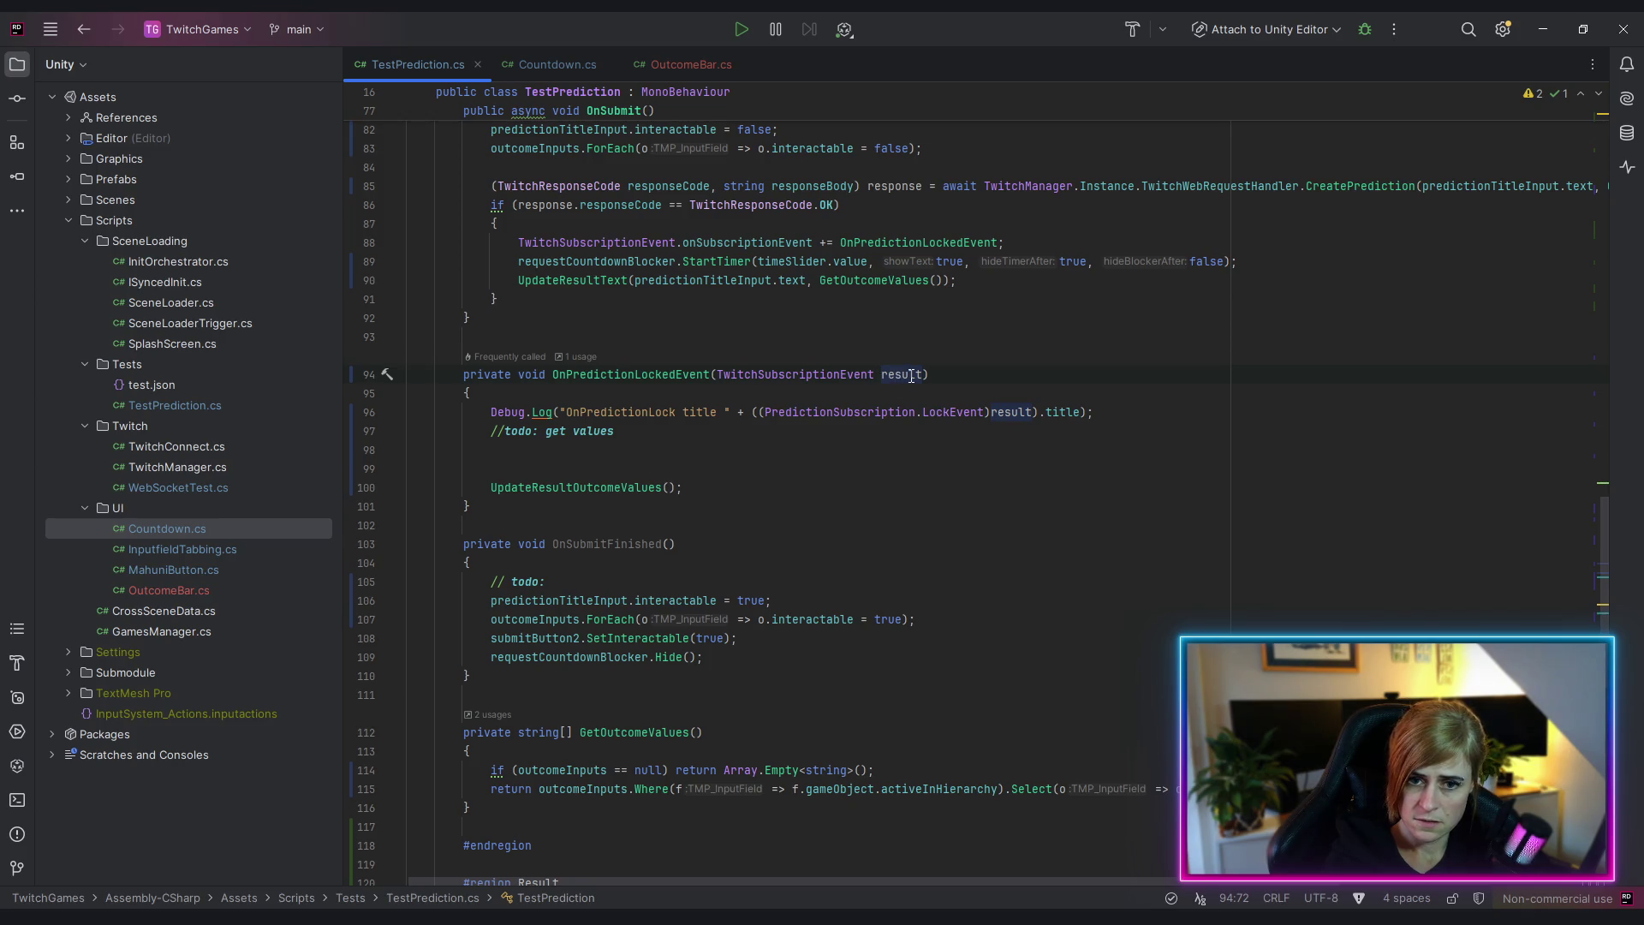
pyautogui.click(637, 463)
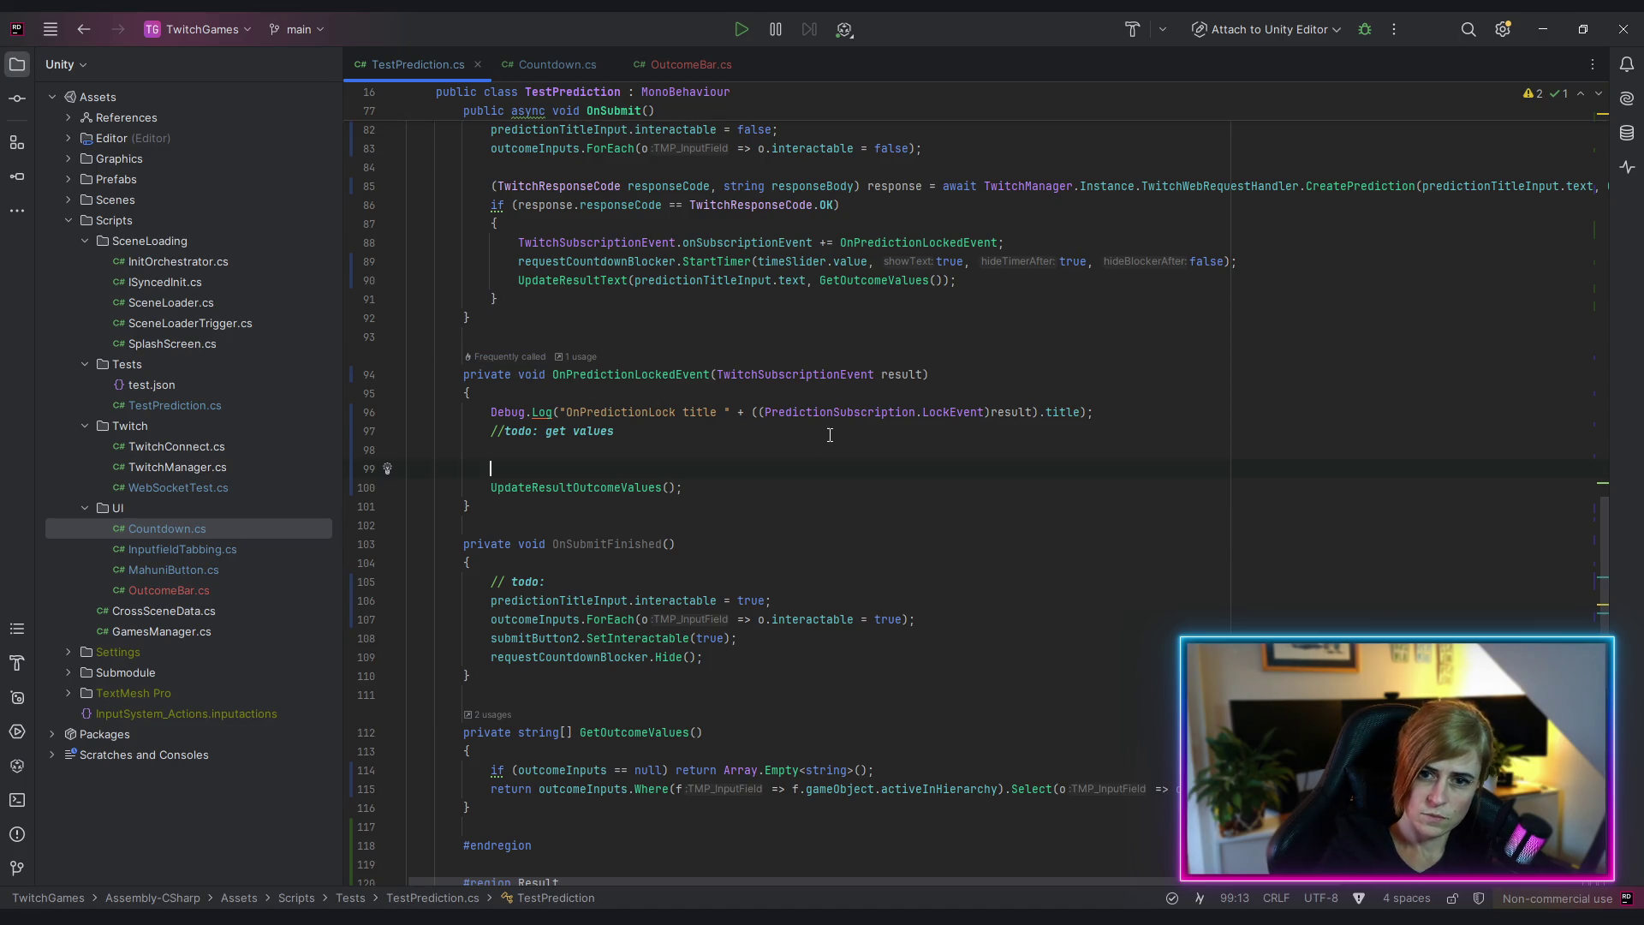
pyautogui.moveTo(755, 411); pyautogui.dragTo(1040, 412)
pyautogui.hotkey('ctrl', 'c')
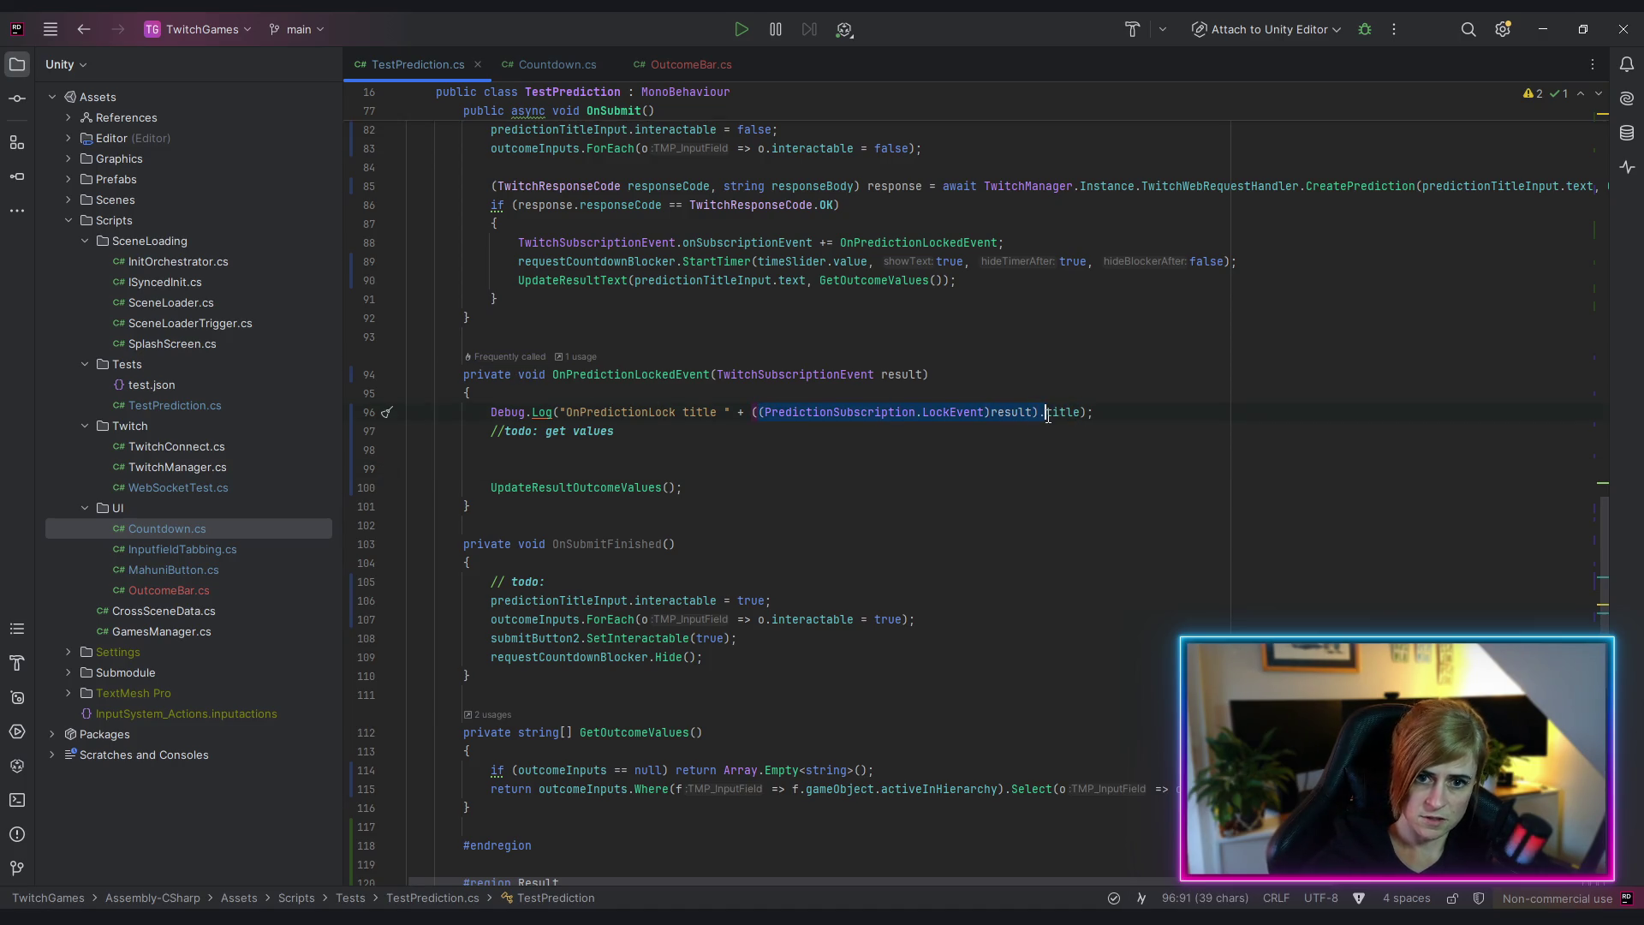
# Open blank lines at the top of OnPredictionLockedEvent's body
pyautogui.click(531, 390)
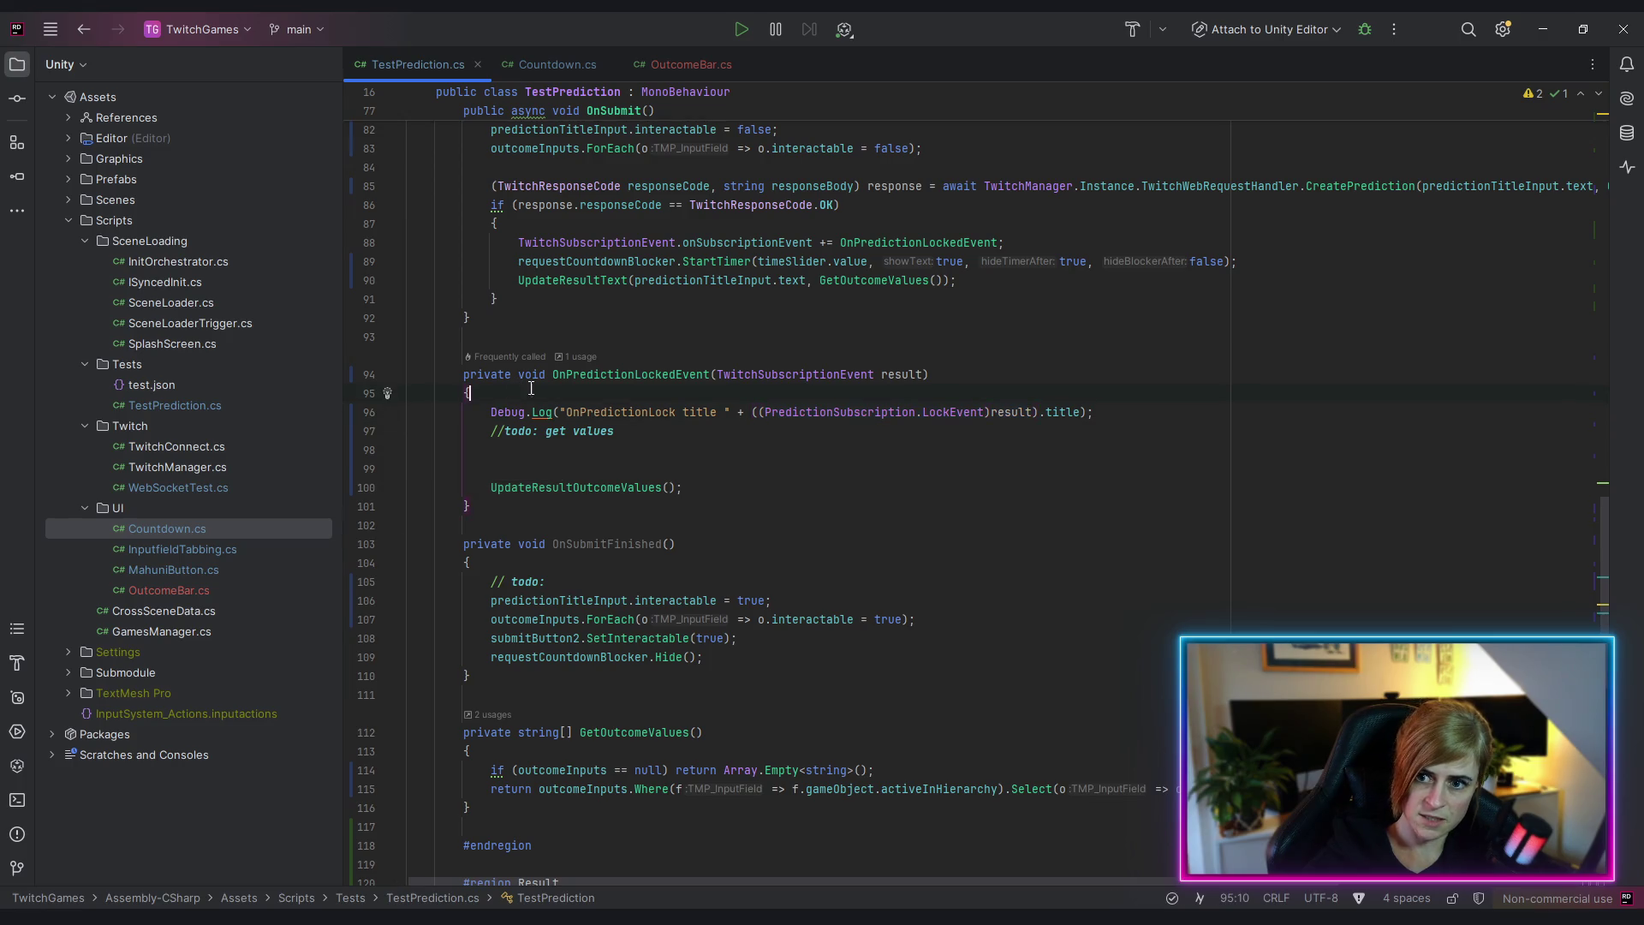
pyautogui.click(852, 379)
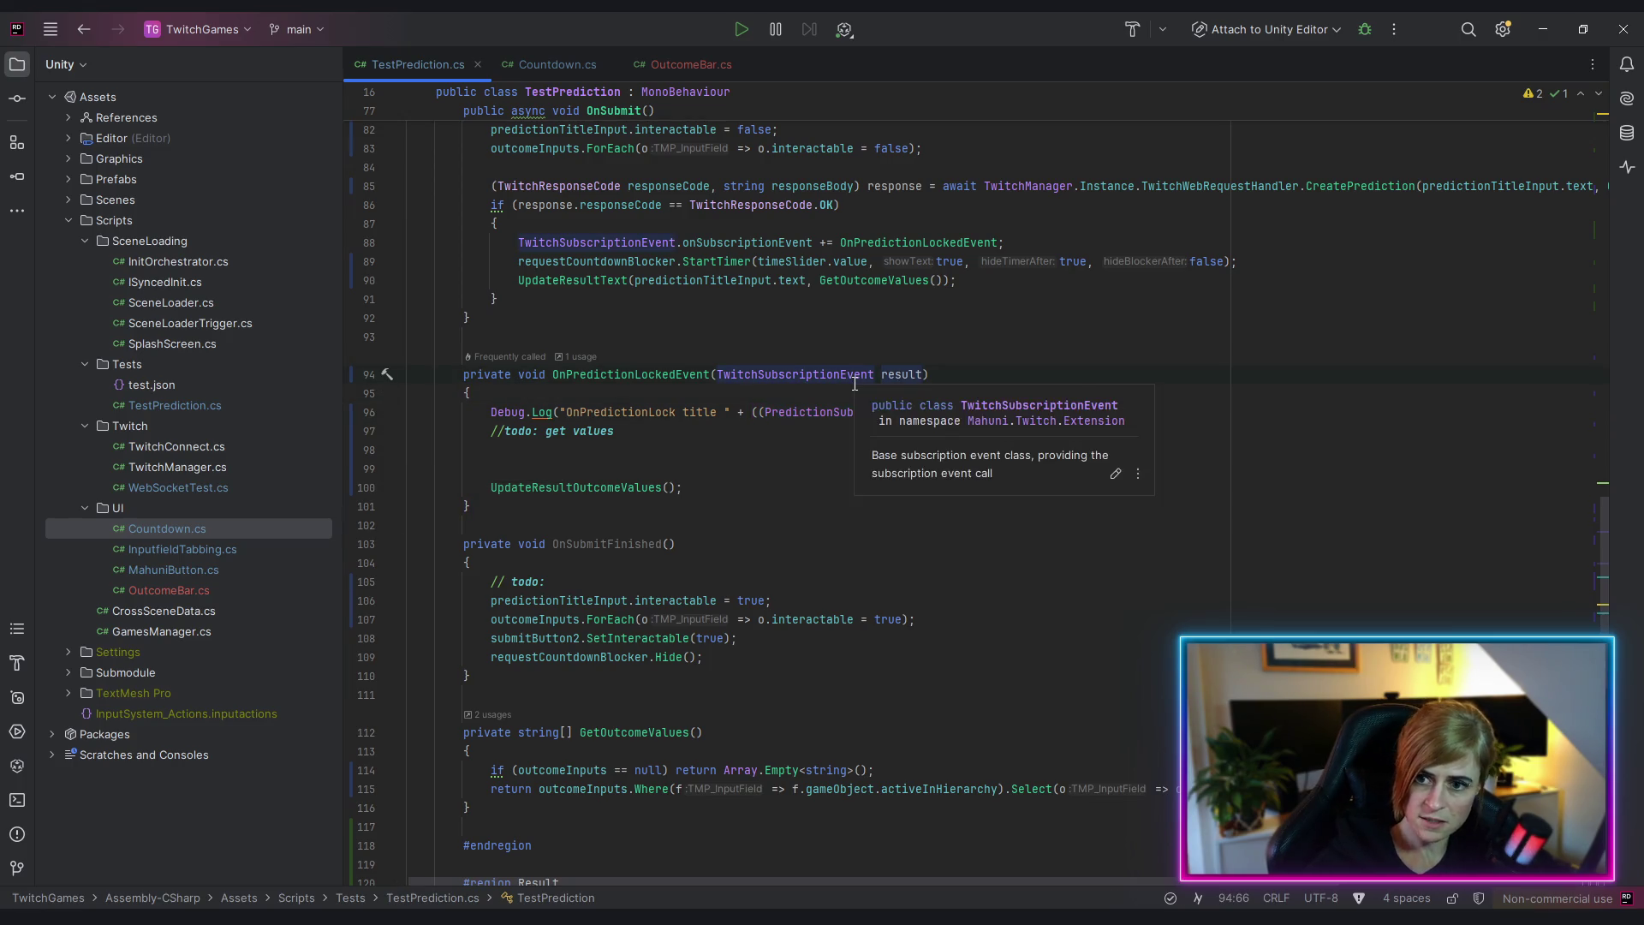
pyautogui.press('Down')
pyautogui.press('Return')
pyautogui.press('Return')
pyautogui.press('Up')
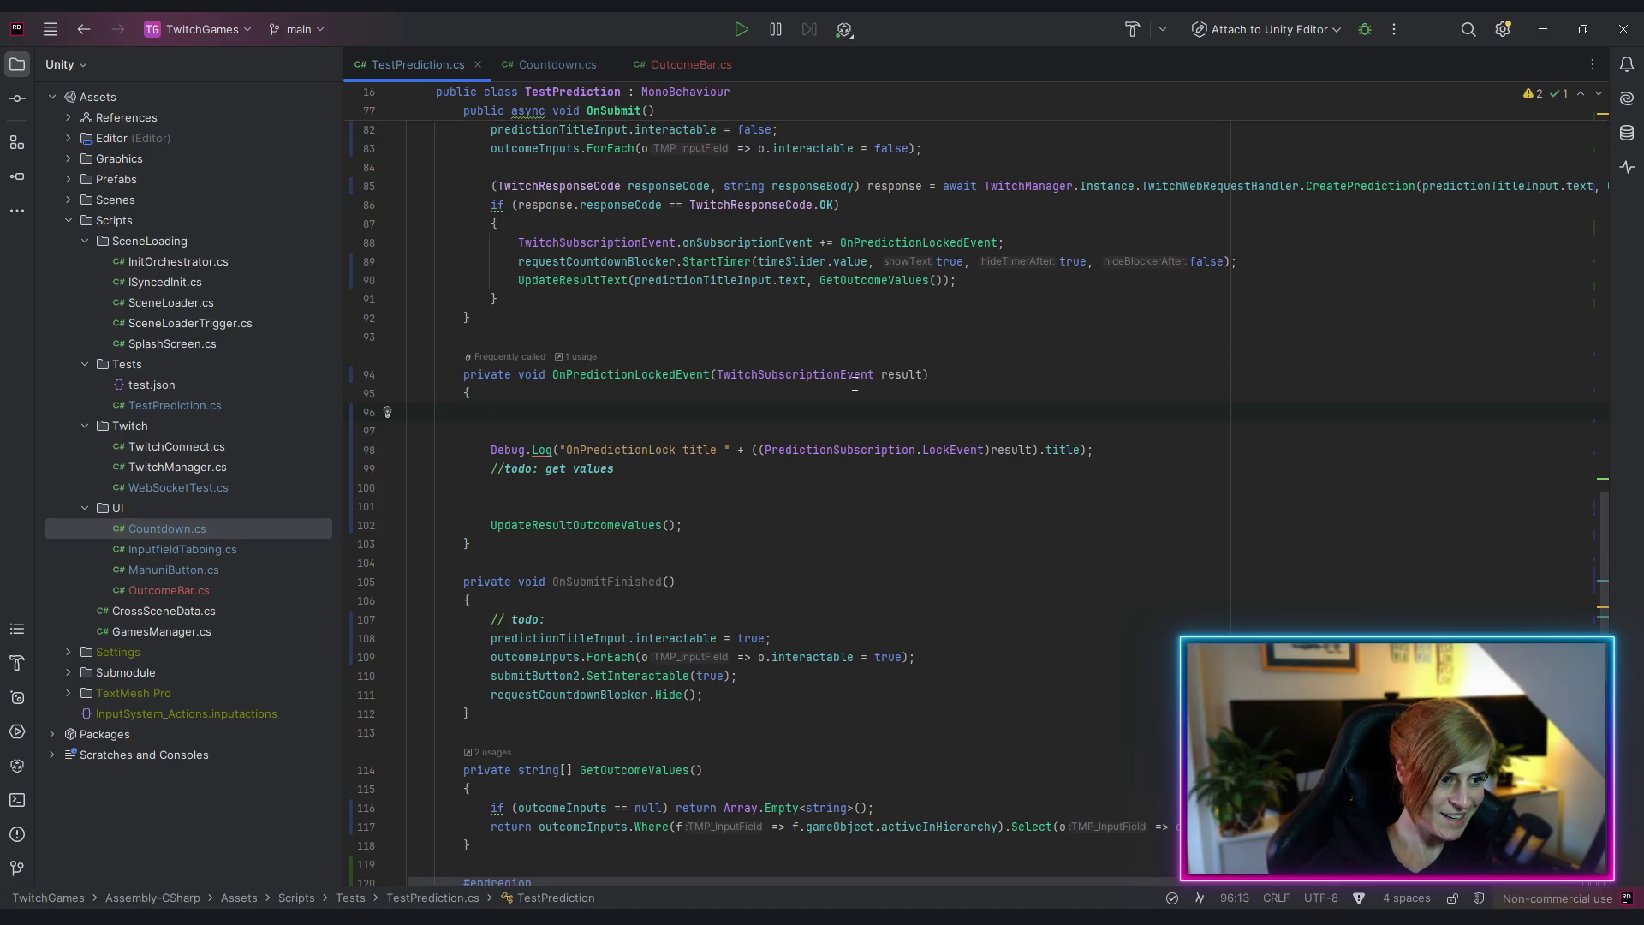
# Declare LockEvent result from the cast, renaming the parameter to subscriptionEvent and using the explicit type
pyautogui.hotkey('ctrl', 'v')
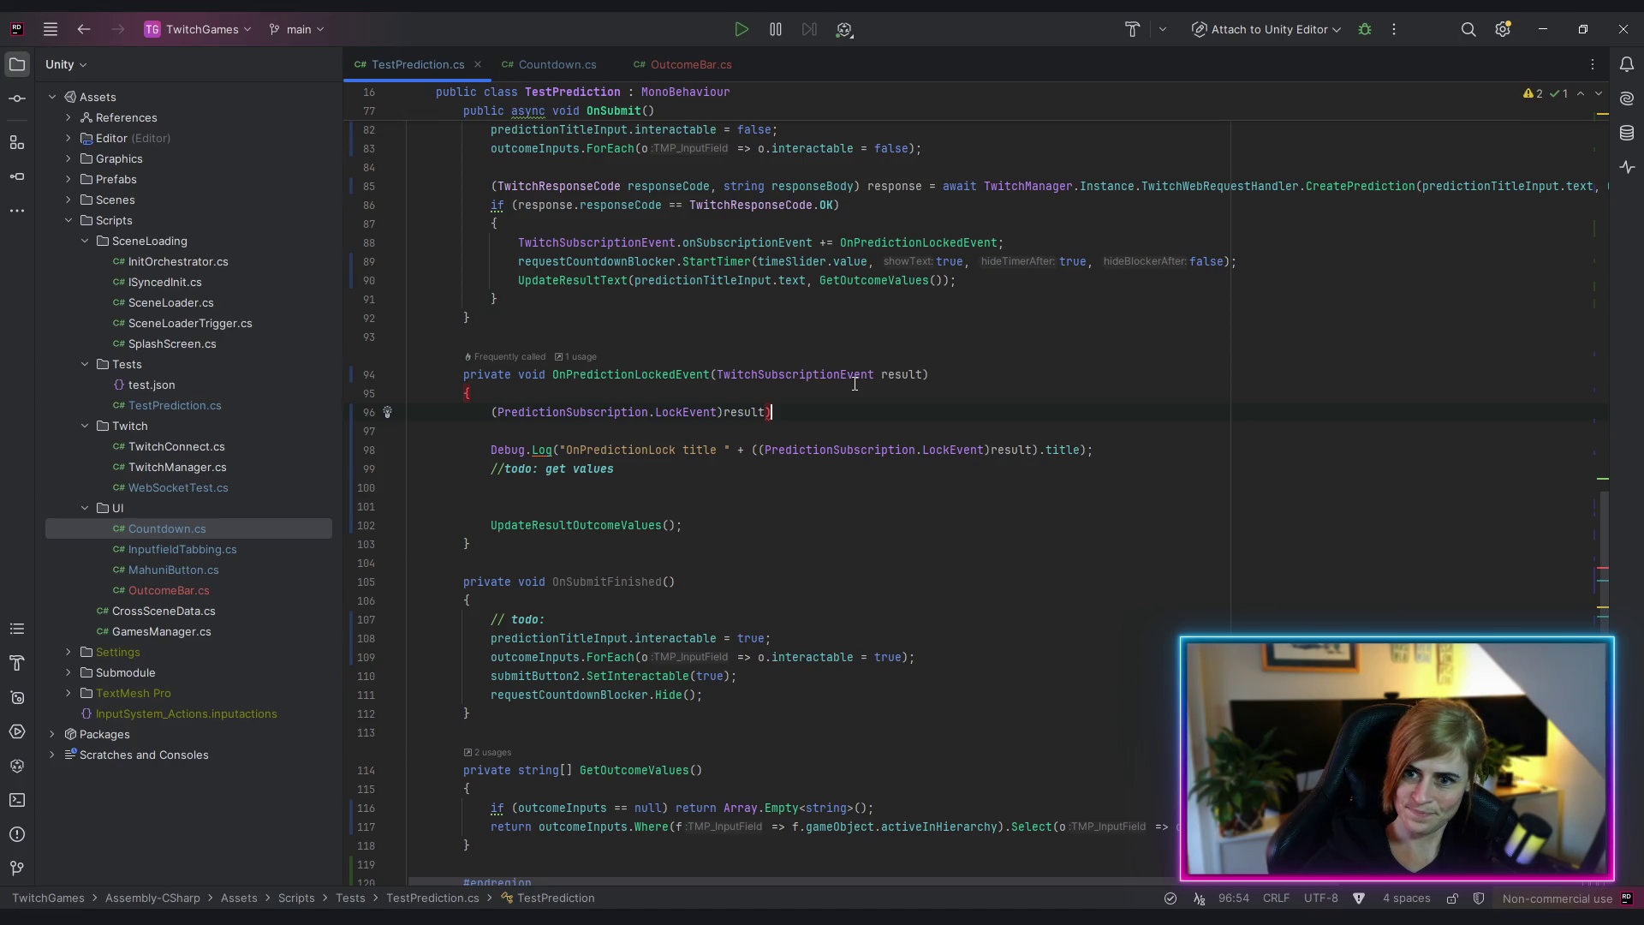
pyautogui.write('va')
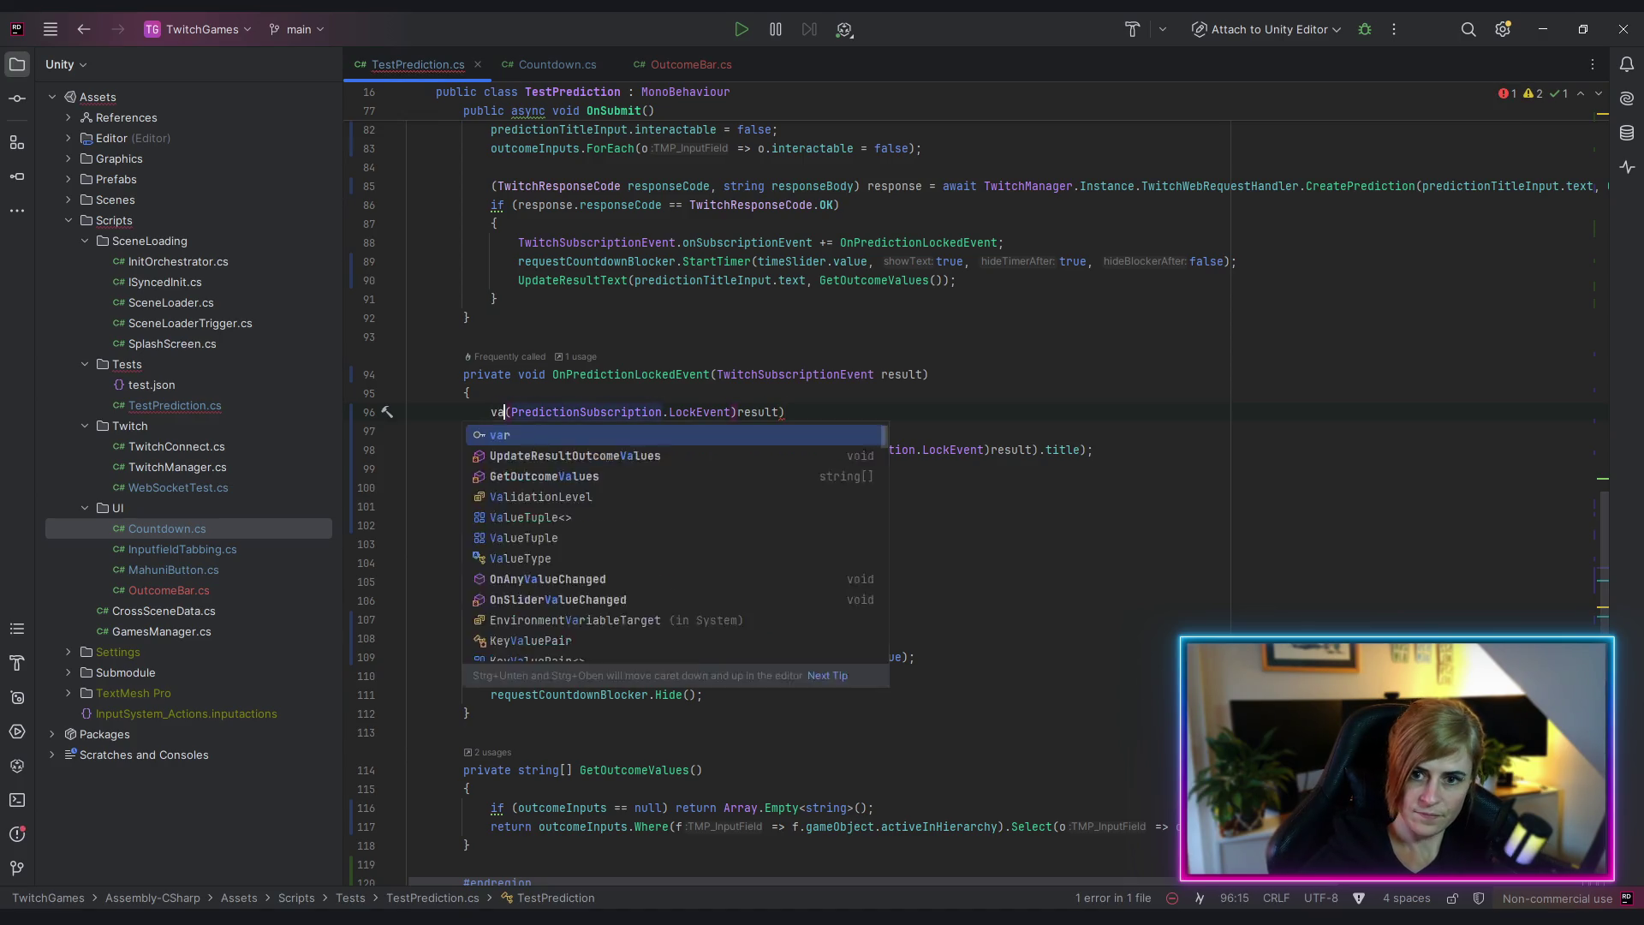
pyautogui.write('r result =')
pyautogui.doubleClick(901, 375)
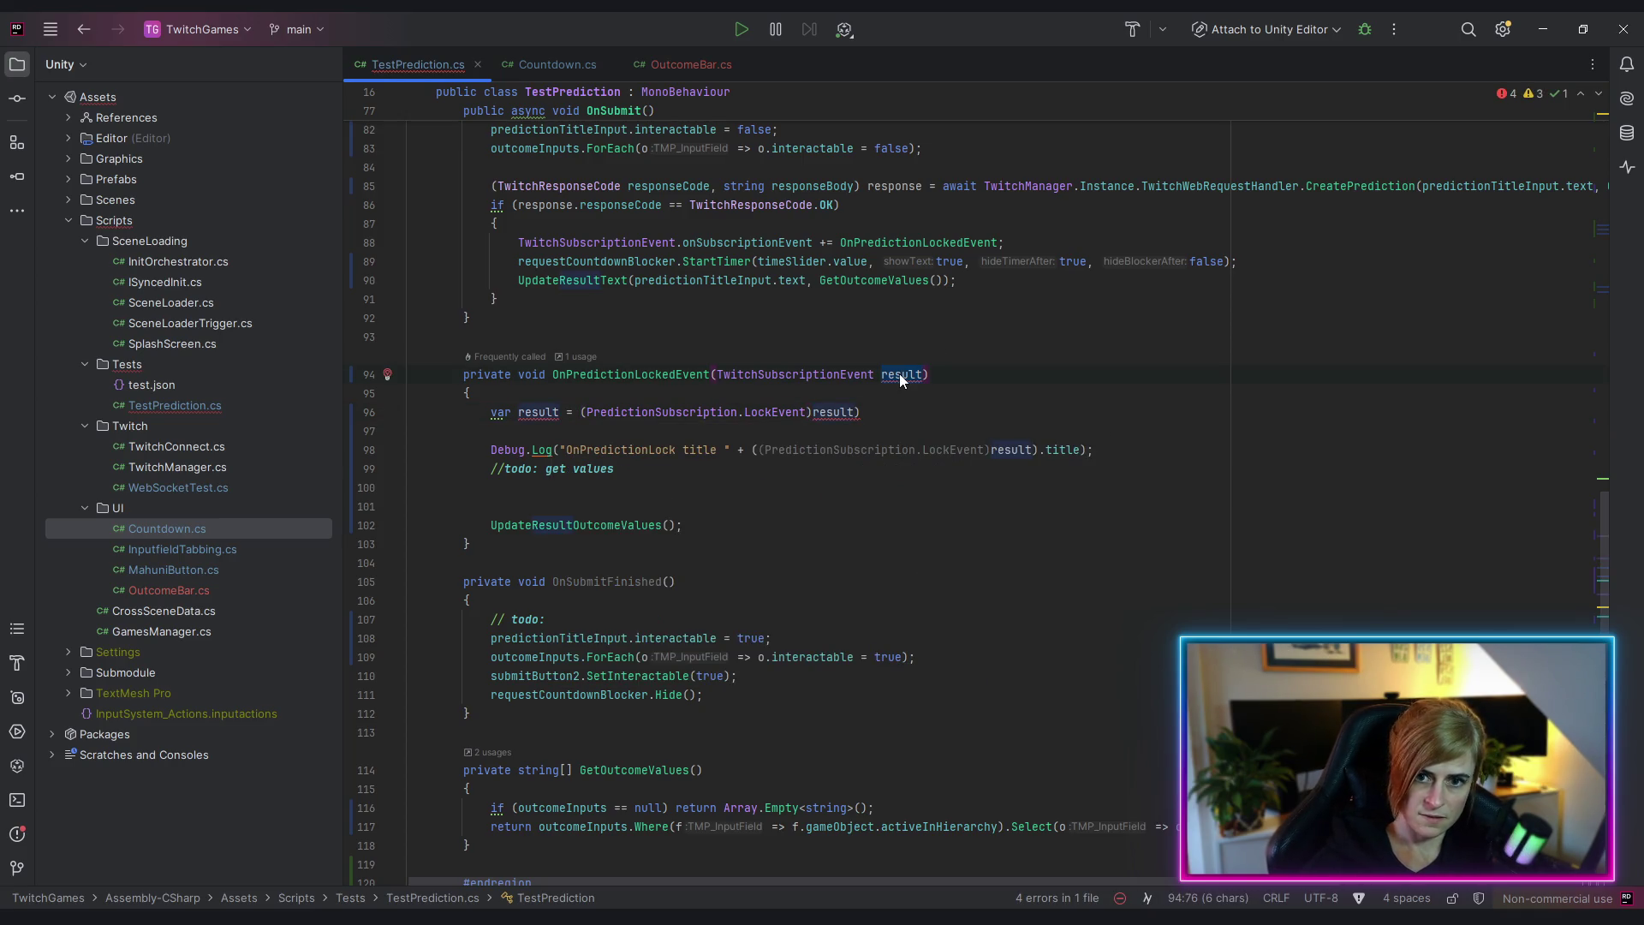
pyautogui.hotkey('shift', 'F6')
pyautogui.press('Return')
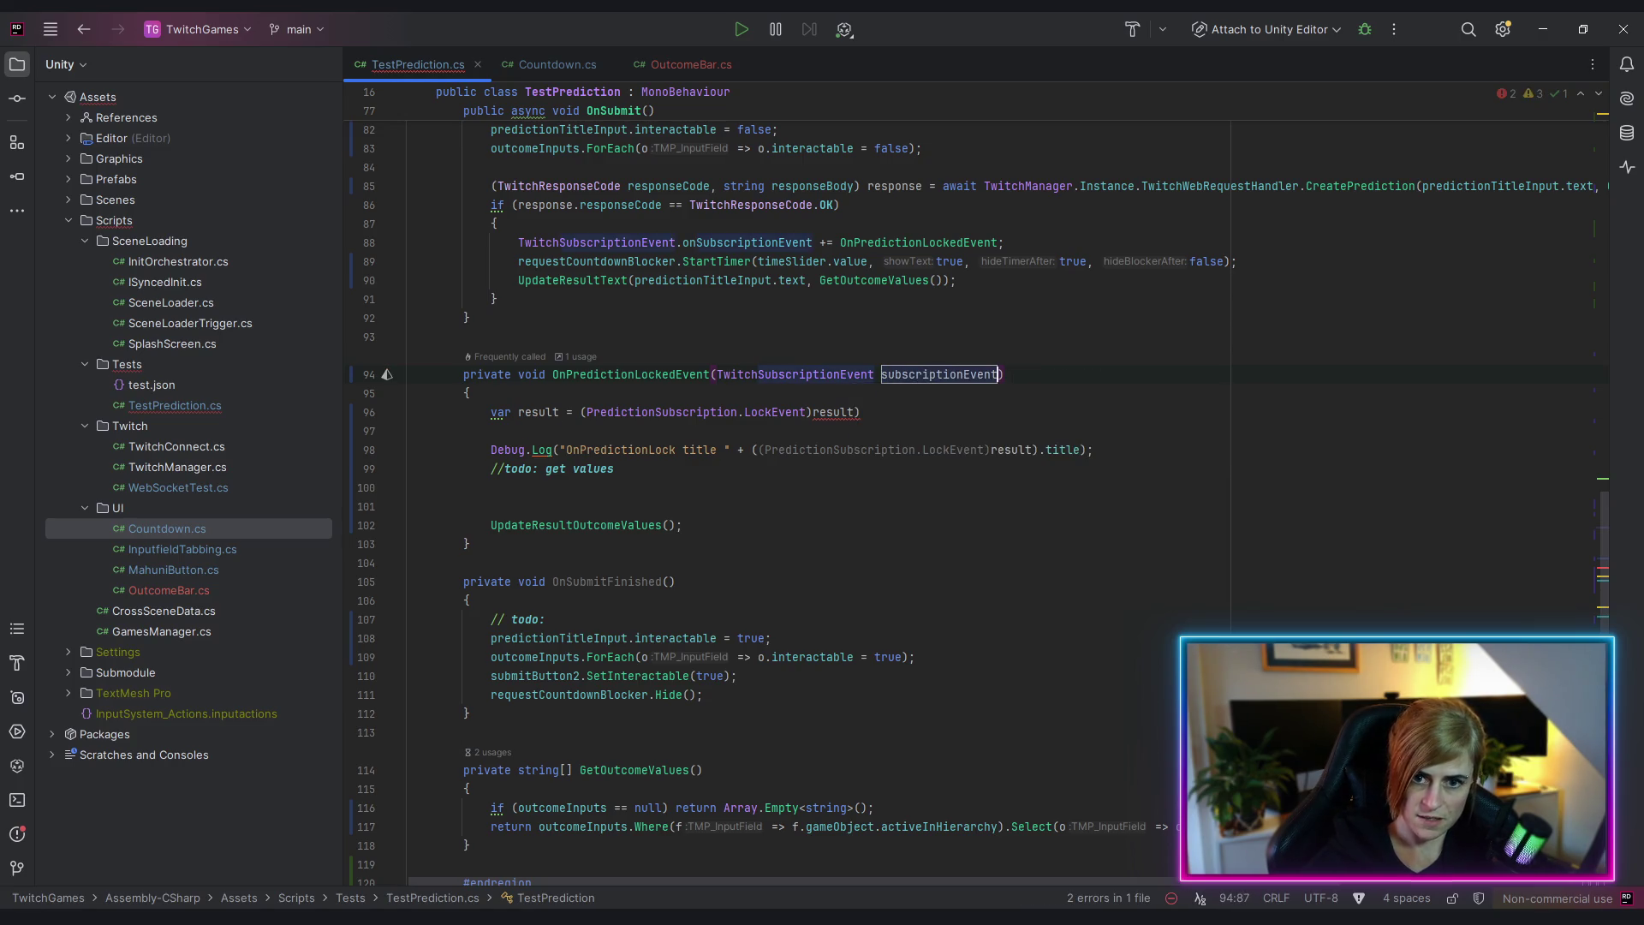
pyautogui.doubleClick(844, 413)
pyautogui.write('subscriptionEvent')
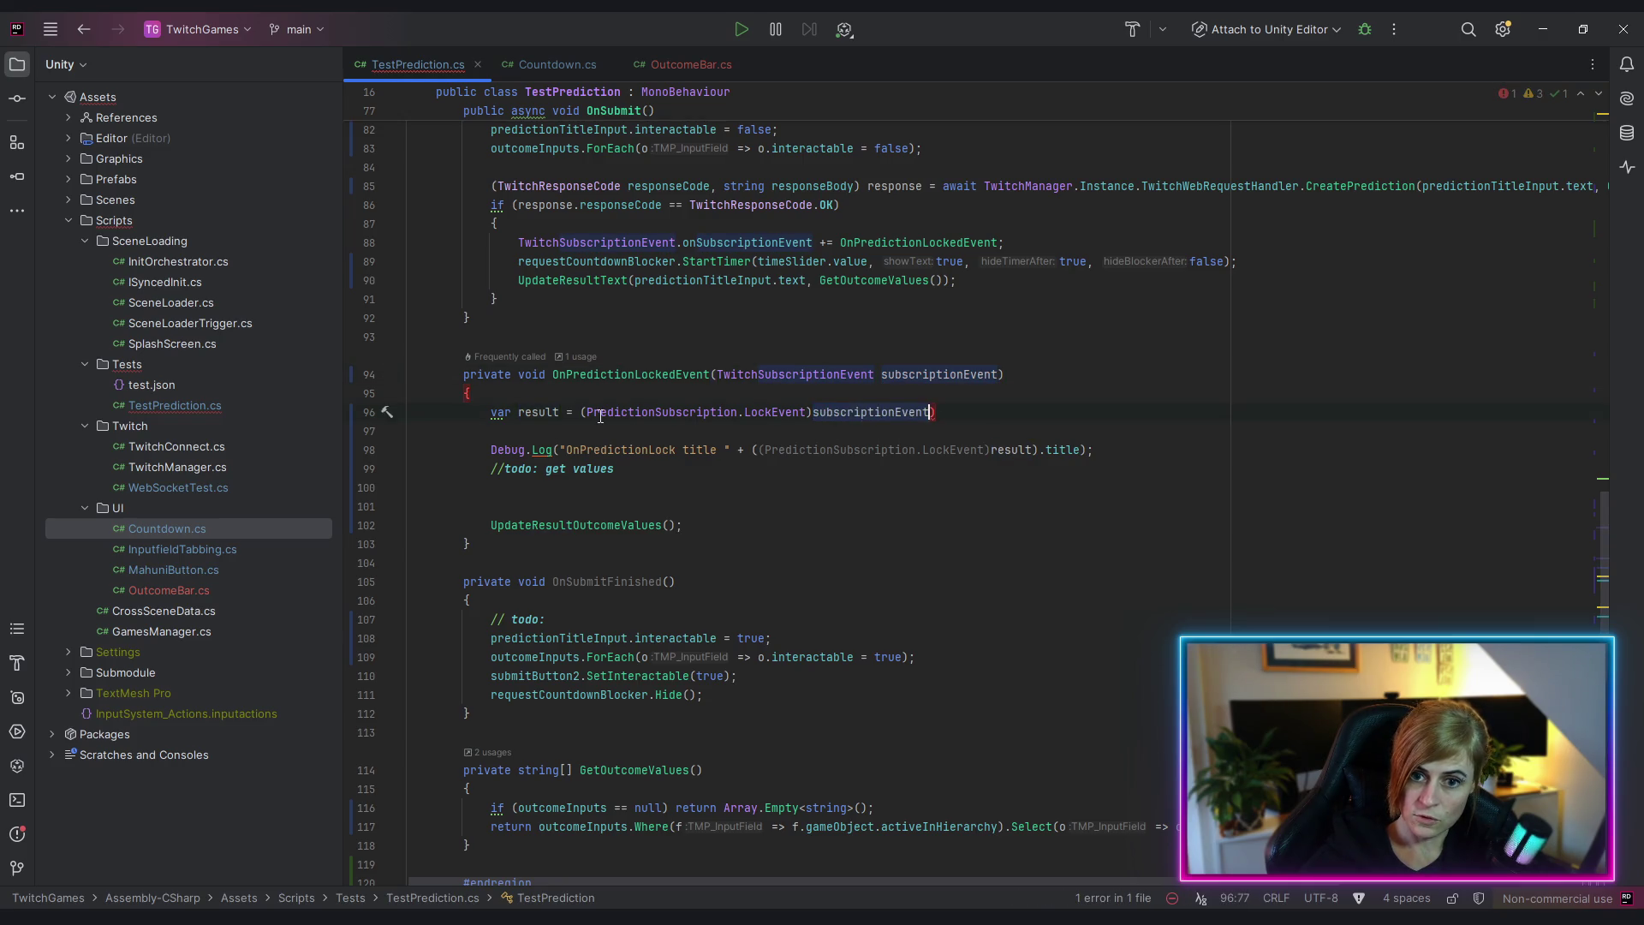
pyautogui.click(388, 413)
pyautogui.press('Return')
# Remove the redundant cast and stray parentheses so the log line uses result.title directly
pyautogui.click(738, 411)
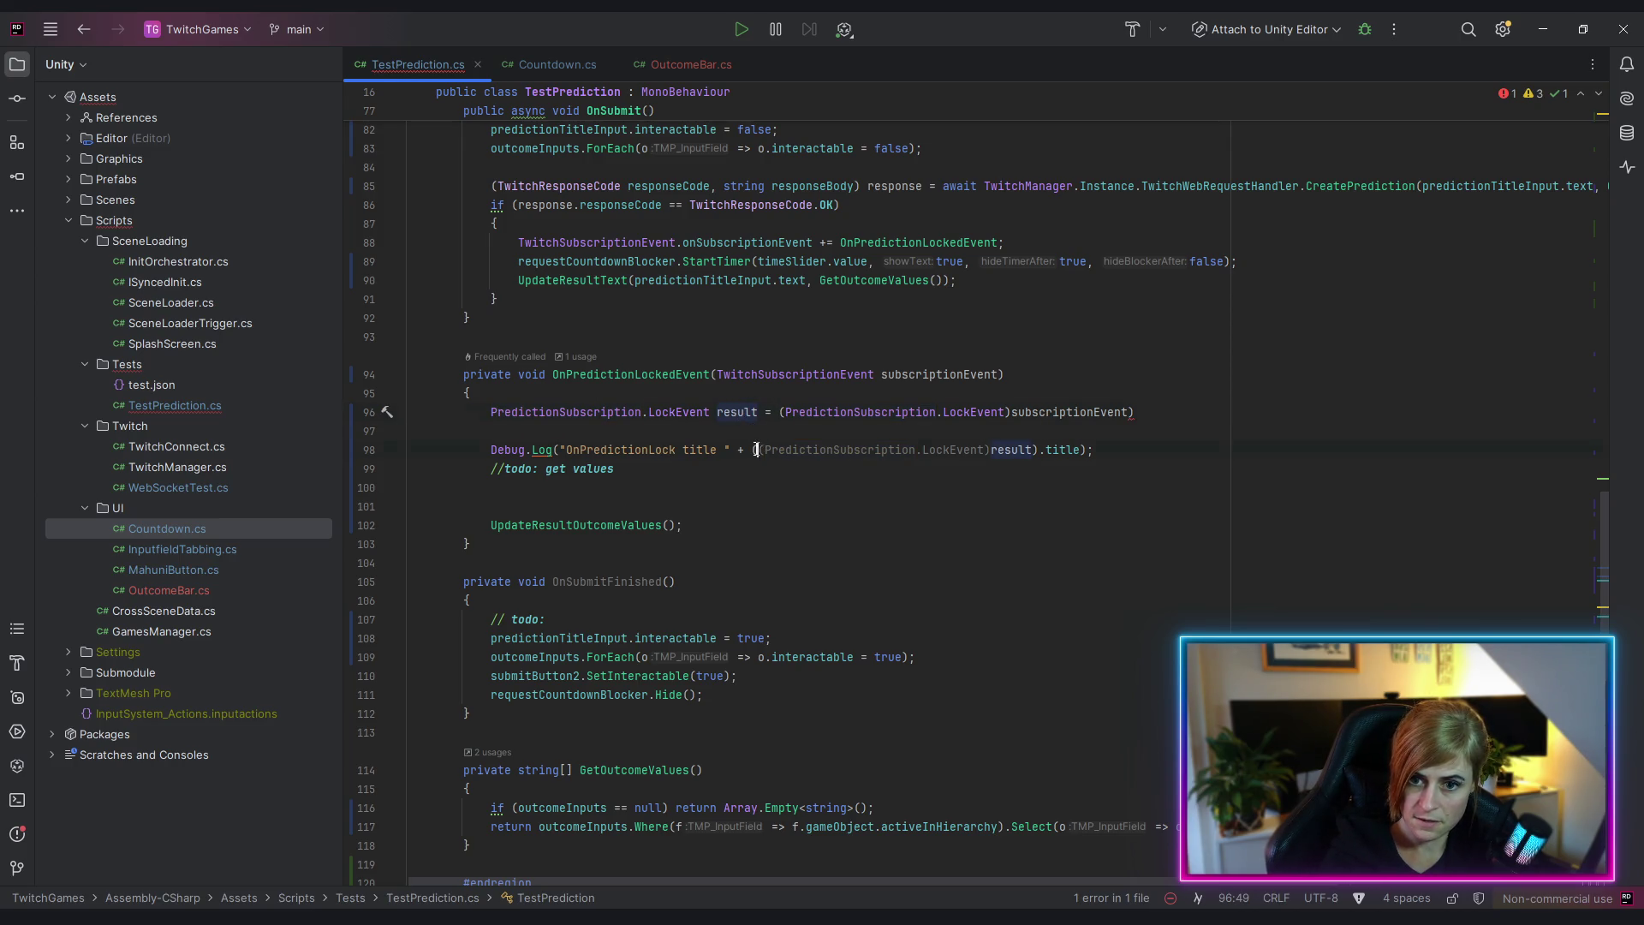
pyautogui.moveTo(757, 449); pyautogui.dragTo(990, 450)
pyautogui.press('Delete')
pyautogui.click(797, 452)
pyautogui.press('Delete')
pyautogui.press('Down')
pyautogui.press('Down')
pyautogui.press('Down')
pyautogui.click(760, 450)
pyautogui.press('BackSpace')
pyautogui.press('Down')
pyautogui.press('Down')
pyautogui.press('Down')
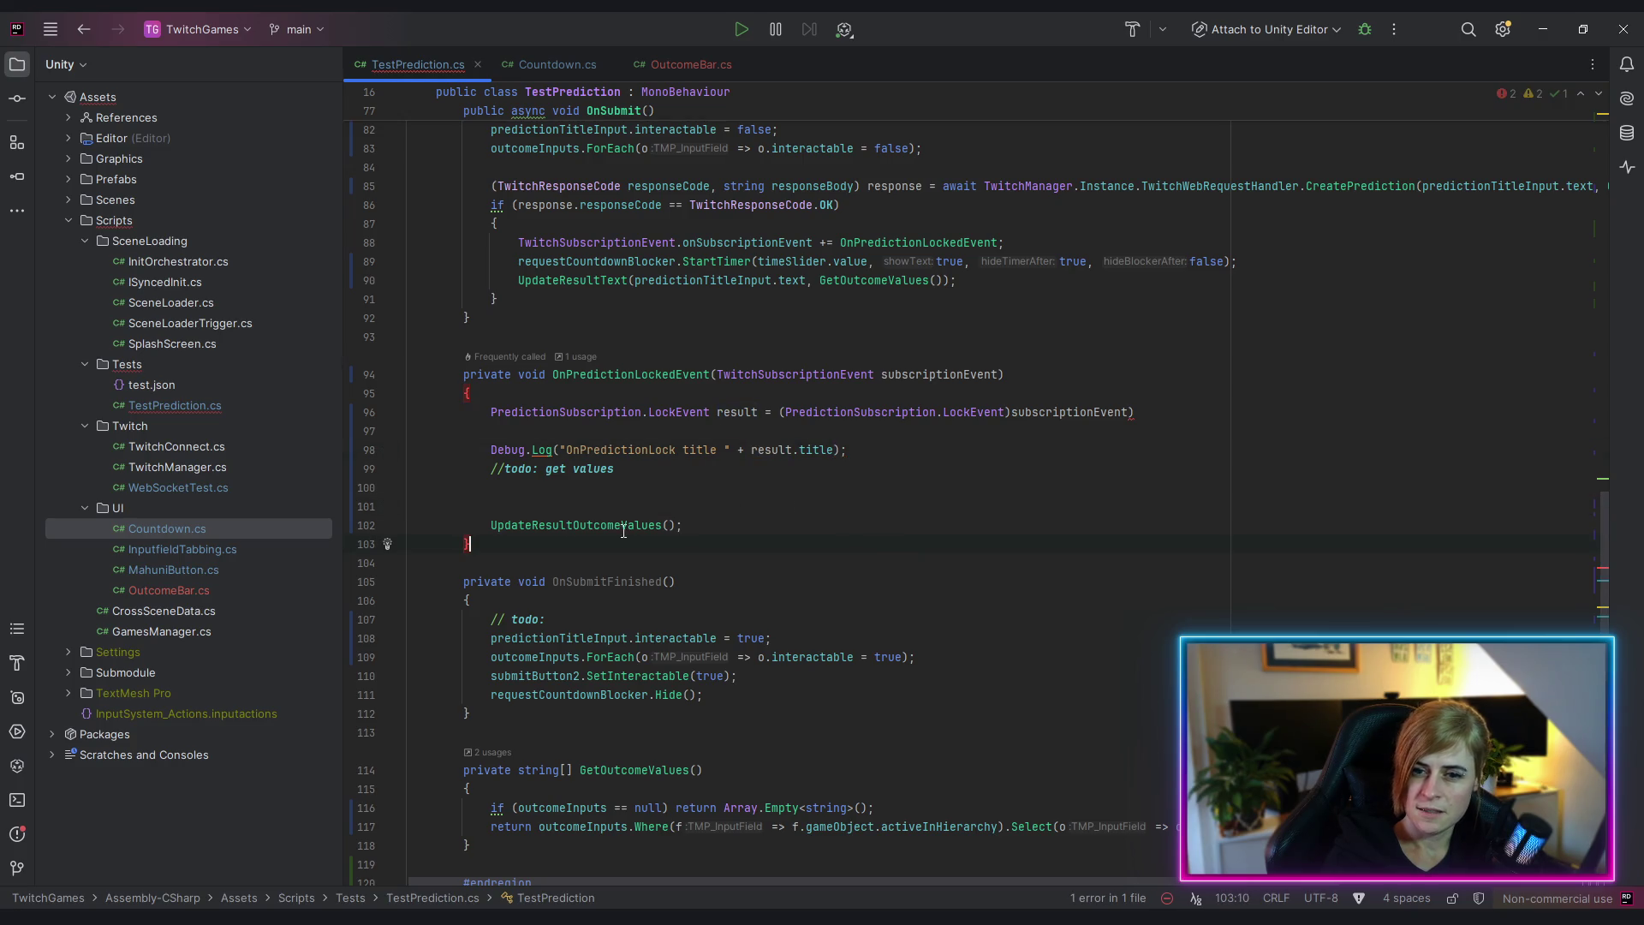
pyautogui.click(670, 480)
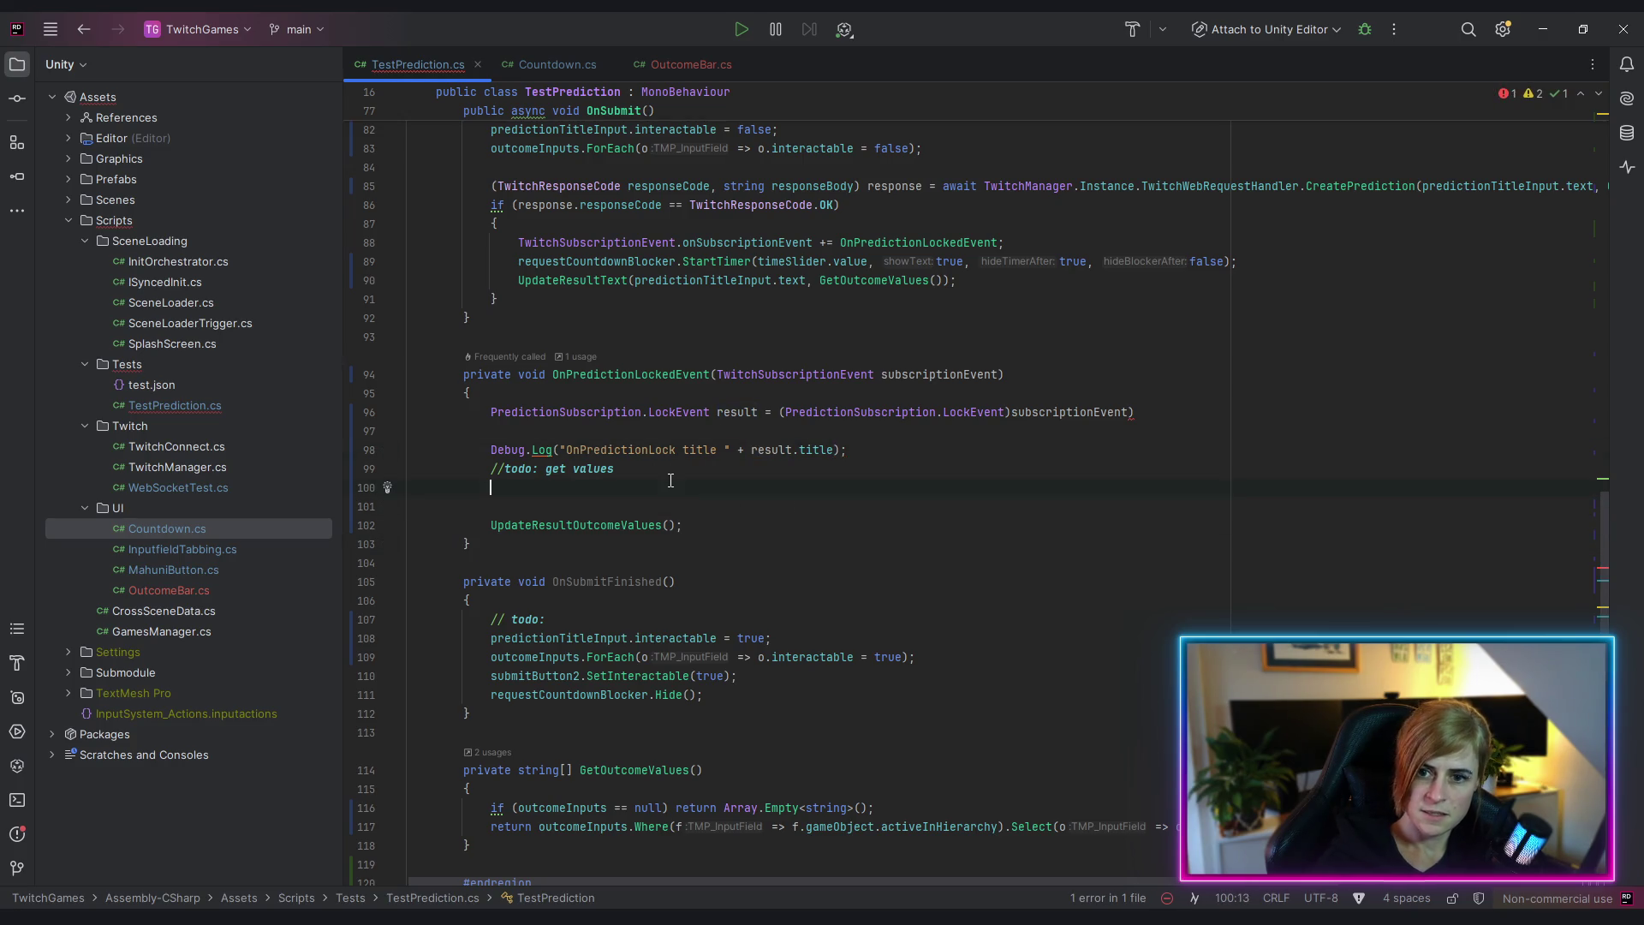
pyautogui.write('var outcomes = r')
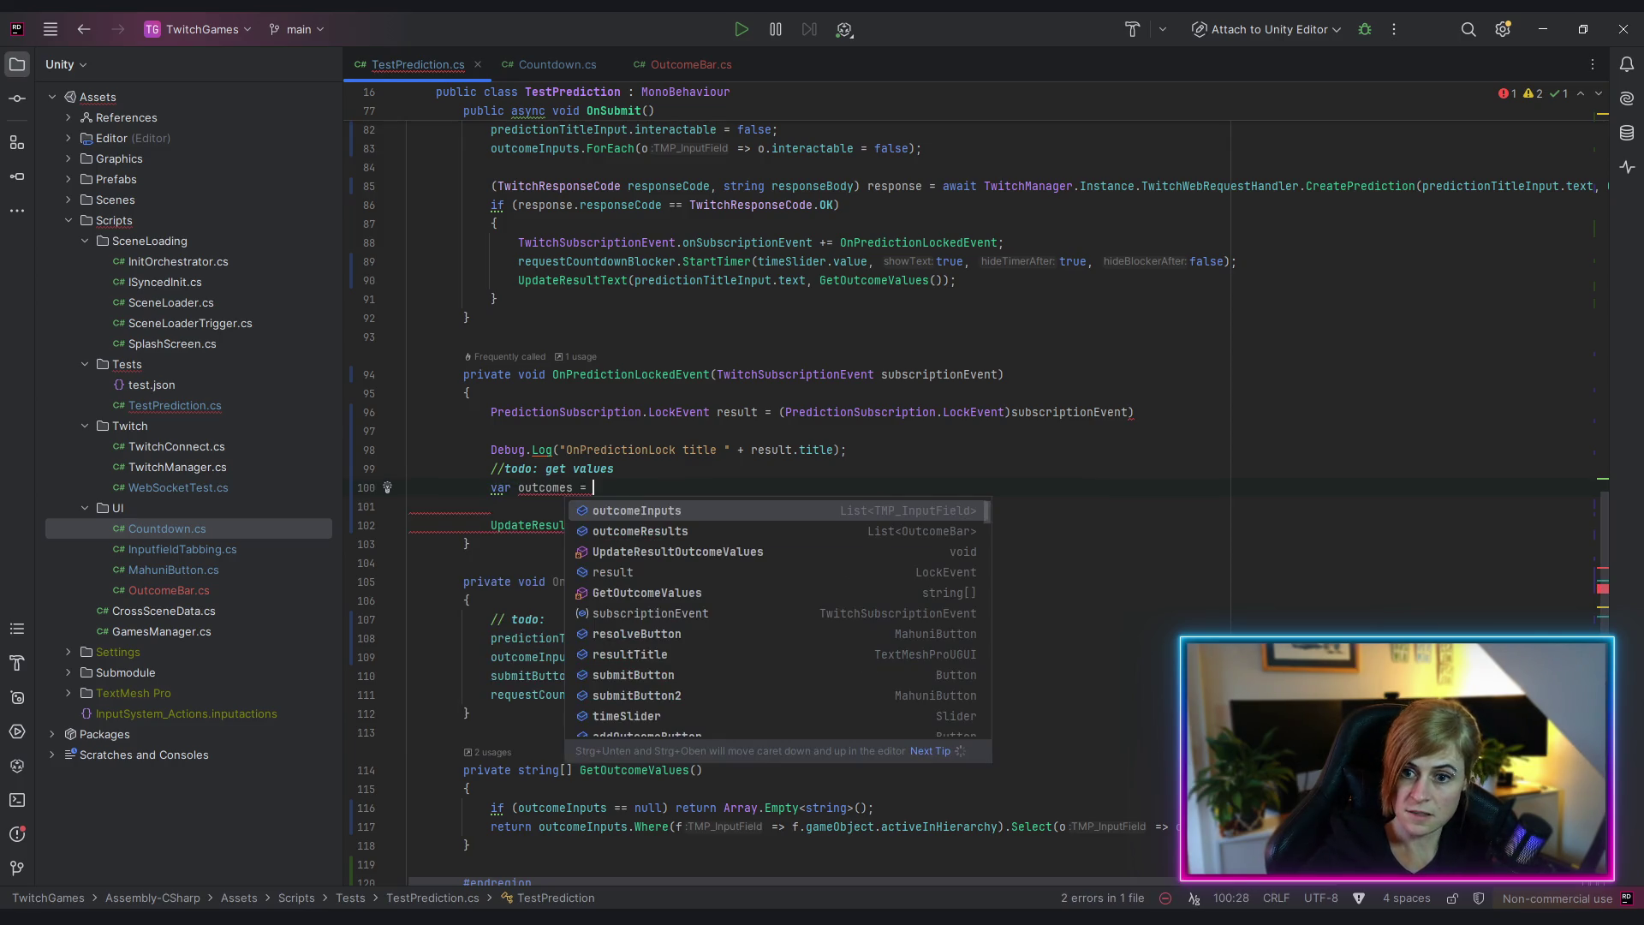
pyautogui.write('esult')
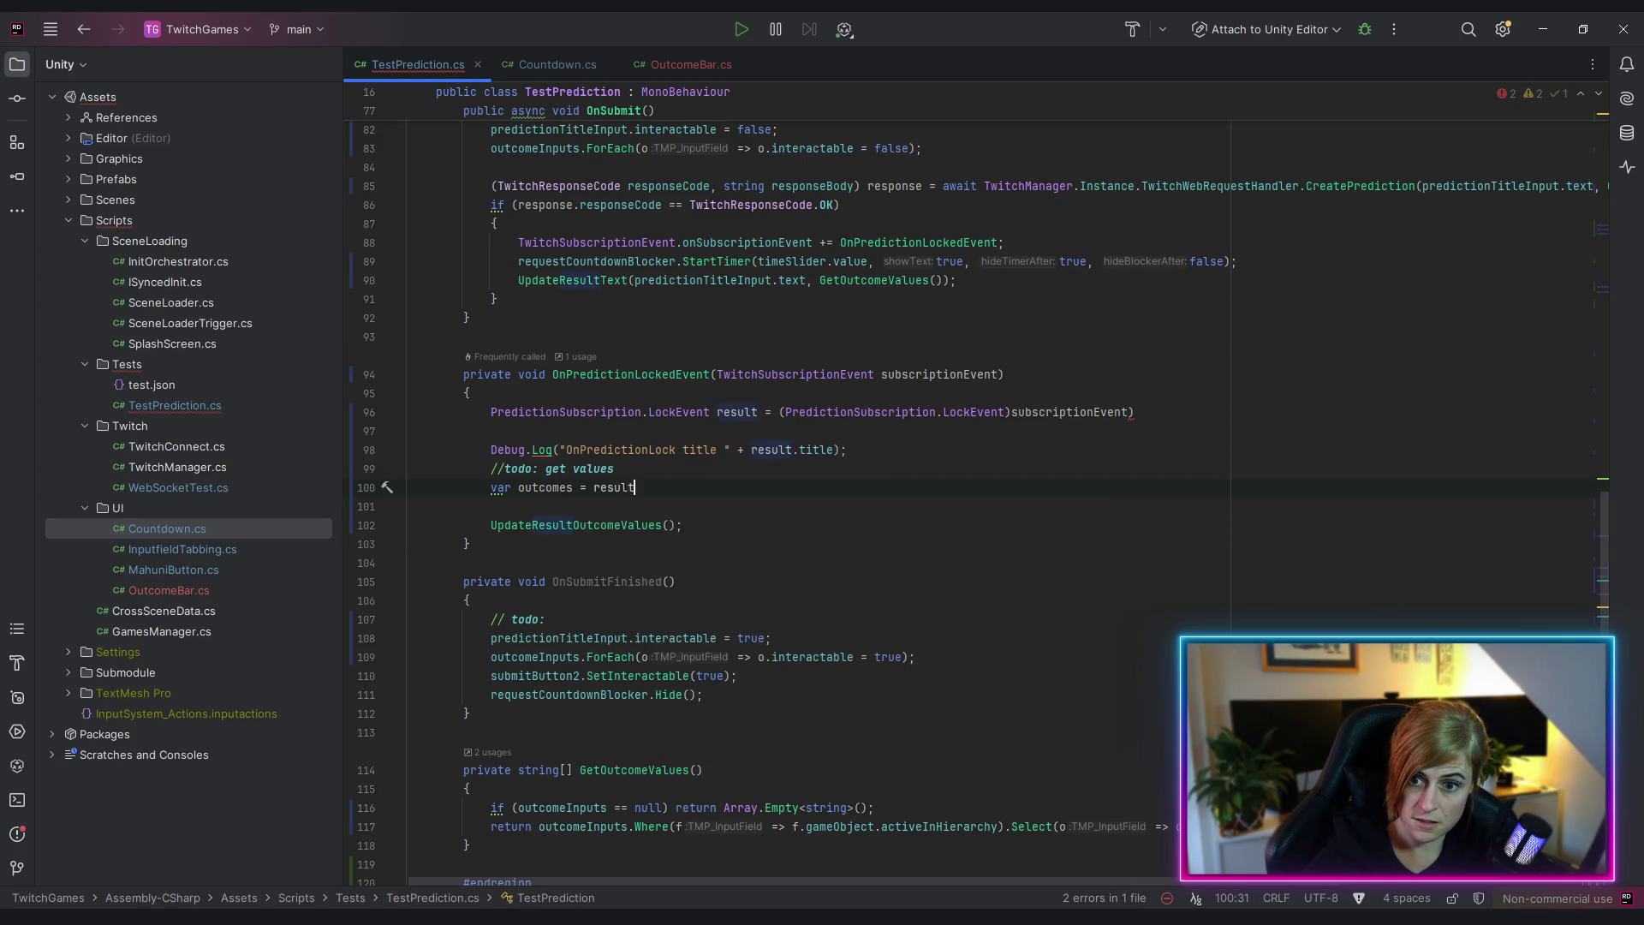
pyautogui.write('.')
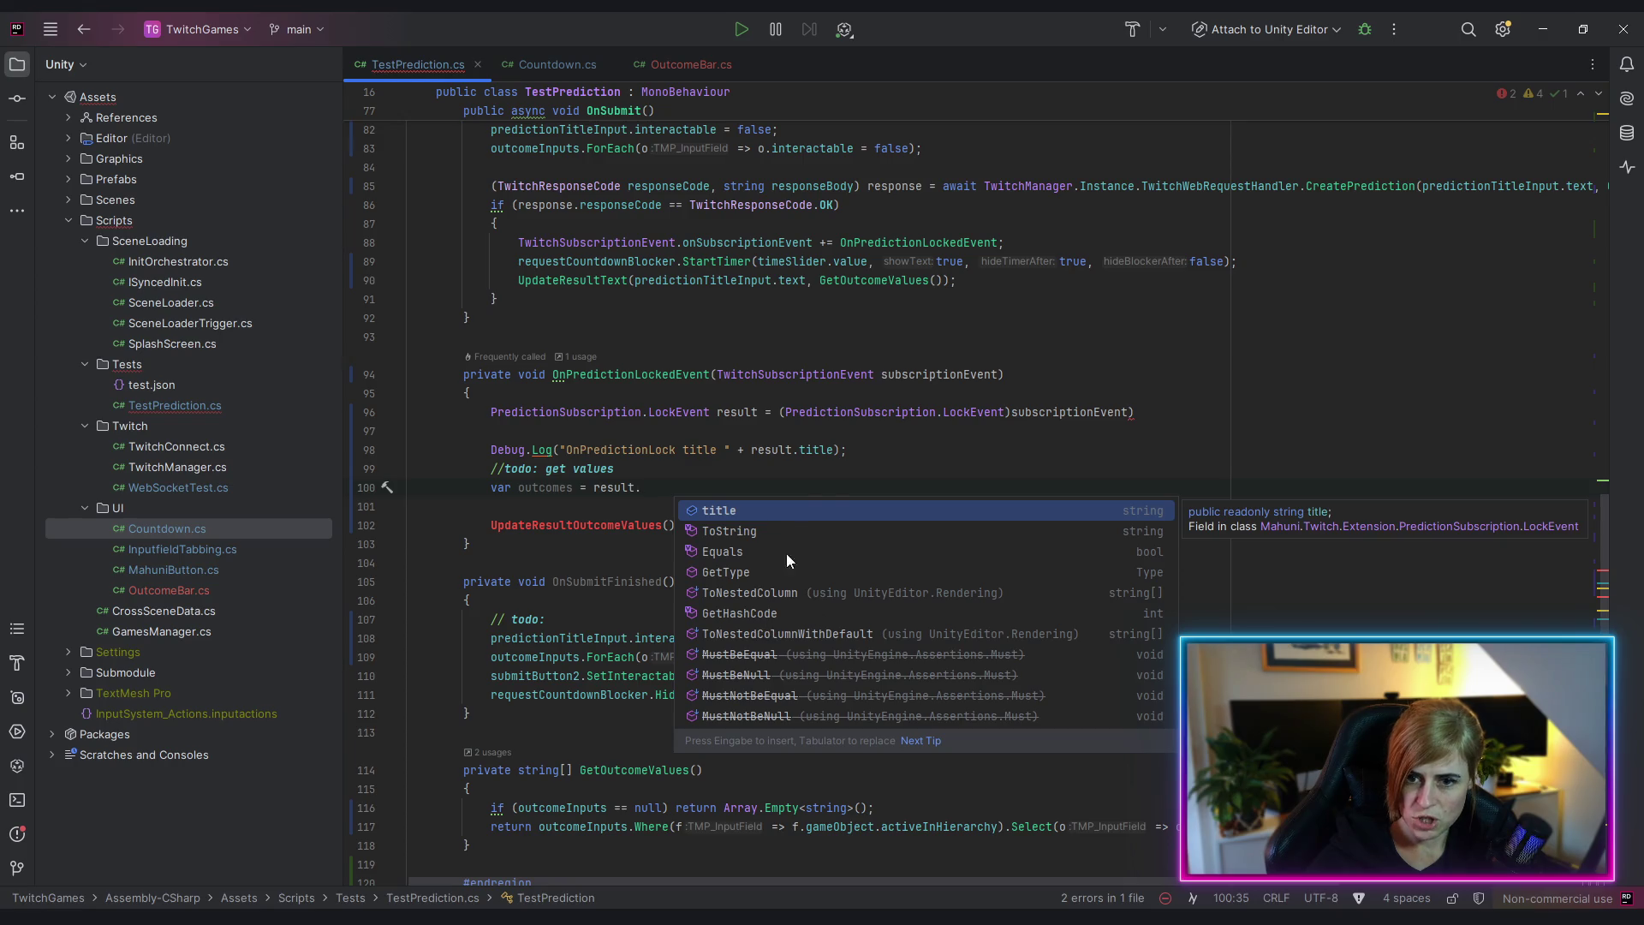
# Leave the partial 'var outcomes = result.' line and open the LockEvent class definition
pyautogui.click(663, 468)
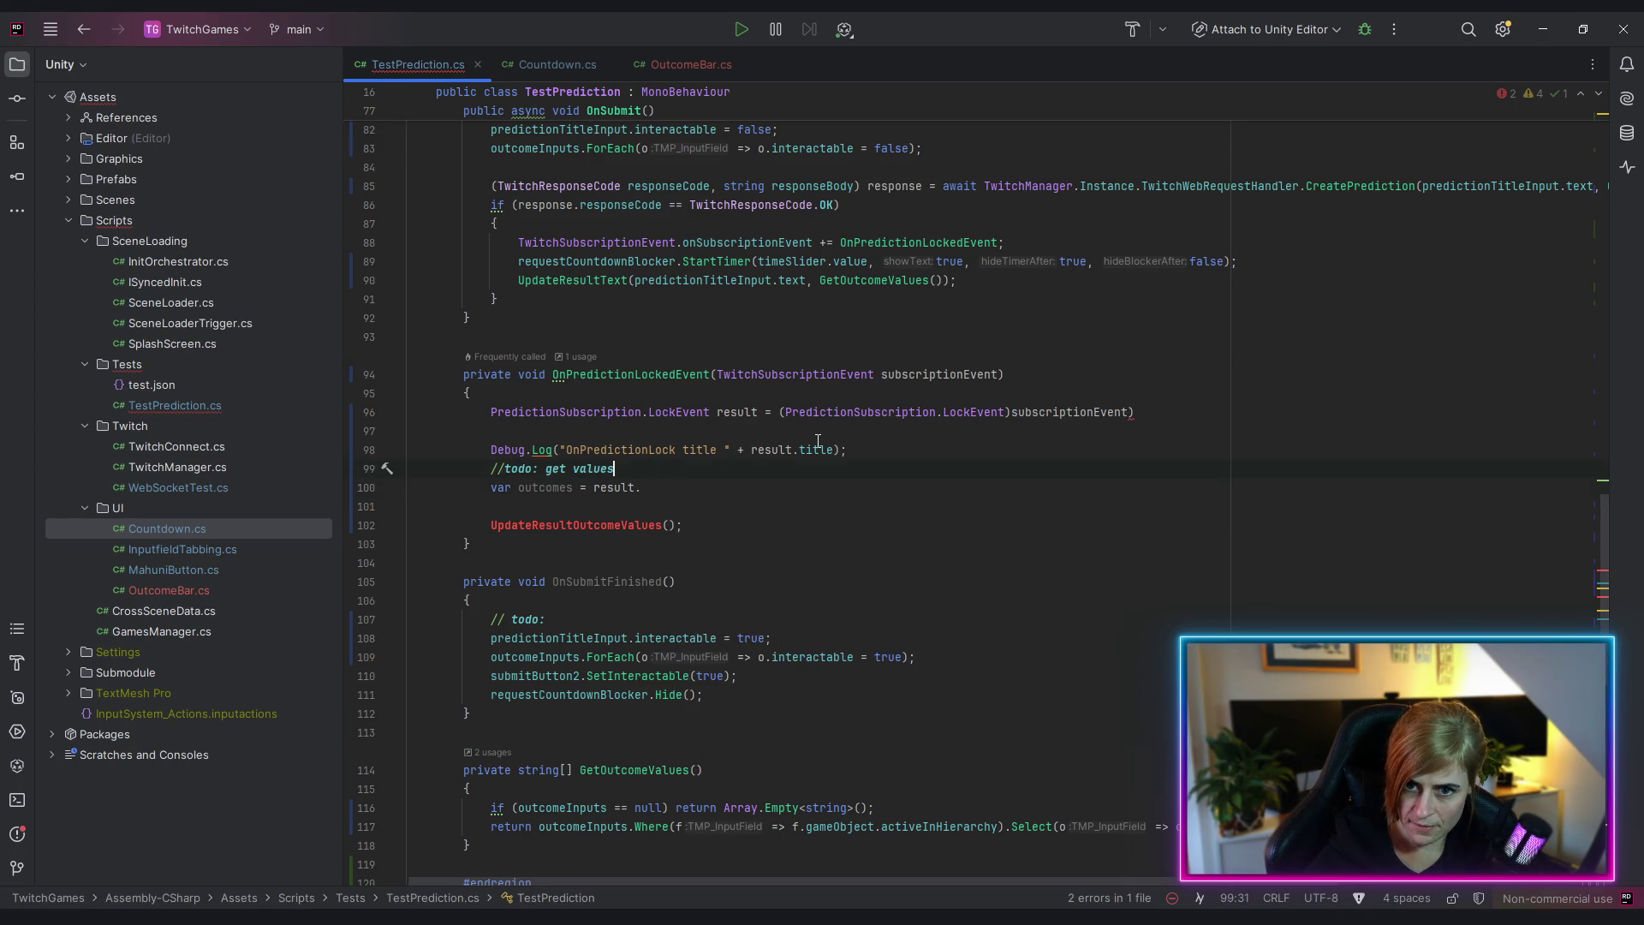
pyautogui.keyDown('ctrl'); pyautogui.click(678, 413); pyautogui.keyUp('ctrl')
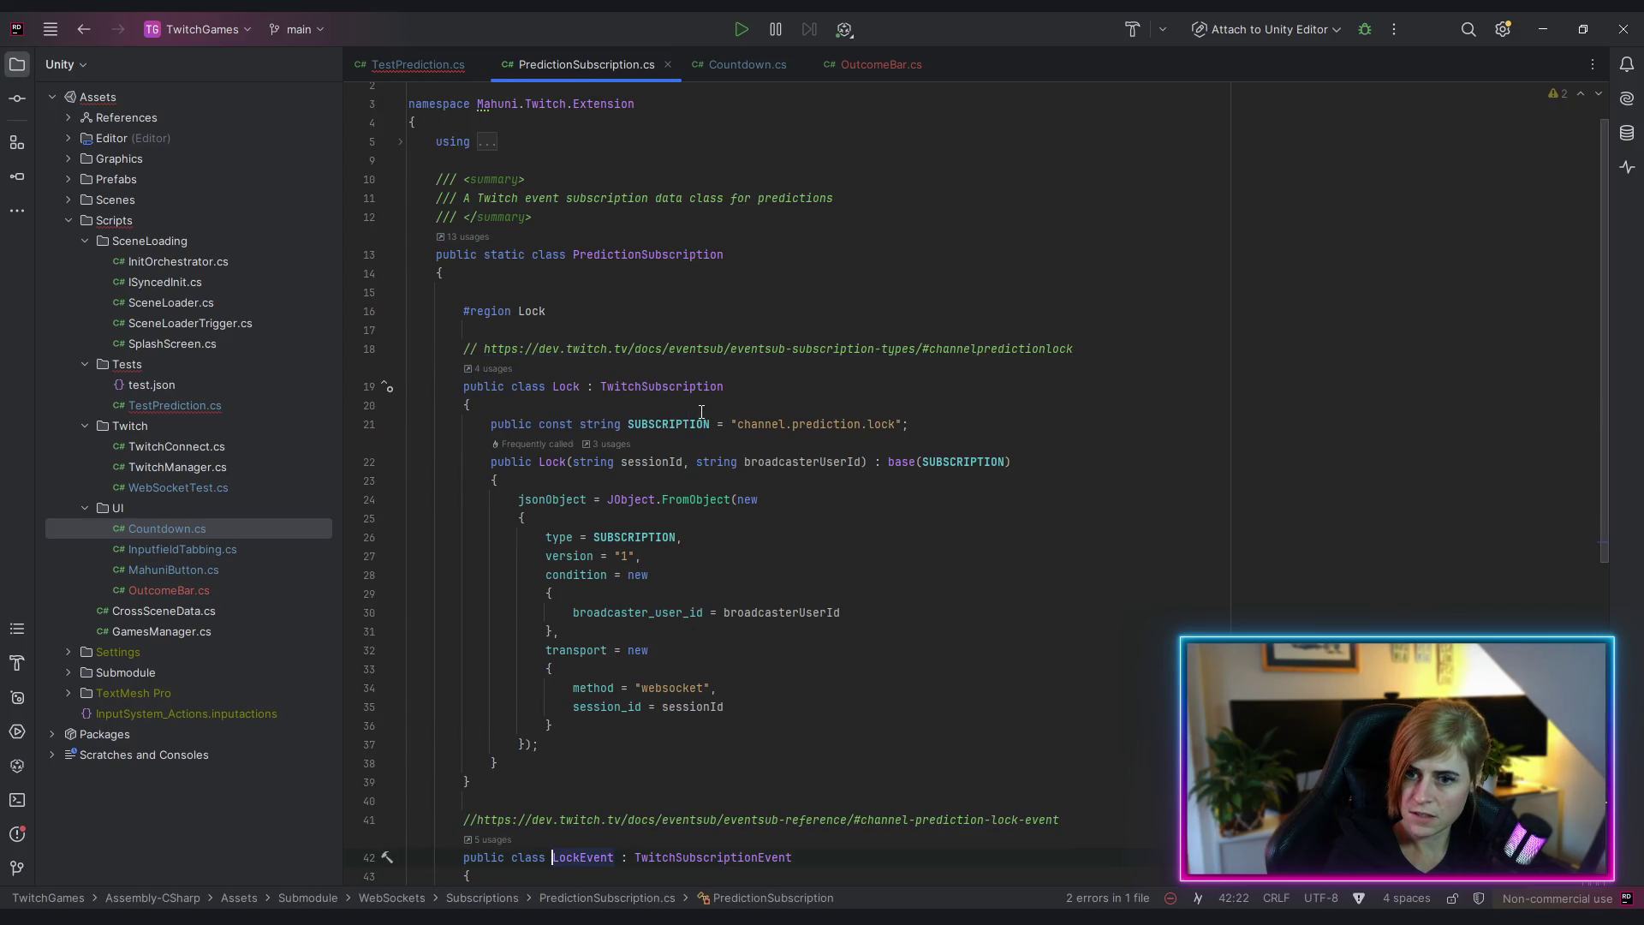
pyautogui.scroll(-3, 785, 498)
pyautogui.scroll(-3, 785, 554)
pyautogui.scroll(-2, 787, 605)
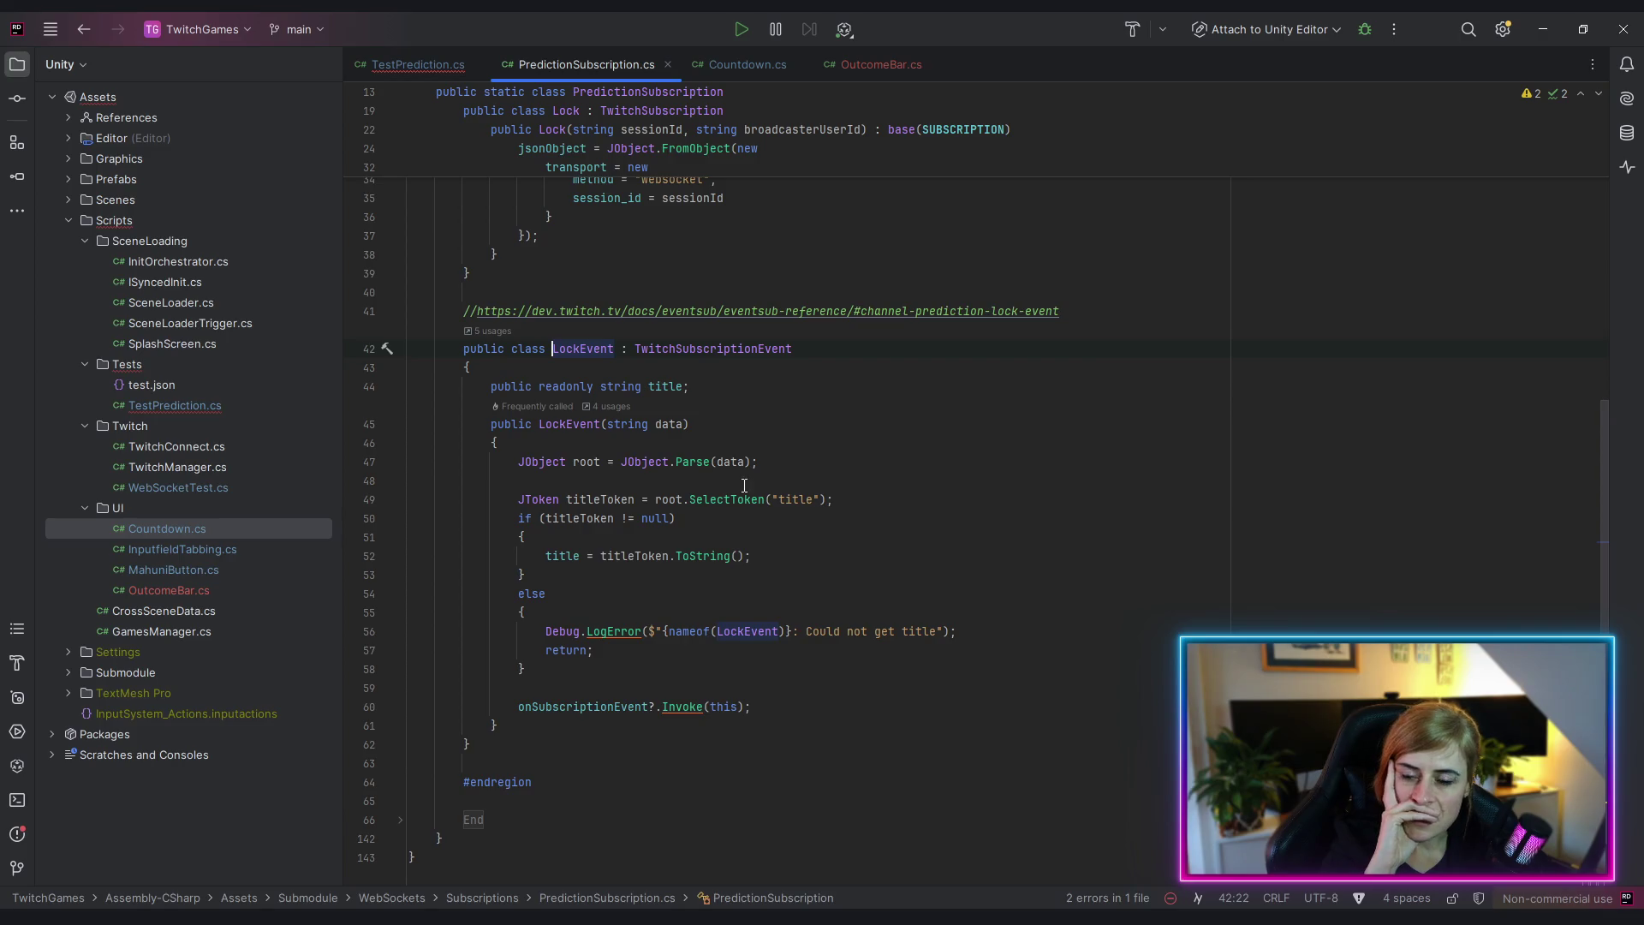
# Review LockEvent's title null check and expand the collapsed End region
pyautogui.click(604, 537)
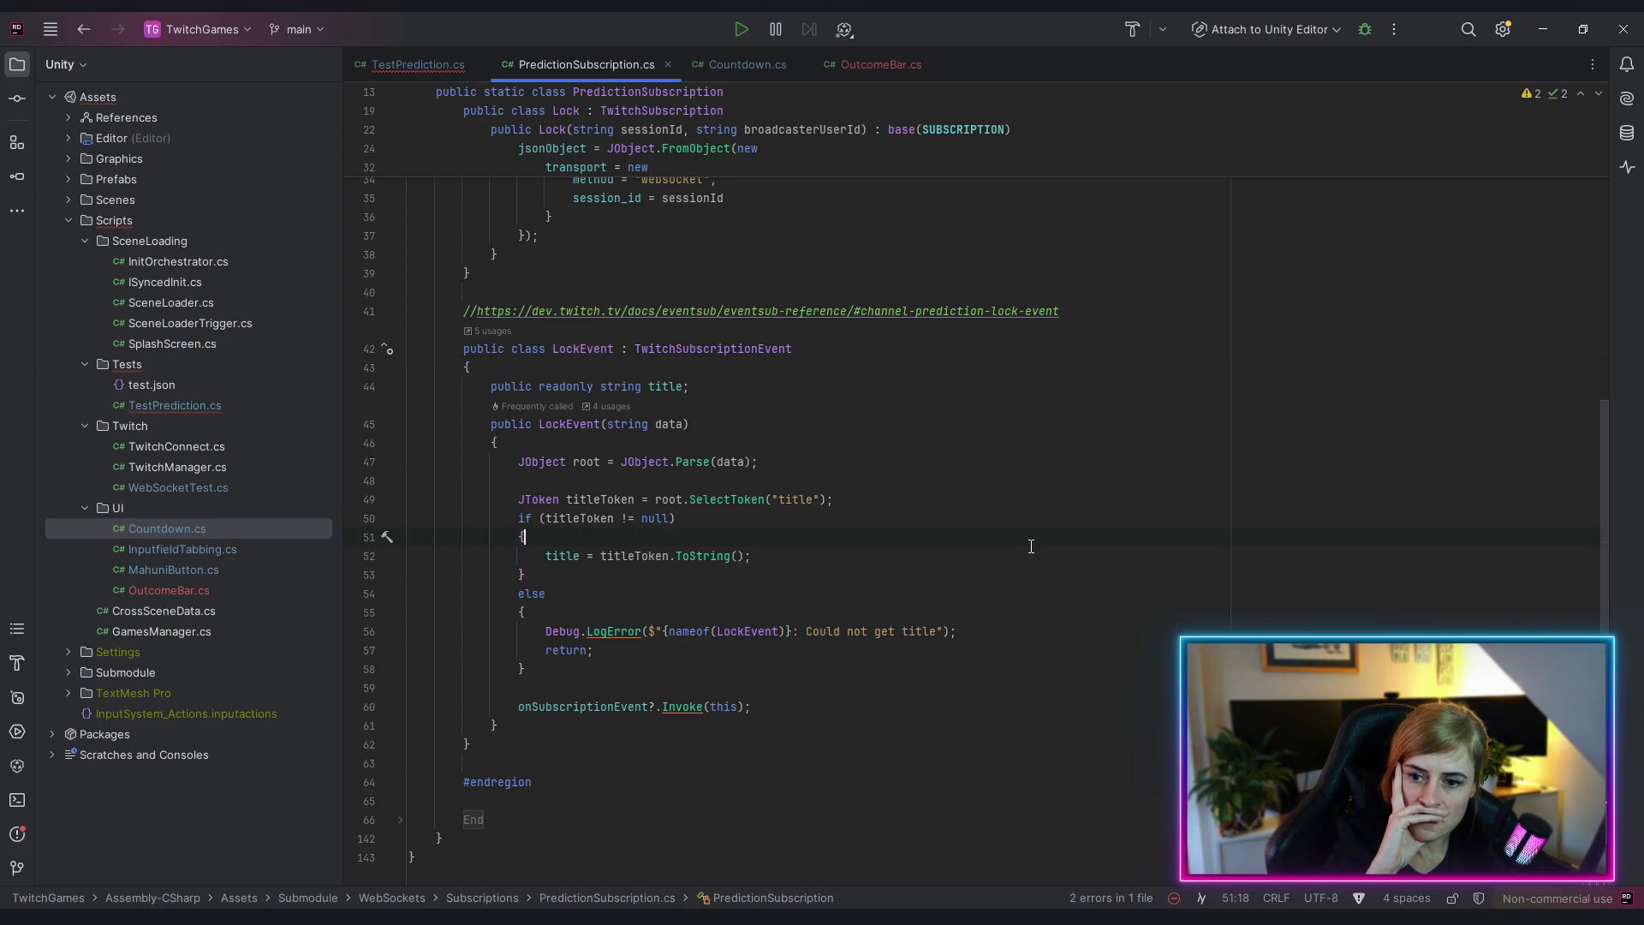
pyautogui.click(569, 680)
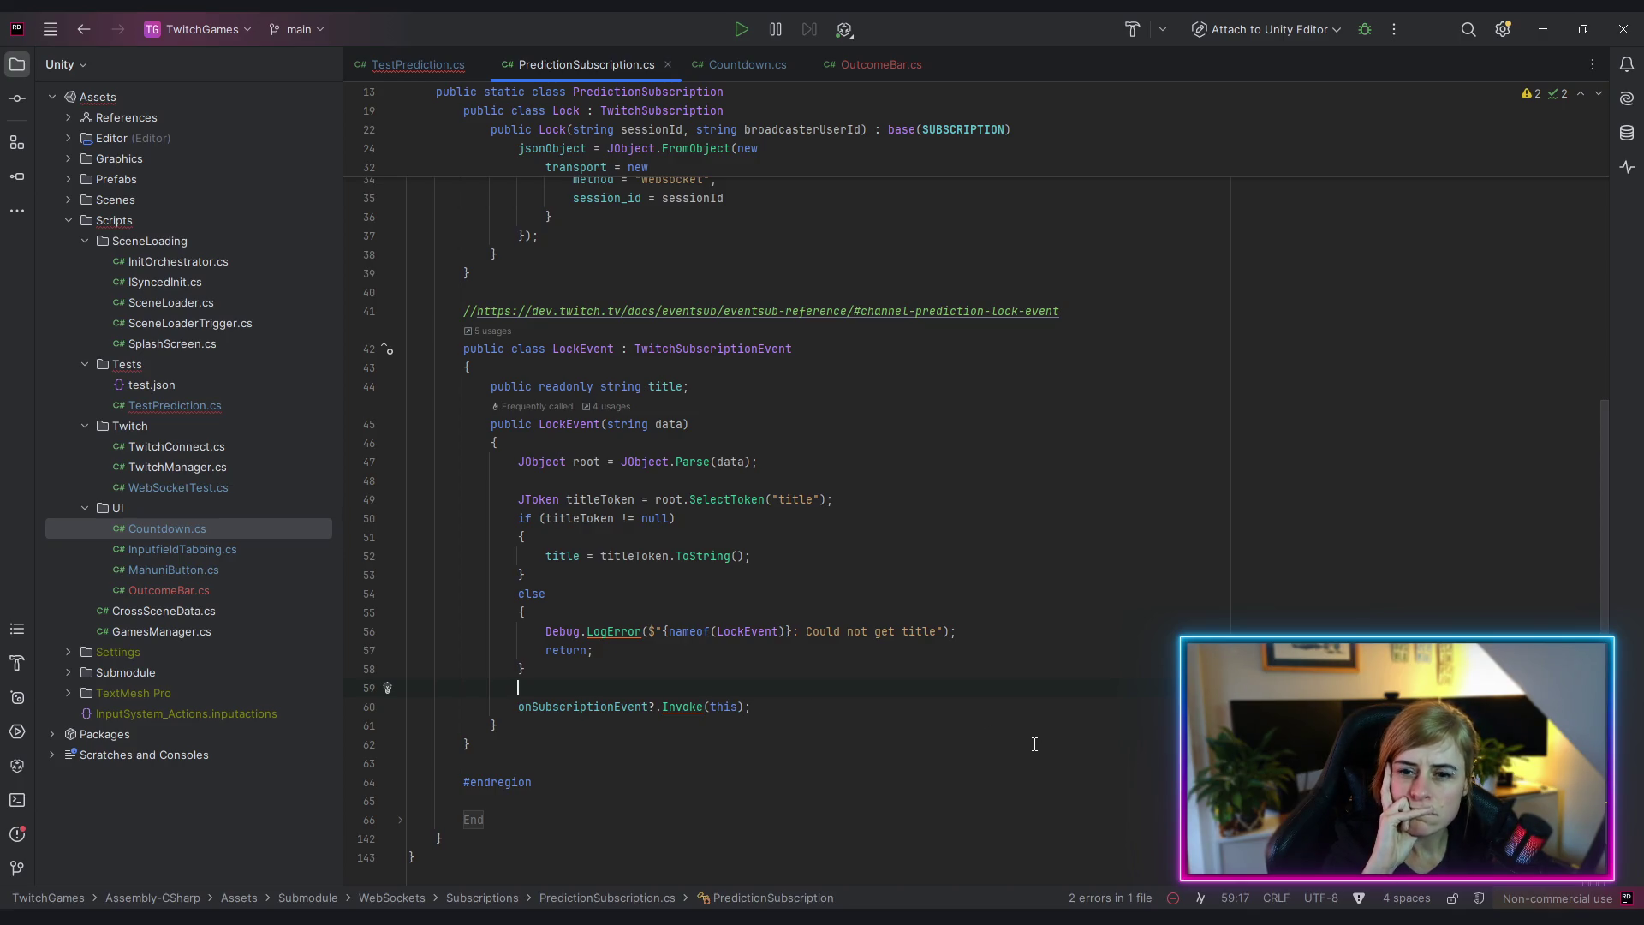
pyautogui.scroll(1, 1035, 744)
pyautogui.scroll(3, 1035, 744)
pyautogui.scroll(2, 1034, 744)
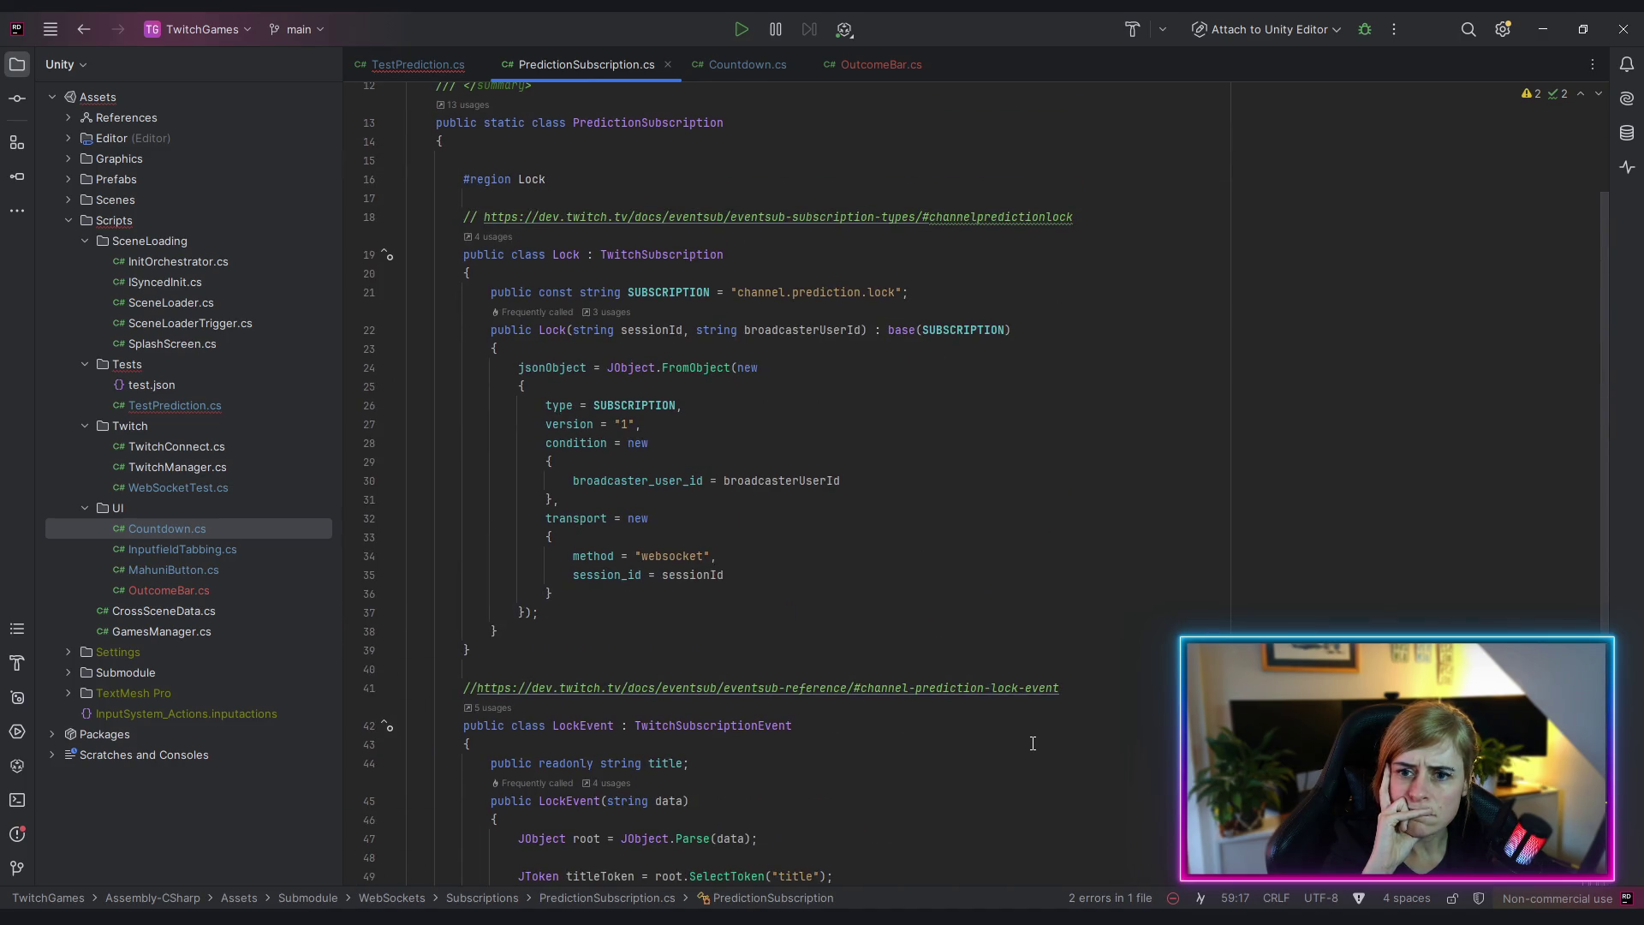
pyautogui.scroll(-2, 1032, 742)
pyautogui.scroll(-2, 1031, 743)
pyautogui.scroll(-2, 1031, 743)
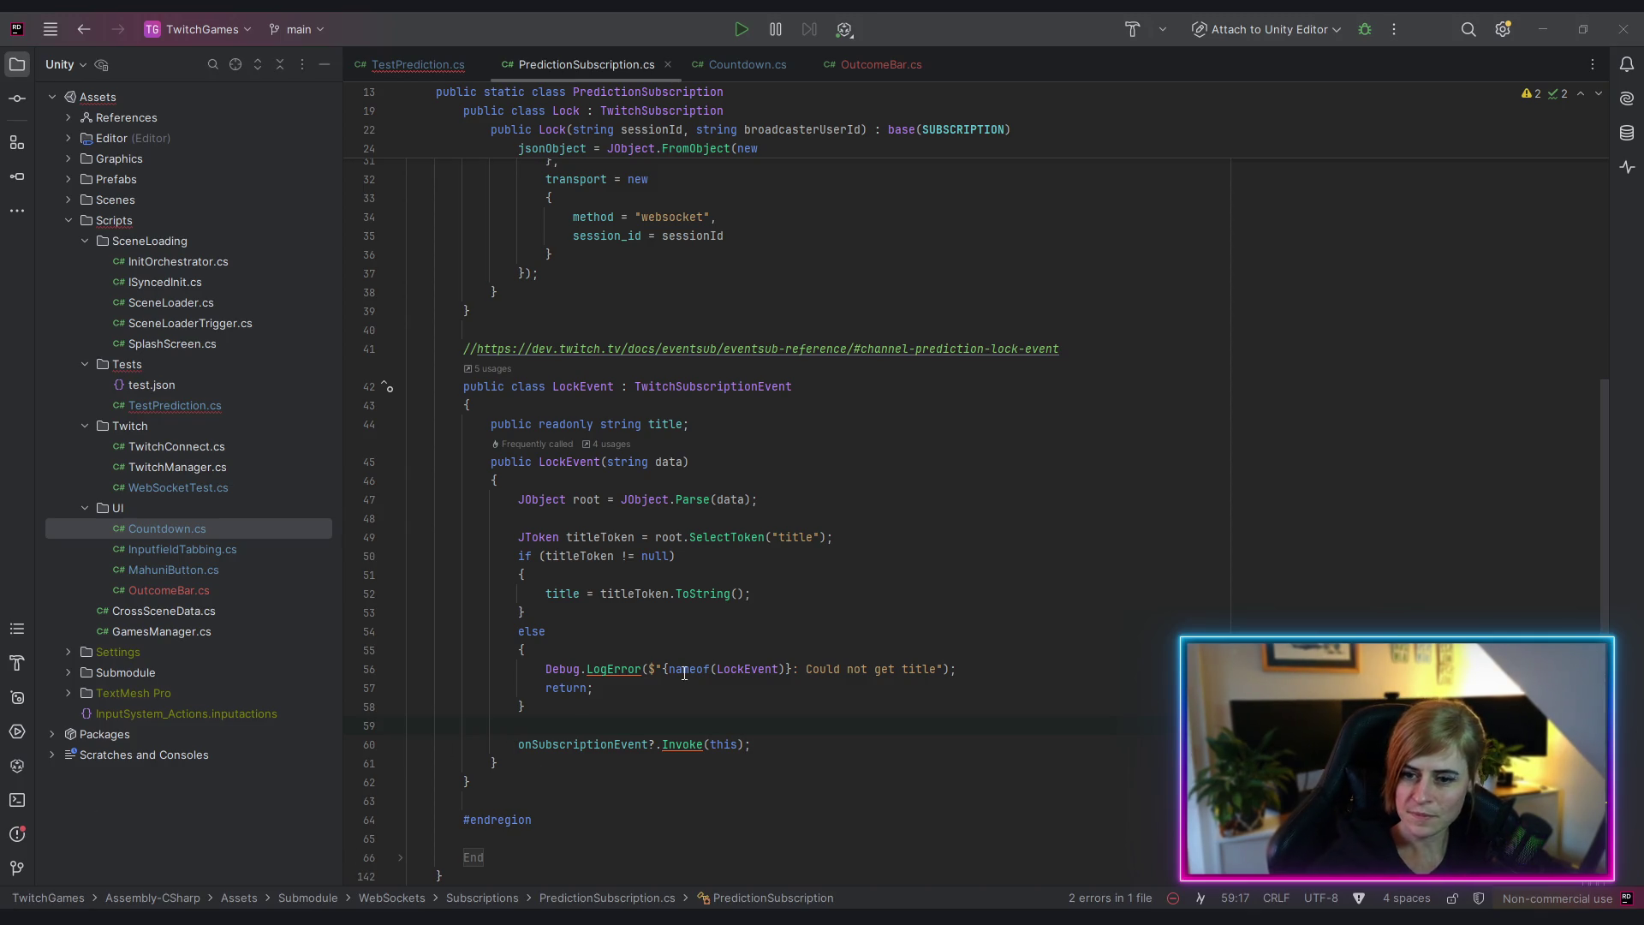
pyautogui.click(583, 715)
pyautogui.scroll(-2, 669, 725)
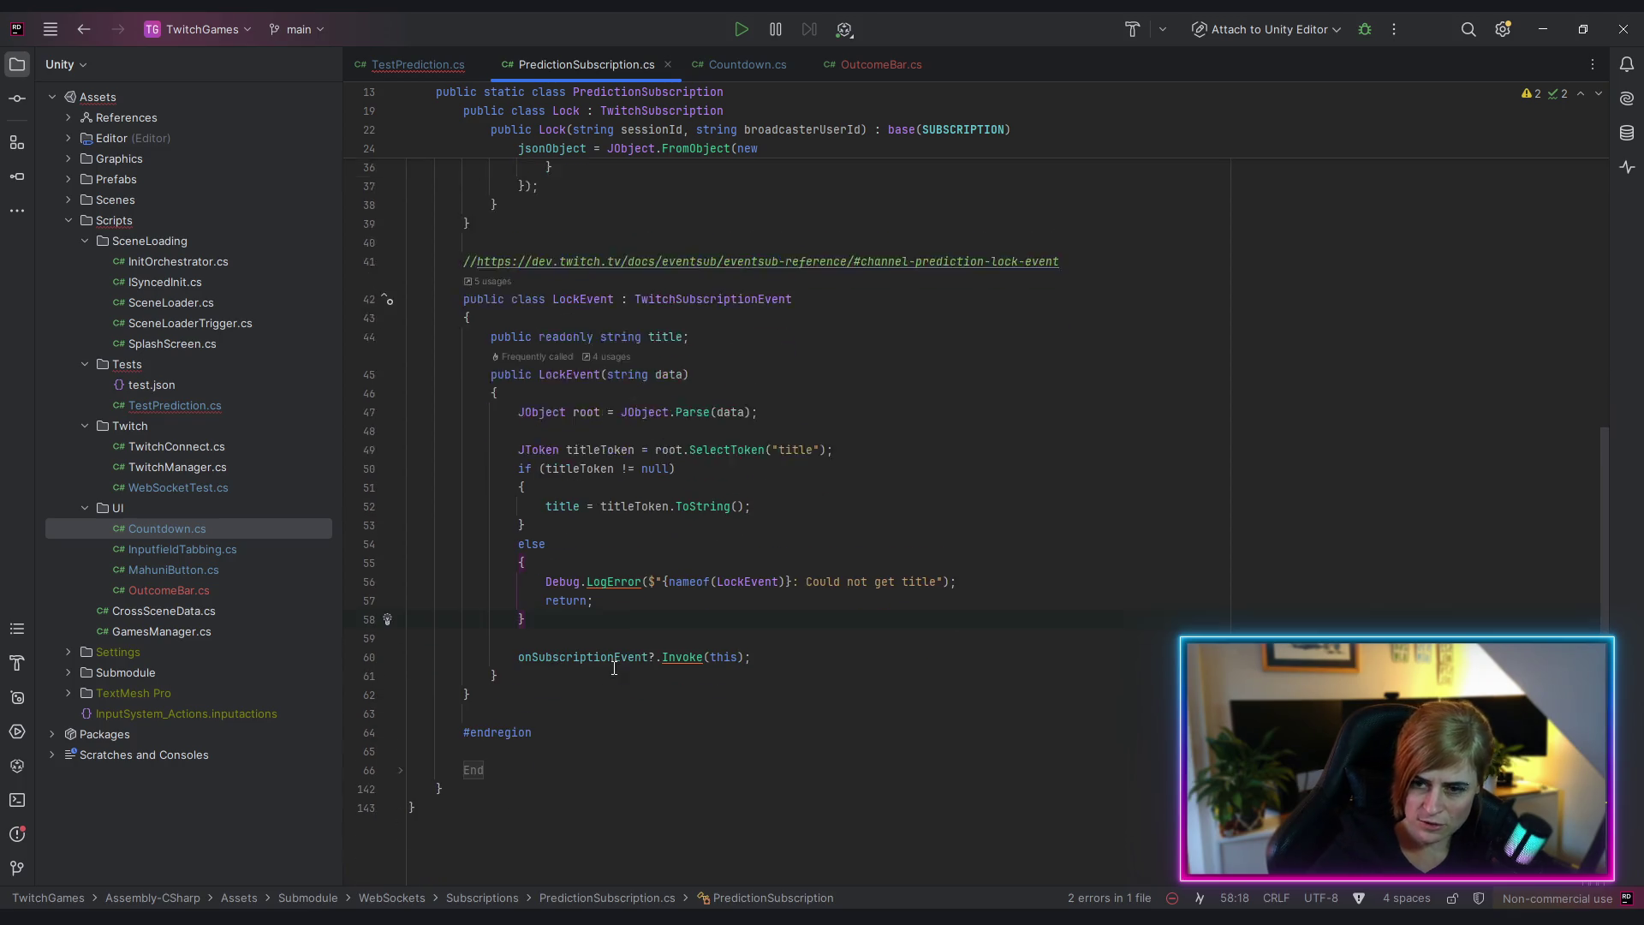
pyautogui.click(400, 744)
pyautogui.scroll(-4, 1093, 686)
pyautogui.scroll(-5, 1094, 687)
pyautogui.scroll(-7, 1094, 686)
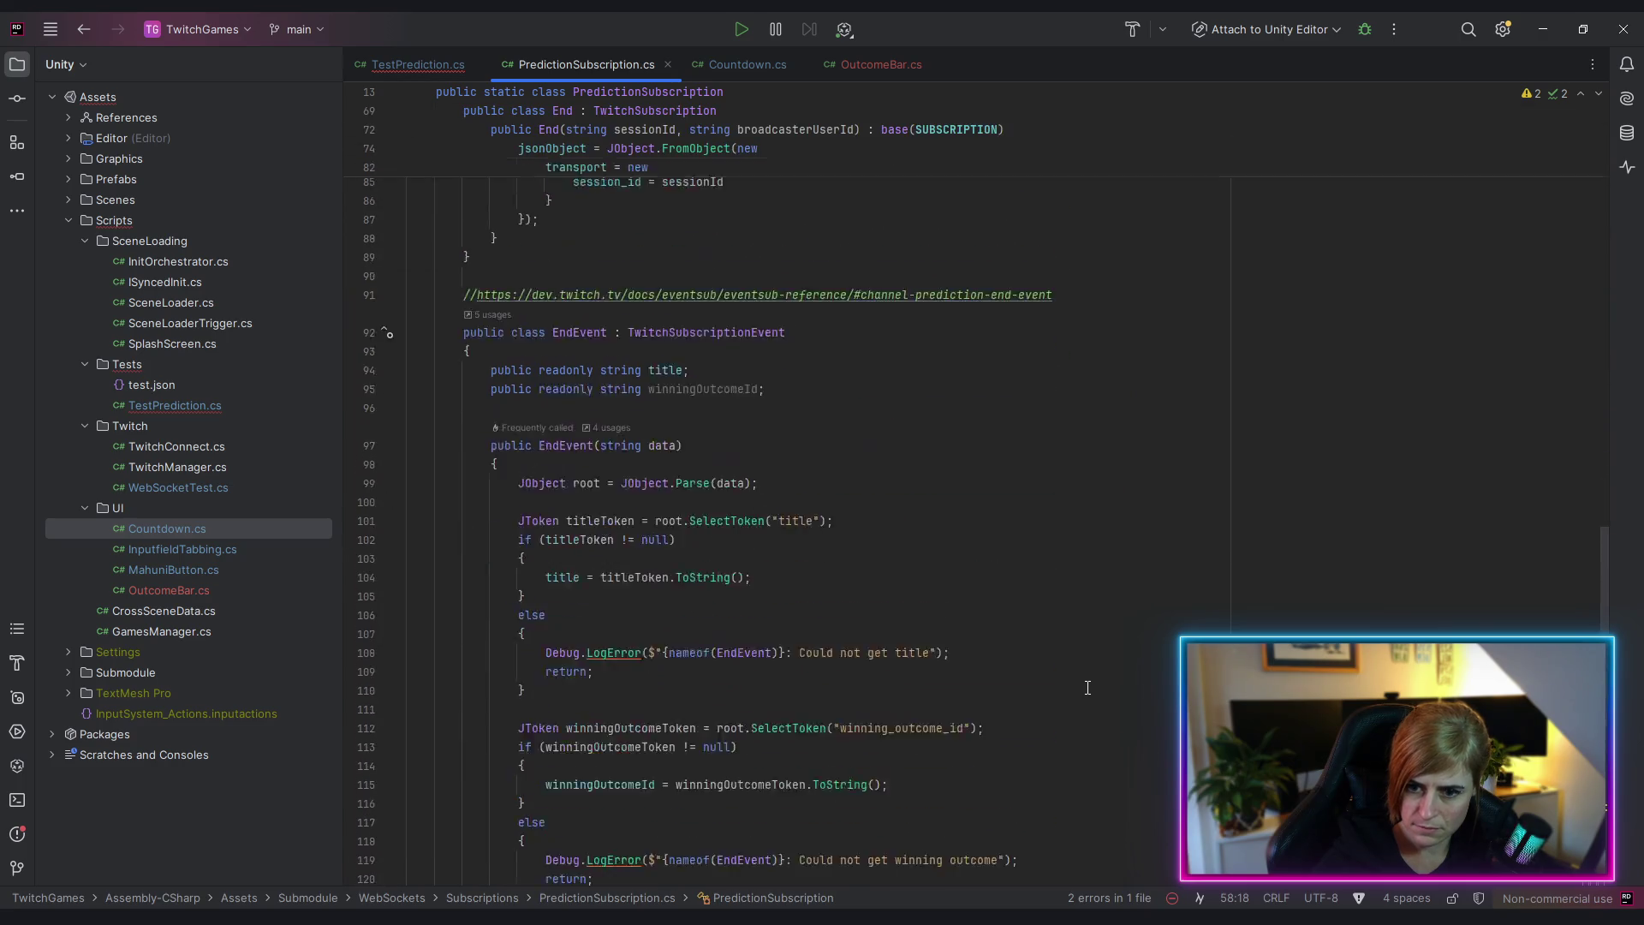
pyautogui.scroll(-3, 689, 724)
pyautogui.scroll(-1, 628, 508)
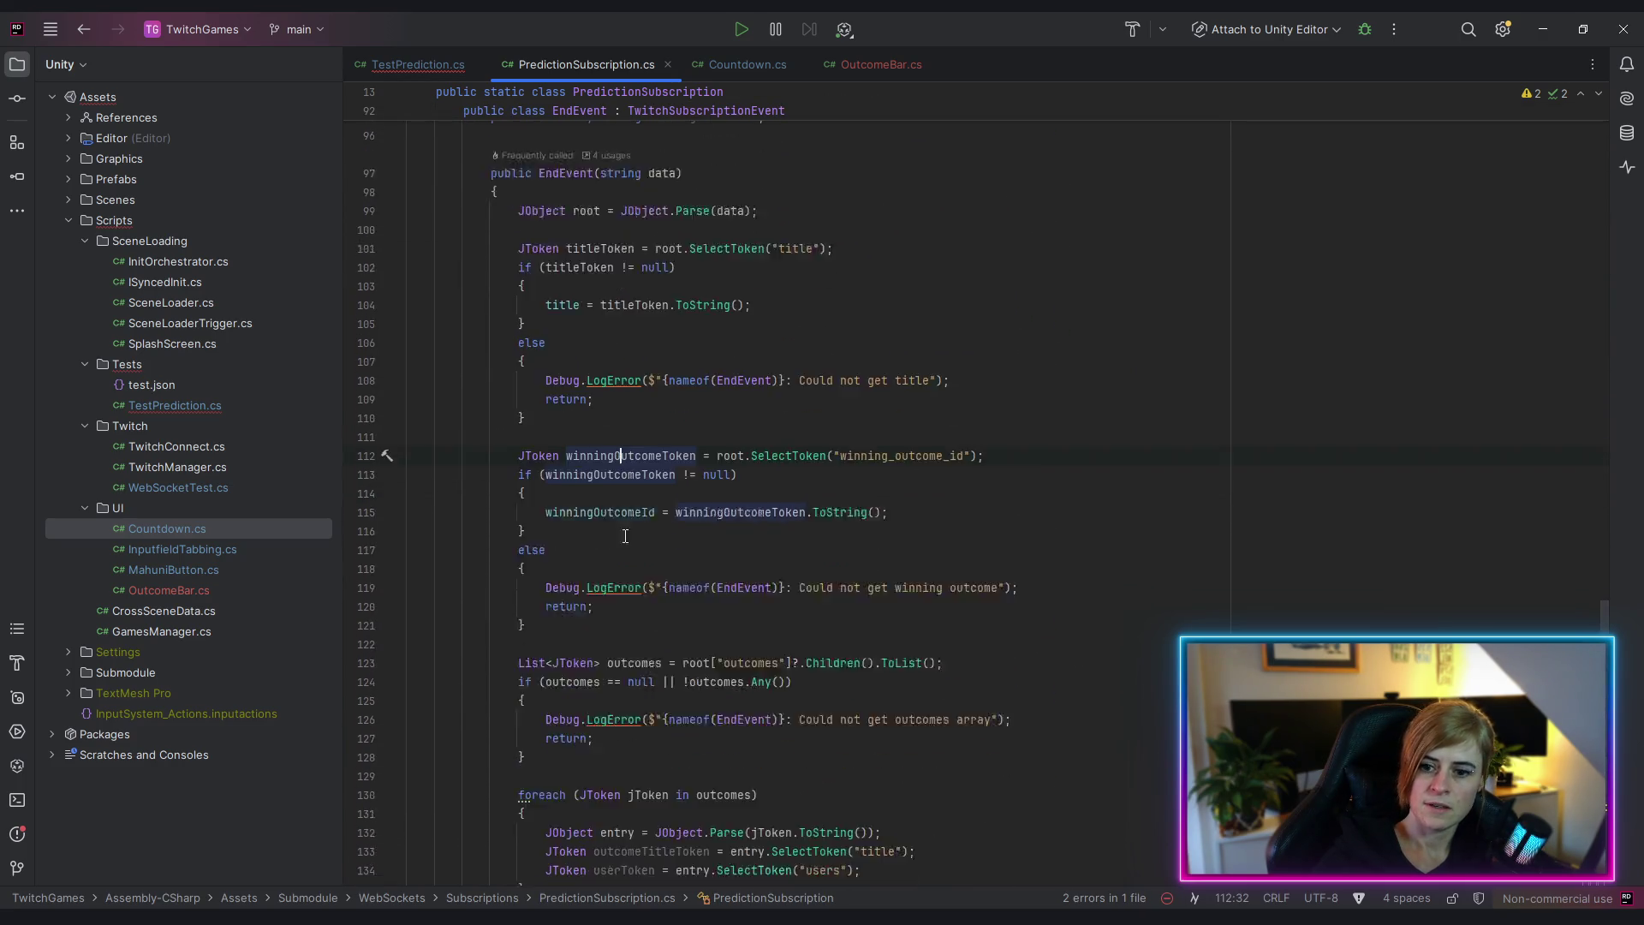
pyautogui.scroll(-2, 629, 514)
# Review how EndEvent parses its outcomes list on line 123, then switch to the Twitch docs
pyautogui.click(645, 537)
pyautogui.click(822, 537)
pyautogui.click(896, 537)
pyautogui.doubleClick(625, 537)
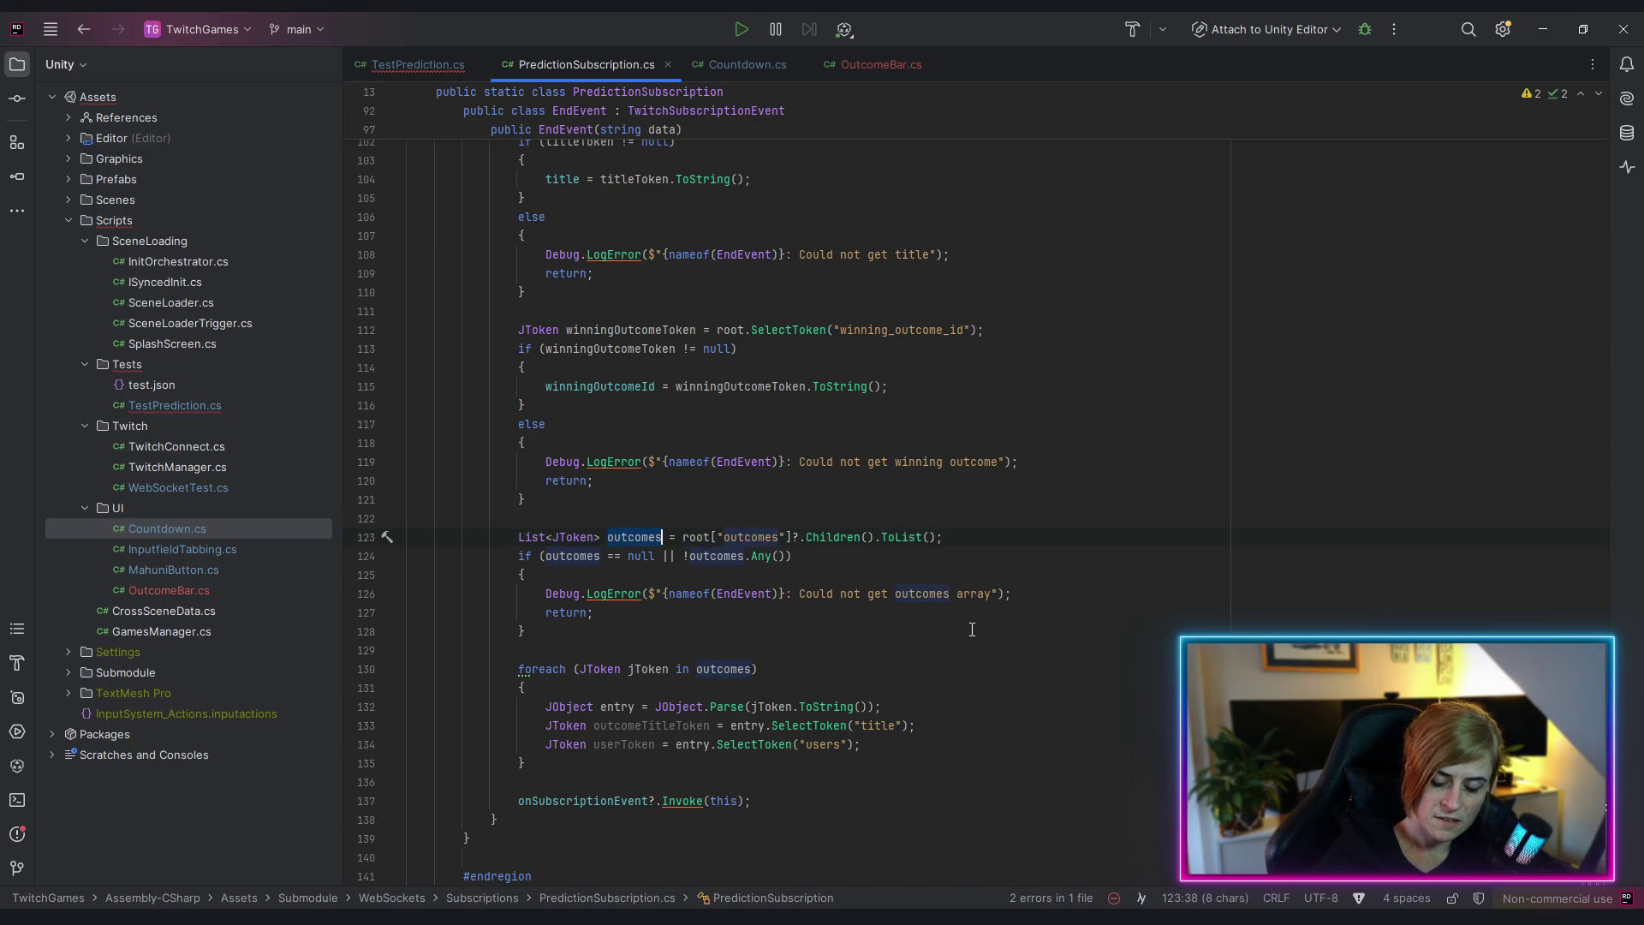
pyautogui.scroll(5, 972, 629)
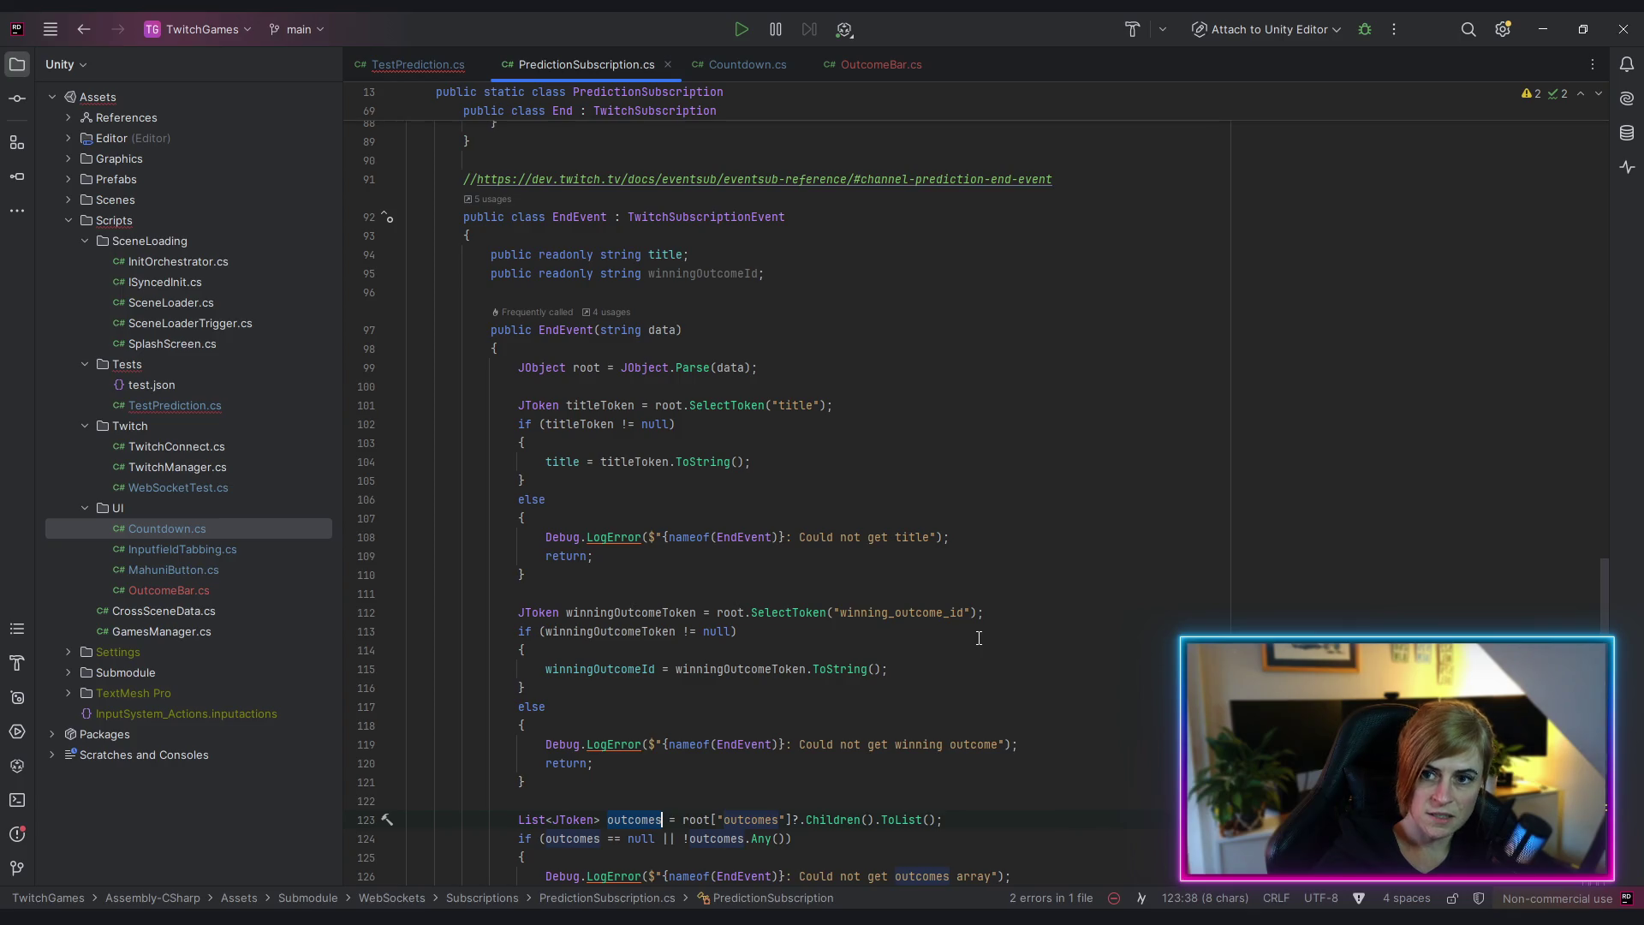
pyautogui.scroll(-3, 978, 637)
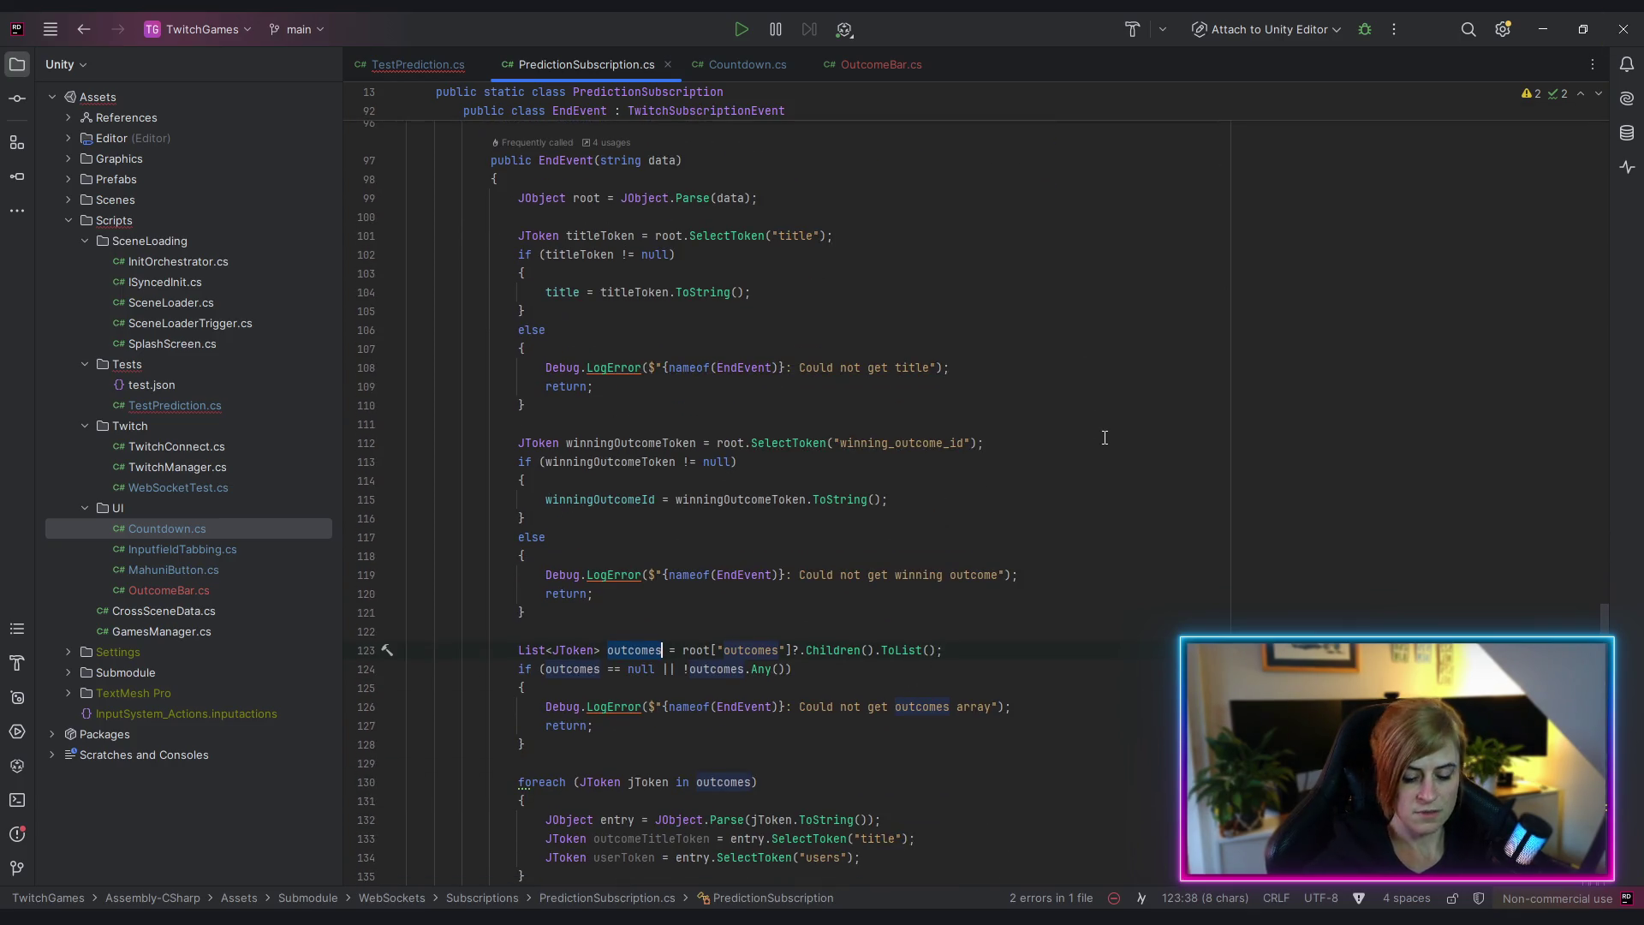
pyautogui.hotkey('alt', 'Tab')
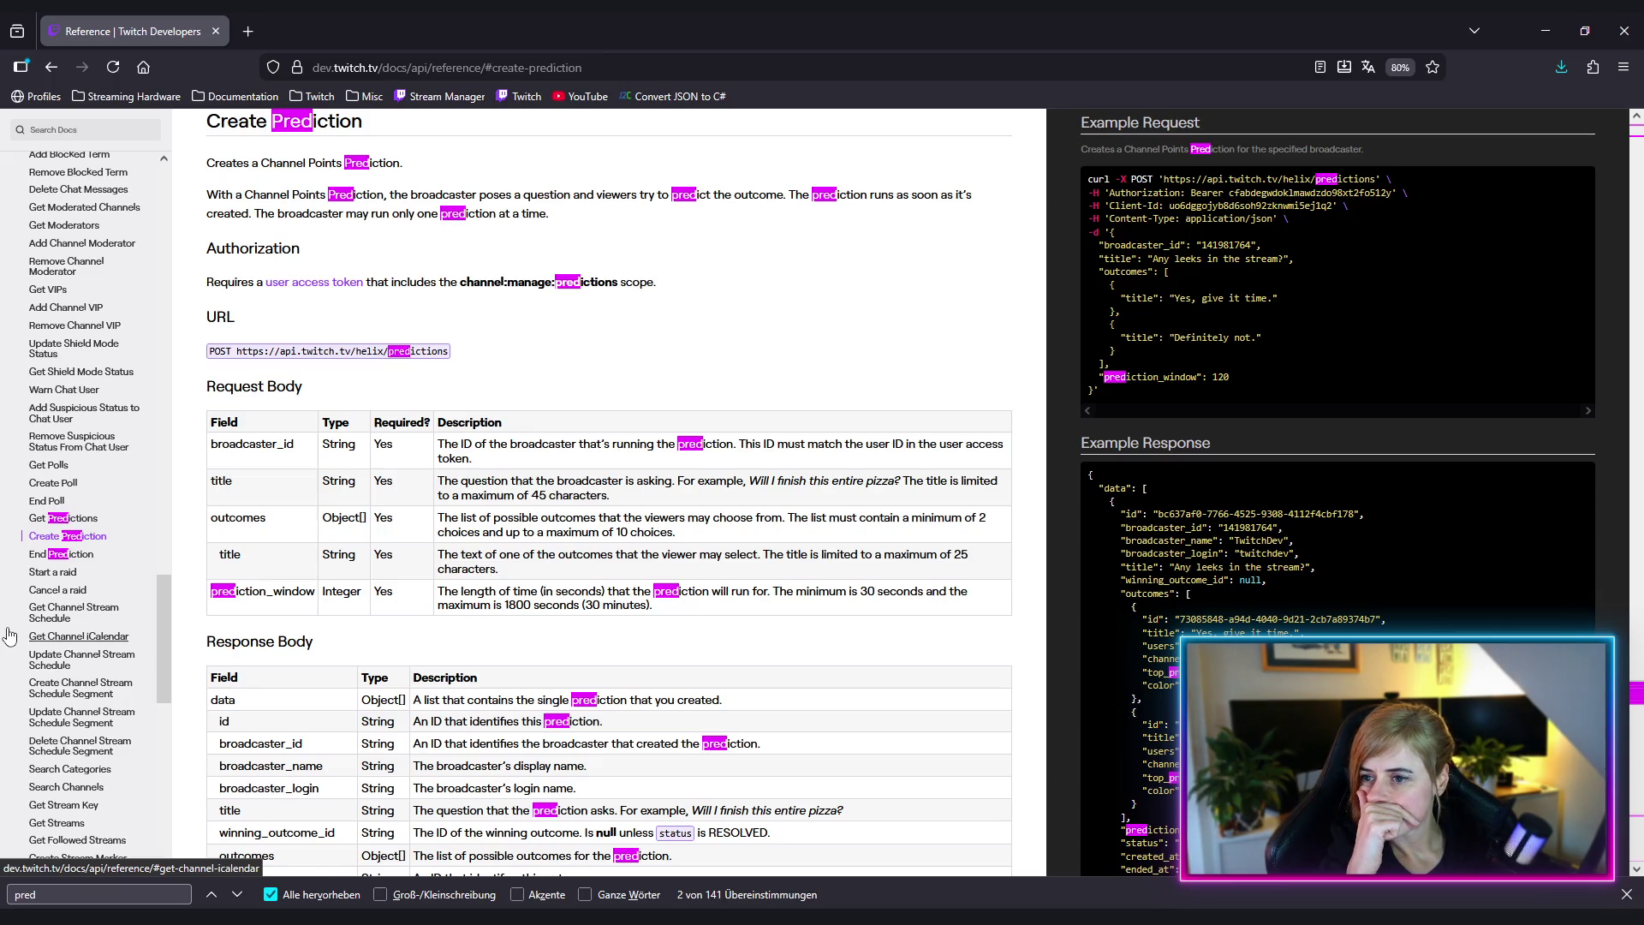
# Open EventSub Subscription Types in a new tab, find channel.prediction.lock, and open its event field reference
pyautogui.click(242, 98)
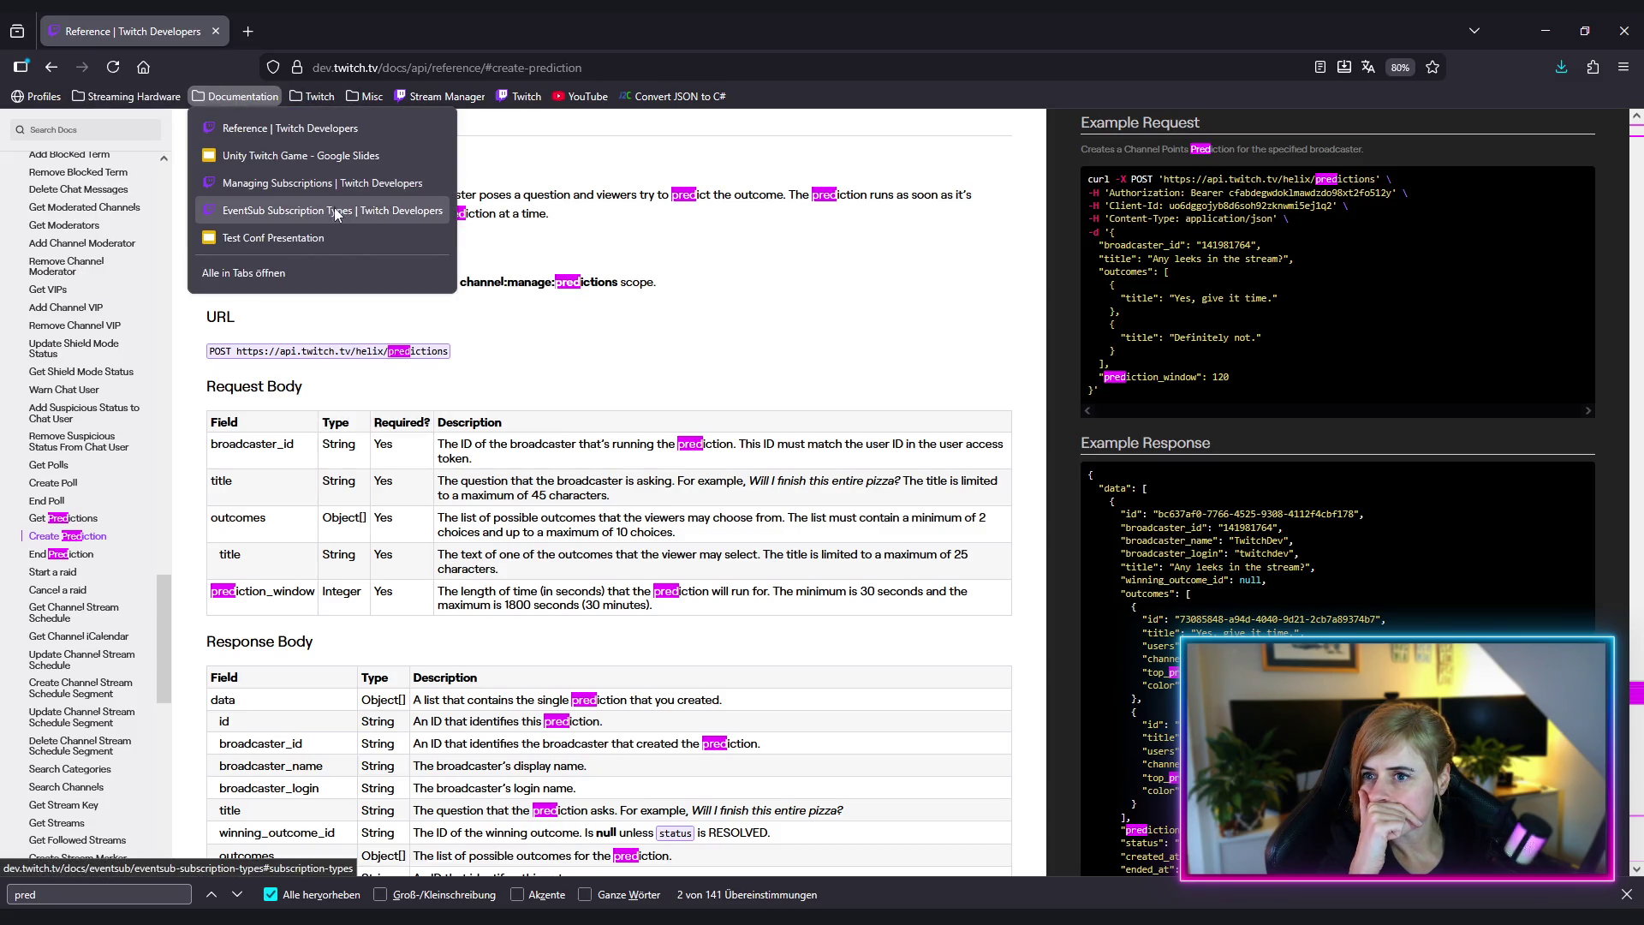
pyautogui.middleClick(321, 209)
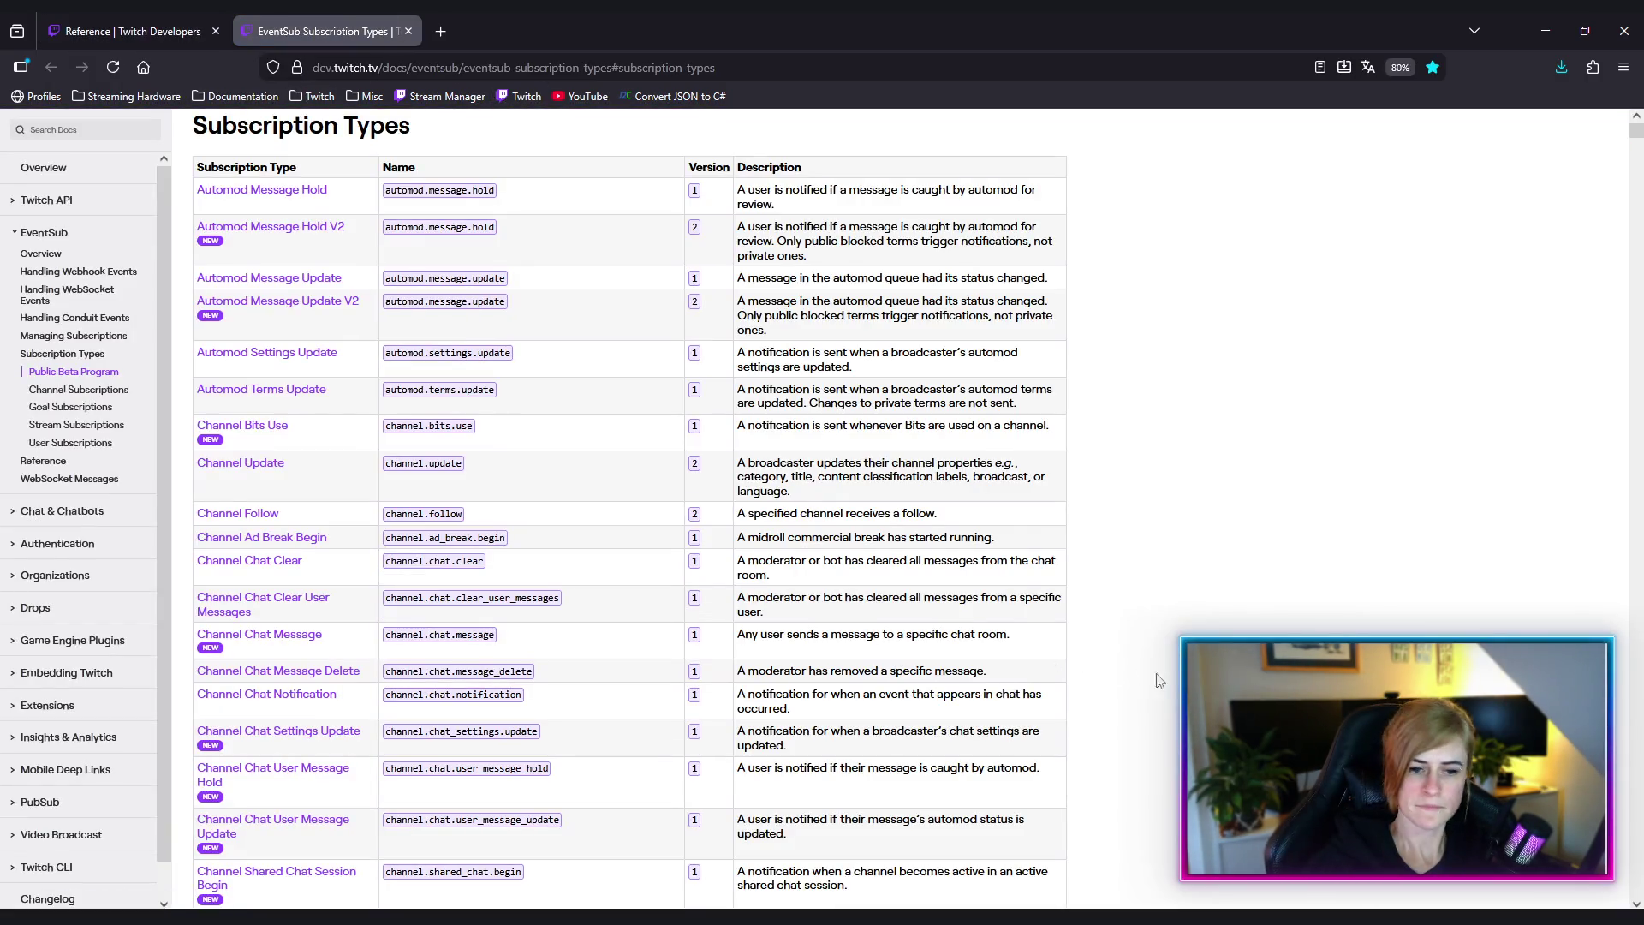
pyautogui.hotkey('ctrl', 'f')
pyautogui.write('prediction')
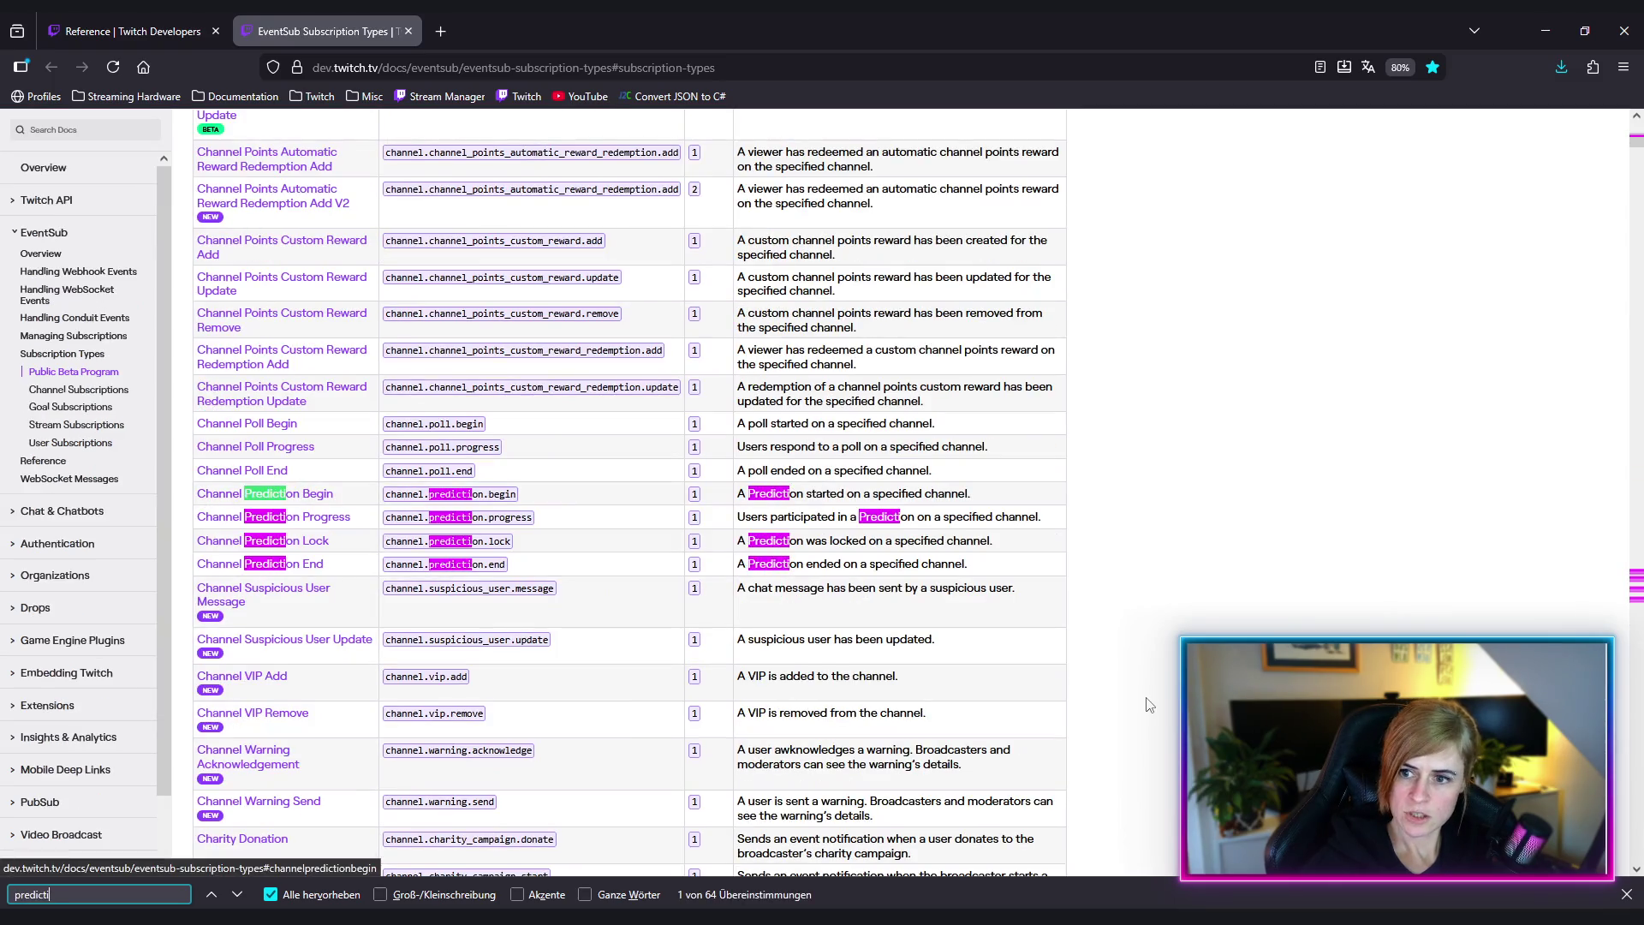
pyautogui.click(226, 539)
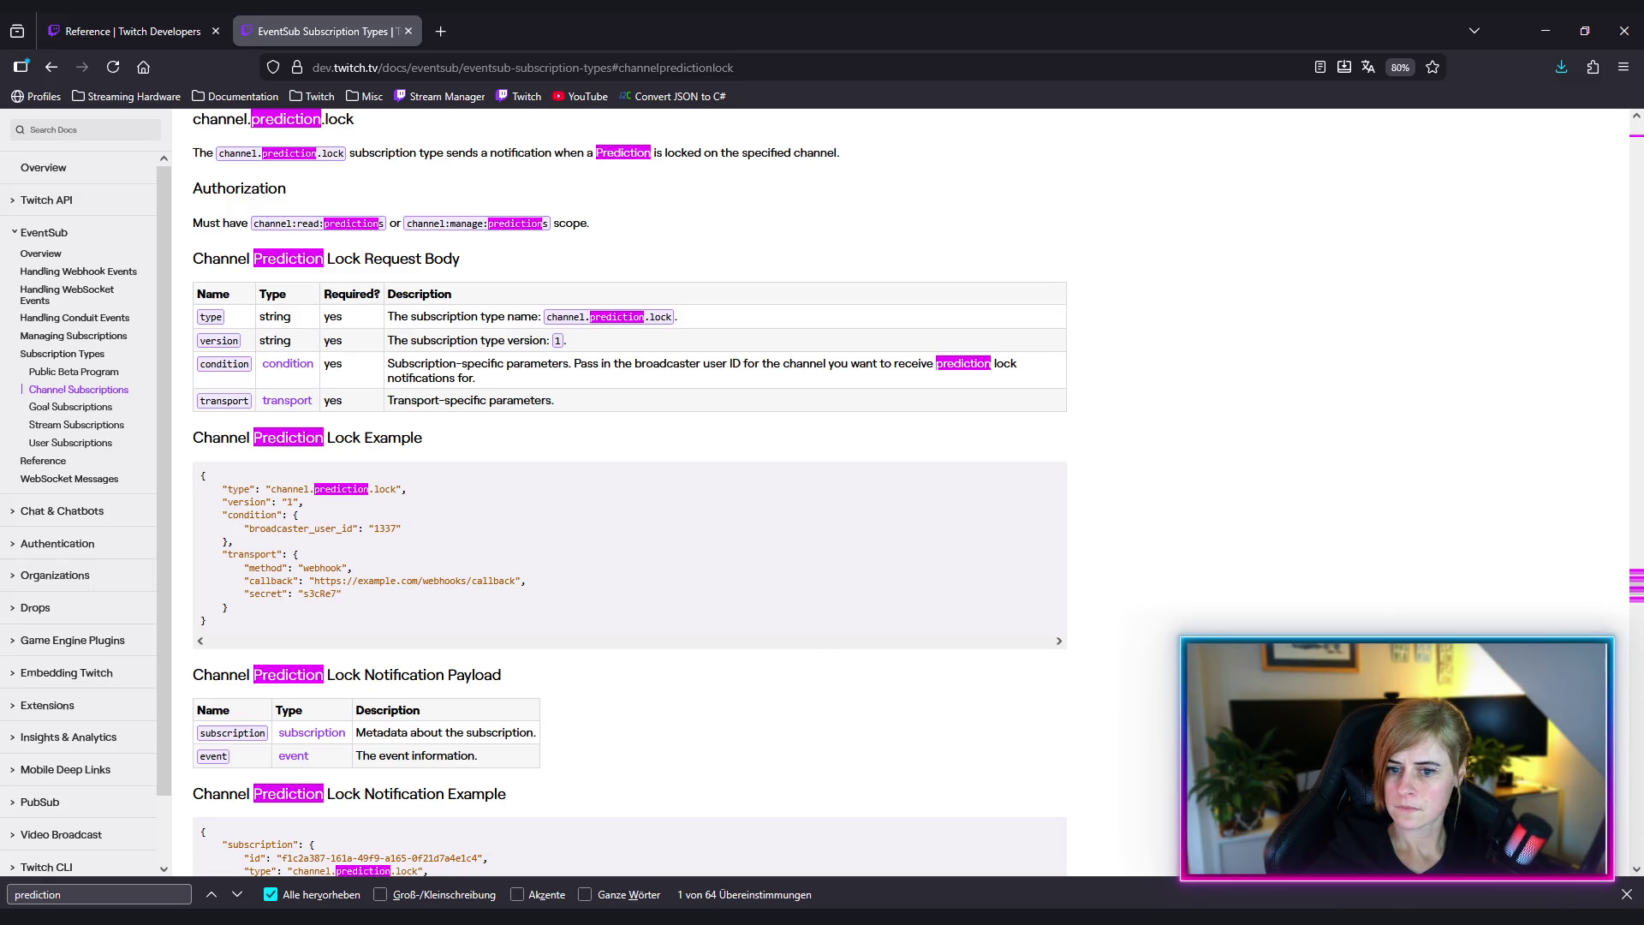
pyautogui.click(1627, 895)
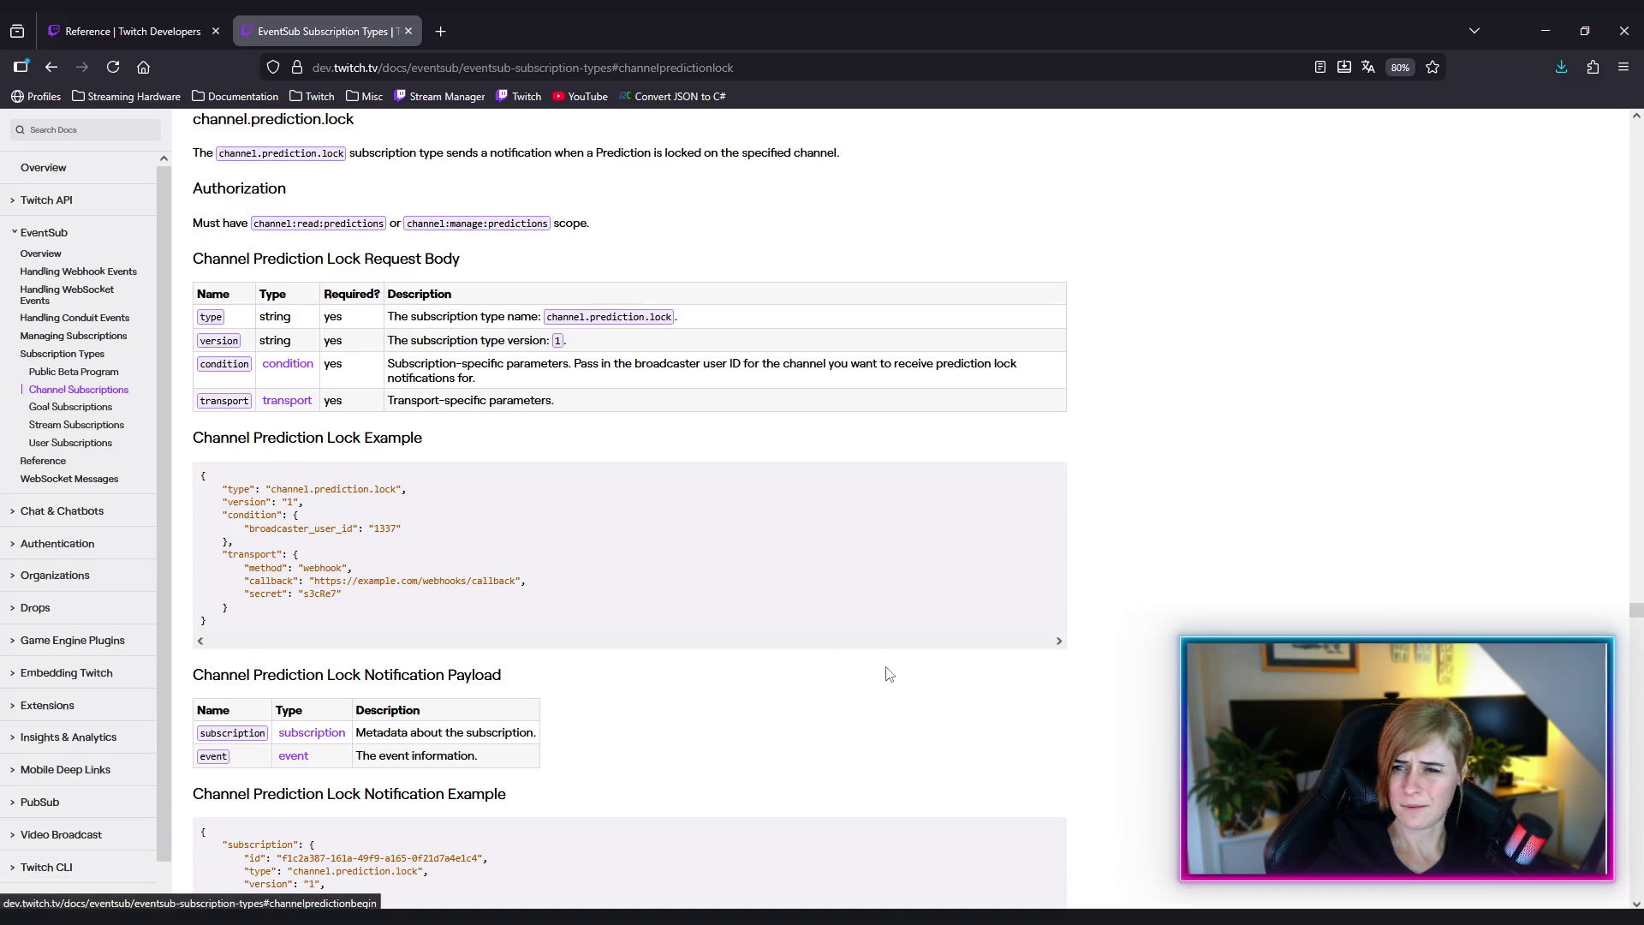
pyautogui.scroll(-3, 572, 639)
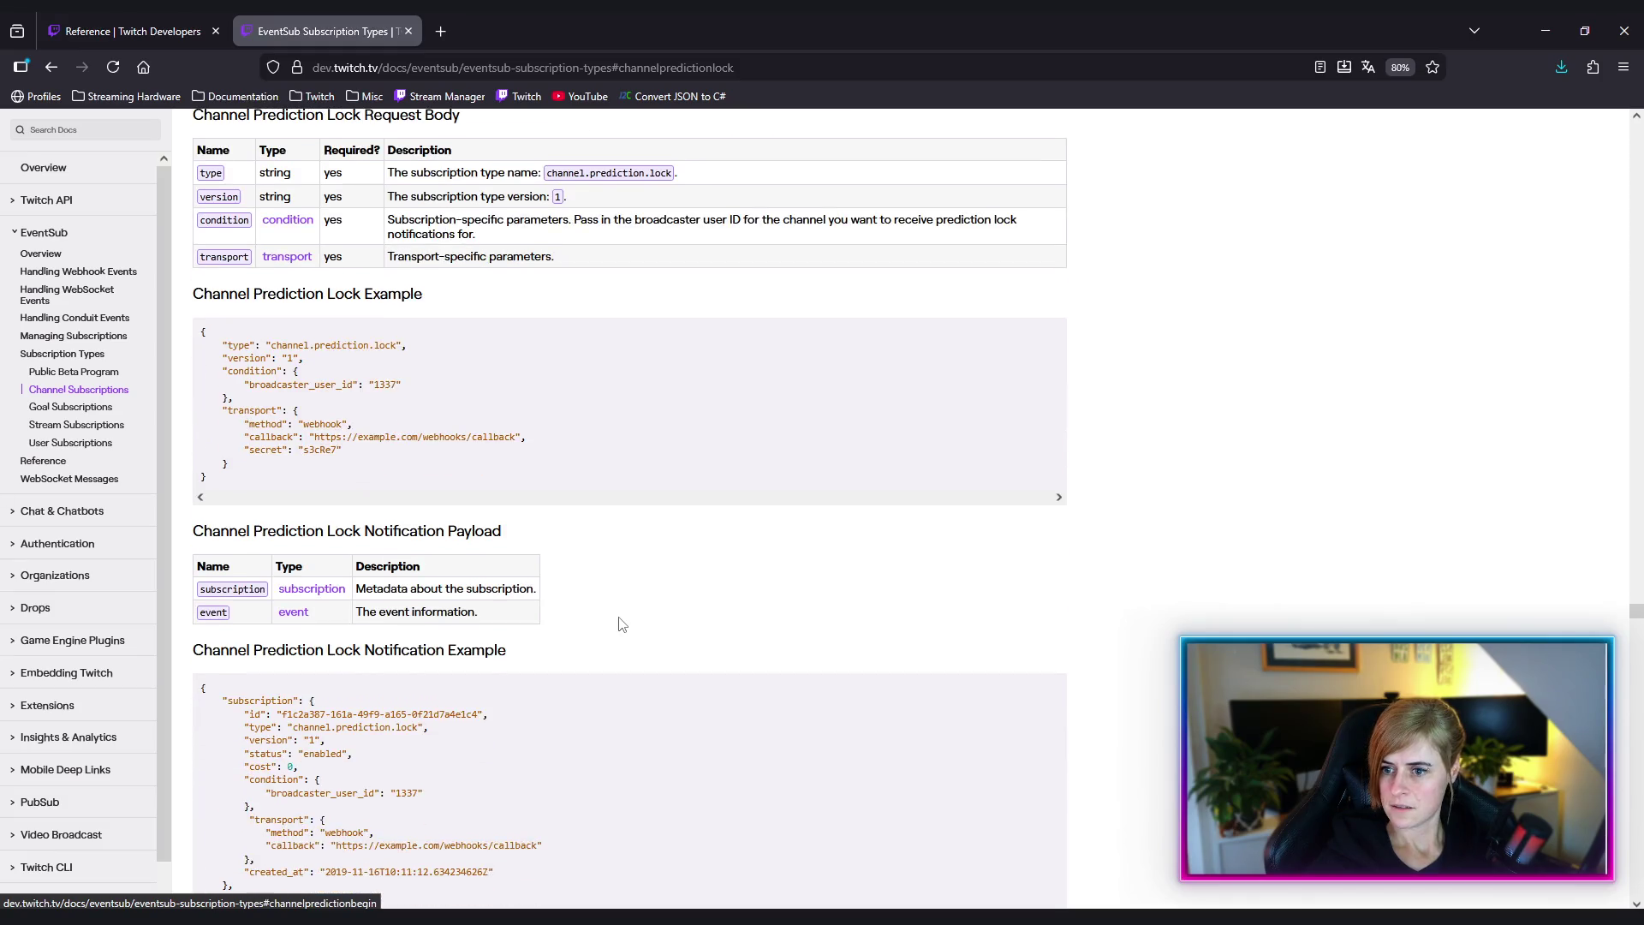
pyautogui.scroll(2, 727, 639)
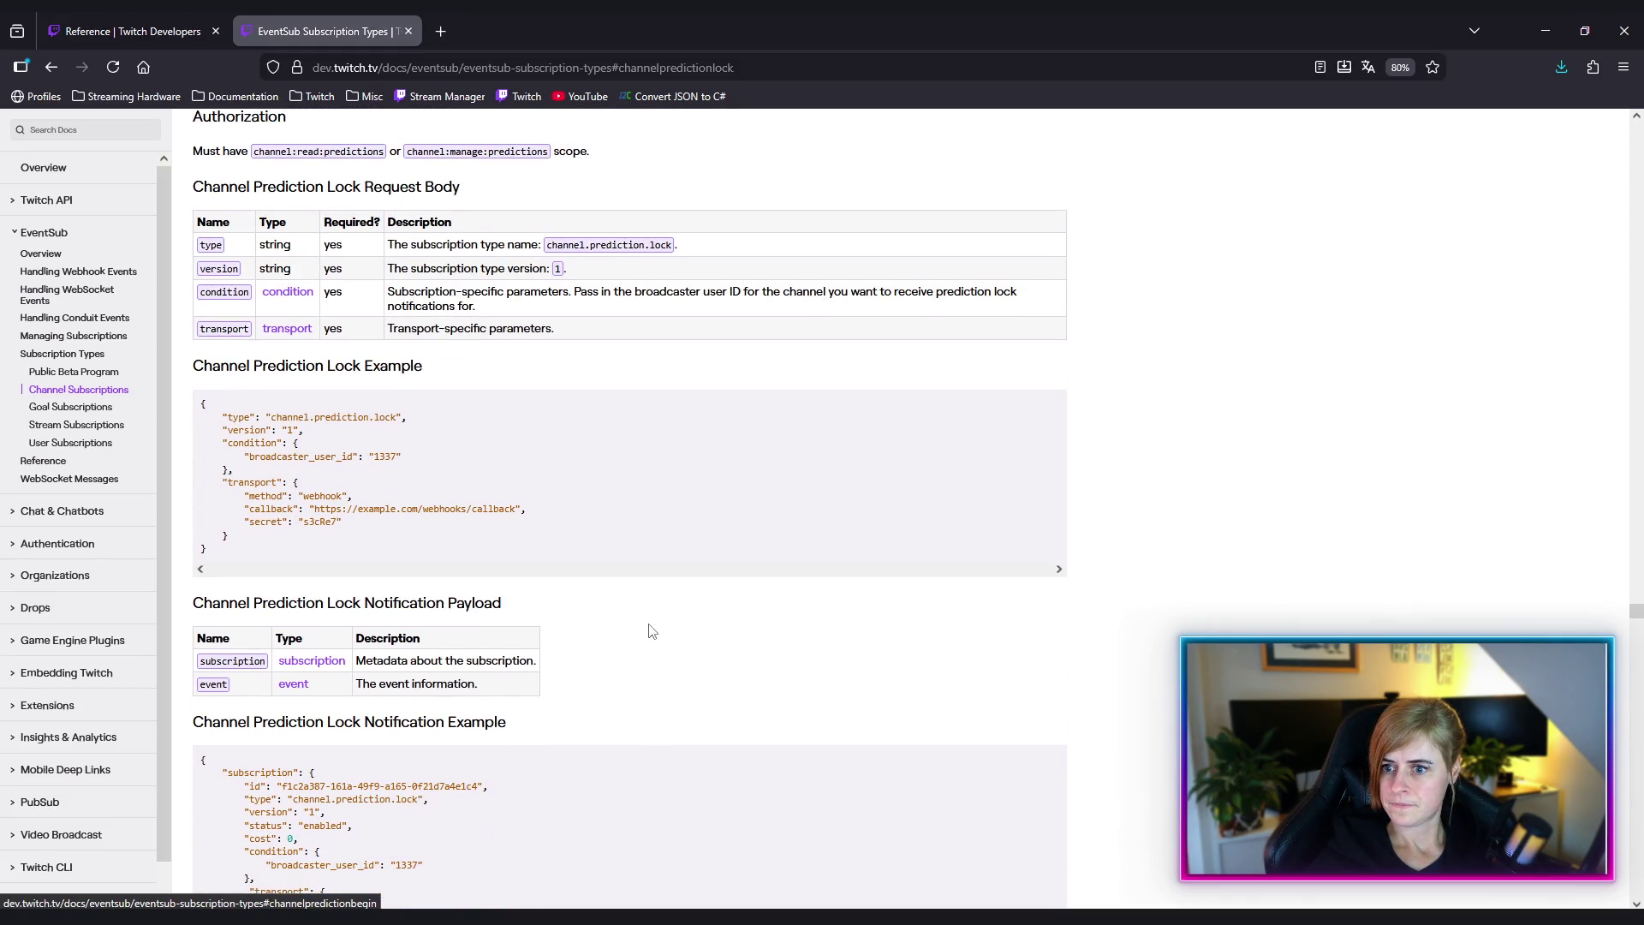
pyautogui.click(292, 685)
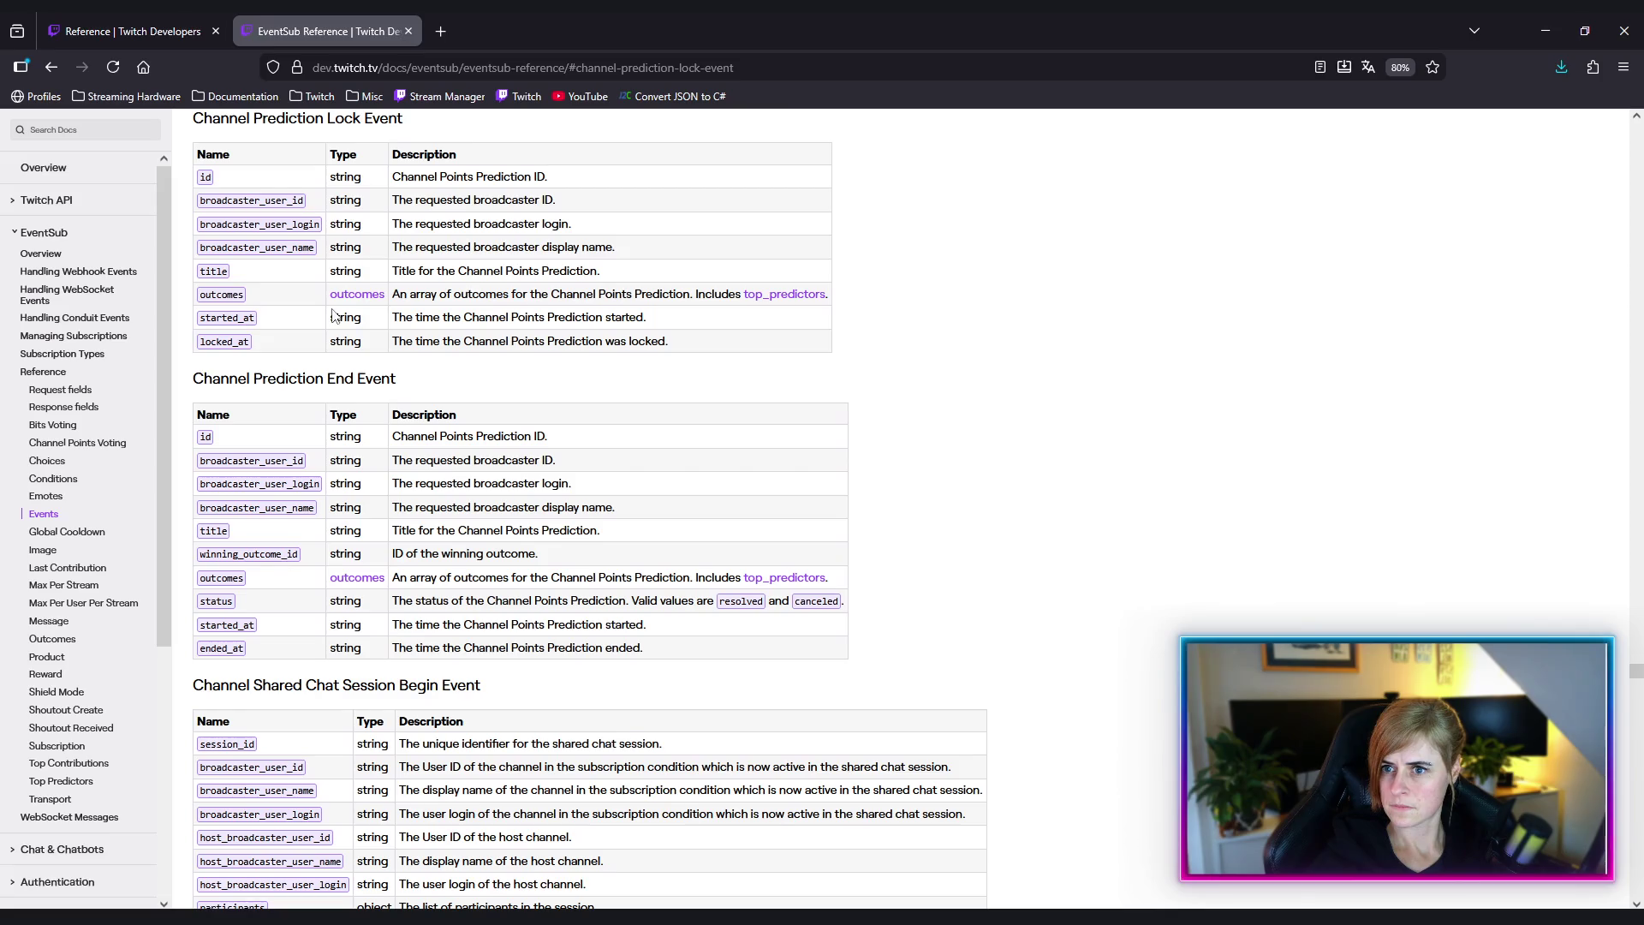
# Review the Lock Event's title through locked_at fields and jump to the Outcomes object definition
pyautogui.moveTo(198, 270); pyautogui.dragTo(261, 337)
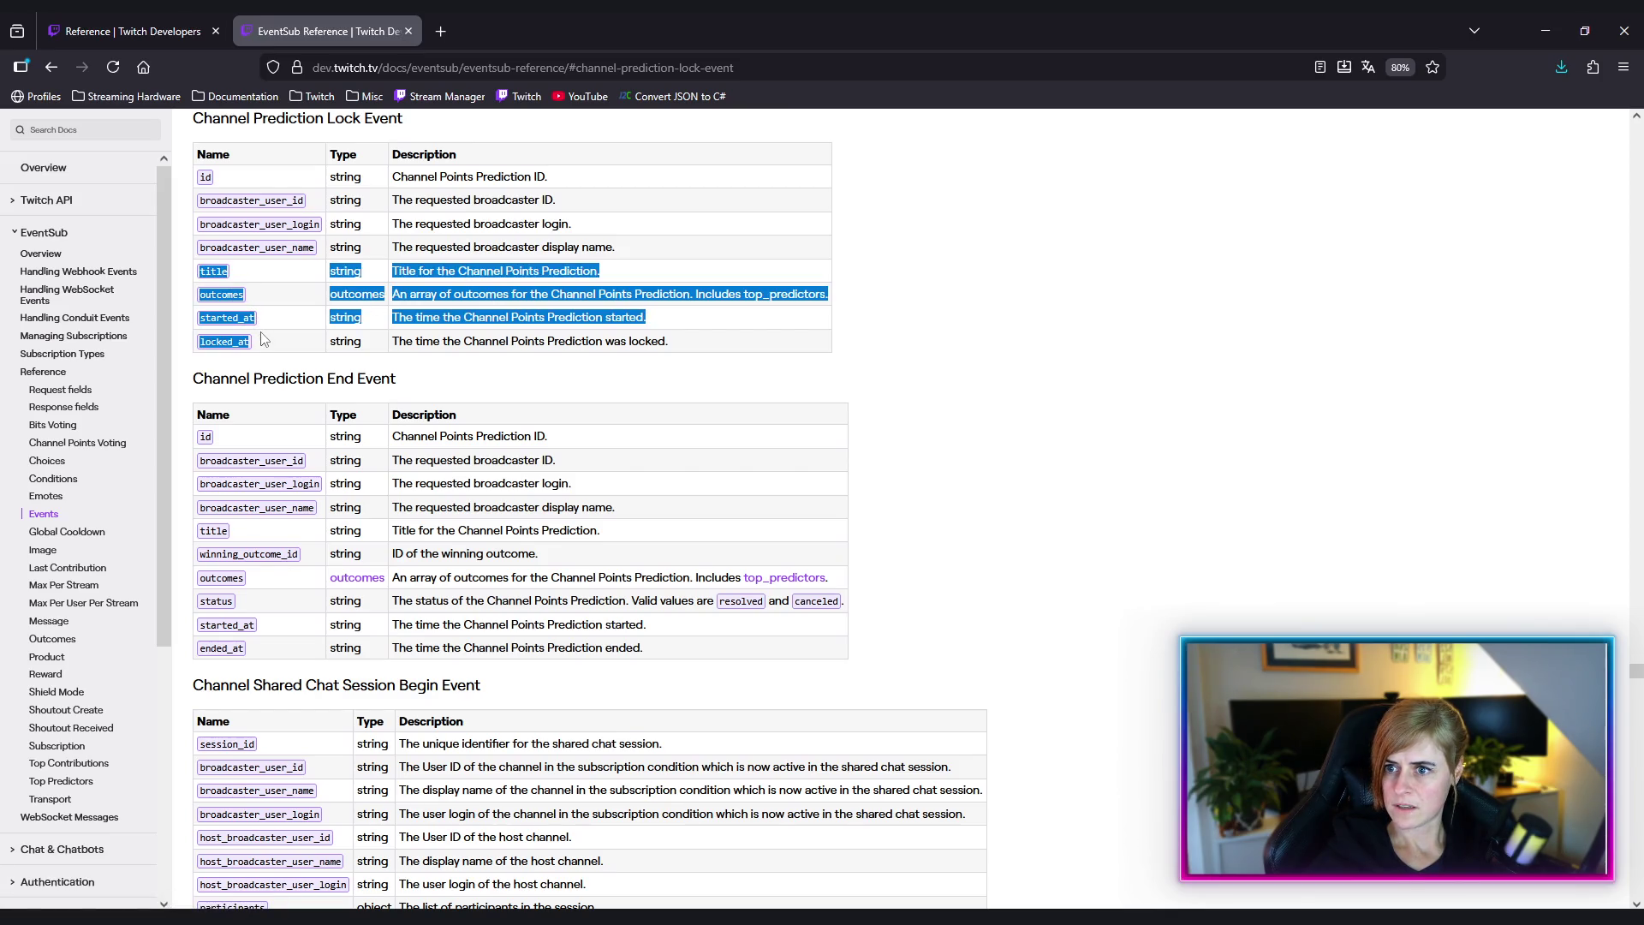
pyautogui.click(227, 310)
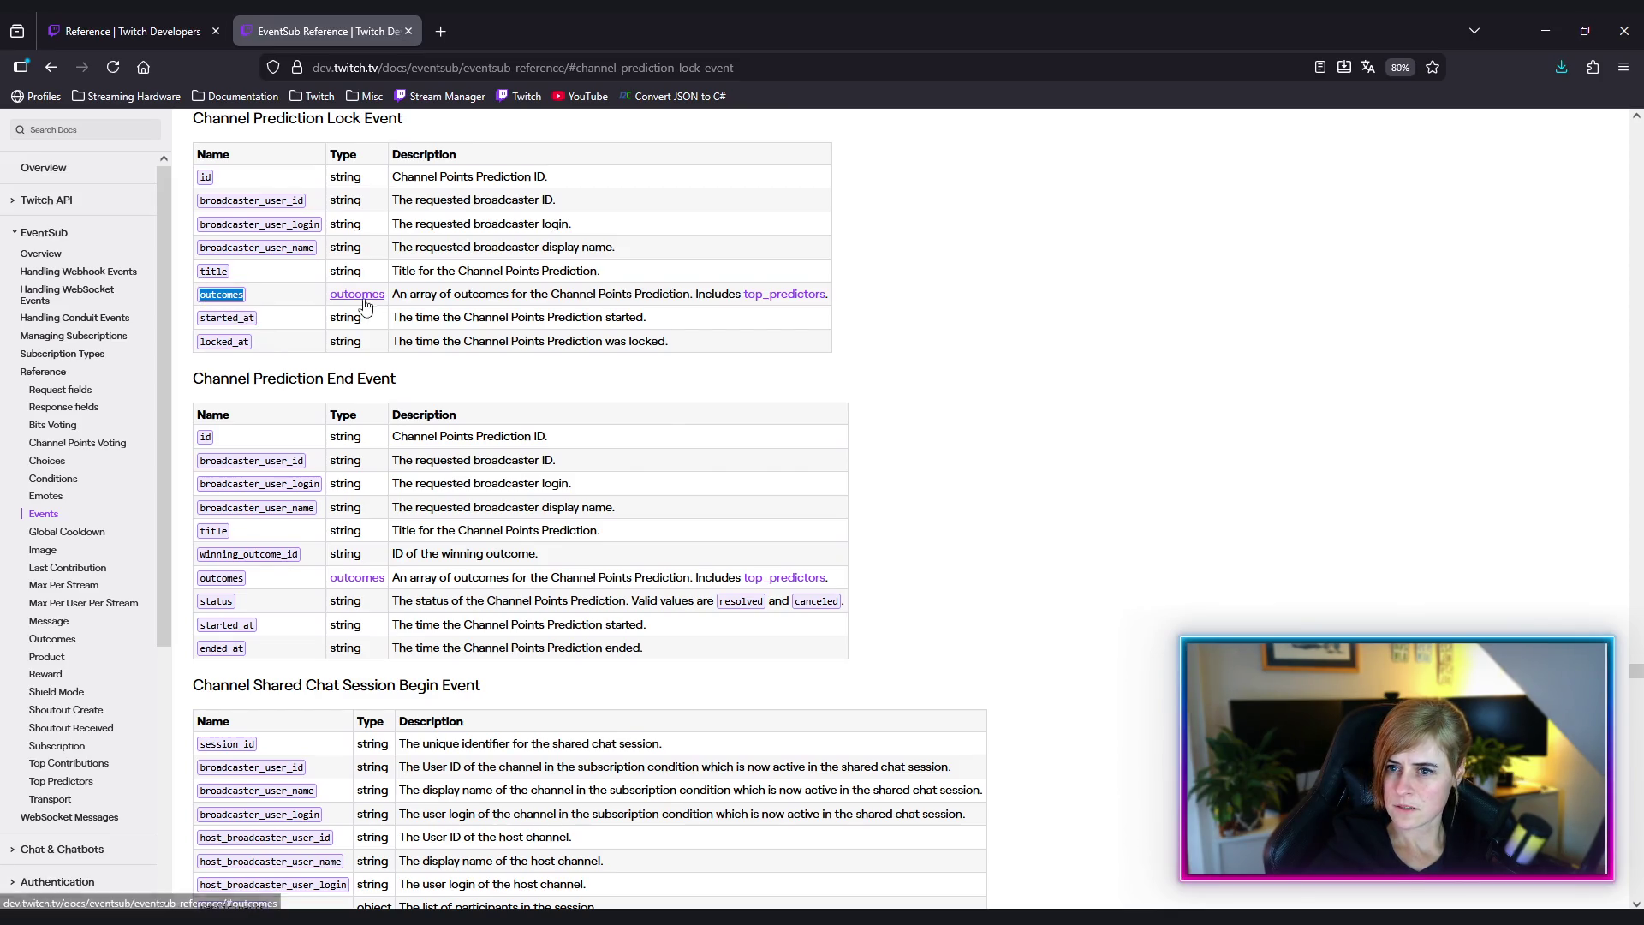
pyautogui.click(356, 296)
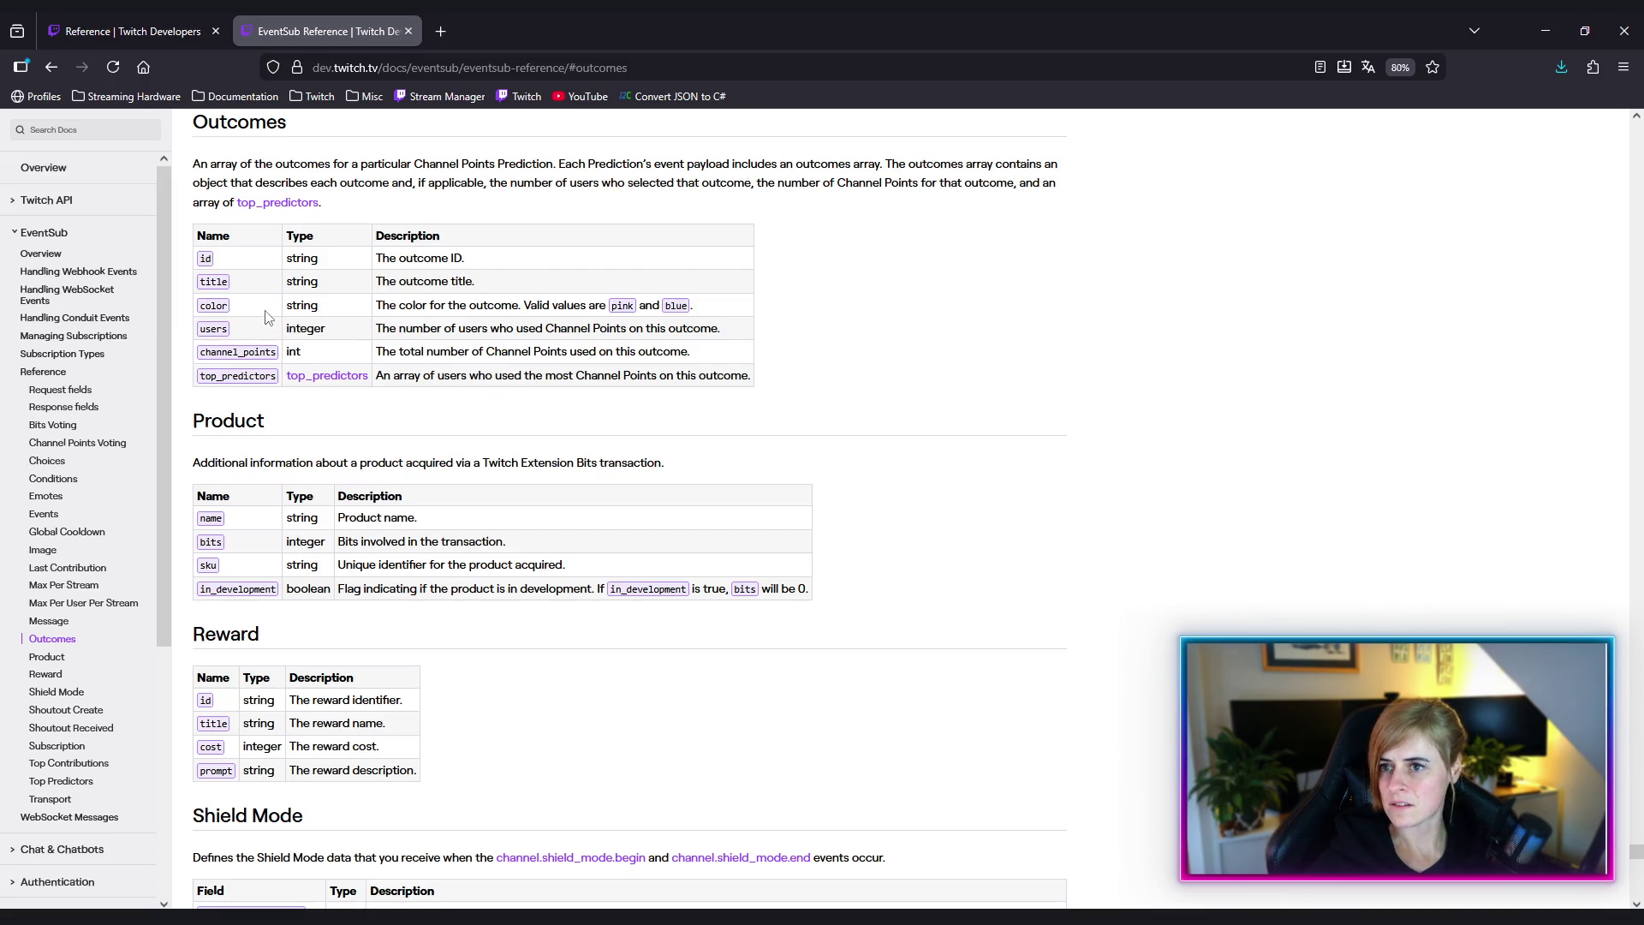
pyautogui.scroll(1, 299, 337)
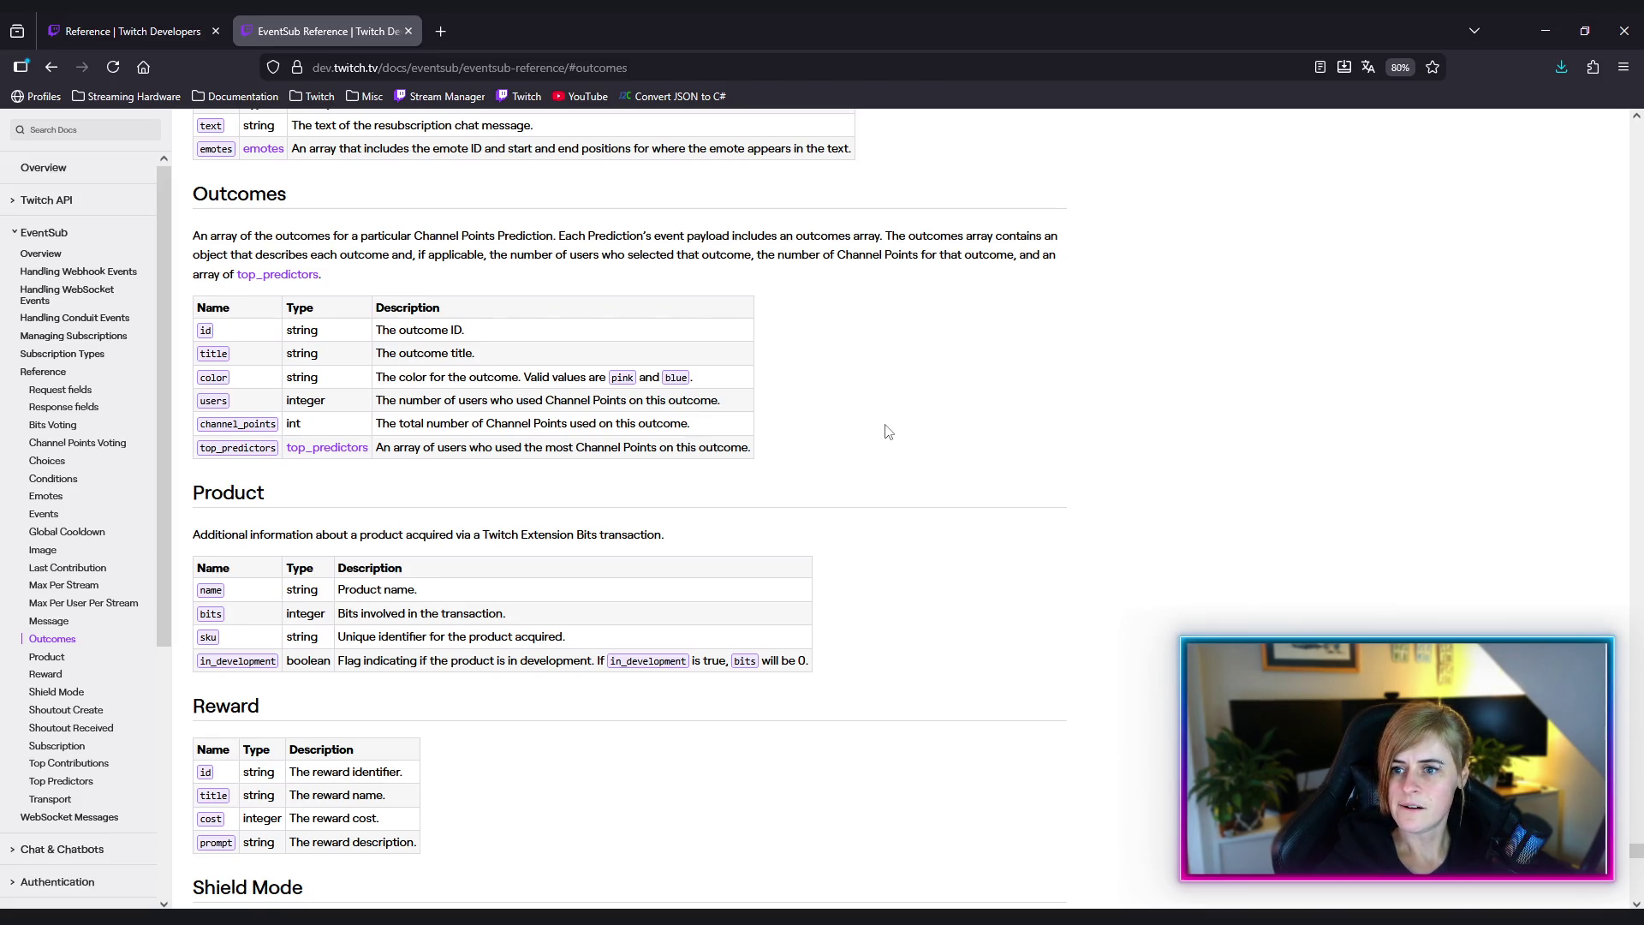
# Note the users field's integer type in Outcomes, then navigate back to the Lock Event table
pyautogui.doubleClick(307, 399)
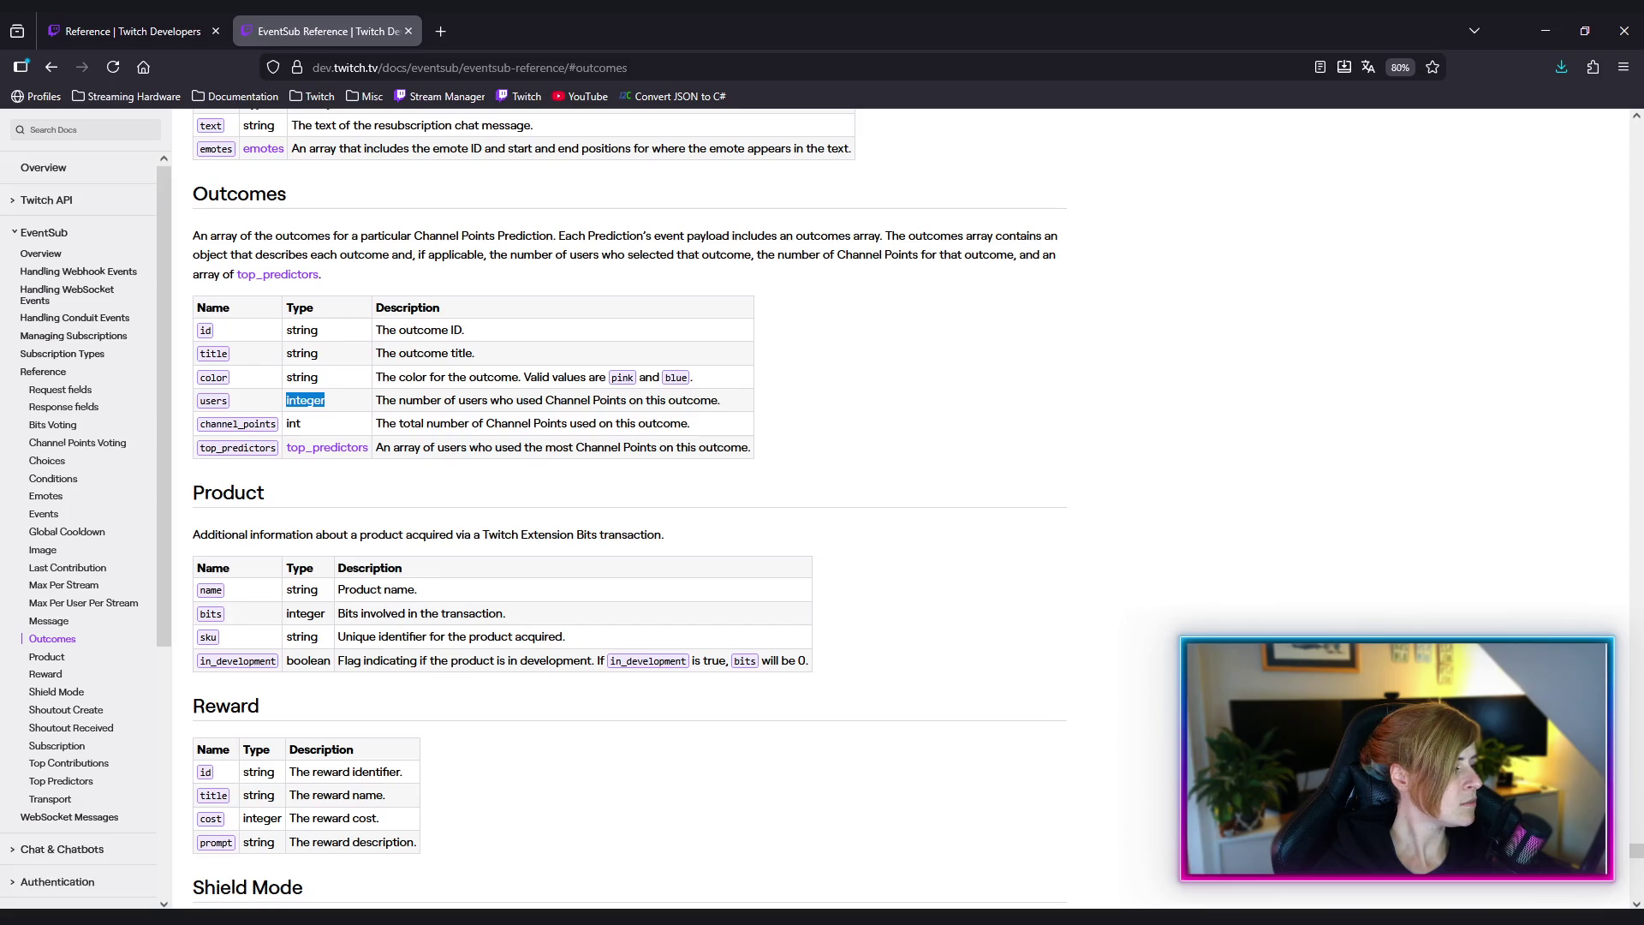
pyautogui.click(997, 506)
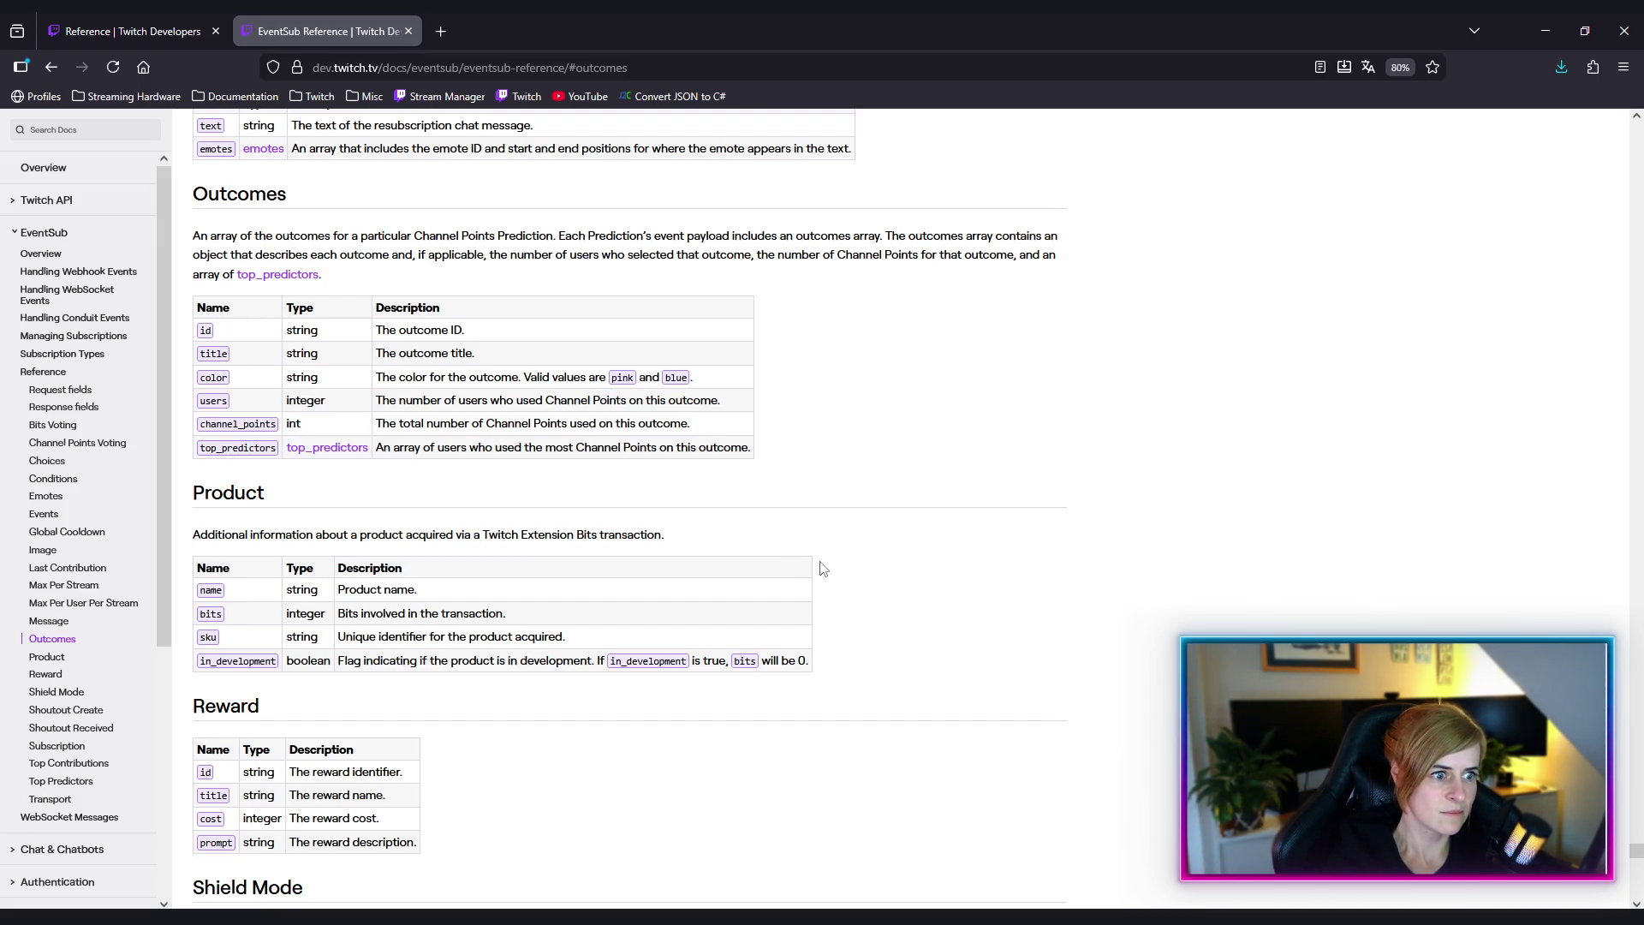
pyautogui.scroll(4, 621, 509)
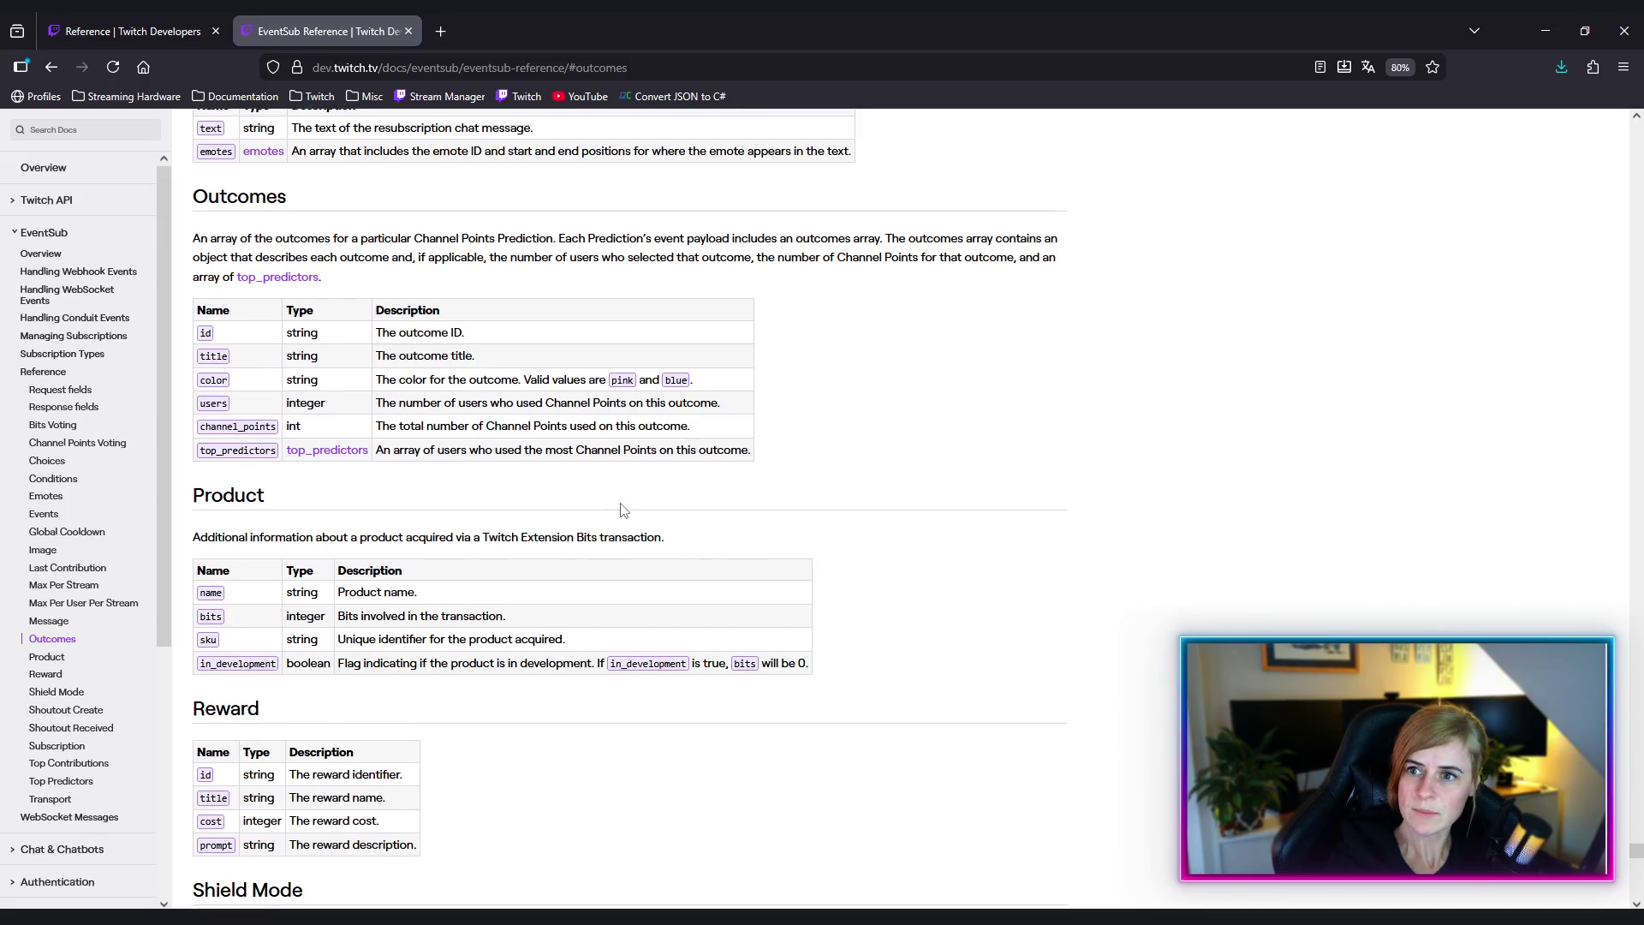
pyautogui.scroll(3, 412, 550)
pyautogui.scroll(4, 474, 546)
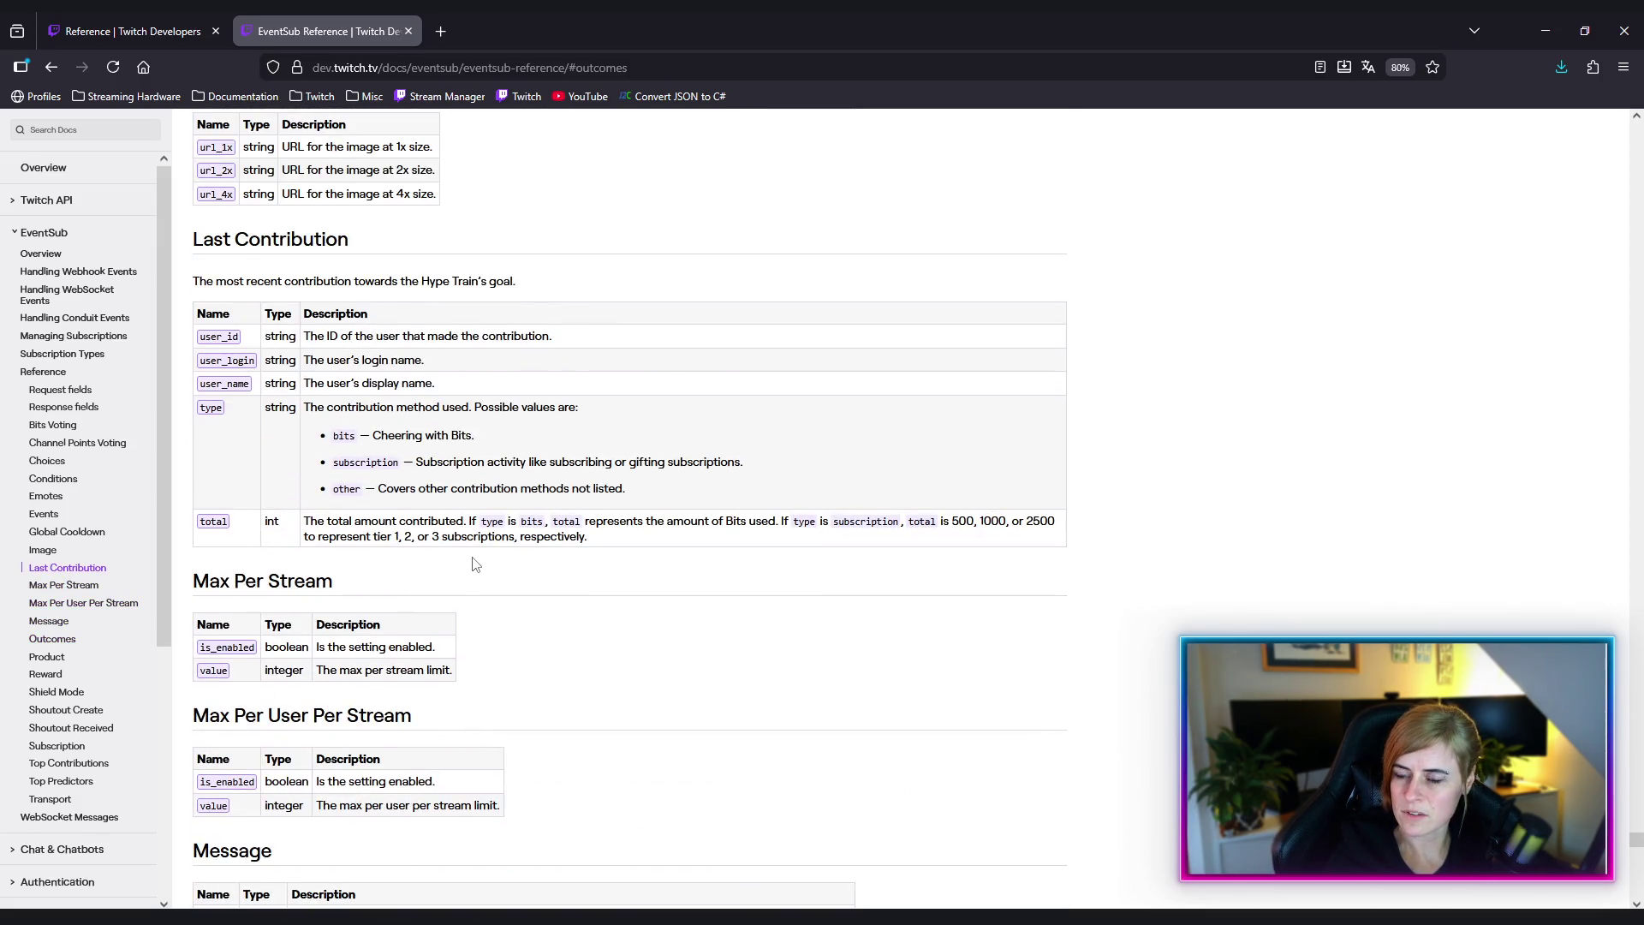
pyautogui.scroll(2, 473, 565)
pyautogui.hotkey('alt', 'Left')
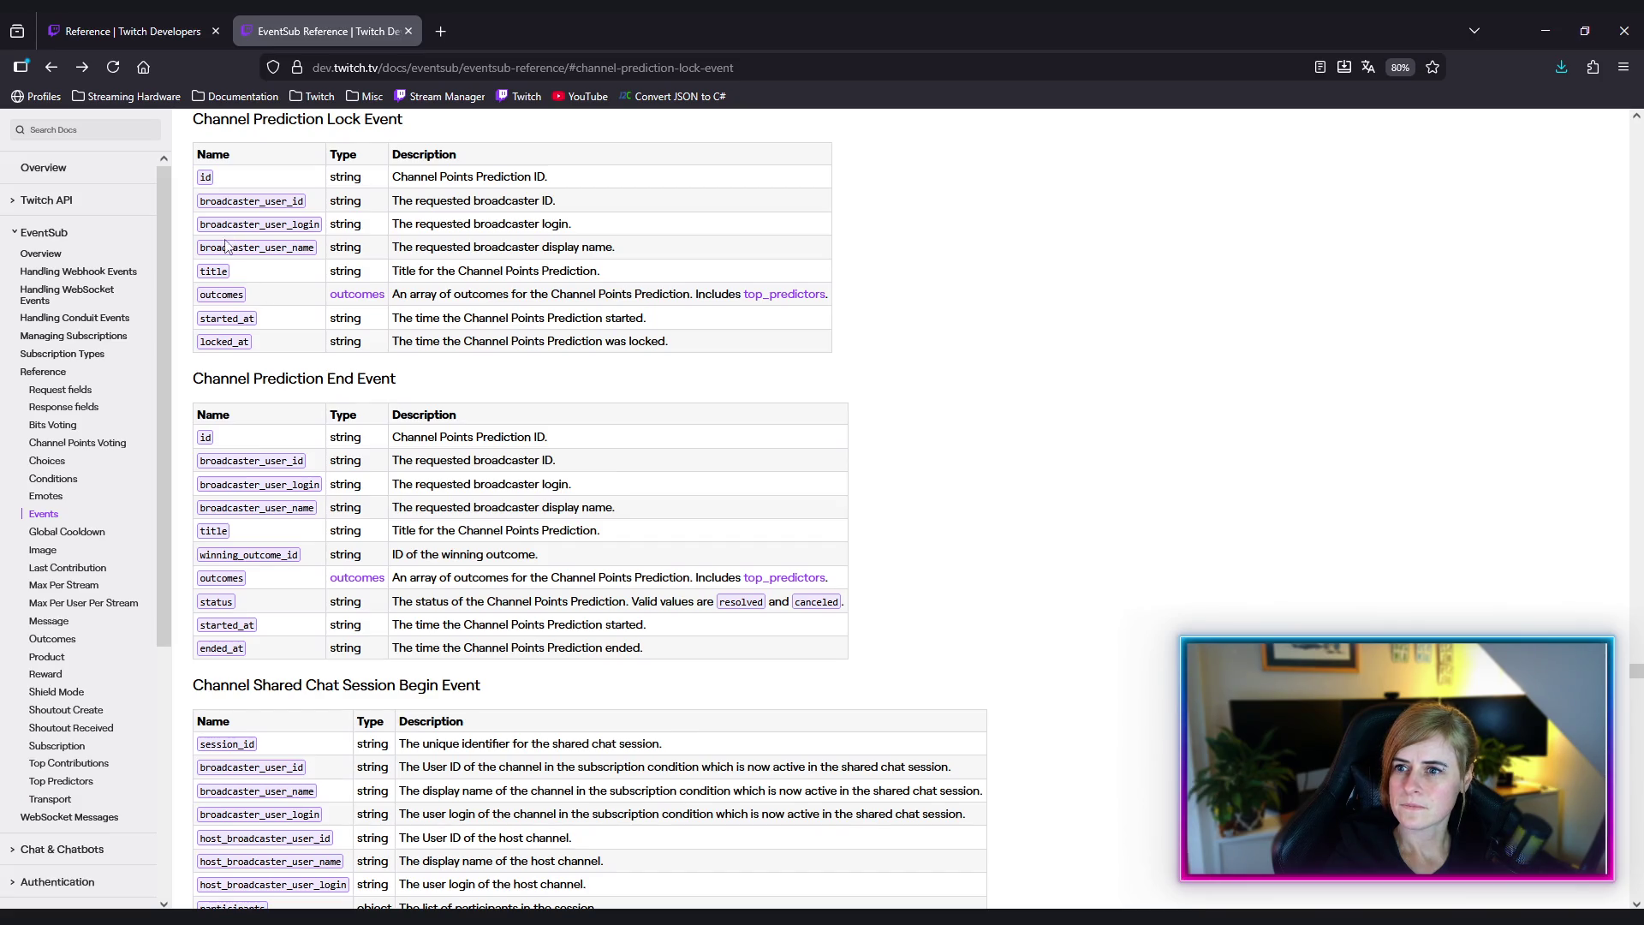
# Recheck the outcomes field name in the Lock Event table and switch back to Rider
pyautogui.doubleClick(206, 298)
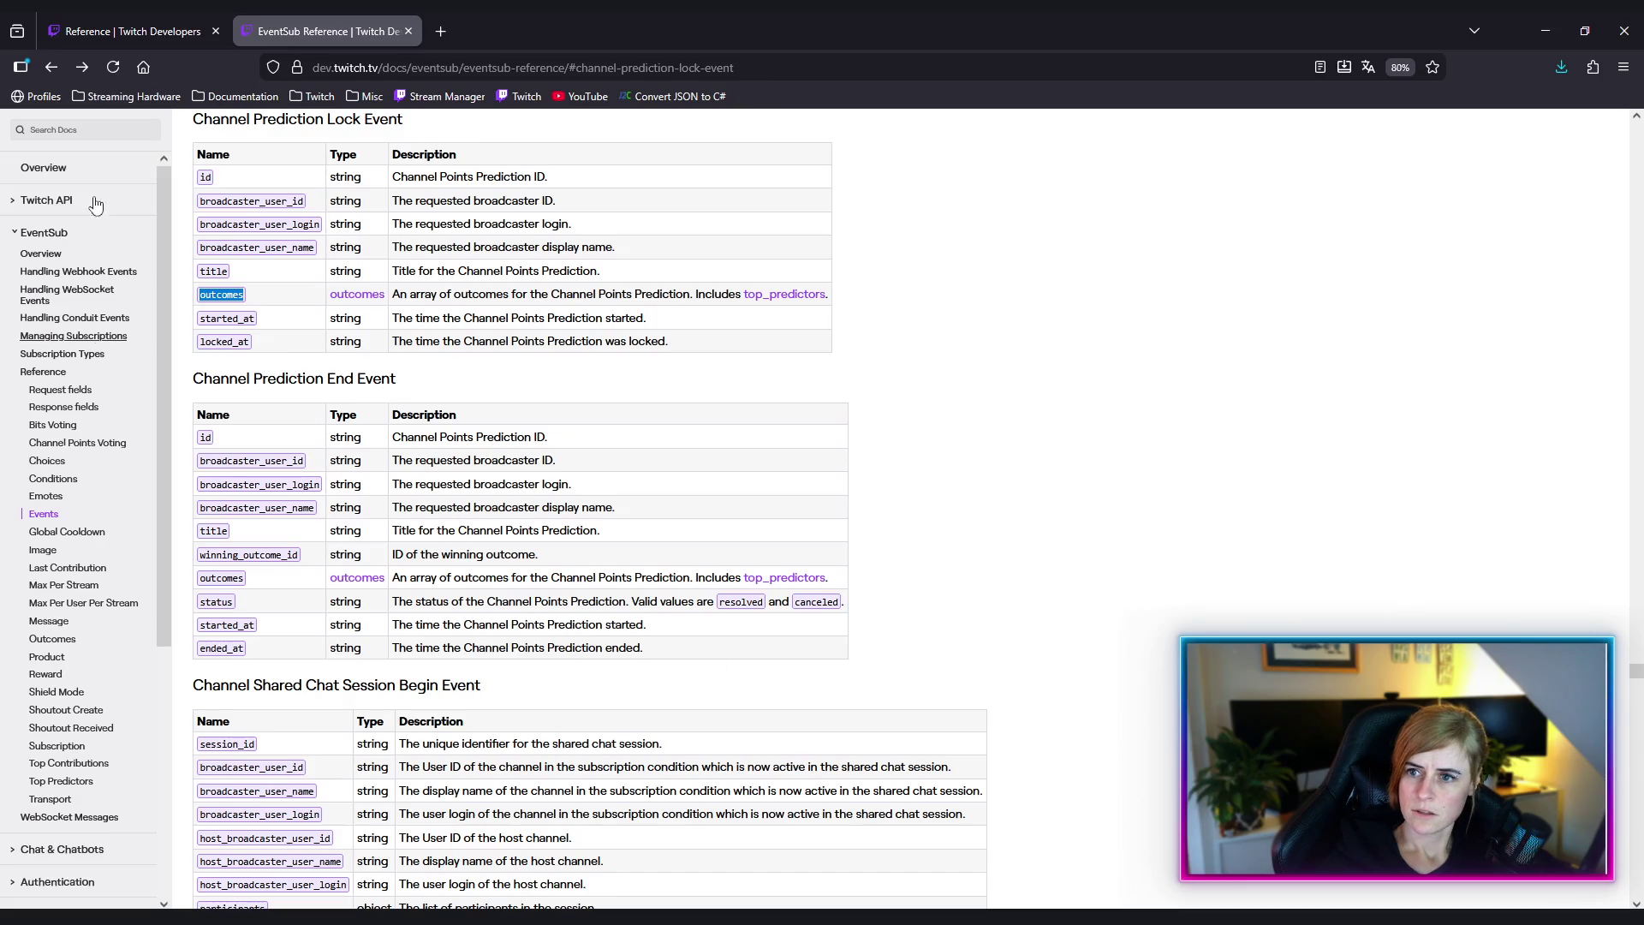
pyautogui.click(378, 373)
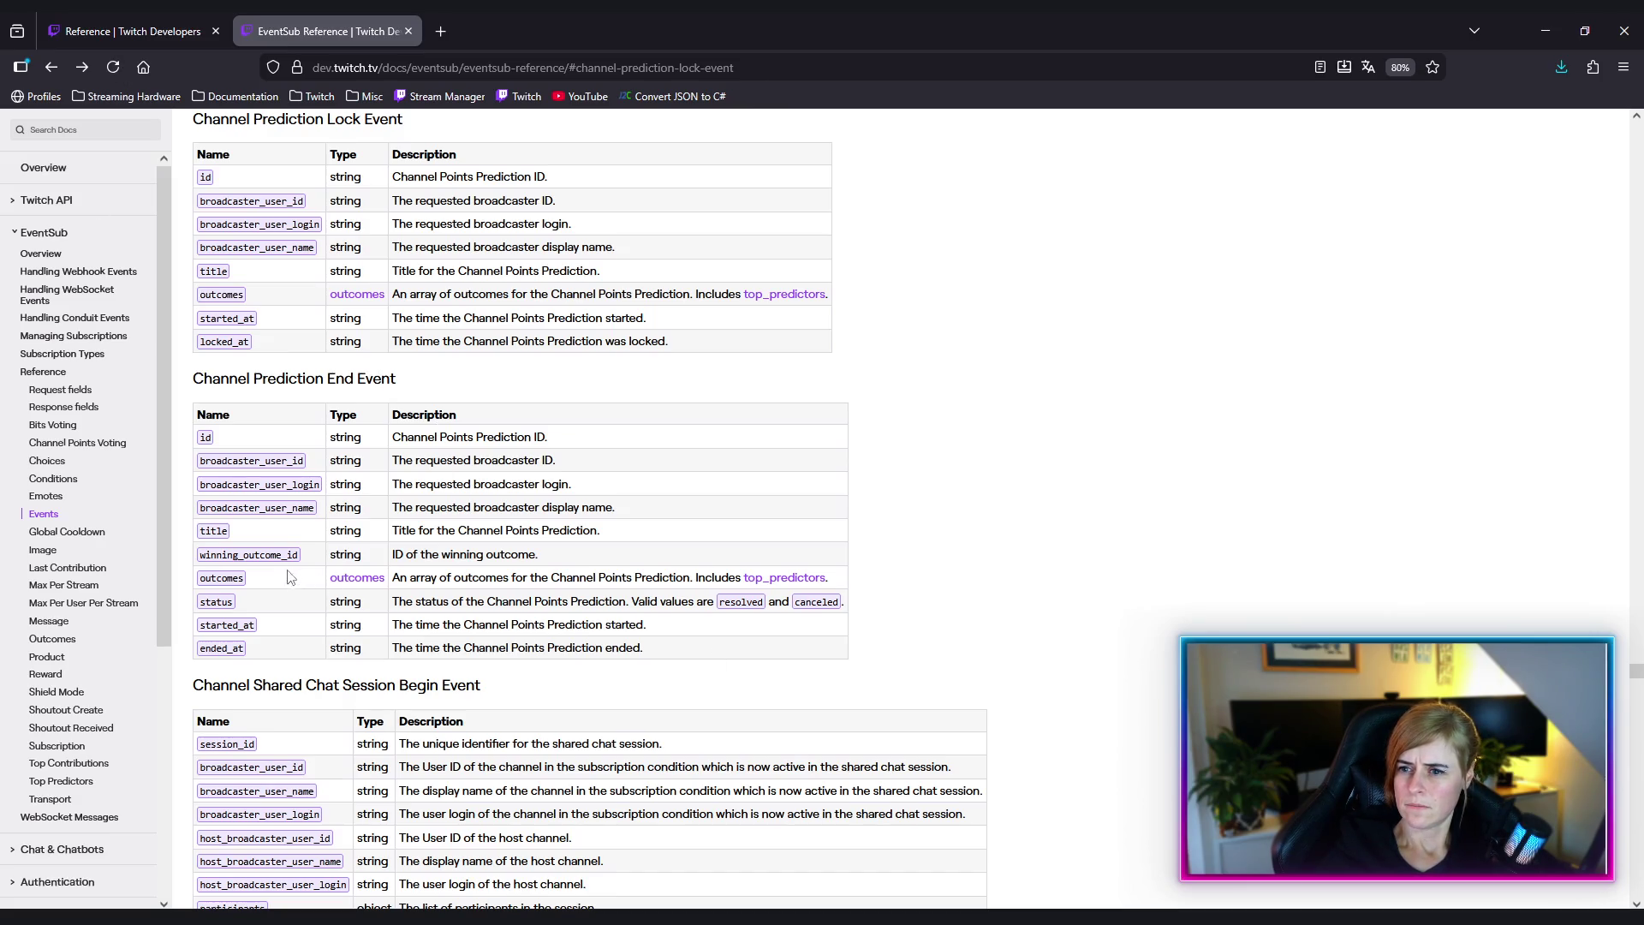
pyautogui.hotkey('alt', 'Tab')
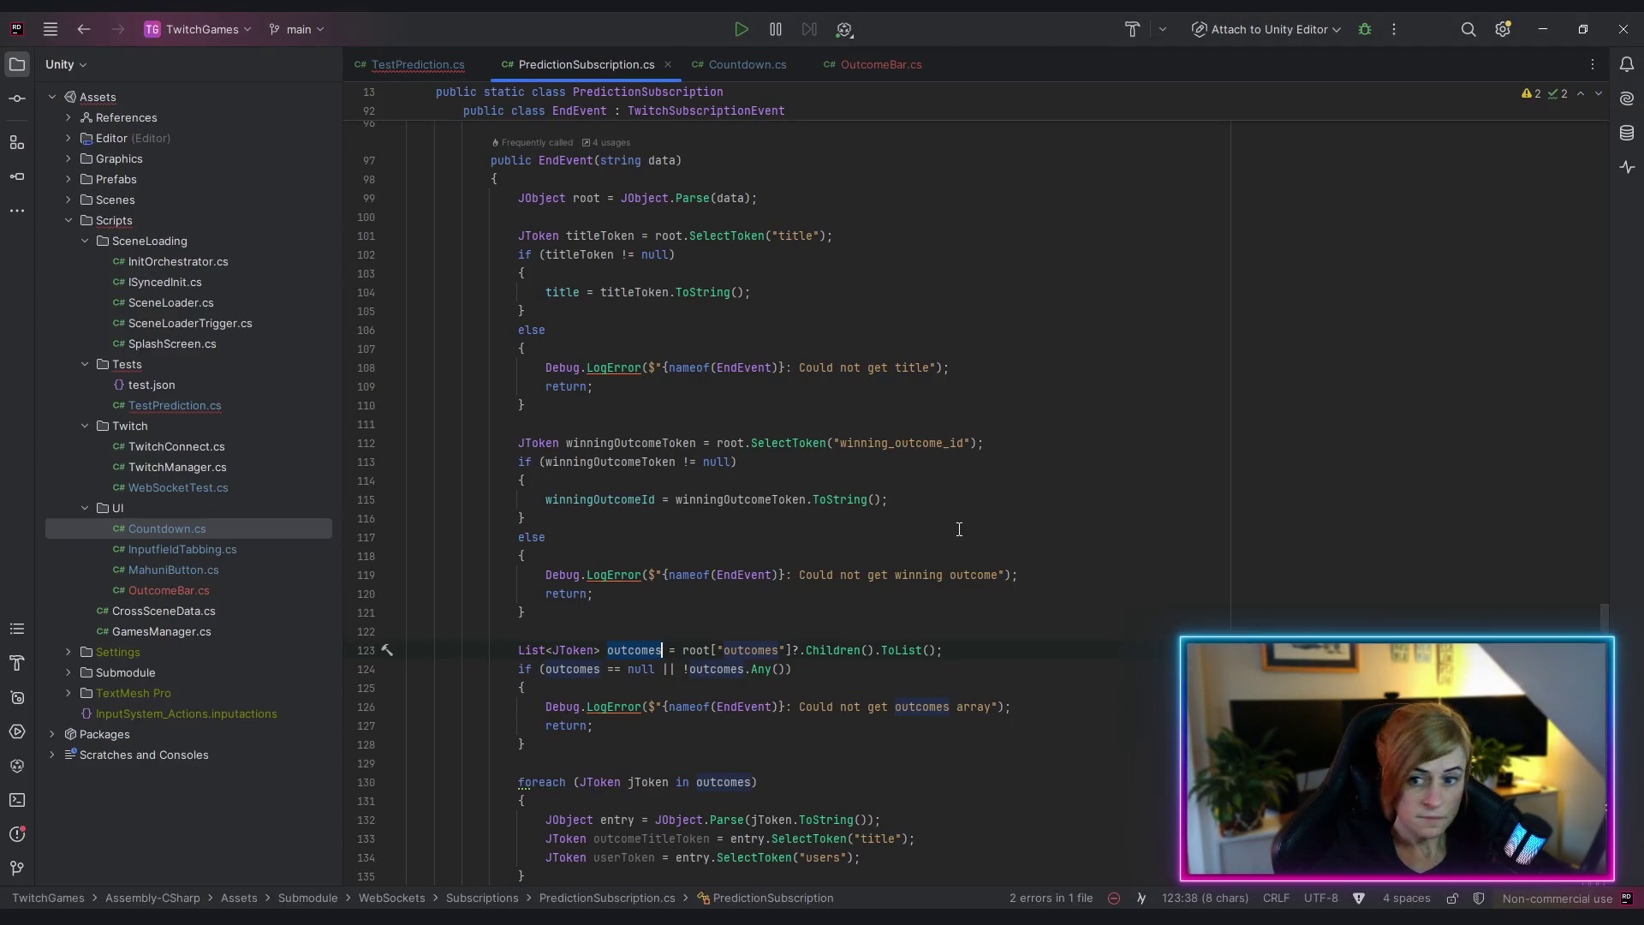
pyautogui.scroll(-3, 1182, 500)
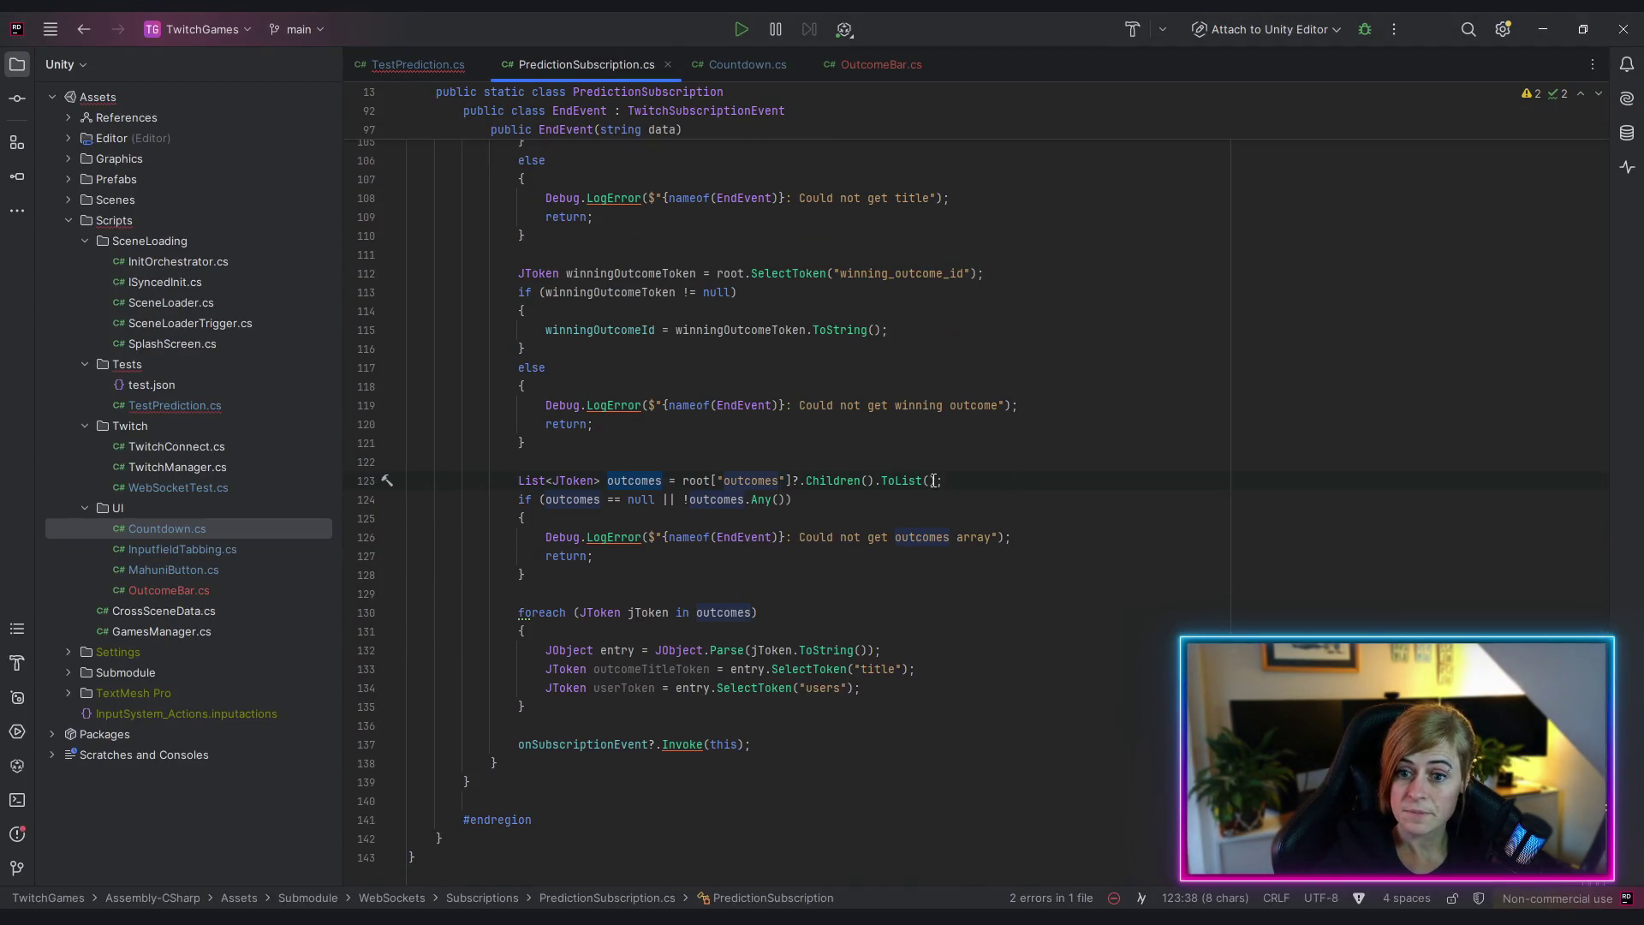
# Review and copy EndEvent's outcomes list, null check and per-outcome loop reading title and users tokens
pyautogui.moveTo(517, 481); pyautogui.dragTo(558, 569)
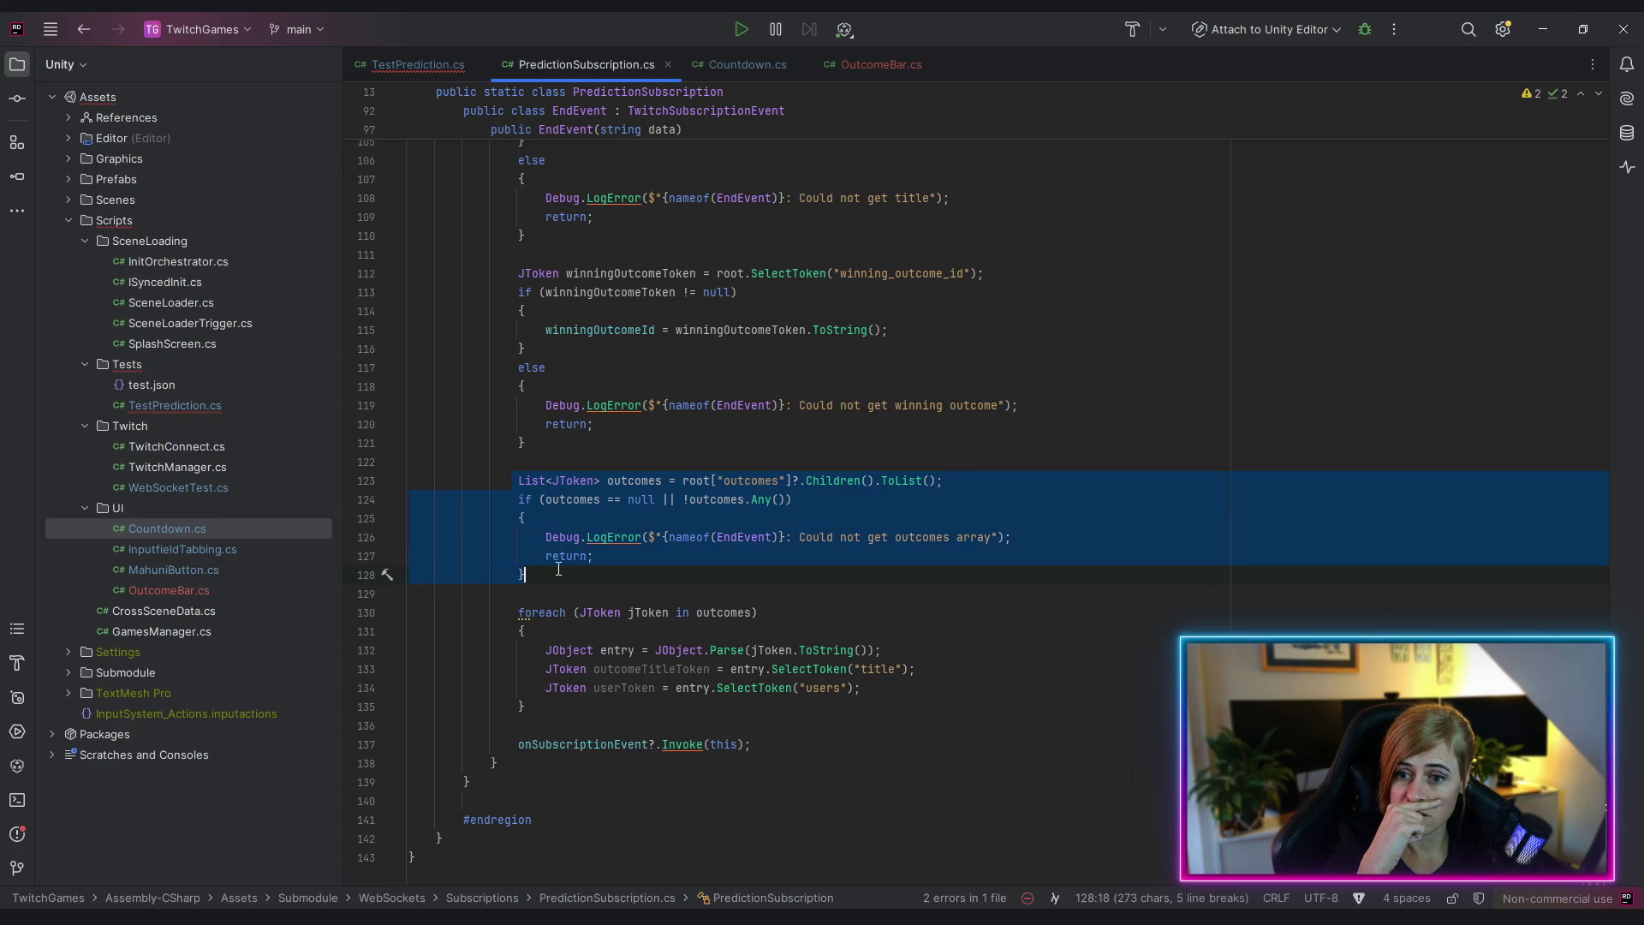
pyautogui.click(1094, 669)
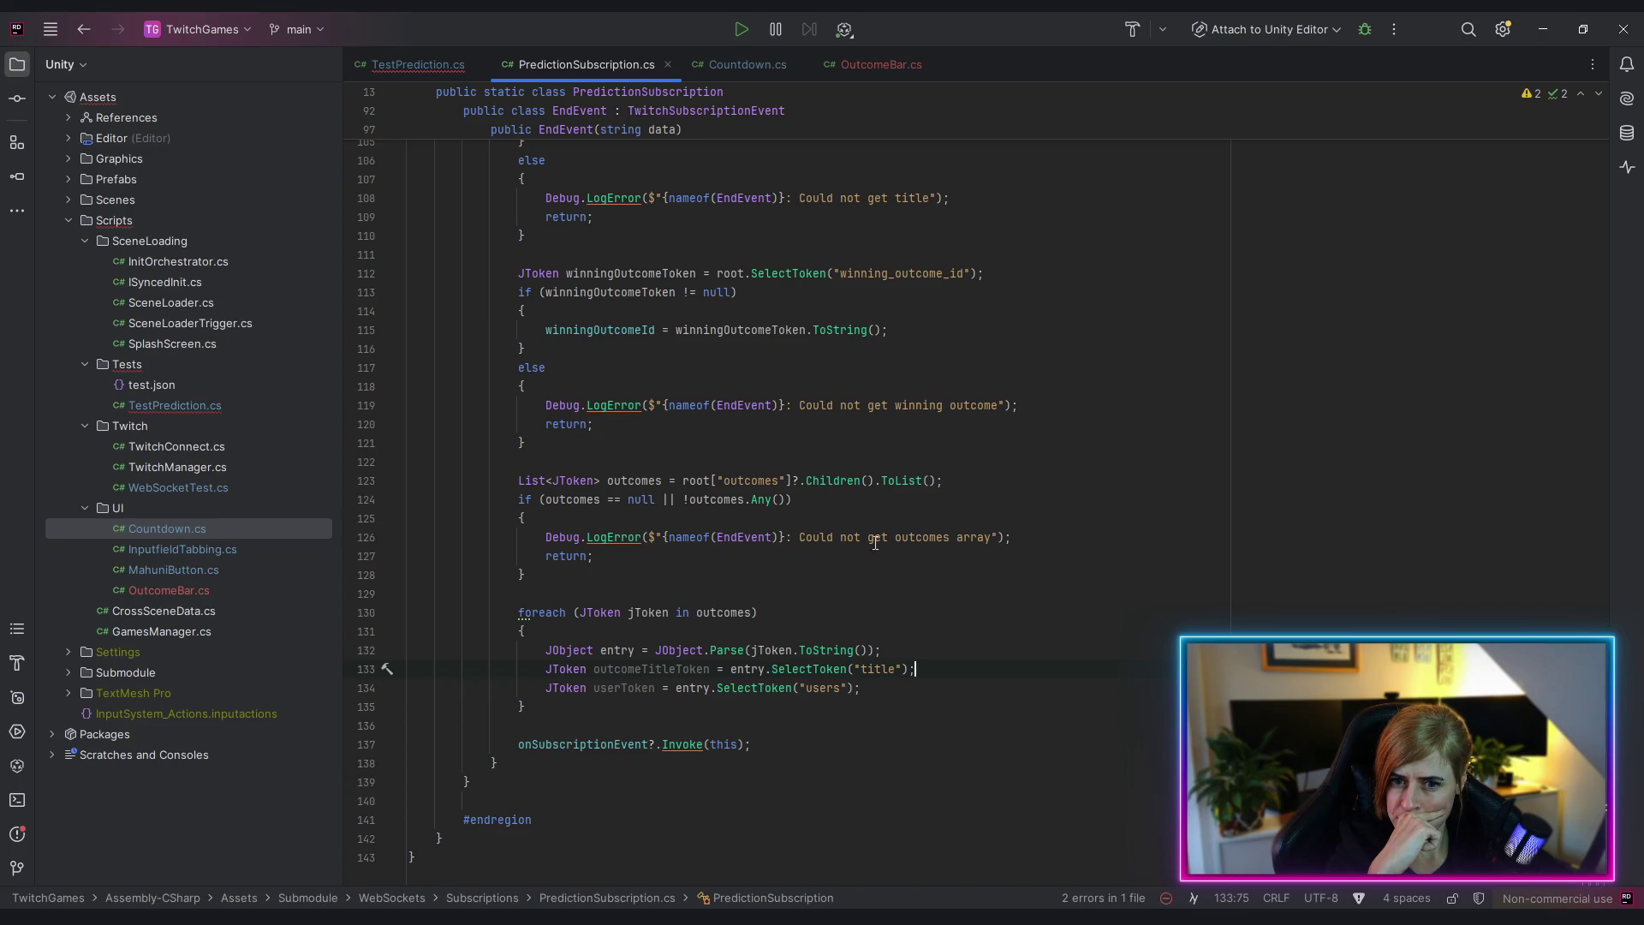
pyautogui.click(631, 688)
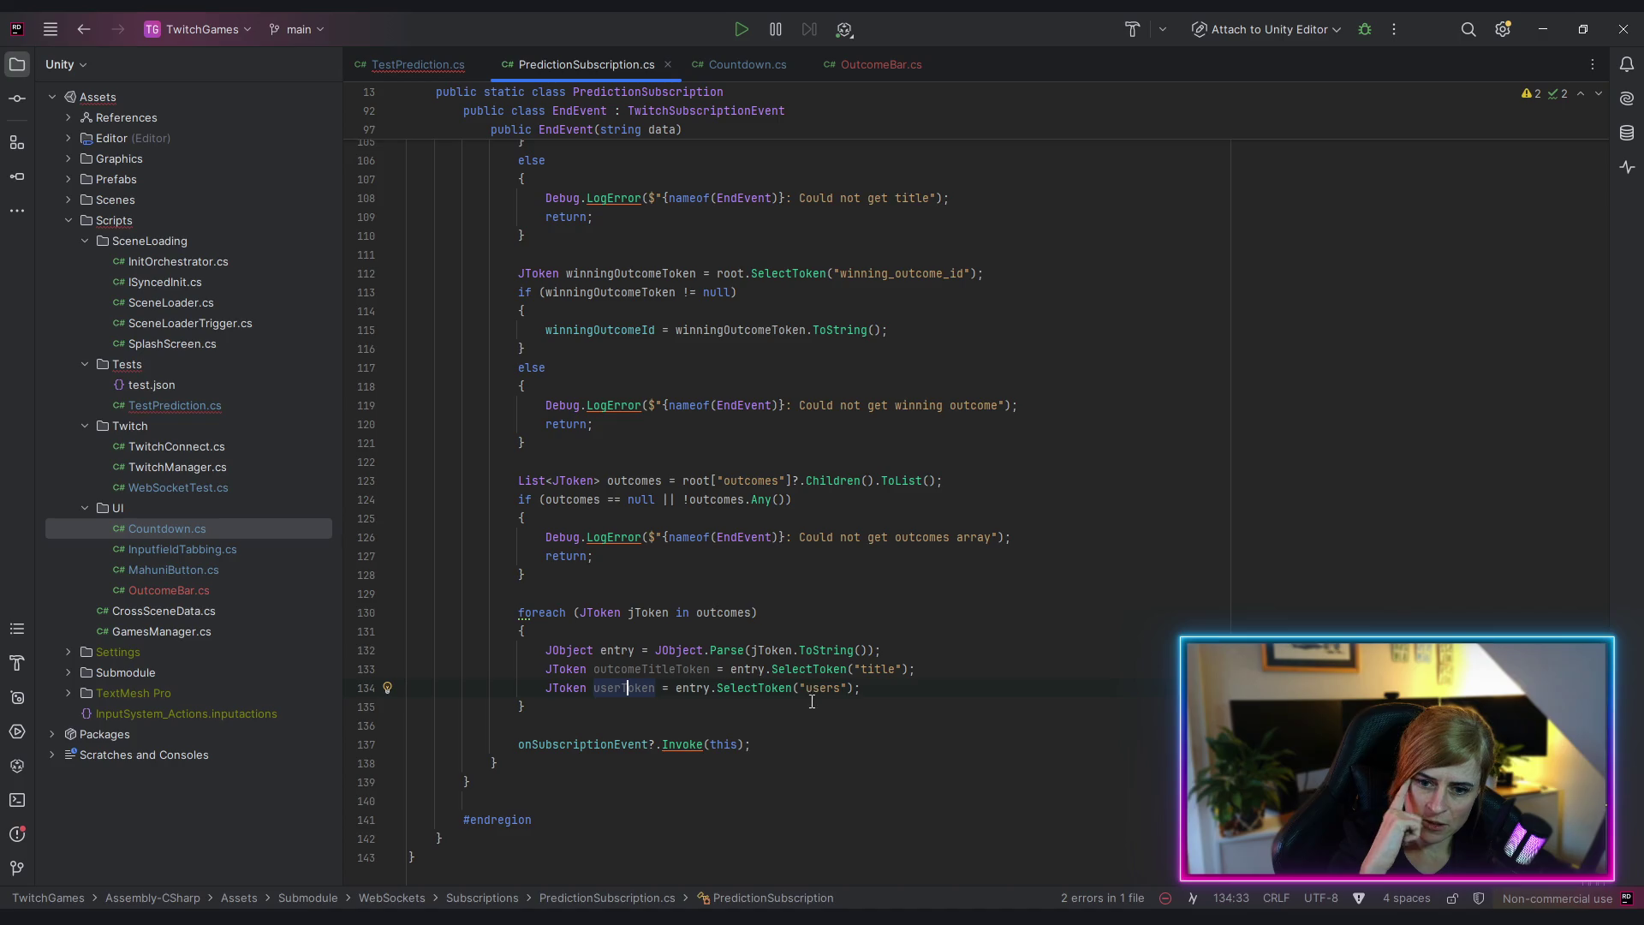
pyautogui.moveTo(707, 721); pyautogui.dragTo(403, 478)
pyautogui.hotkey('ctrl', 'c')
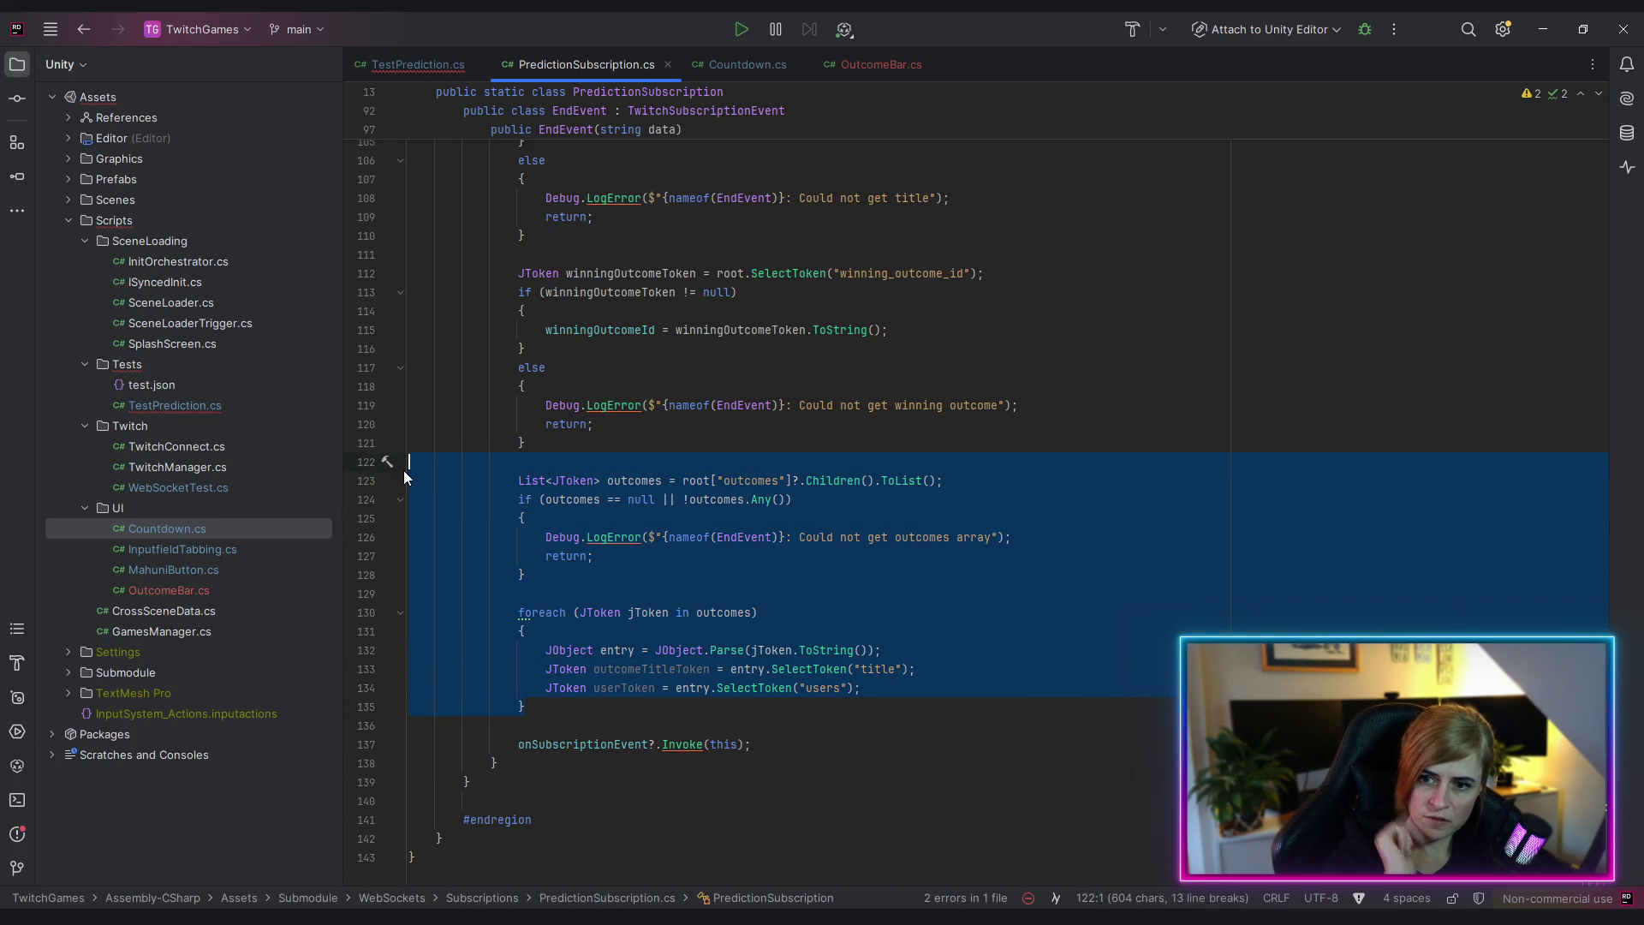
pyautogui.click(1135, 612)
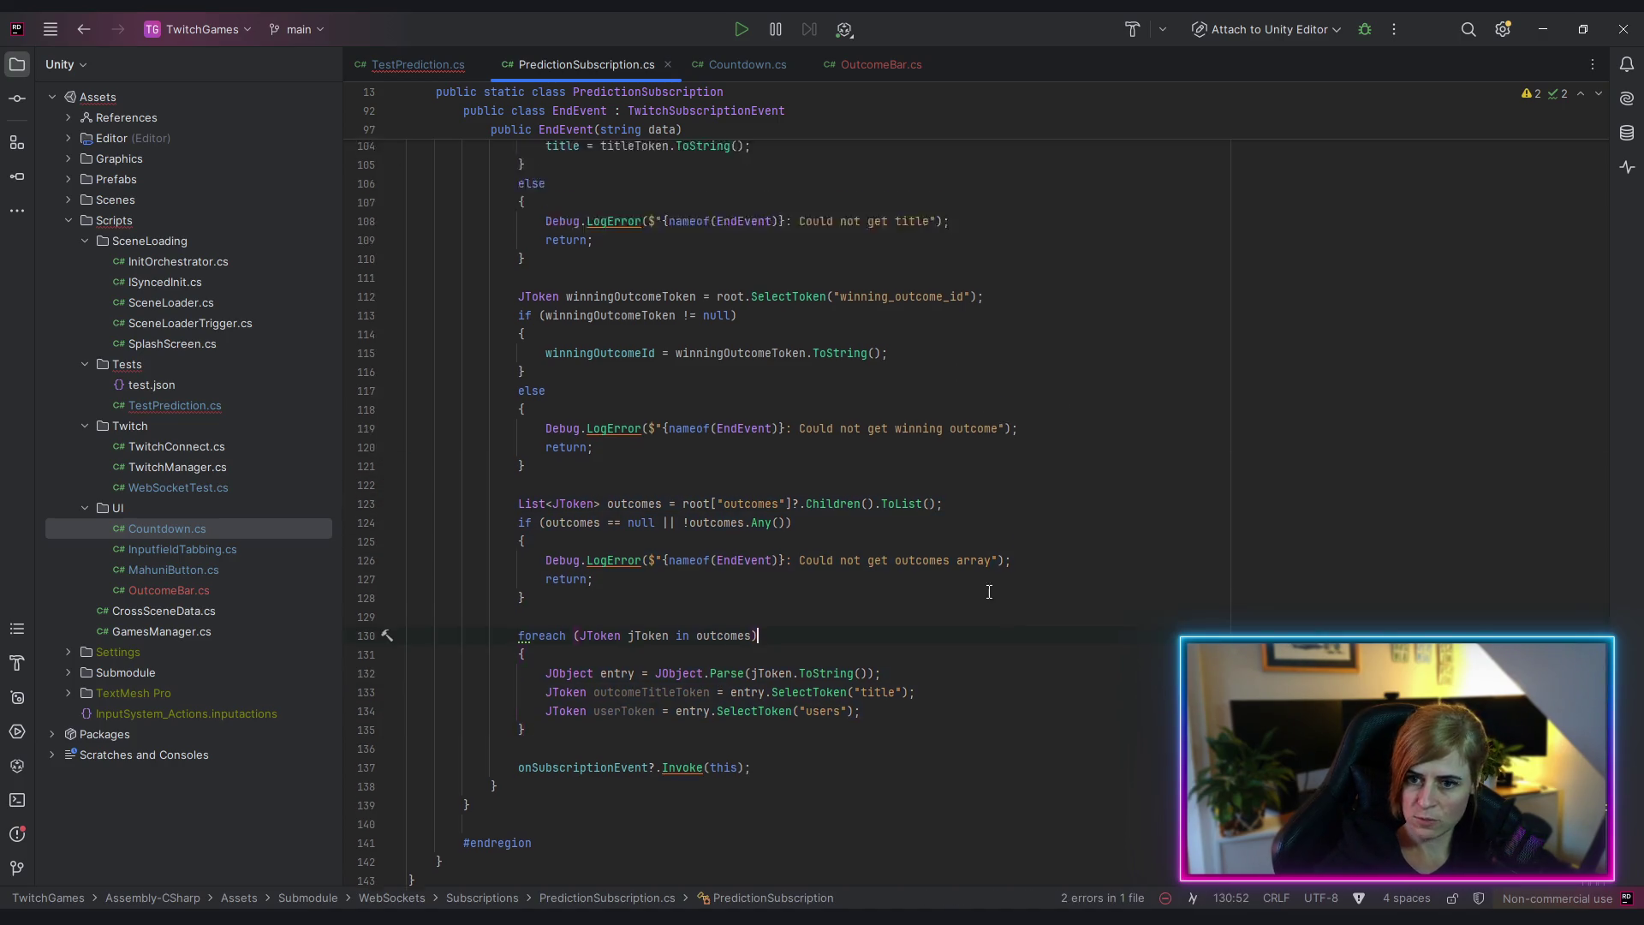
pyautogui.scroll(10, 657, 634)
pyautogui.scroll(3, 656, 633)
pyautogui.scroll(3, 668, 618)
pyautogui.scroll(3, 683, 595)
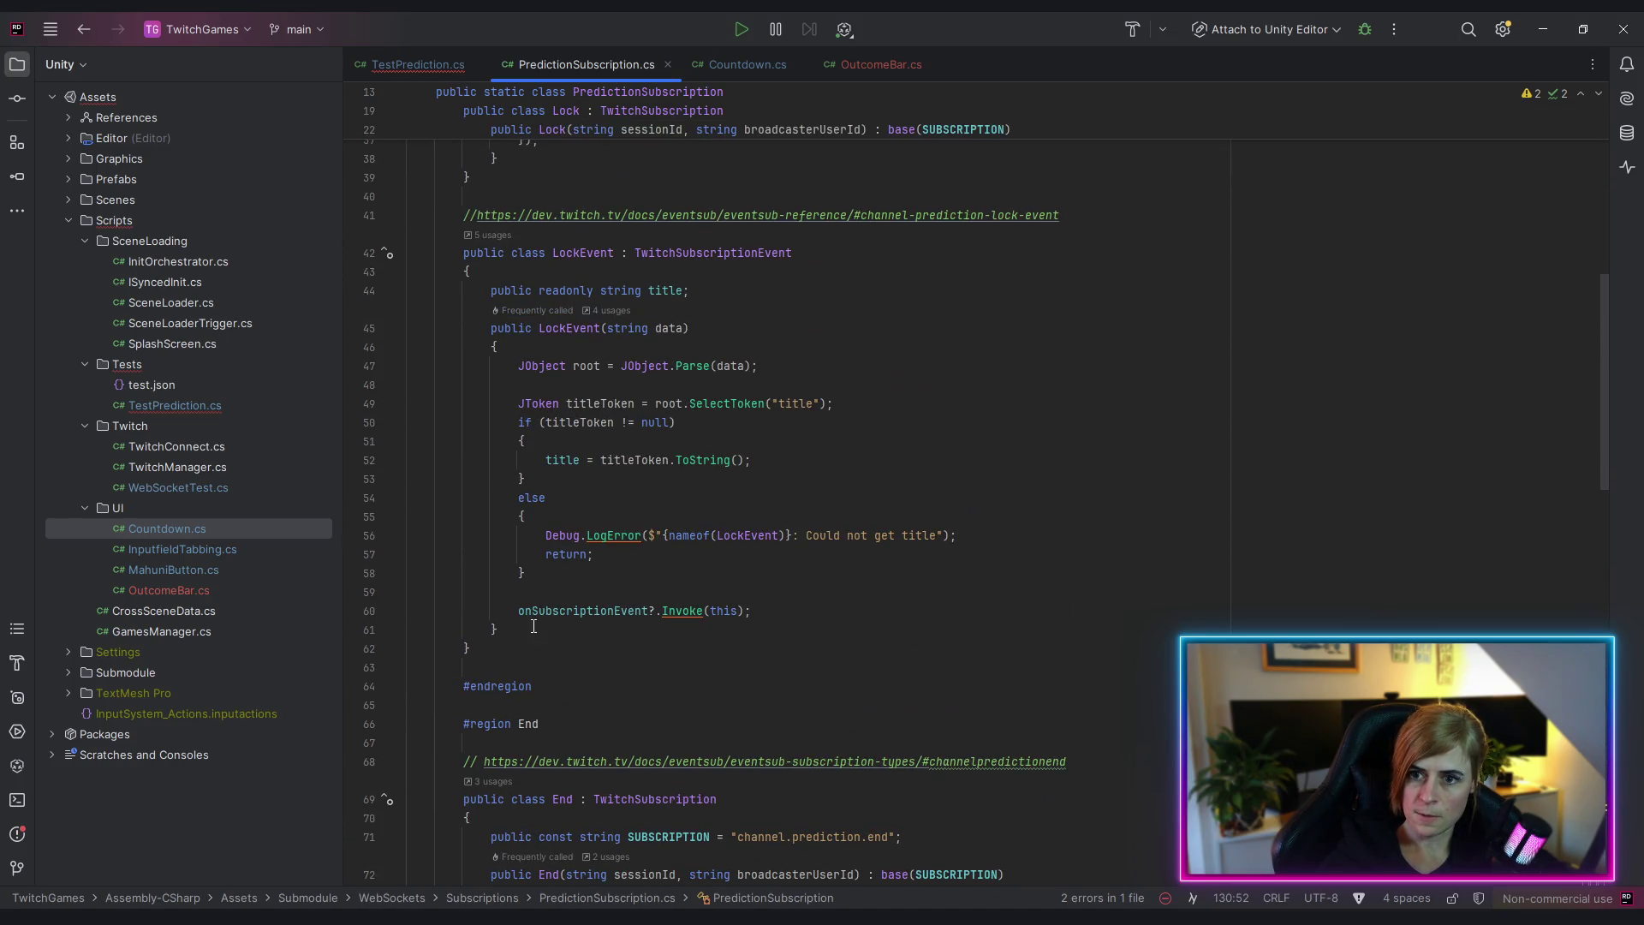
# Paste the outcomes parsing block into LockEvent's constructor and add blank lines below the title field
pyautogui.click(566, 561)
pyautogui.click(614, 566)
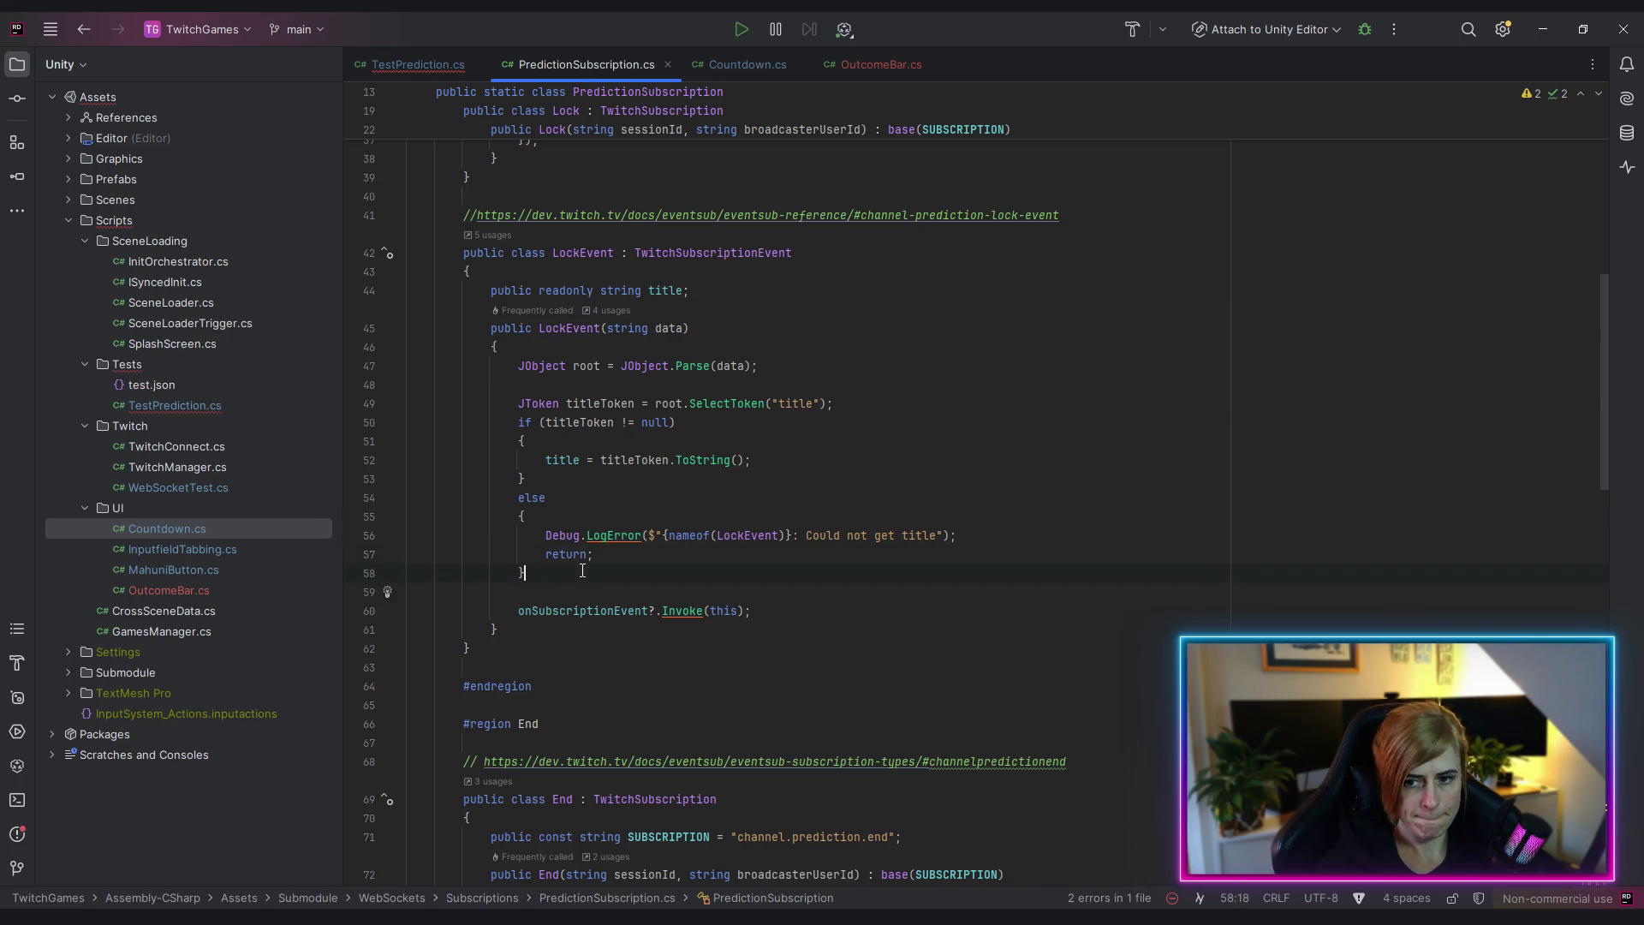
pyautogui.hotkey('ctrl', 'v')
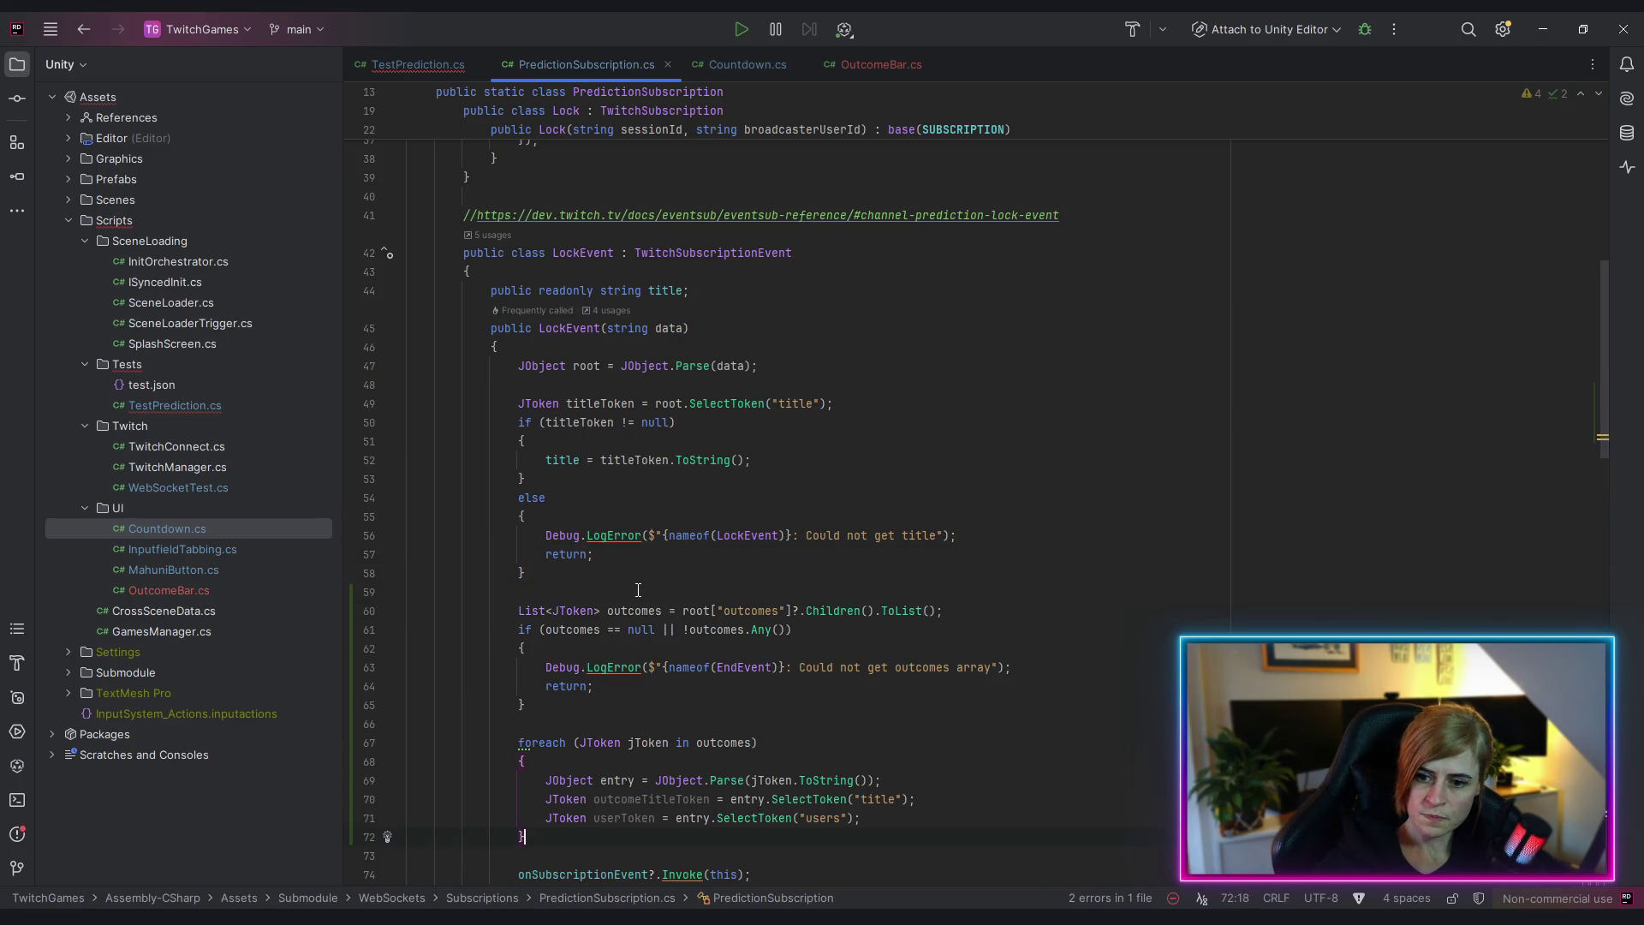
pyautogui.click(734, 290)
pyautogui.press('Return')
pyautogui.press('Return')
pyautogui.press('Up')
pyautogui.scroll(-2, 736, 337)
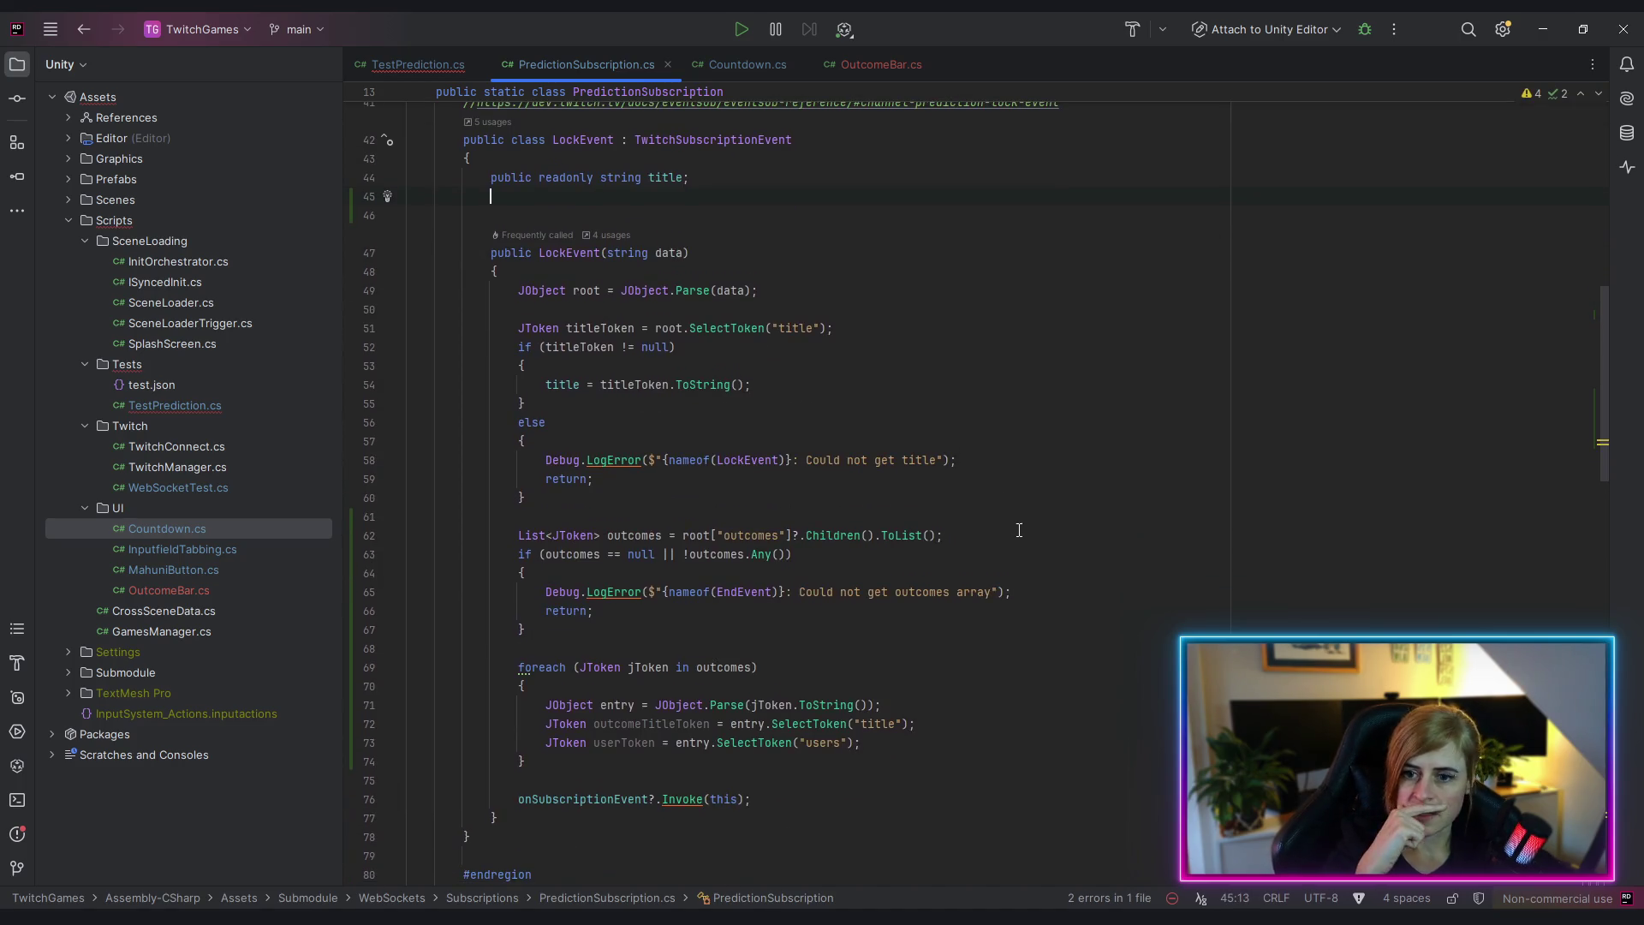
# Inspect the entry and userToken variables, then switch to the Twitch prediction manager popout
pyautogui.click(618, 705)
pyautogui.click(623, 743)
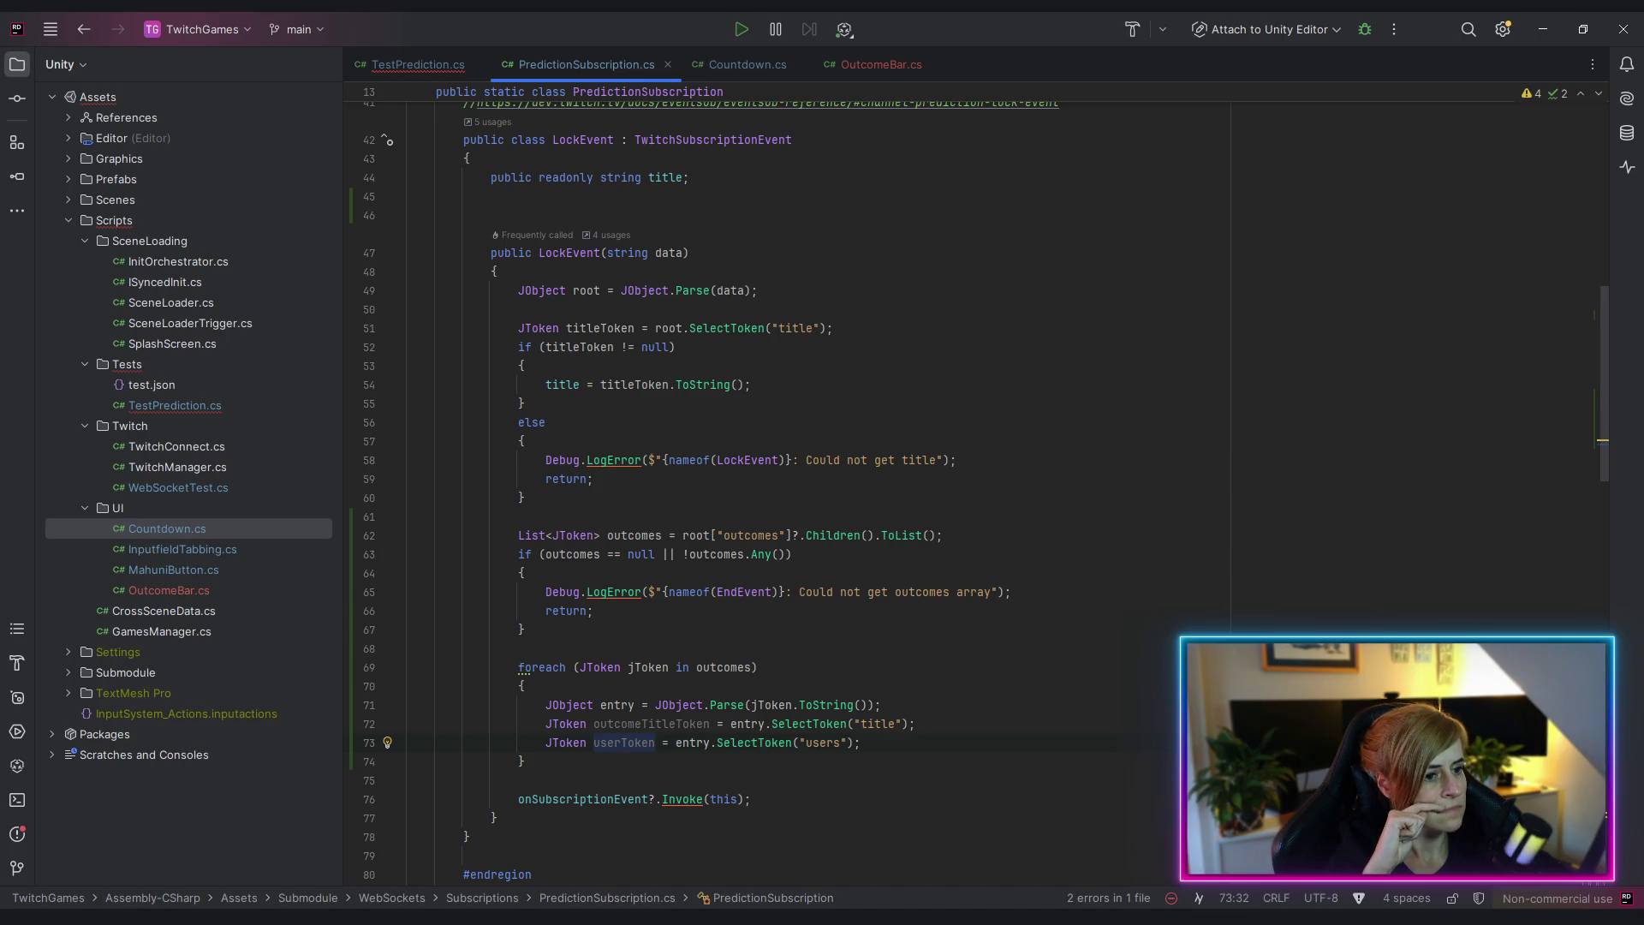
pyautogui.hotkey('alt', 'Tab')
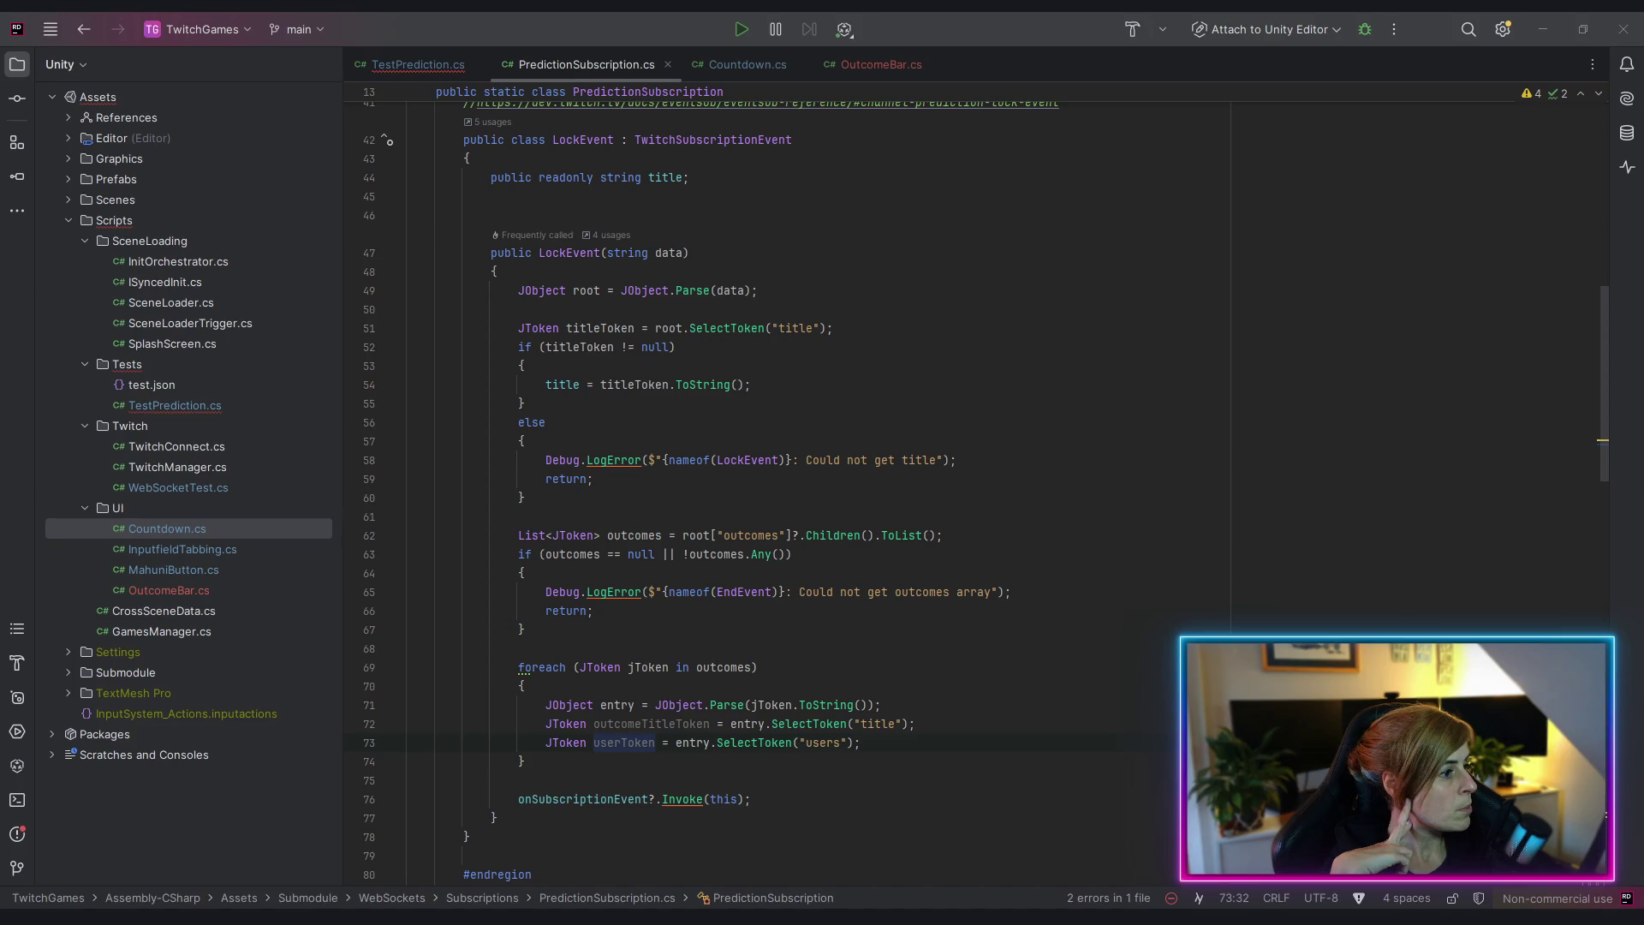
pyautogui.hotkey('alt', 'Tab')
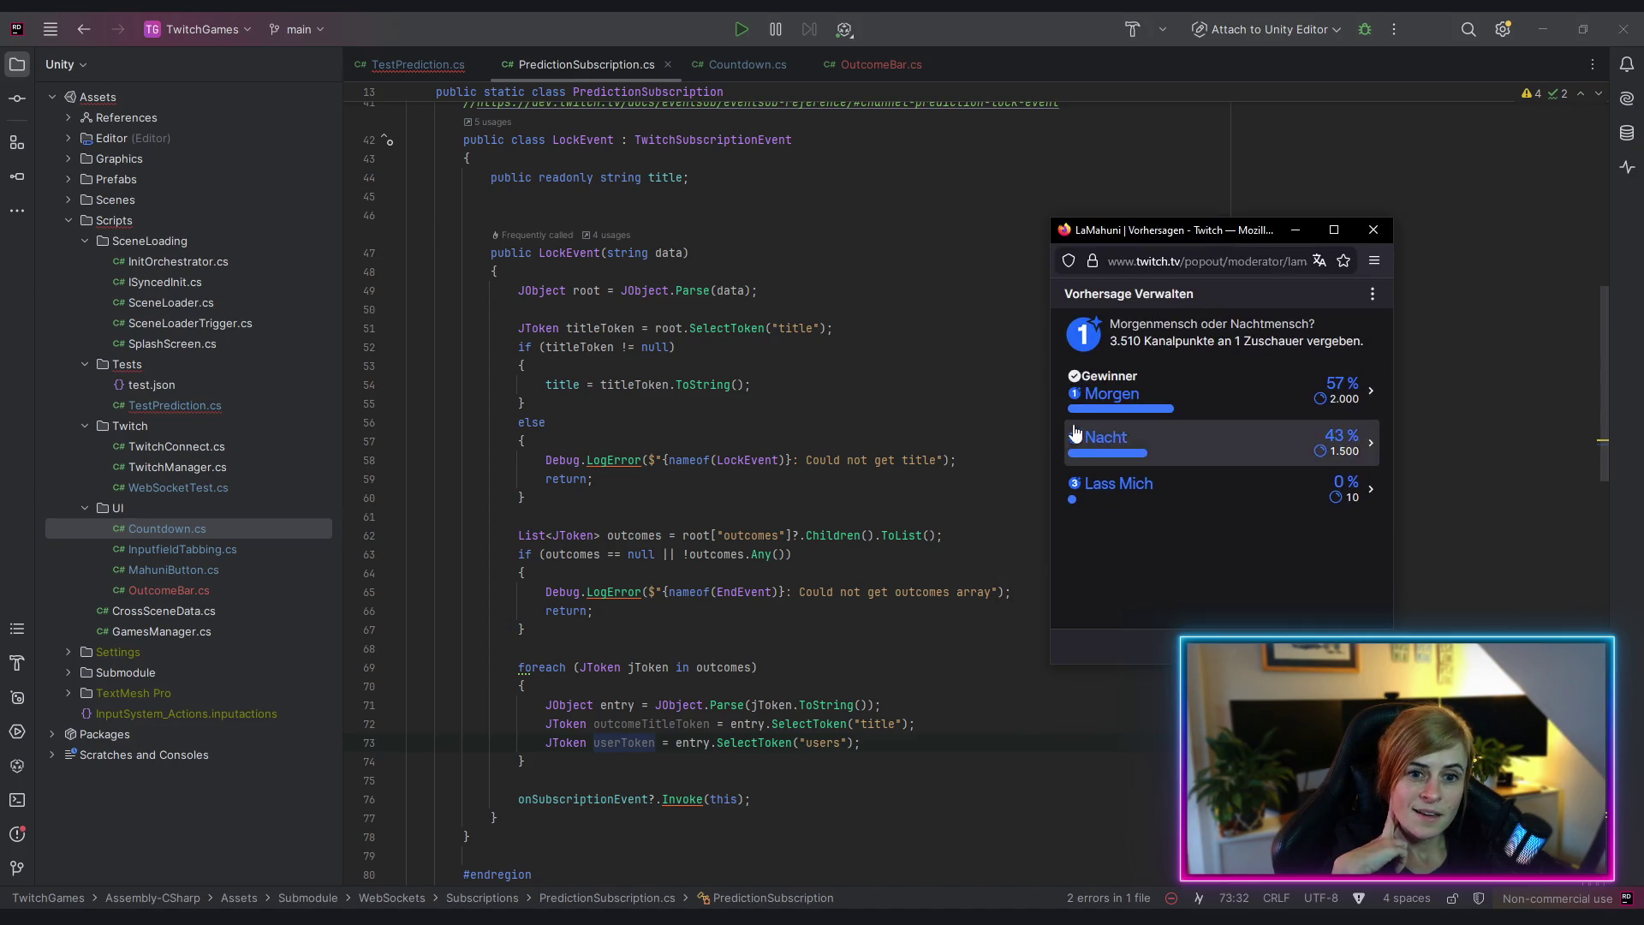
# Widen the prediction popout and view channel-point details for the Morgen, Lass Mich and Nacht outcomes
pyautogui.moveTo(1053, 431); pyautogui.dragTo(841, 431)
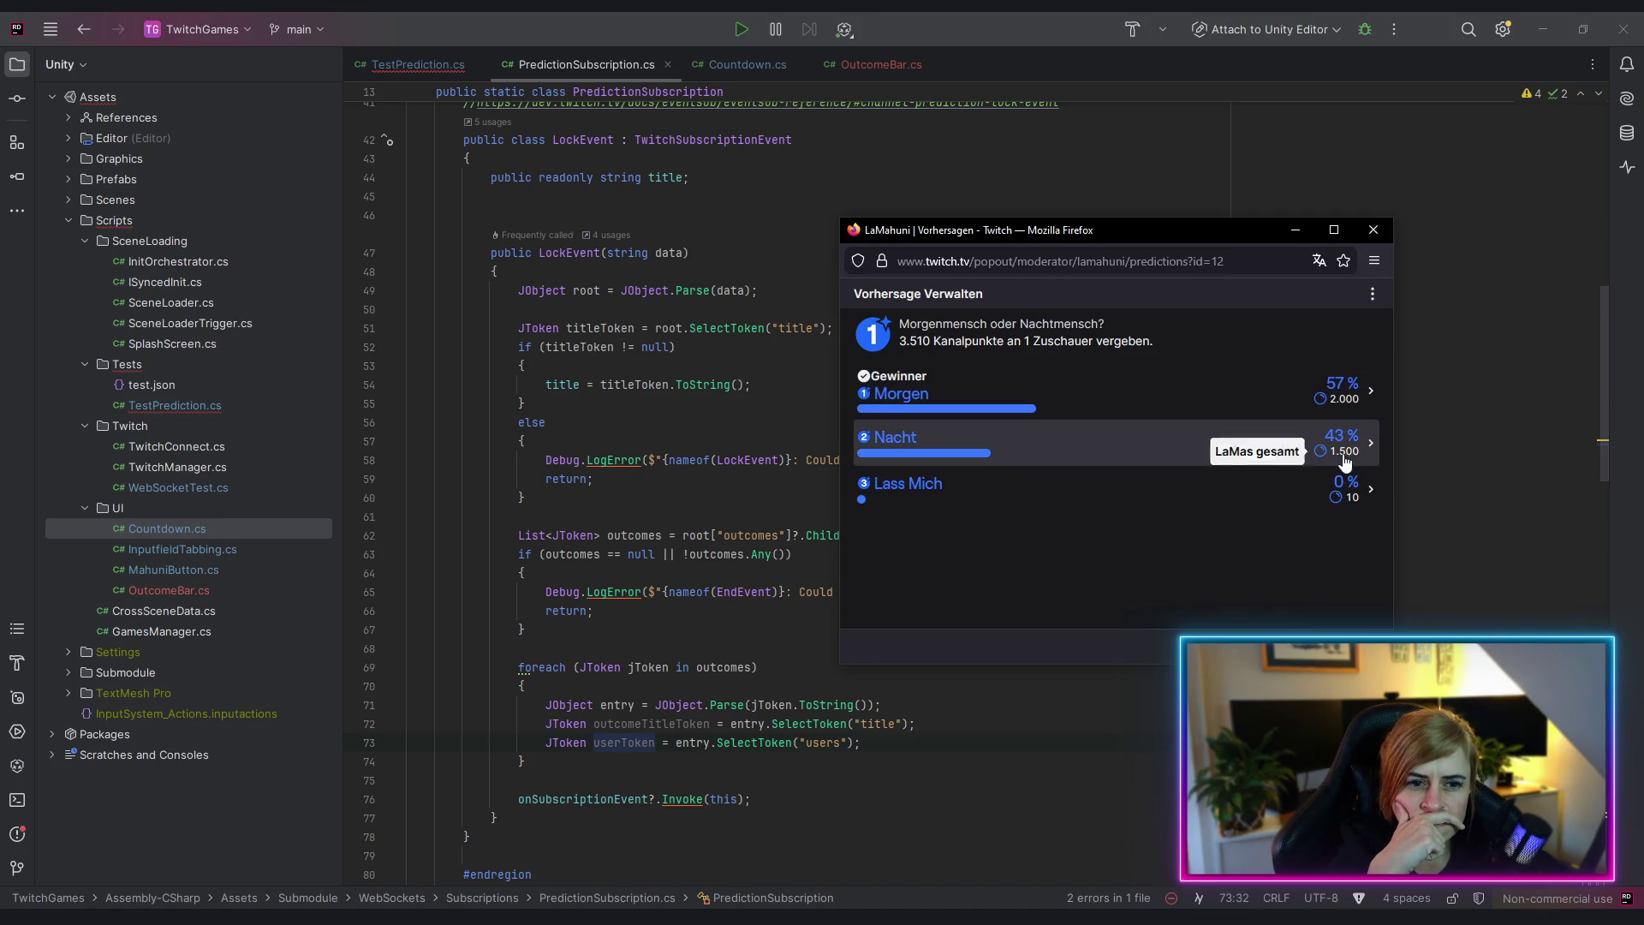
pyautogui.moveTo(903, 340)
pyautogui.mouseDown()
pyautogui.moveTo(1051, 341)
pyautogui.moveTo(1003, 341)
pyautogui.mouseUp()
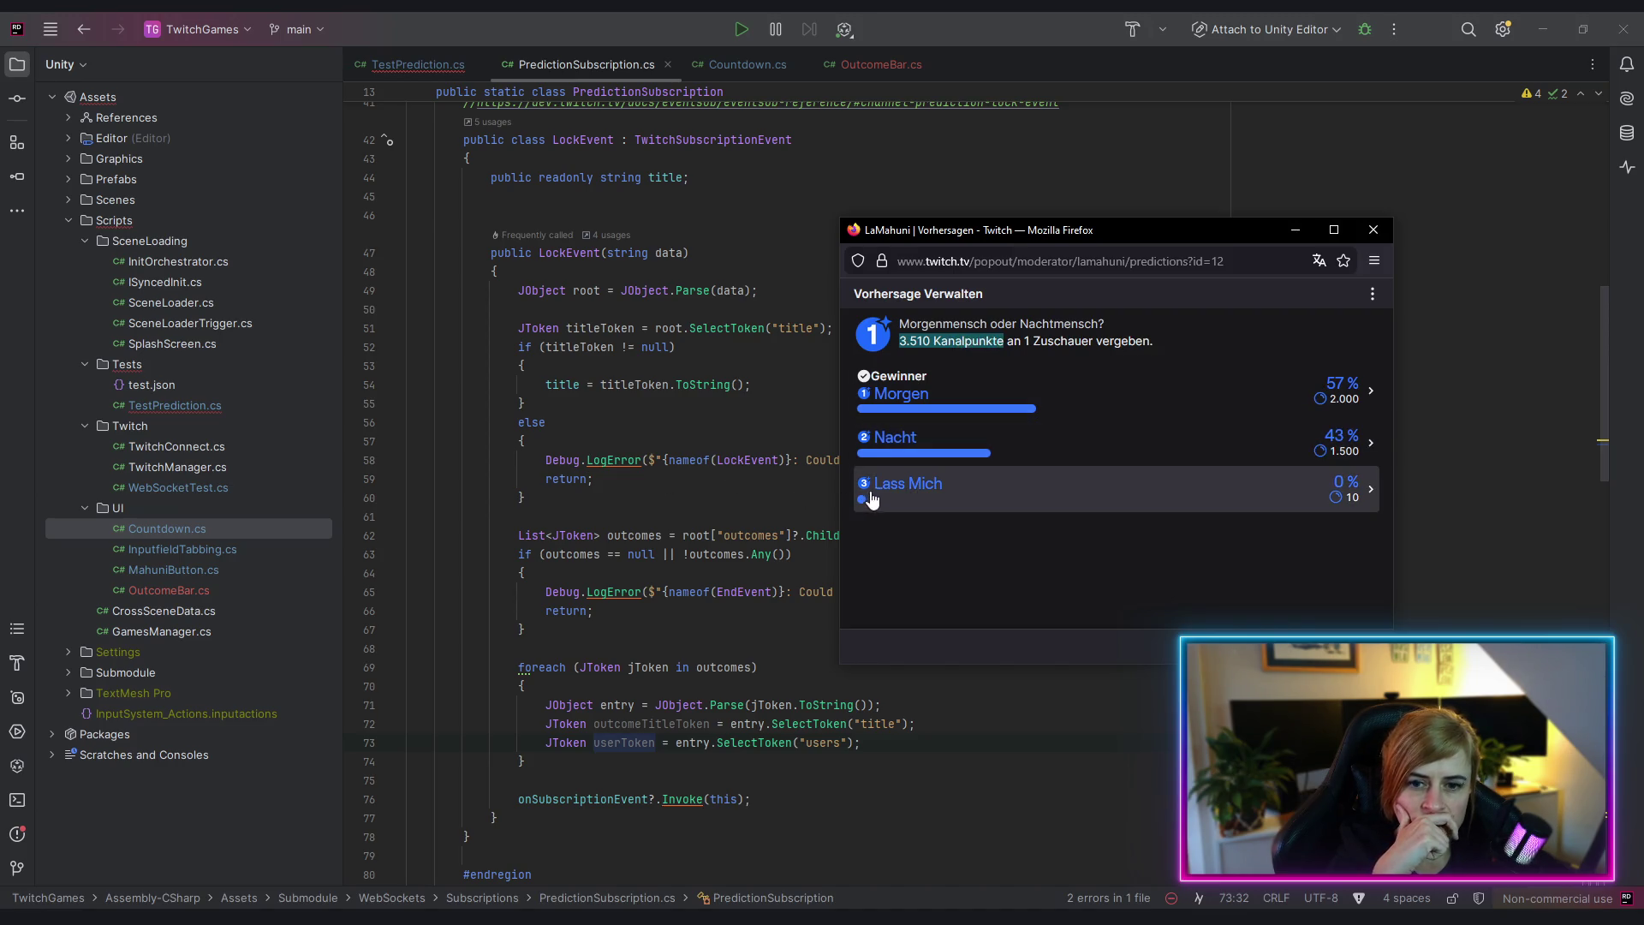
pyautogui.click(1372, 393)
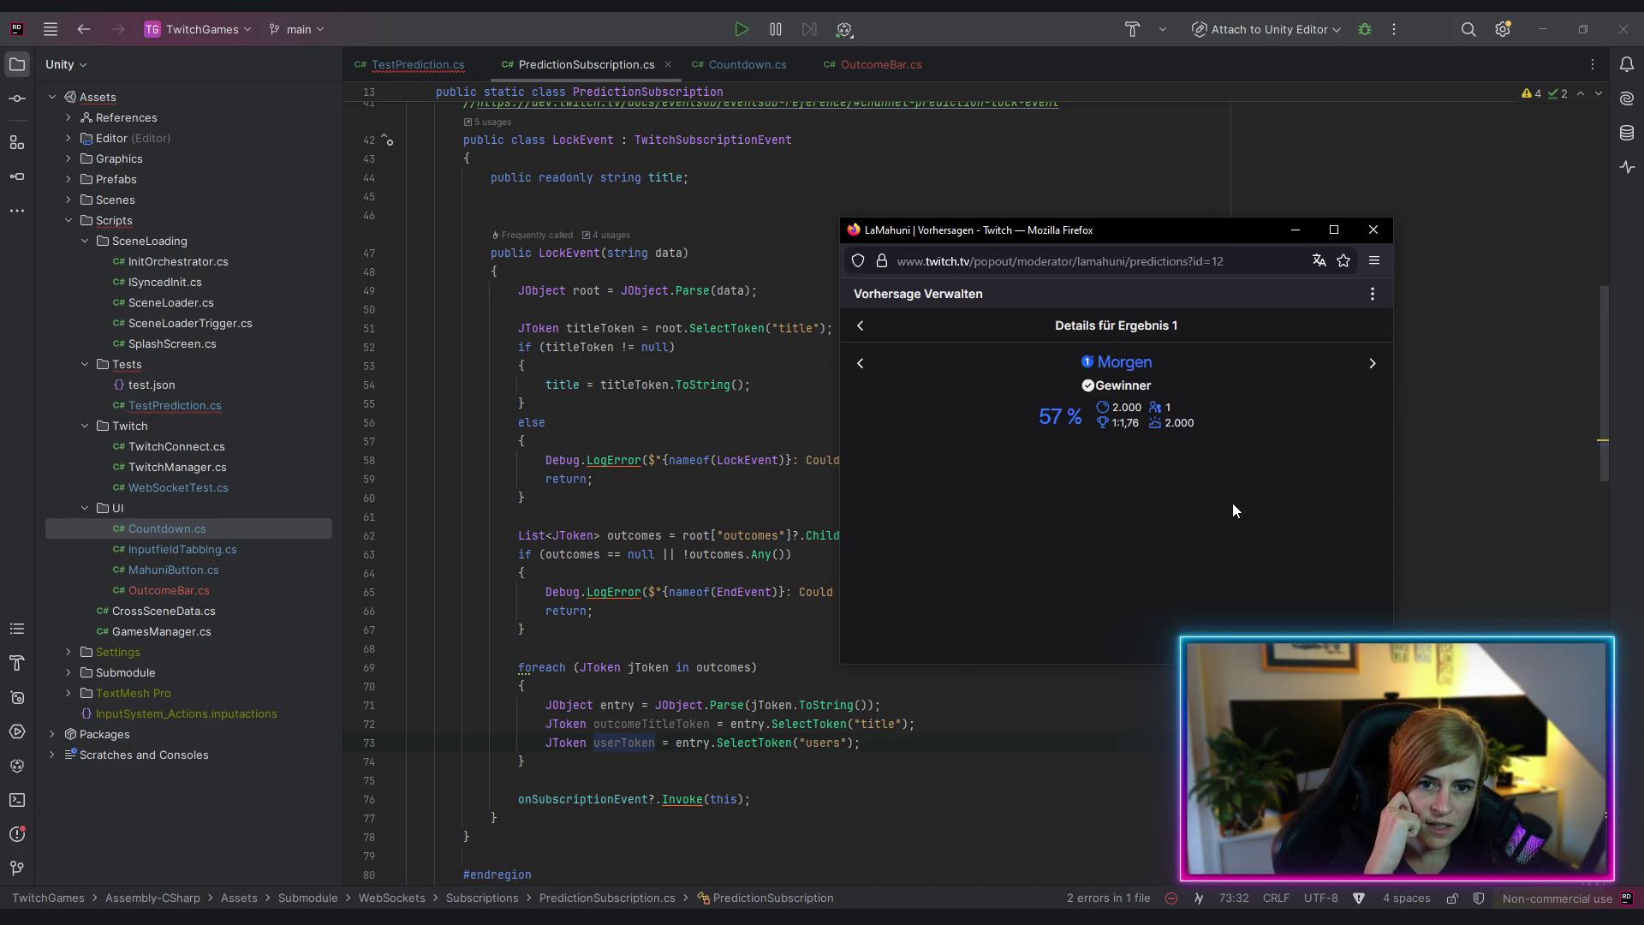
pyautogui.click(863, 366)
pyautogui.click(863, 365)
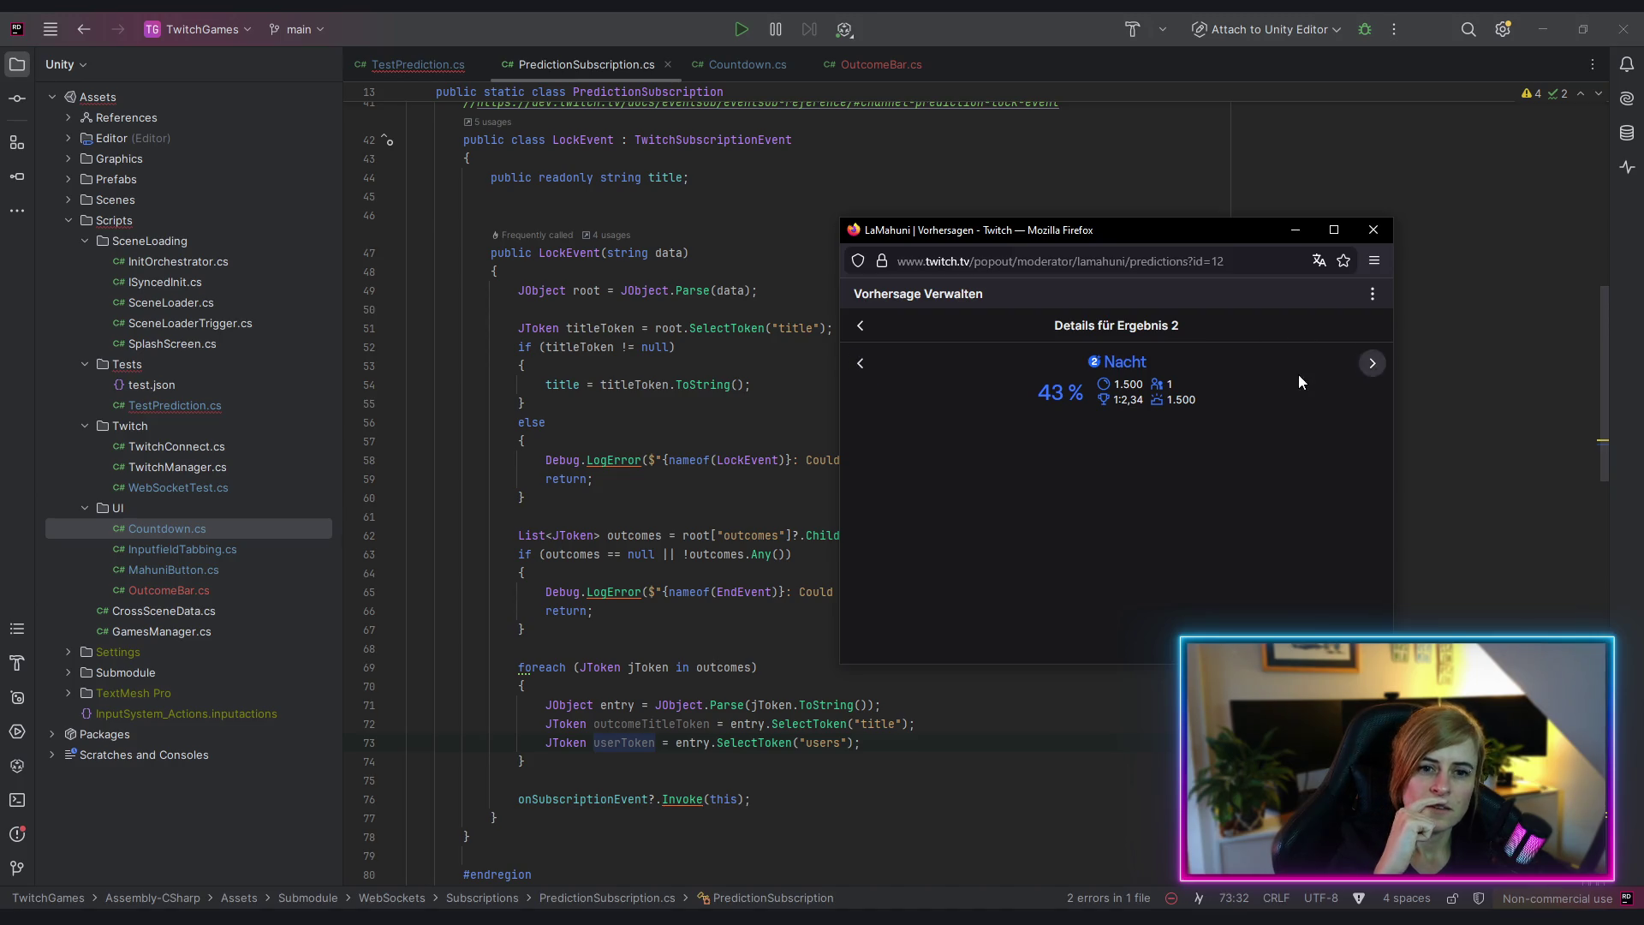
# Page back through the outcome details to the overview, then close the Twitch prediction window
pyautogui.click(1372, 363)
pyautogui.click(1371, 365)
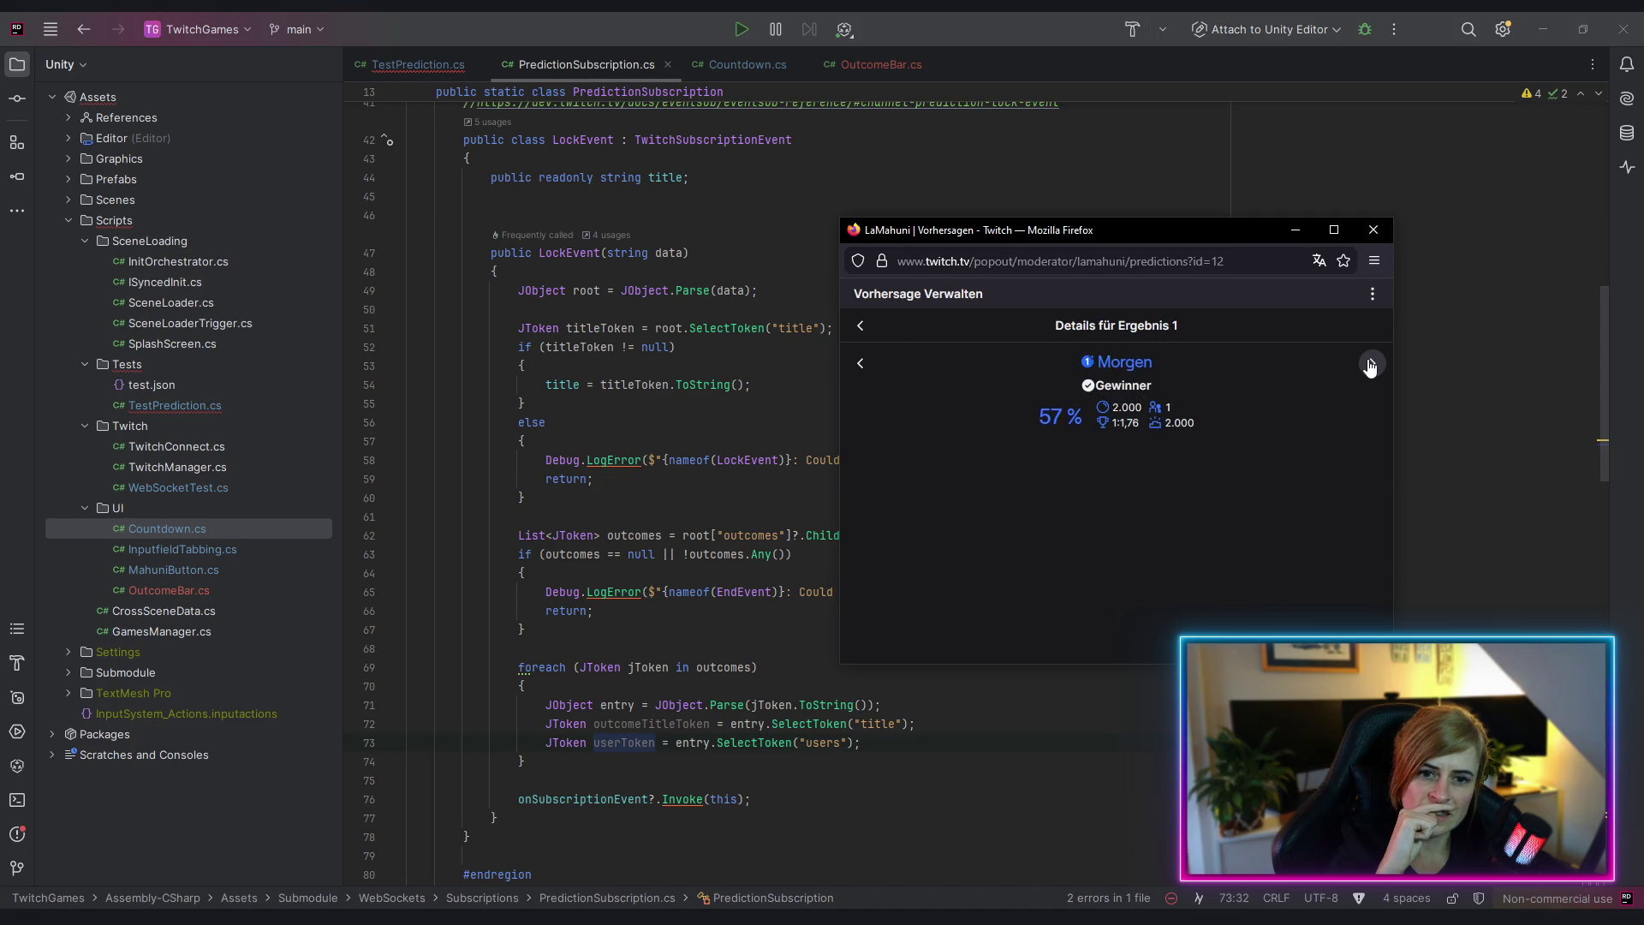
pyautogui.click(861, 329)
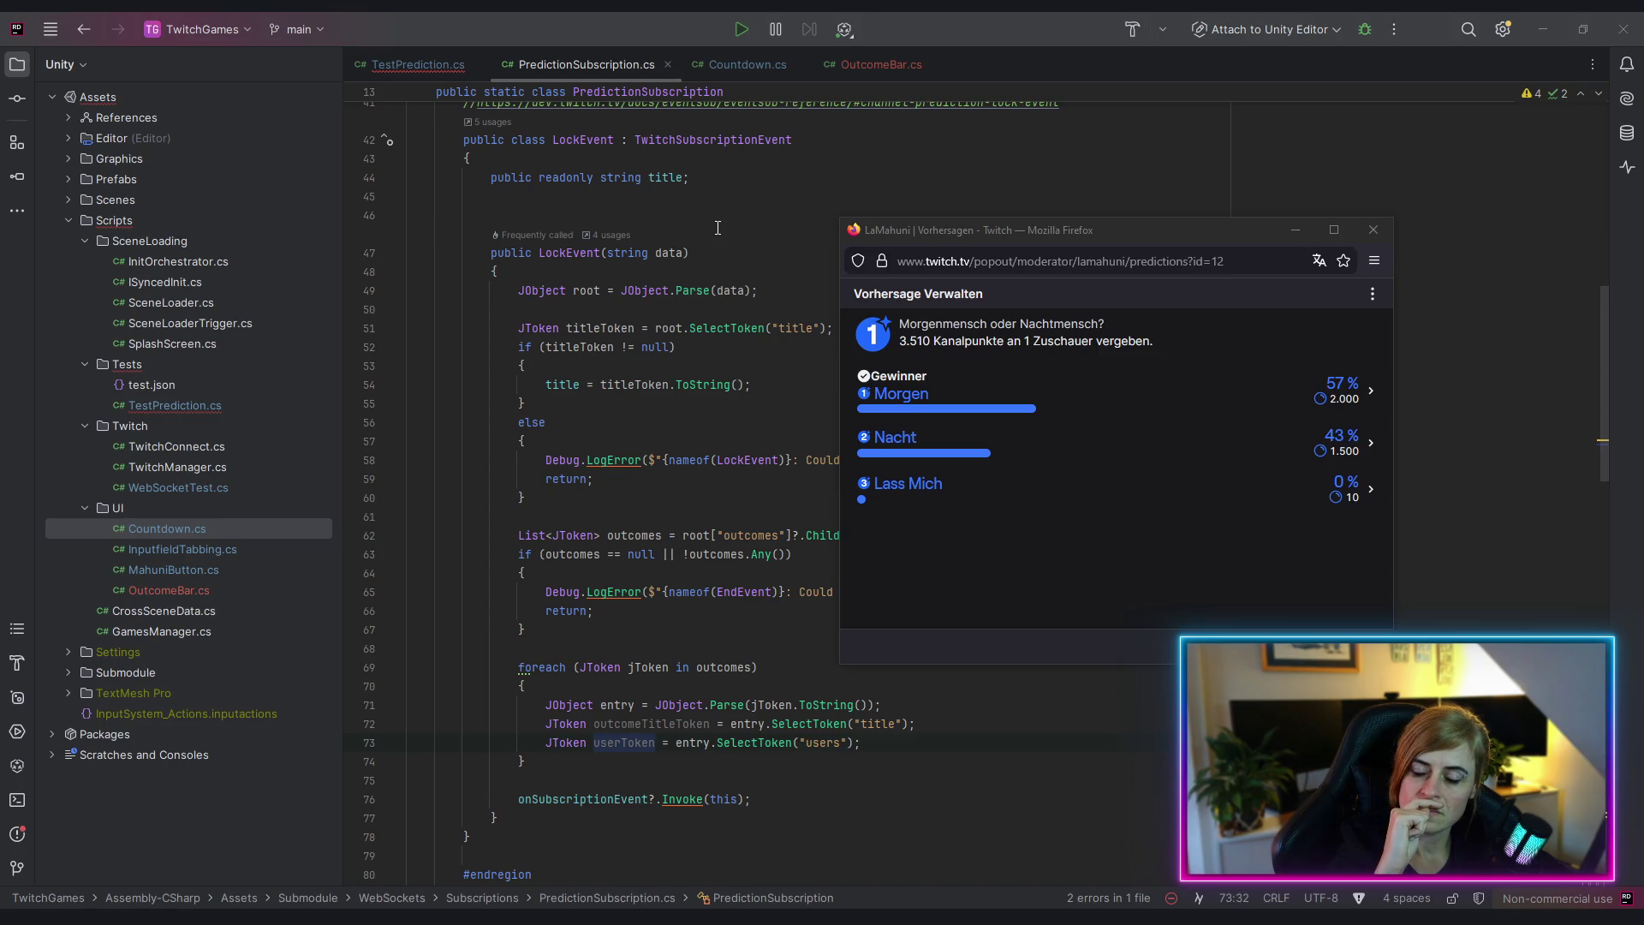
pyautogui.click(1376, 228)
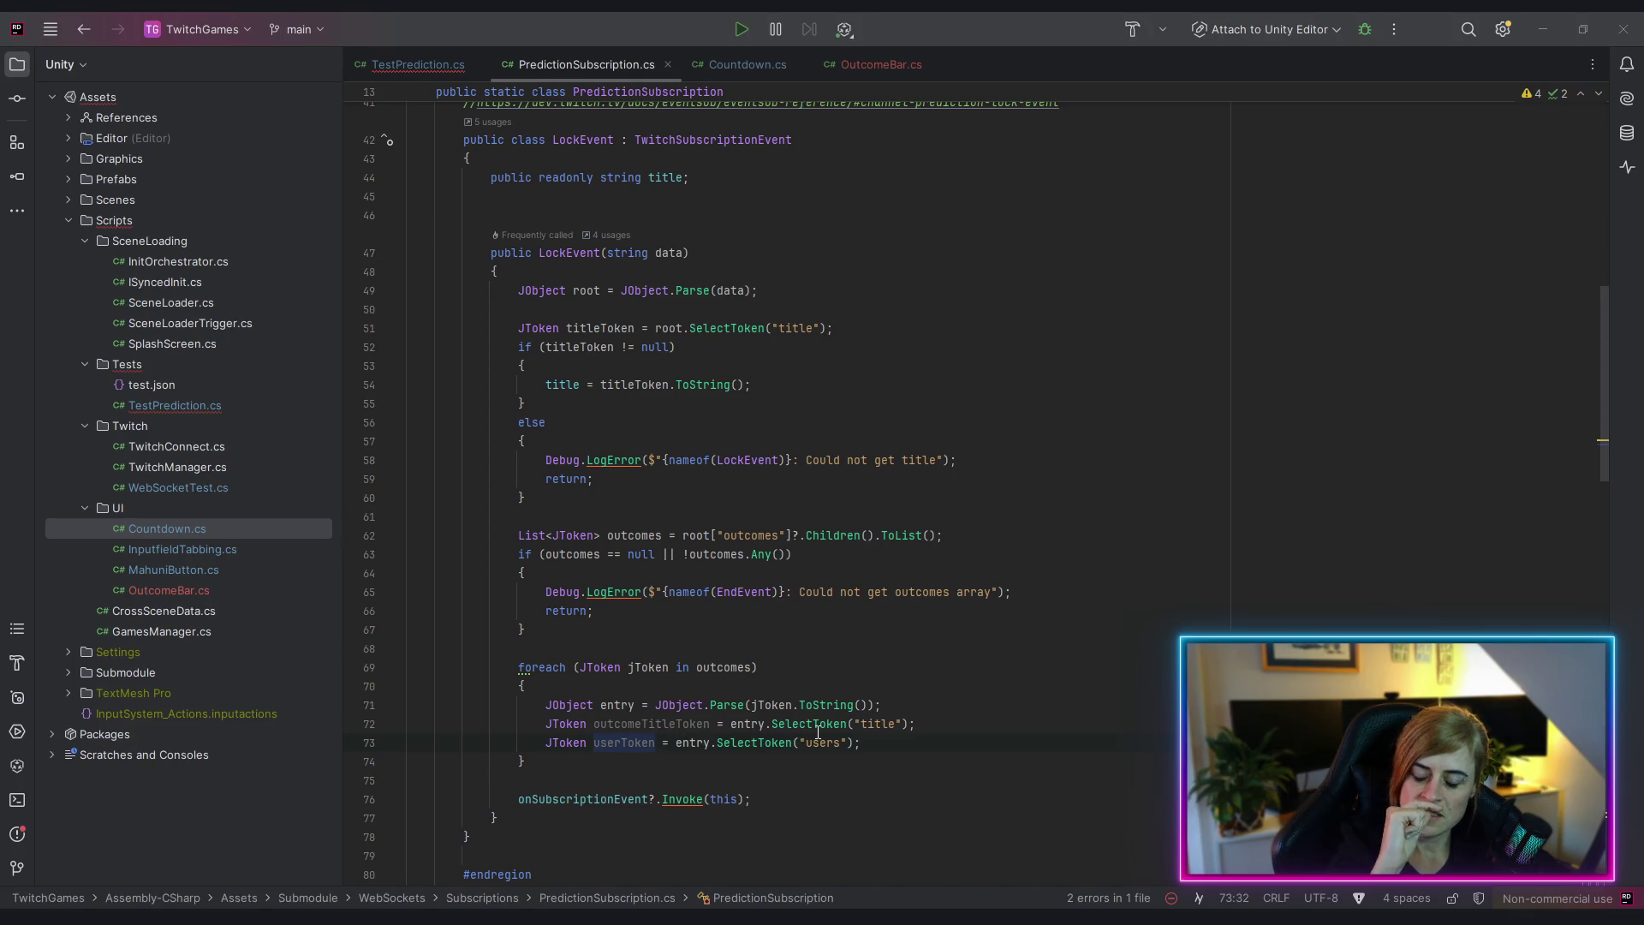
# Switch to the Firefox tab showing the EventSub Channel Prediction Lock Event reference
pyautogui.hotkey('alt', 'Tab')
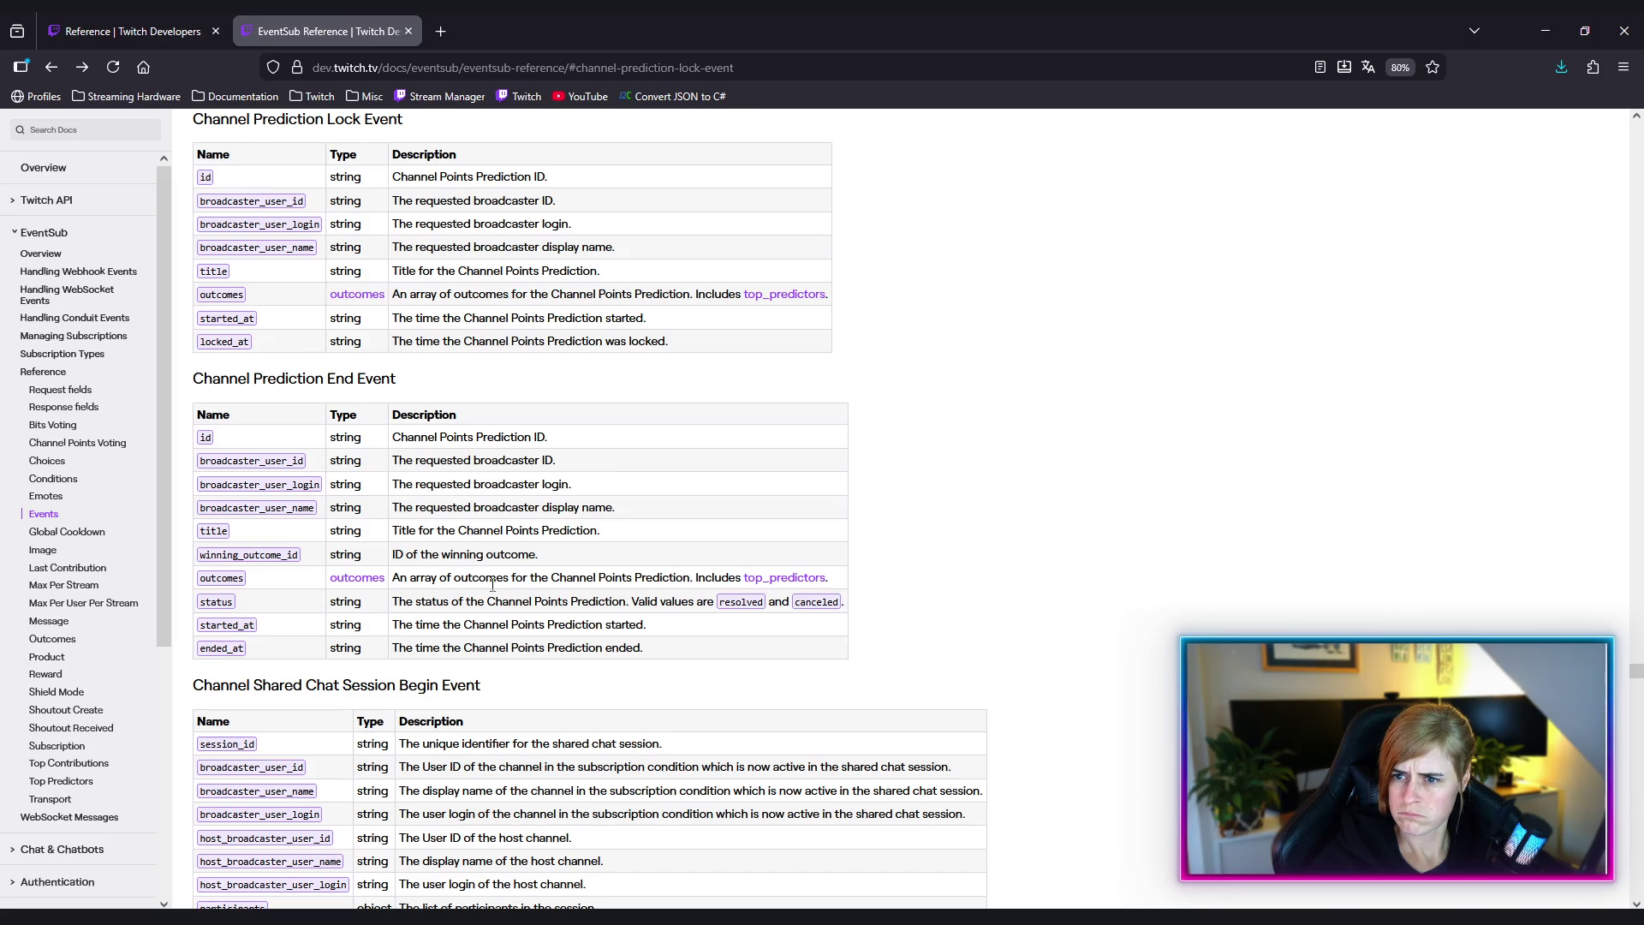
# Find channel_points in the Outcomes field table, then return to Rider
pyautogui.click(358, 296)
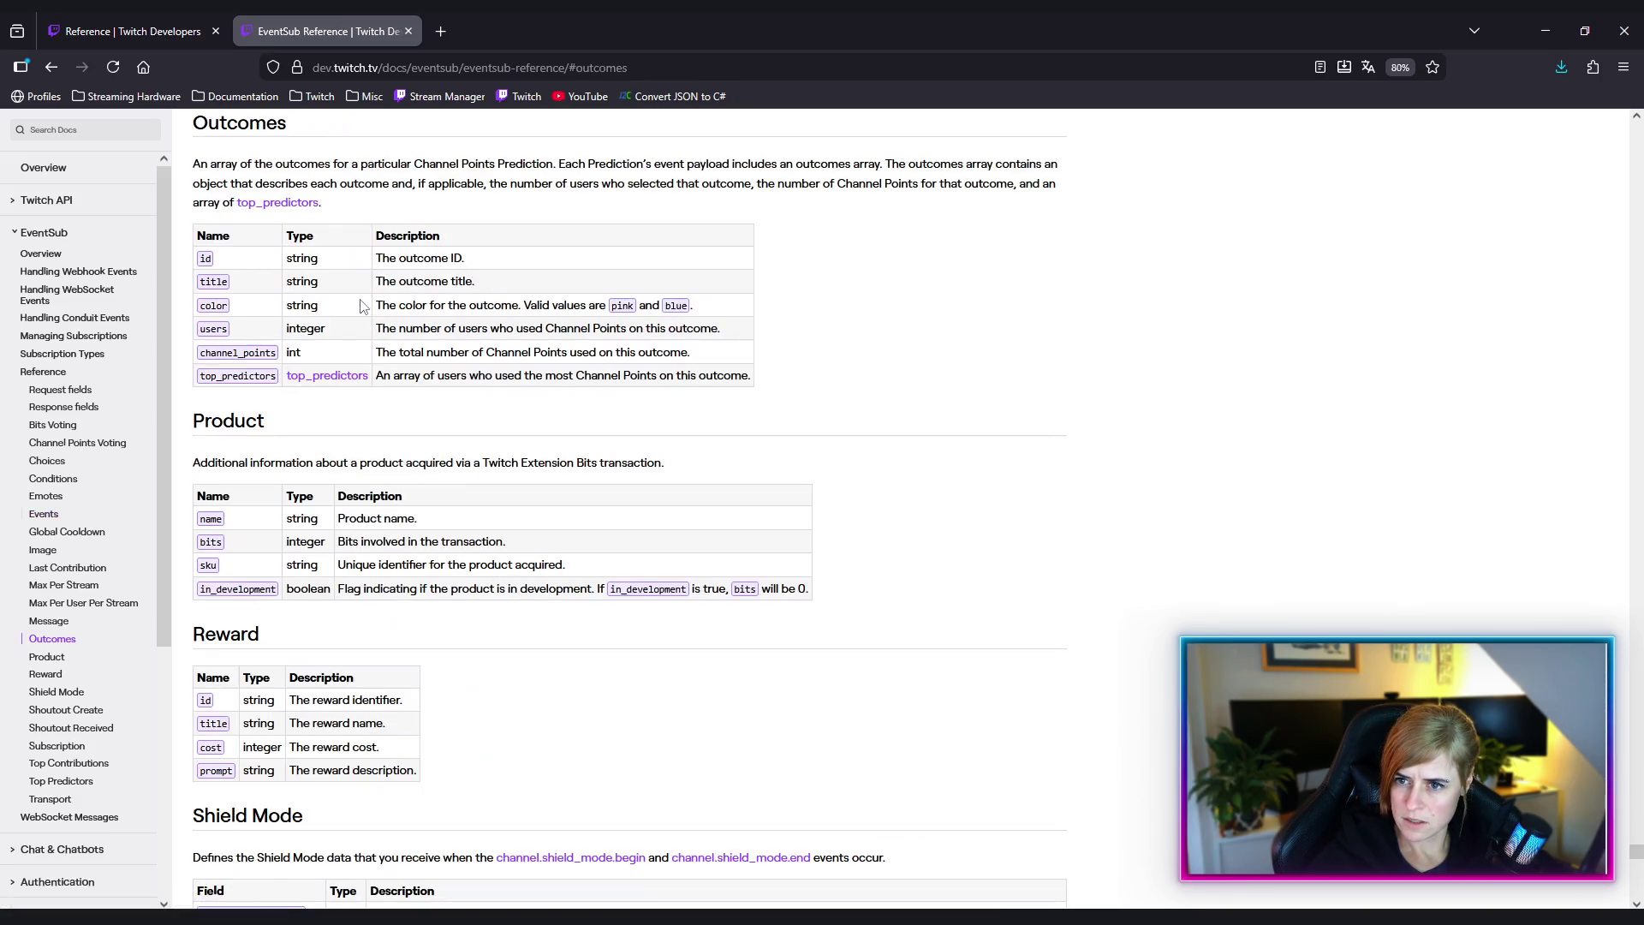
pyautogui.doubleClick(270, 353)
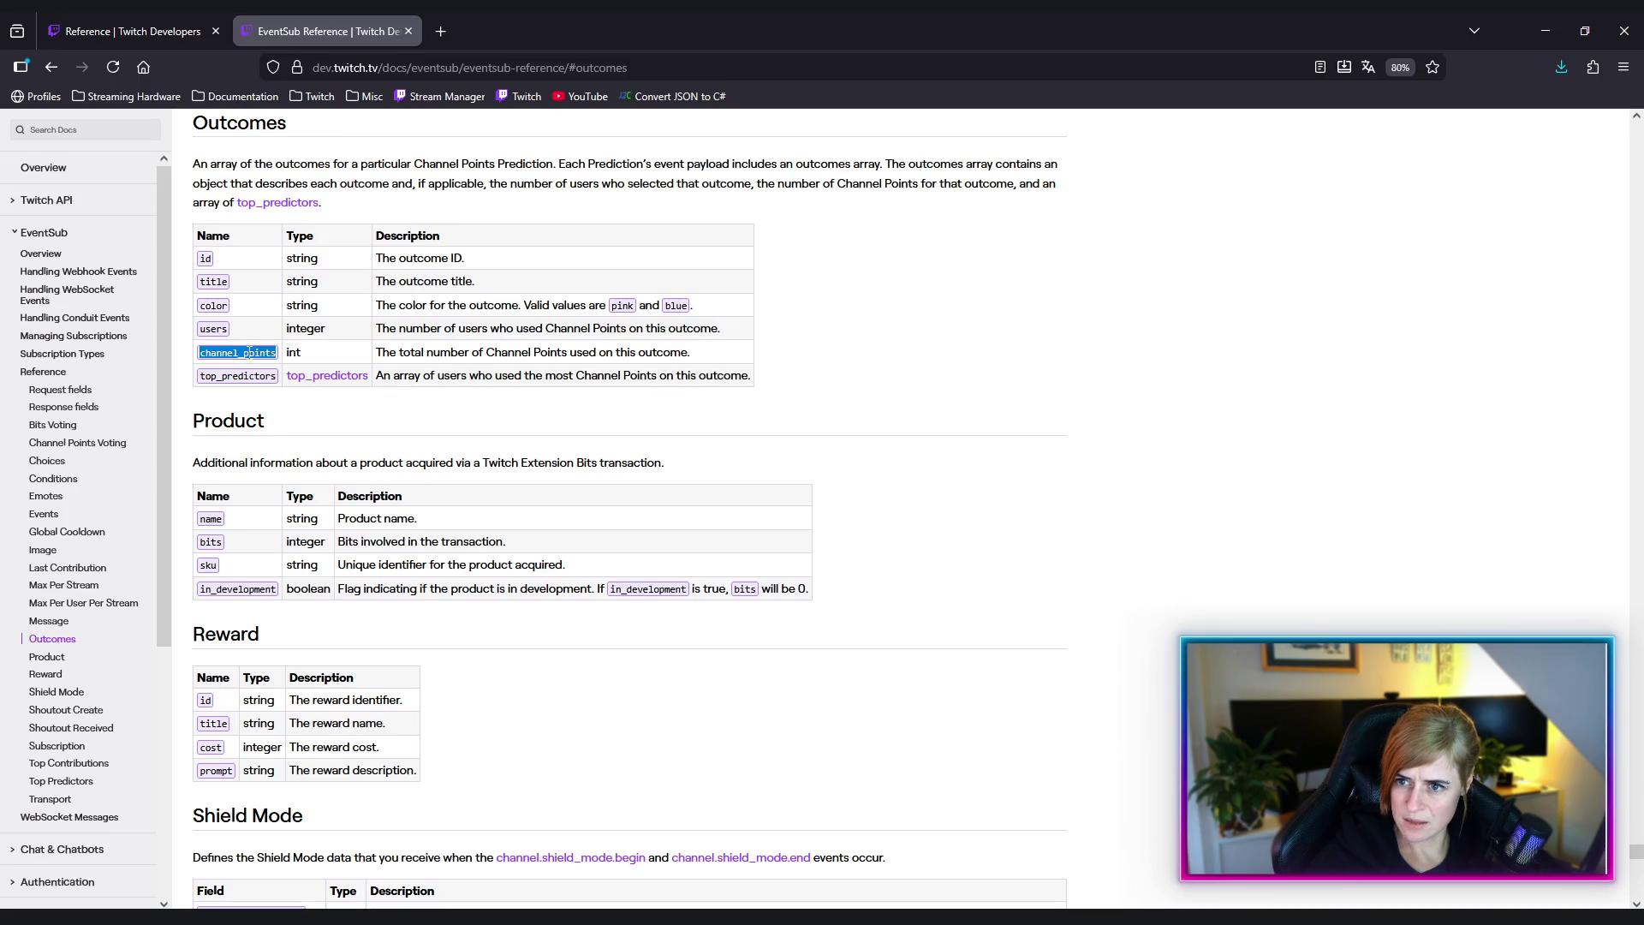
pyautogui.hotkey('alt', 'Tab')
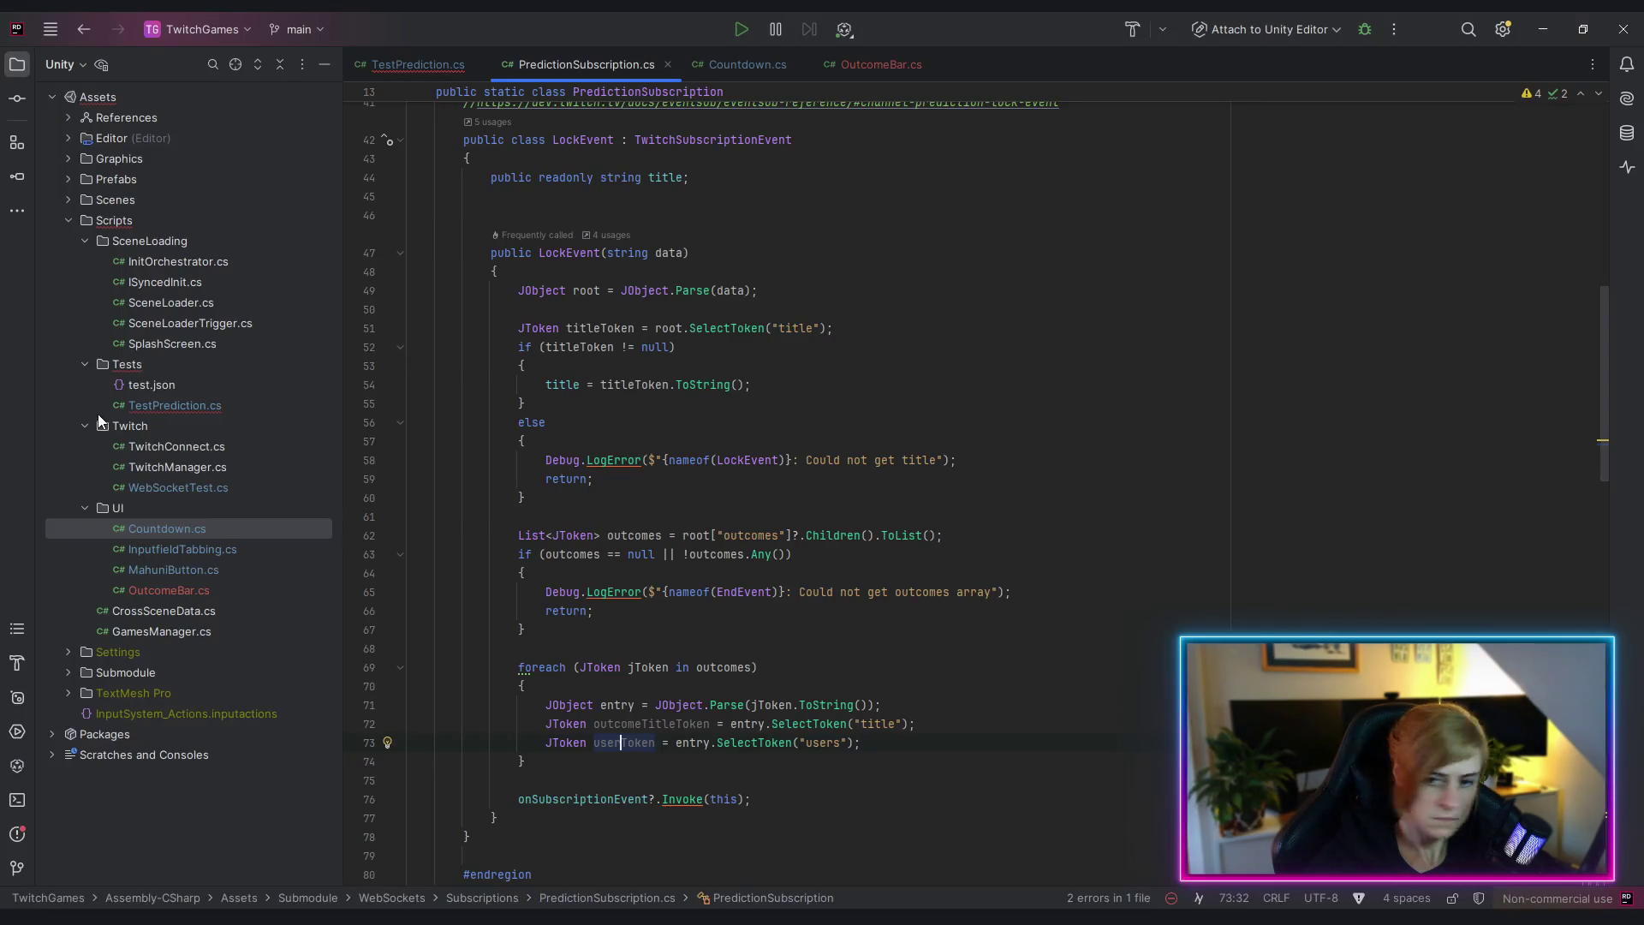
# Replace the users token with channel_points in LockEvent's outcome loop and return to the empty line below title
pyautogui.doubleClick(824, 743)
pyautogui.write('channel_points')
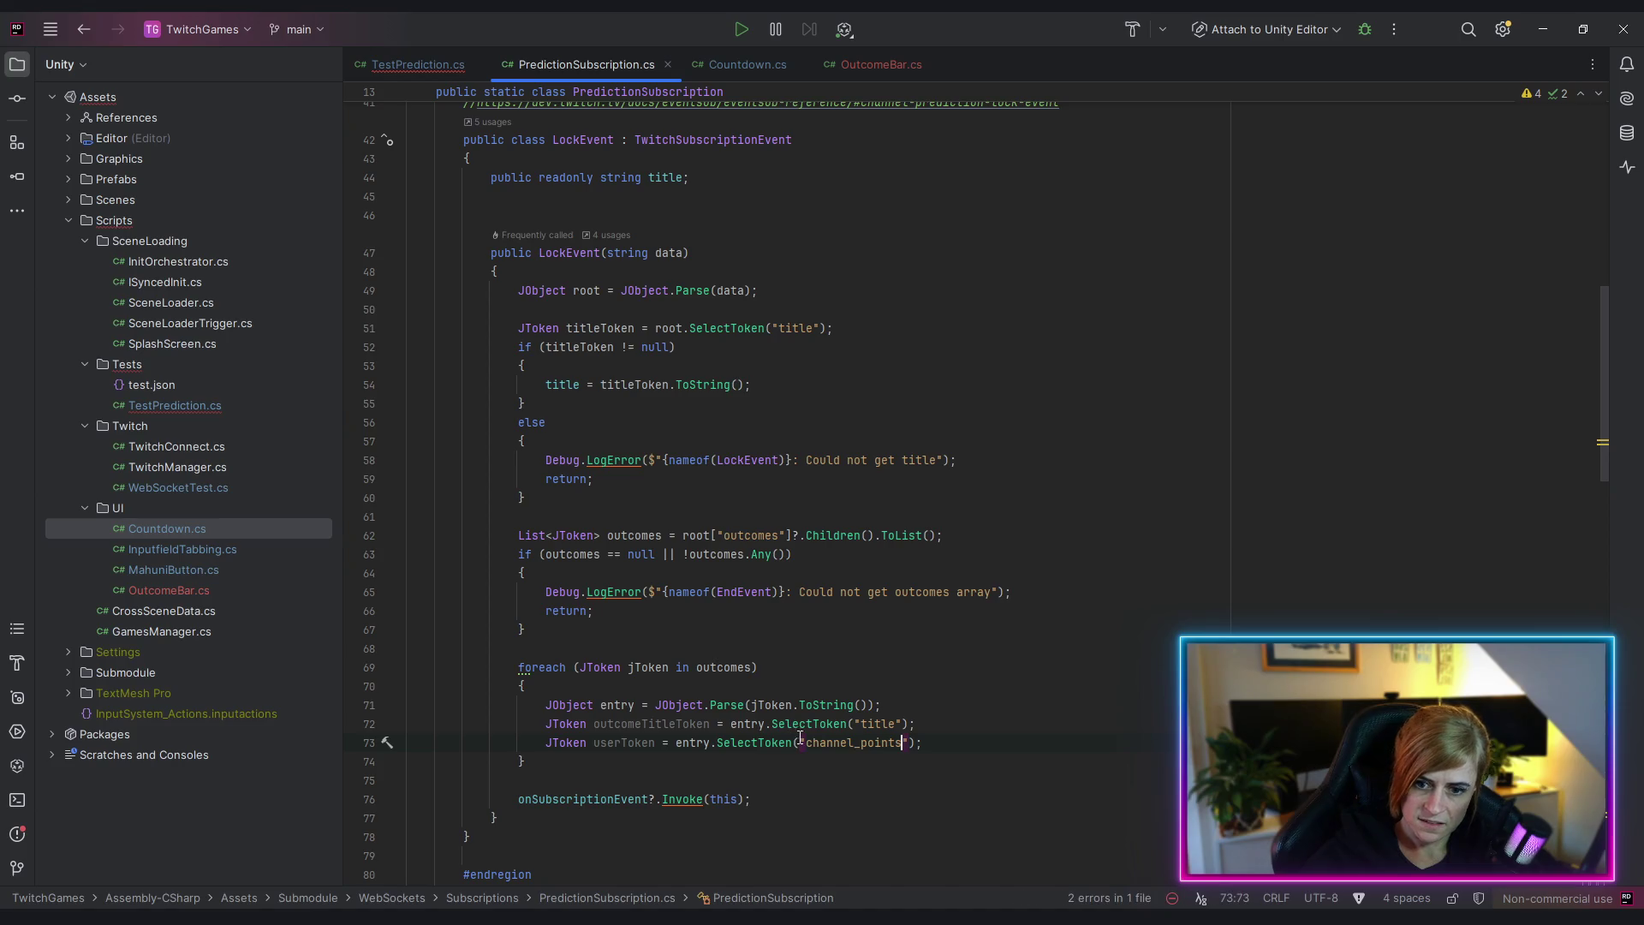
pyautogui.tripleClick(616, 724)
pyautogui.moveTo(989, 785); pyautogui.dragTo(931, 749)
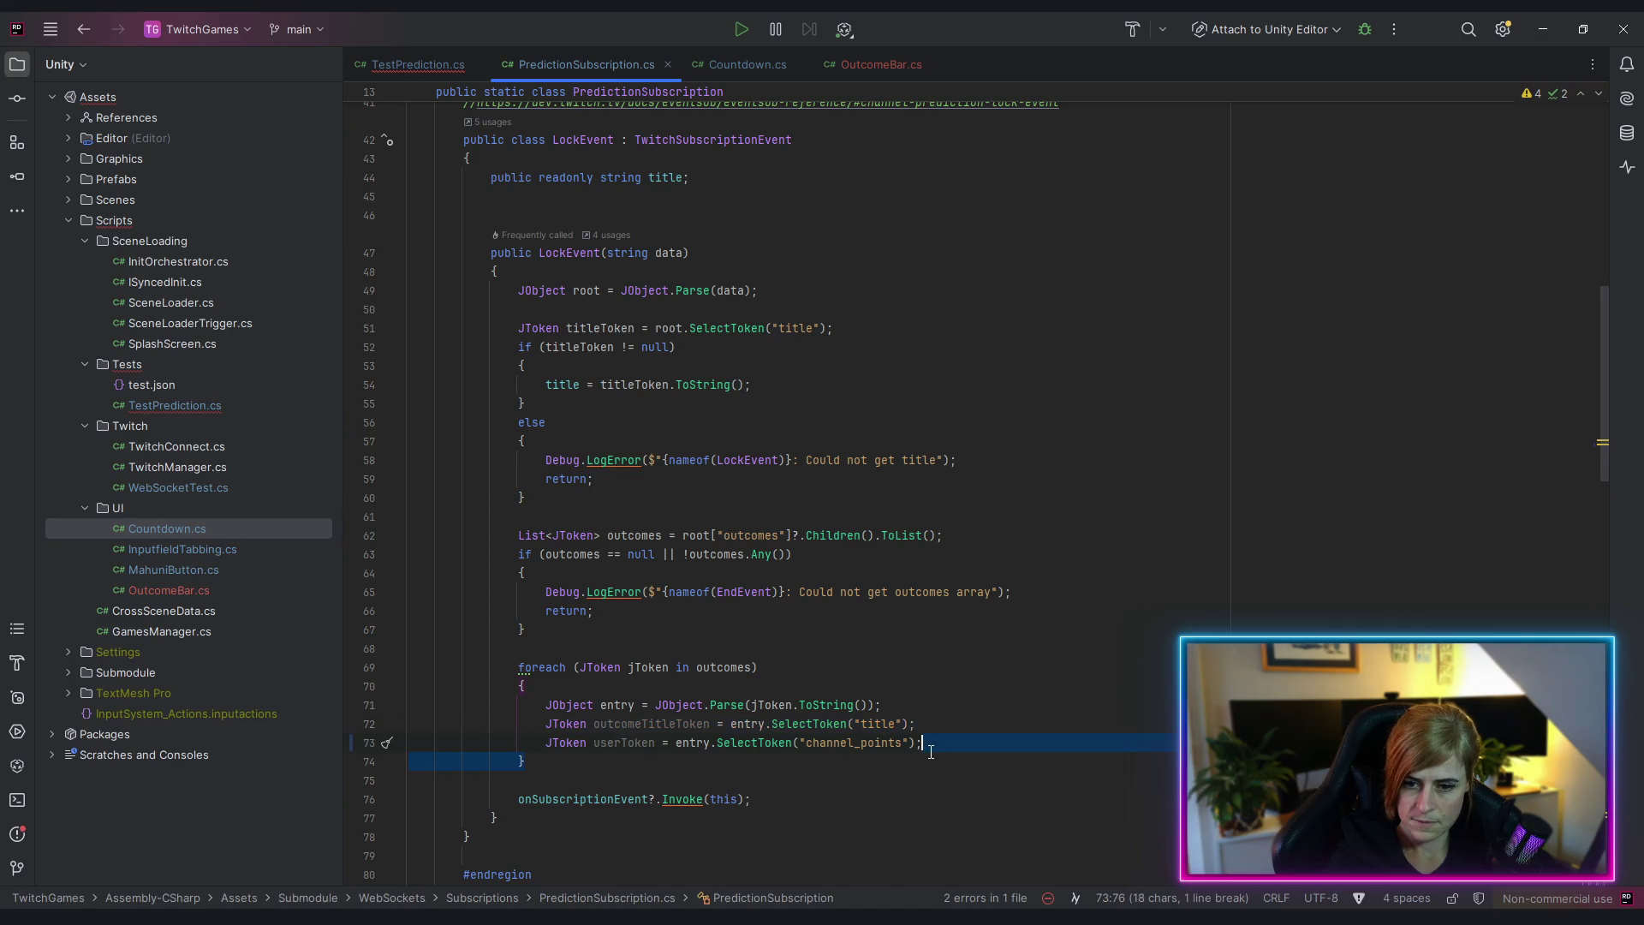
pyautogui.click(622, 743)
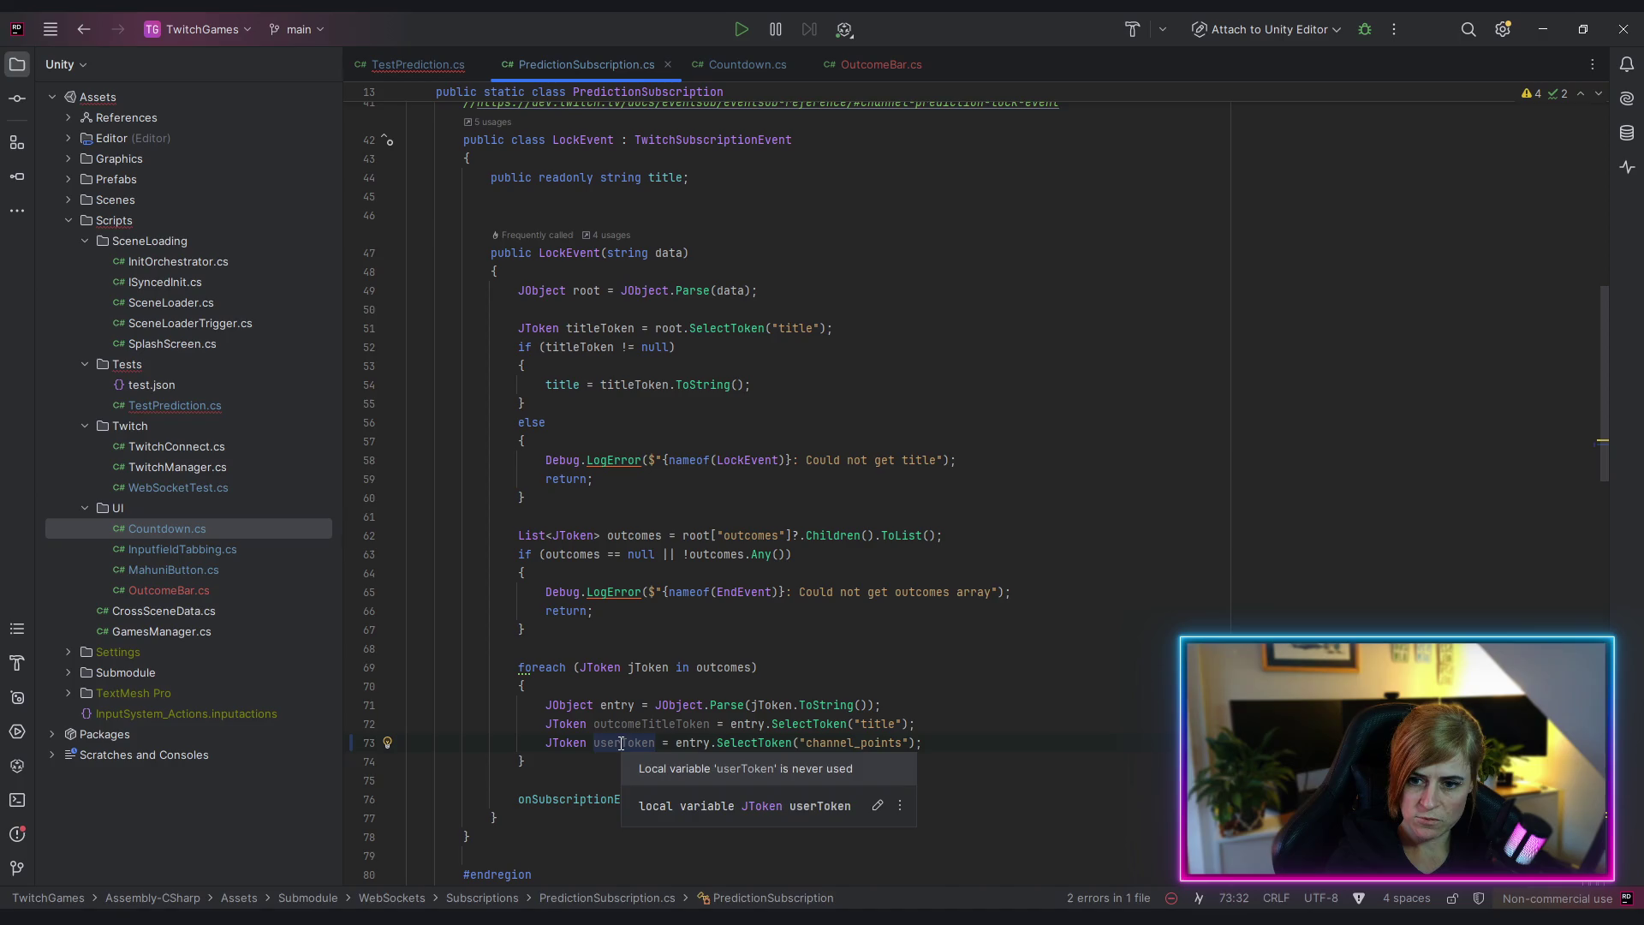
pyautogui.scroll(4, 865, 587)
pyautogui.click(541, 422)
pyautogui.scroll(-1, 926, 573)
pyautogui.scroll(-4, 937, 576)
pyautogui.scroll(-1, 948, 578)
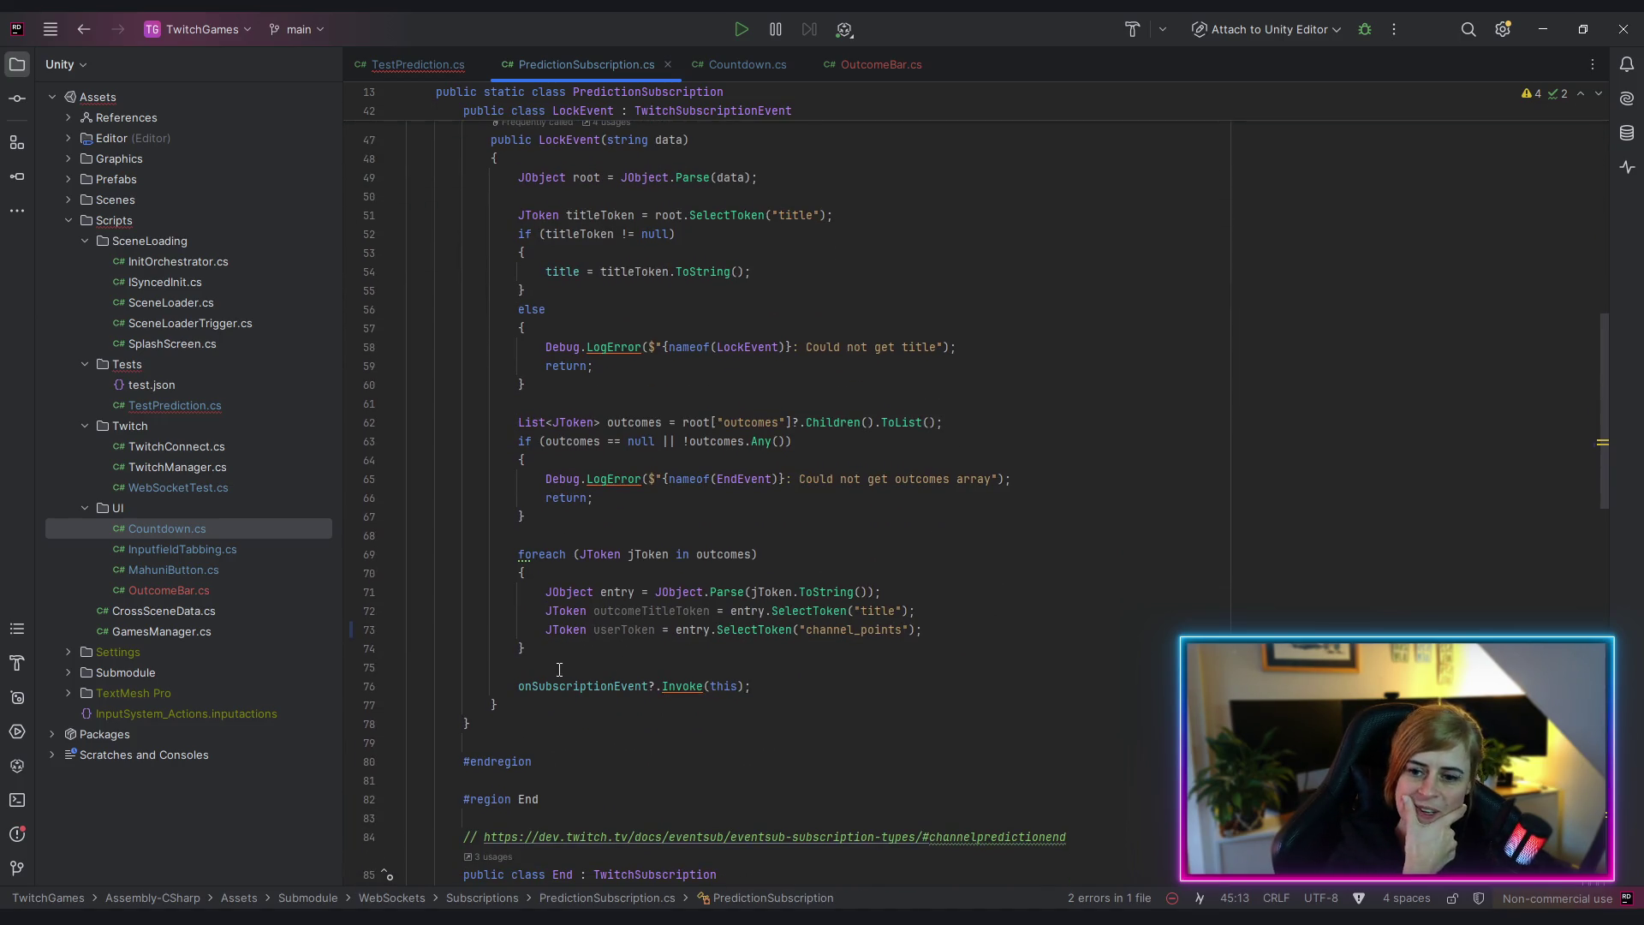
pyautogui.scroll(3, 561, 662)
pyautogui.click(714, 237)
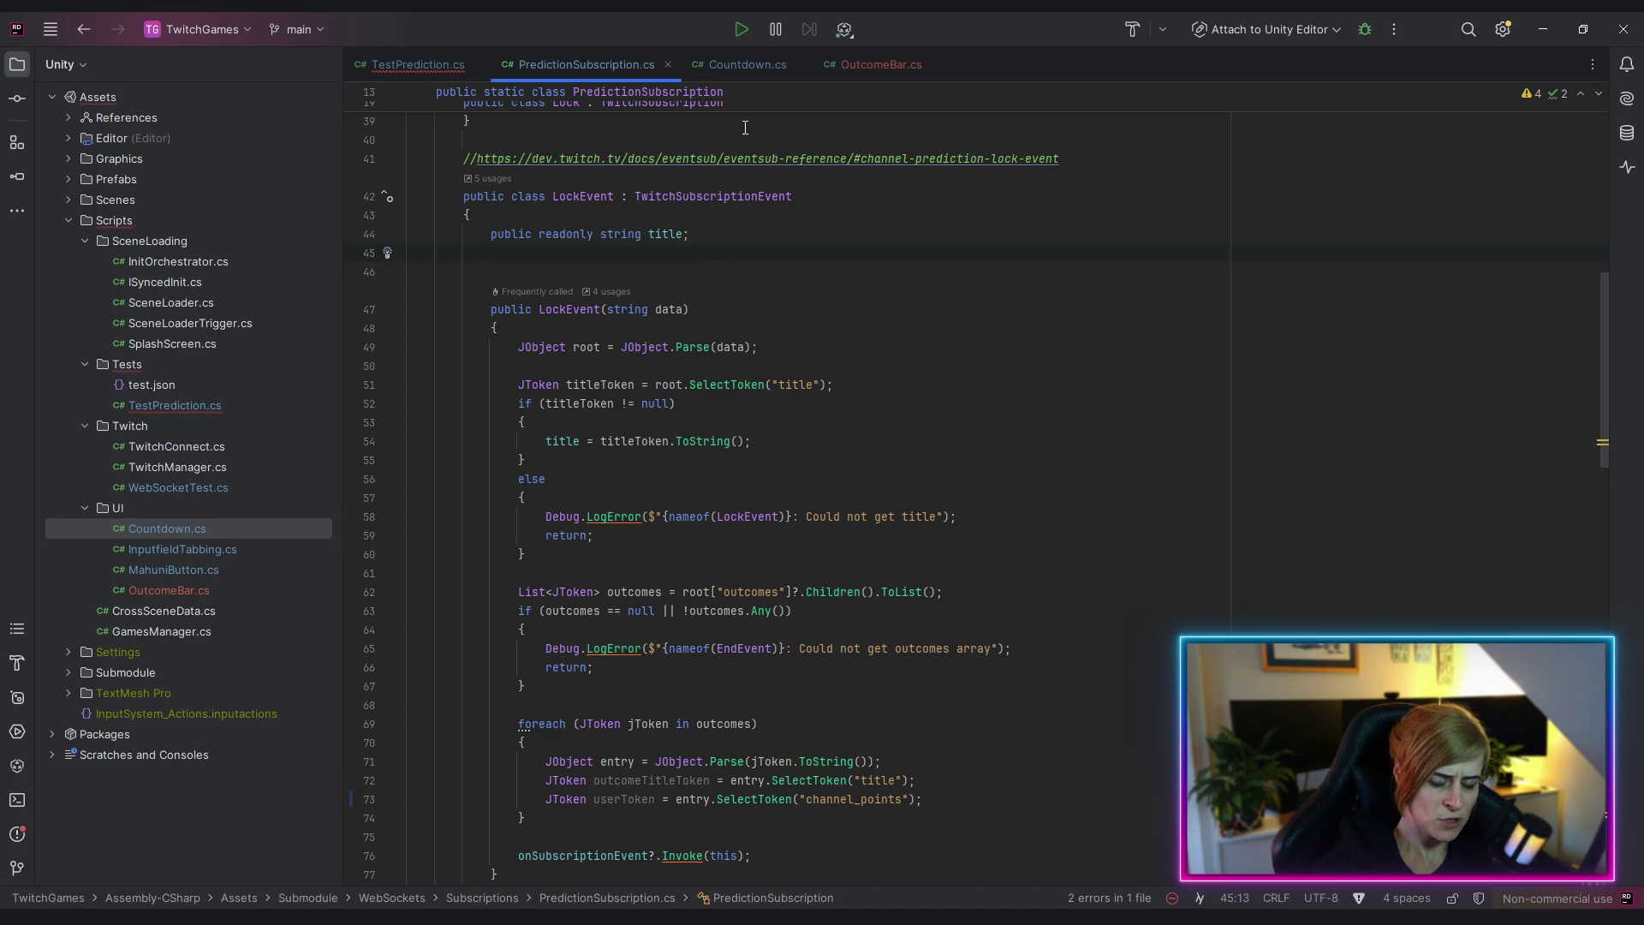
pyautogui.write('public')
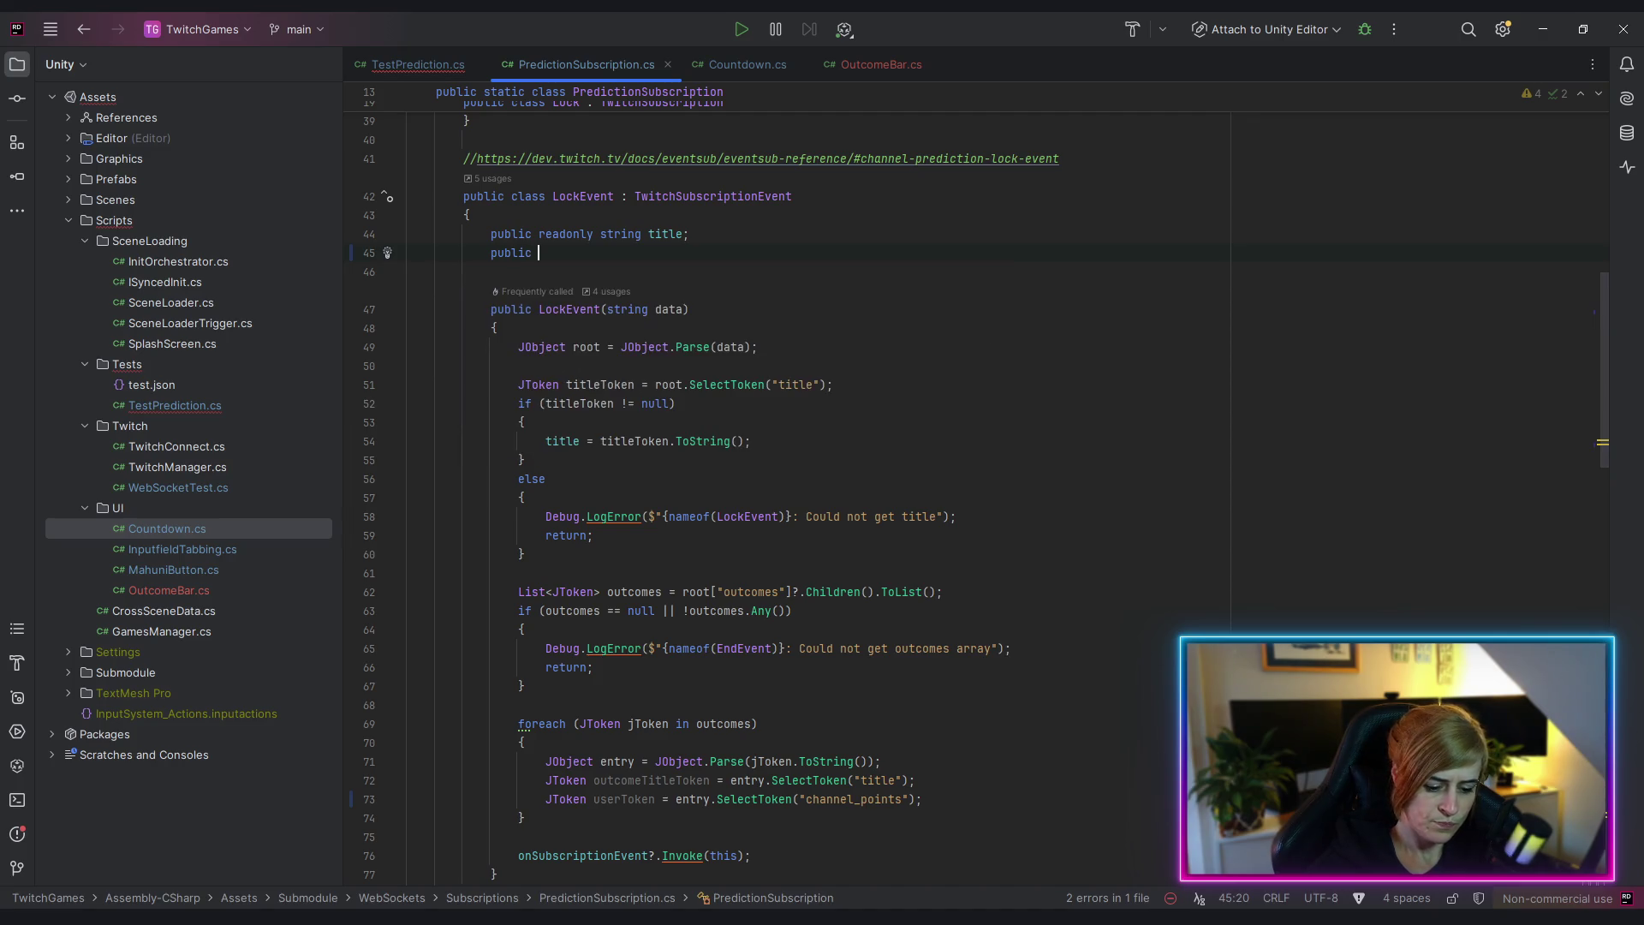
pyautogui.write('(ApplicationTitleDescriptor,')
# Declare an outcomes field as a (string title, int channelPoints) tuple, discarding autocomplete mistakes and array brackets
pyautogui.press('shift')
pyautogui.press('shift')
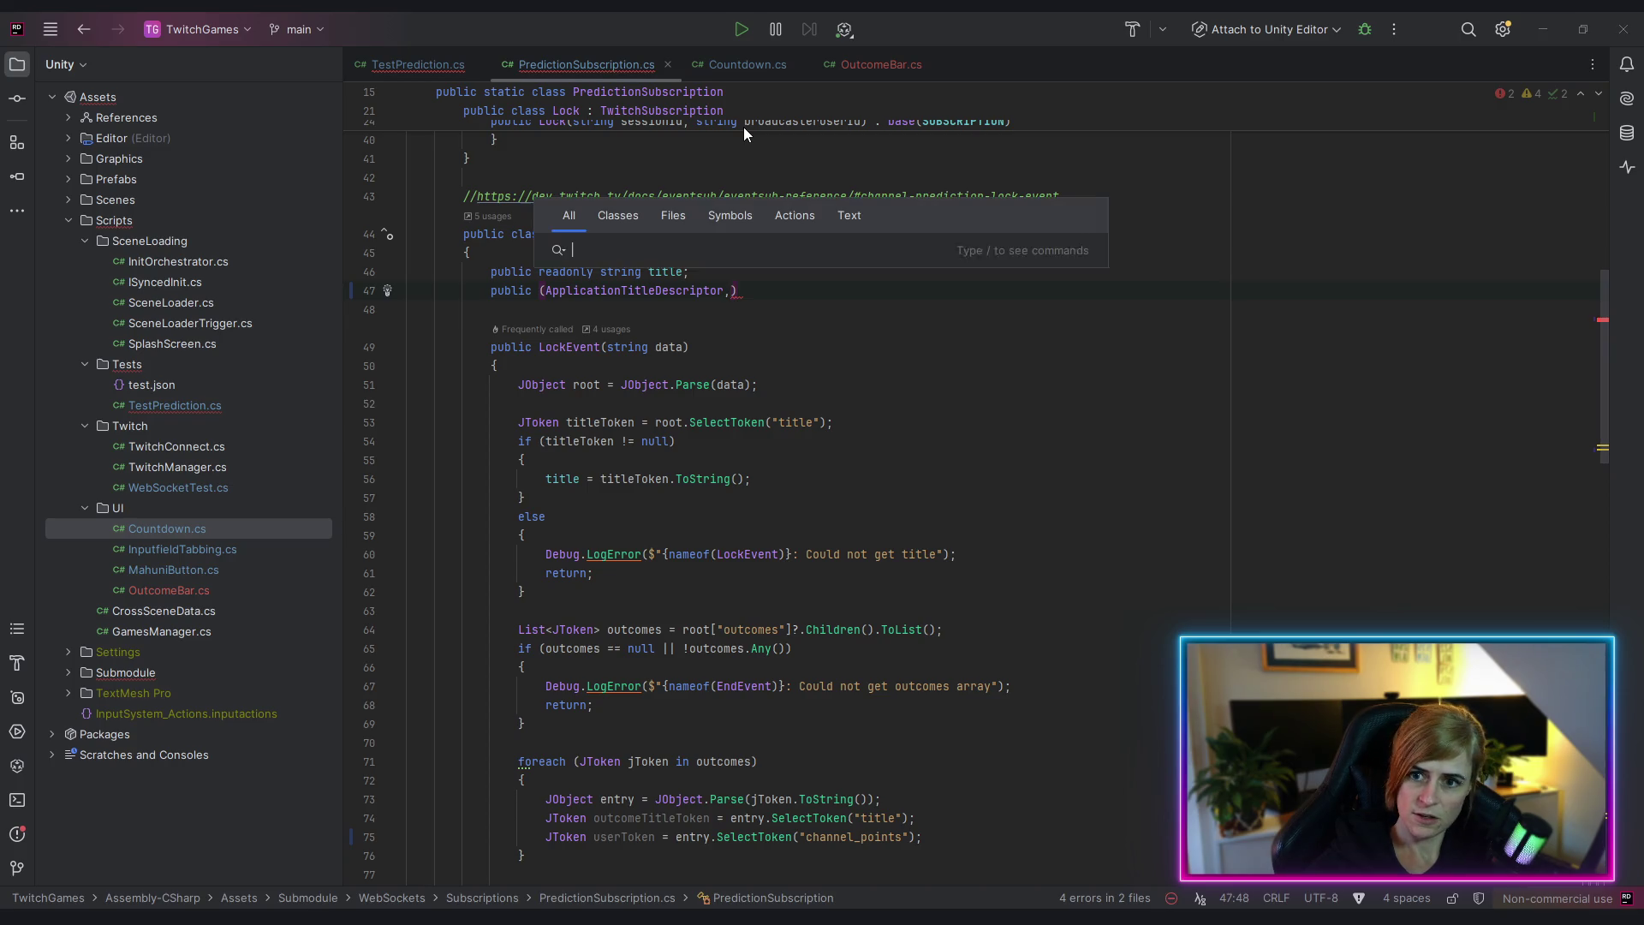
pyautogui.press('Escape')
pyautogui.hotkey('ctrl', 'z')
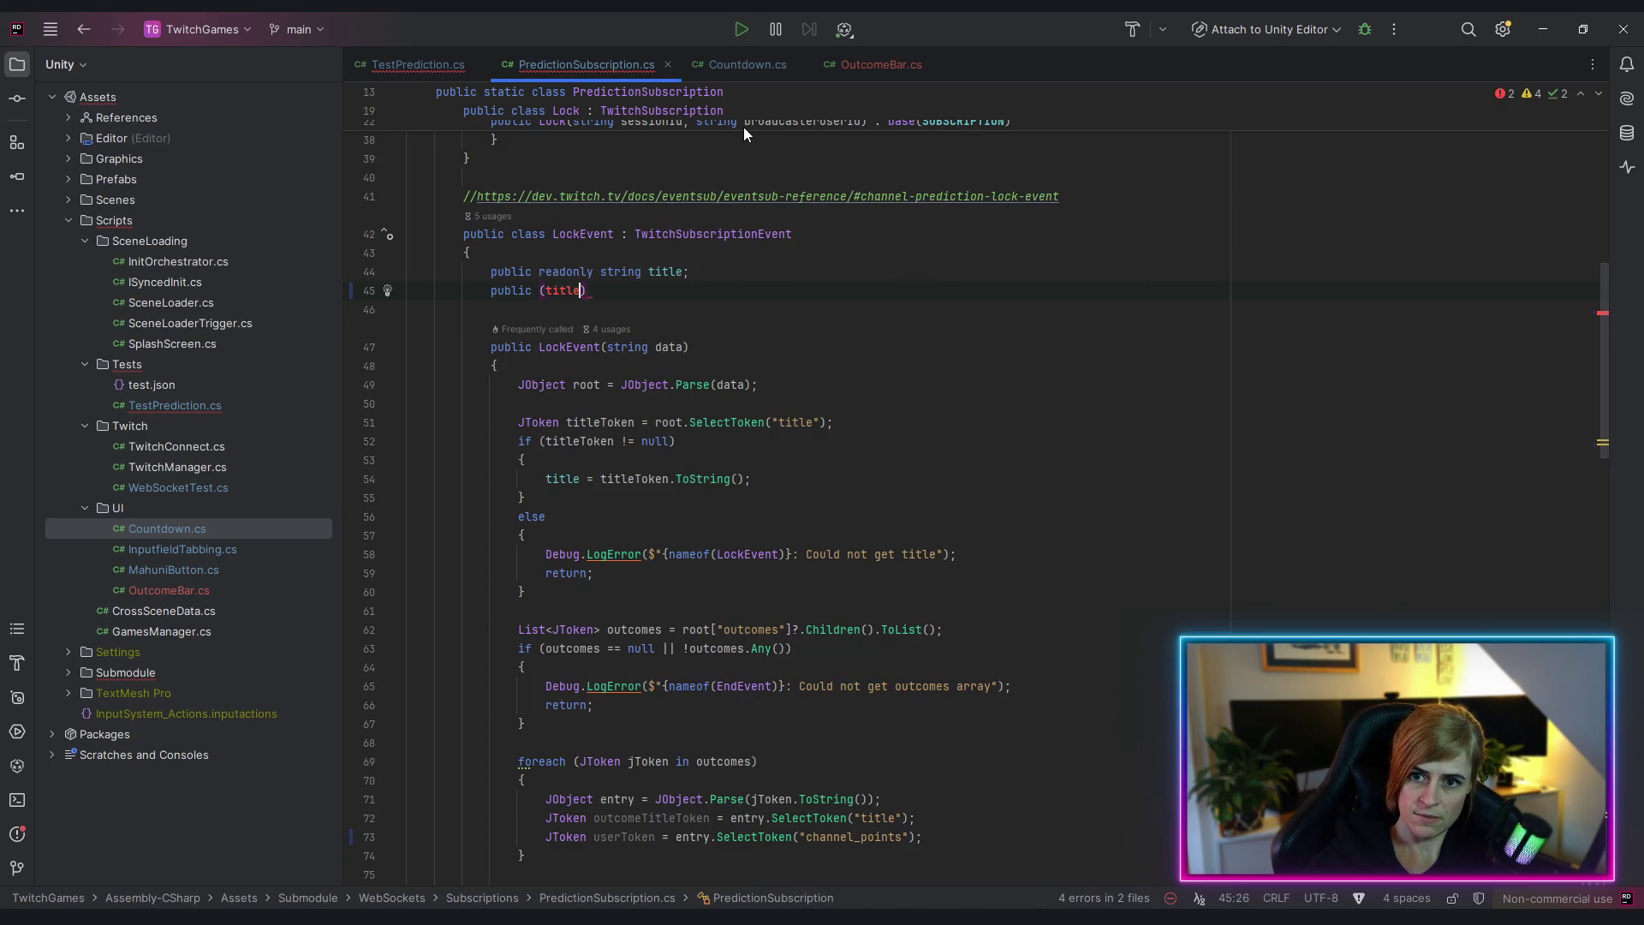
pyautogui.press('BackSpace')
pyautogui.press('BackSpace')
pyautogui.write('st')
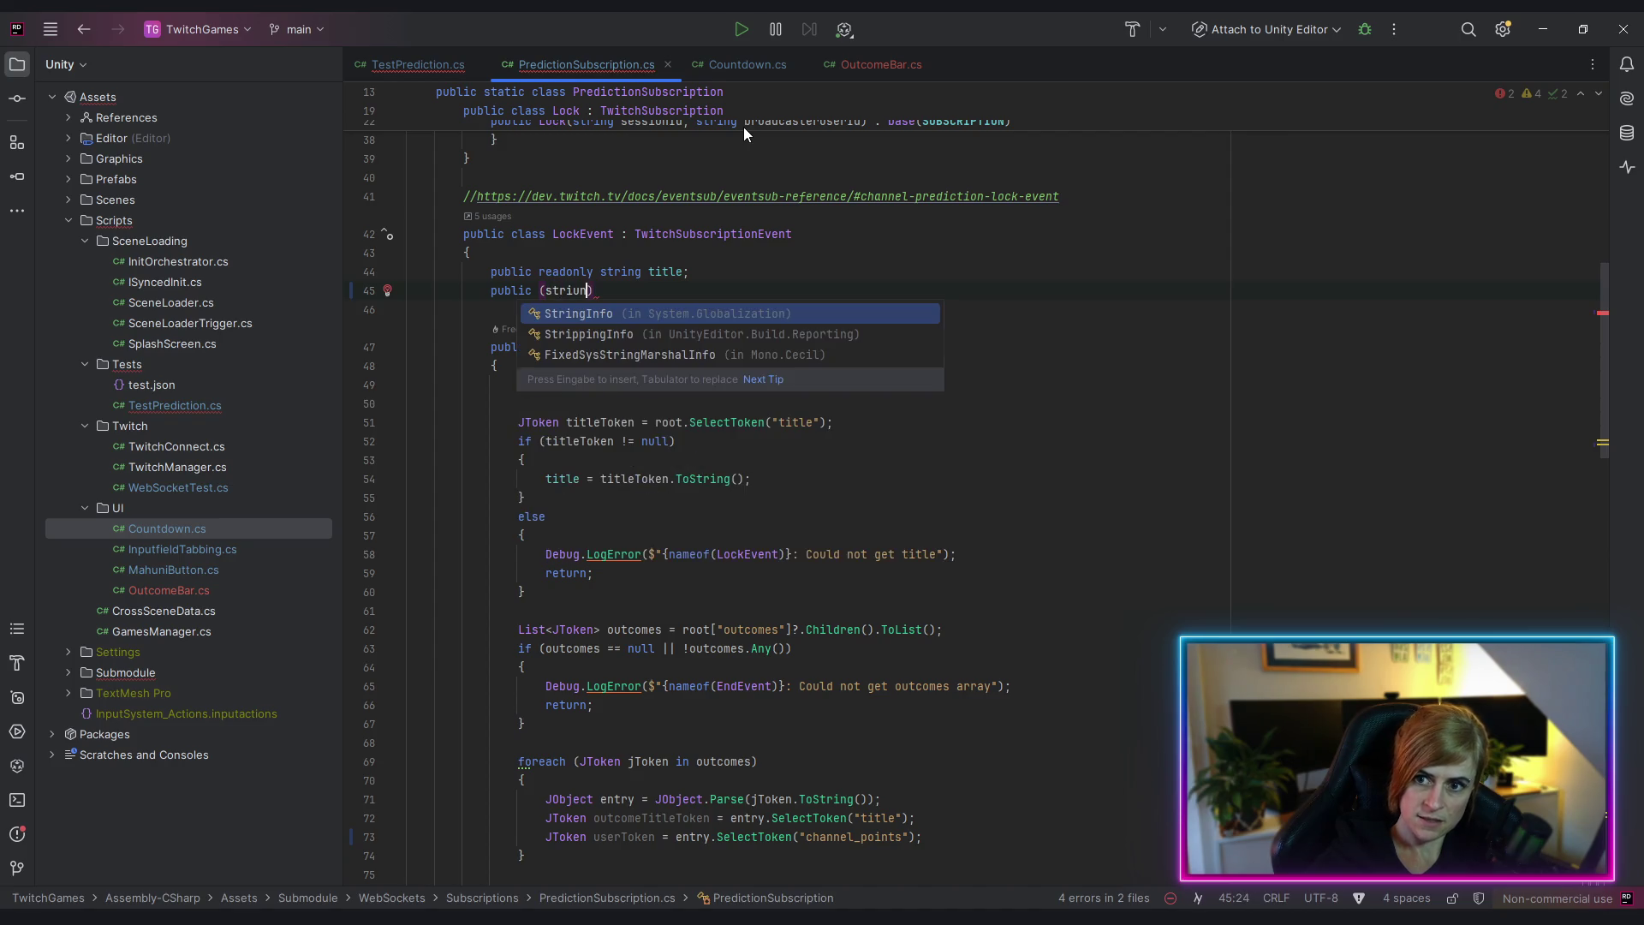
pyautogui.write('ring title, int ')
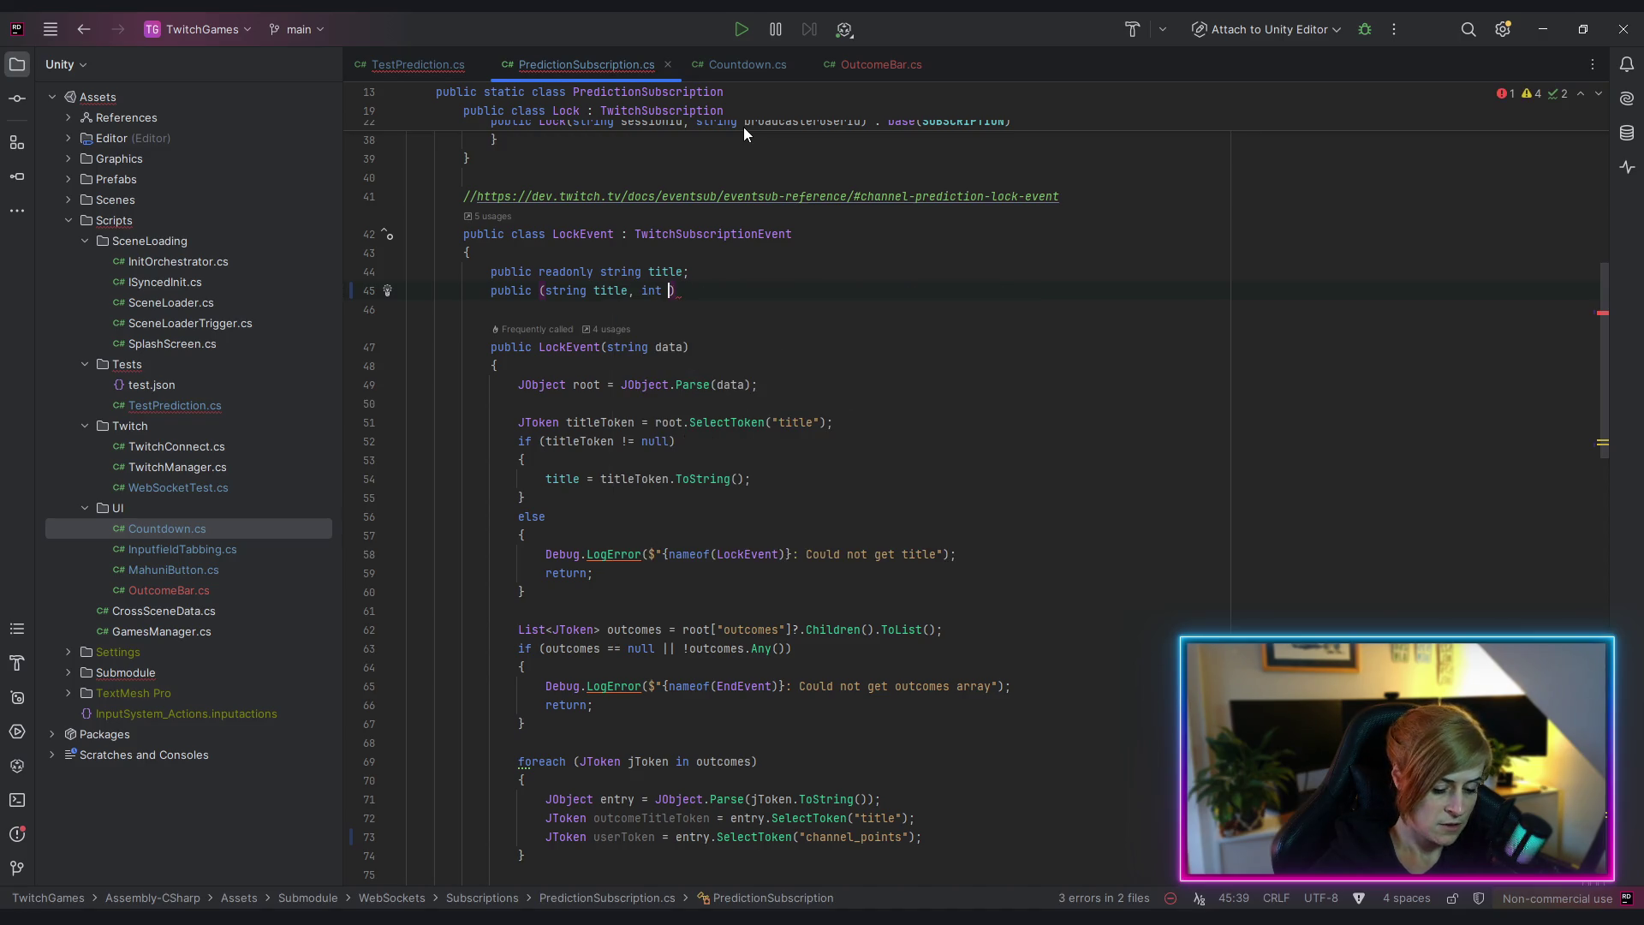
pyautogui.write('channelPoints')
pyautogui.press('Tab')
pyautogui.press('Left')
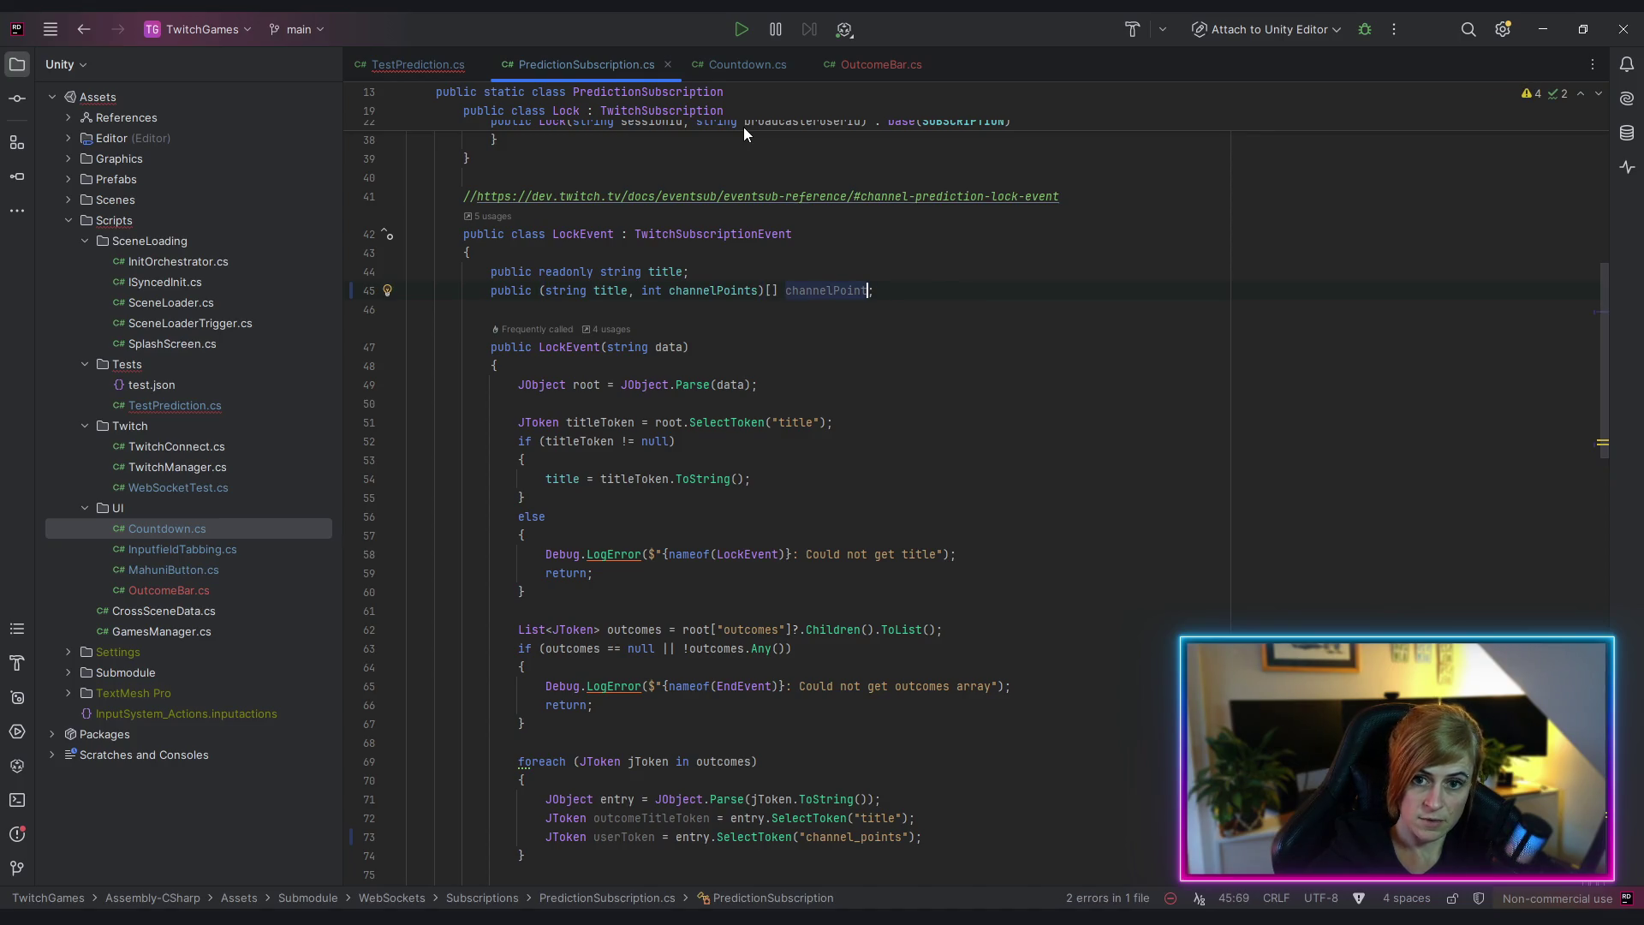
pyautogui.press('BackSpace')
pyautogui.press('BackSpace')
pyautogui.press('BackSpace')
pyautogui.press('BackSpace')
pyautogui.press('BackSpace')
pyautogui.press('BackSpace')
pyautogui.write('outcomes')
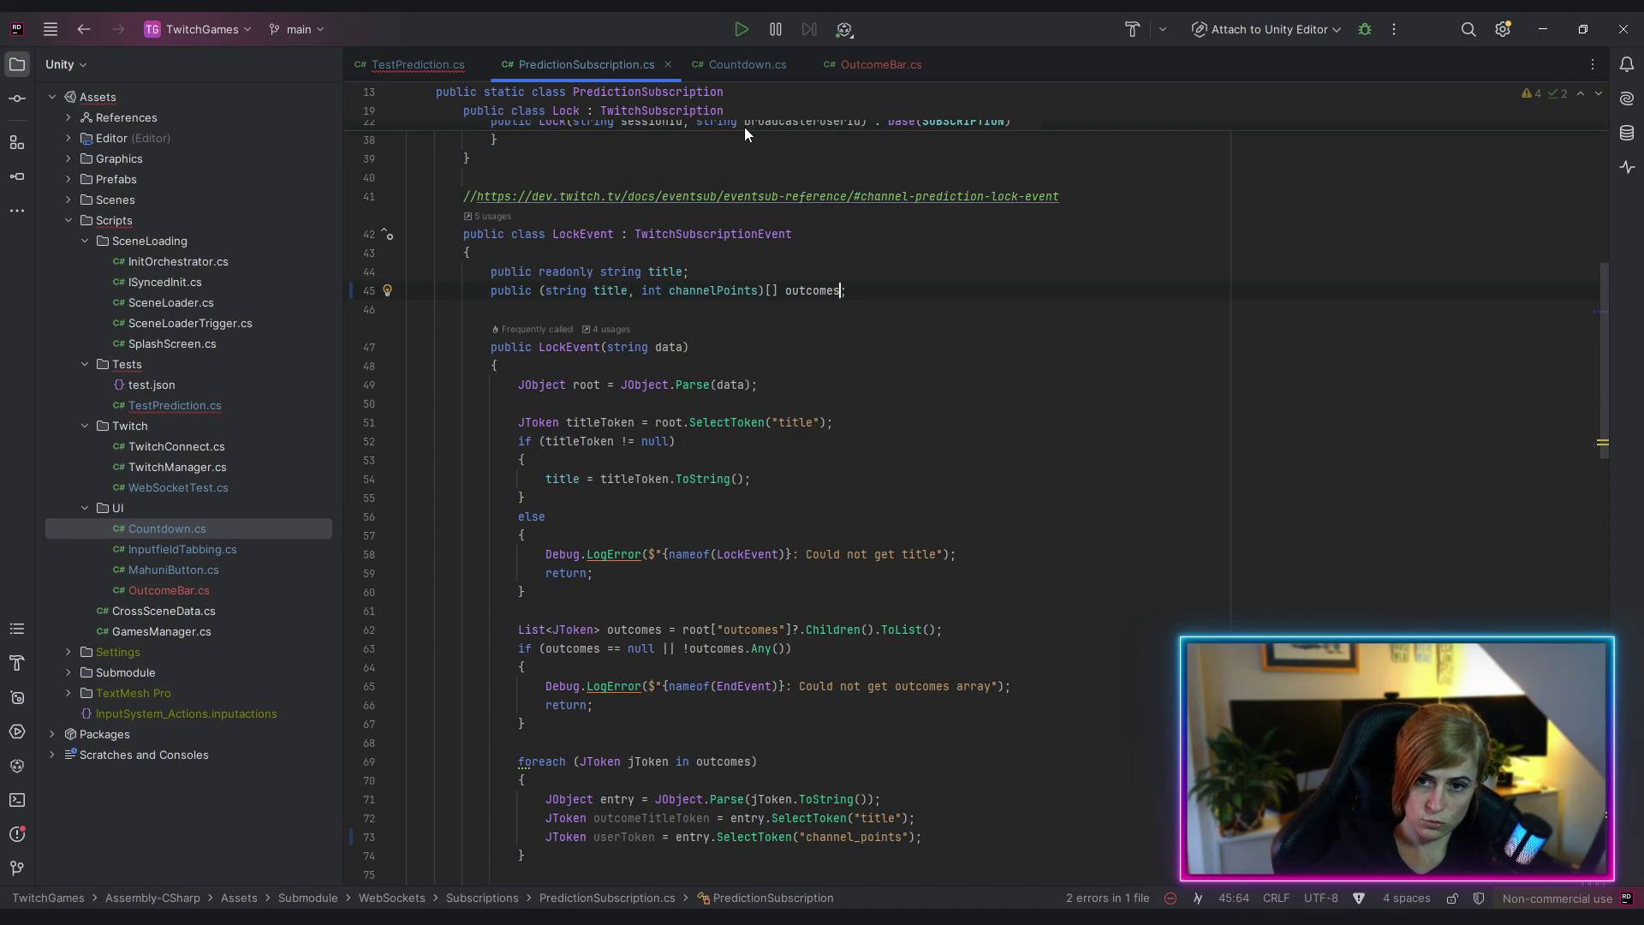
pyautogui.press('Down')
pyautogui.press('Down')
pyautogui.press('Down')
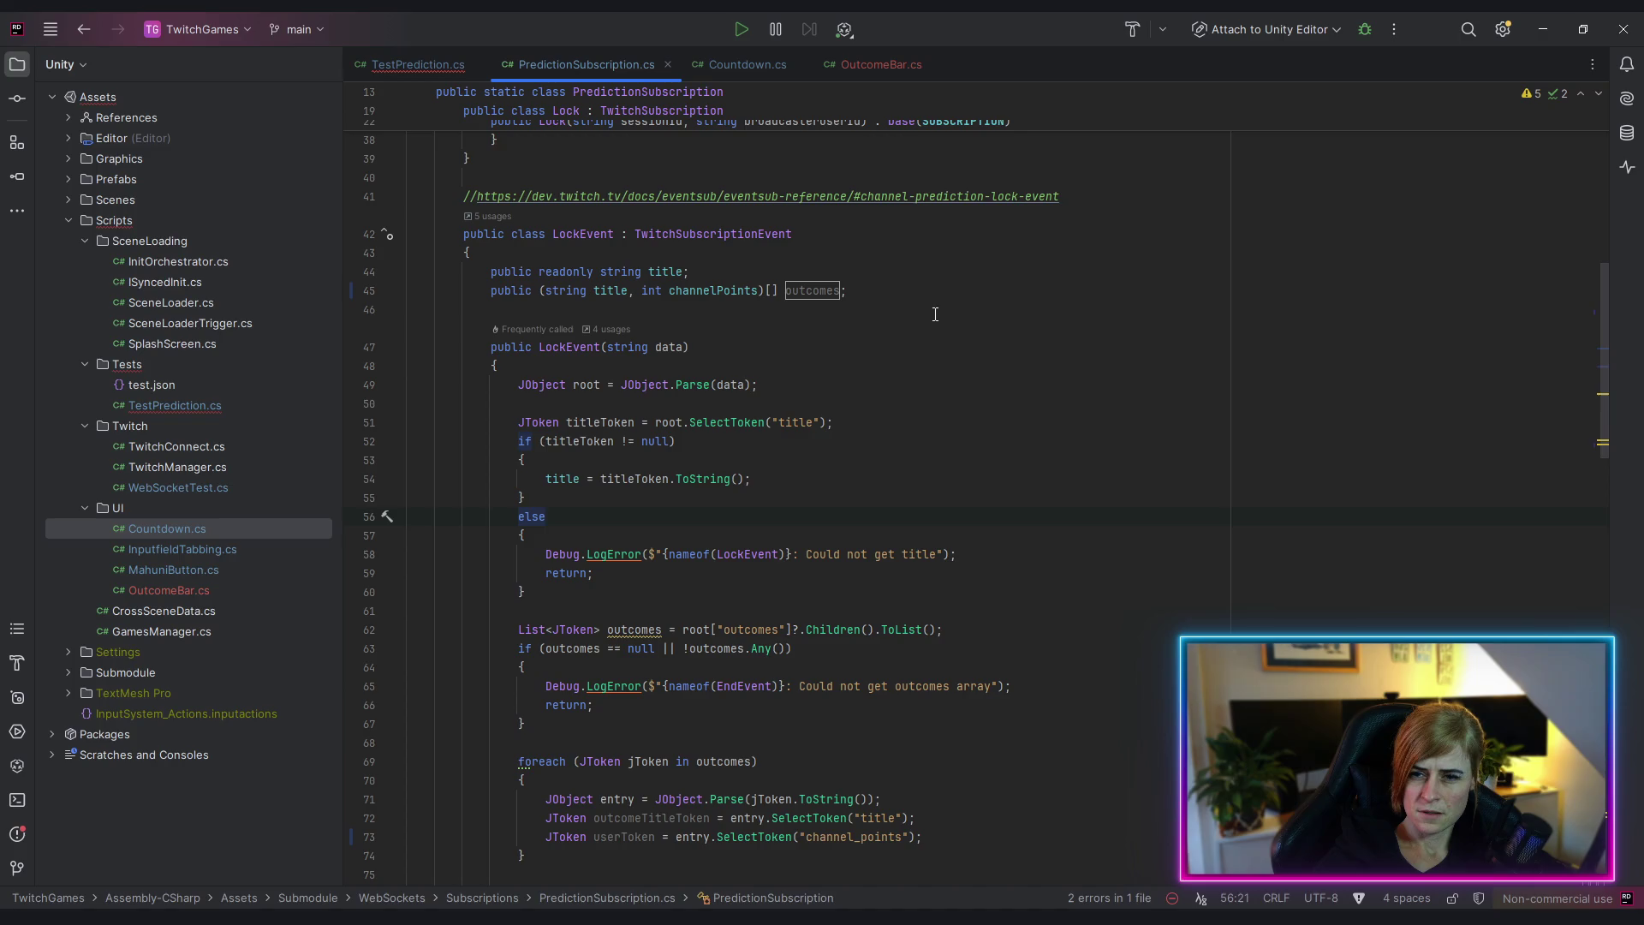
pyautogui.moveTo(771, 293); pyautogui.dragTo(765, 295)
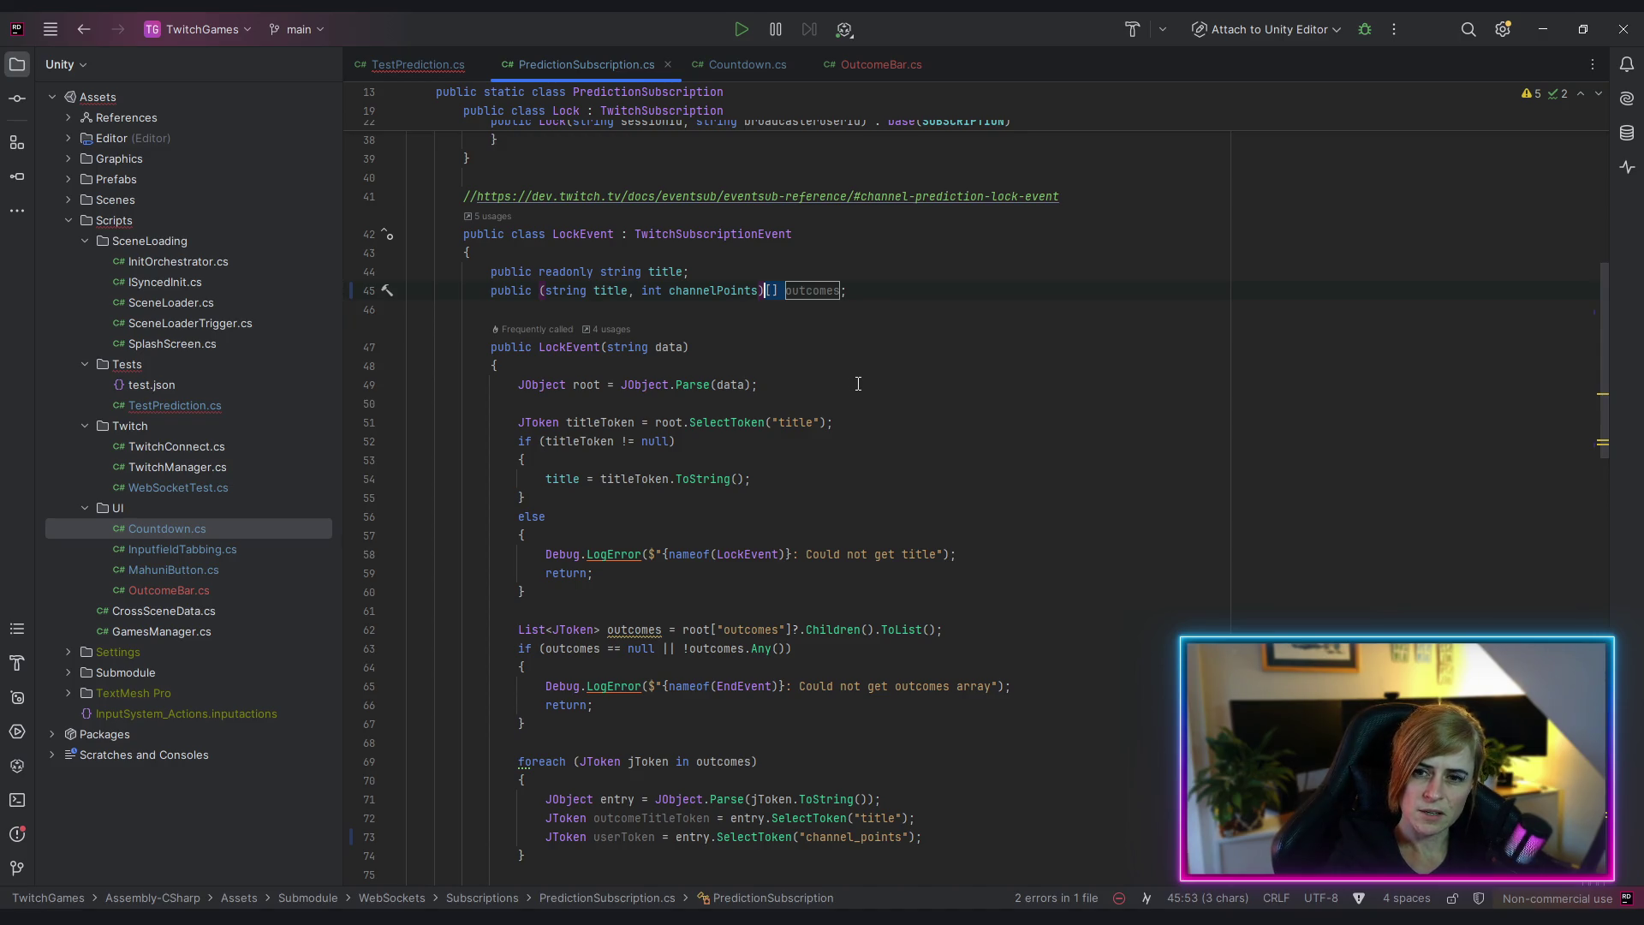
pyautogui.scroll(-3, 899, 411)
pyautogui.scroll(3, 950, 425)
pyautogui.press('Delete')
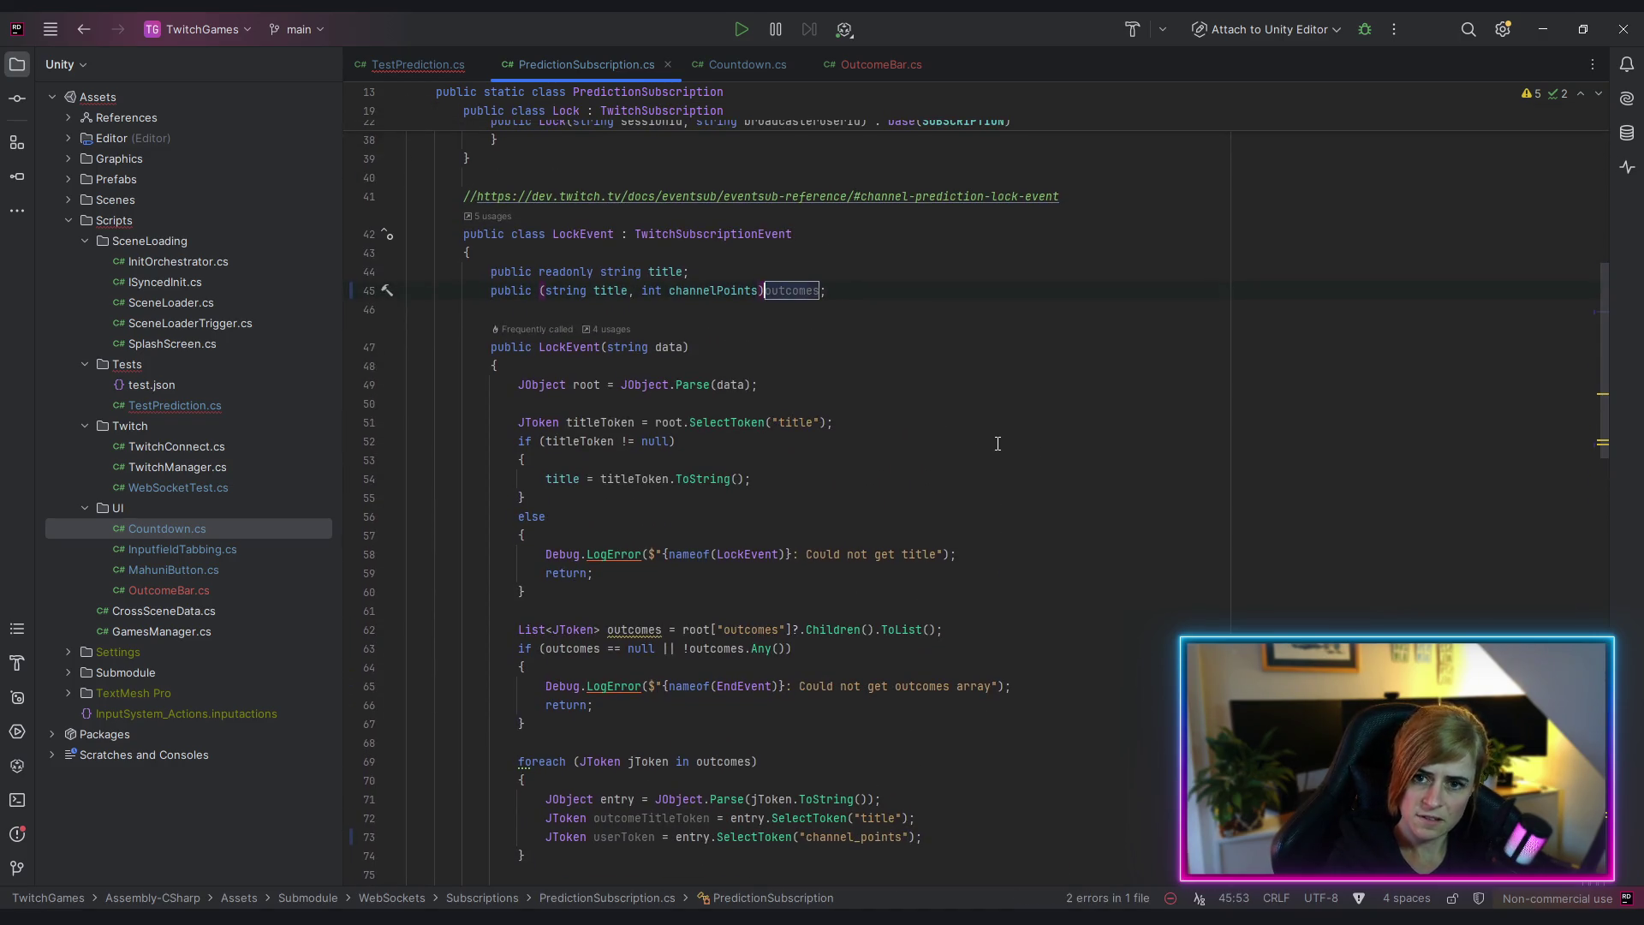
# Wrap the tuple in List<...> initialized with a target-typed new()
pyautogui.press('Left')
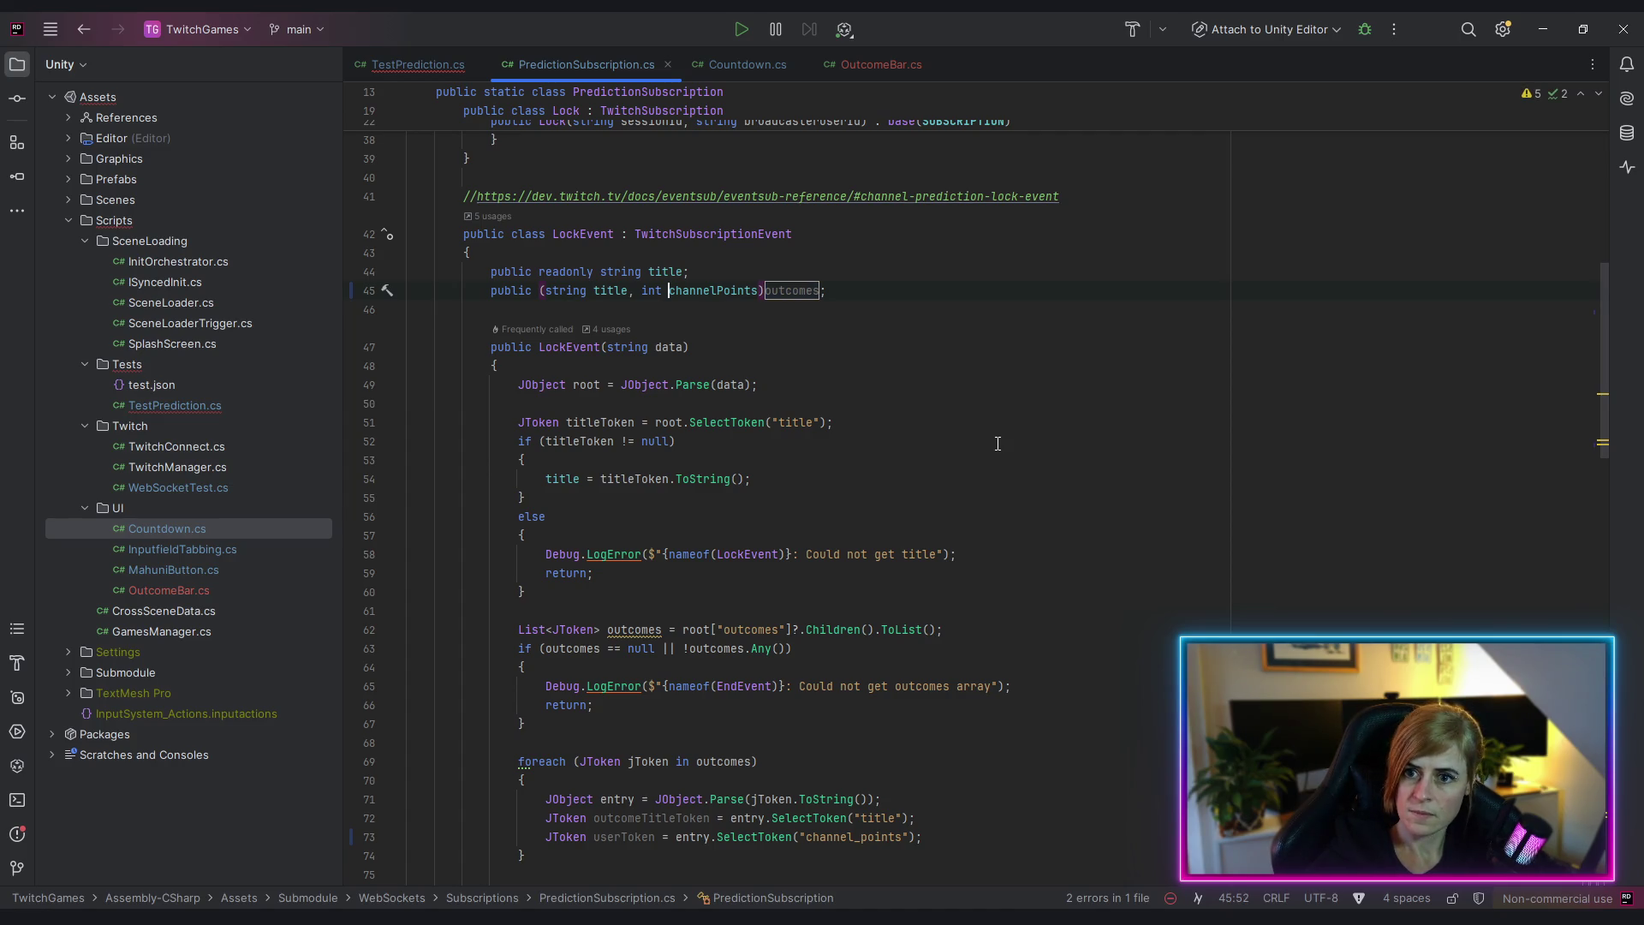
pyautogui.hotkey('ctrl', 'Left')
pyautogui.hotkey('ctrl', 'Left')
pyautogui.hotkey('ctrl', 'Left')
pyautogui.write('List')
pyautogui.press('Escape')
pyautogui.write('<')
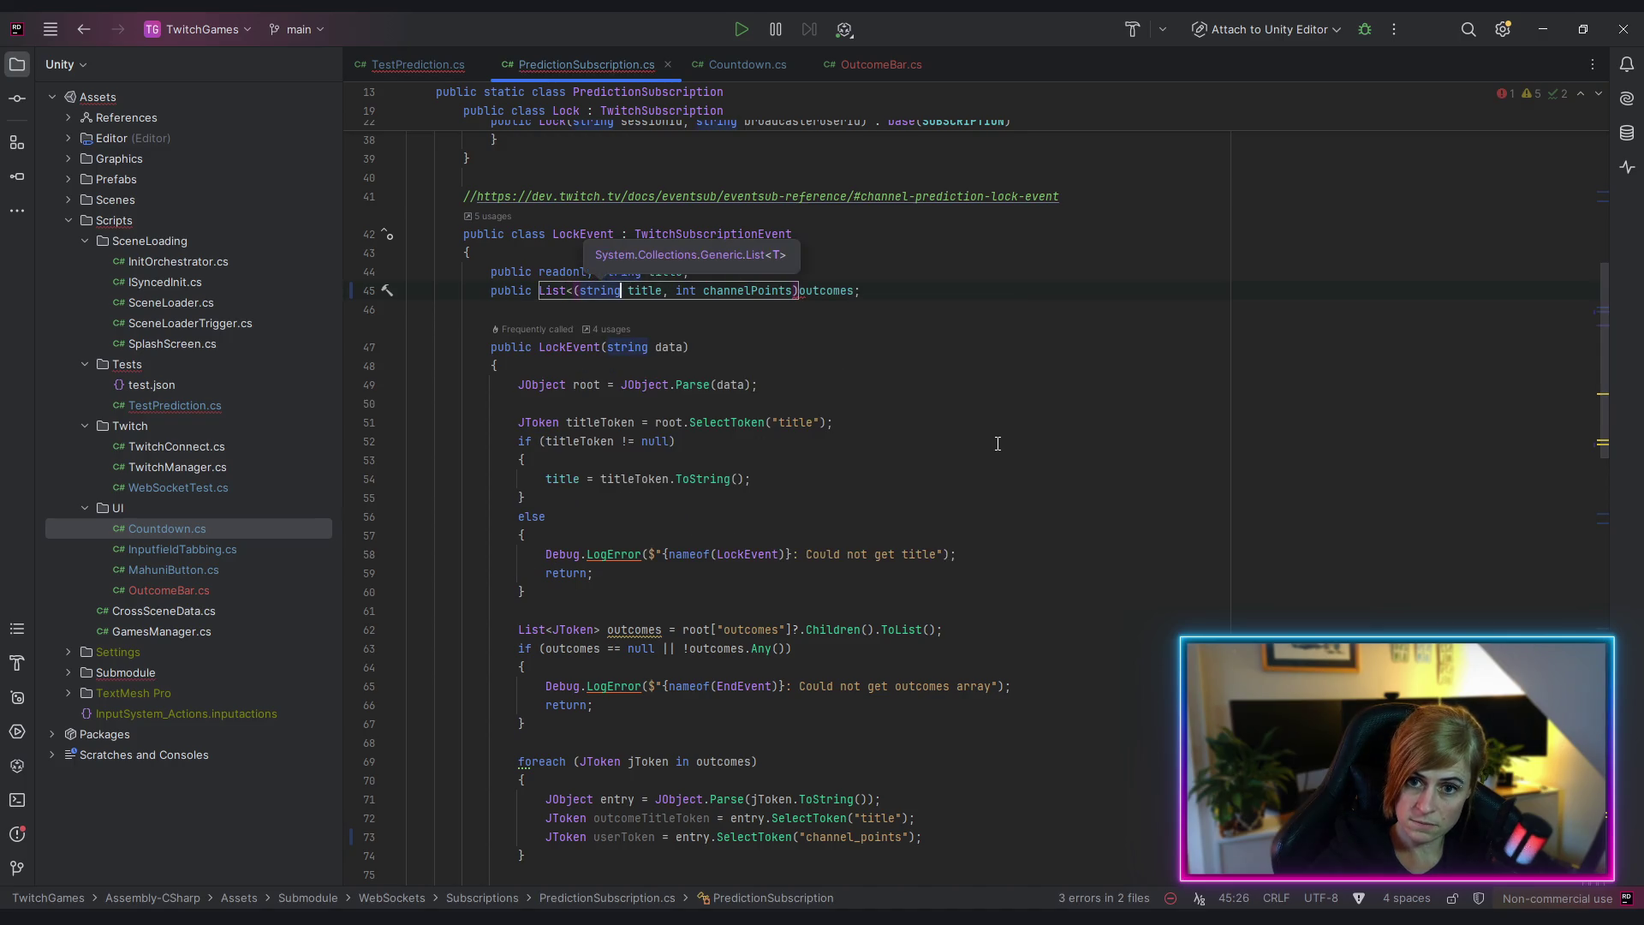
pyautogui.write(')>')
pyautogui.hotkey('ctrl', 'Right')
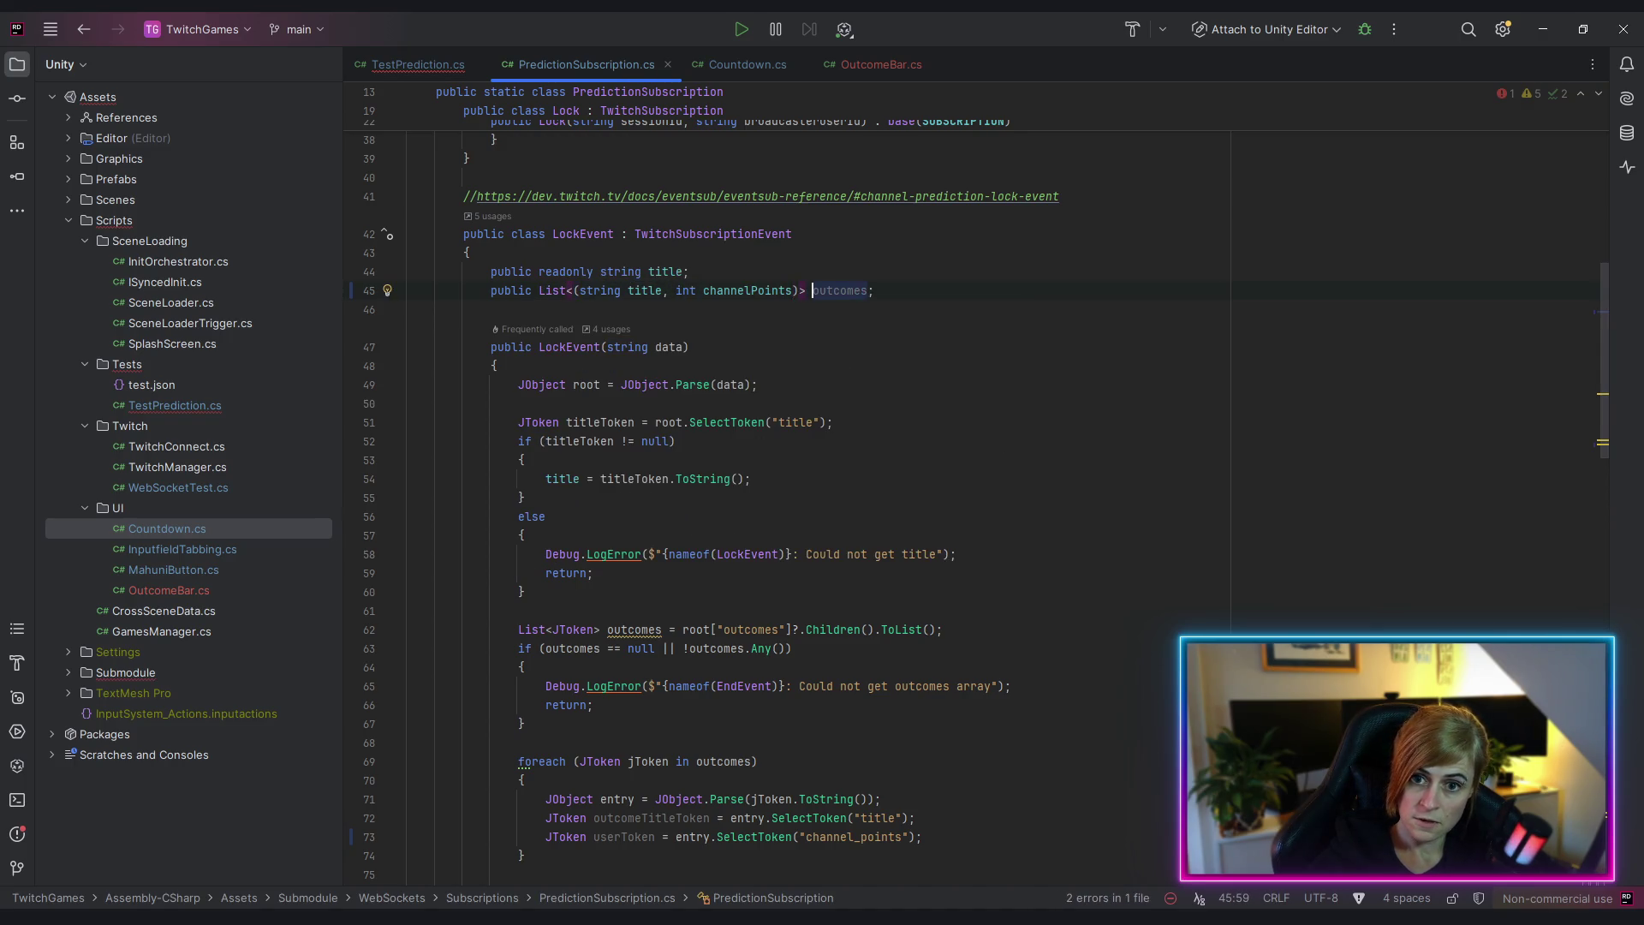
pyautogui.write('= new')
pyautogui.press('Return')
pyautogui.write(';')
pyautogui.click(1077, 591)
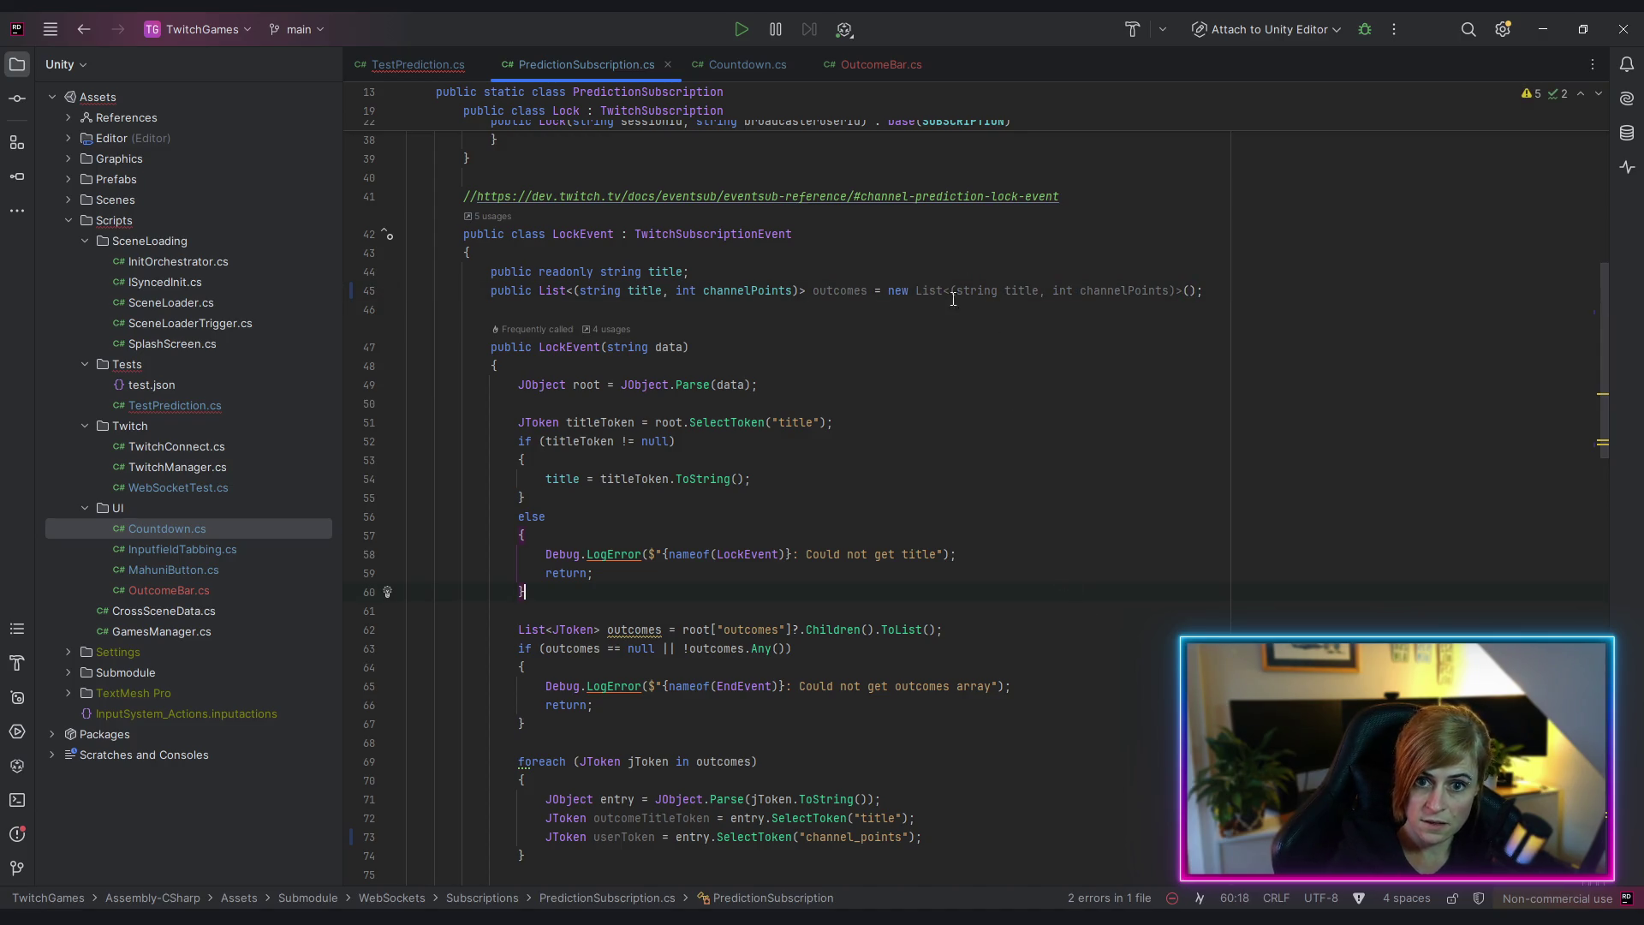
pyautogui.click(914, 295)
pyautogui.hotkey('alt', 'Return')
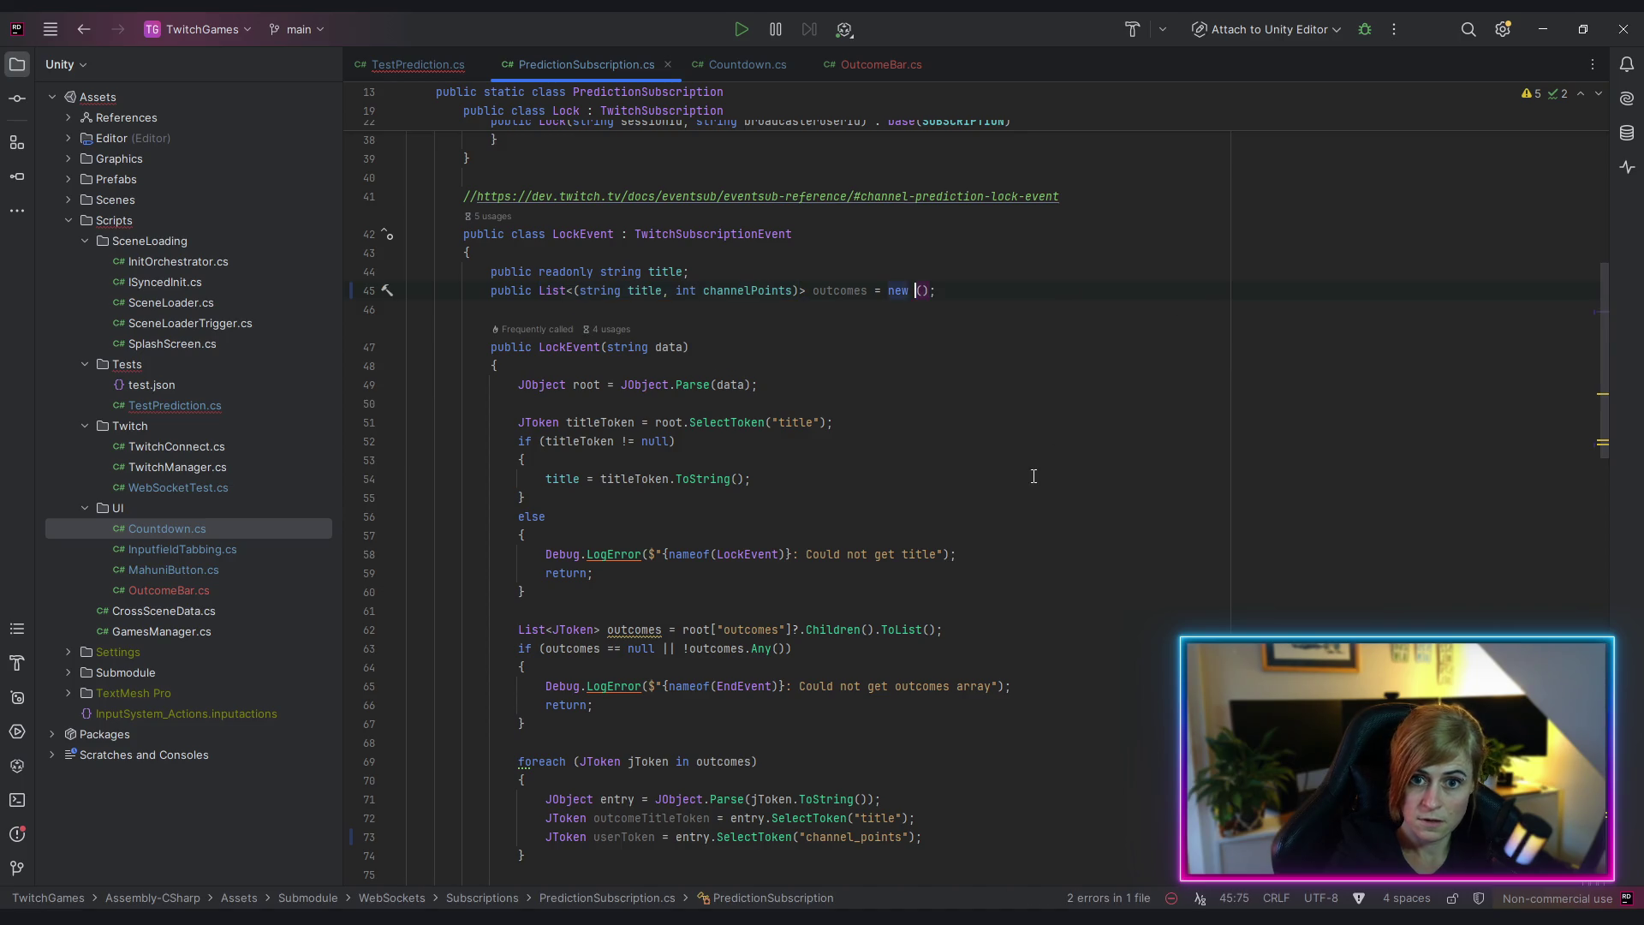
pyautogui.doubleClick(841, 290)
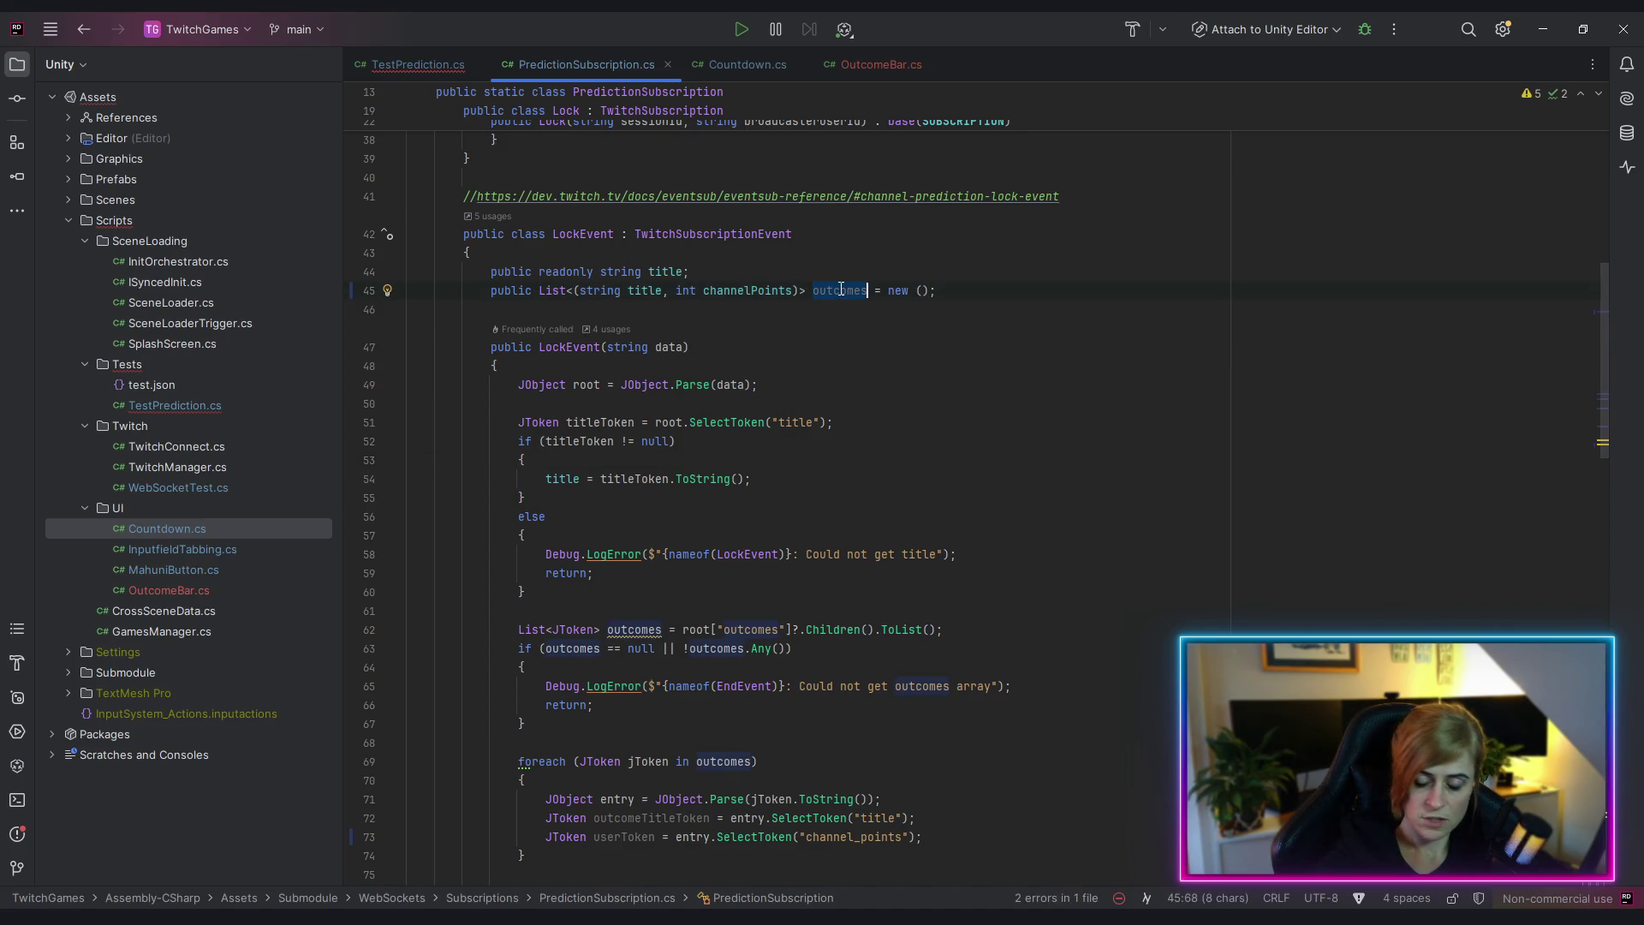
pyautogui.scroll(-3, 652, 692)
# Insert an outcomes.Add call inside the loop and move it below the channel_points token line
pyautogui.click(920, 631)
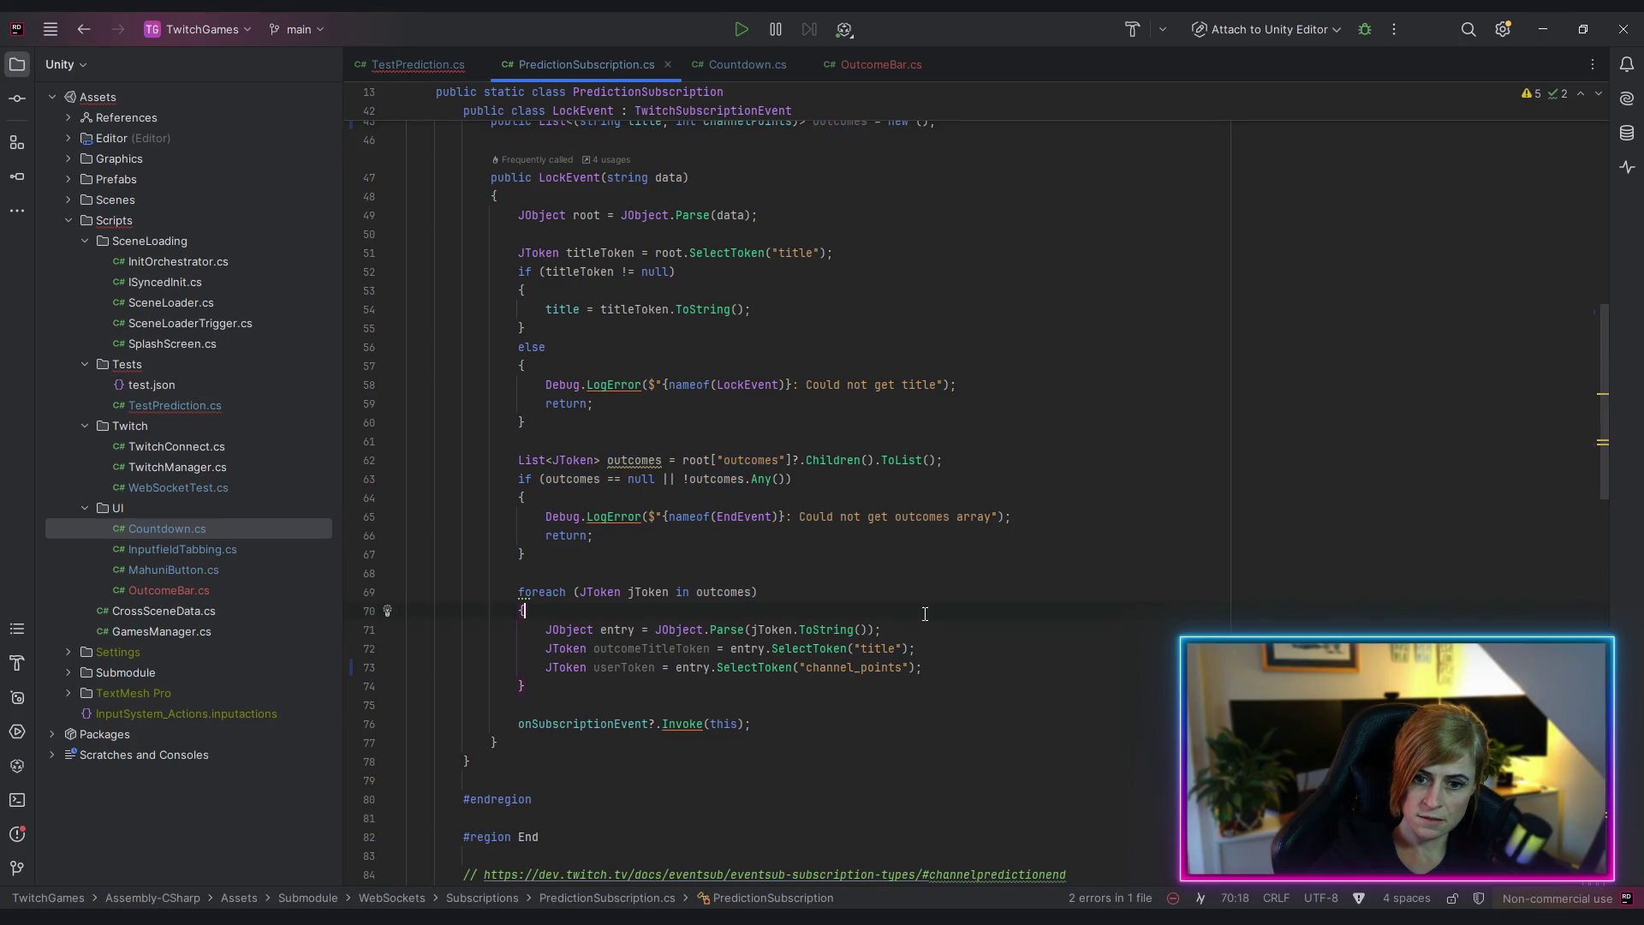
pyautogui.press('Return')
pyautogui.write('outcomes.a')
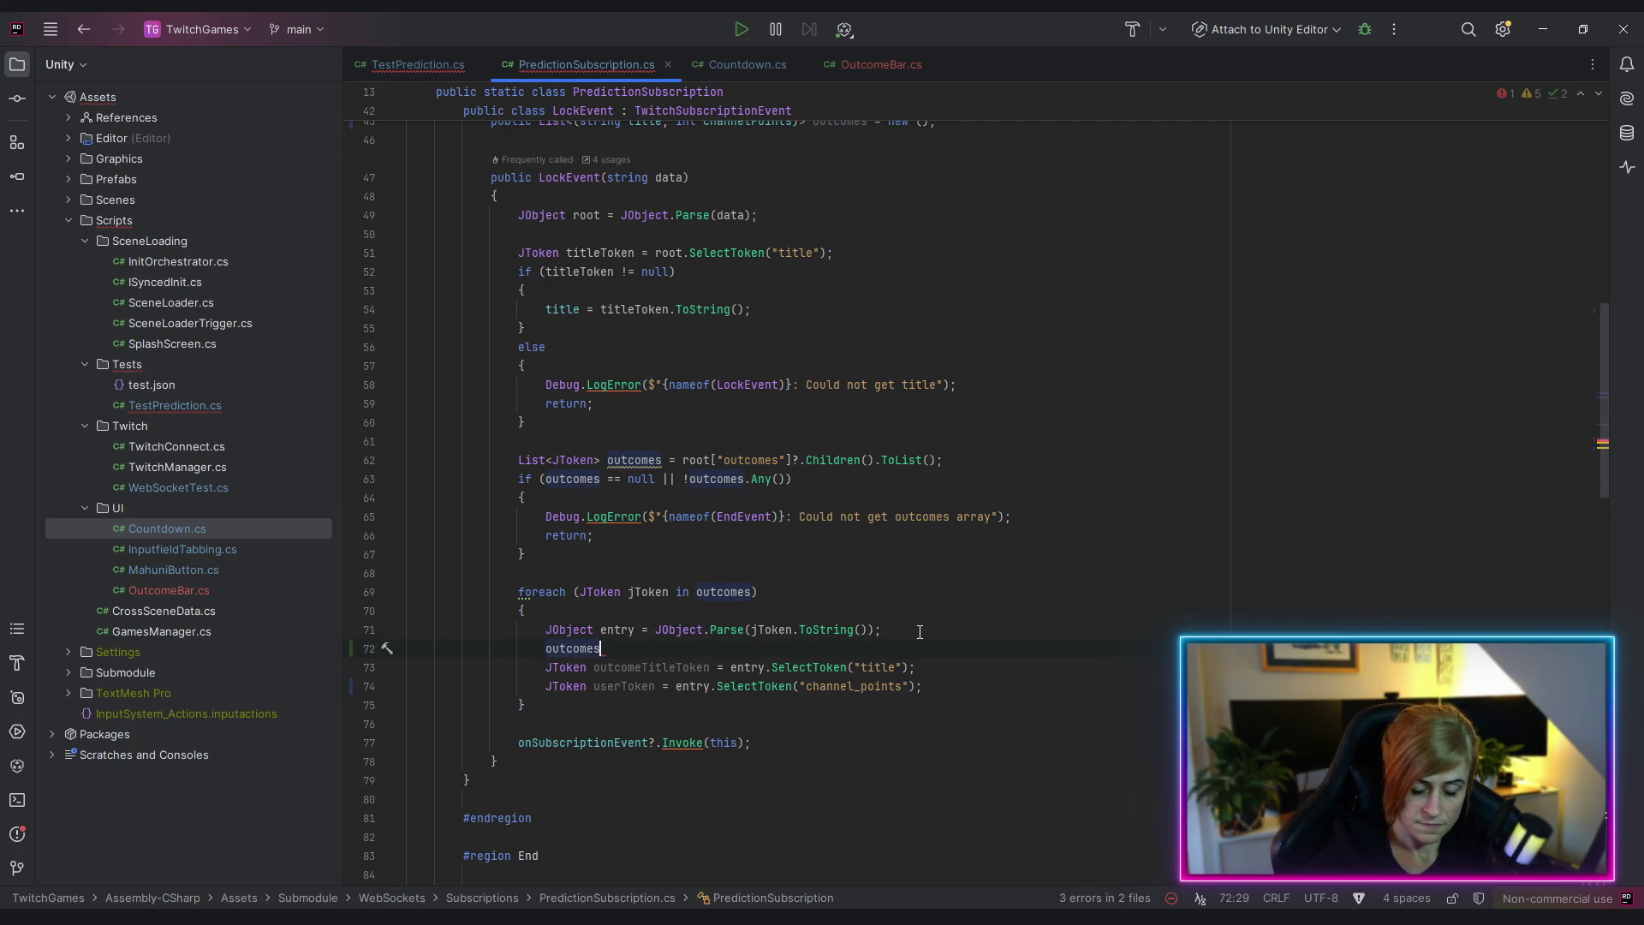
pyautogui.press('Return')
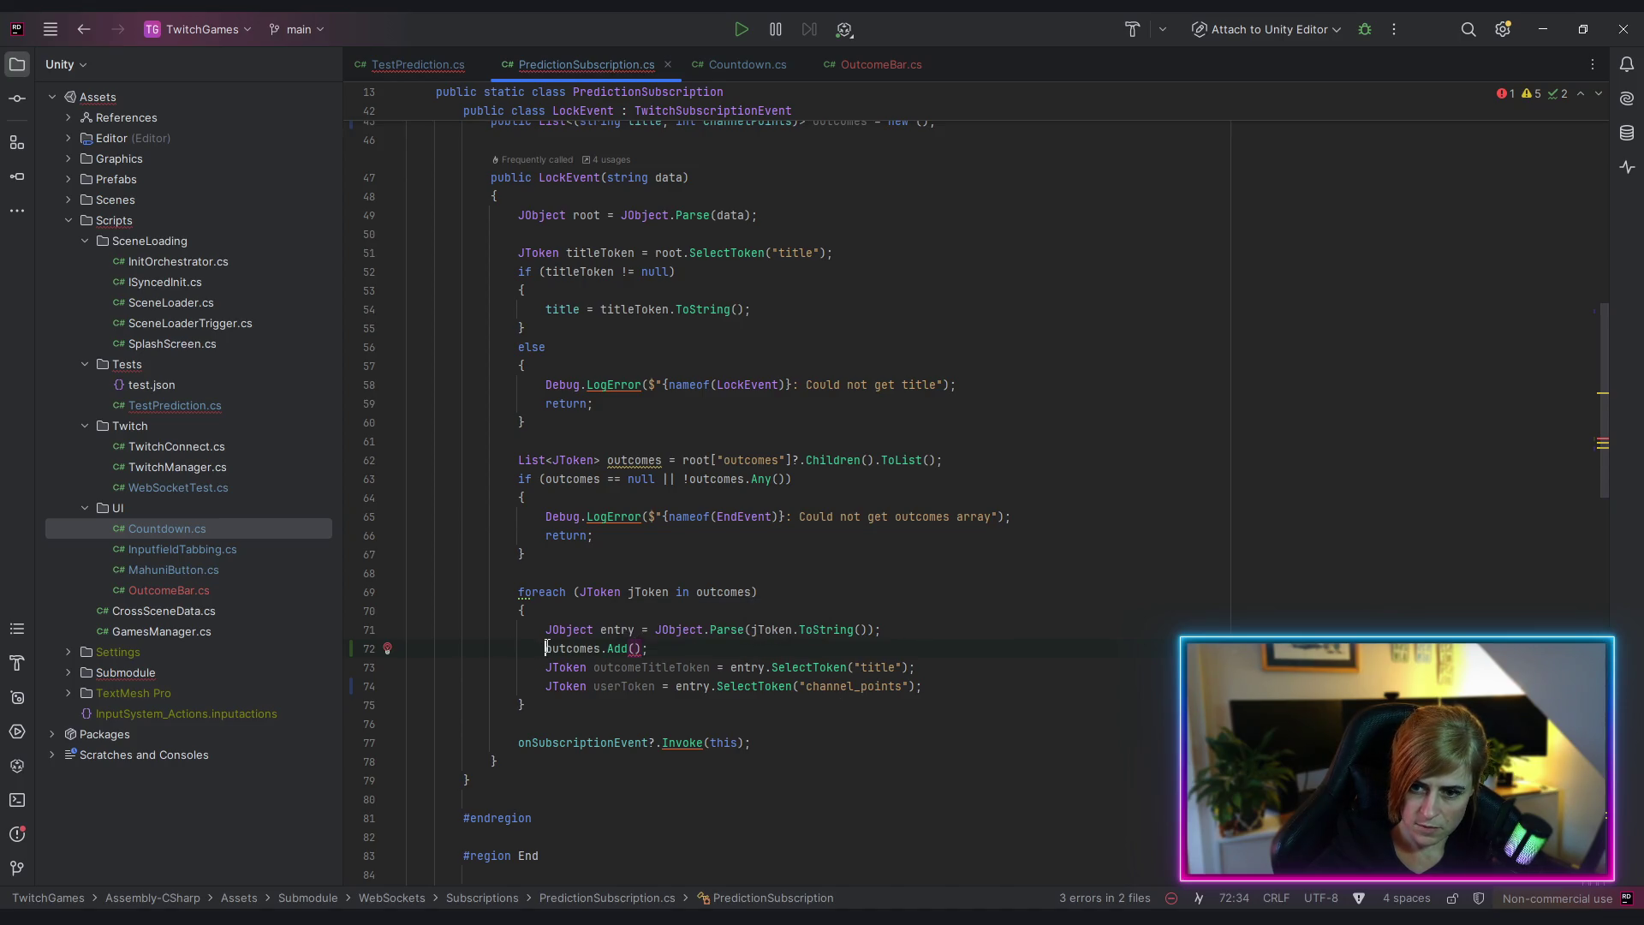
pyautogui.hotkey('ctrl', 'z')
pyautogui.click(970, 691)
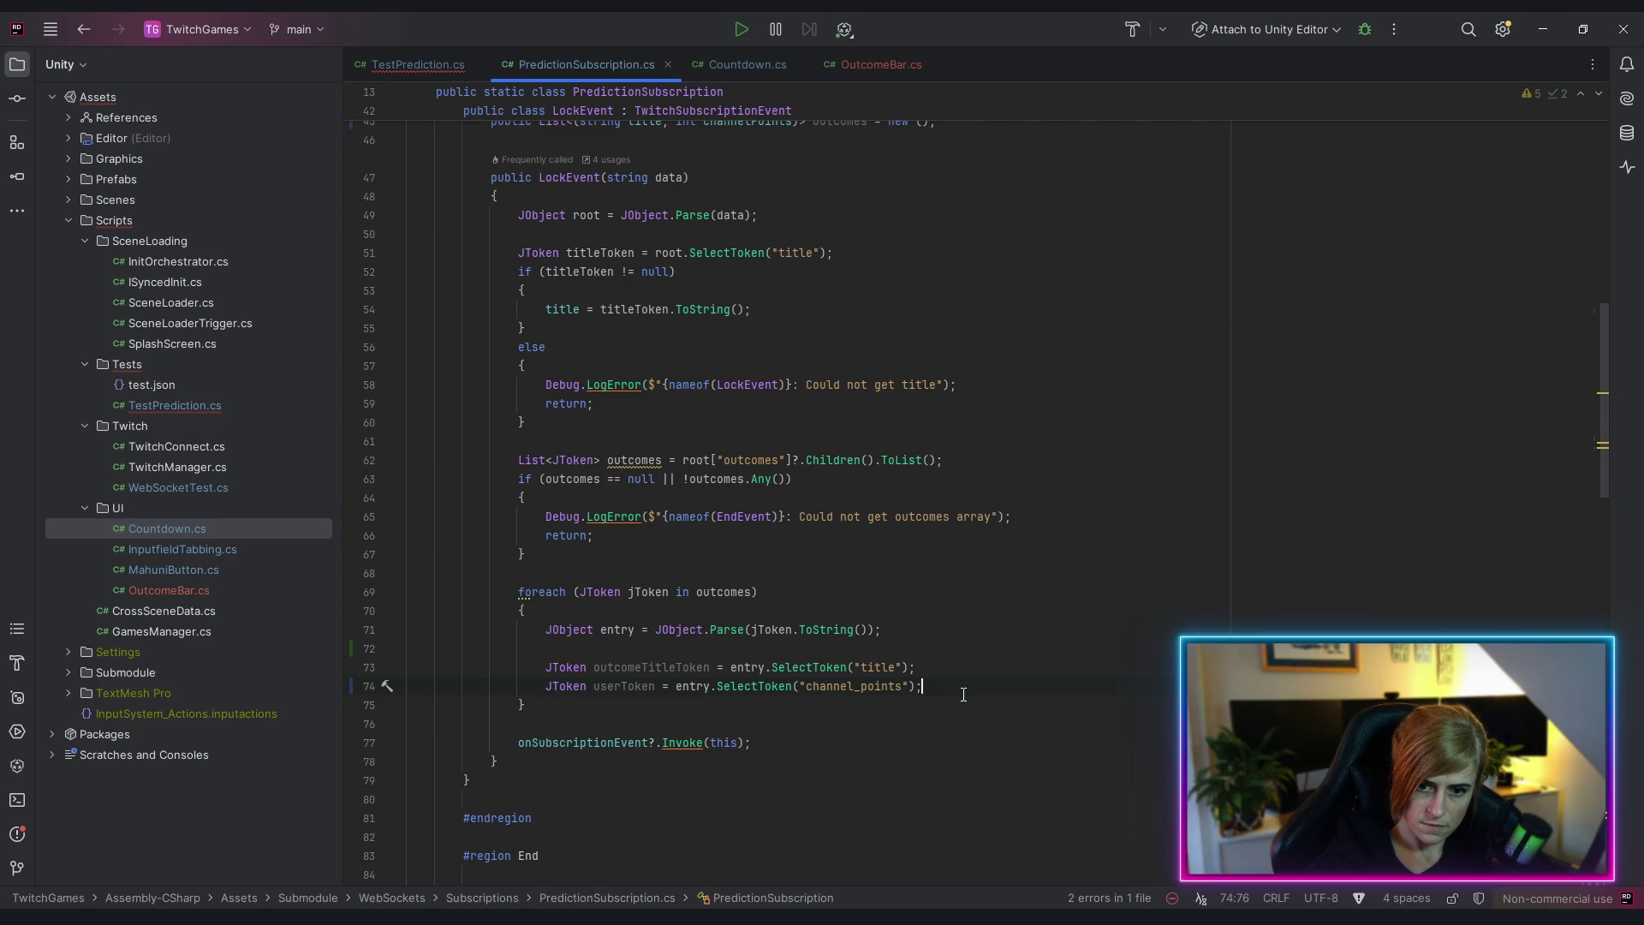
pyautogui.press('Return')
pyautogui.press('Return')
pyautogui.write('outcomes.Add();')
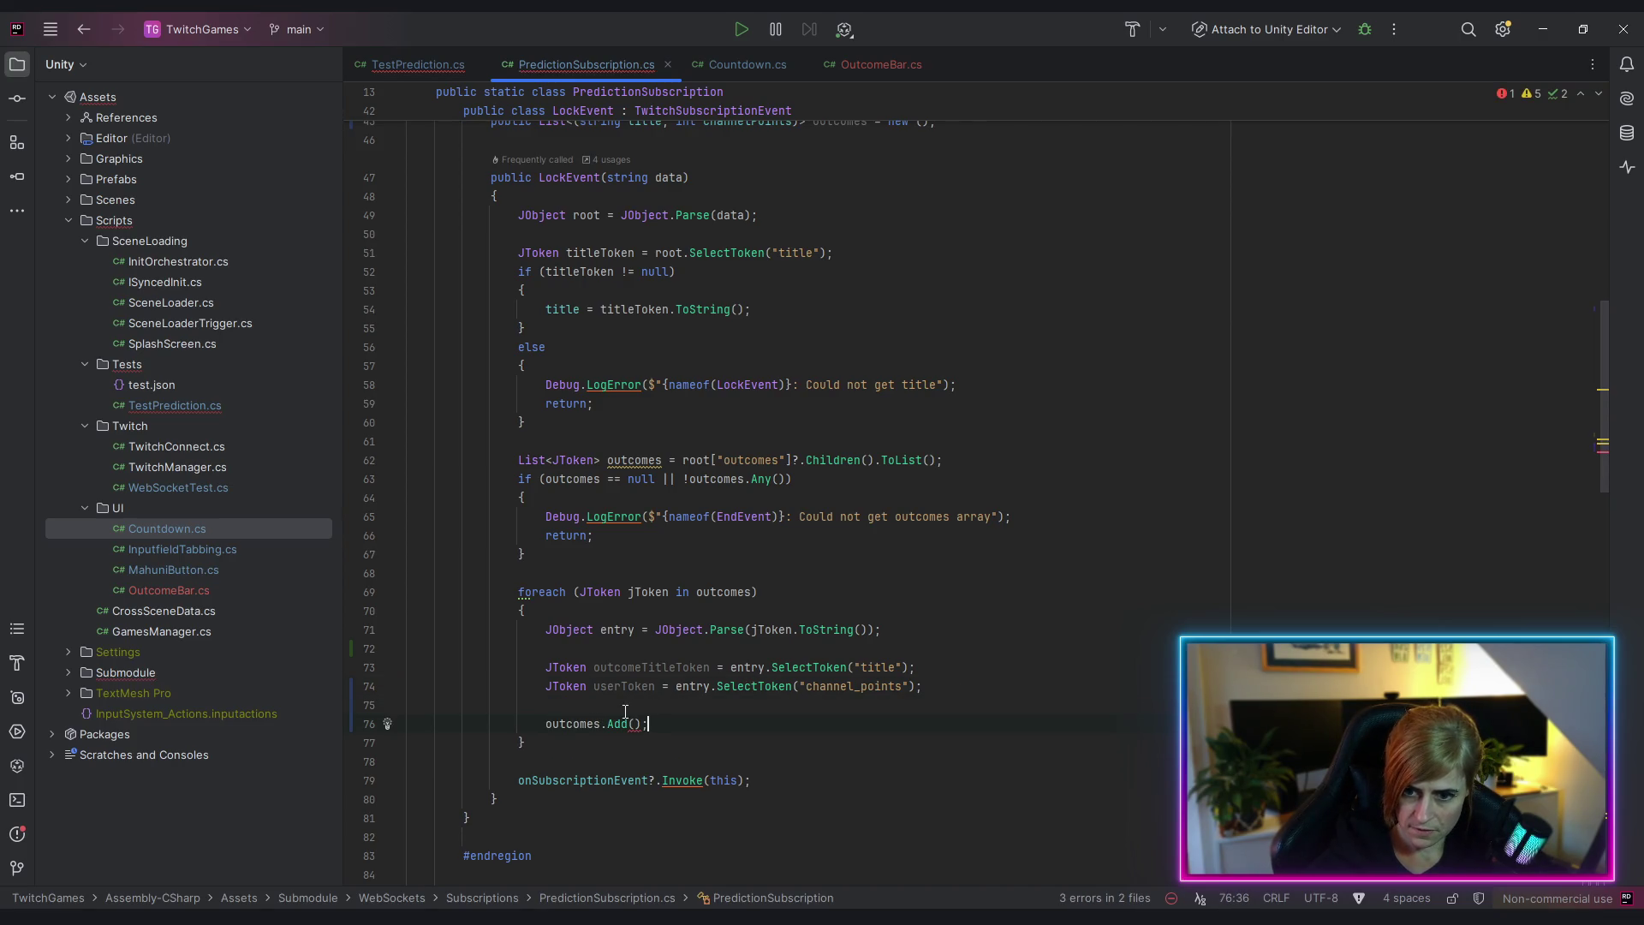
# Pass outcomeTitleToken.ToString() as Add's first argument via autocompletion
pyautogui.click(634, 725)
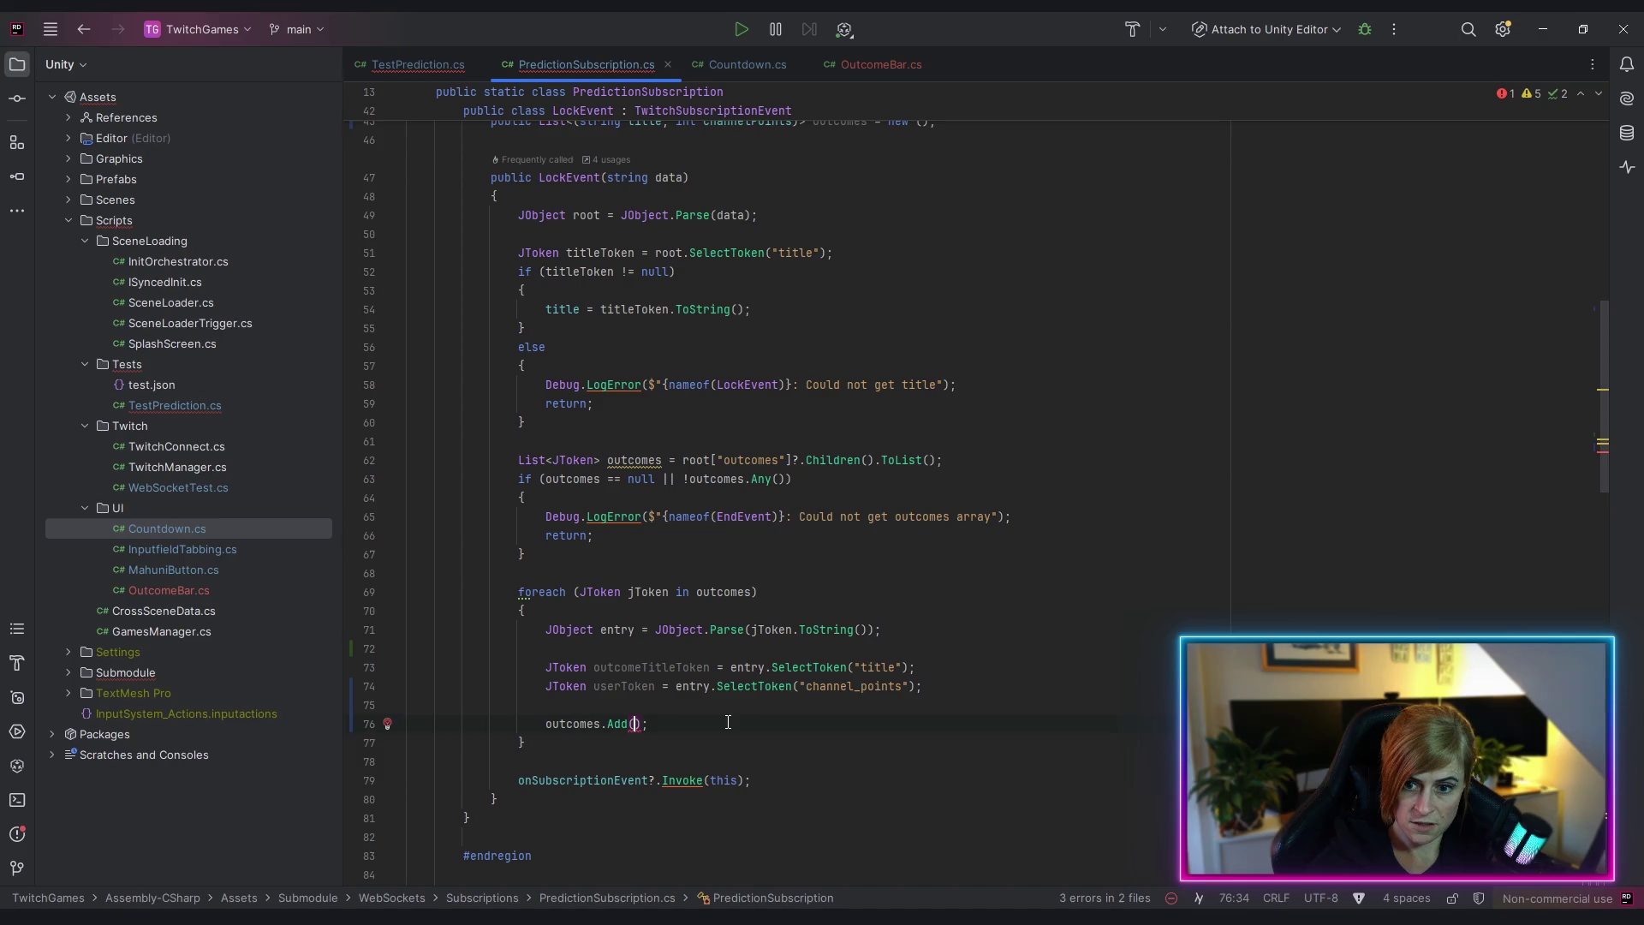
pyautogui.write('out')
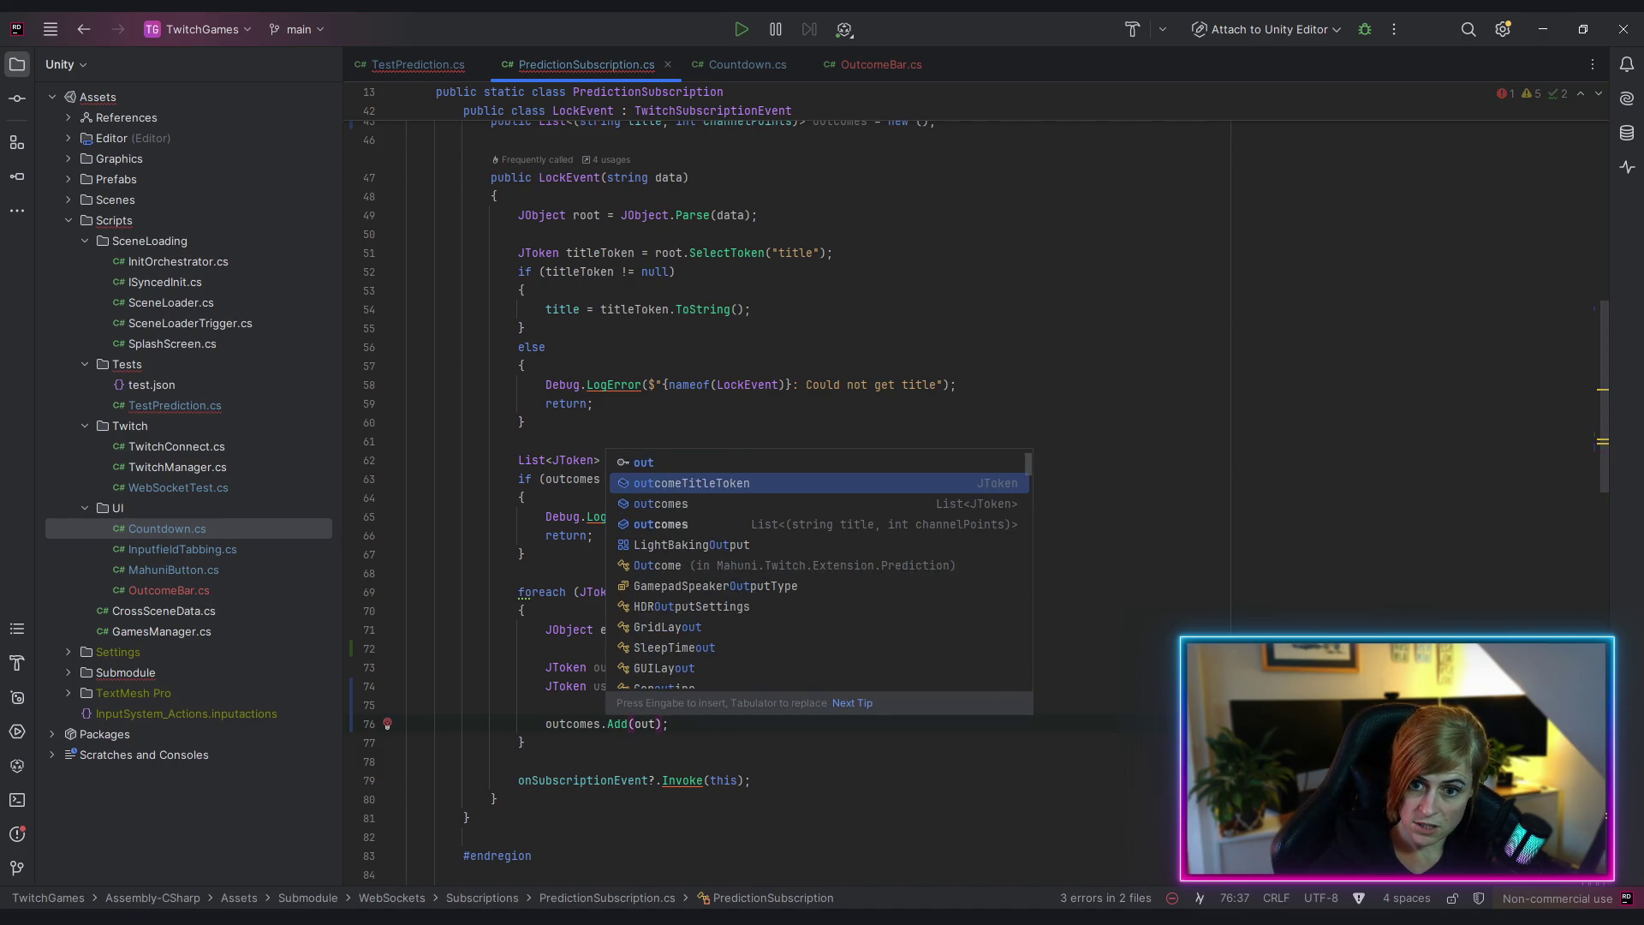
pyautogui.press('Return')
pyautogui.write('.')
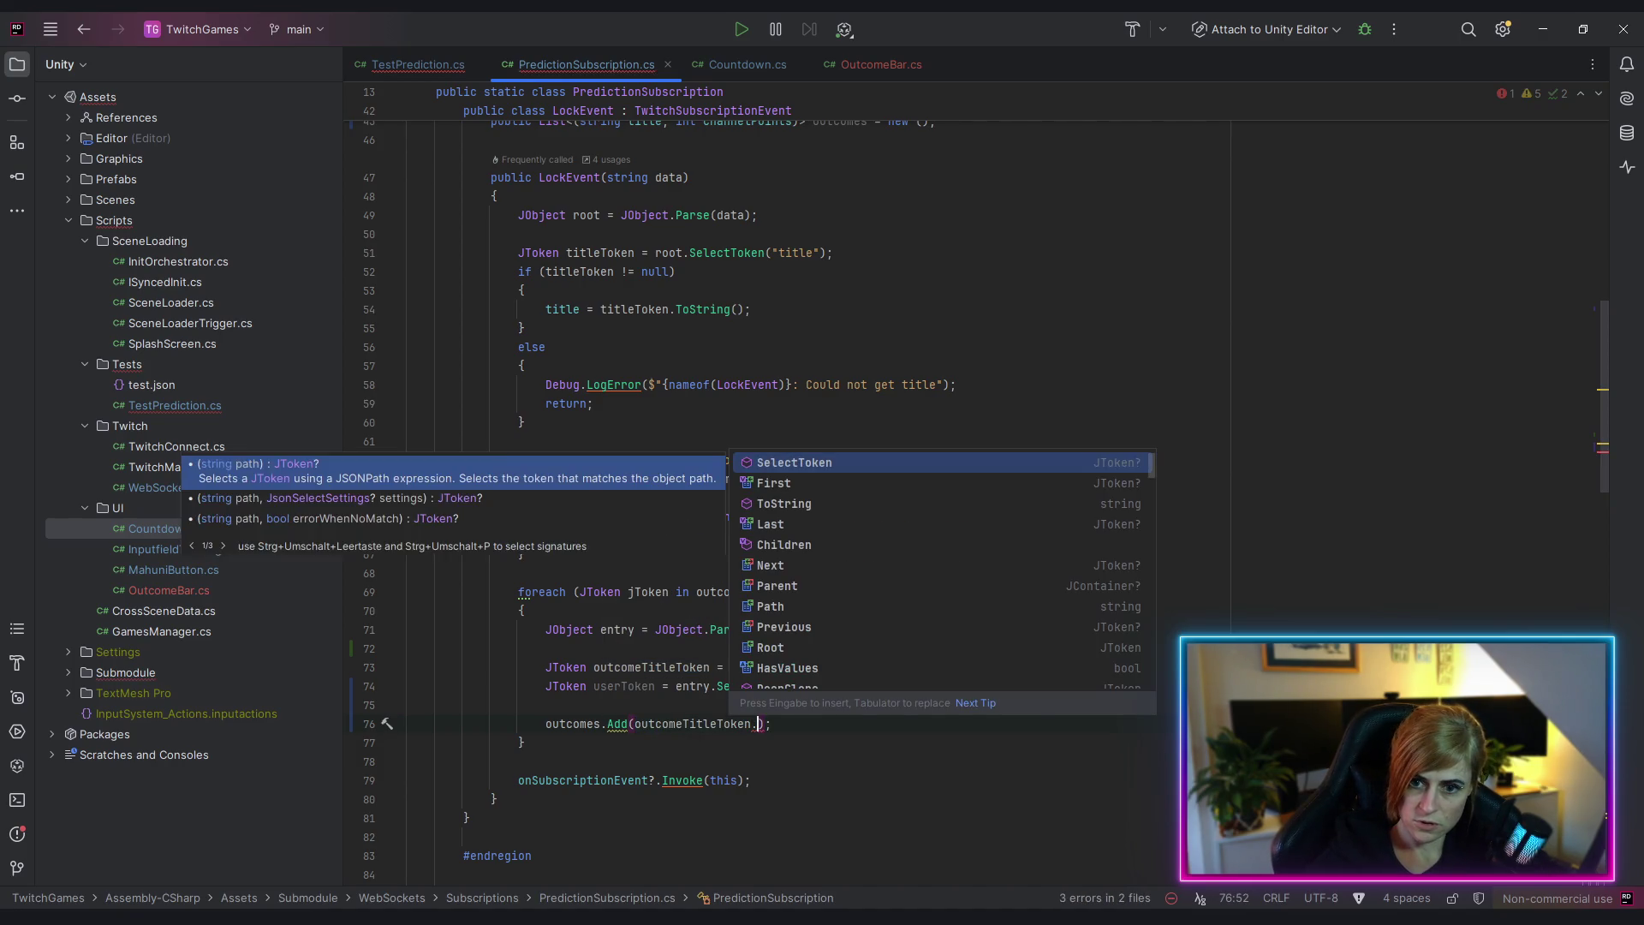
pyautogui.press('Down')
pyautogui.press('Down')
pyautogui.press('Return')
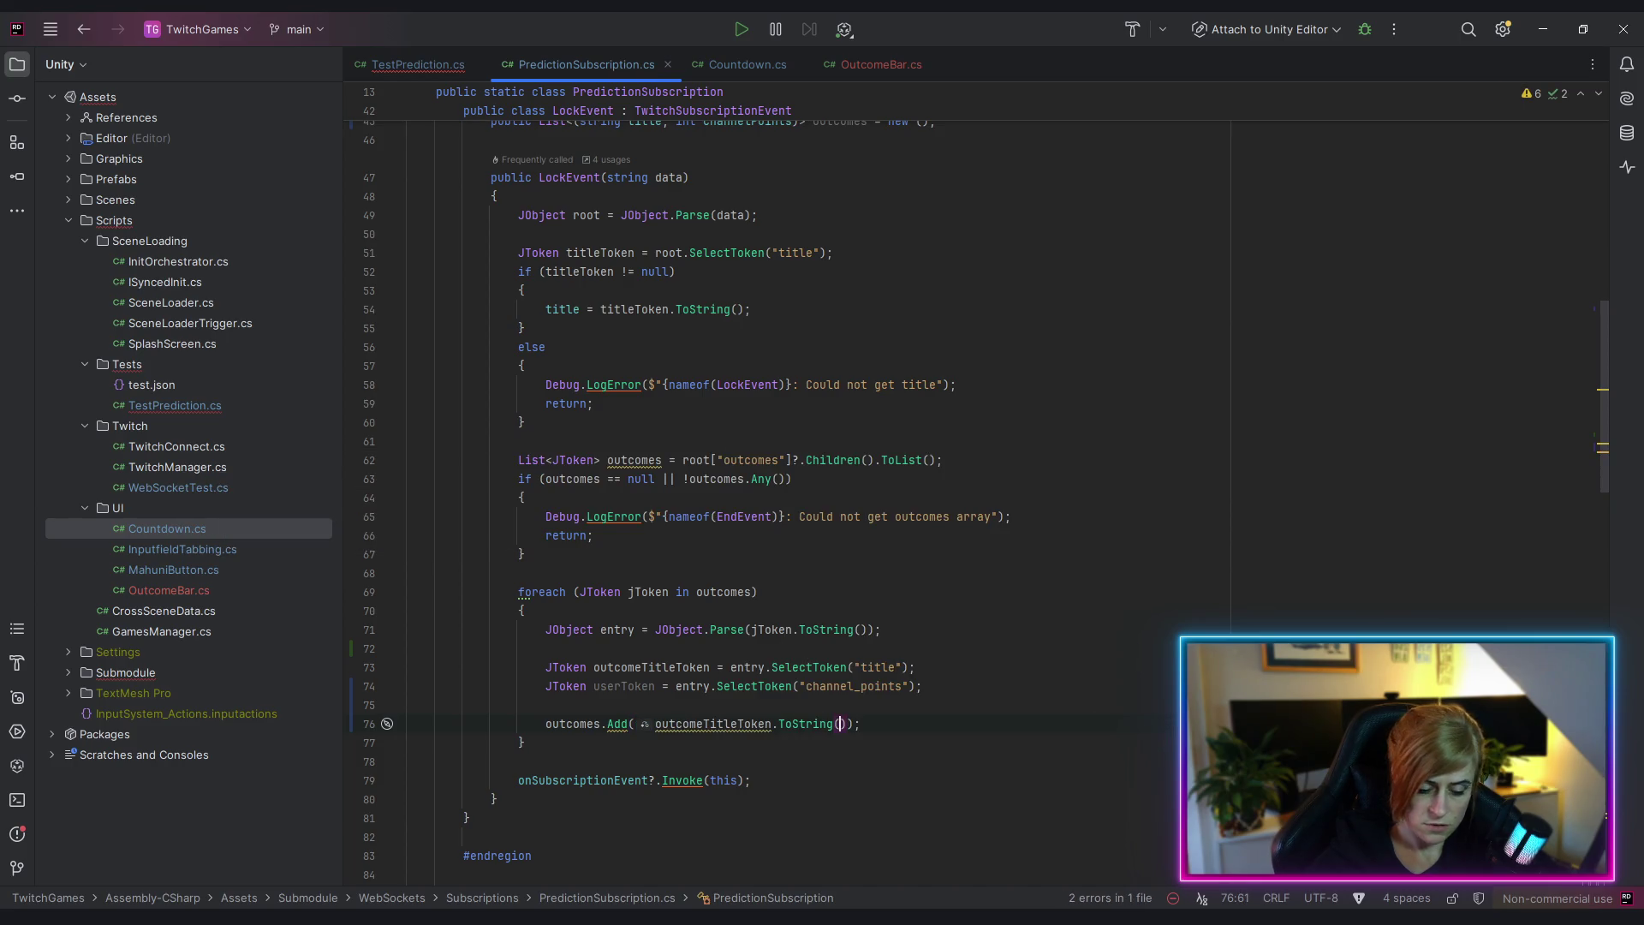
pyautogui.write('), us')
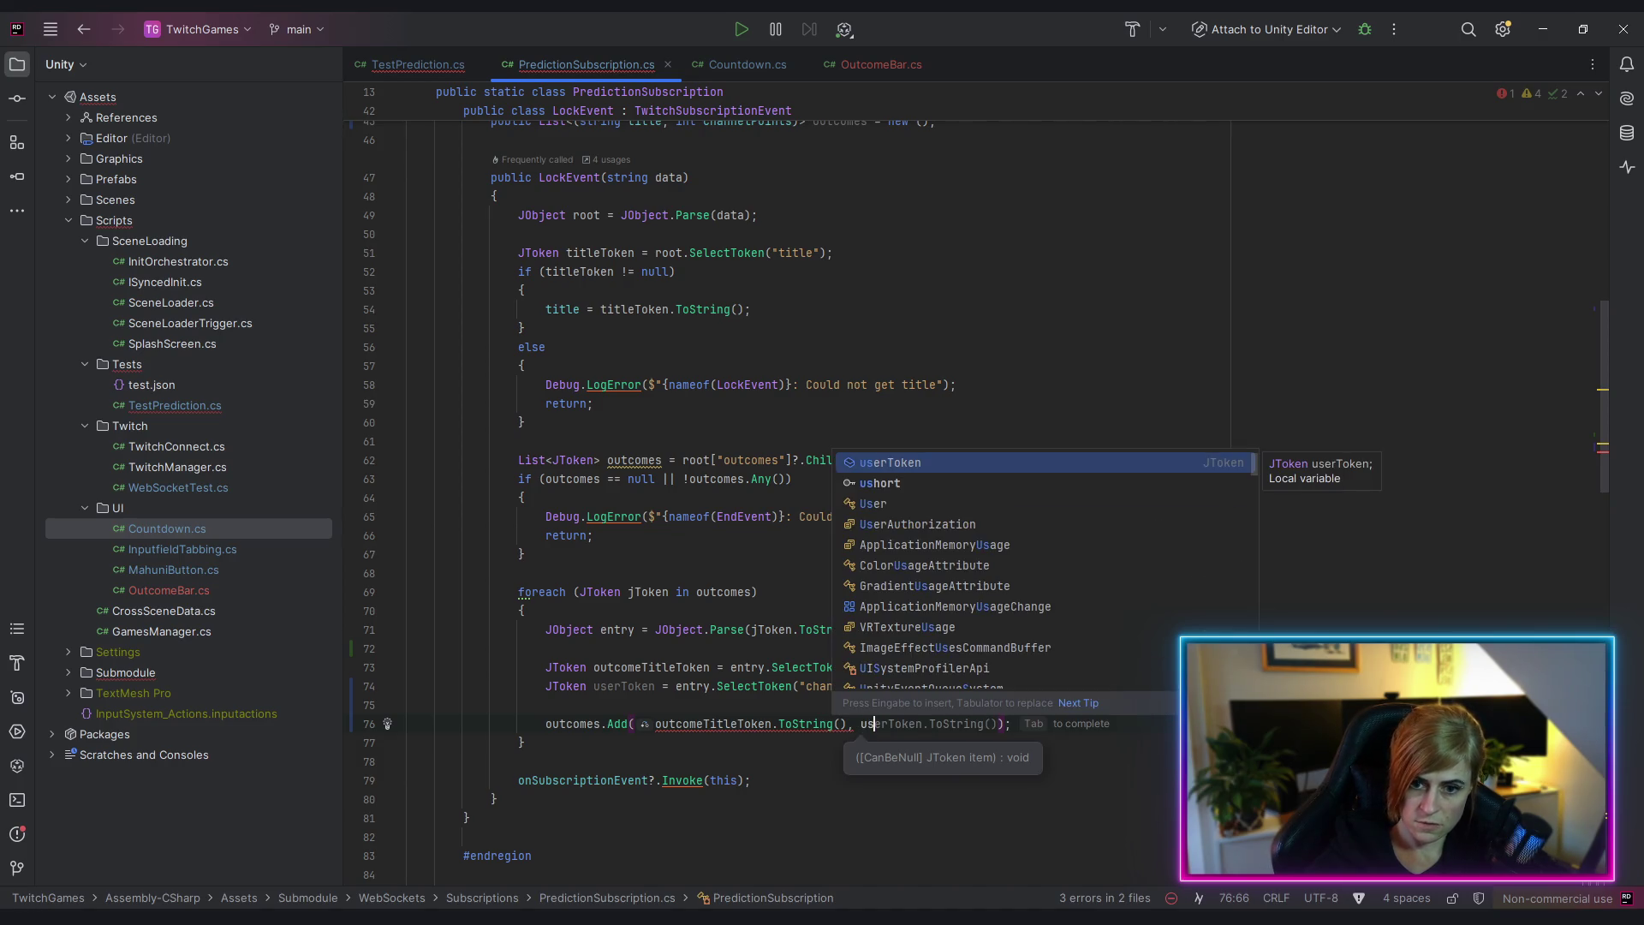
pyautogui.write('erToken')
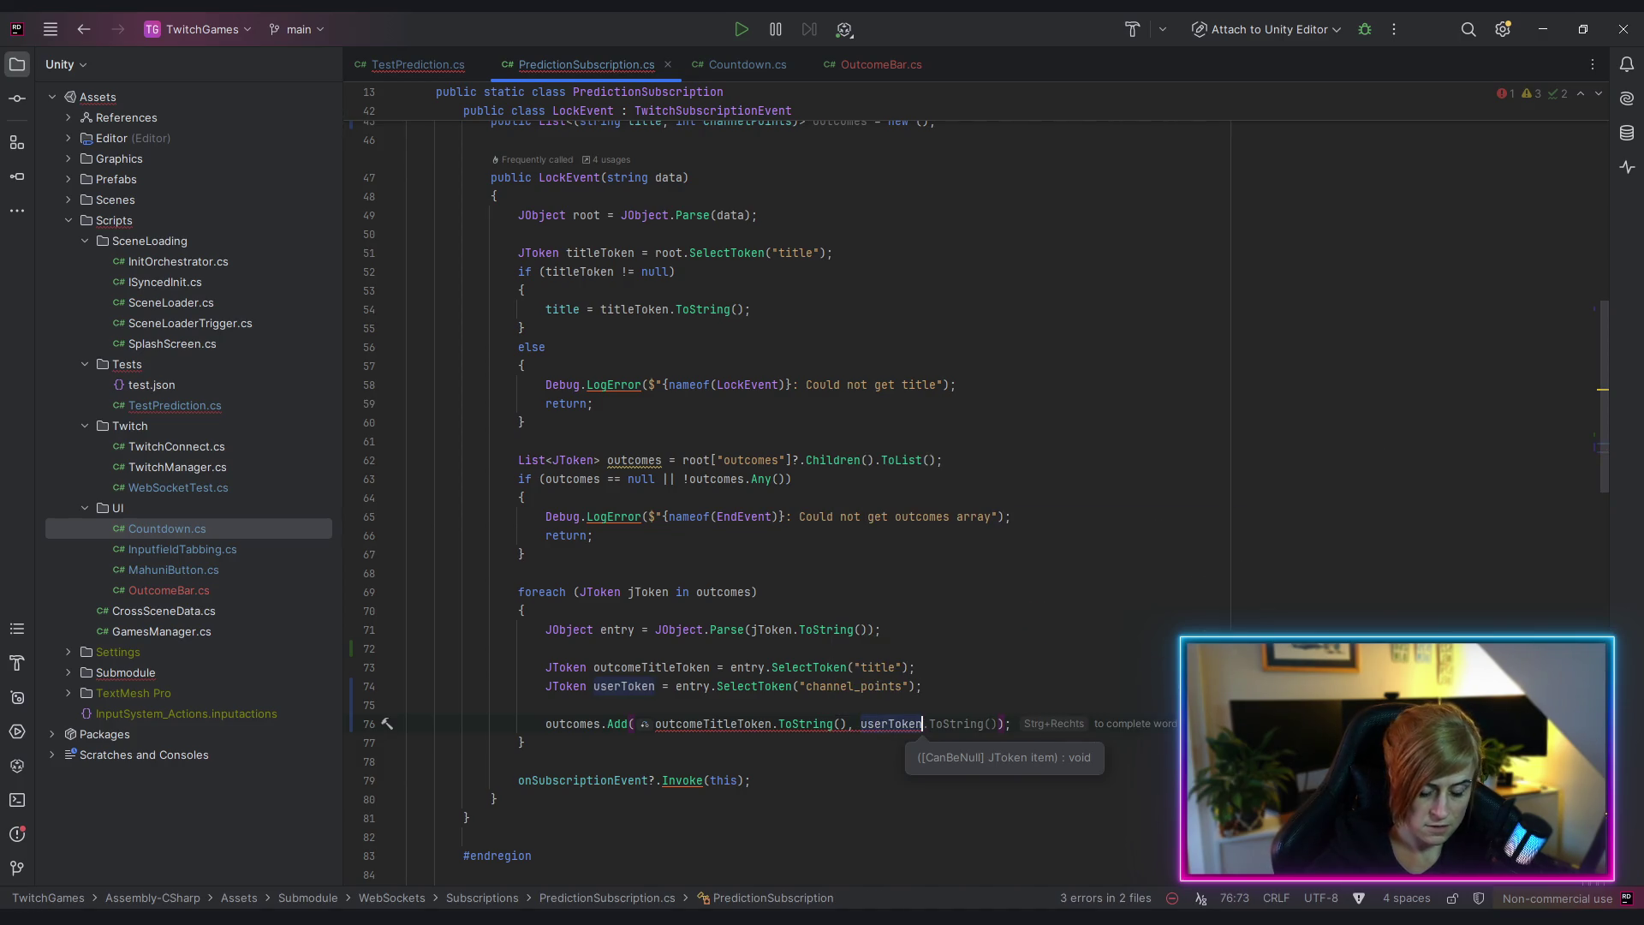
pyautogui.write('.')
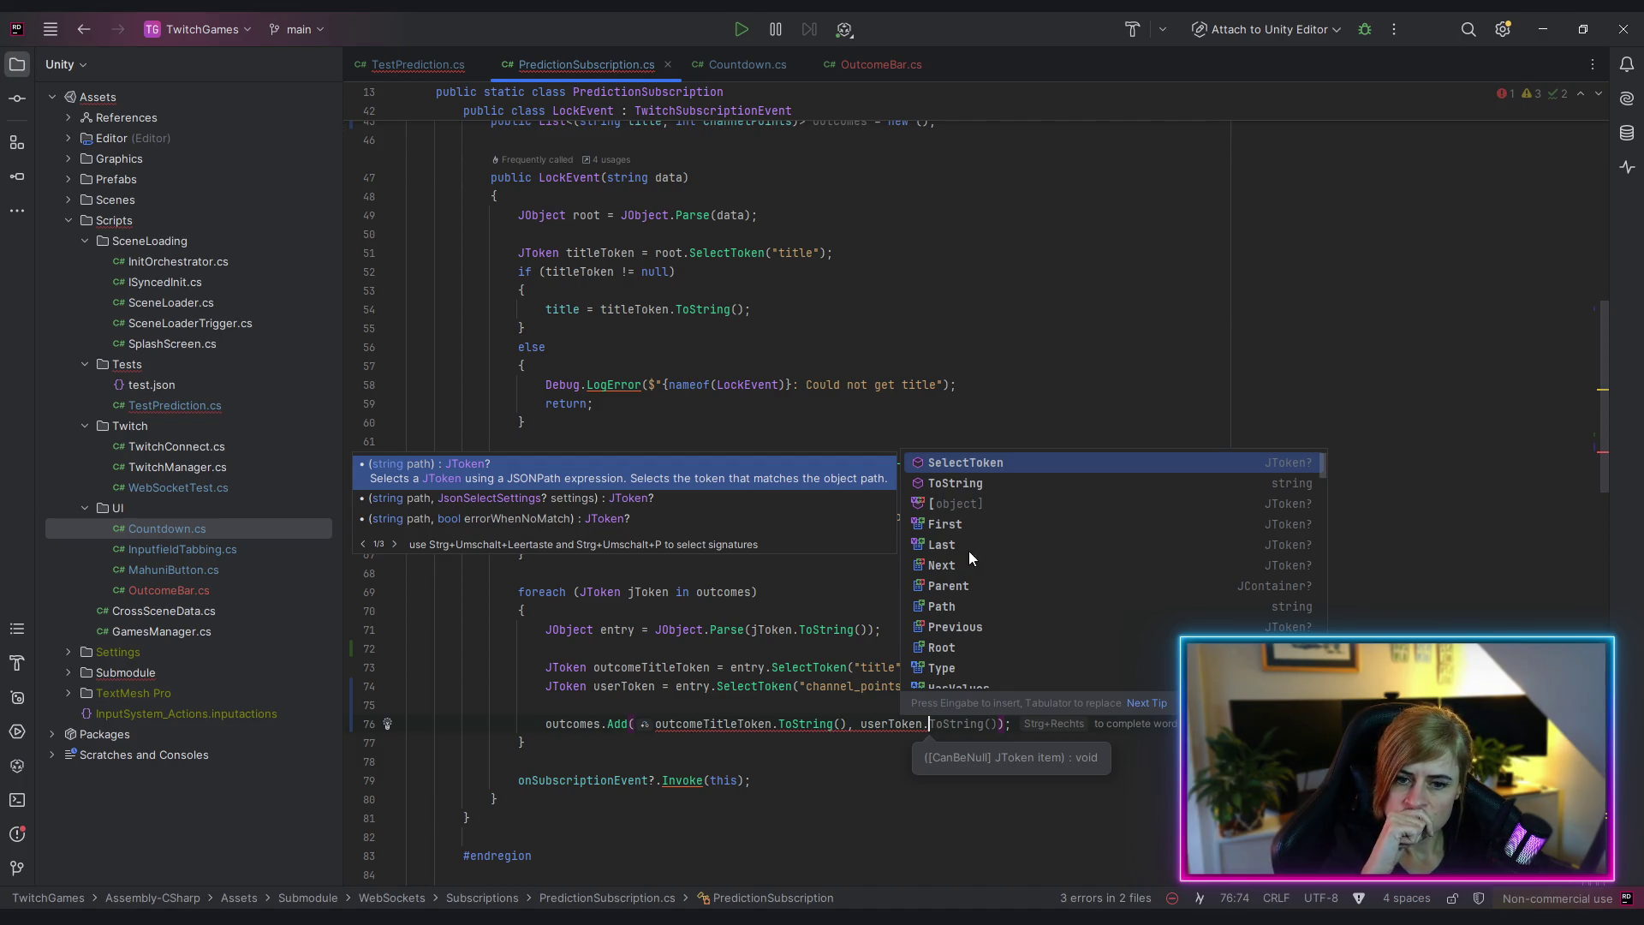
pyautogui.scroll(-1, 1015, 551)
pyautogui.scroll(-2, 1015, 544)
pyautogui.scroll(-2, 1085, 540)
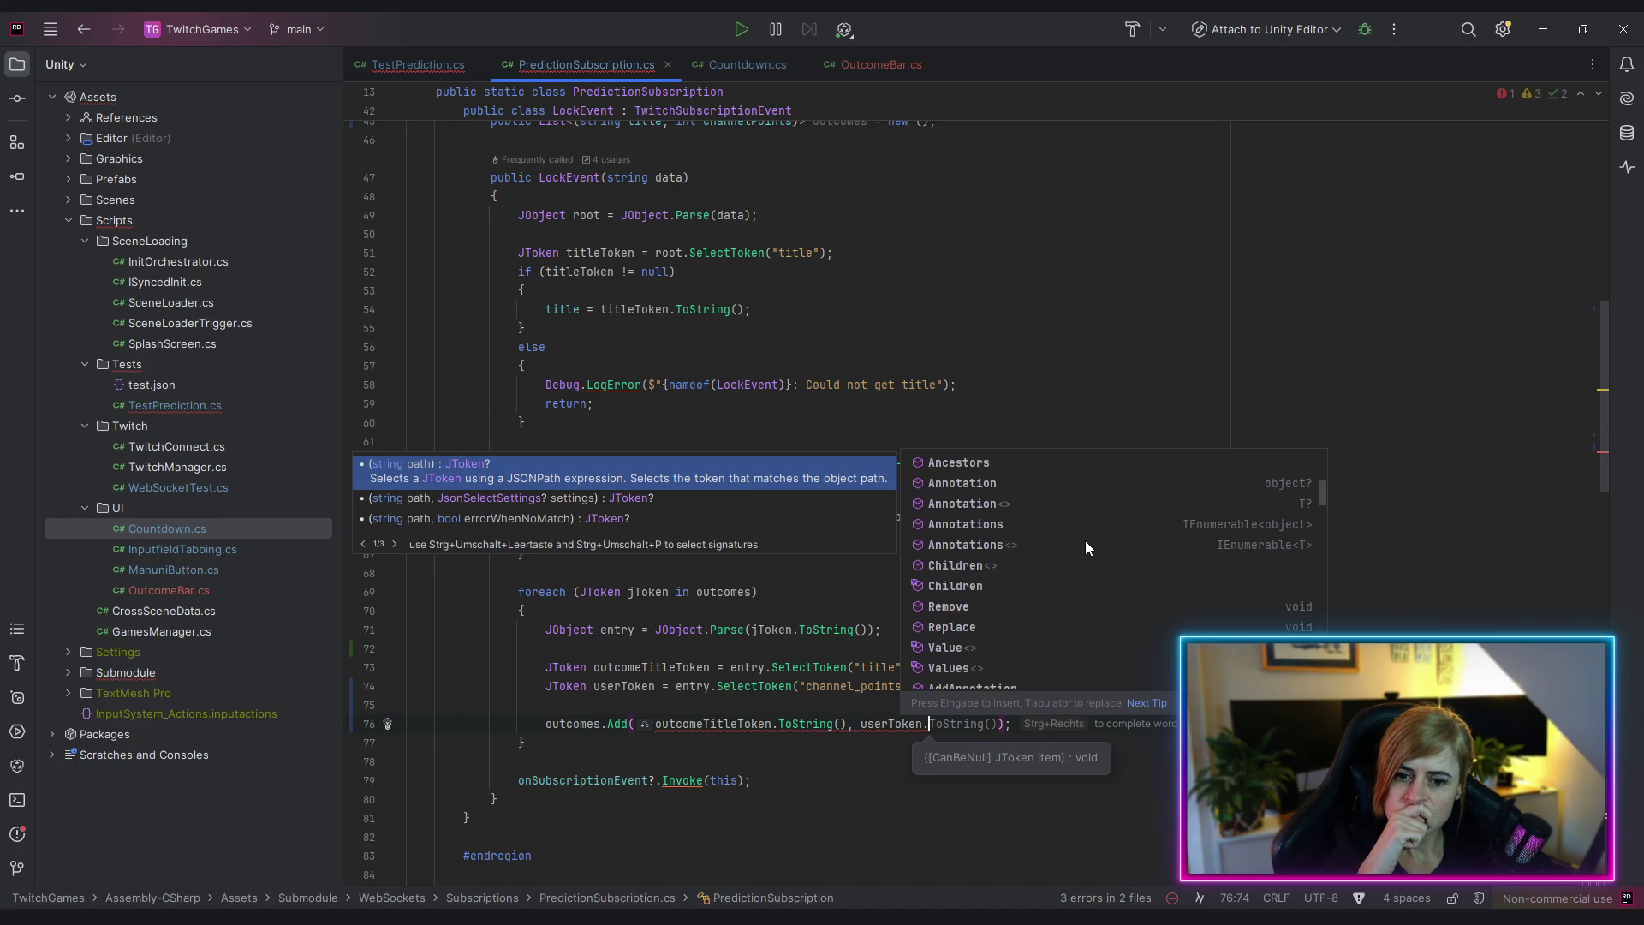
pyautogui.scroll(-2, 1085, 543)
pyautogui.scroll(-2, 1086, 542)
pyautogui.scroll(-2, 1086, 543)
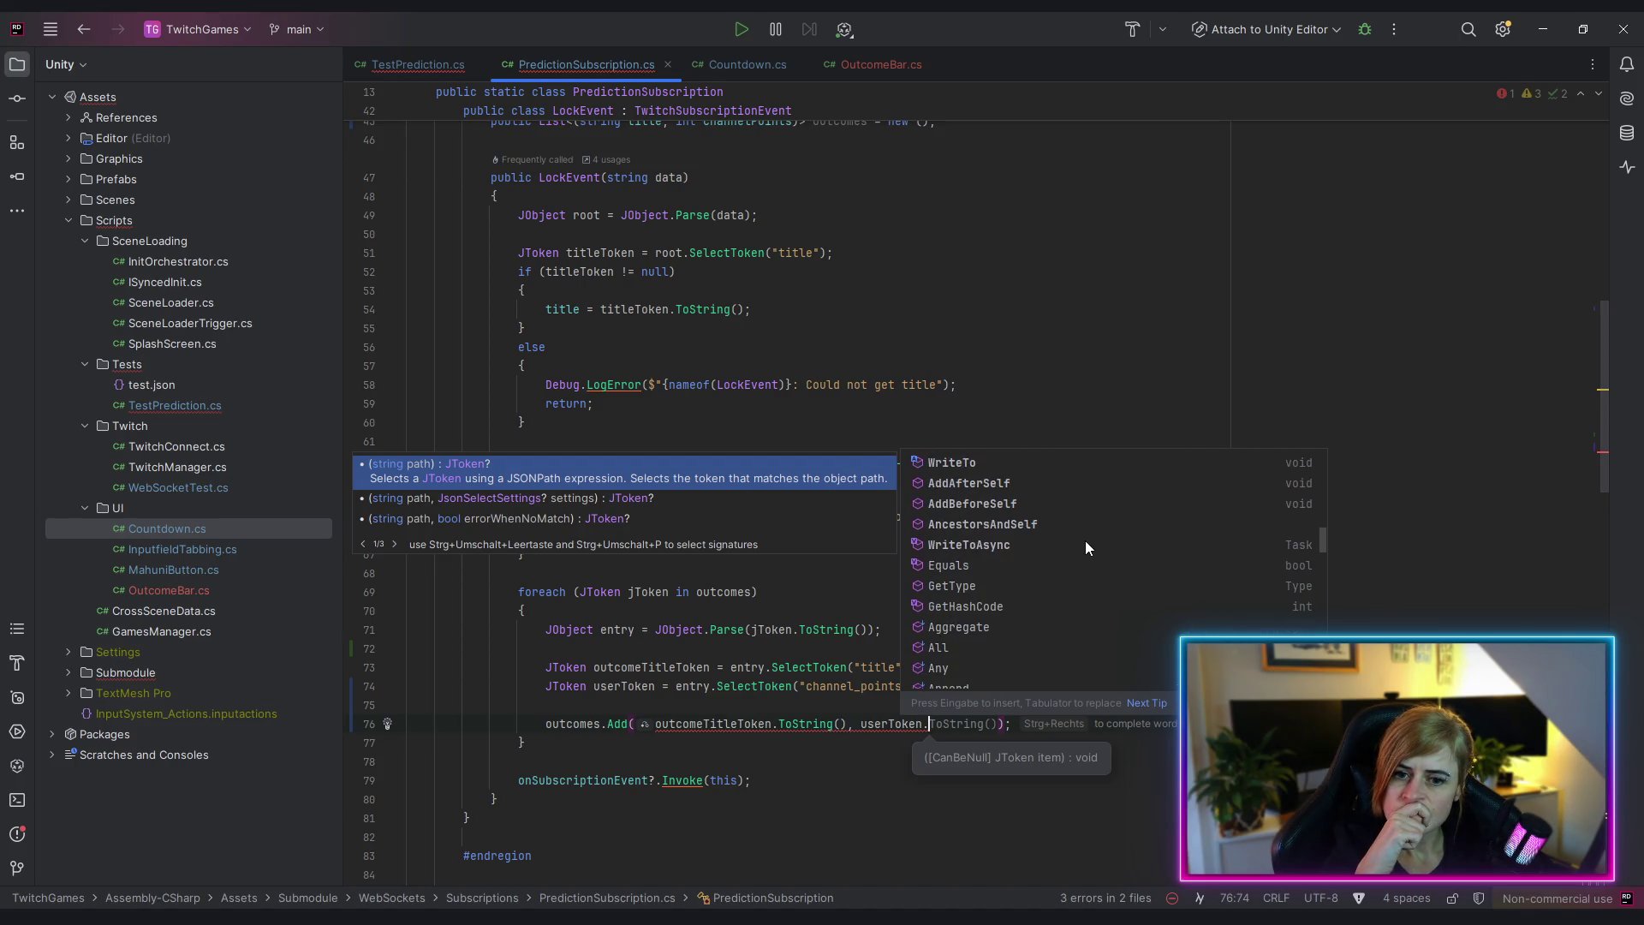
pyautogui.scroll(-2, 1086, 543)
pyautogui.scroll(-2, 1085, 542)
pyautogui.scroll(-2, 1085, 547)
pyautogui.scroll(-2, 1086, 546)
pyautogui.click(822, 762)
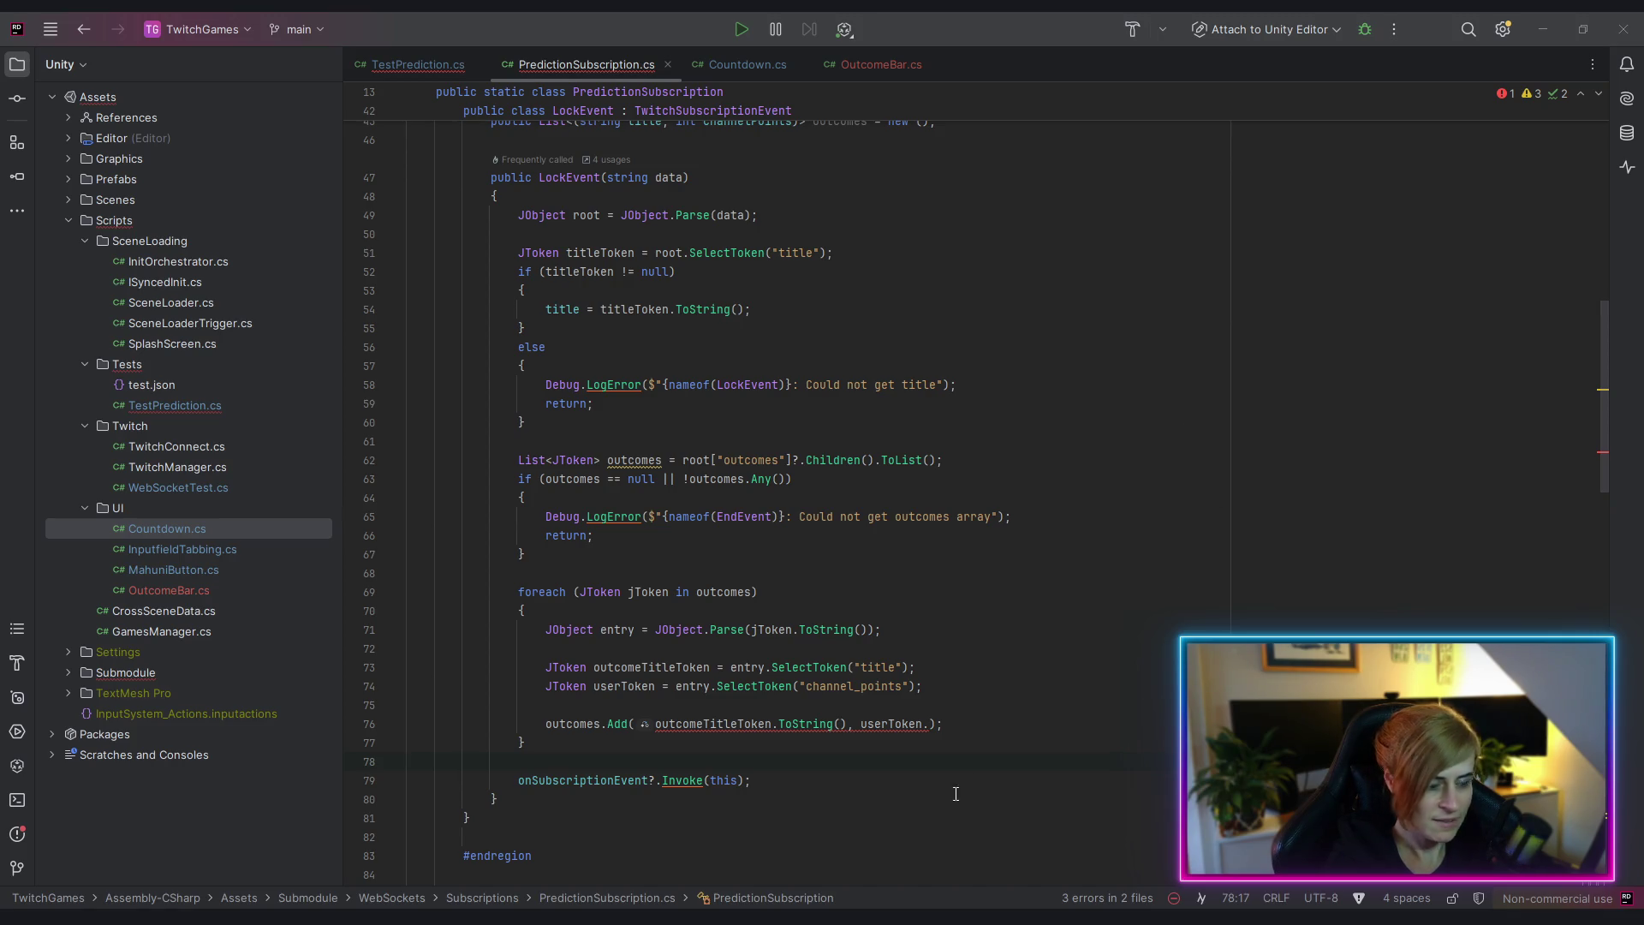
# Recheck the Outcomes table's channel_points field in the Twitch docs and come back to the LockEvent loop
pyautogui.click(584, 706)
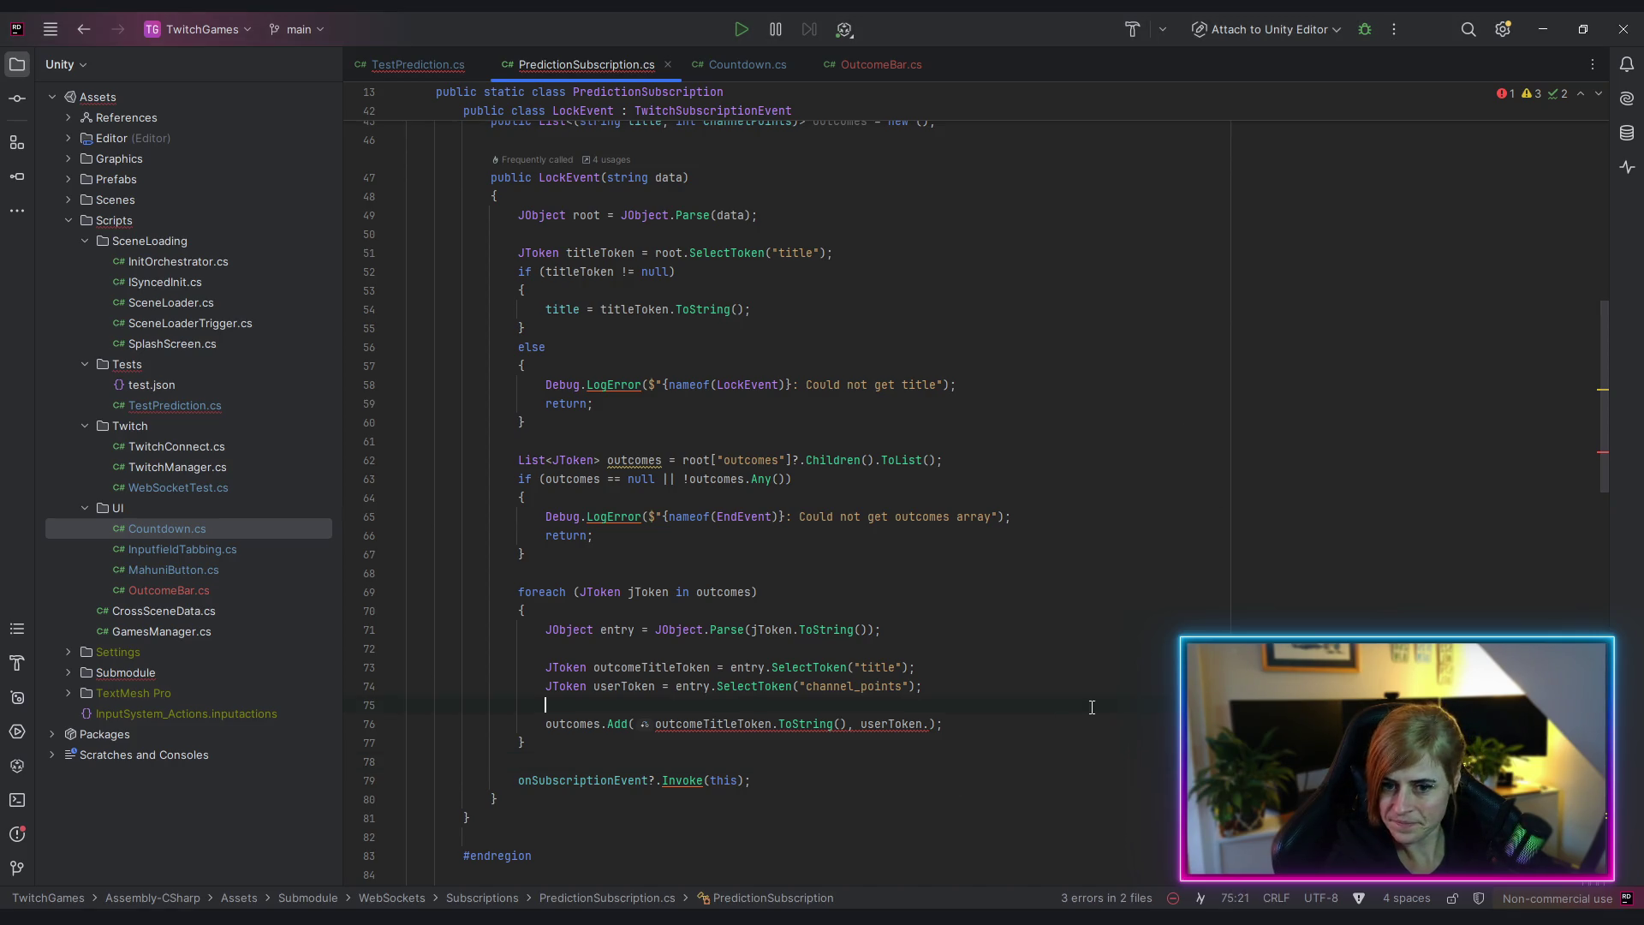
pyautogui.click(1003, 668)
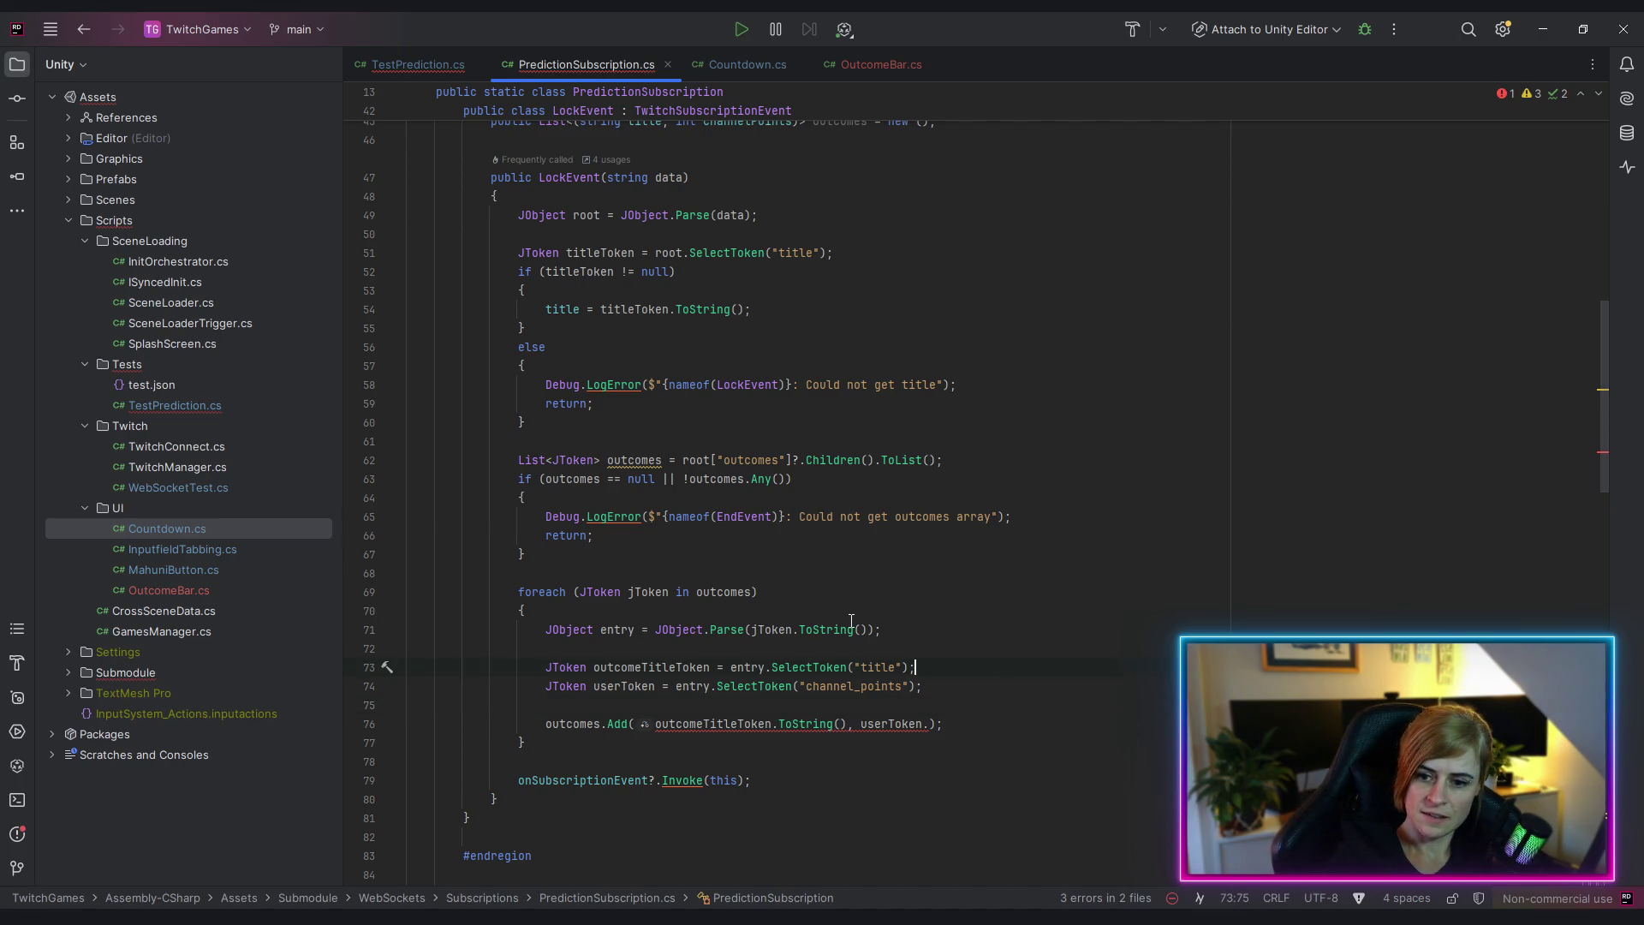
pyautogui.click(925, 634)
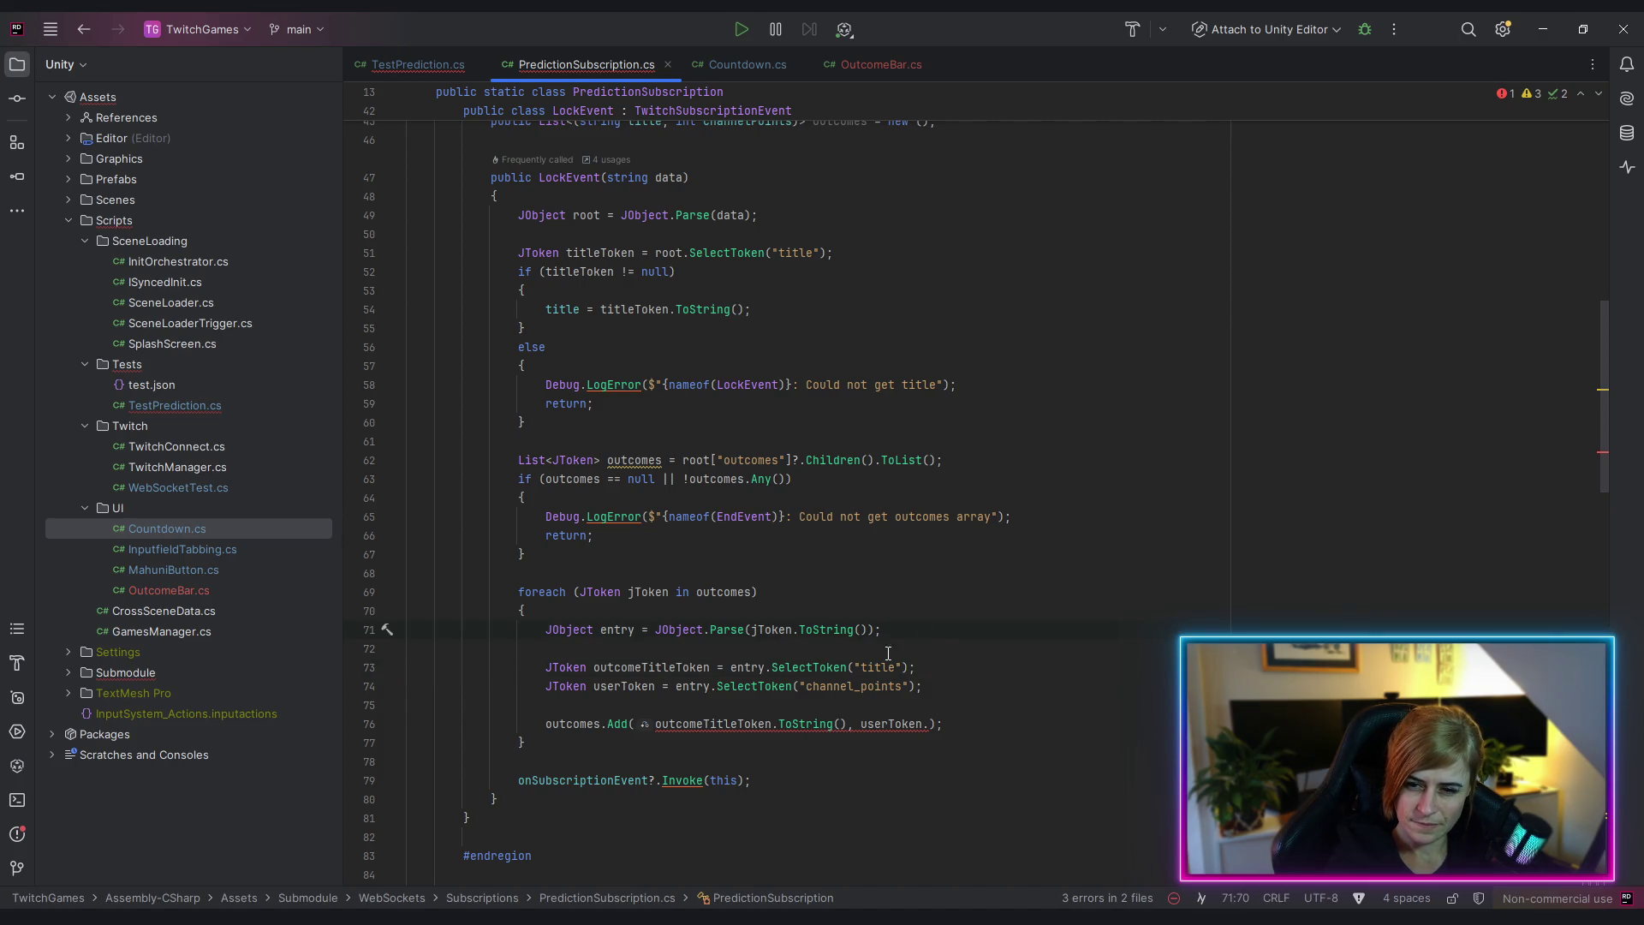
pyautogui.hotkey('alt', 'Tab')
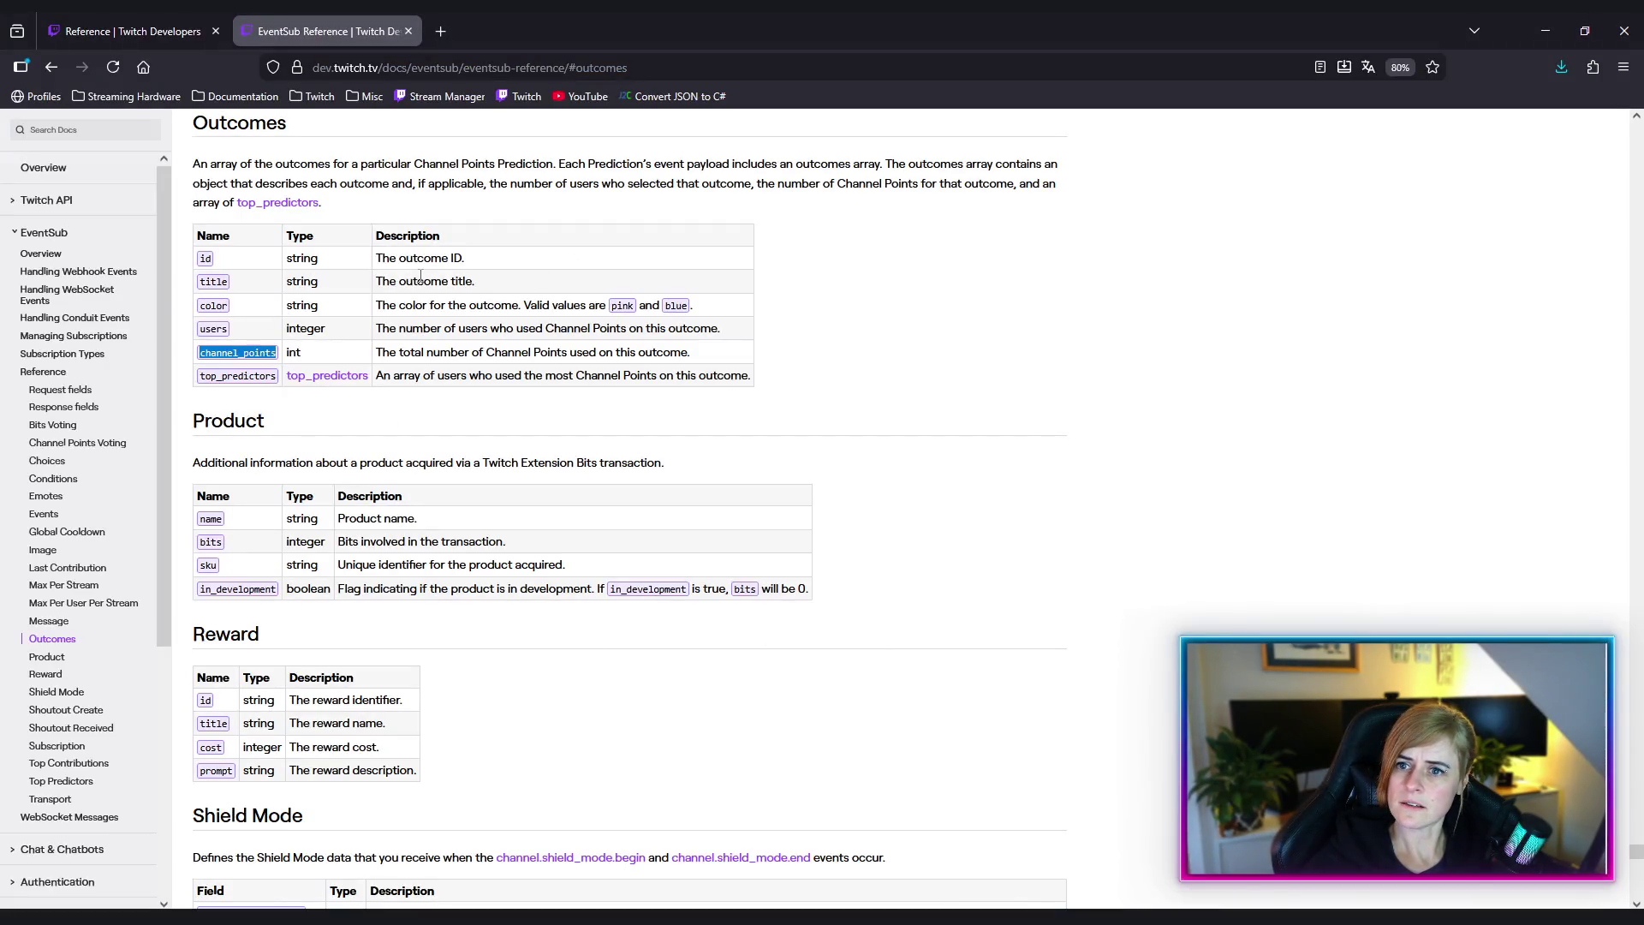
pyautogui.hotkey('alt', 'Tab')
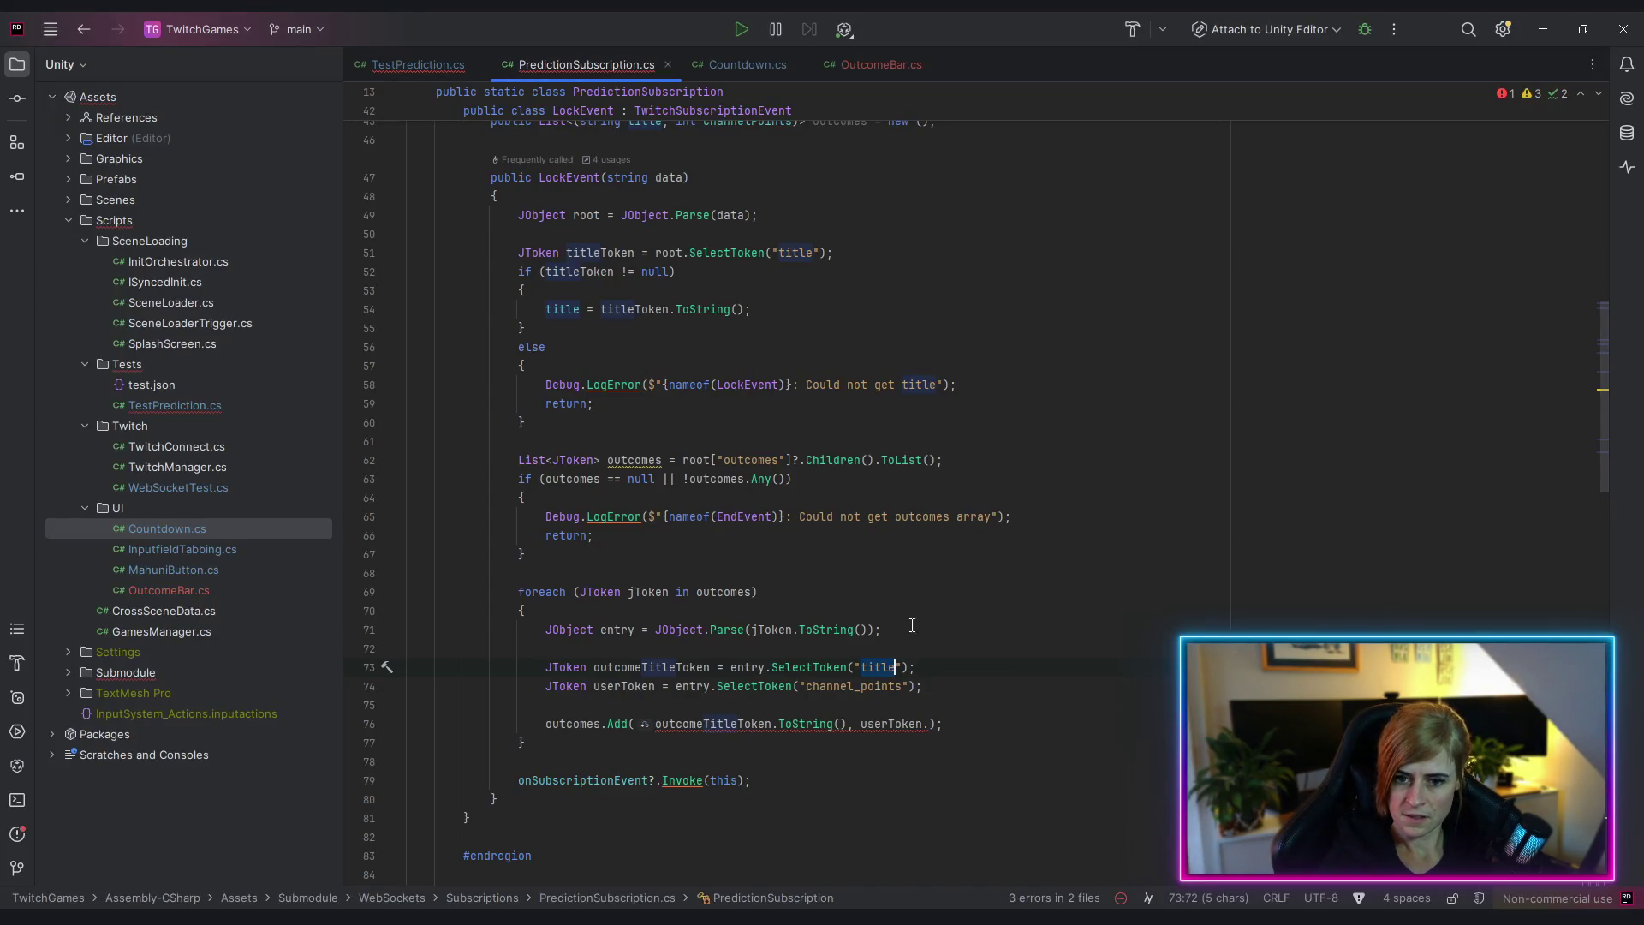
# Below the outcomeTitleToken line, add an if (outcomeTitleToken == null) block
pyautogui.click(913, 626)
pyautogui.press('Delete')
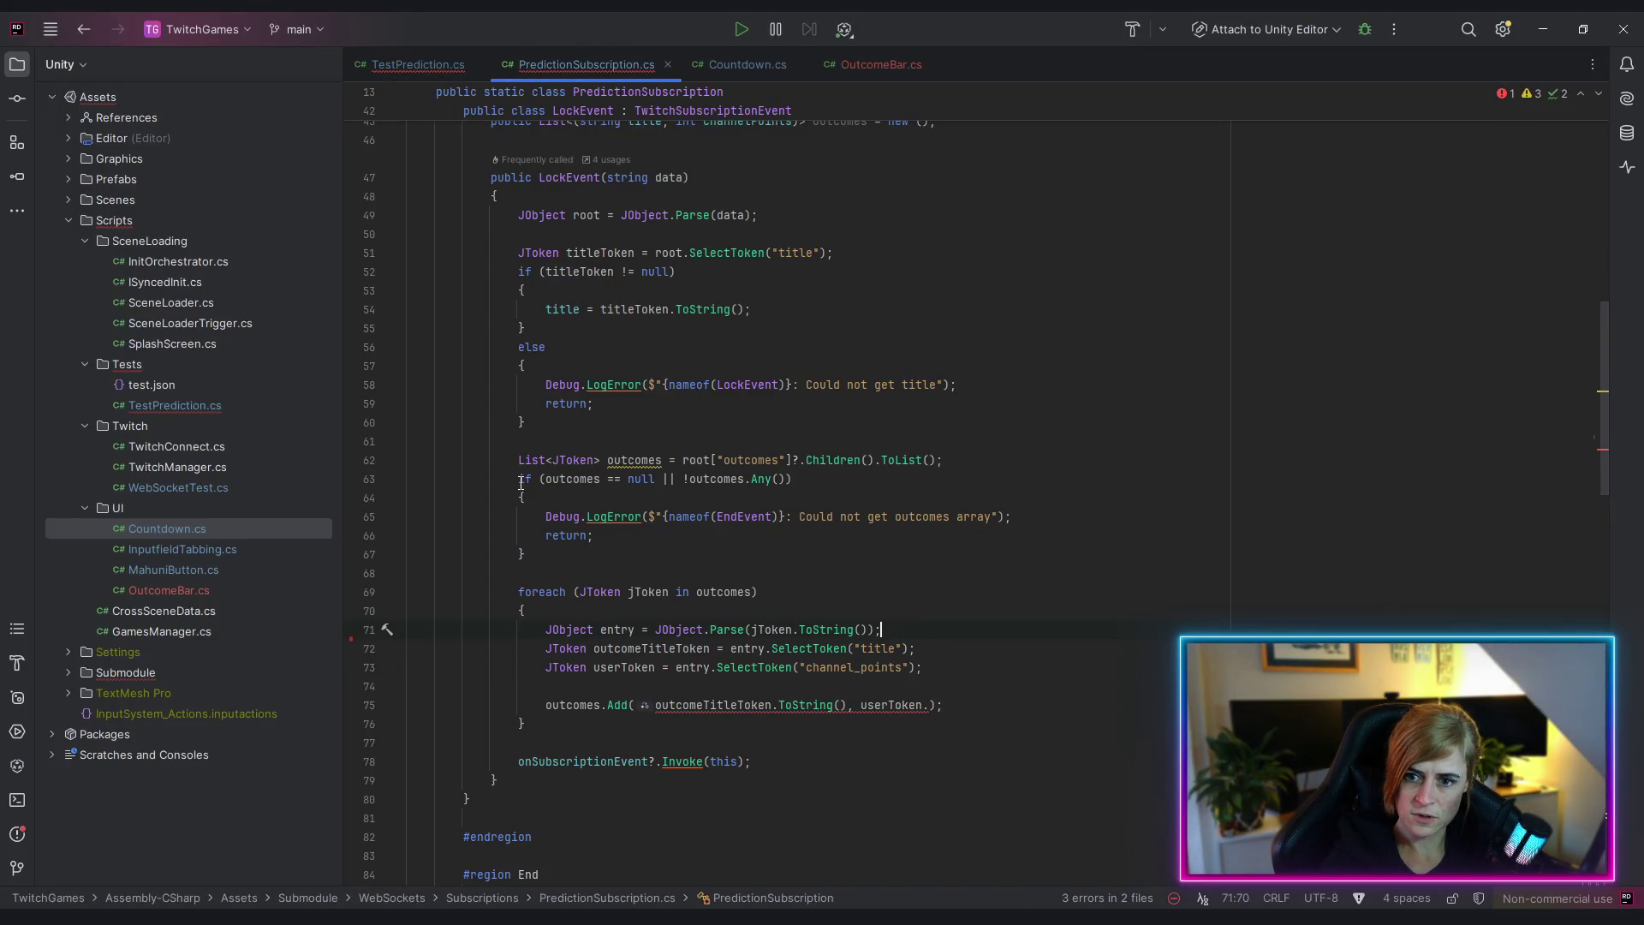
pyautogui.click(954, 650)
pyautogui.press('Return')
pyautogui.press('Return')
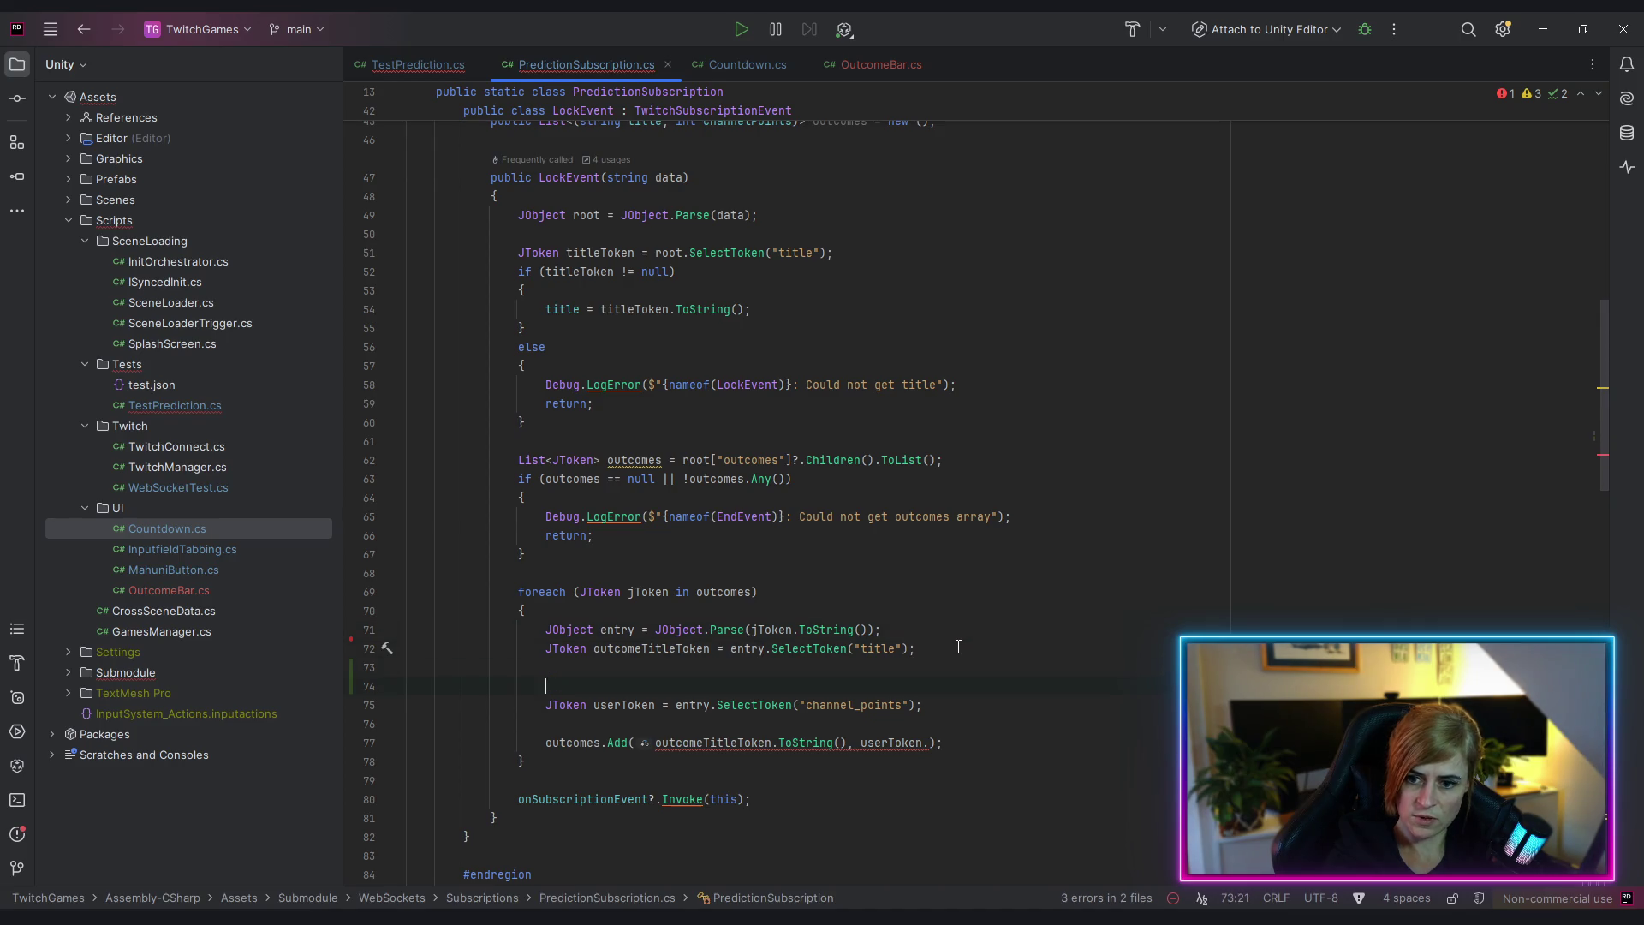
pyautogui.press('Return')
pyautogui.press('Up')
pyautogui.press('Up')
pyautogui.moveTo(414, 272); pyautogui.dragTo(594, 418)
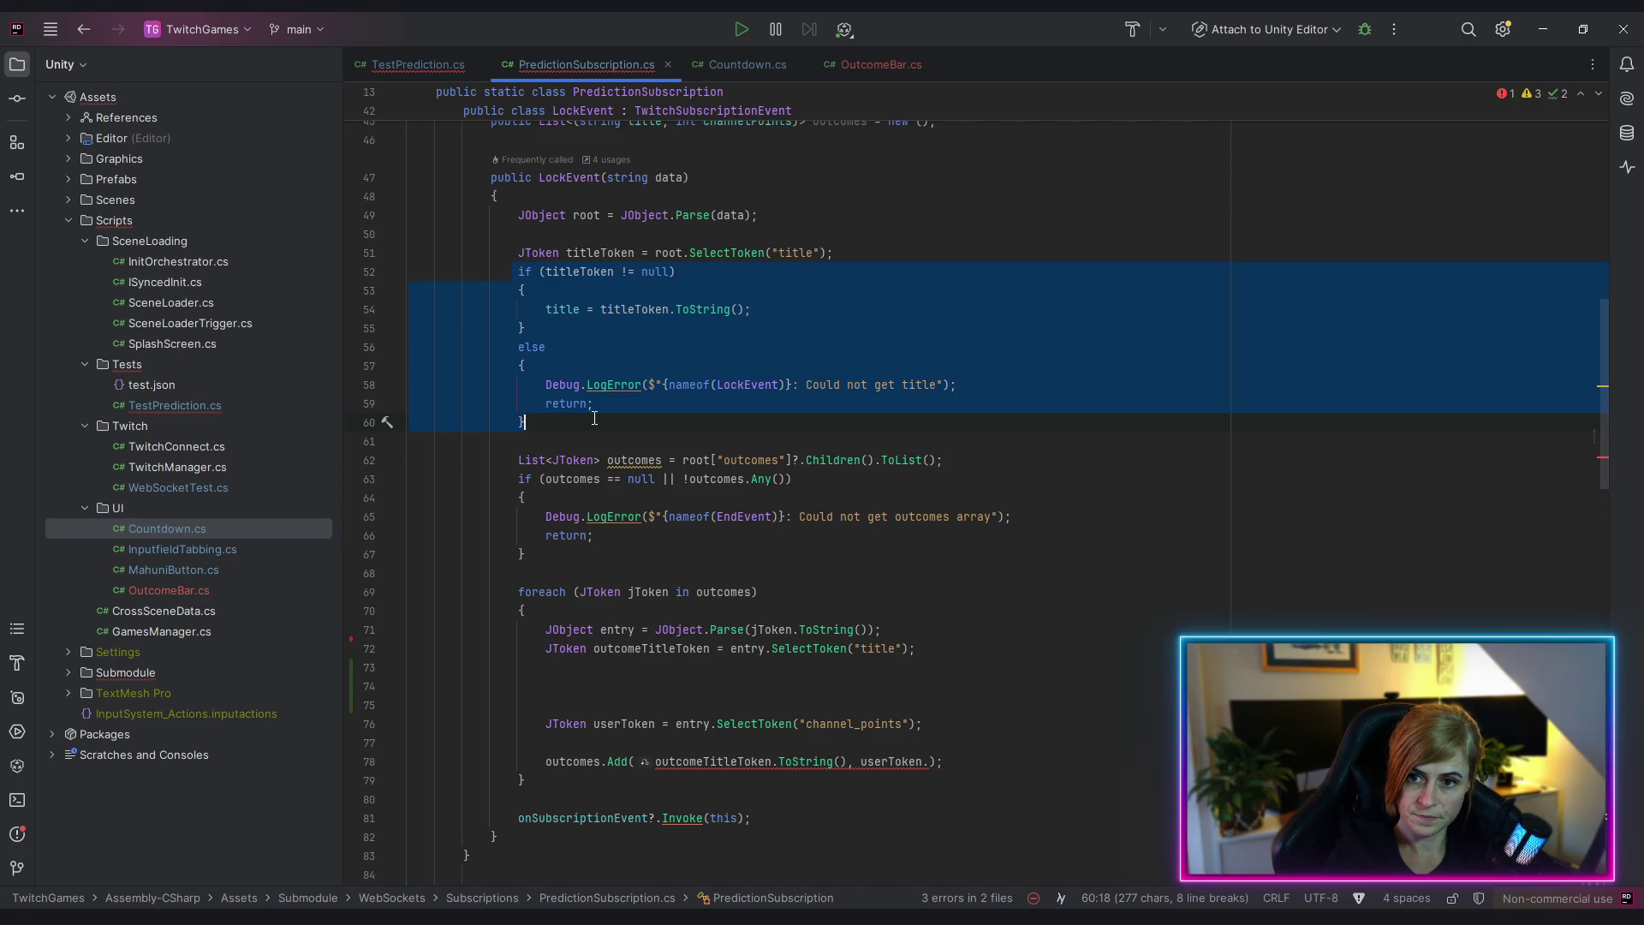
pyautogui.click(607, 346)
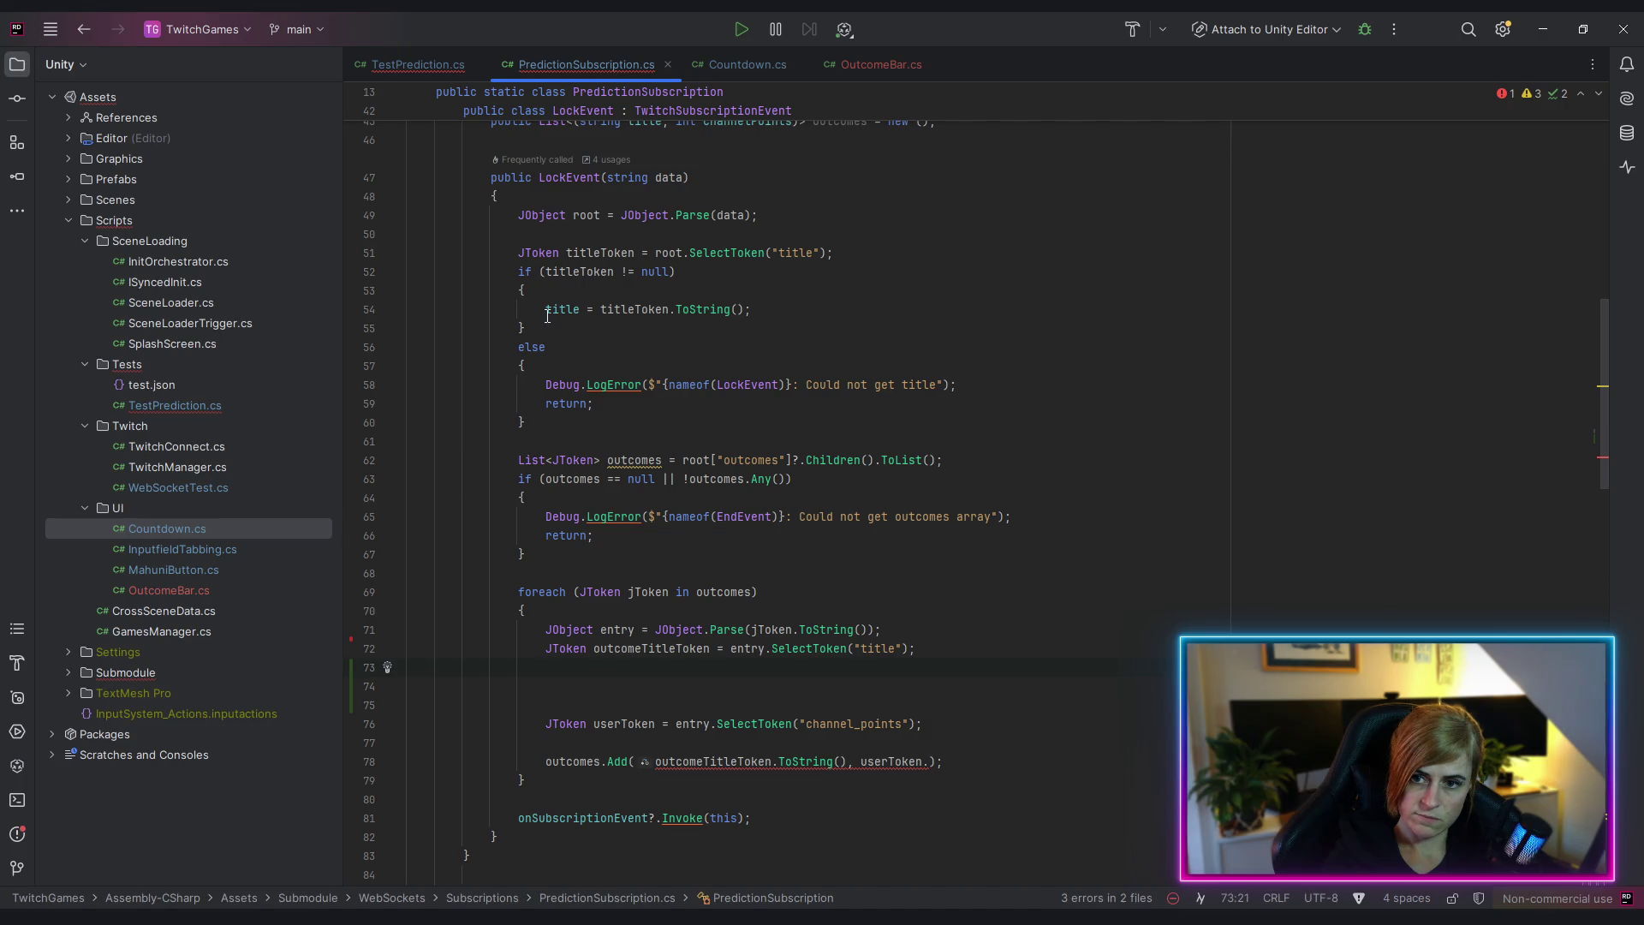
pyautogui.write('if(outcomeTitleToken != null)')
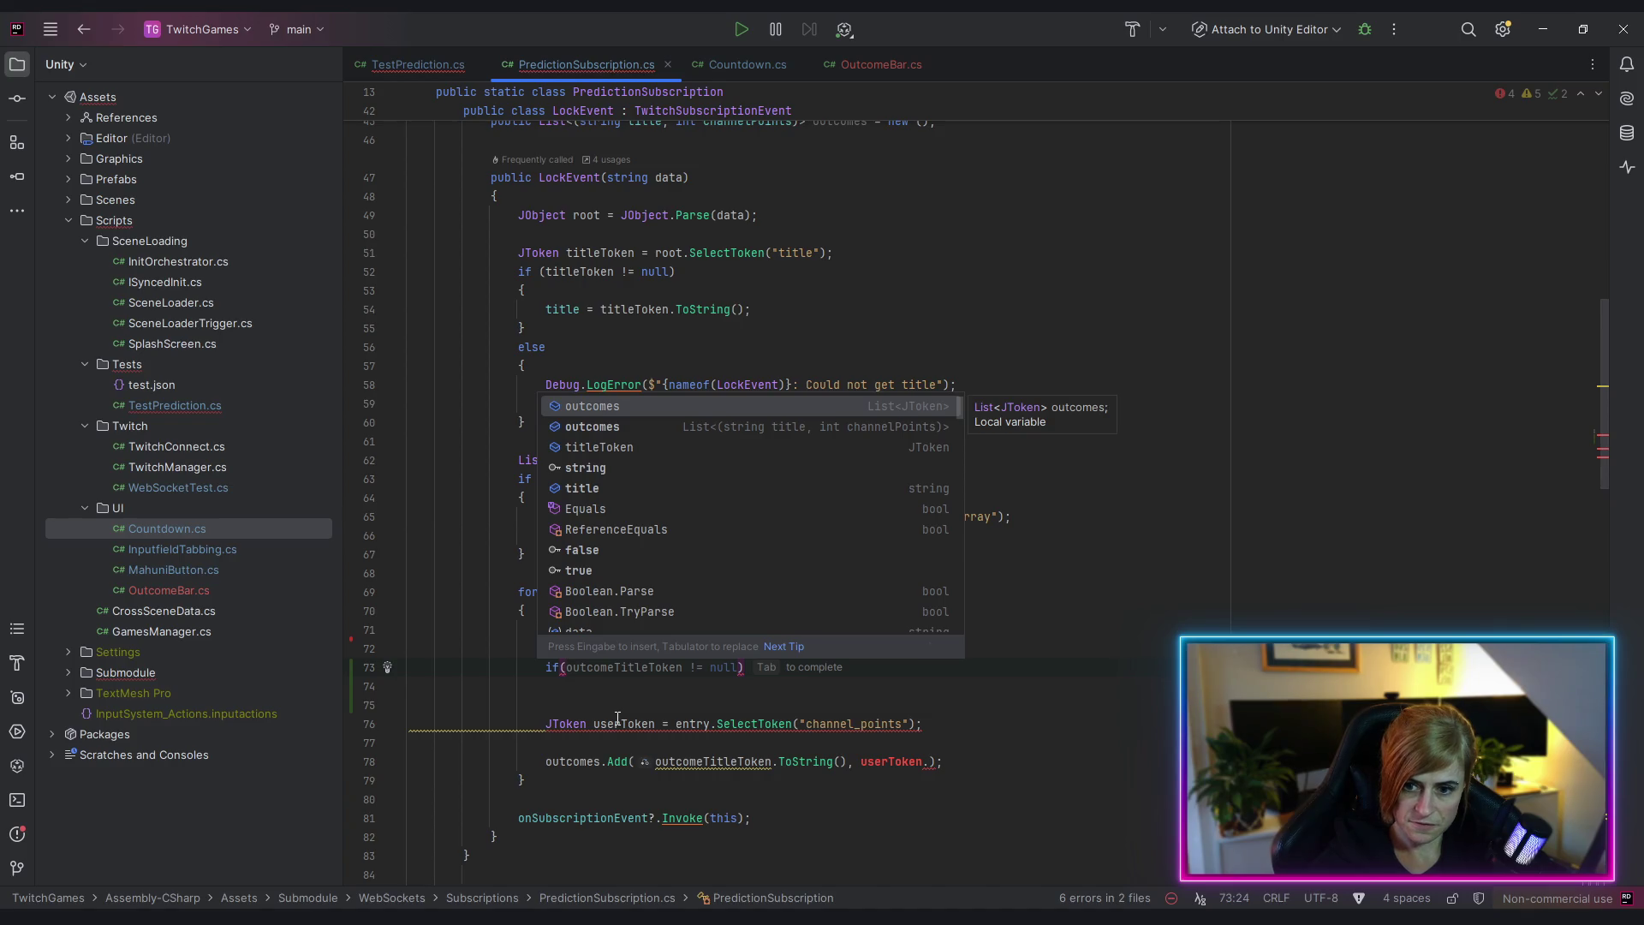
pyautogui.press('Tab')
pyautogui.press('Left')
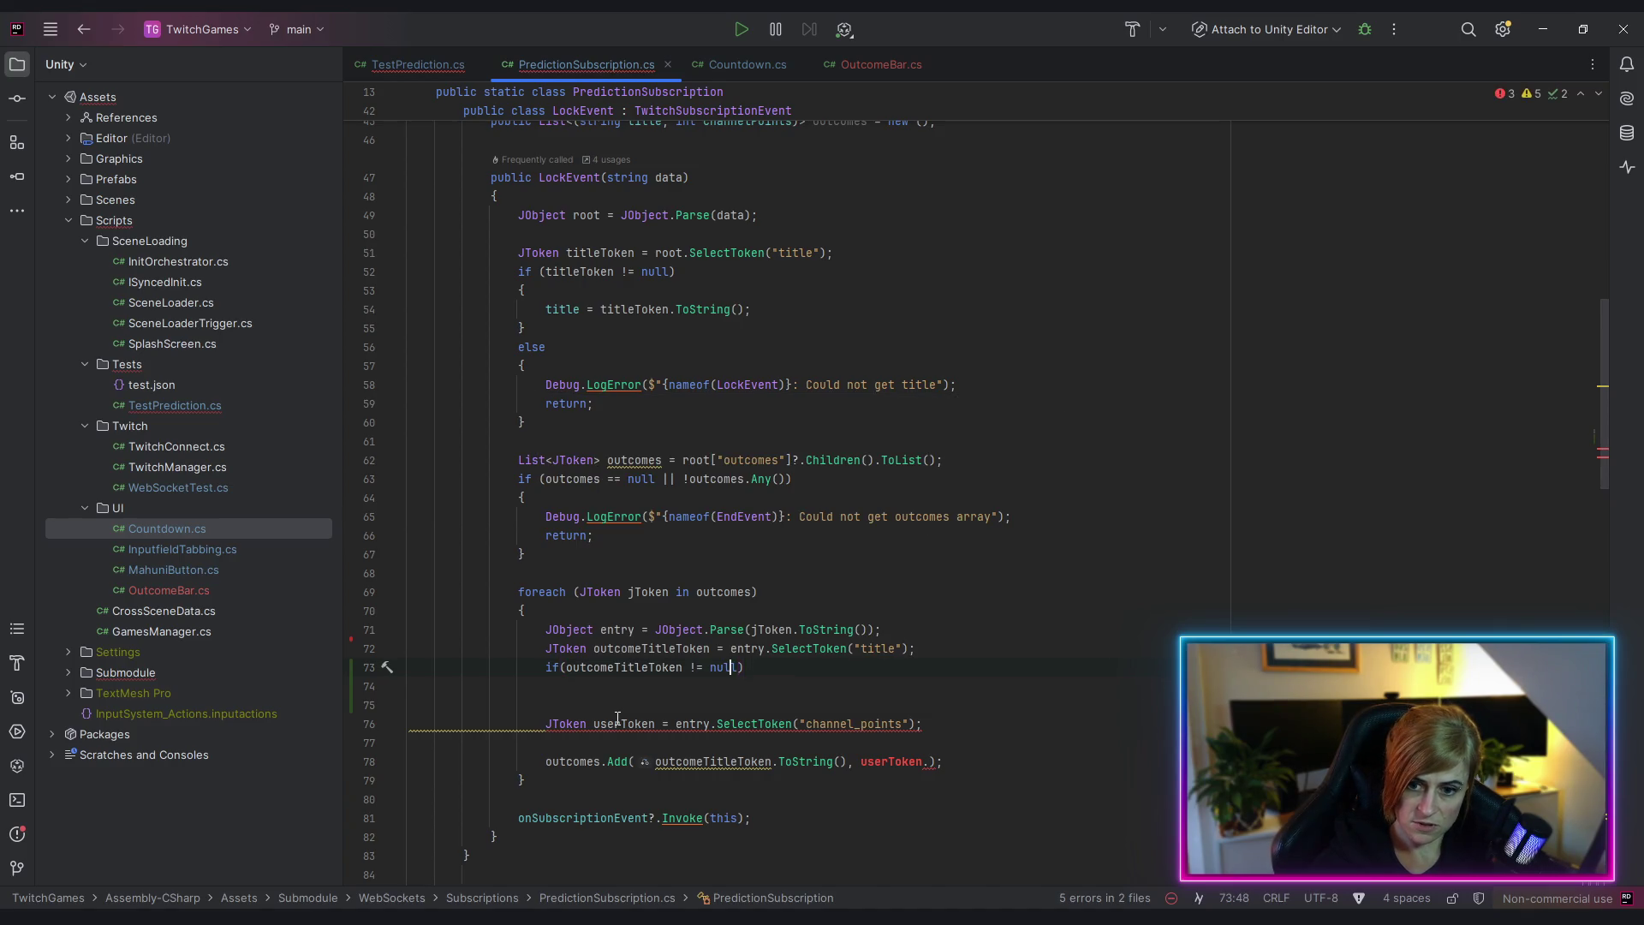
pyautogui.press('BackSpace')
pyautogui.write('=')
pyautogui.press('End')
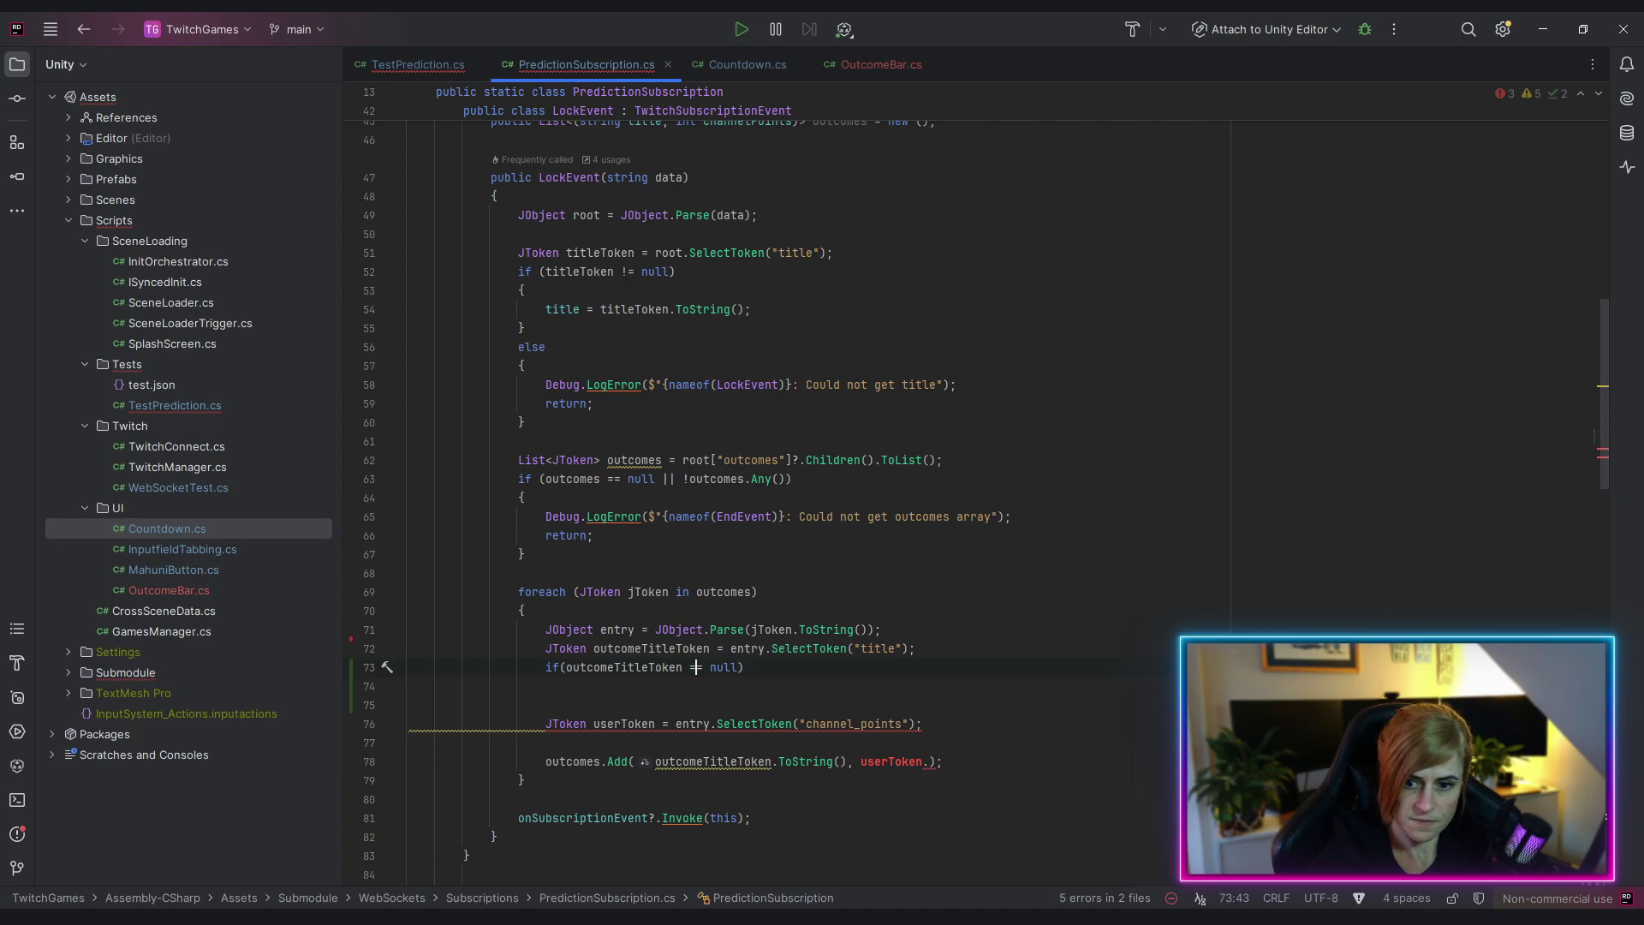
pyautogui.press('Return')
pyautogui.write('{')
pyautogui.press('Return')
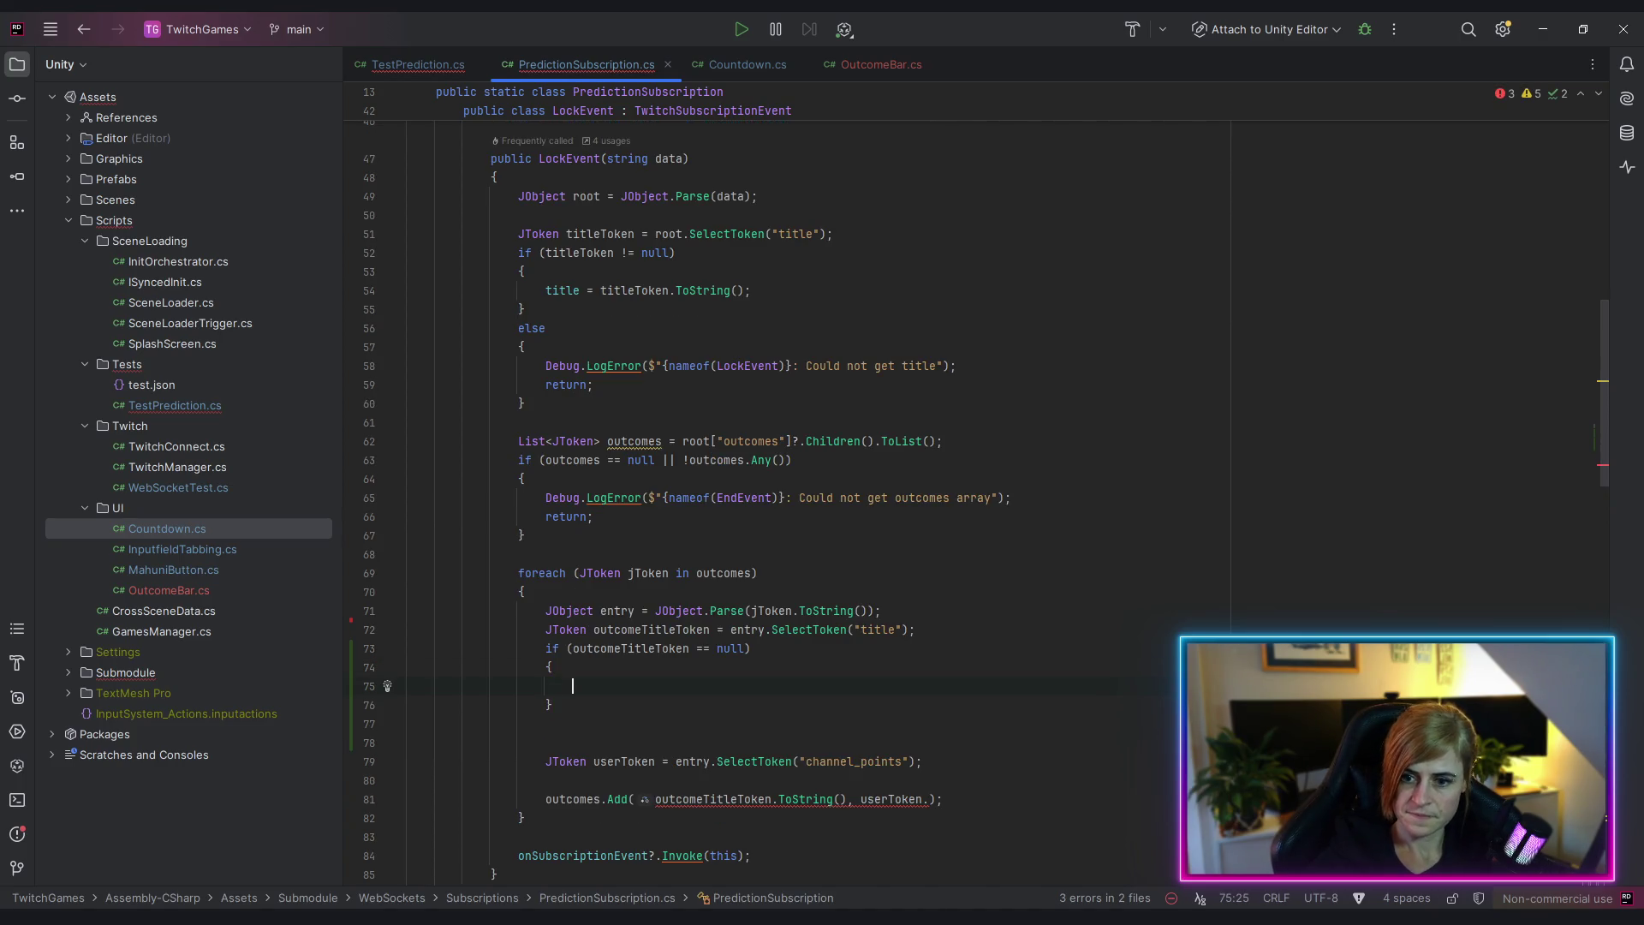
# Fill the block with a copied Debug.LogError for the outcome title followed by return
pyautogui.moveTo(535, 362); pyautogui.dragTo(1045, 370)
pyautogui.hotkey('ctrl', 'c')
pyautogui.click(573, 687)
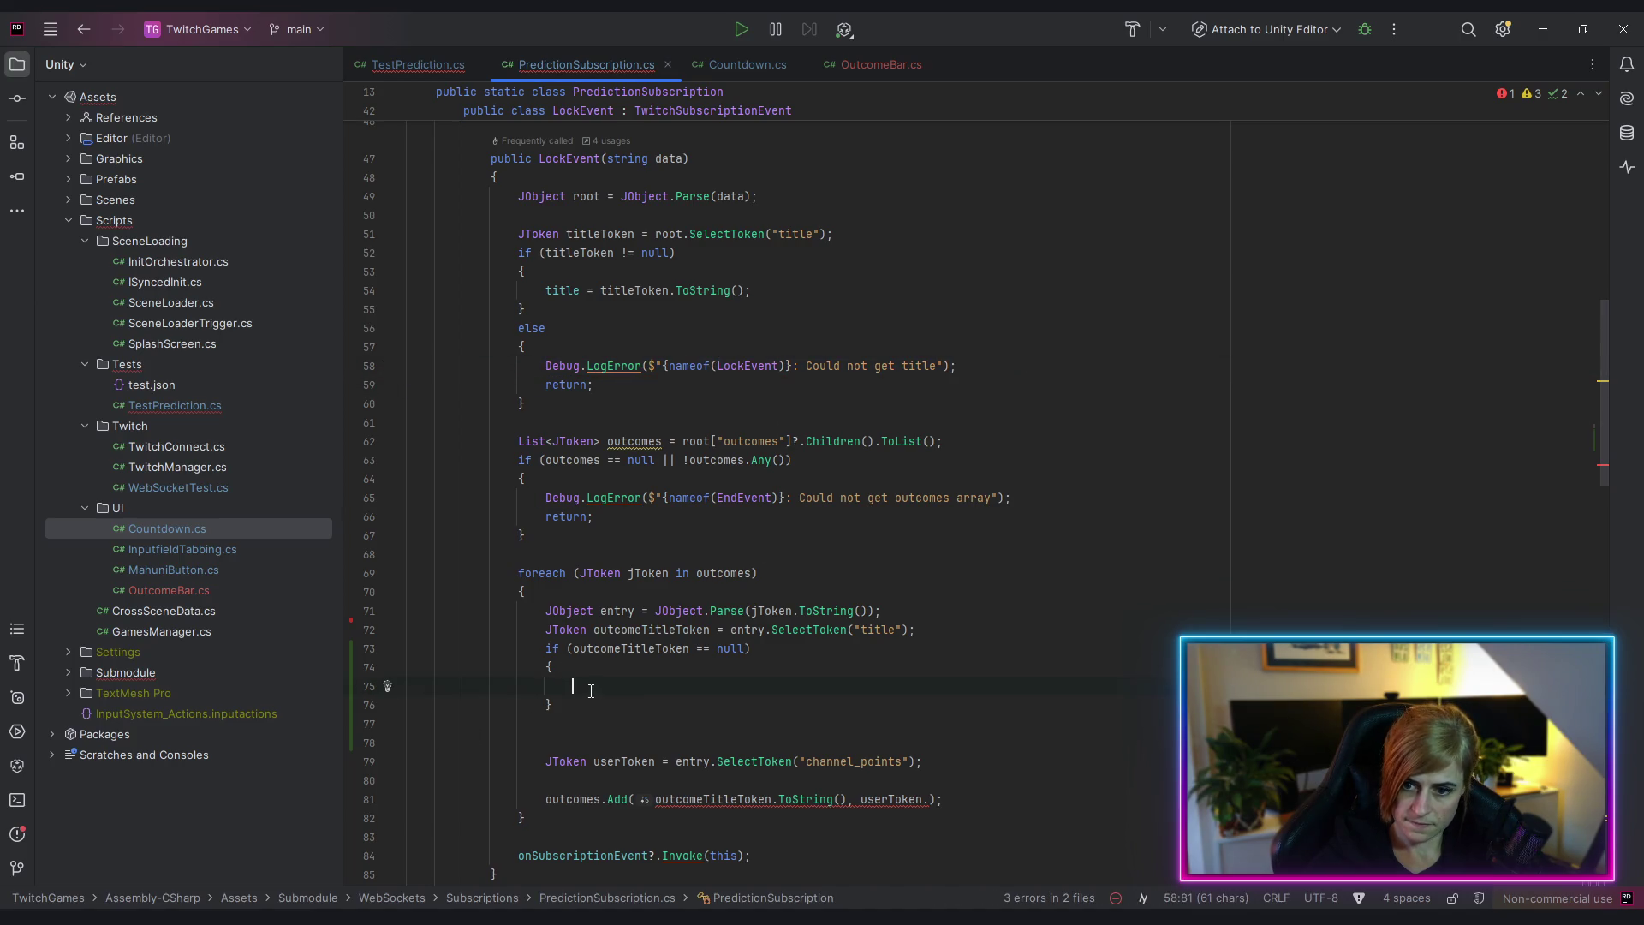
pyautogui.hotkey('ctrl', 'v')
pyautogui.write('outc')
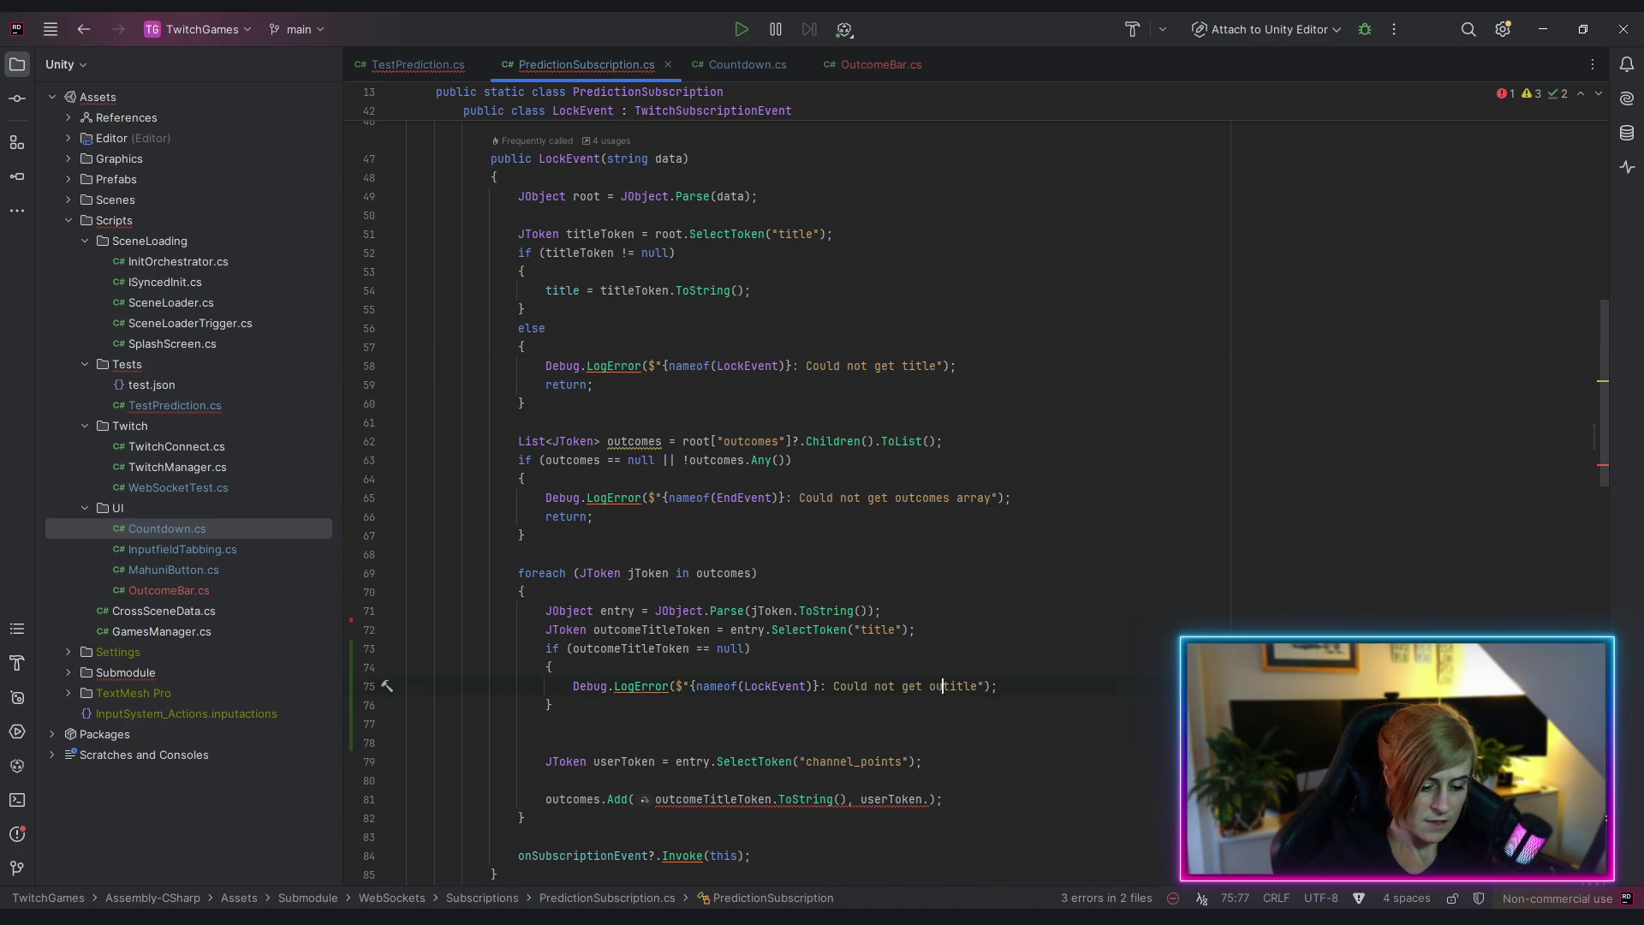
pyautogui.write('ome t')
pyautogui.press('End')
pyautogui.press('Return')
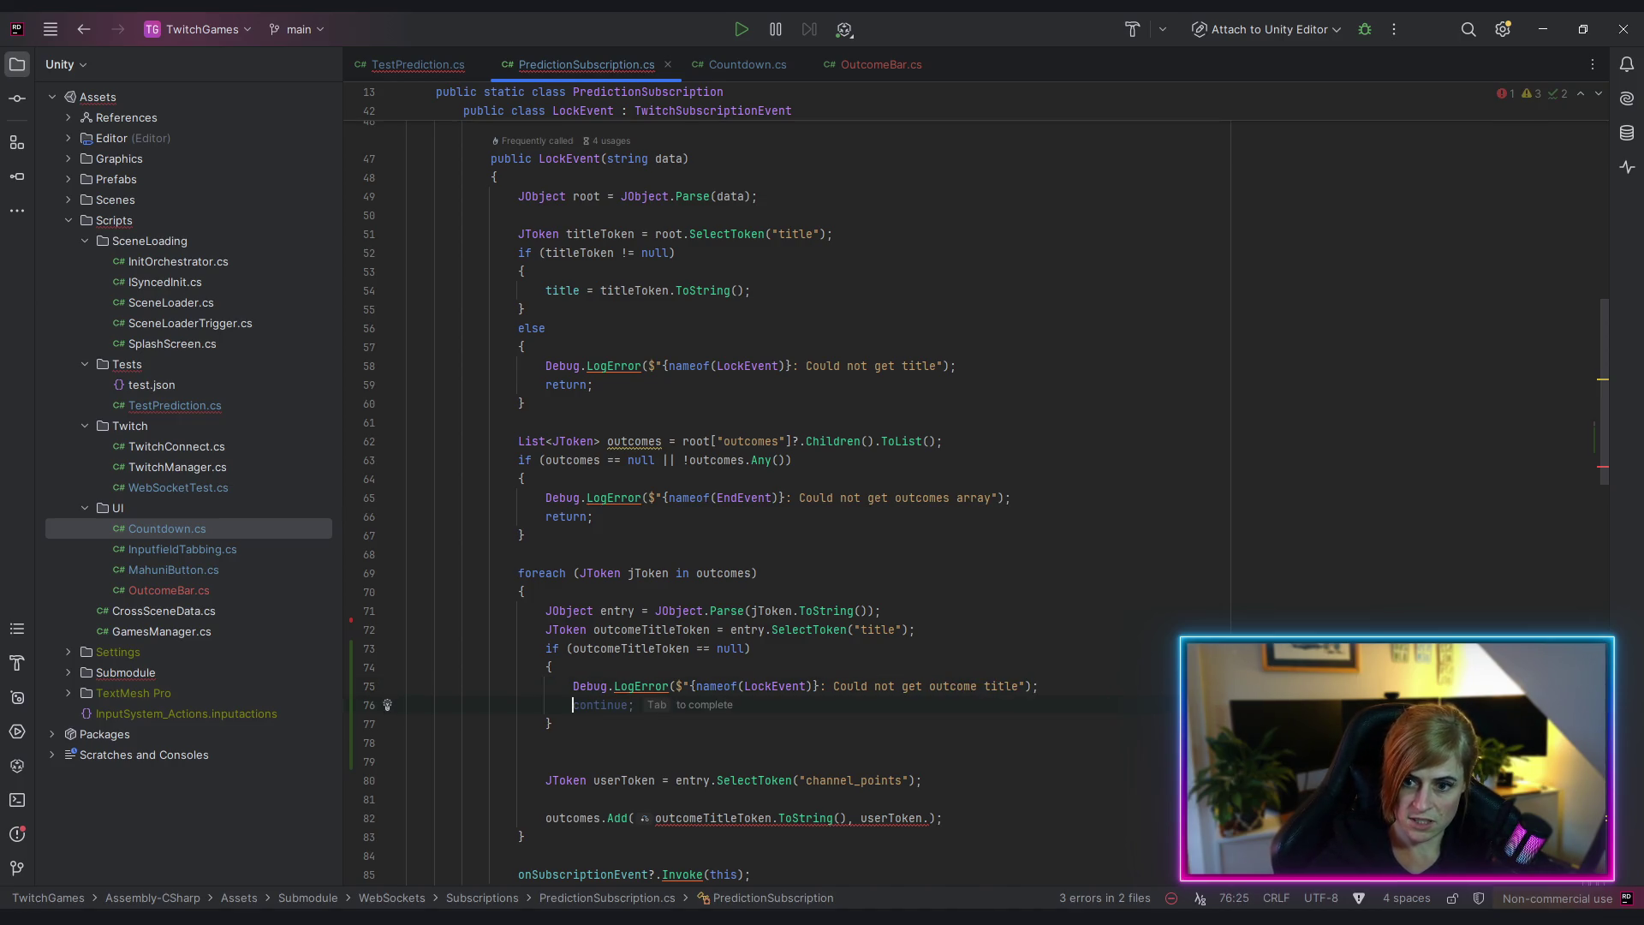
pyautogui.write('bre')
pyautogui.press('Return')
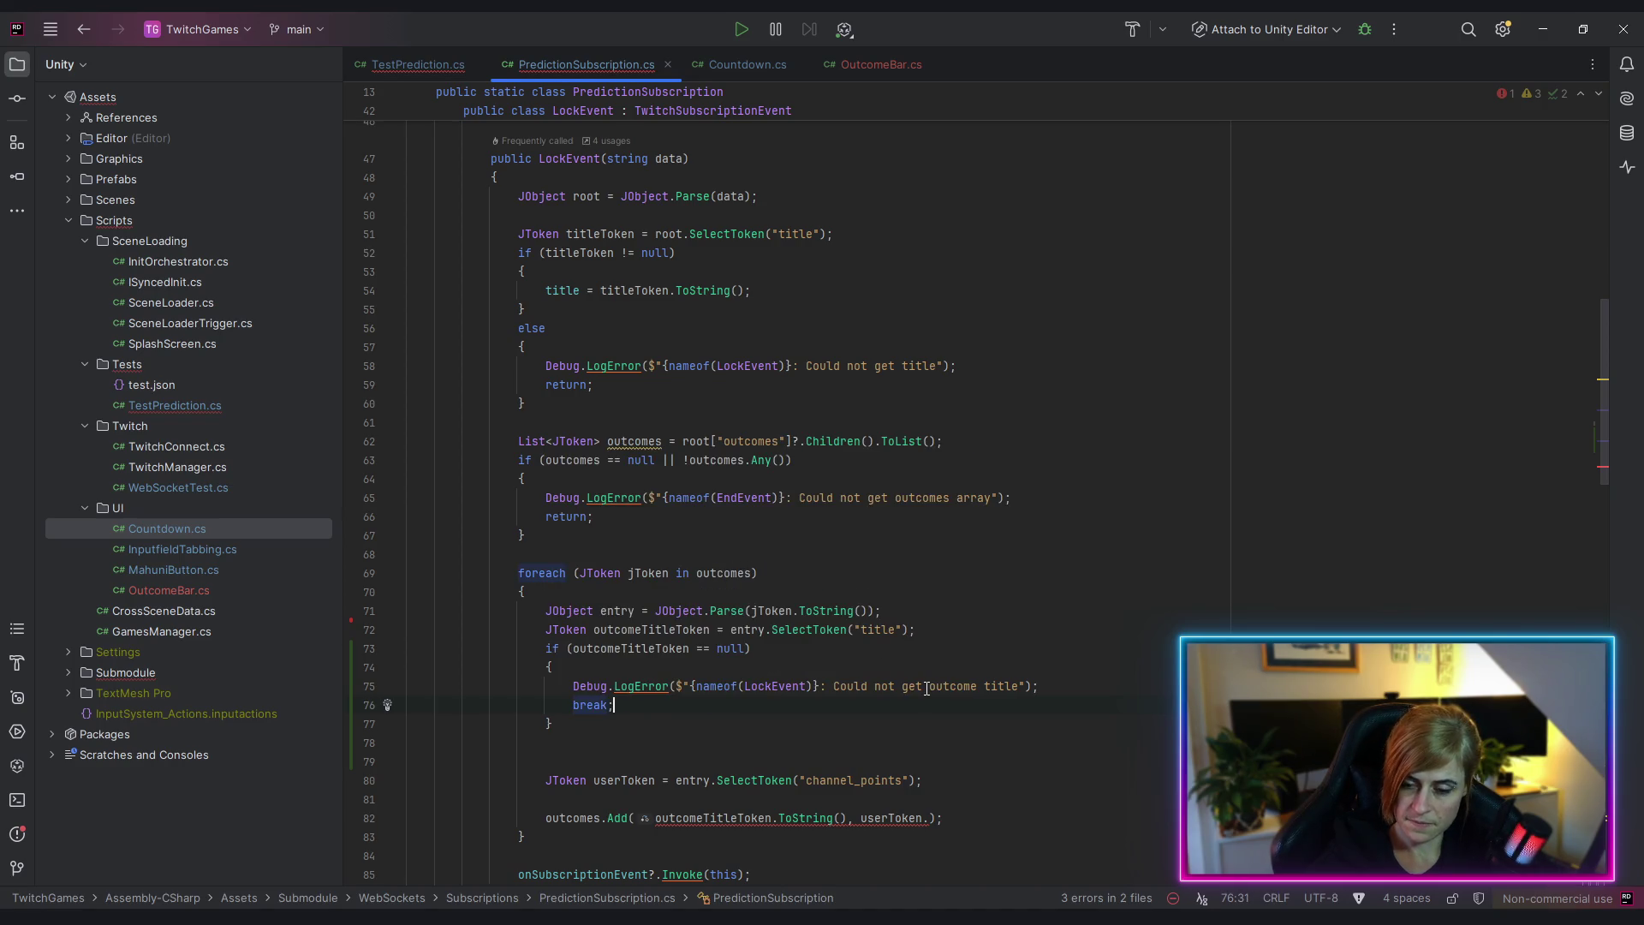
pyautogui.scroll(-1, 932, 627)
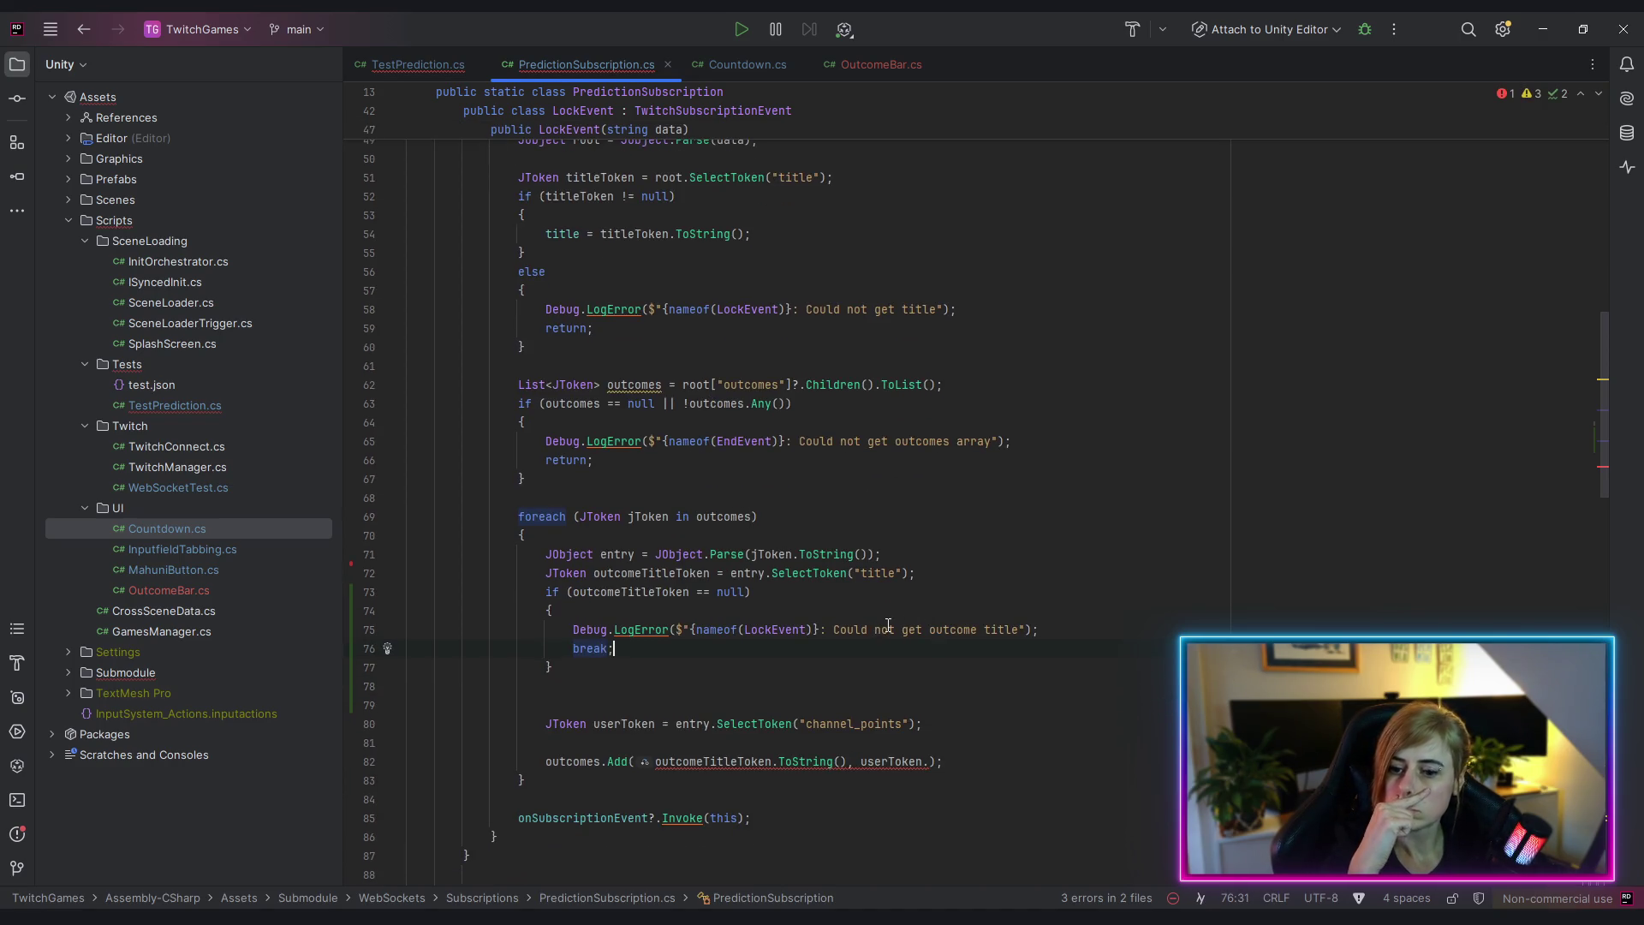
pyautogui.press('Down')
pyautogui.press('Down')
pyautogui.doubleClick(589, 649)
pyautogui.write('return;')
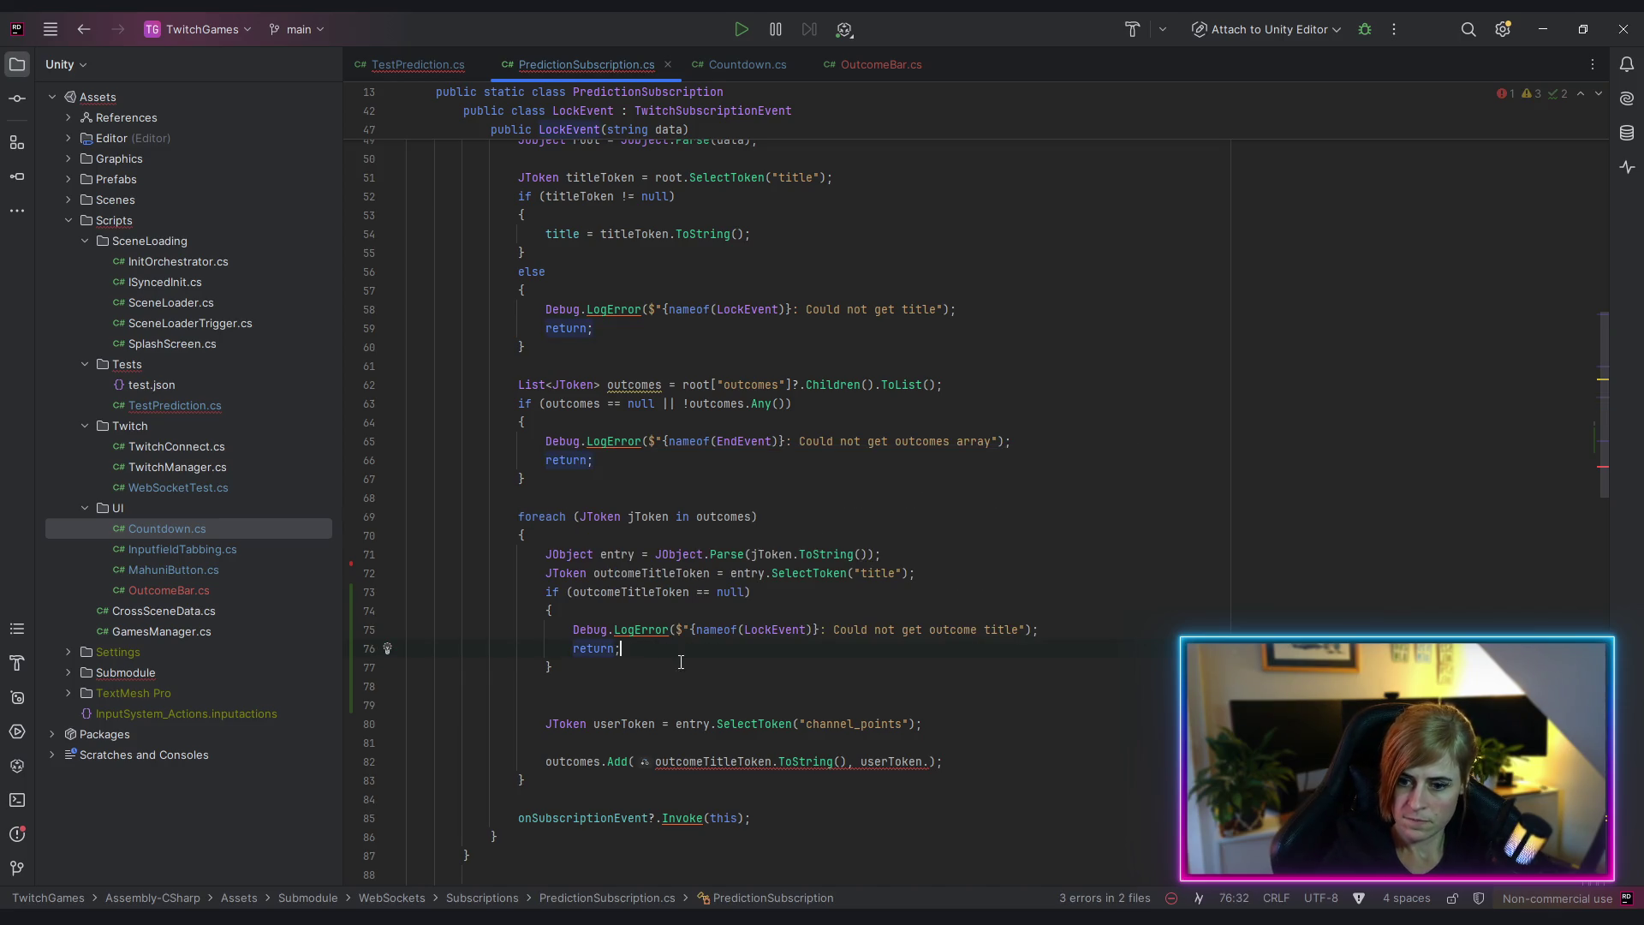
pyautogui.click(983, 735)
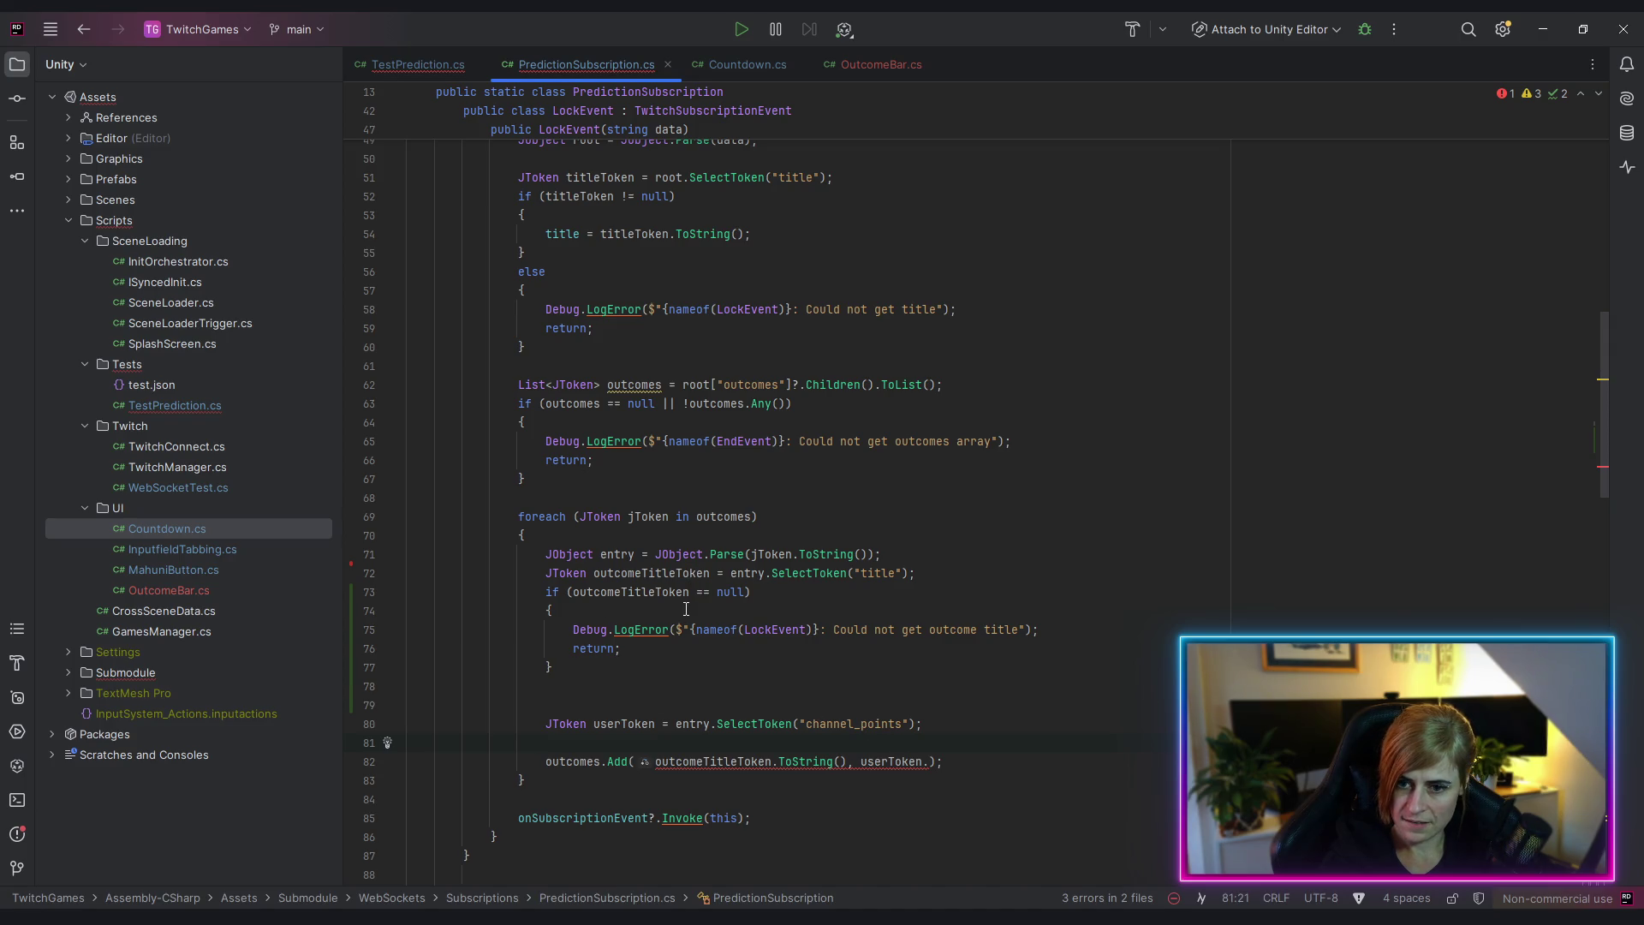
pyautogui.click(662, 575)
# Rename userToken to channelPointToken and tidy the blank line after the title check
pyautogui.click(626, 725)
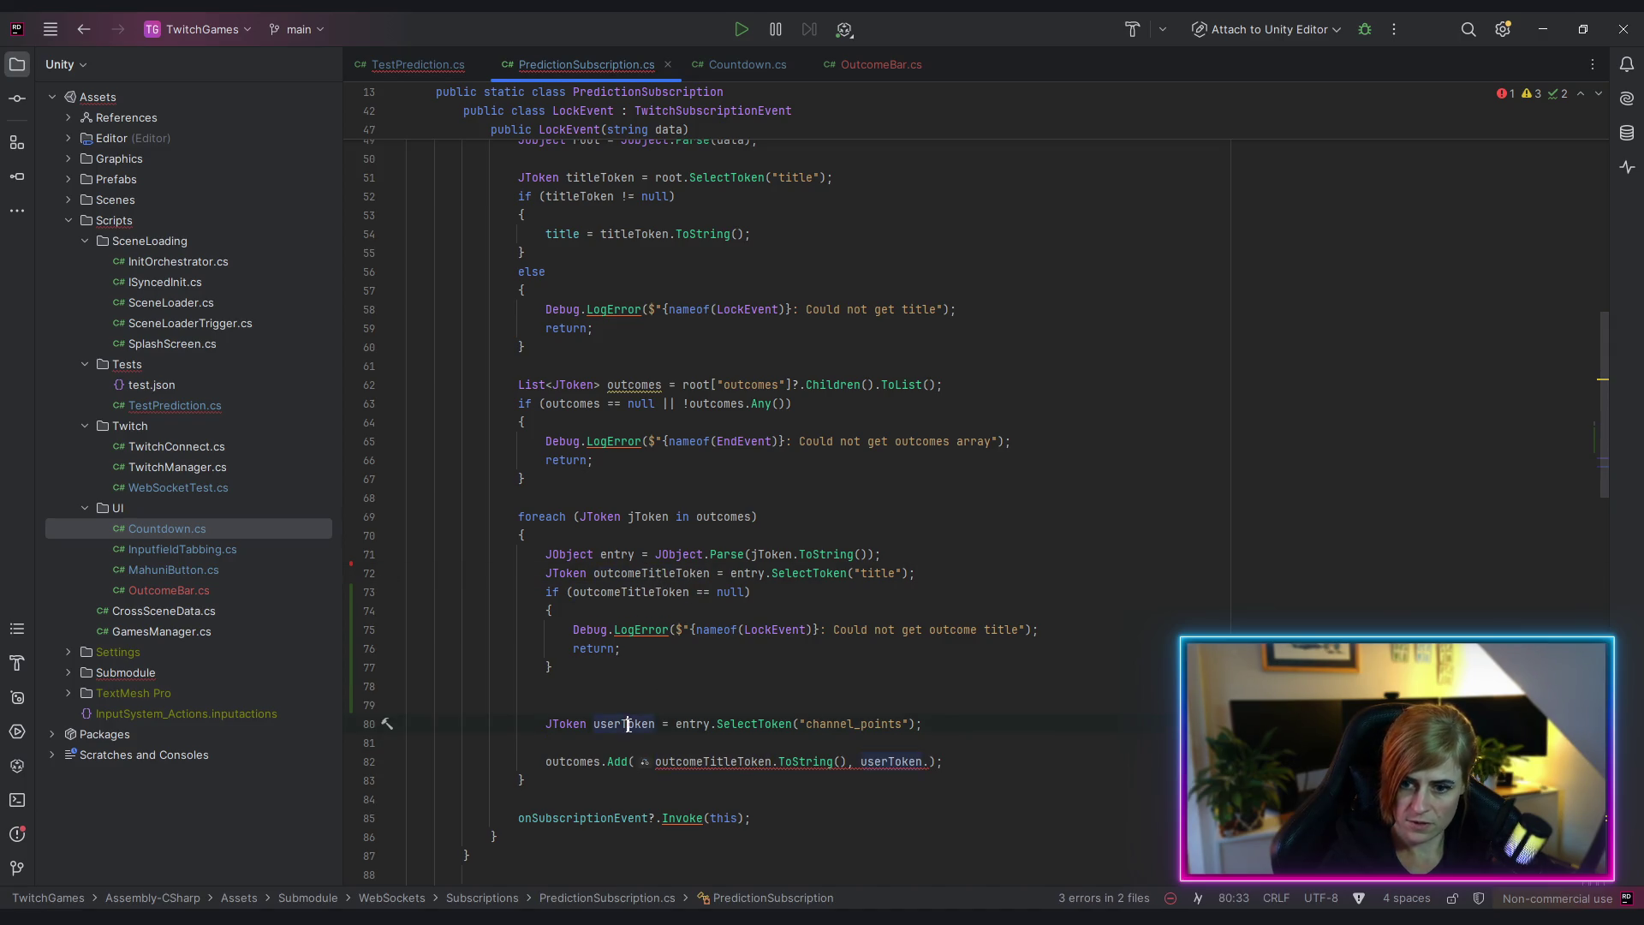
pyautogui.write('channelP')
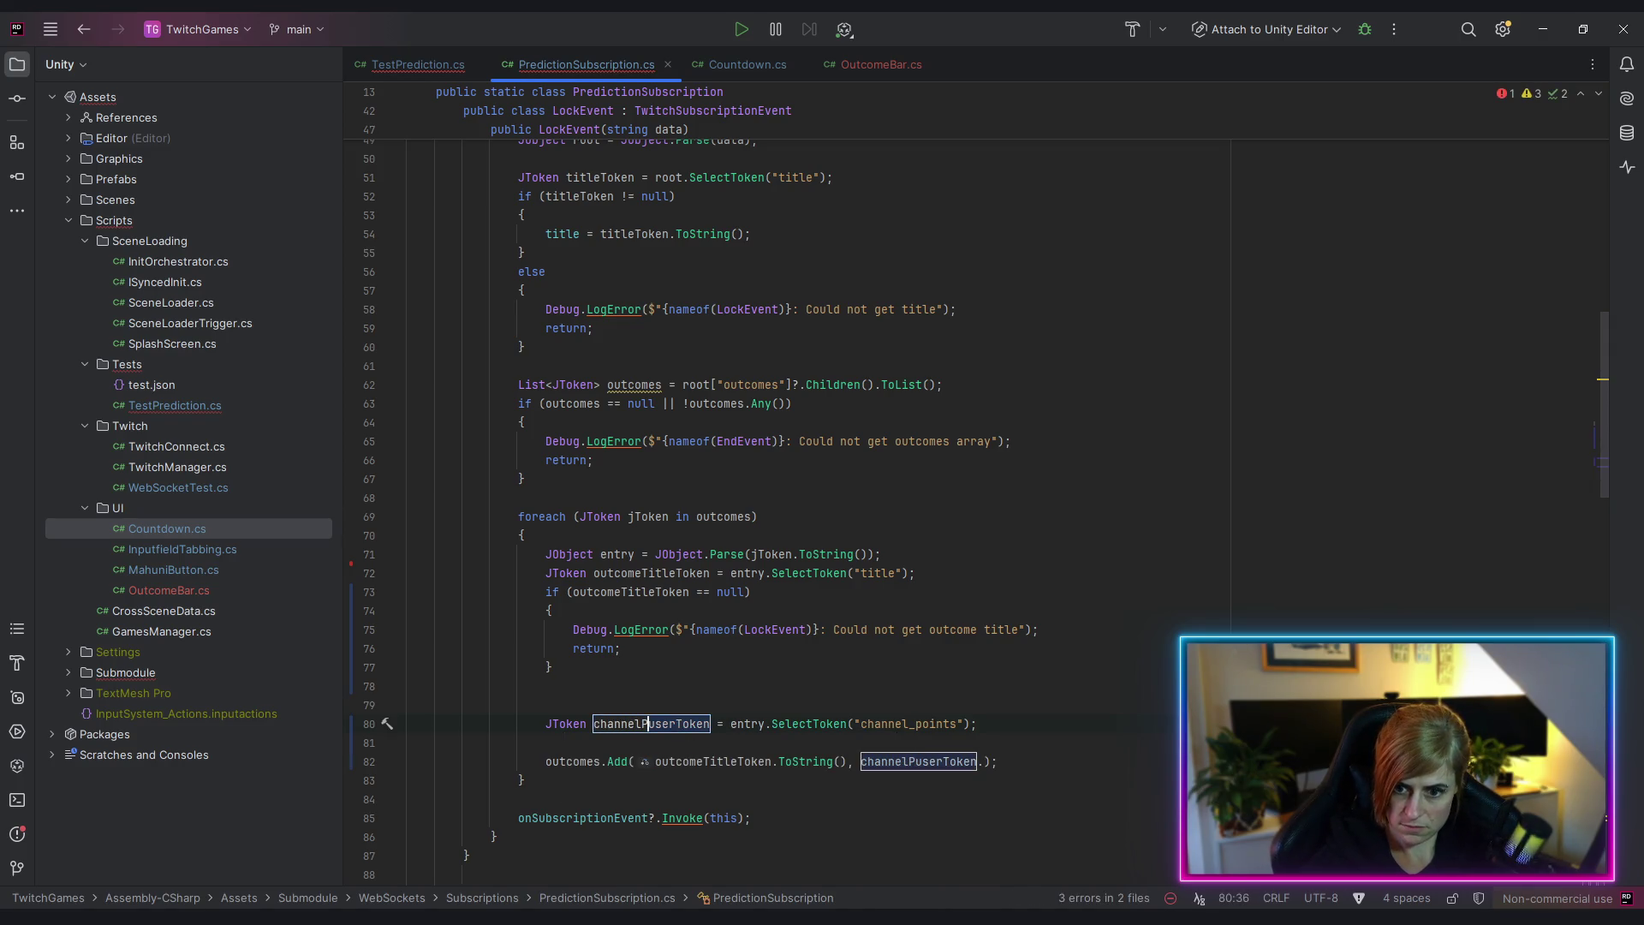
pyautogui.write('oint')
pyautogui.press('Delete')
pyautogui.press('Delete')
pyautogui.press('Delete')
pyautogui.press('Delete')
pyautogui.hotkey('ctrl', 'Right')
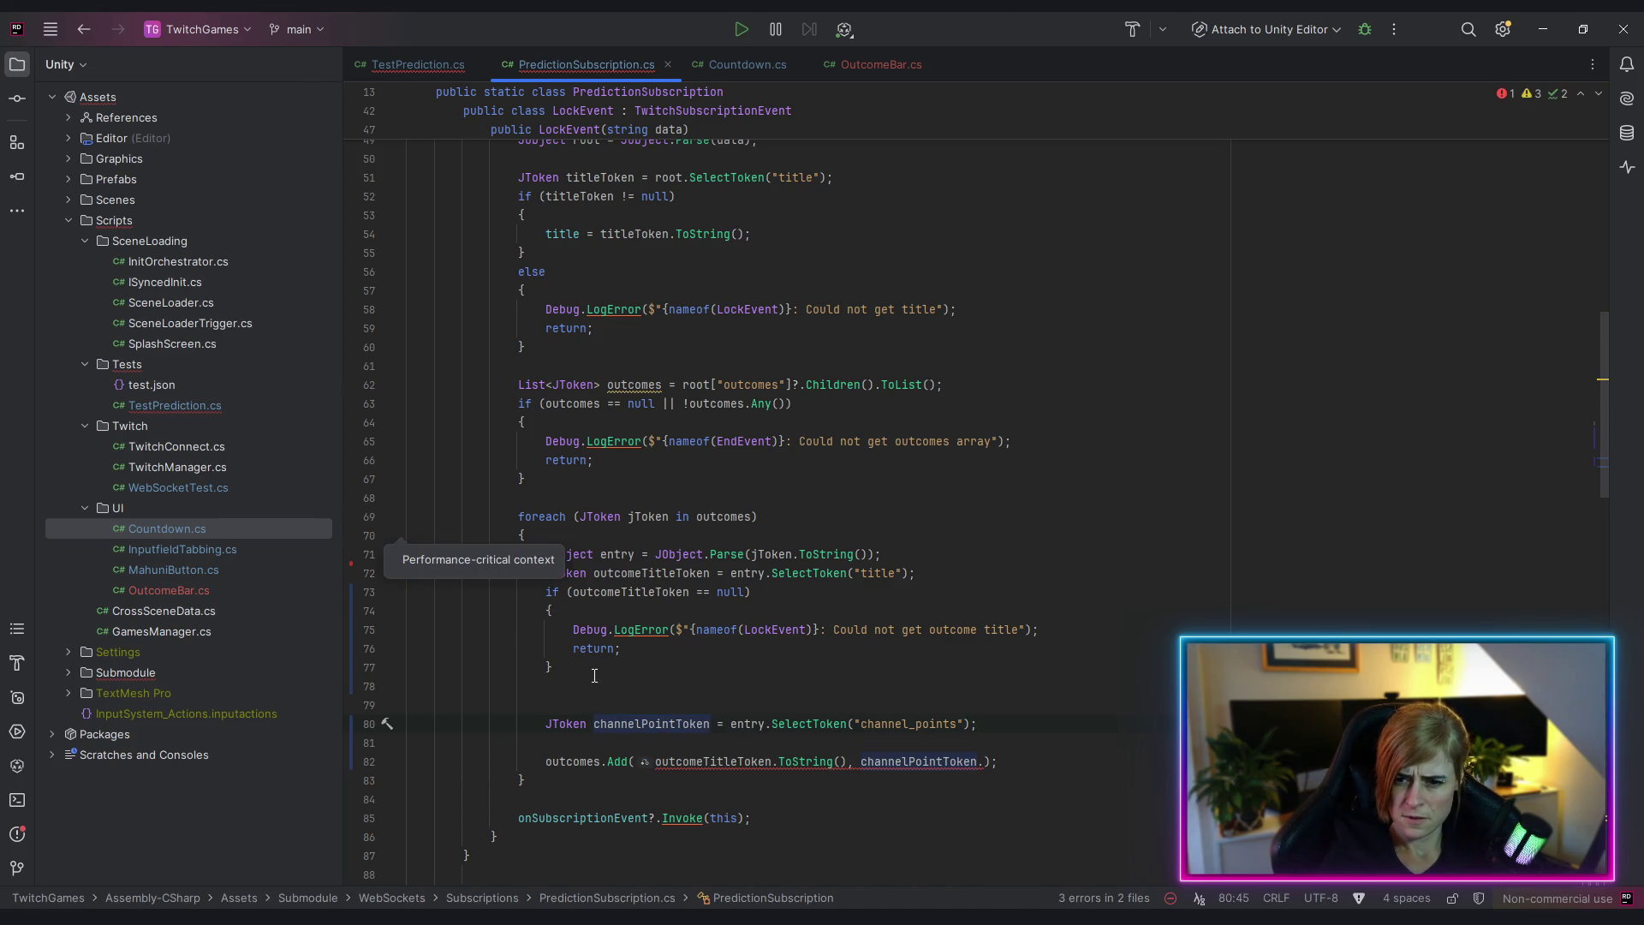
pyautogui.click(936, 688)
pyautogui.press('BackSpace')
# Duplicate the title null check below channelPointToken and swap its variable to channelPointToken
pyautogui.moveTo(552, 591); pyautogui.dragTo(575, 669)
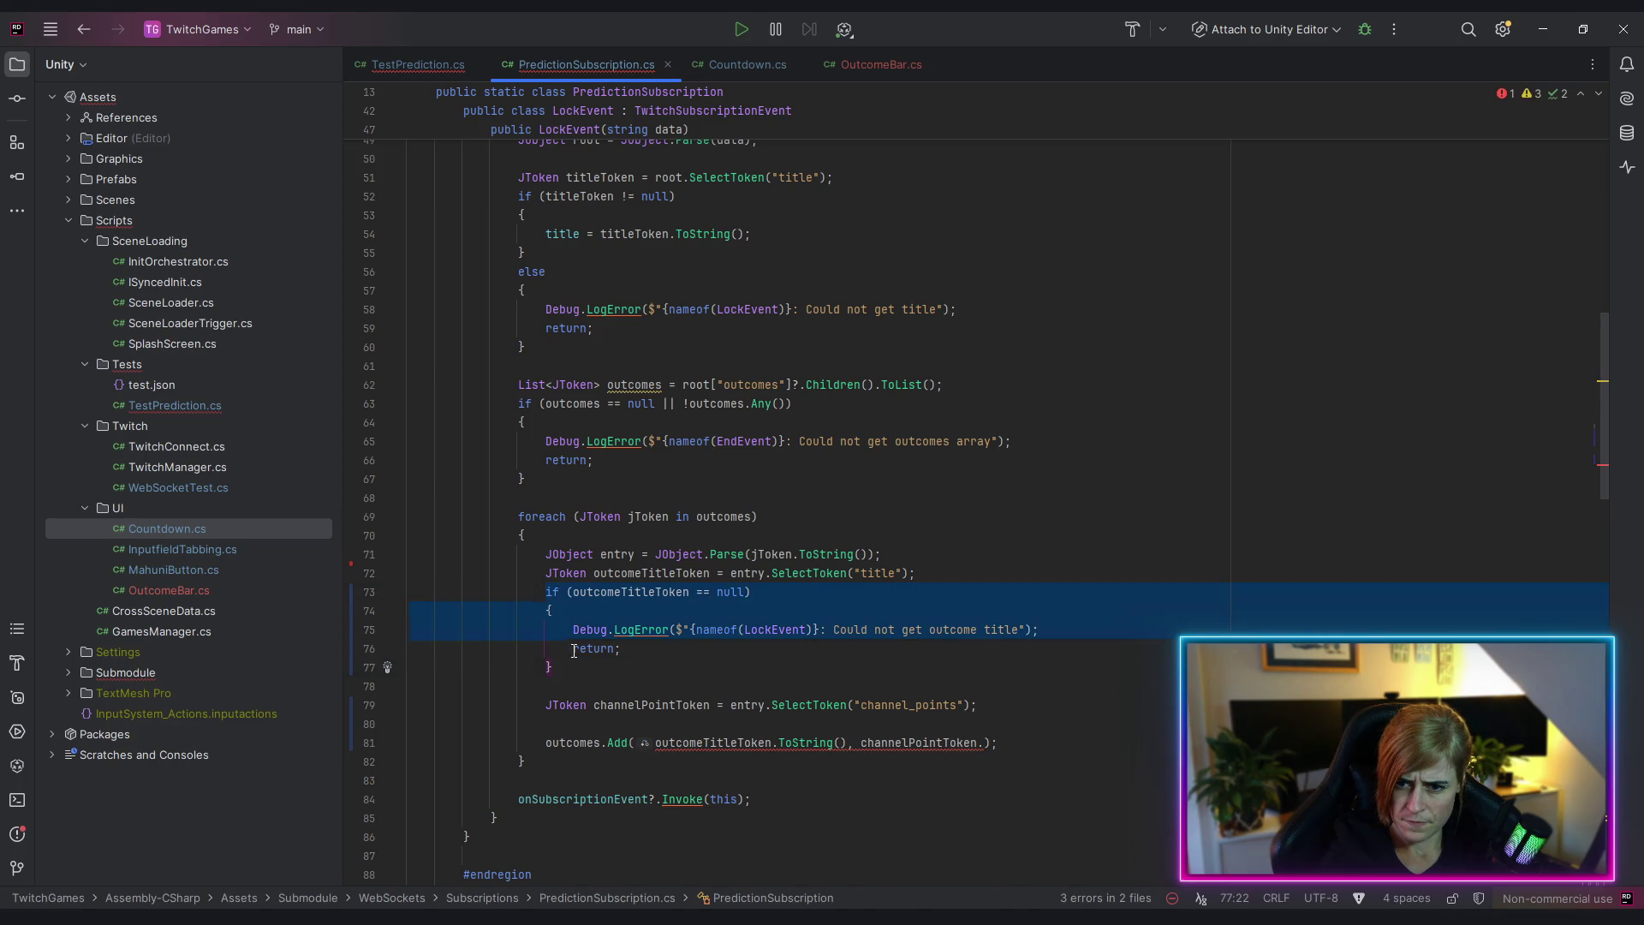
pyautogui.hotkey('ctrl', 'c')
pyautogui.click(1017, 705)
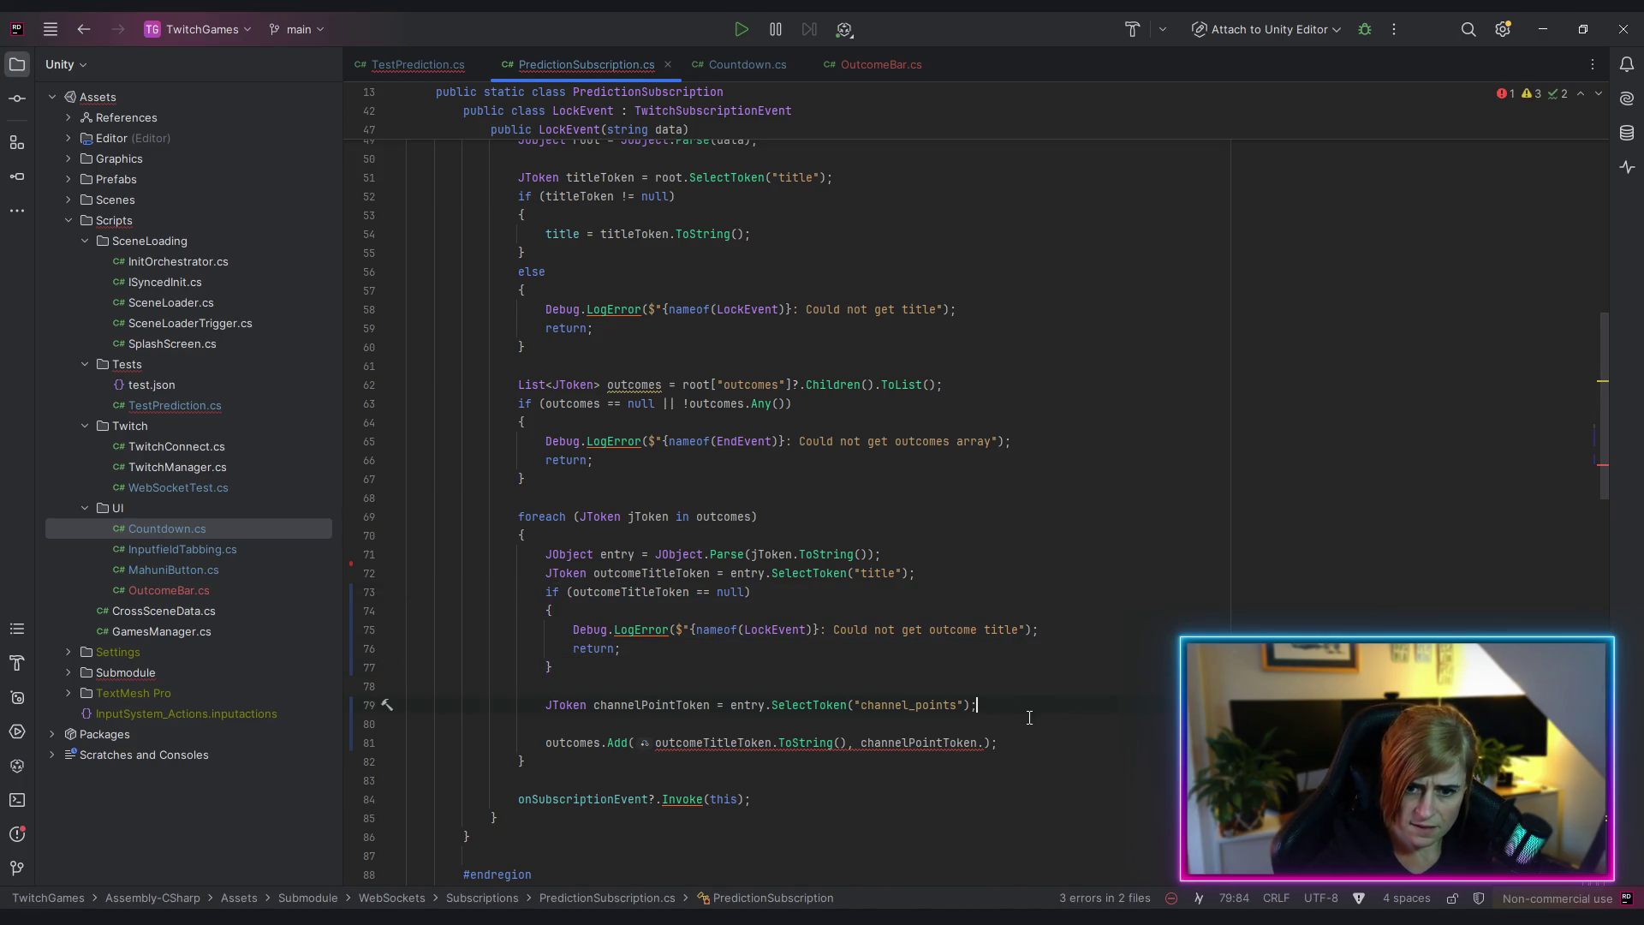
pyautogui.press('Return')
pyautogui.hotkey('ctrl', 'v')
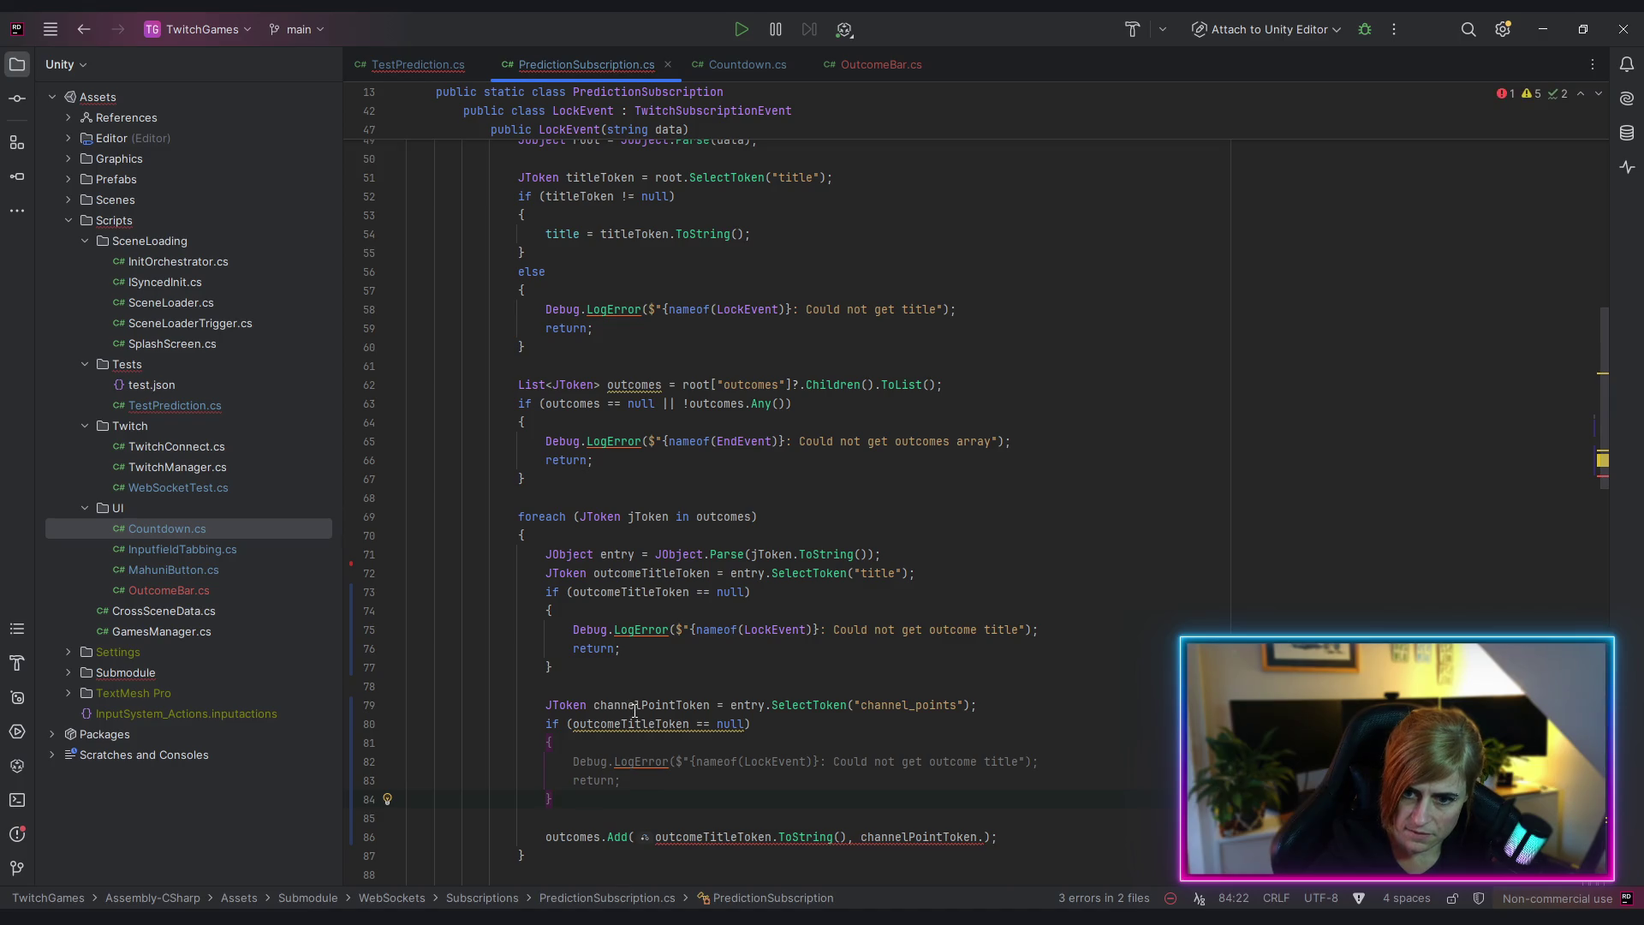
pyautogui.doubleClick(660, 706)
pyautogui.doubleClick(643, 722)
pyautogui.hotkey('ctrl', 'v')
# Start extending the condition to channelPointToken == null || channelPointToken, dropping the GetType completion
pyautogui.click(746, 724)
pyautogui.press('Right')
pyautogui.write('|| ')
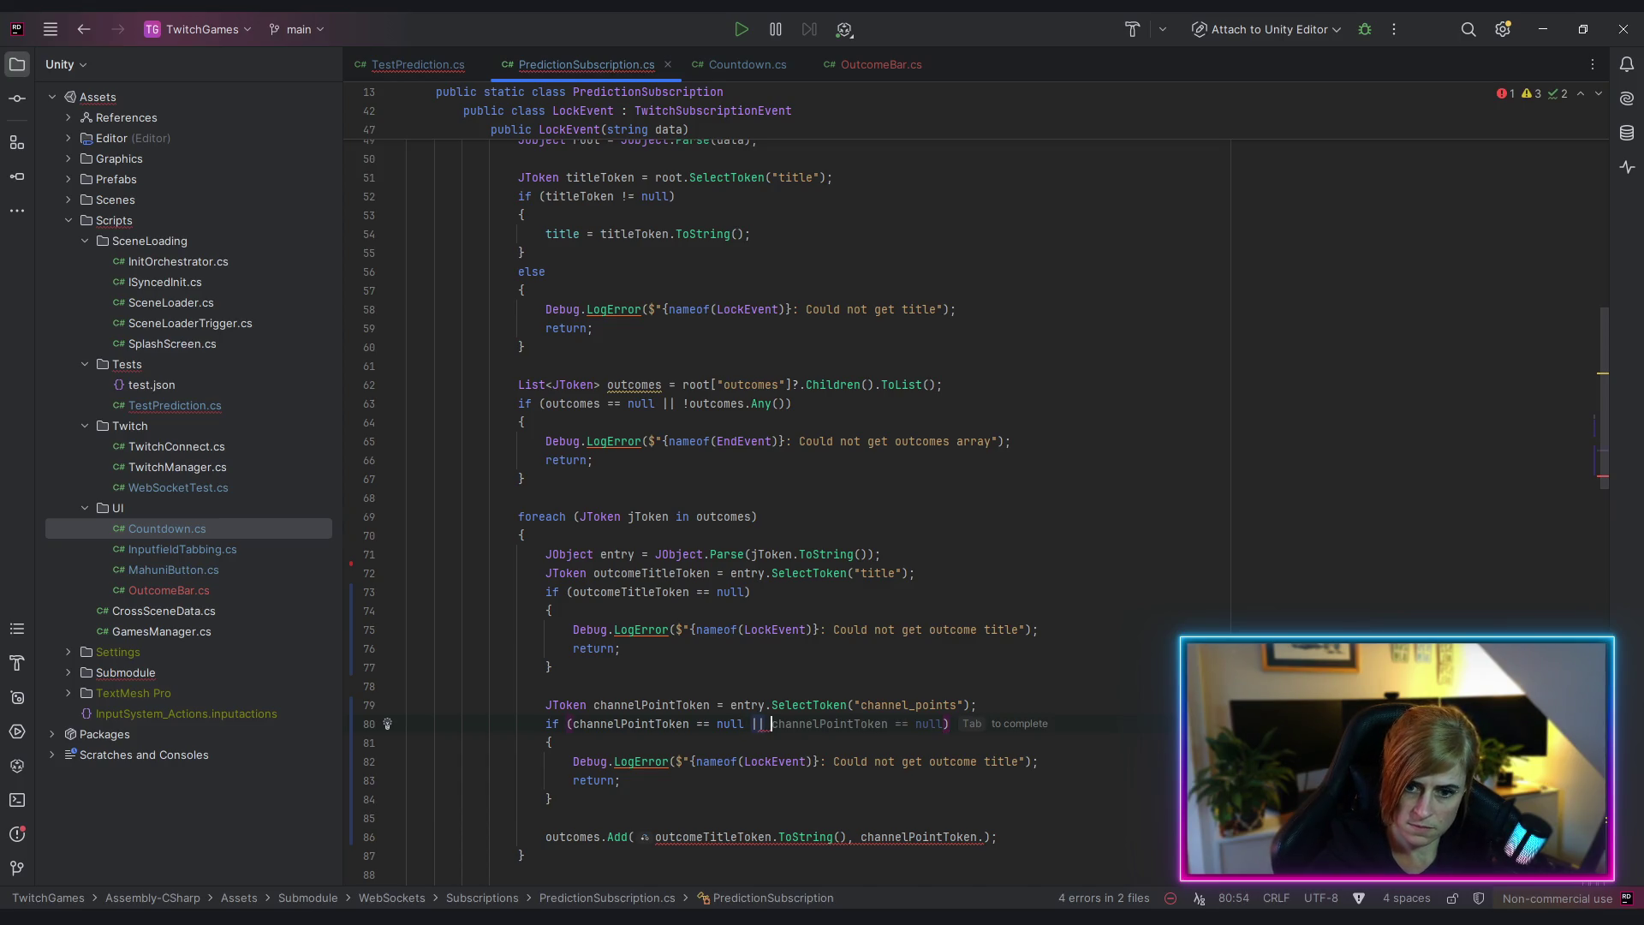
pyautogui.write('cha')
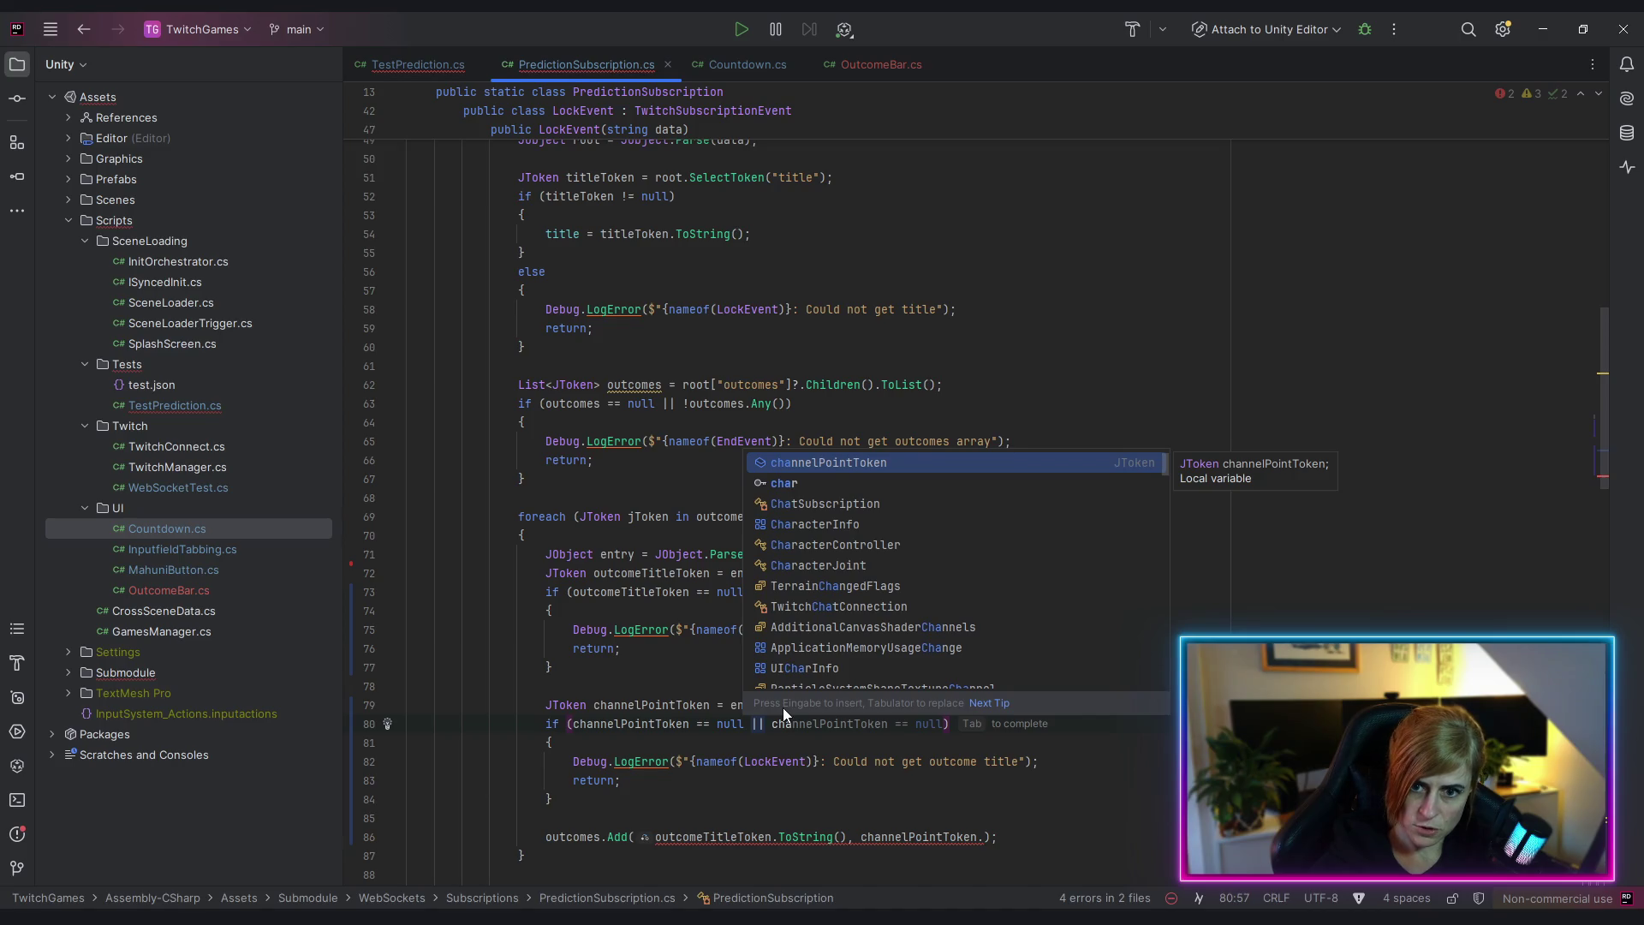
pyautogui.press('Return')
pyautogui.write('.Get')
pyautogui.press('Return')
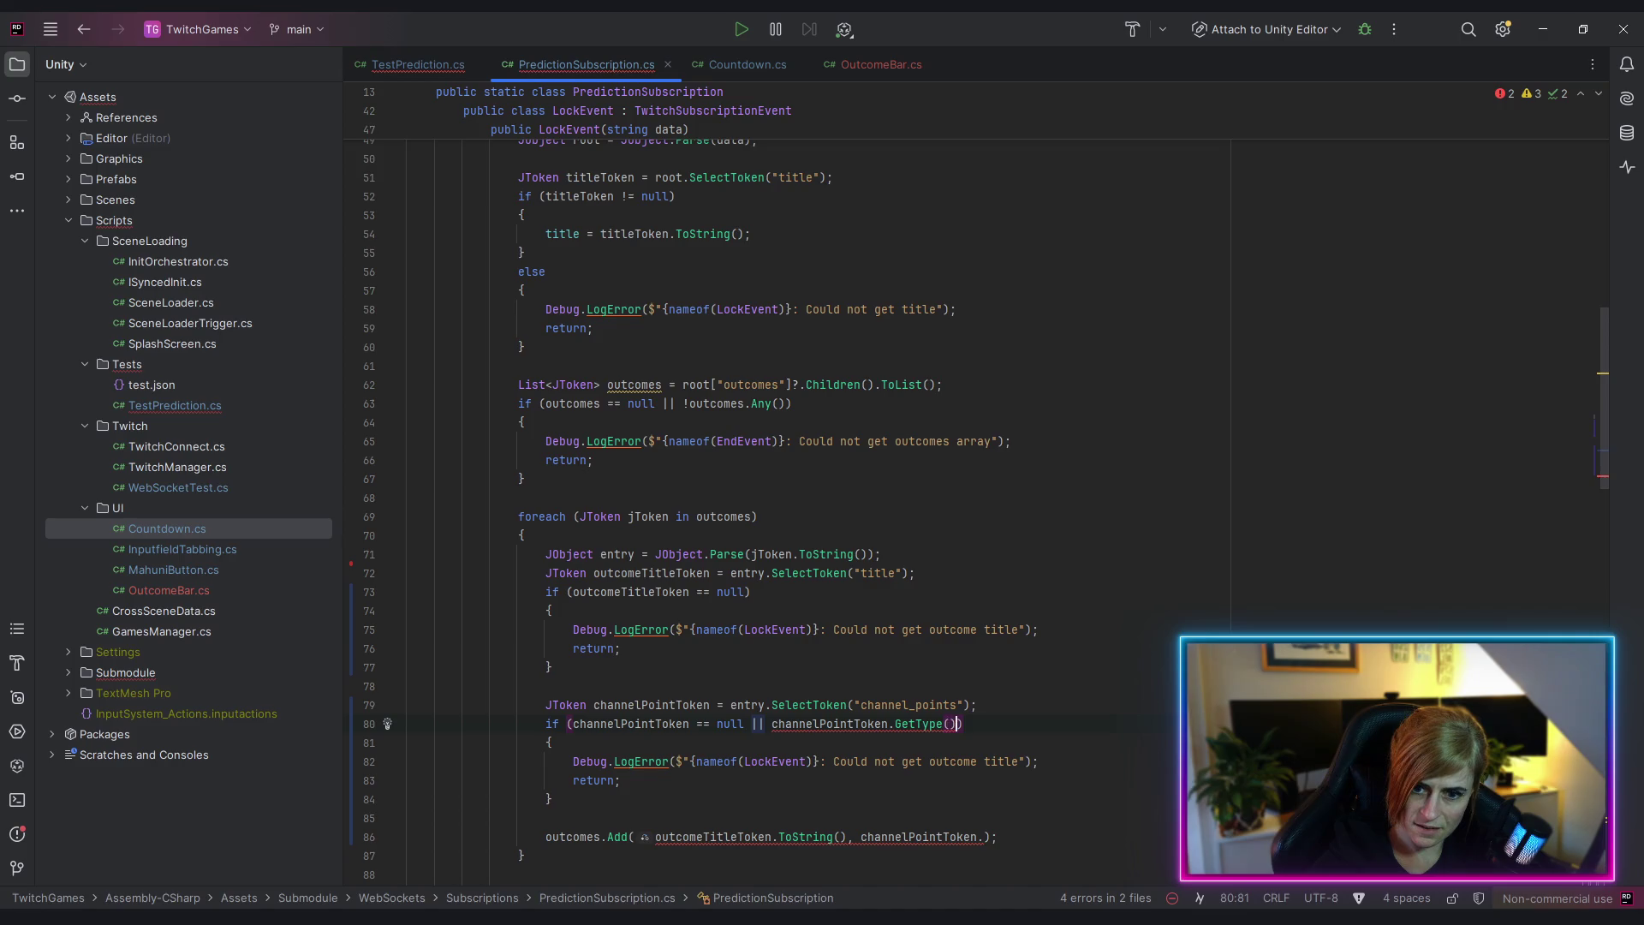
pyautogui.press('BackSpace')
pyautogui.press('BackSpace')
pyautogui.press('BackSpace')
pyautogui.press('BackSpace')
pyautogui.press('BackSpace')
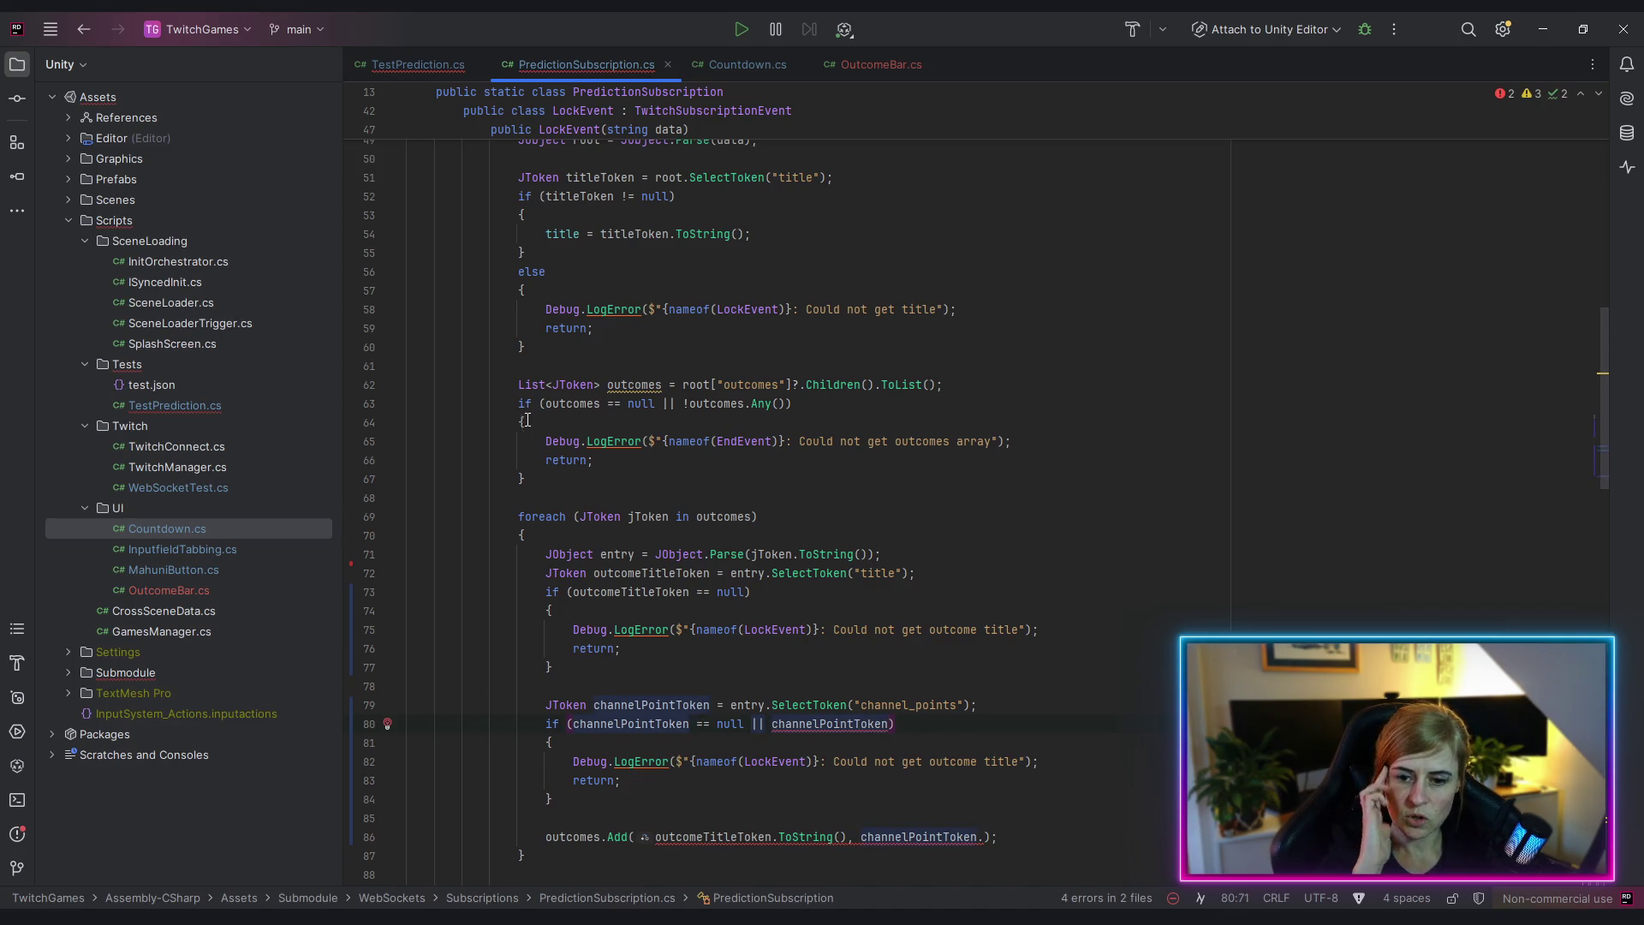
pyautogui.scroll(-1, 526, 420)
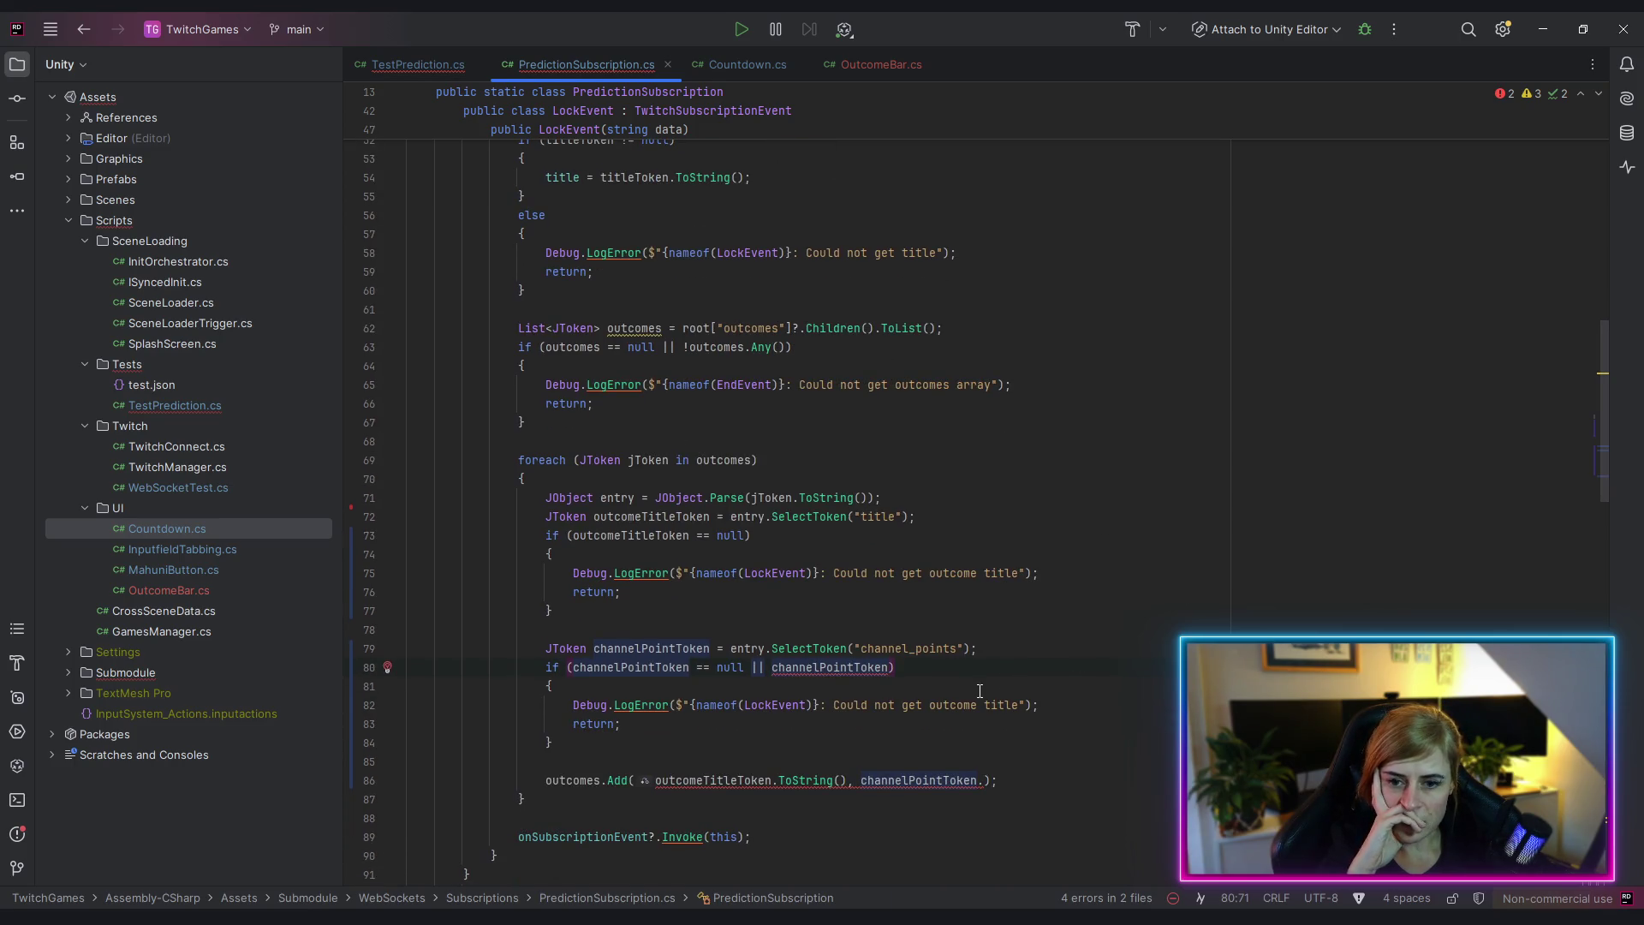